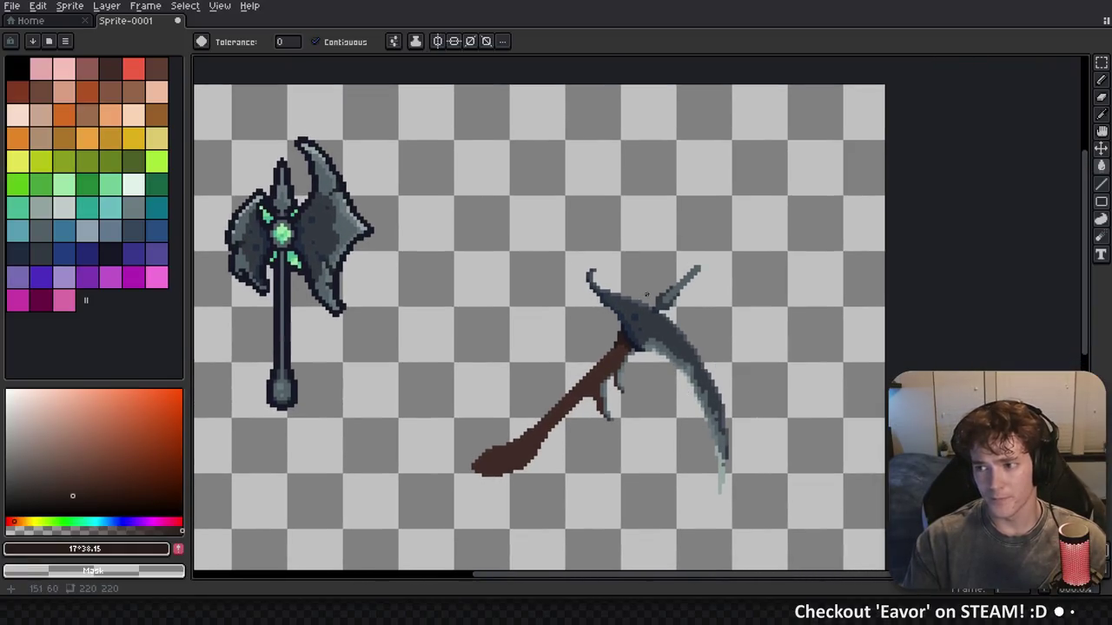
Zoom in on the scythe's handle–blade junction and switch to the Pencil tool
scroll(740, 343, "down", 3)
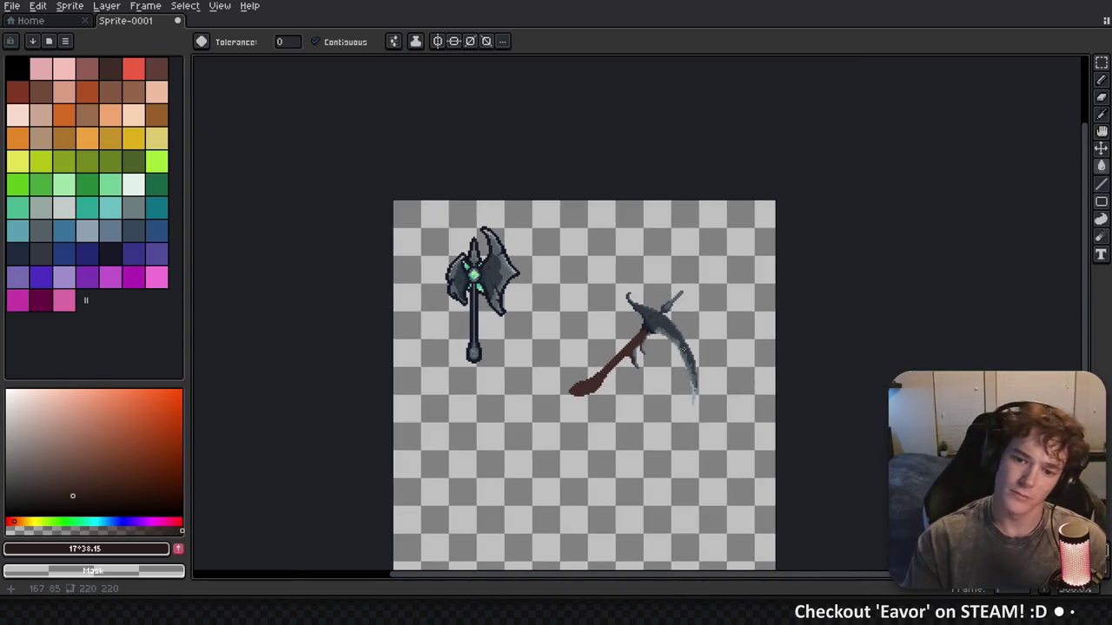
scroll(654, 352, "up", 2)
scroll(651, 356, "up", 1)
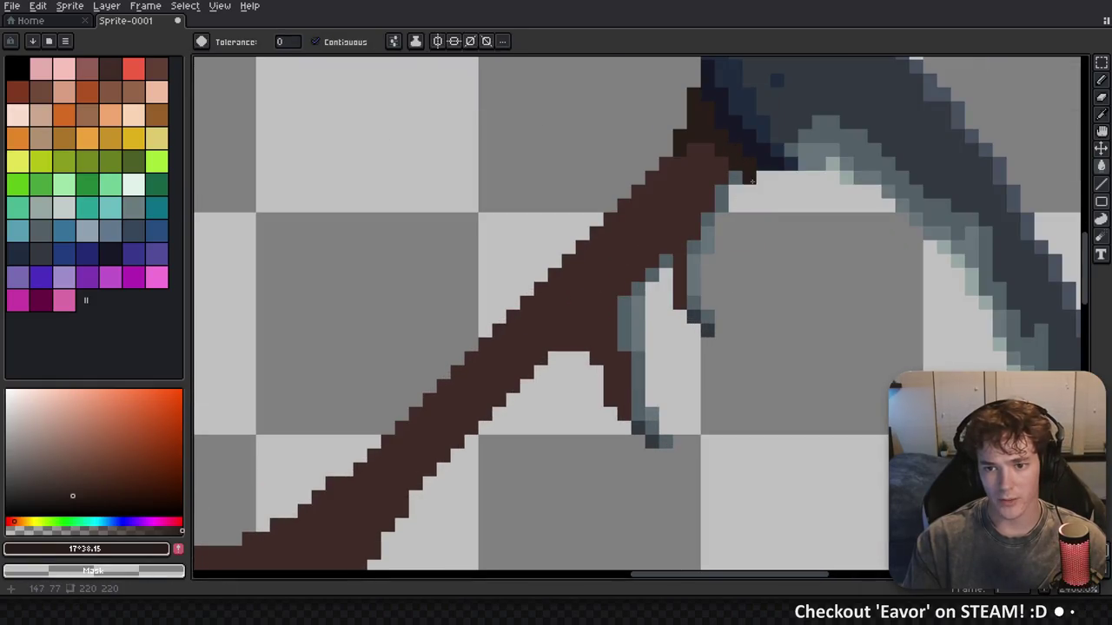
key("b")
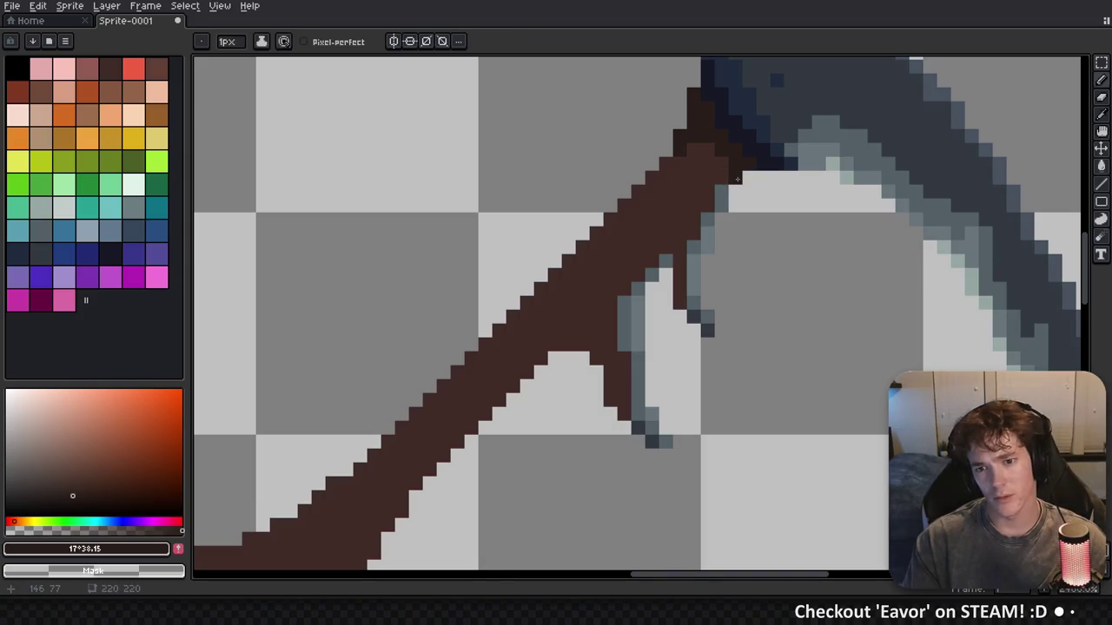
Pick the handle brown #402b27 and erase the stray grey and brown pixels below the handle, first at 1px, then 4px
left_click(738, 180, "alt")
mouse_move(737, 178)
left_mouse_down()
mouse_move(700, 252)
mouse_move(694, 360)
left_mouse_up()
left_click_drag(657, 420, 707, 326)
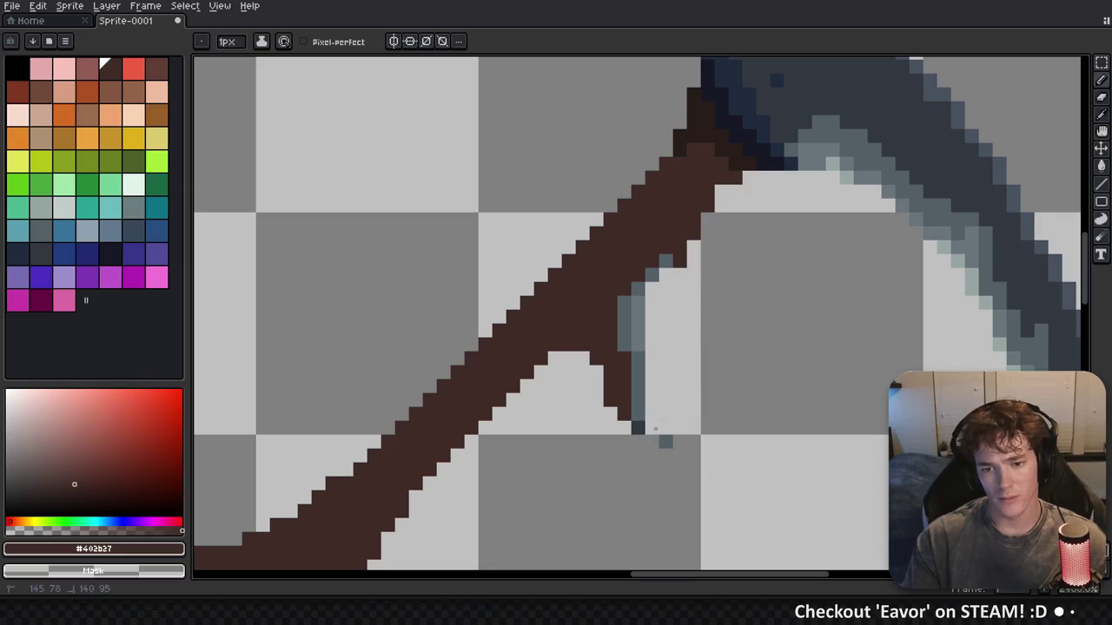
key("e")
mouse_move(660, 438)
left_mouse_down()
mouse_move(626, 351)
mouse_move(647, 300)
mouse_move(741, 229)
left_mouse_up()
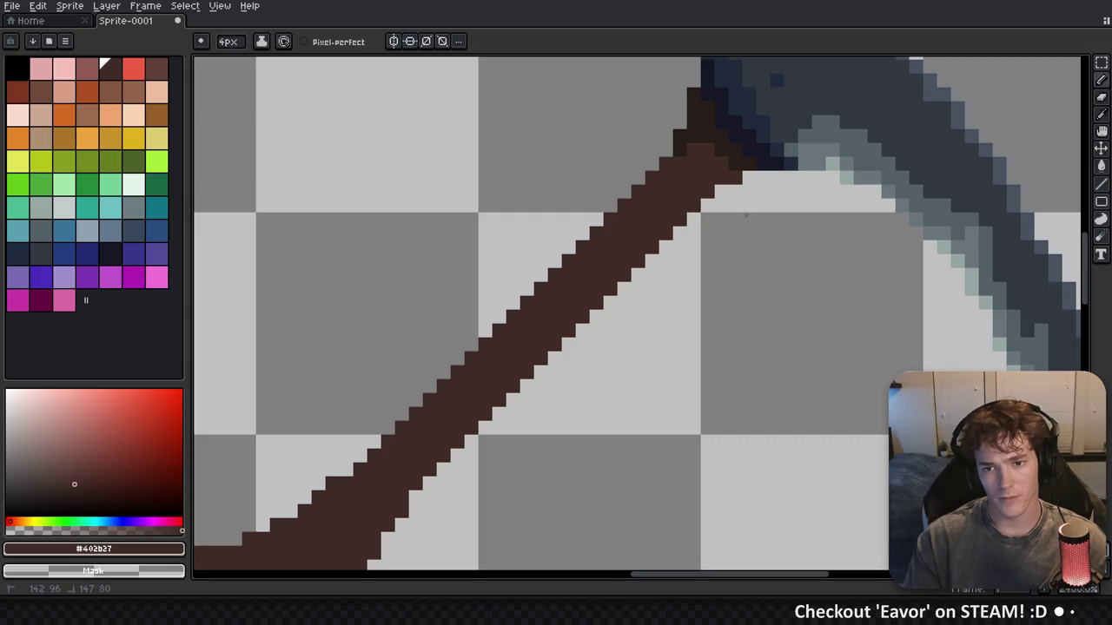
Paint dark brown pixels beside the handle to fill the notch, widen it and add a small knot
scroll(750, 209, "down", 4)
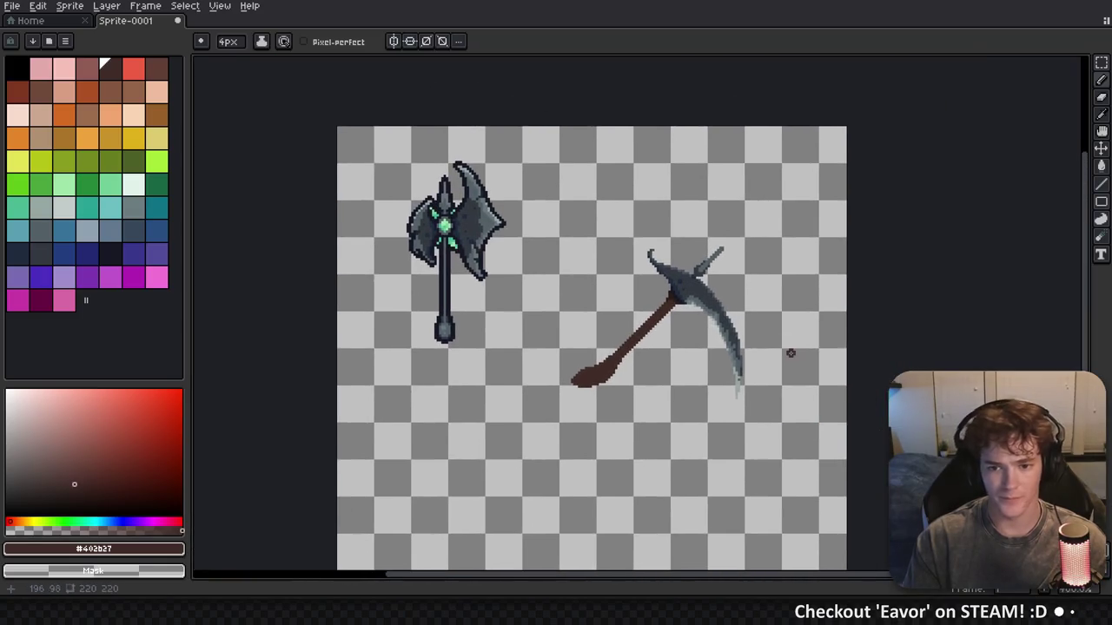
scroll(686, 356, "up", 2)
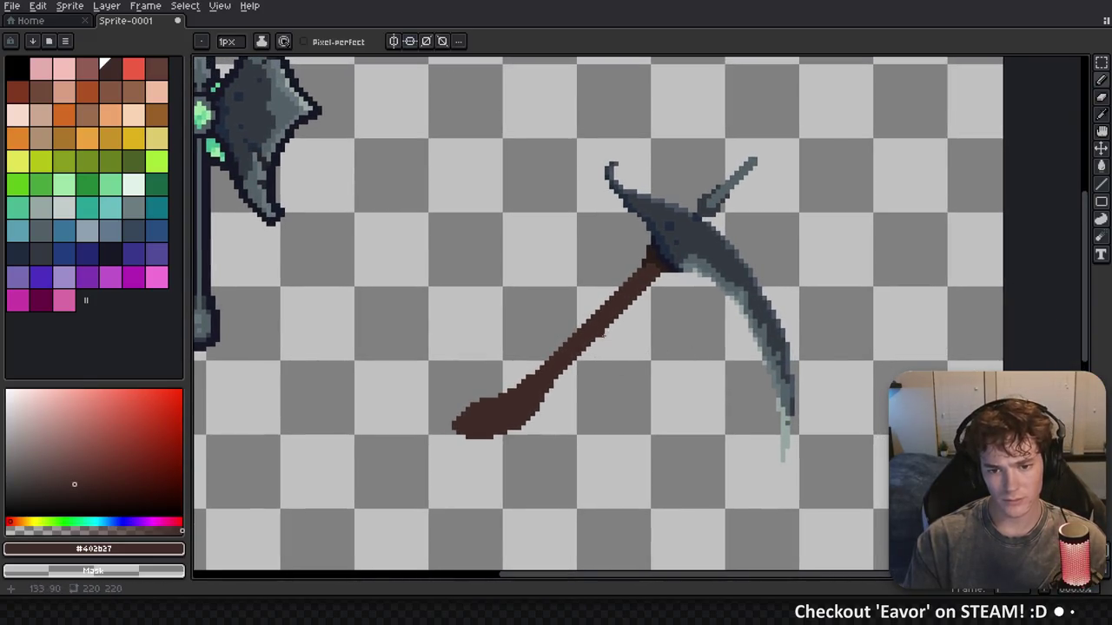
scroll(629, 274, "up", 3)
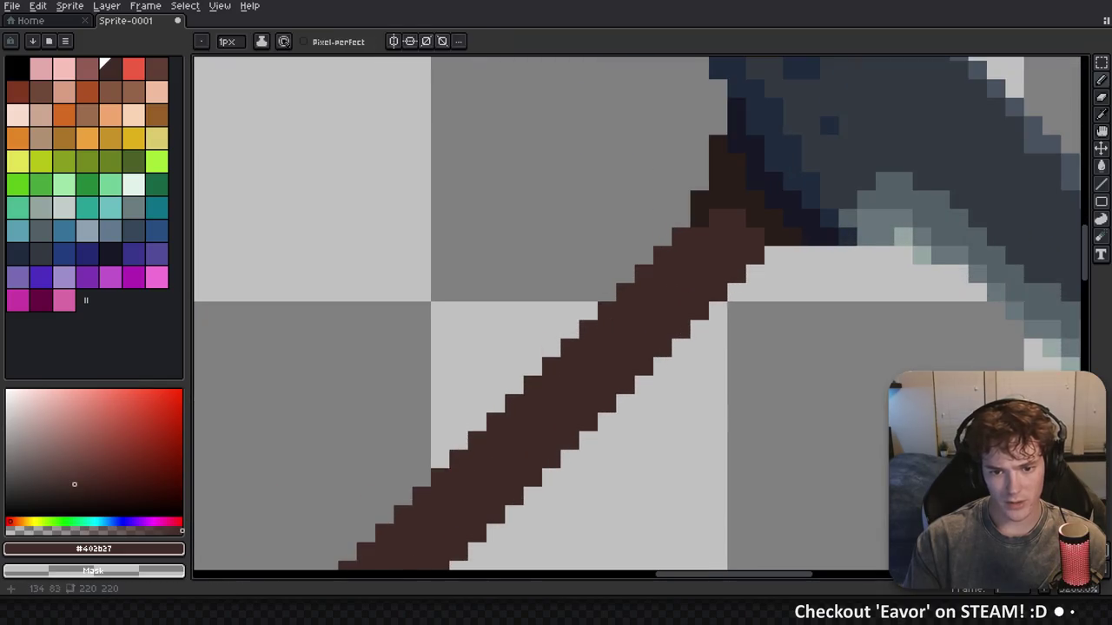
mouse_move(533, 367)
left_mouse_down()
mouse_move(515, 386)
mouse_move(551, 274)
left_mouse_up()
left_click_drag(536, 342, 523, 334)
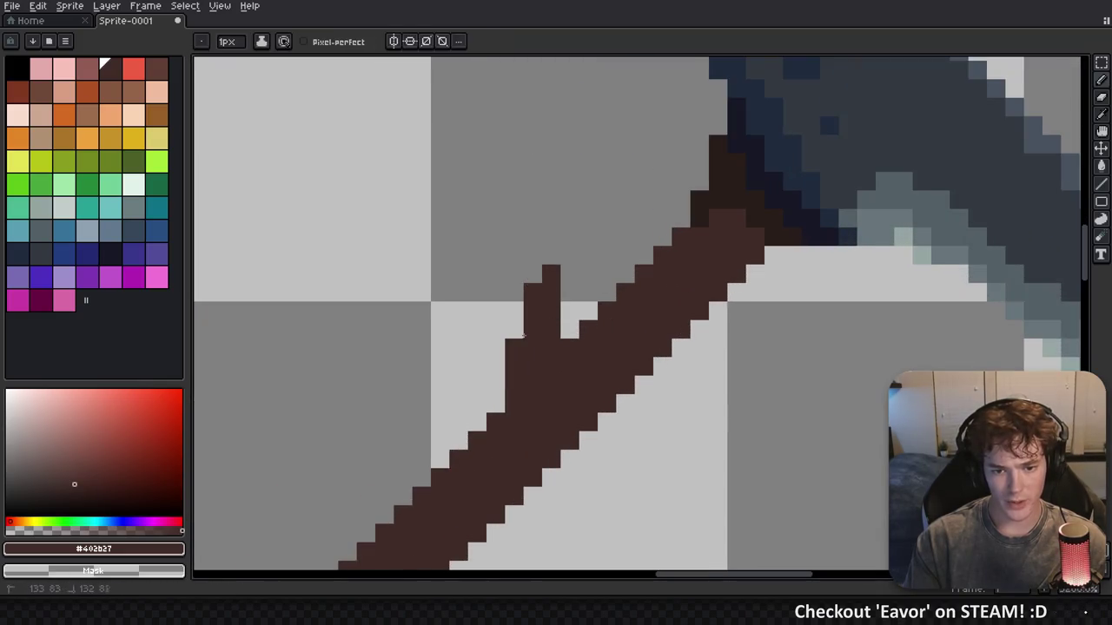
left_click(496, 405)
scroll(520, 414, "down", 4)
scroll(598, 342, "up", 3)
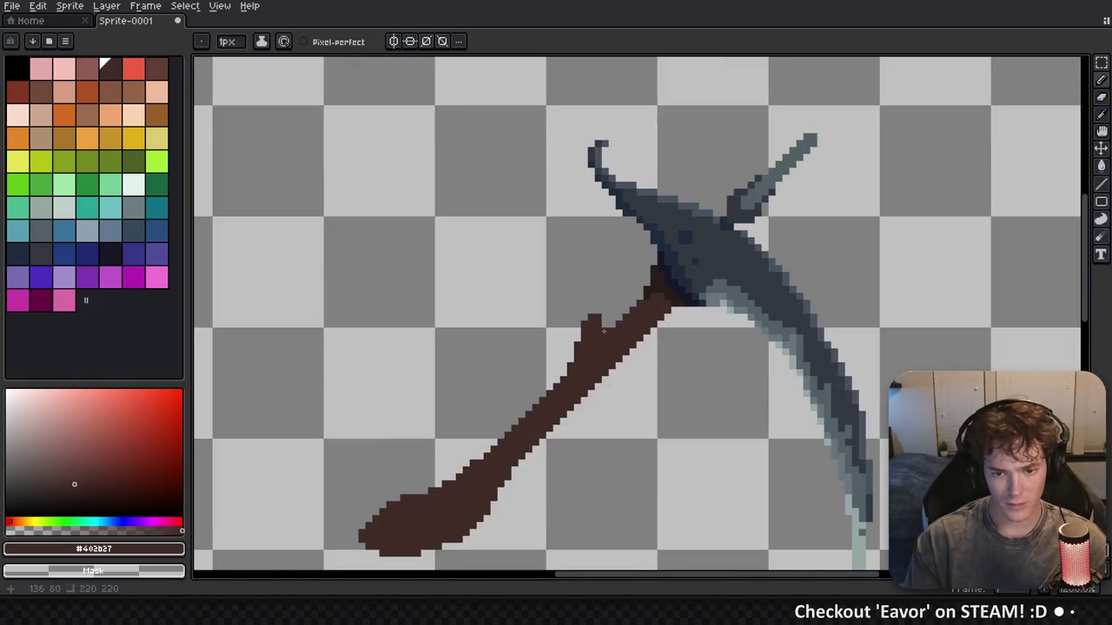
scroll(643, 344, "down", 2)
scroll(666, 342, "up", 3)
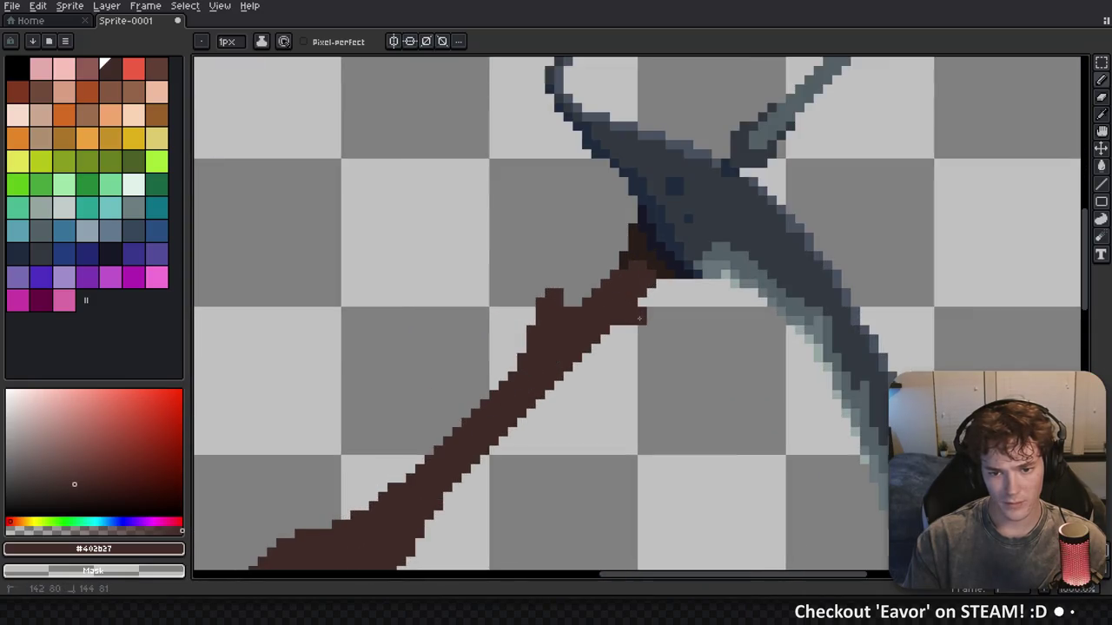
scroll(612, 329, "down", 3)
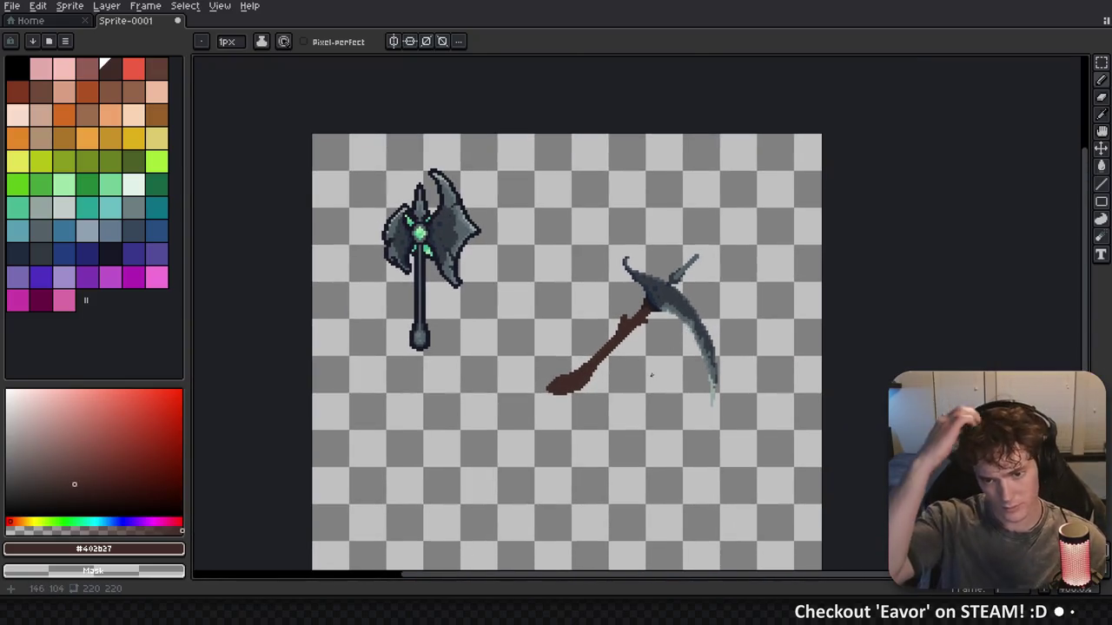
scroll(652, 374, "up", 4)
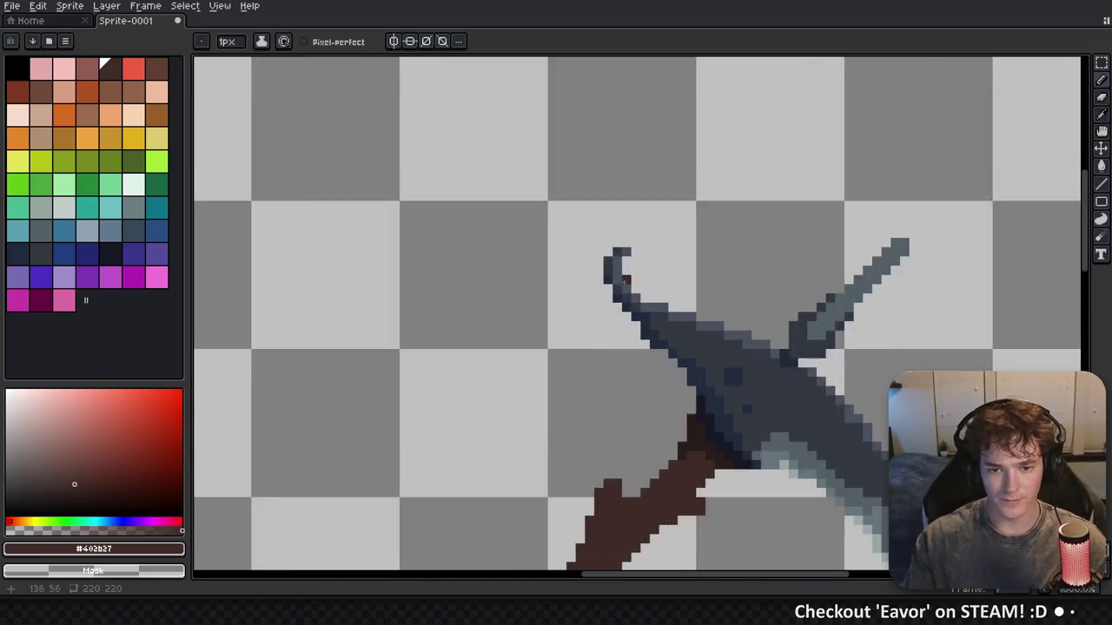
scroll(741, 245, "down", 2)
scroll(787, 251, "right", 2)
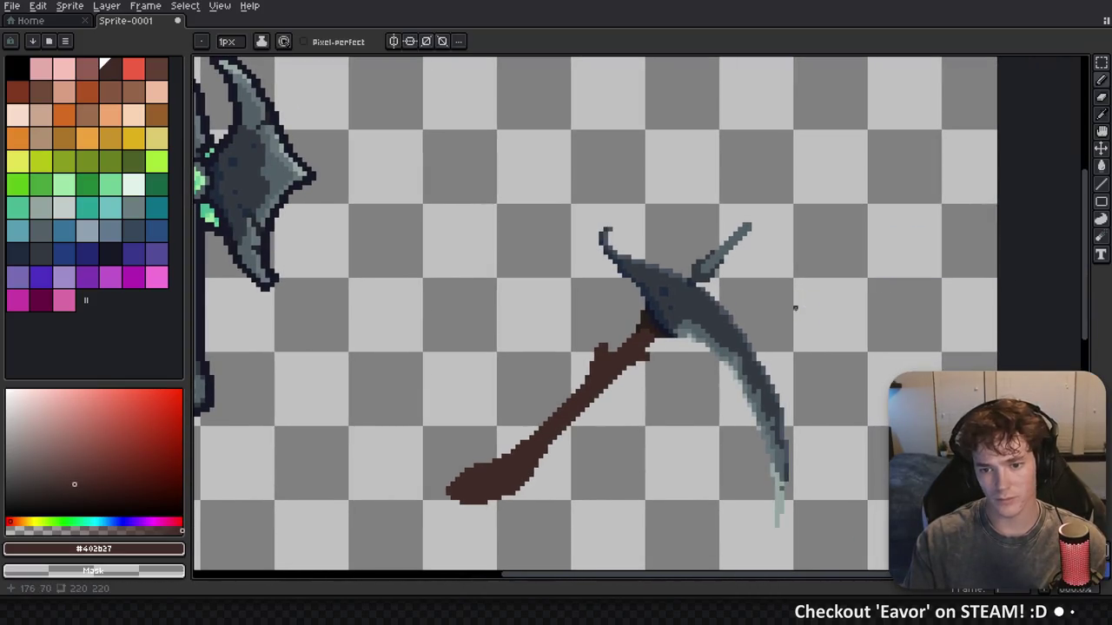
scroll(753, 322, "right", 2)
scroll(578, 308, "up", 1)
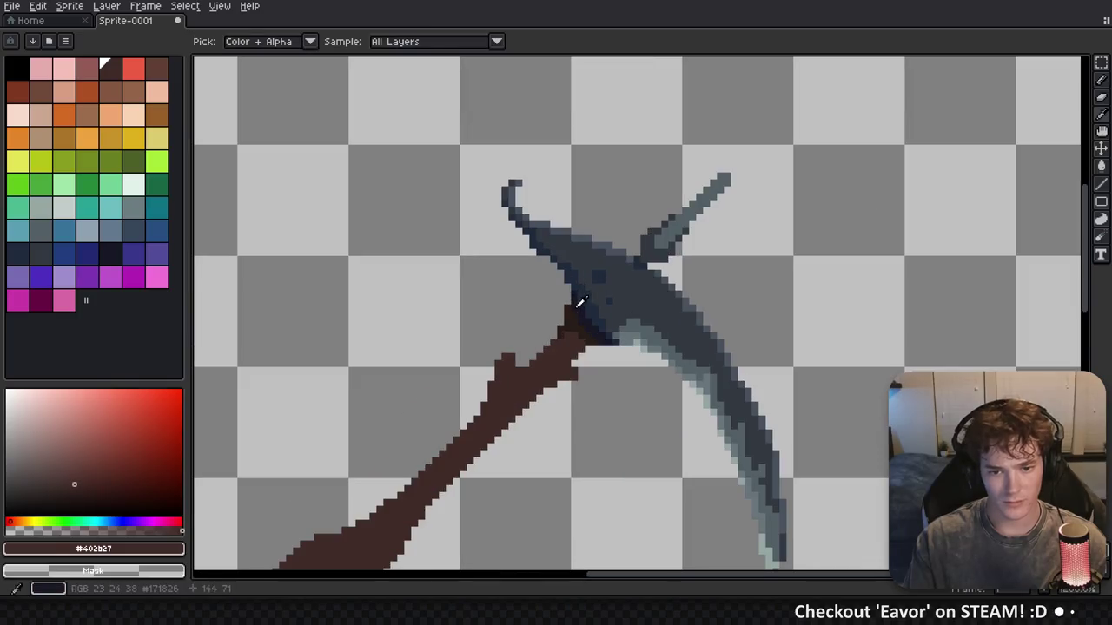
left_click(578, 308, "alt")
scroll(651, 328, "down", 3)
left_click_drag(651, 327, 616, 272)
key("m")
left_click_drag(459, 423, 720, 196)
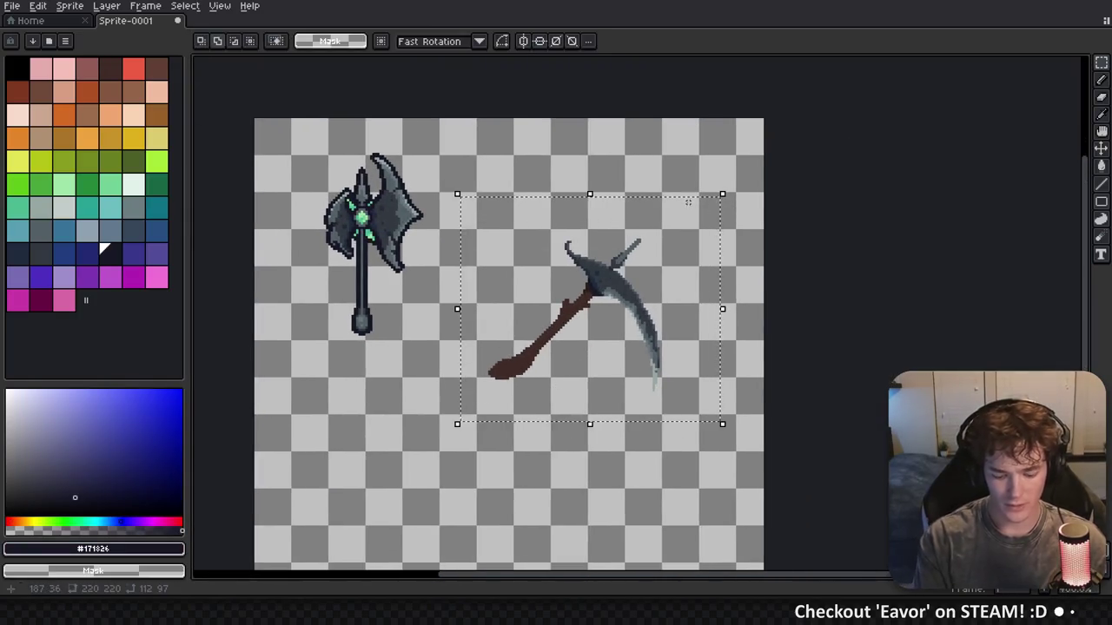
key("shift+o")
key("Return")
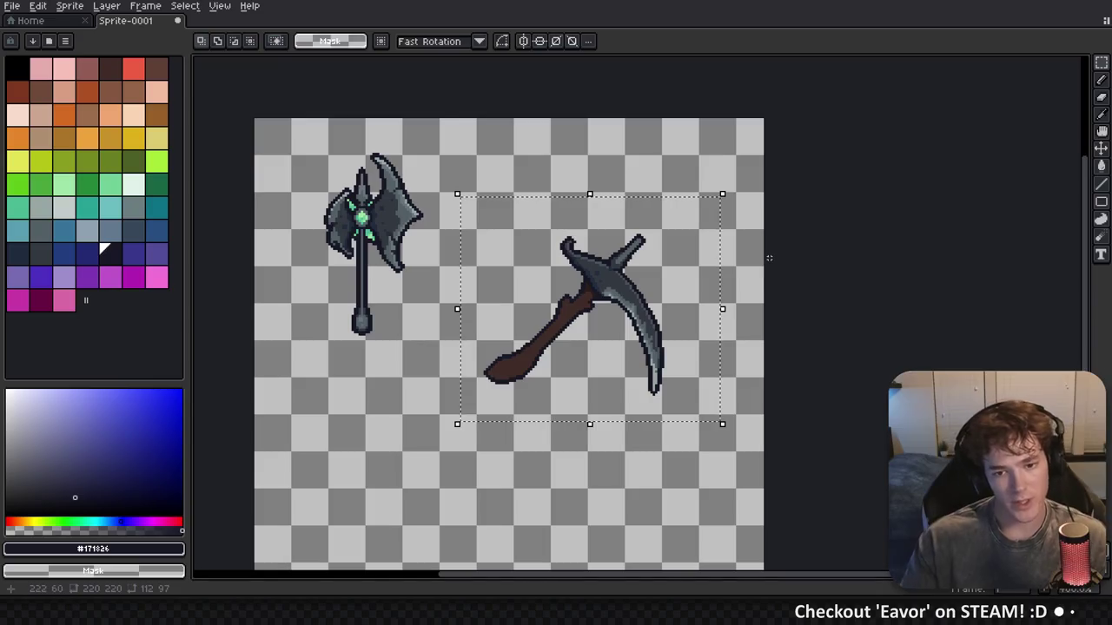
key("ctrl+d")
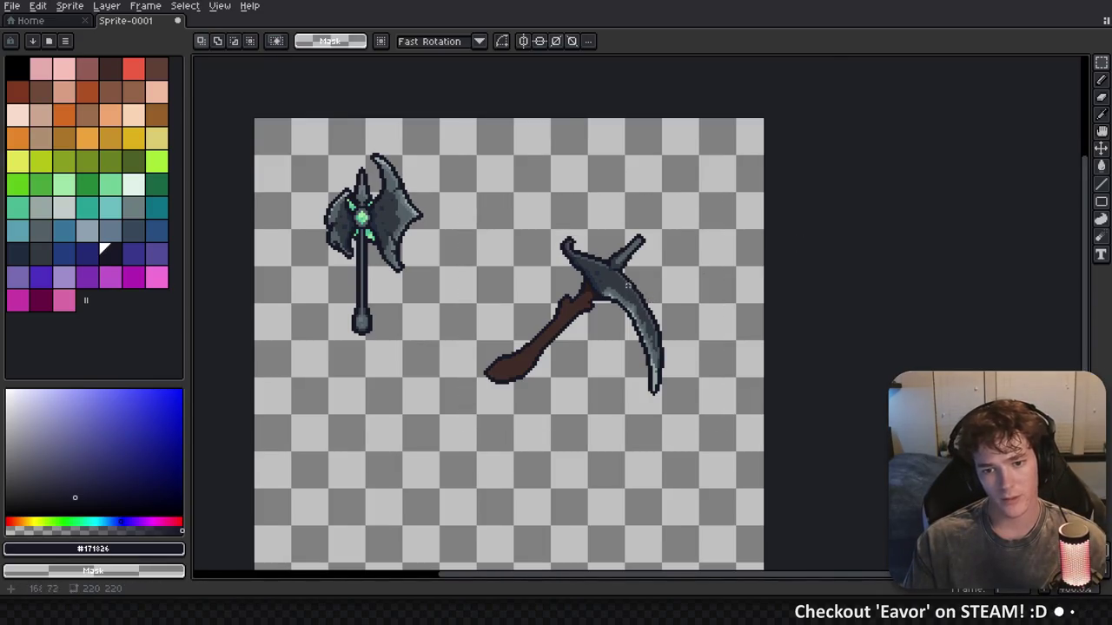
scroll(628, 284, "up", 1)
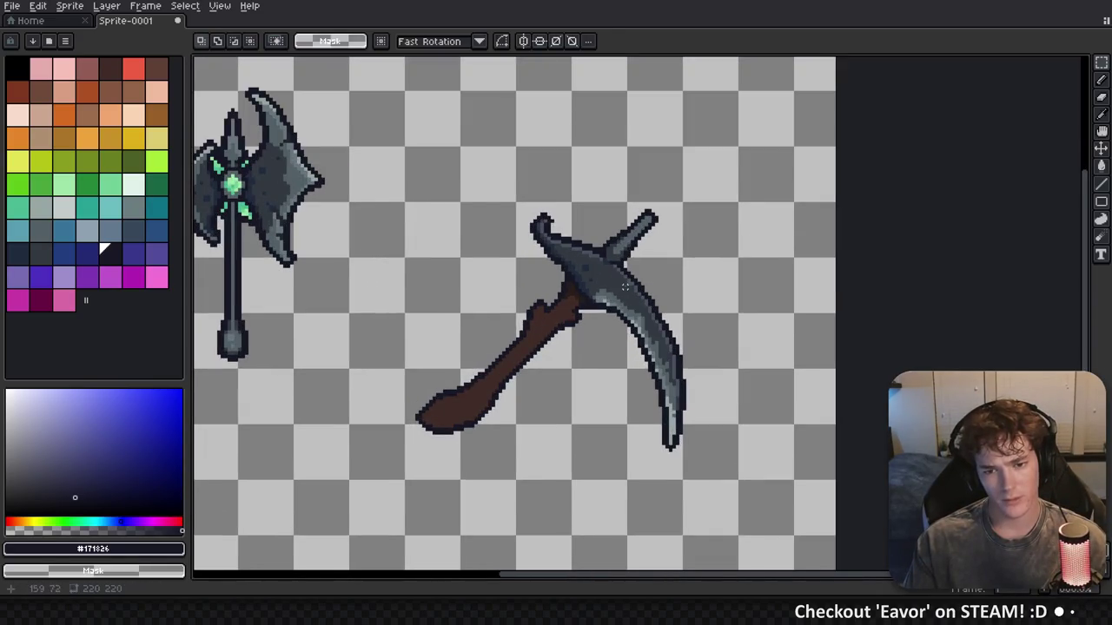
scroll(625, 286, "down", 2)
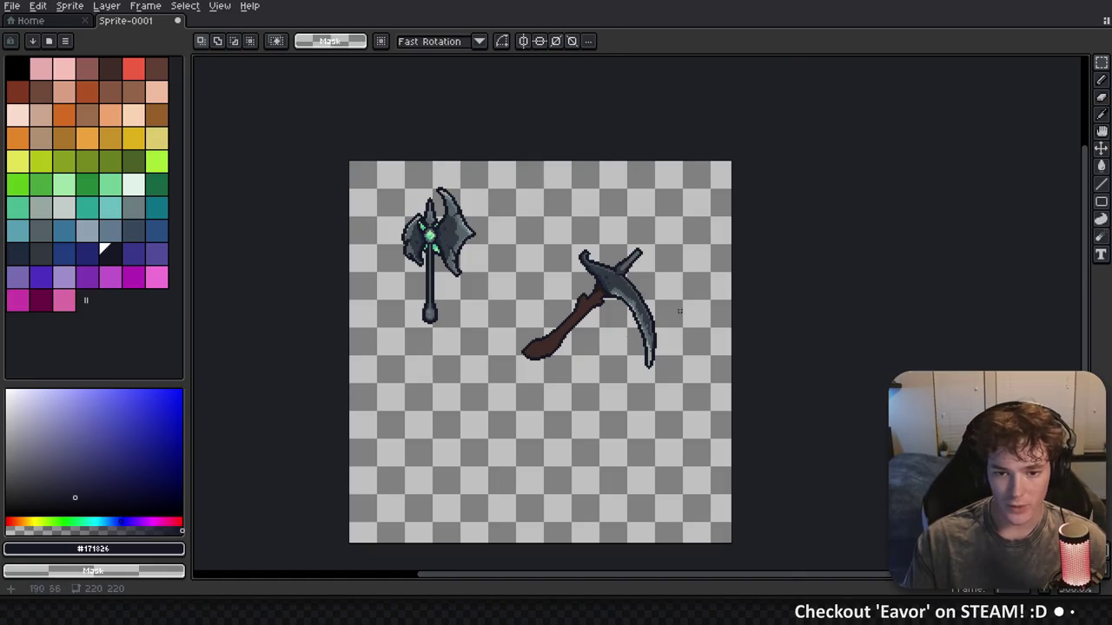
scroll(679, 311, "up", 2)
key("ctrl+shift+d")
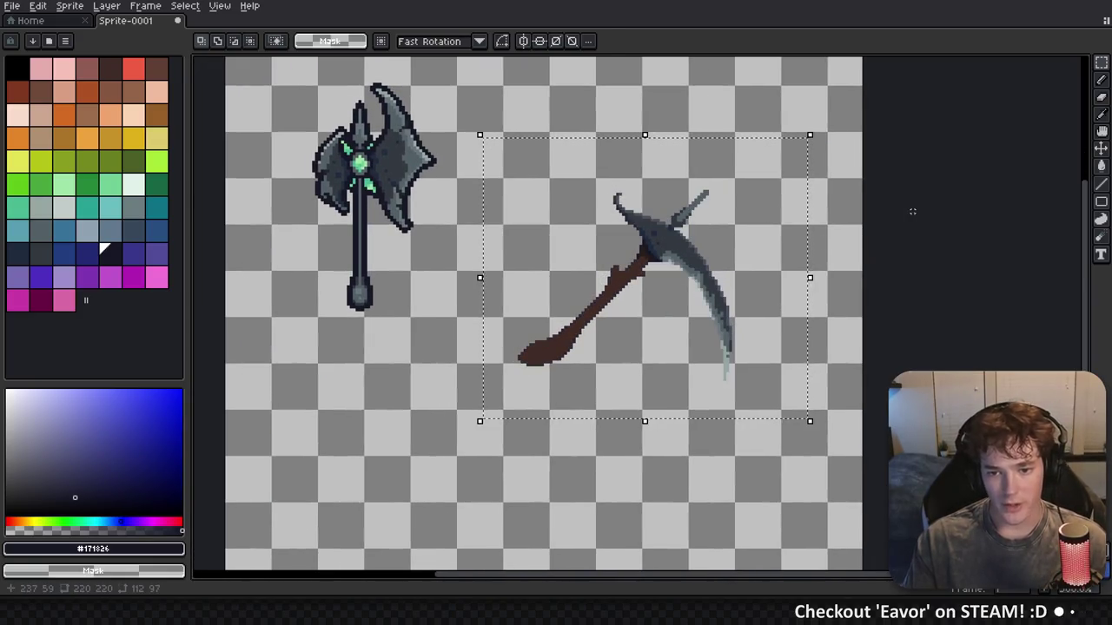
key("ctrl+d")
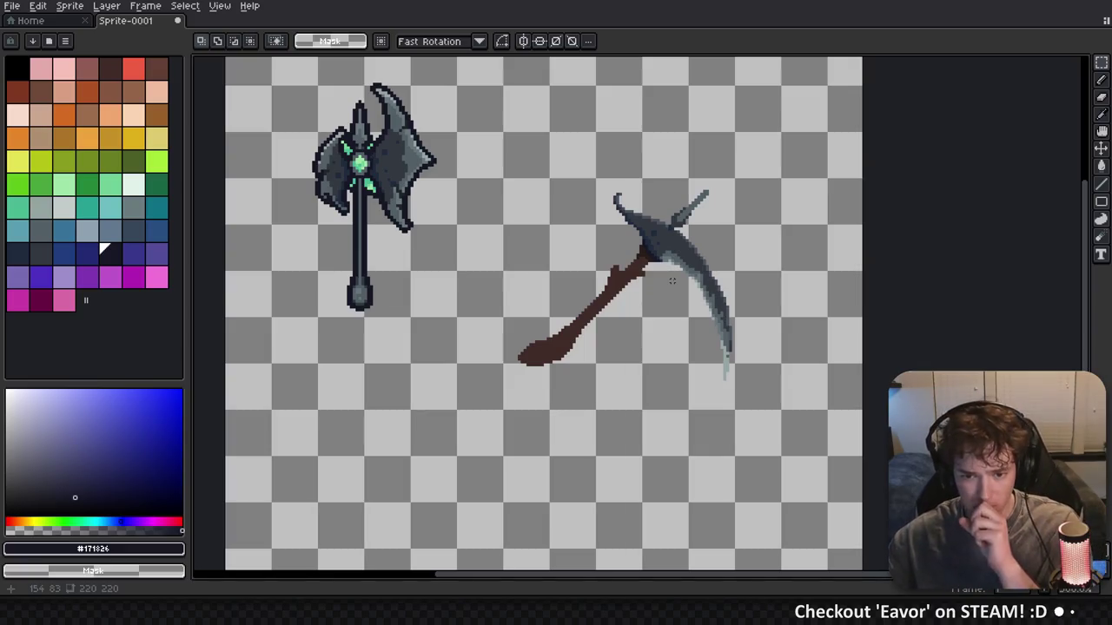
scroll(639, 313, "up", 2)
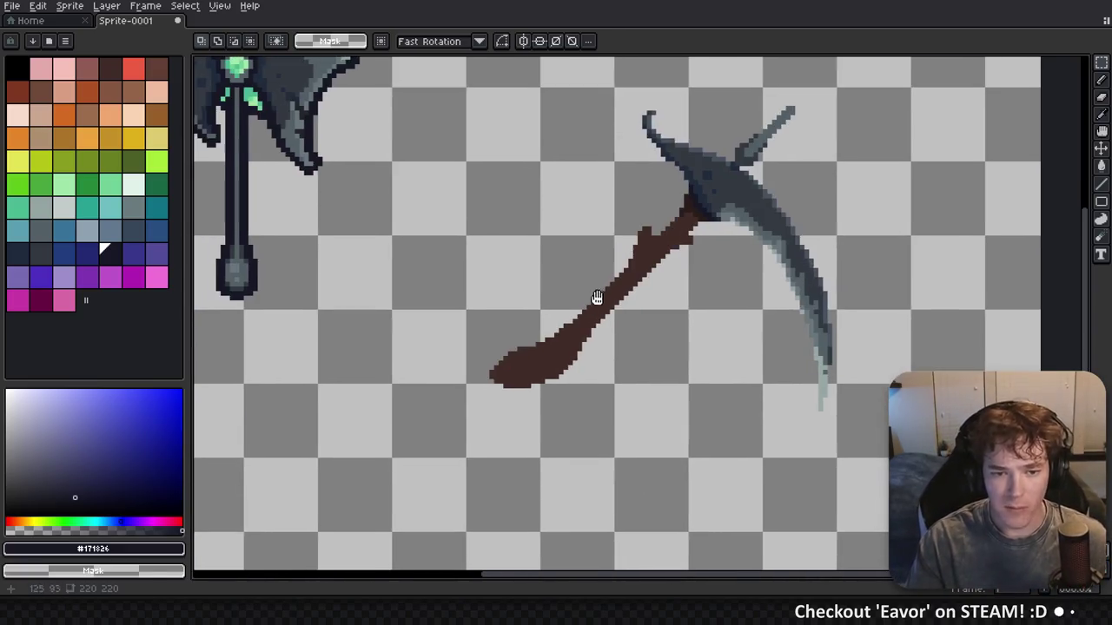
Choose a lighter brown swatch and select the handle's pixels to paint within
left_click(198, 250, "alt")
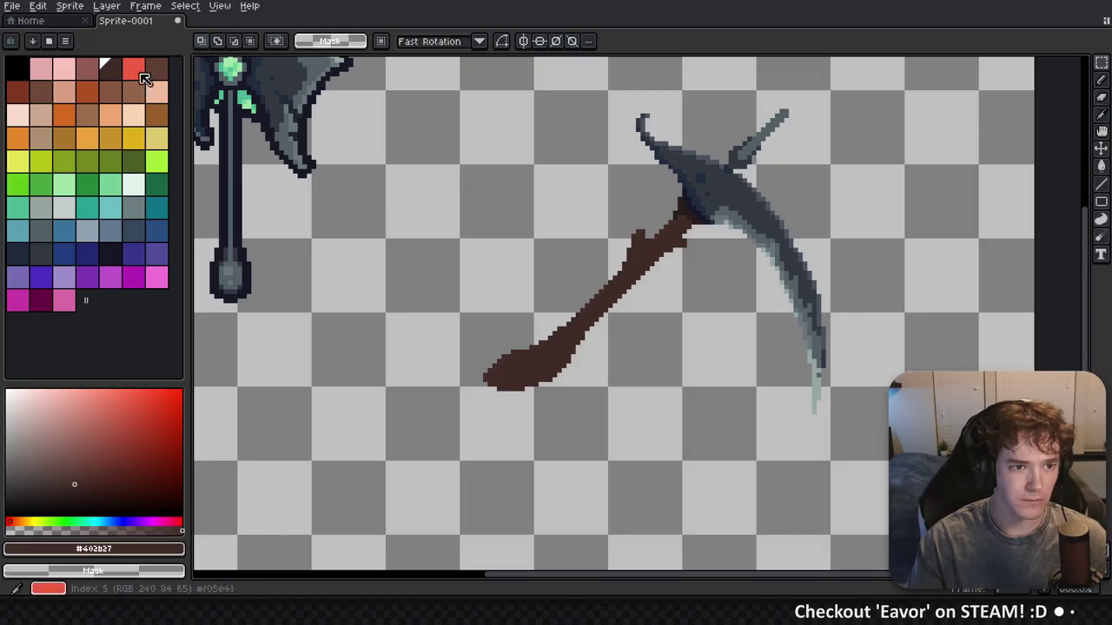
left_click(155, 70)
scroll(550, 371, "up", 2)
key("b")
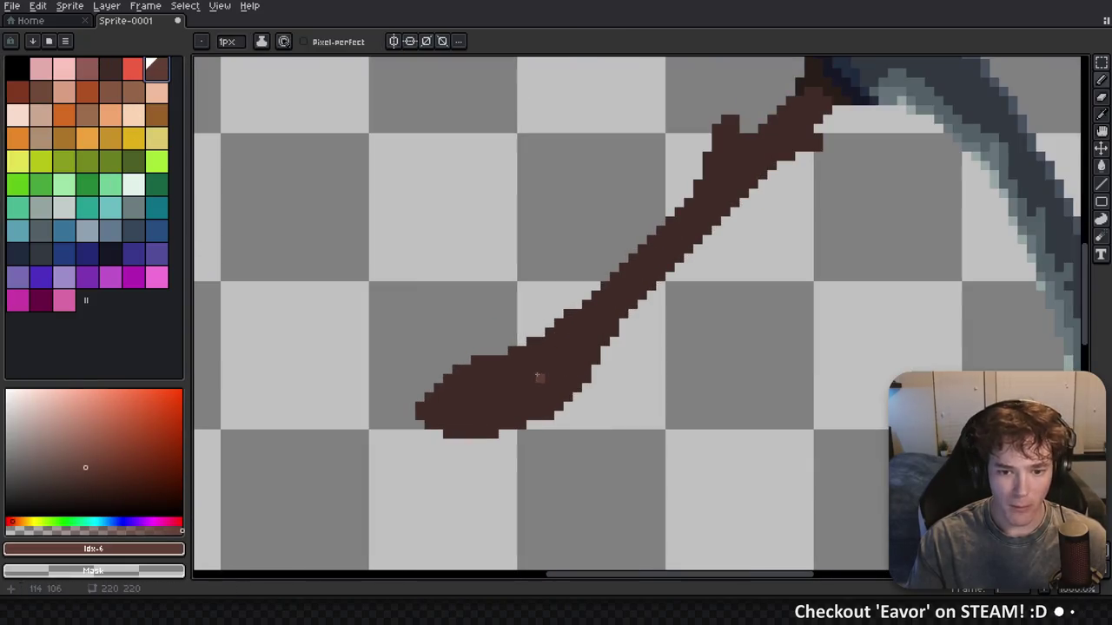
left_click(521, 375, "ctrl")
scroll(476, 395, "up", 1)
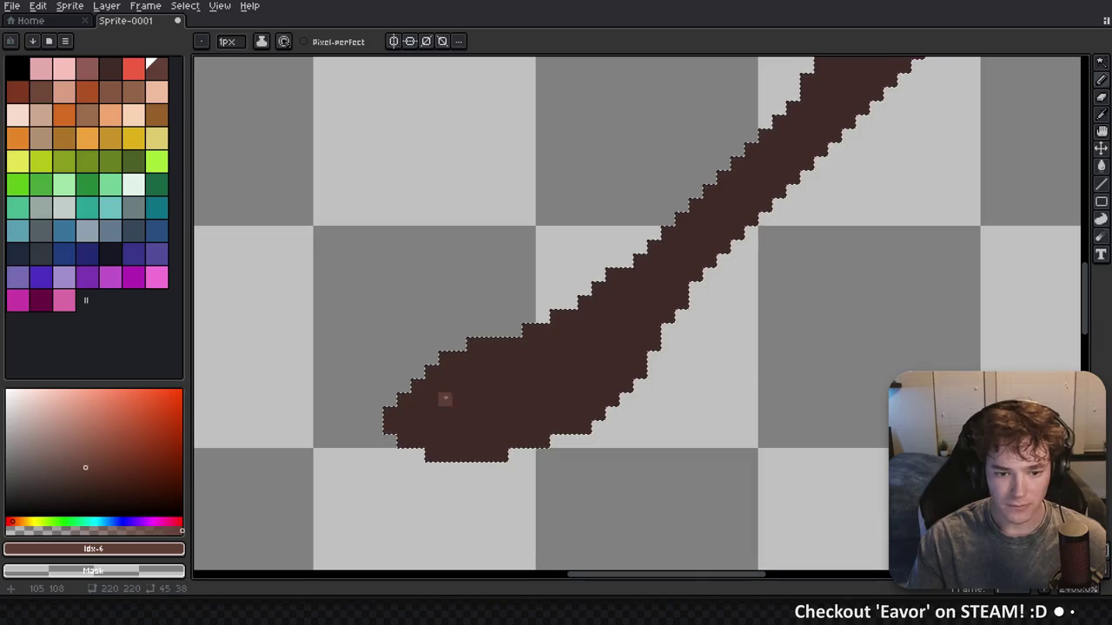
Paint lighter-brown highlights from the handle's rounded end up toward the blade
mouse_move(429, 393)
left_mouse_down()
mouse_move(499, 413)
mouse_move(455, 397)
mouse_move(529, 372)
mouse_move(551, 400)
mouse_move(513, 368)
mouse_move(473, 379)
mouse_move(443, 365)
left_mouse_up()
left_click(417, 427)
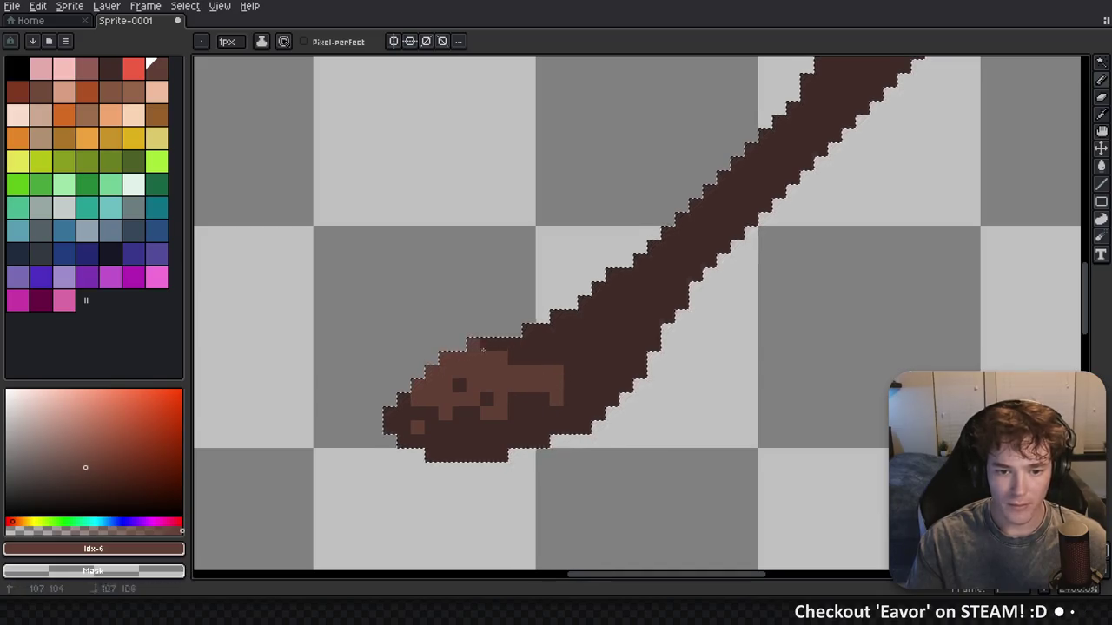
mouse_move(573, 323)
left_mouse_down()
mouse_move(563, 349)
mouse_move(599, 330)
mouse_move(626, 293)
left_mouse_up()
scroll(627, 294, "down", 1)
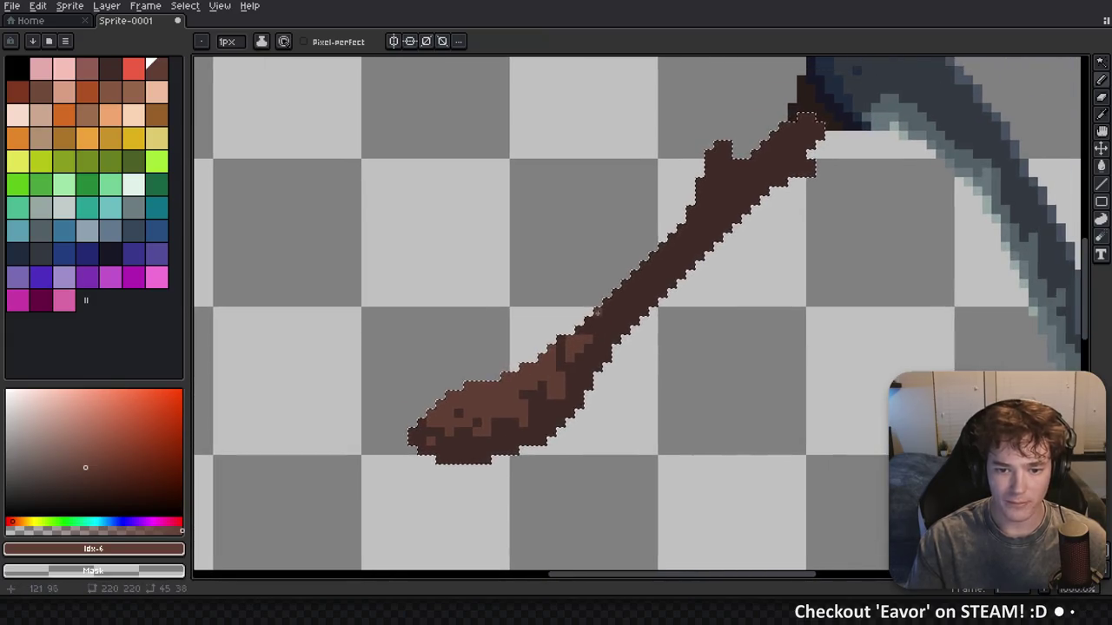
mouse_move(562, 346)
left_mouse_down()
mouse_move(610, 311)
mouse_move(613, 325)
left_mouse_up()
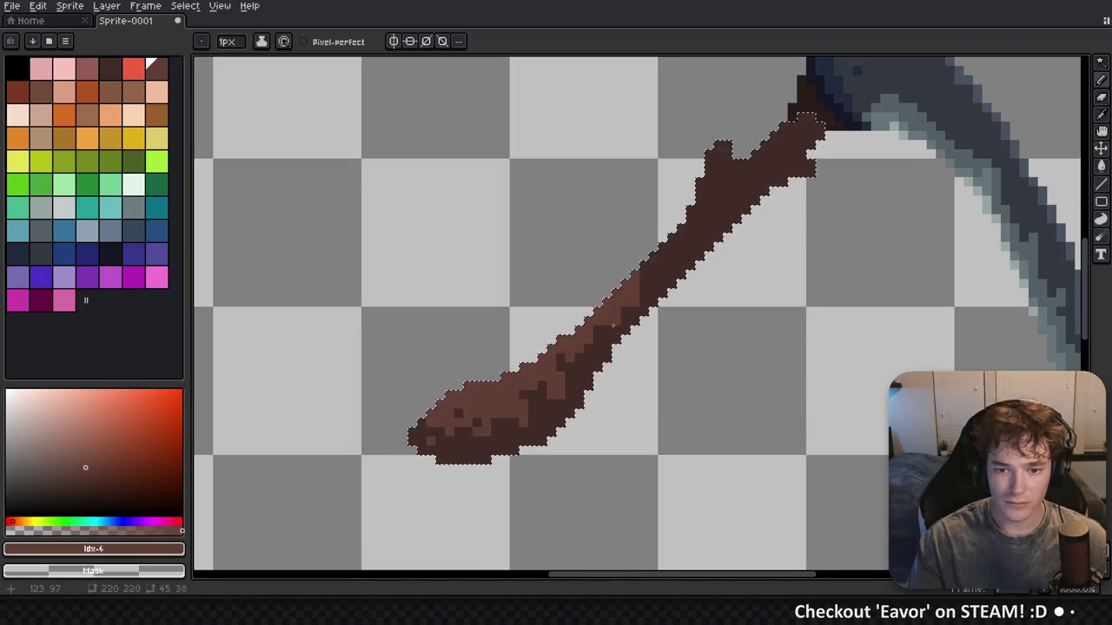
scroll(614, 325, "down", 2)
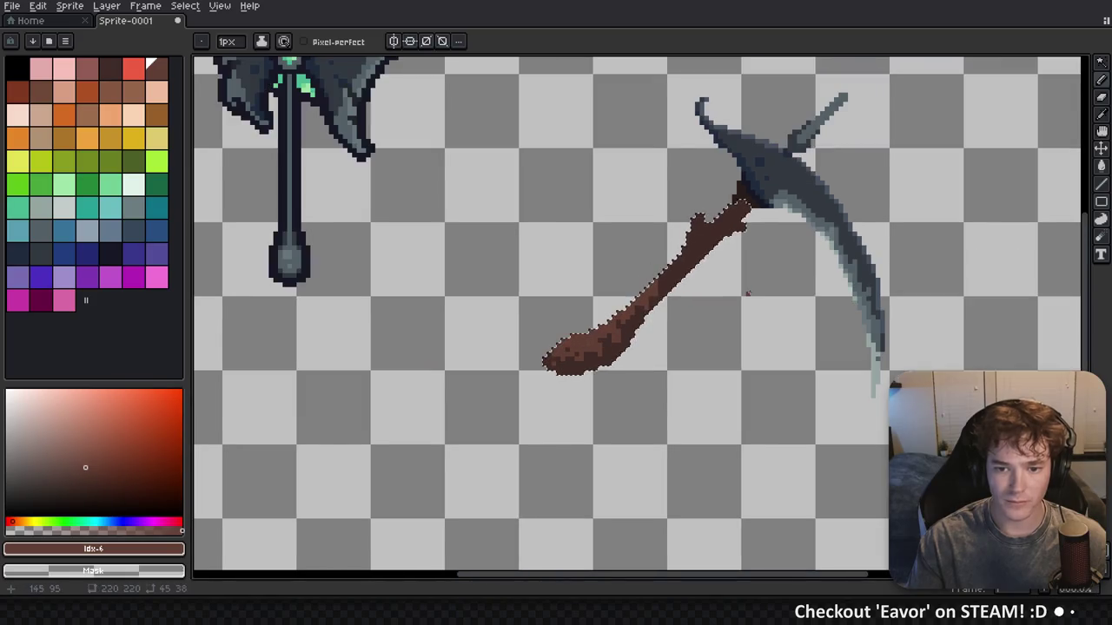
Sample dark brown #402b27 and paint it along the upper handle
scroll(639, 299, "up", 2)
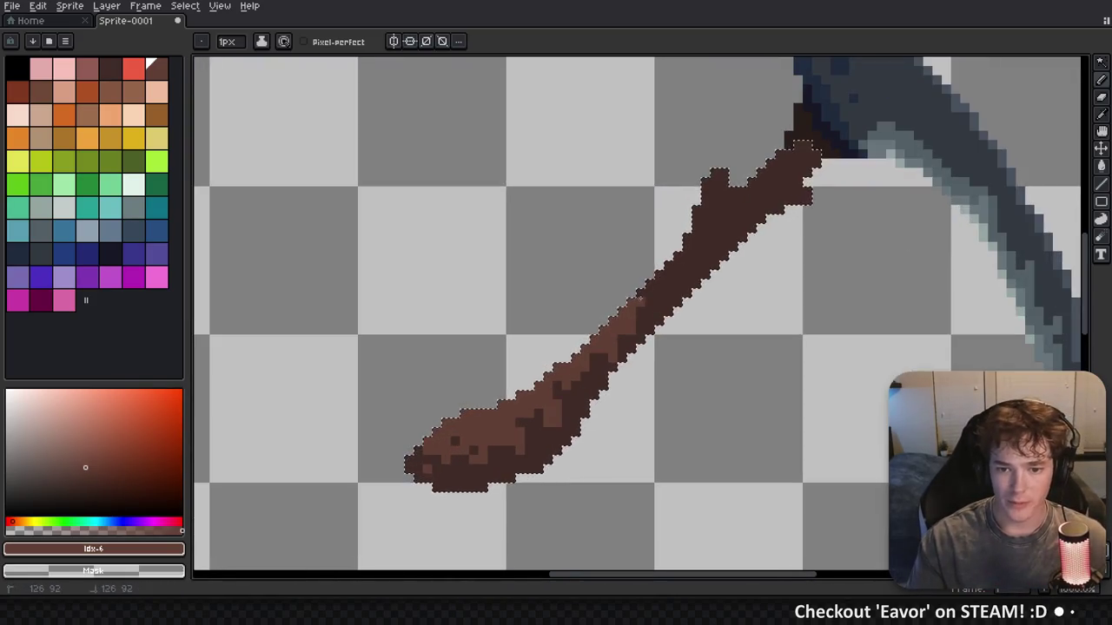
left_click_drag(668, 278, 666, 291)
left_click(665, 314, "alt")
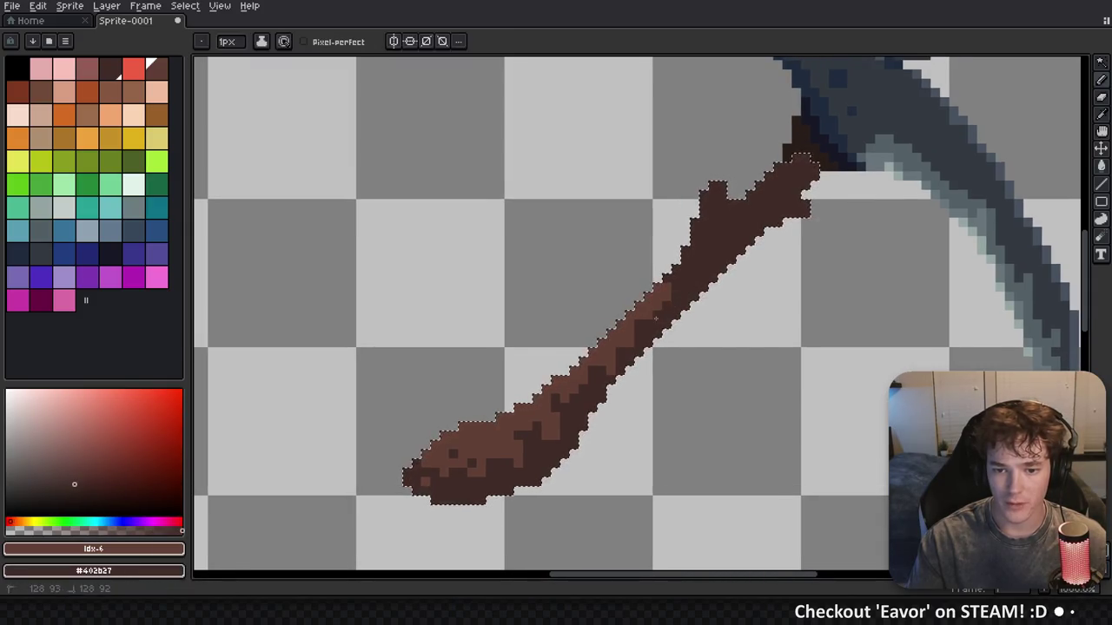
left_click_drag(660, 279, 637, 344)
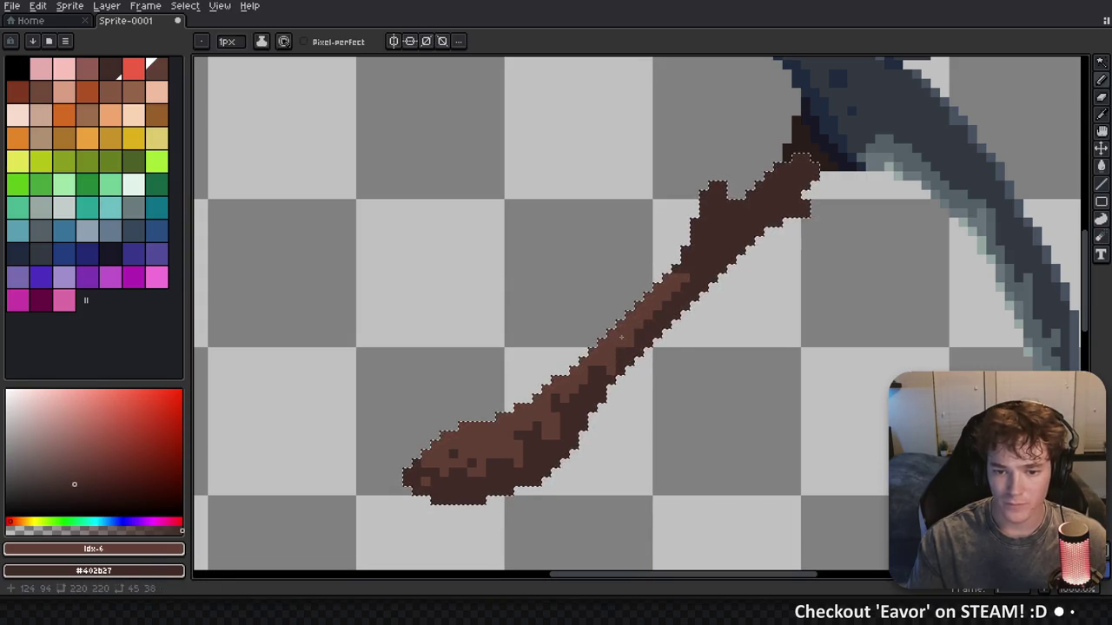
scroll(614, 370, "down", 3)
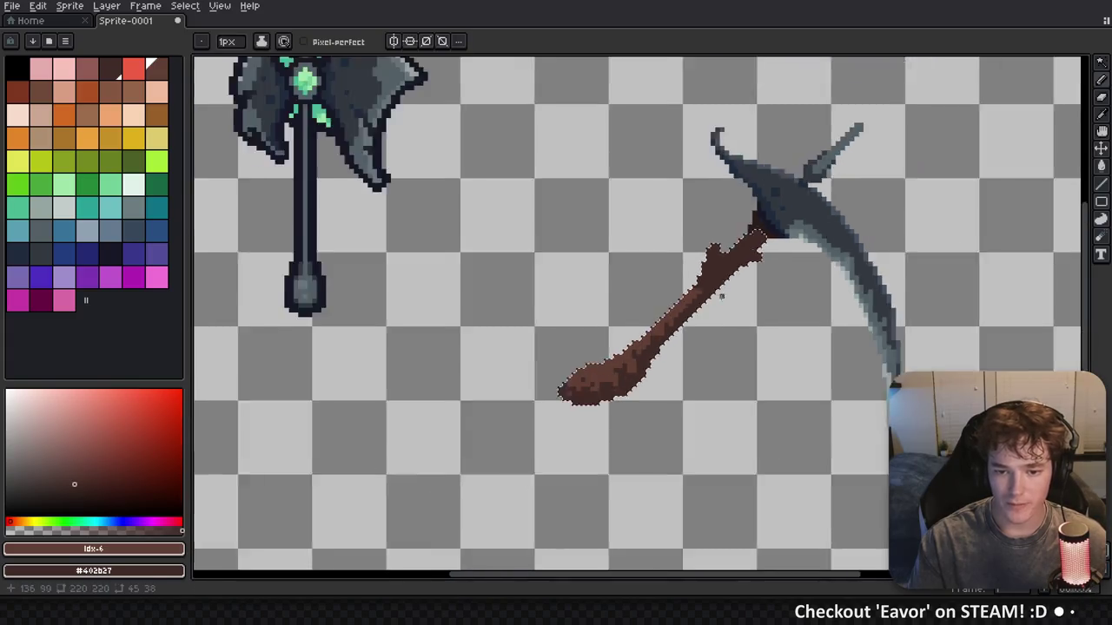
scroll(618, 376, "up", 3)
scroll(634, 368, "down", 3)
scroll(663, 337, "up", 5)
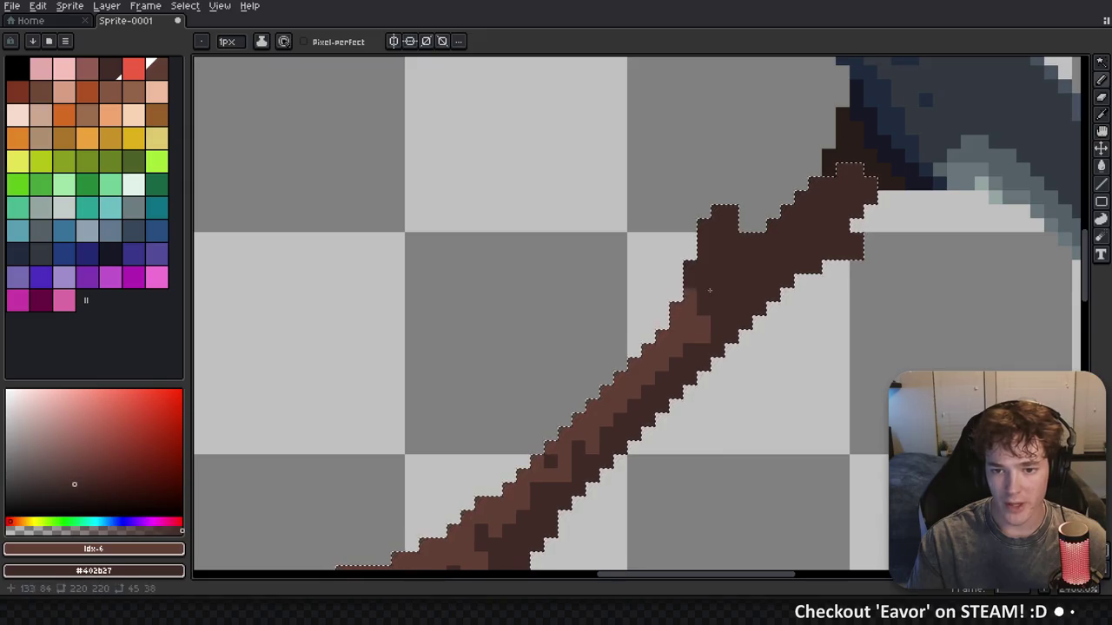
Lighten the knot's top and right side, then sample the lighter brown #614035
left_click(719, 217)
left_click(729, 213)
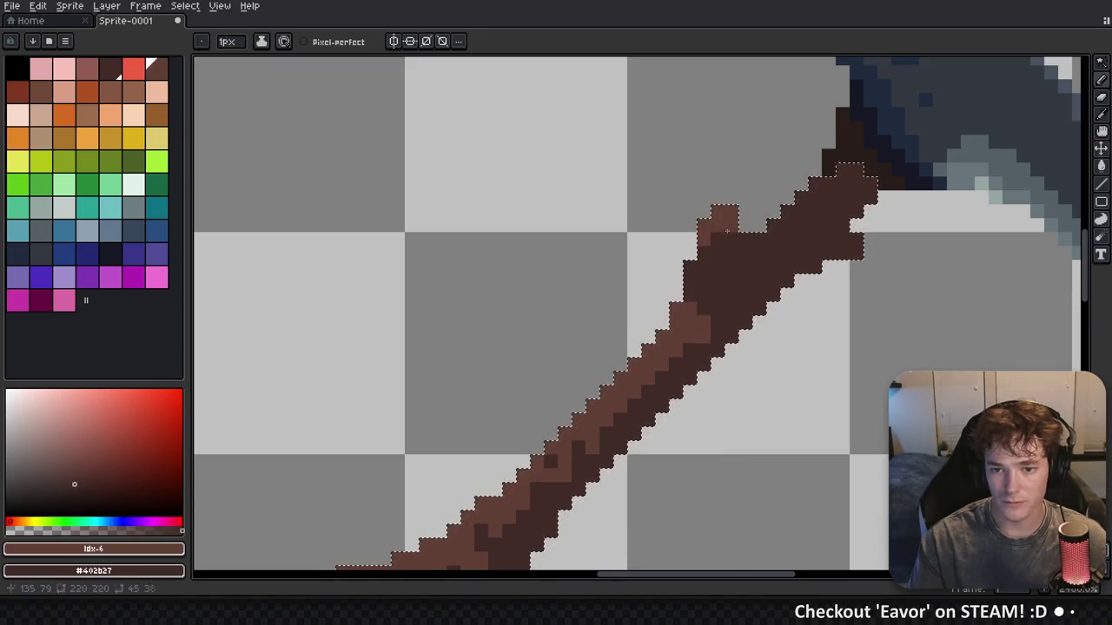
left_click_drag(739, 242, 757, 240)
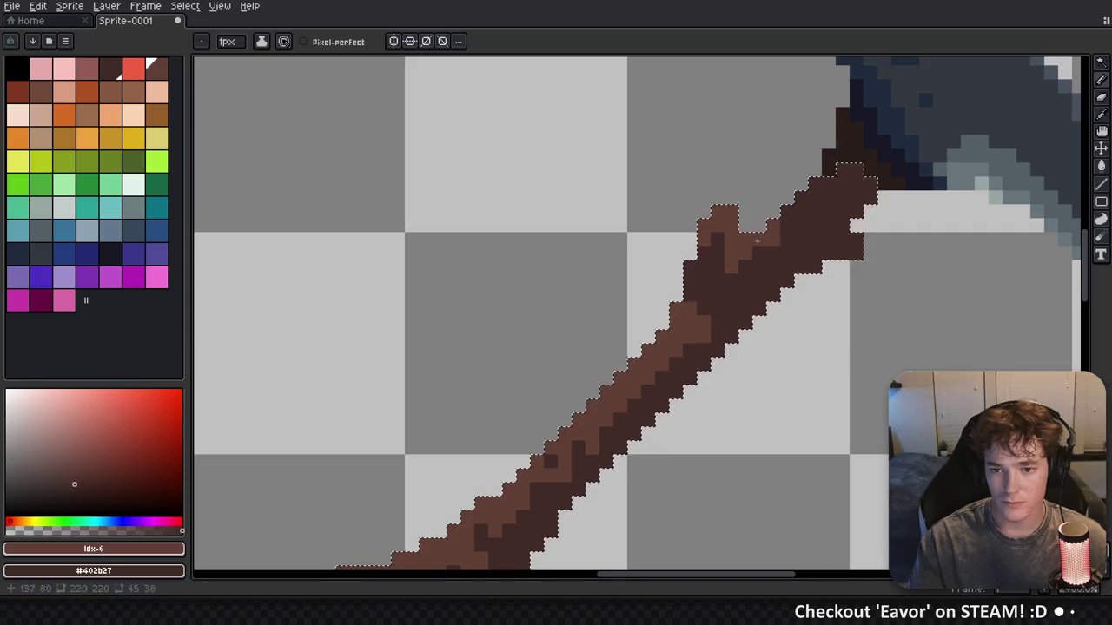
scroll(790, 252, "down", 1)
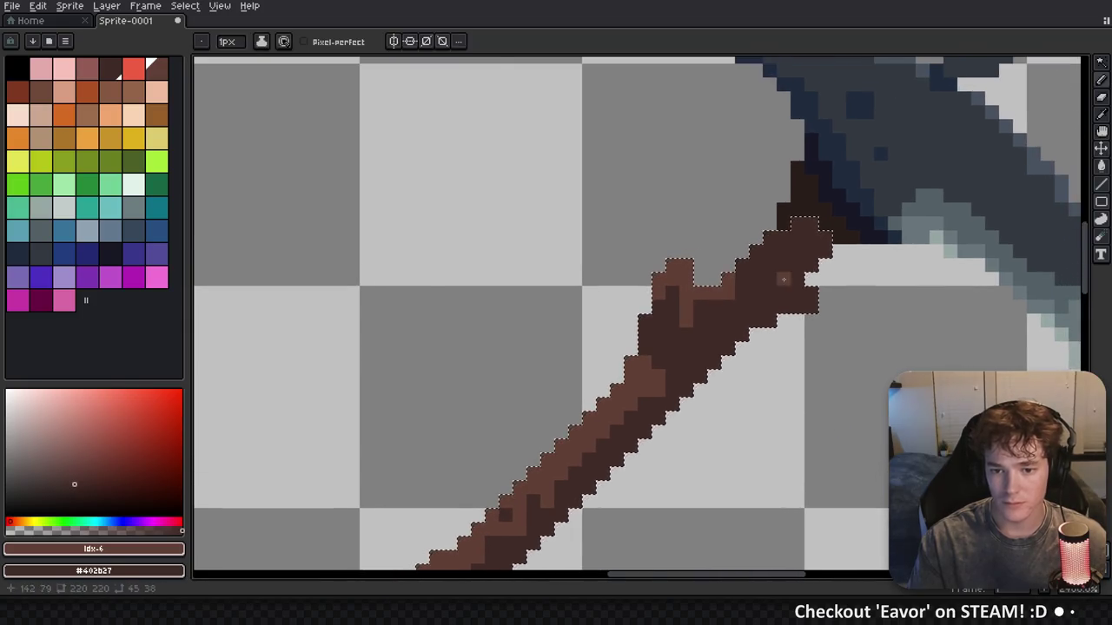
scroll(795, 261, "down", 2)
scroll(786, 272, "up", 2)
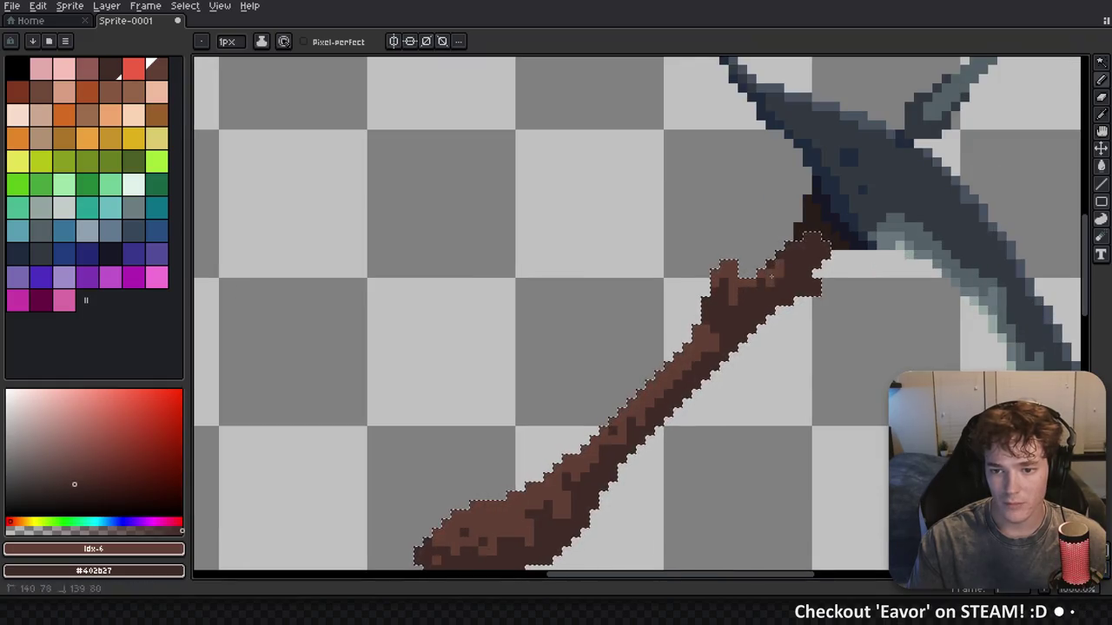
scroll(769, 295, "up", 1)
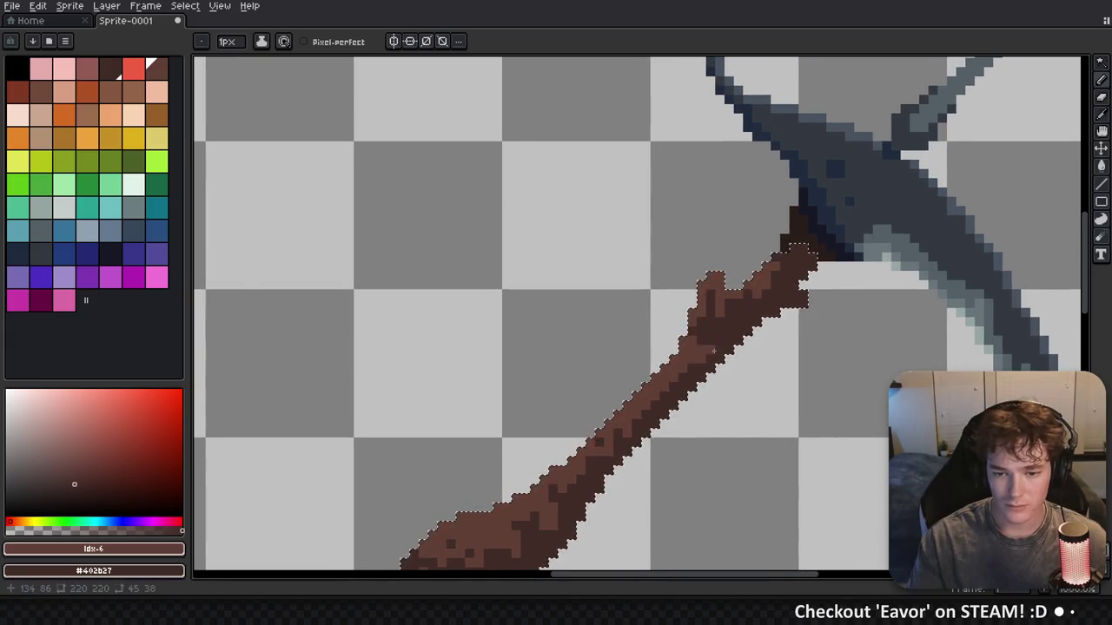
scroll(766, 349, "down", 4)
key("m")
scroll(811, 360, "up", 2)
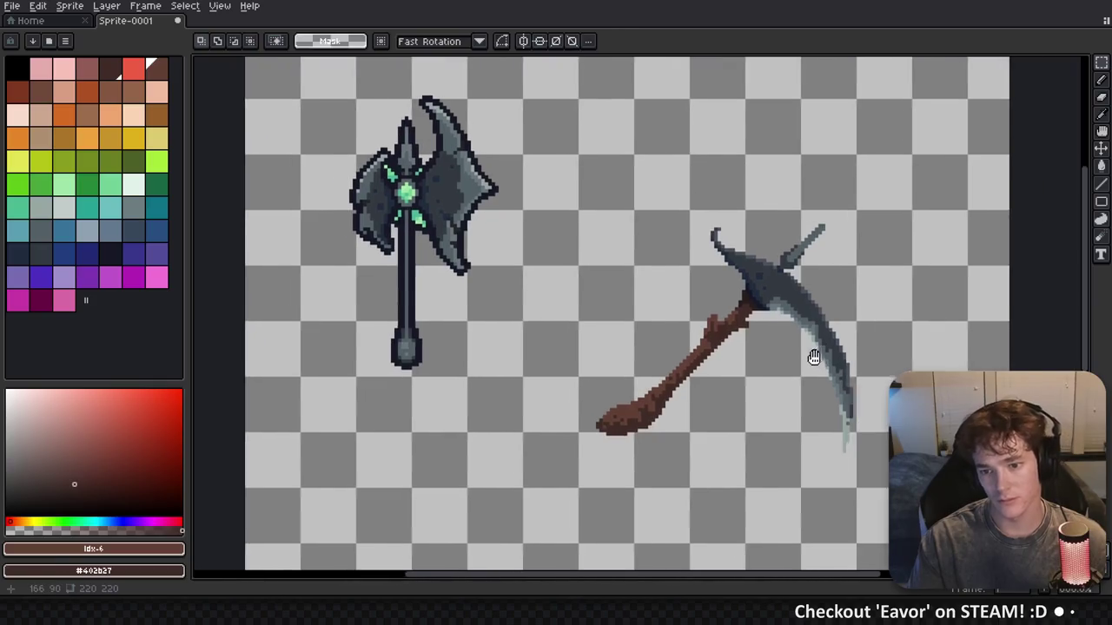
scroll(665, 397, "down", 3)
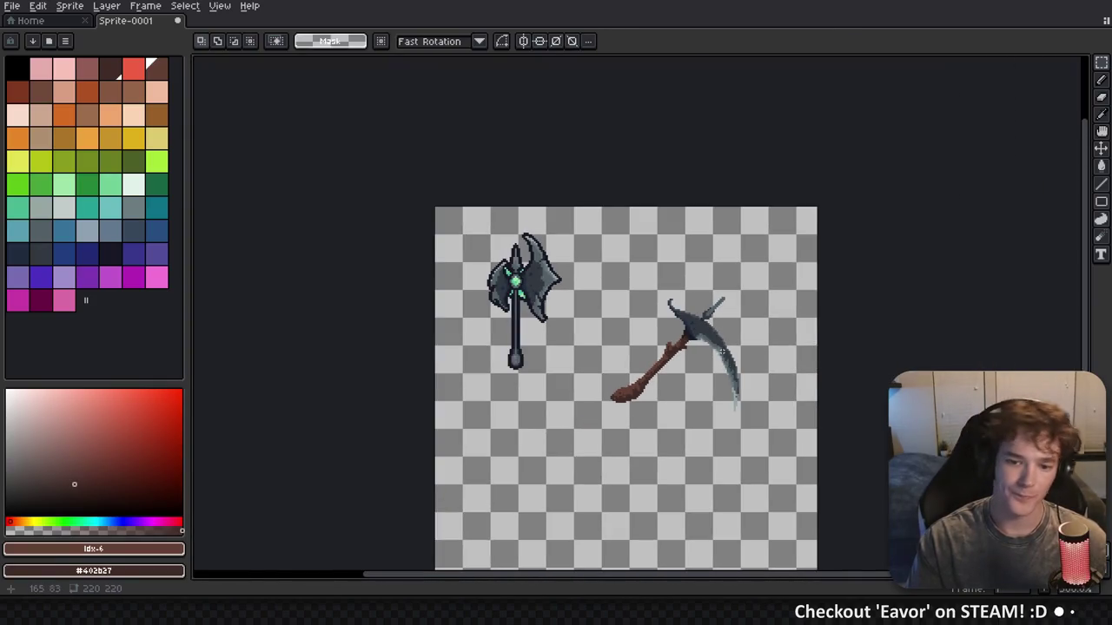
scroll(645, 389, "up", 3)
left_click(660, 325, "alt")
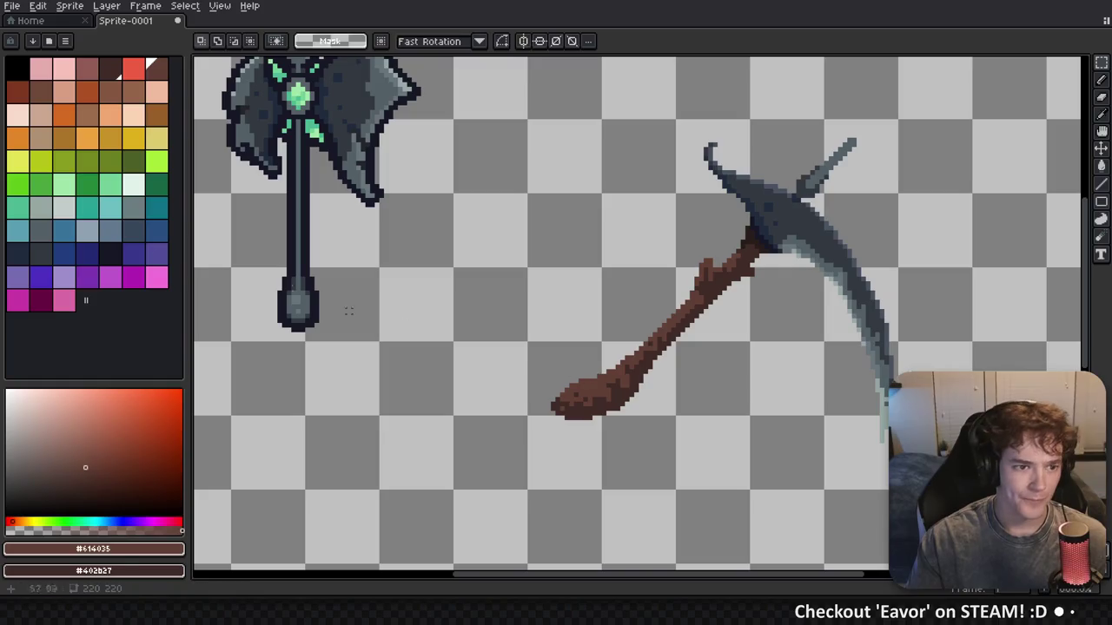
Magic-wand the handle's light-brown pixels and paint lighter brown along its bottom end and lower length
left_click(40, 91)
key("b")
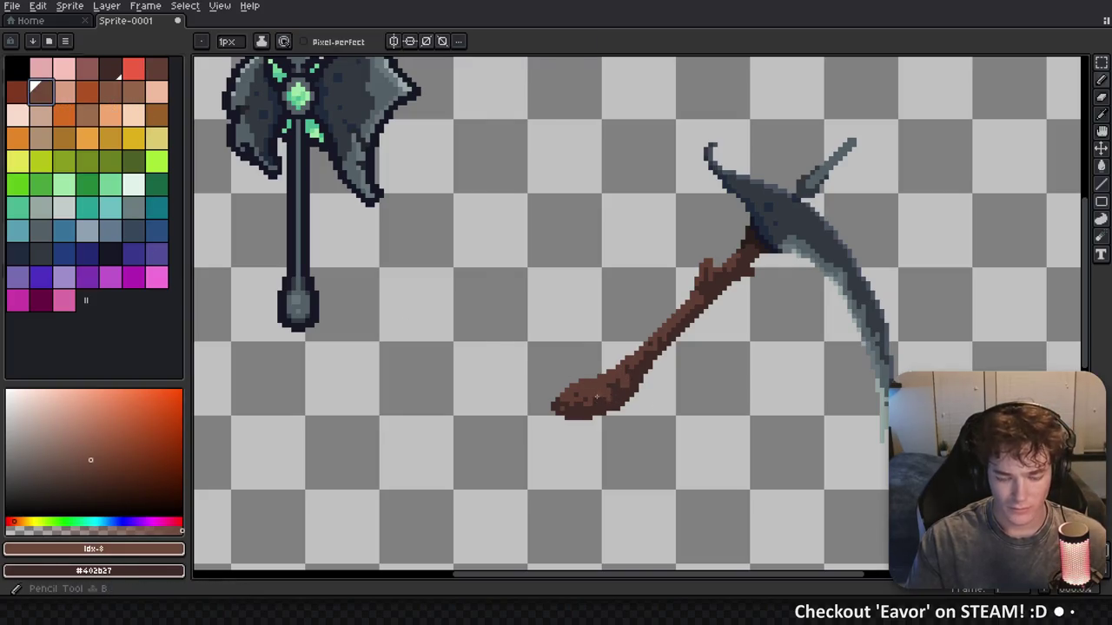
scroll(595, 382, "up", 2)
key("w")
left_click(575, 375)
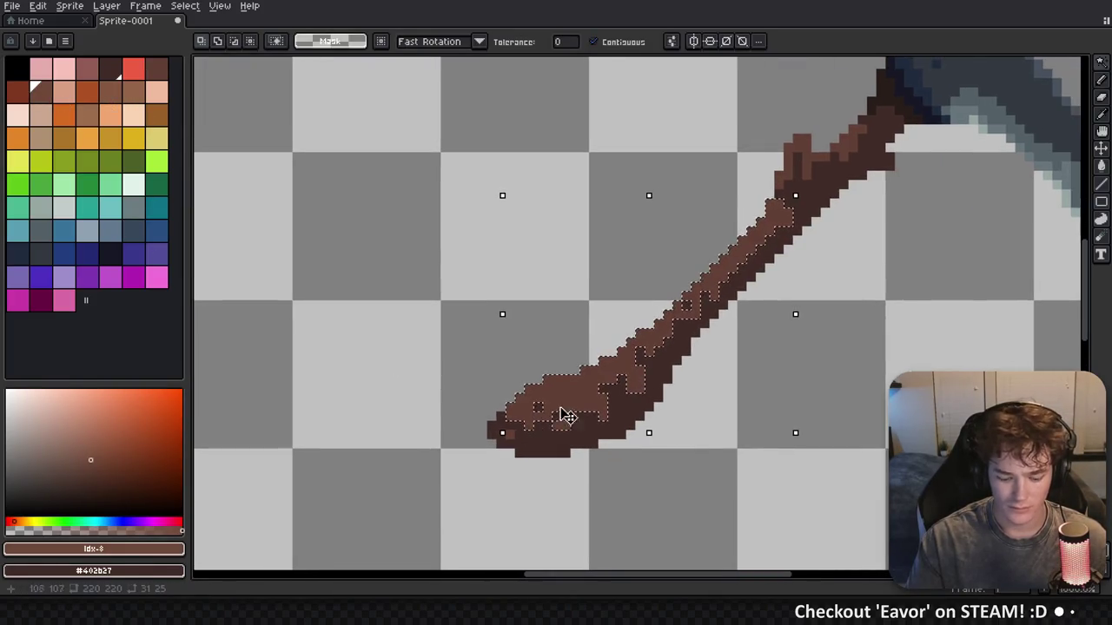
key("b")
scroll(528, 391, "up", 1)
mouse_move(527, 391)
left_mouse_down()
mouse_move(570, 389)
mouse_move(529, 382)
mouse_move(539, 439)
left_mouse_up()
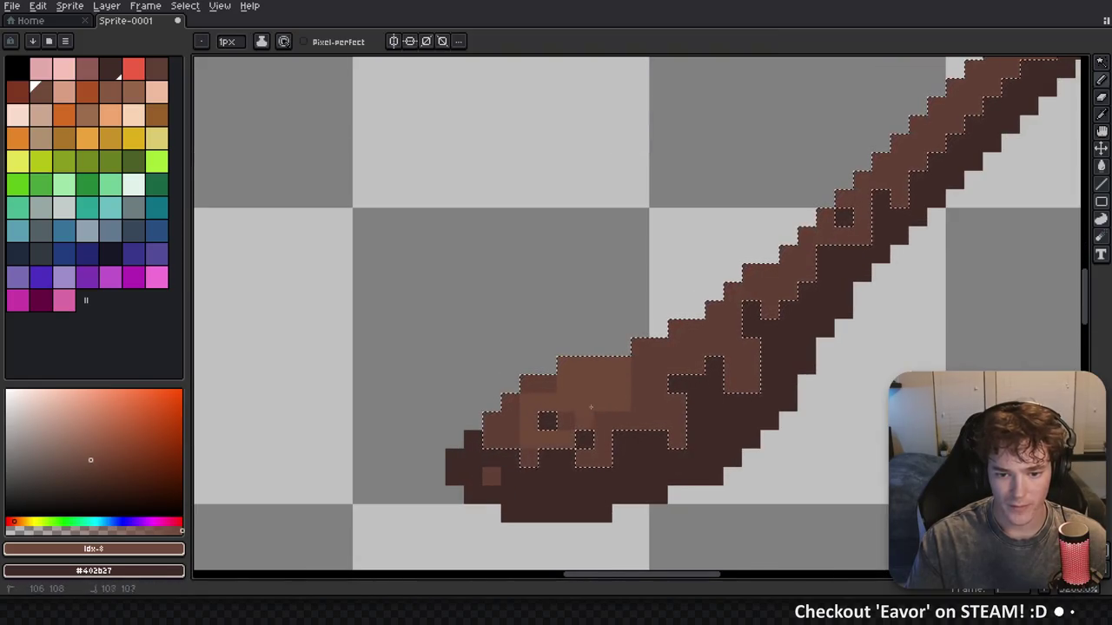
mouse_move(610, 405)
left_mouse_down()
mouse_move(647, 404)
mouse_move(608, 399)
mouse_move(710, 329)
left_mouse_up()
Select the small light-brown notch on the handle, then clear the selection
mouse_move(505, 235)
left_mouse_down()
mouse_move(661, 361)
mouse_move(507, 469)
left_mouse_up()
scroll(650, 369, "down", 2)
scroll(596, 404, "up", 1)
key("w")
left_click(708, 261)
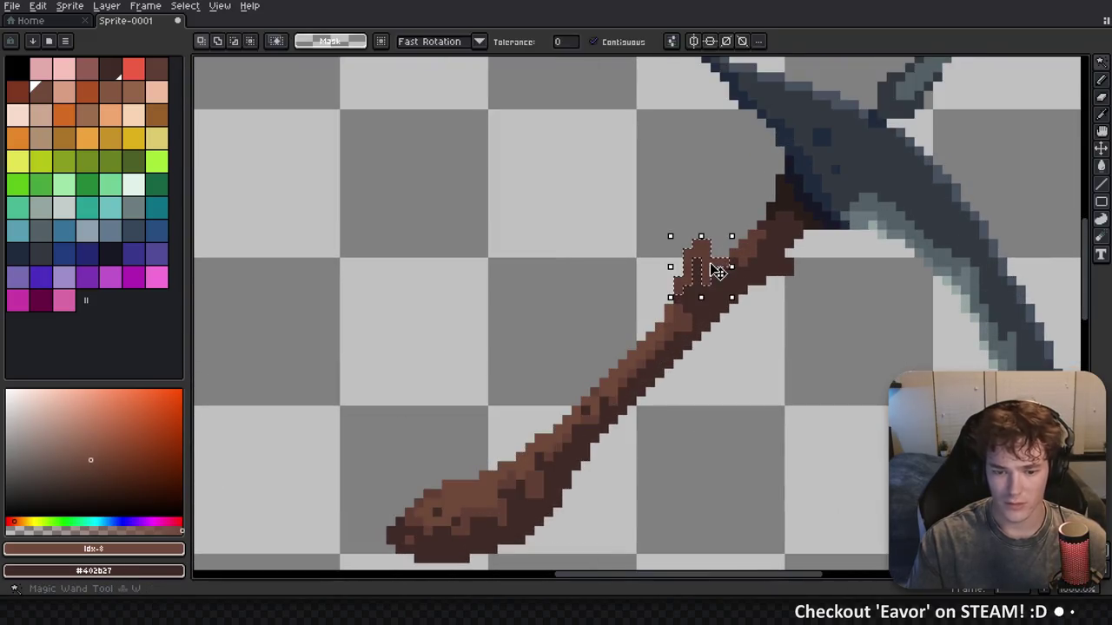
scroll(708, 251, "up", 1)
key("b")
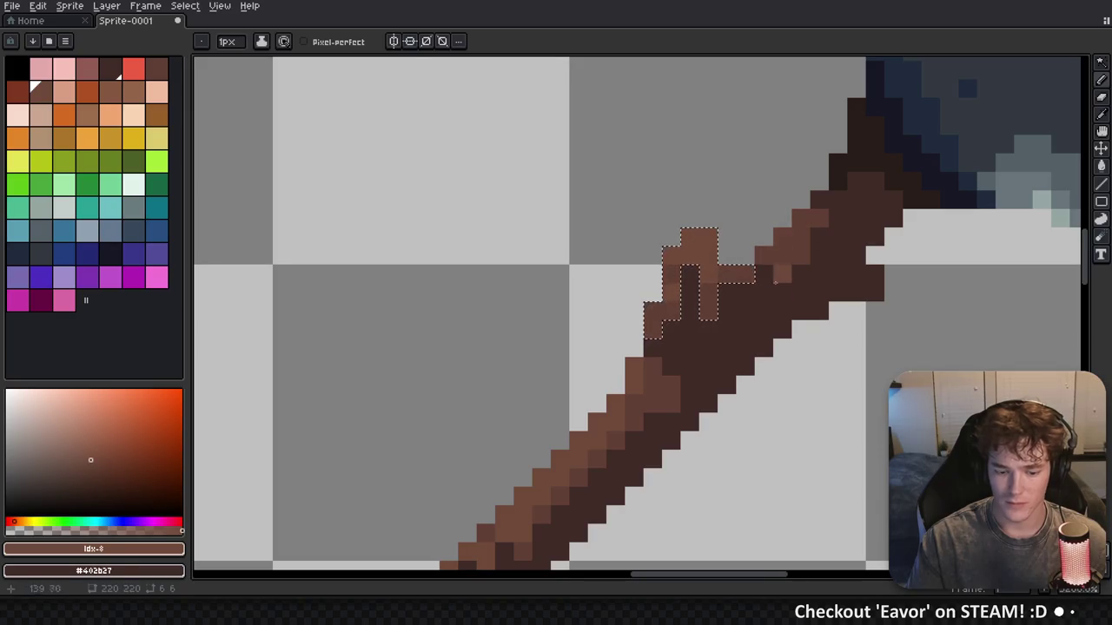
key("ctrl+d")
key("m")
key("b")
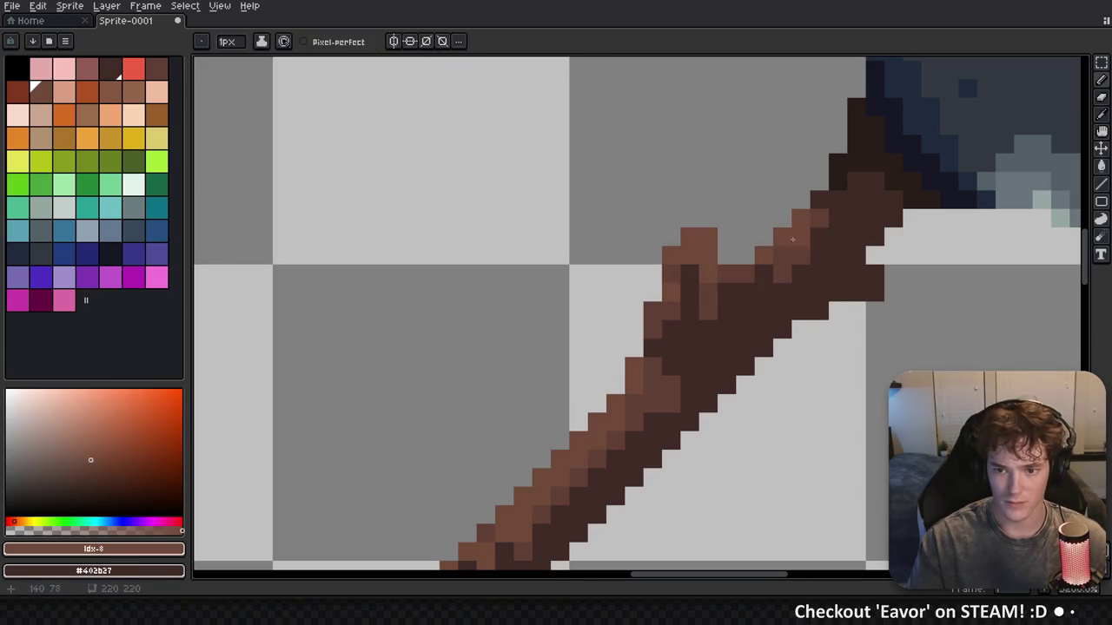
scroll(781, 255, "down", 4)
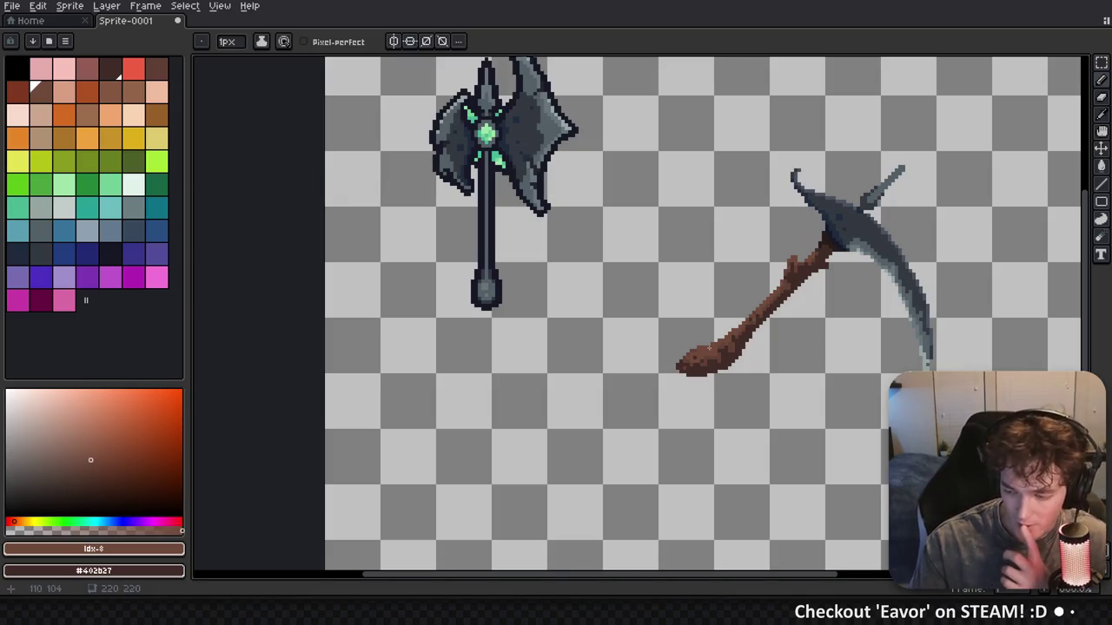
Sample the handle's dark brown #402b27 and try palette colours idx-6 and idx-4
scroll(731, 383, "up", 2)
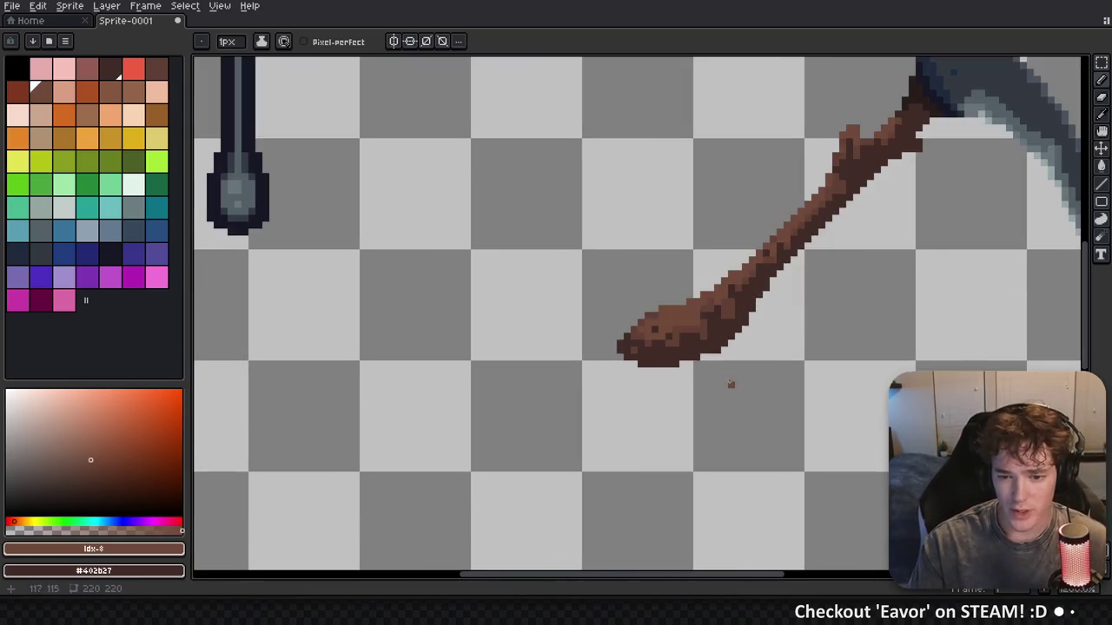
scroll(712, 337, "down", 3)
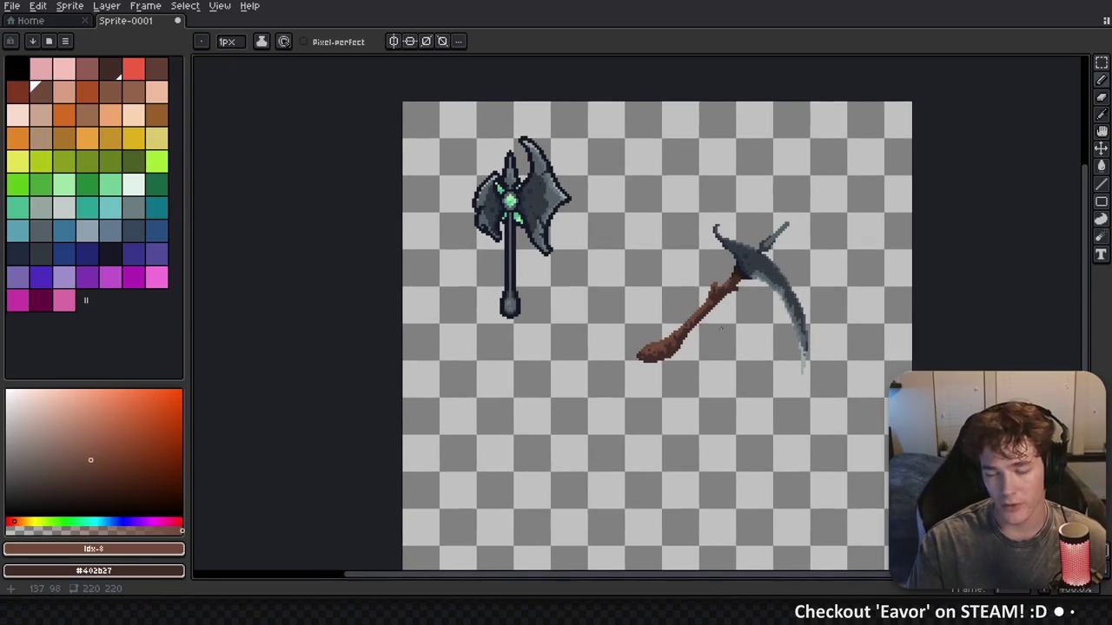
scroll(721, 295, "up", 3)
left_click(690, 315, "alt")
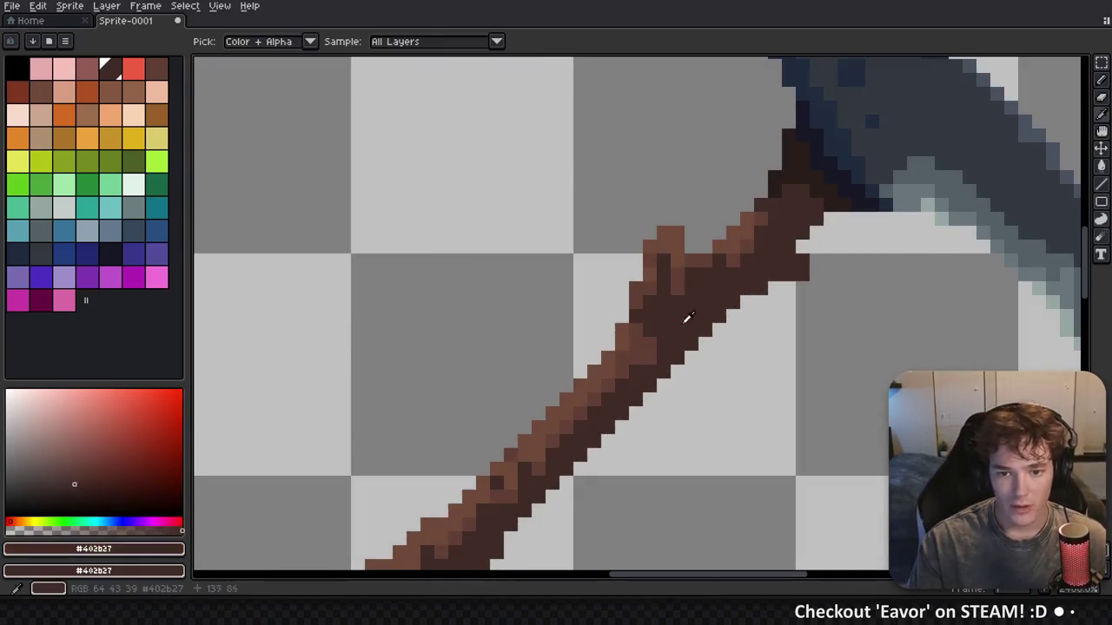
left_click(165, 74)
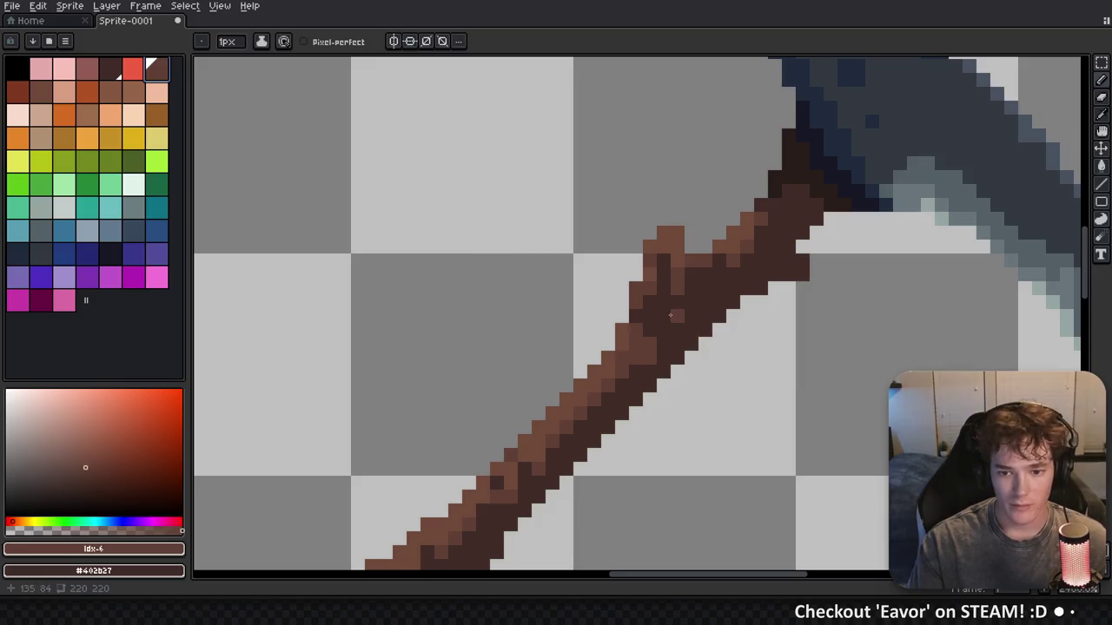
scroll(503, 275, "down", 3)
left_click(110, 69)
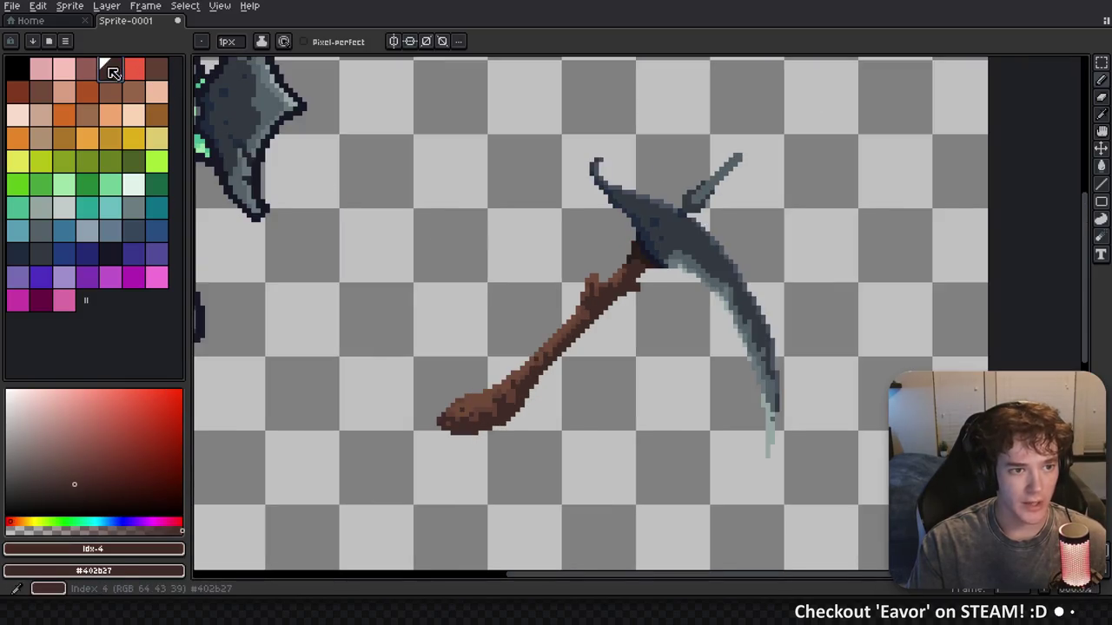
scroll(656, 297, "down", 1)
scroll(622, 278, "up", 2)
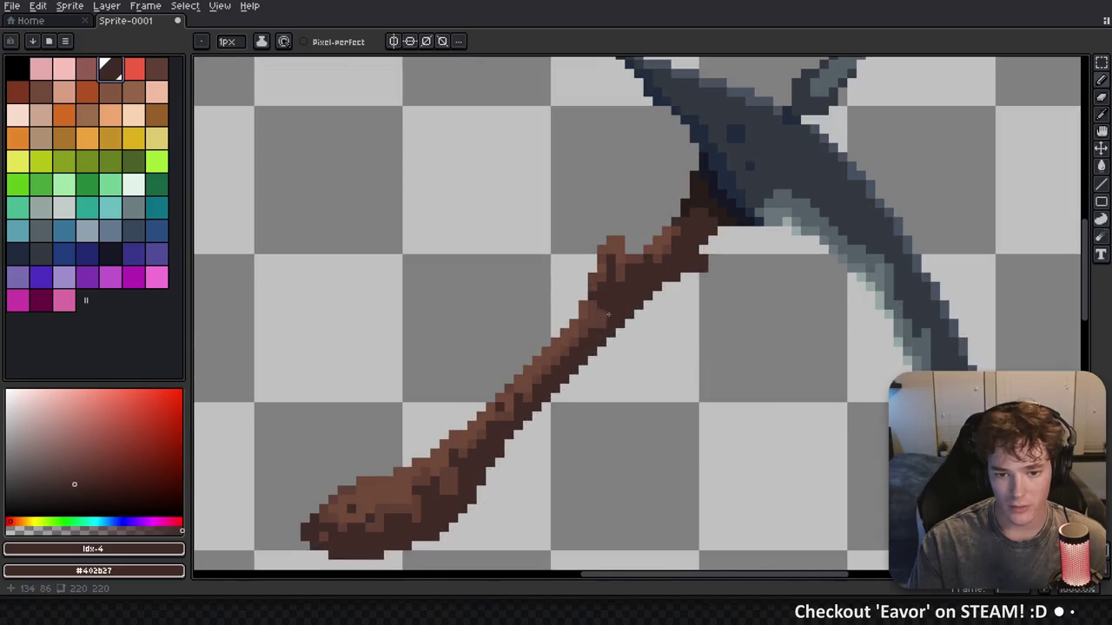
scroll(622, 278, "down", 1)
left_click(305, 343, "alt")
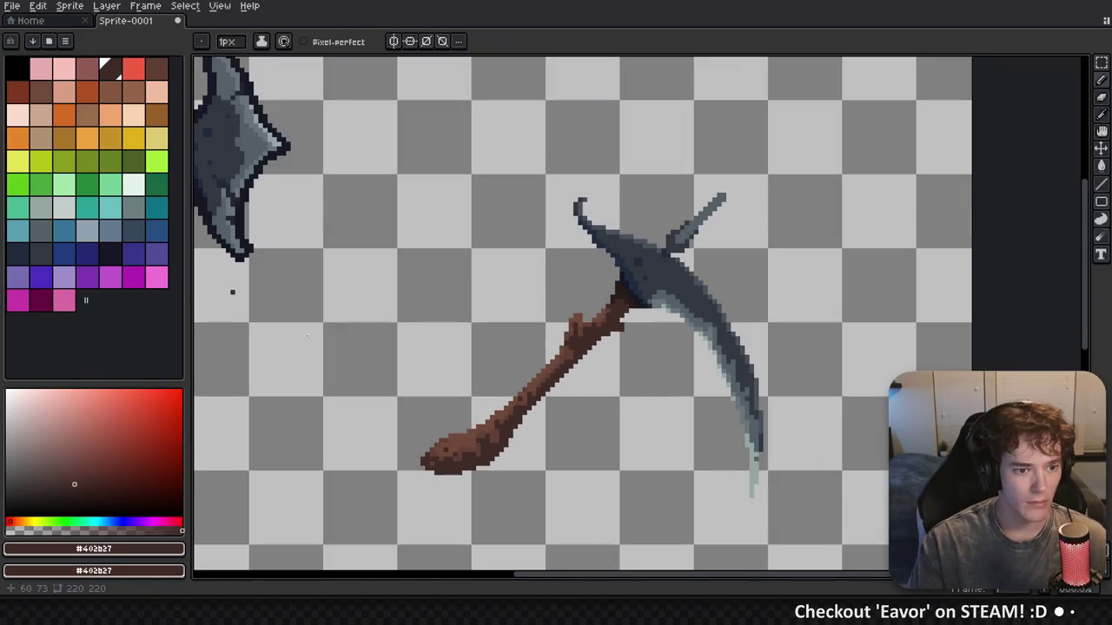
scroll(574, 402, "down", 3)
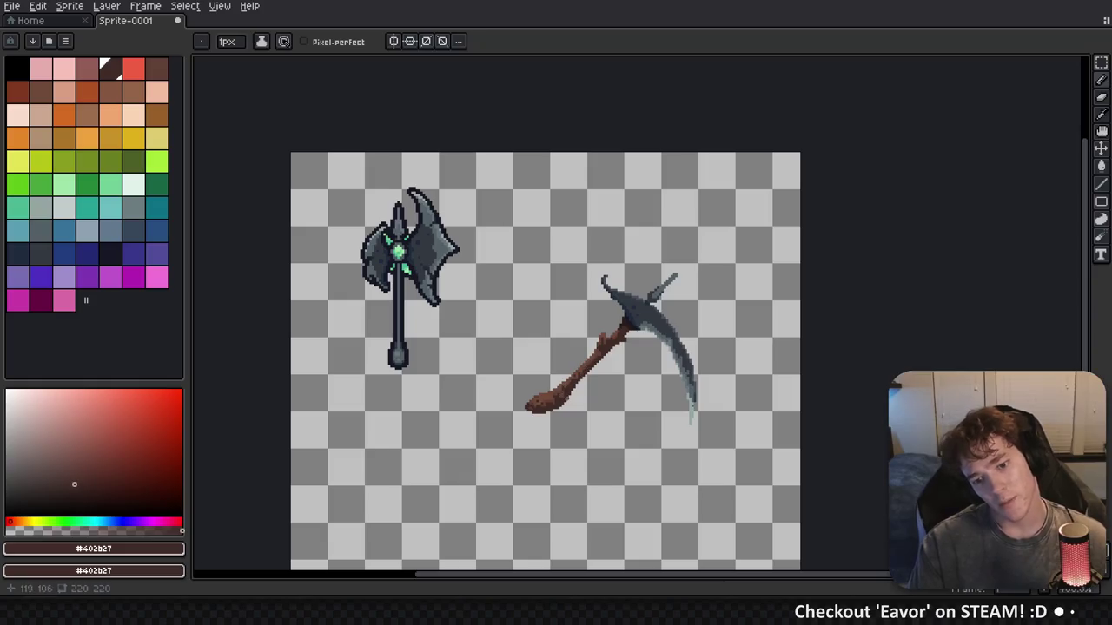
scroll(617, 370, "up", 3)
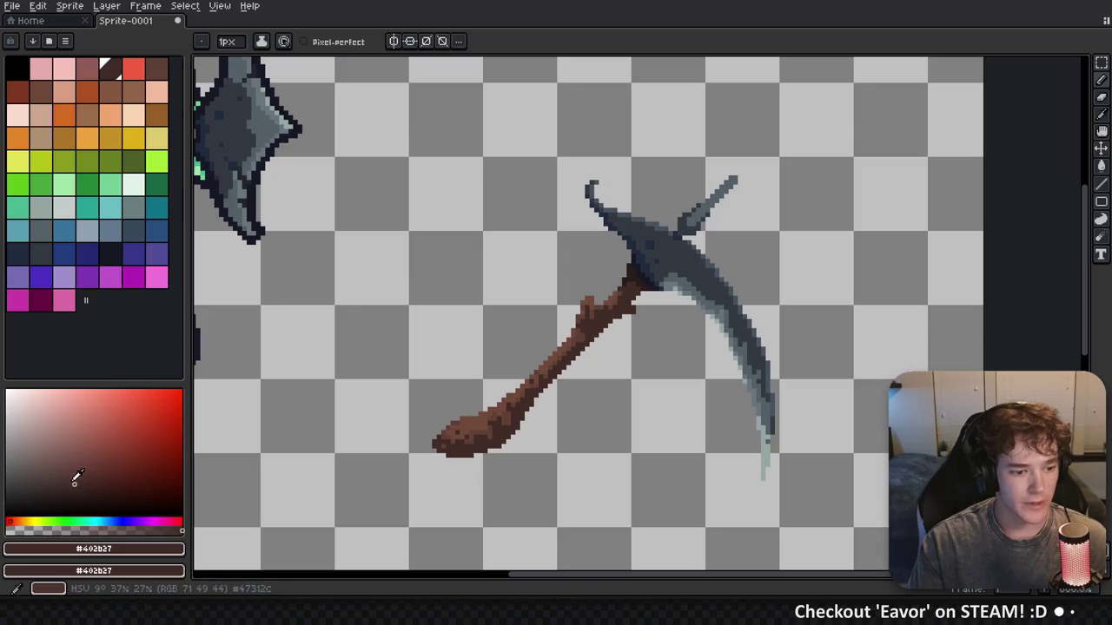
Pick a custom dark brown from the colour picker's shade box
key("g")
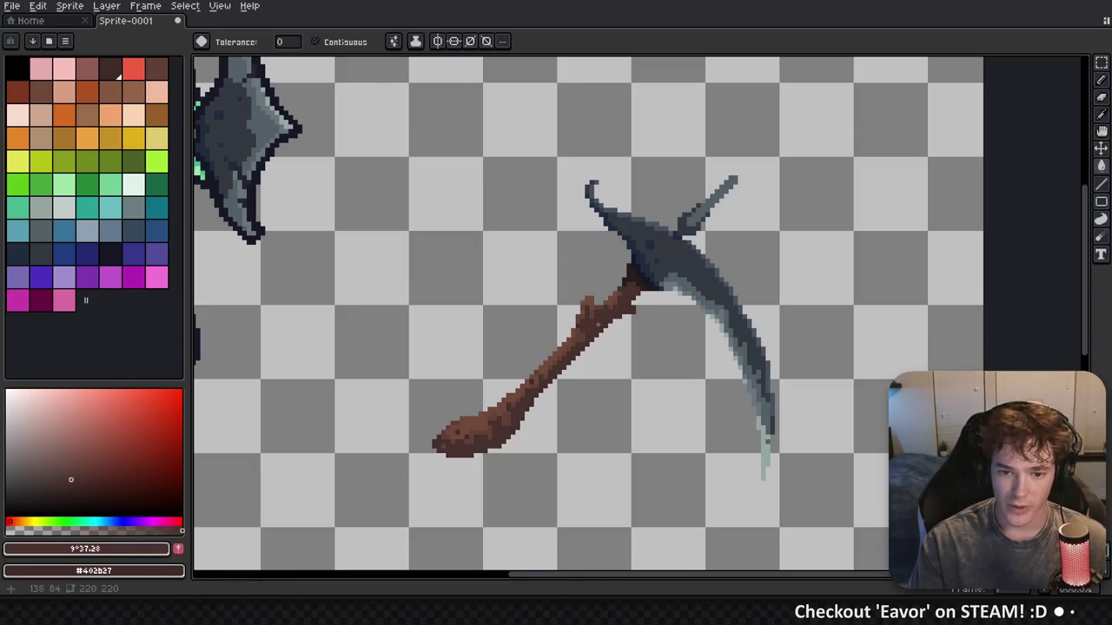
scroll(614, 349, "down", 3)
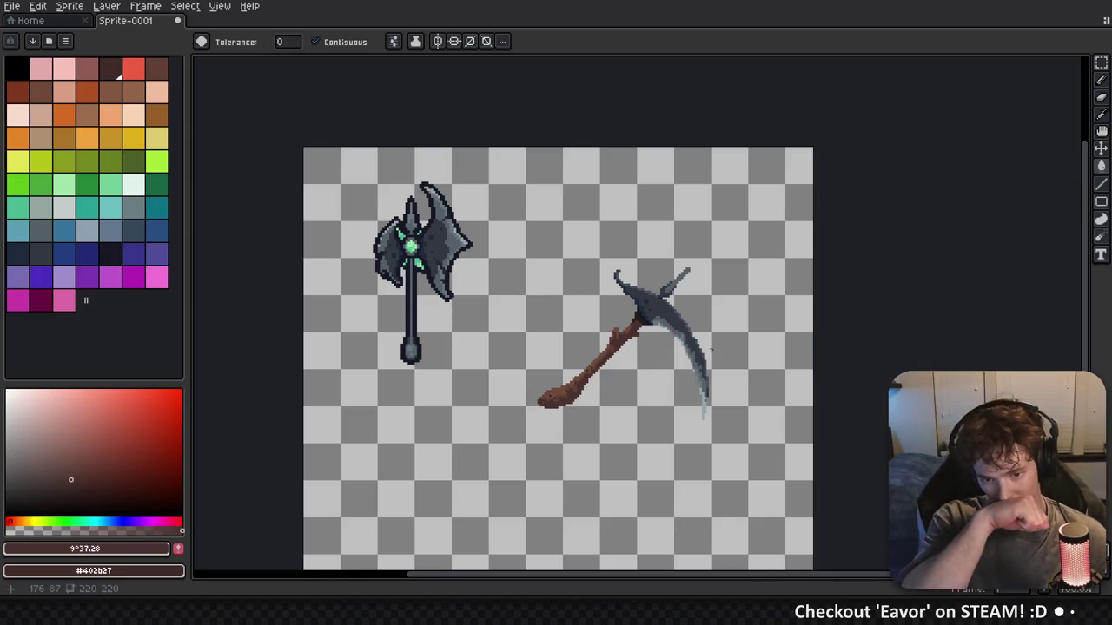
scroll(608, 389, "up", 3)
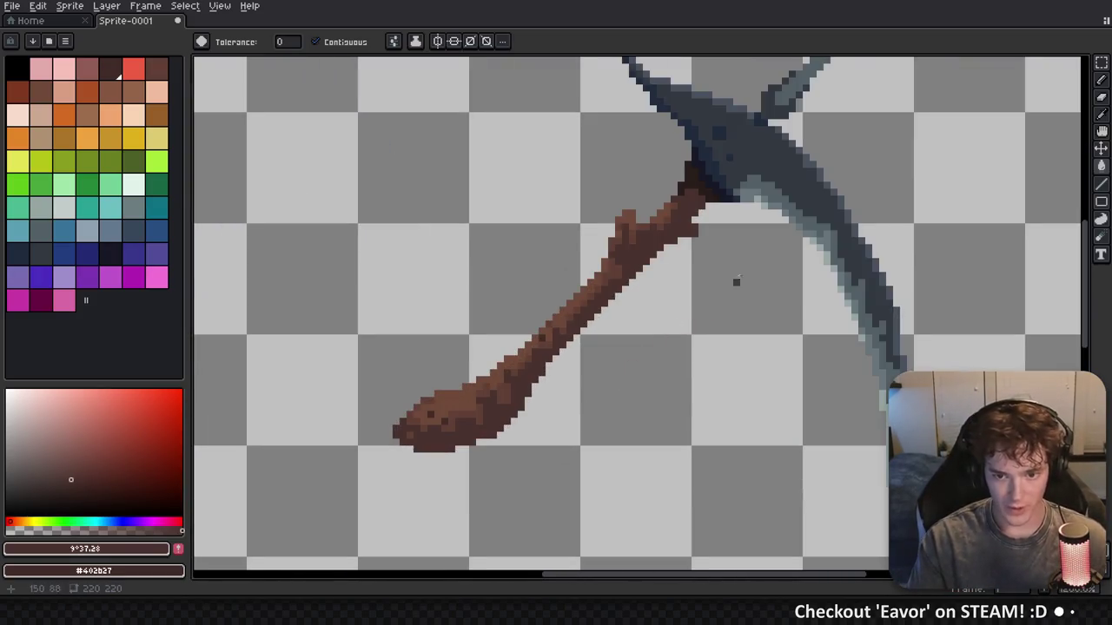
left_click_drag(737, 281, 693, 337)
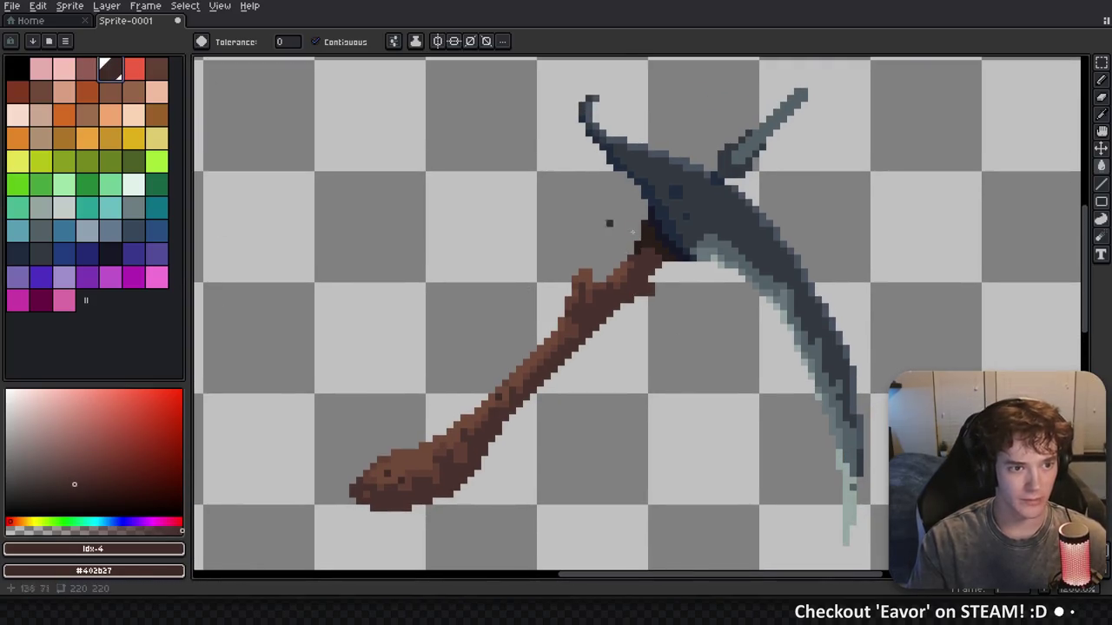
scroll(654, 242, "down", 3)
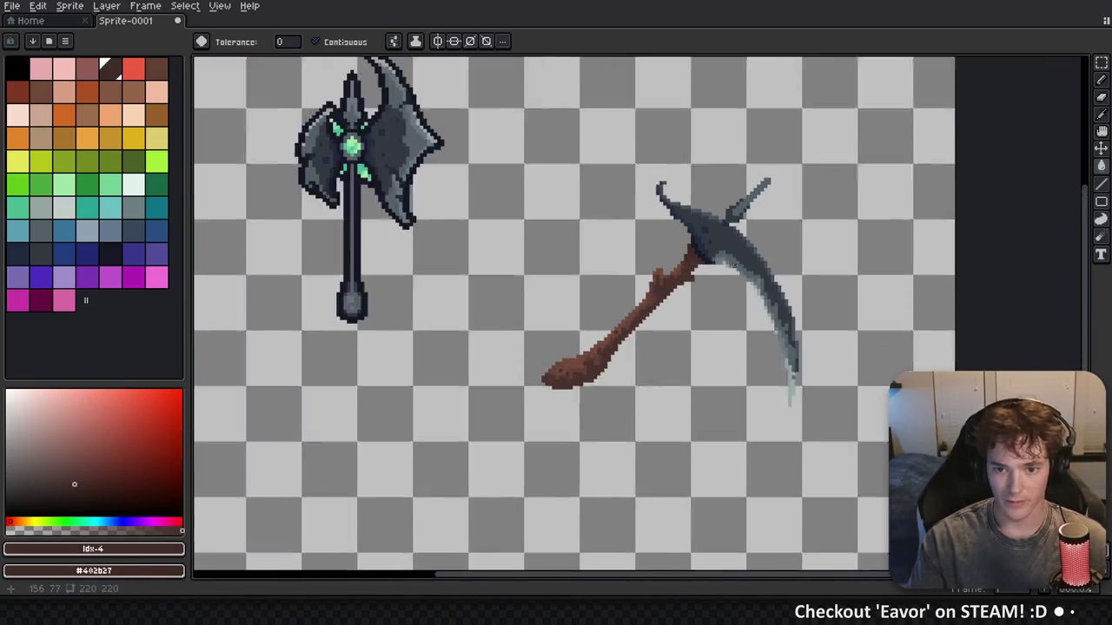
scroll(669, 248, "up", 4)
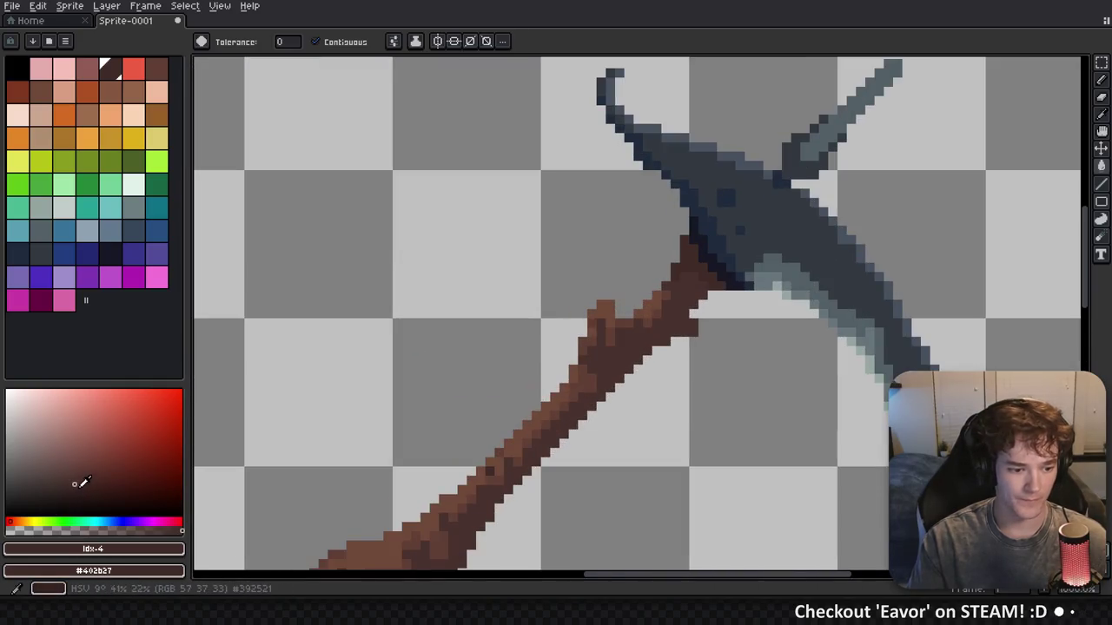
left_click(78, 488)
scroll(705, 269, "down", 3)
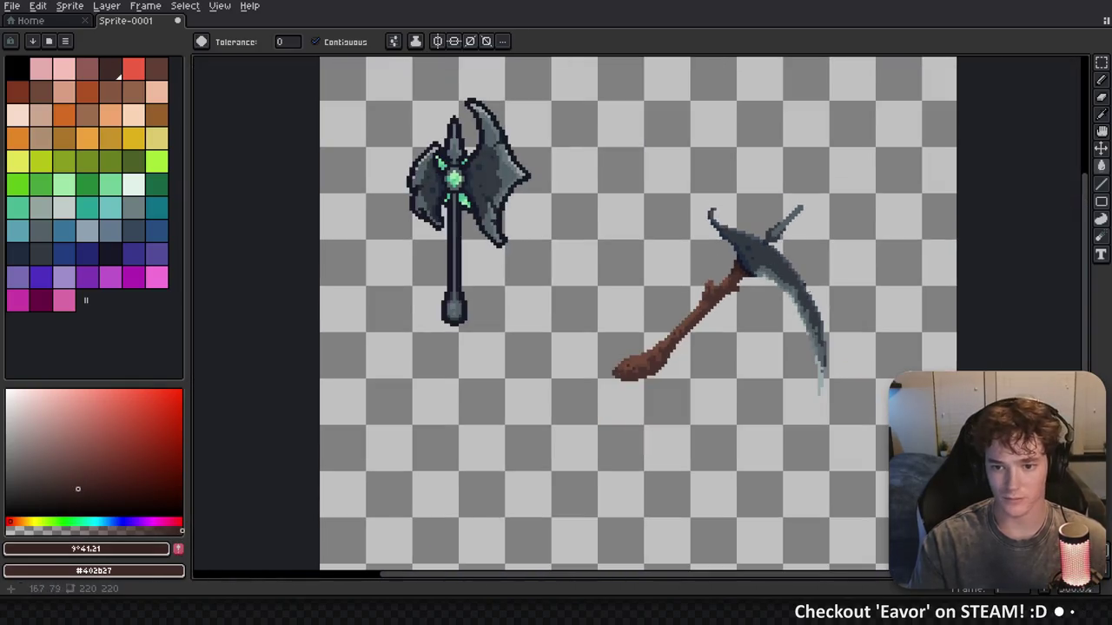
key("b")
scroll(686, 330, "up", 4)
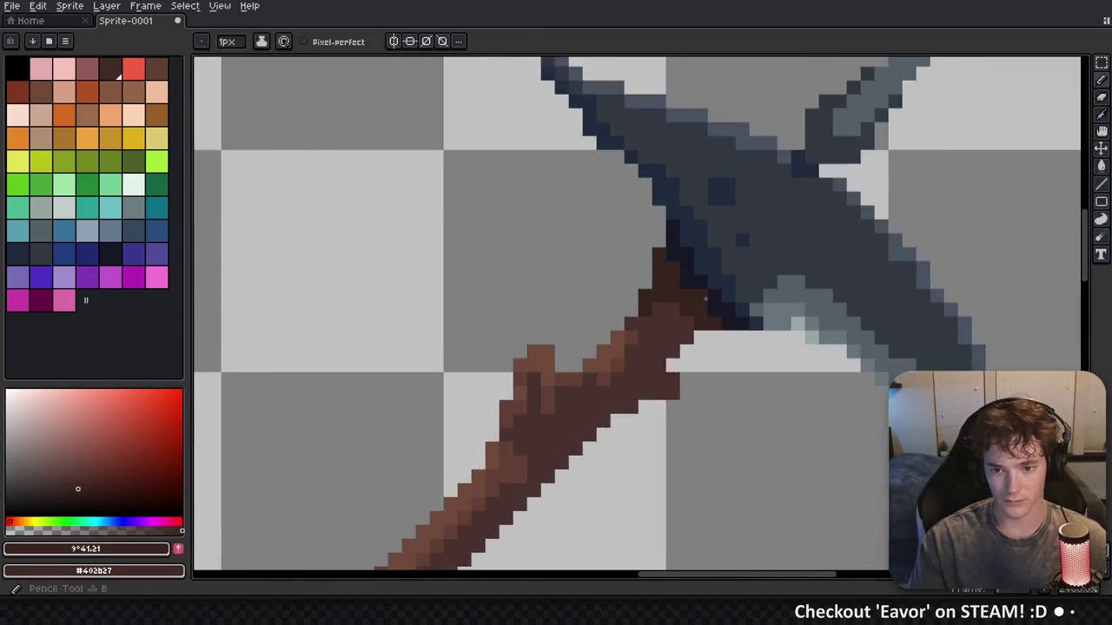
Darken two pixels at the handle's top and sample the dark brown #49322e
left_click(667, 376)
left_click(633, 396)
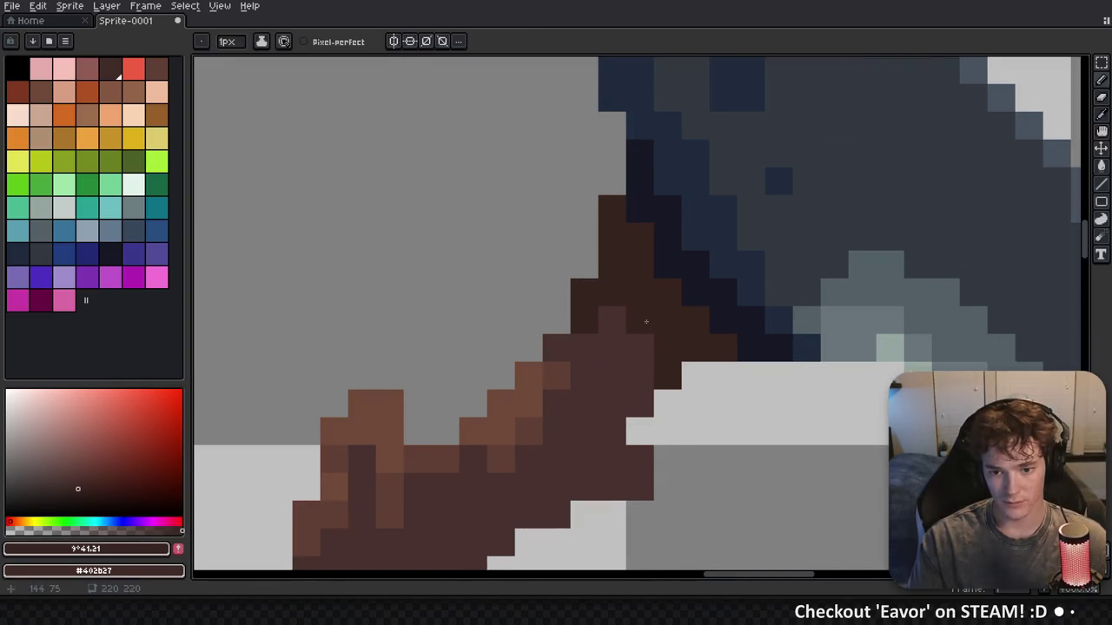
key("i")
left_click(618, 331)
key("b")
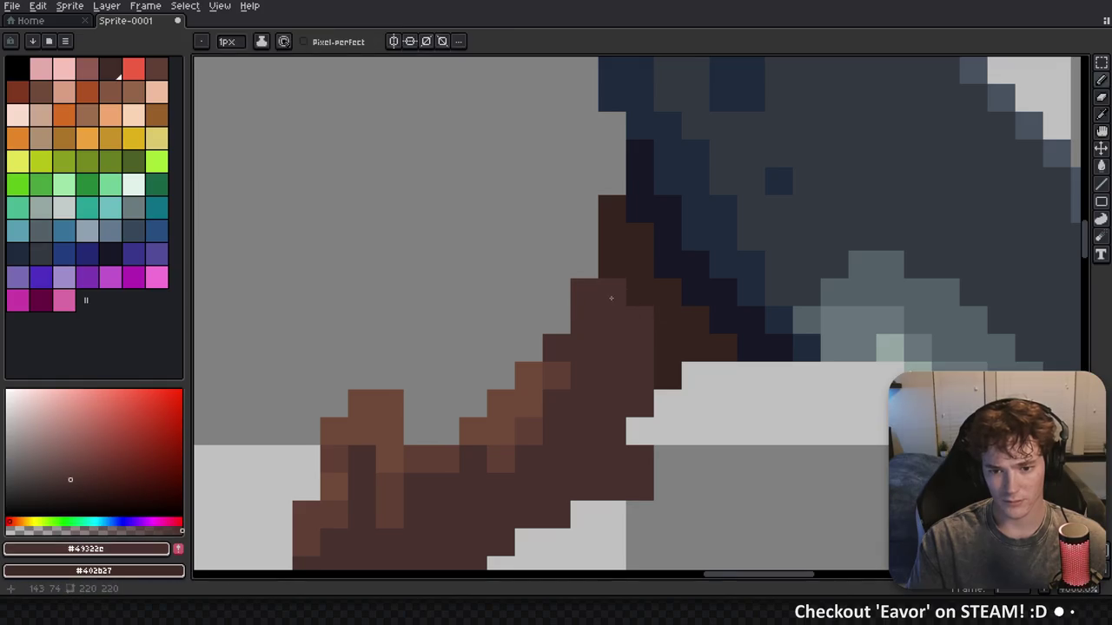
Sample darker brown #362420 and paint three dark pixels near the blade joint
scroll(611, 295, "down", 3)
scroll(709, 331, "up", 2)
scroll(709, 330, "up", 2)
key("i")
left_click(692, 322)
key("b")
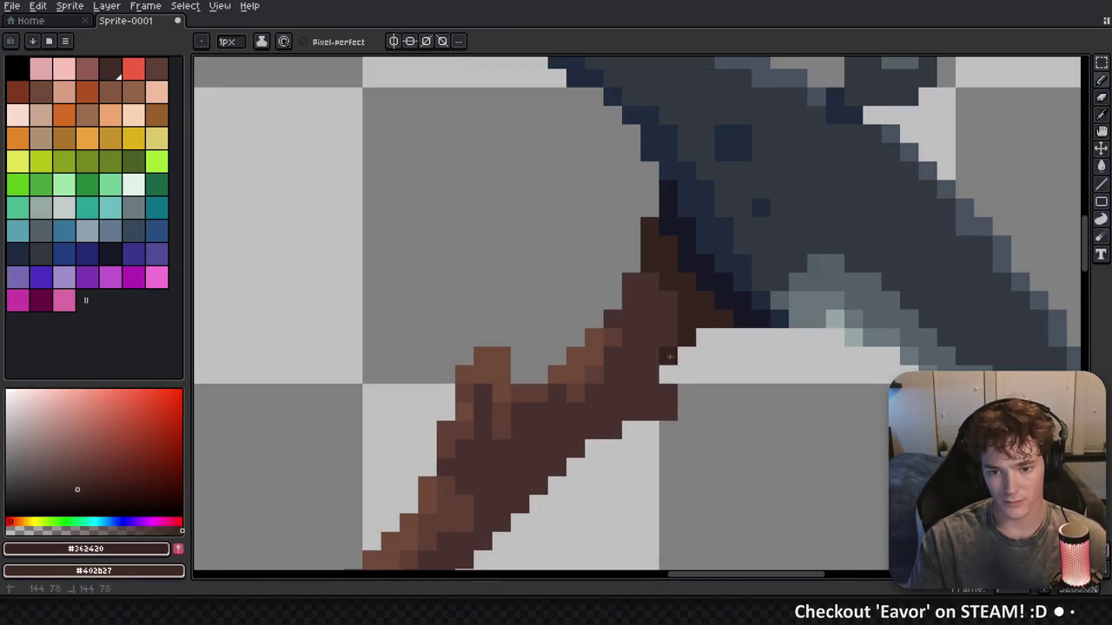
left_click(650, 375)
left_click(612, 431)
left_click(594, 430)
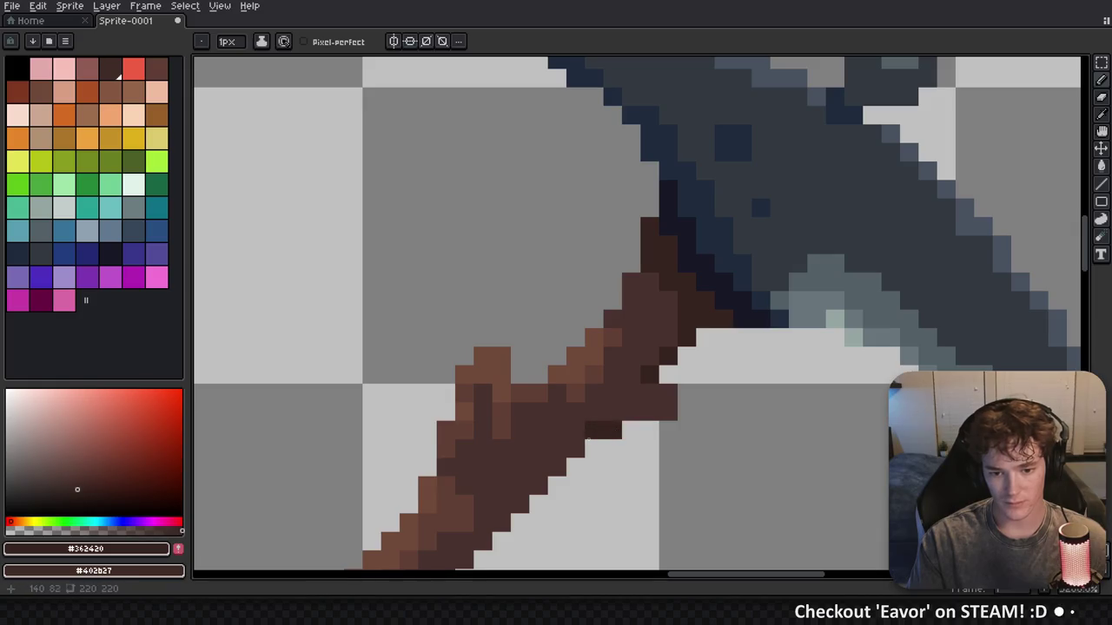
scroll(739, 366, "down", 4)
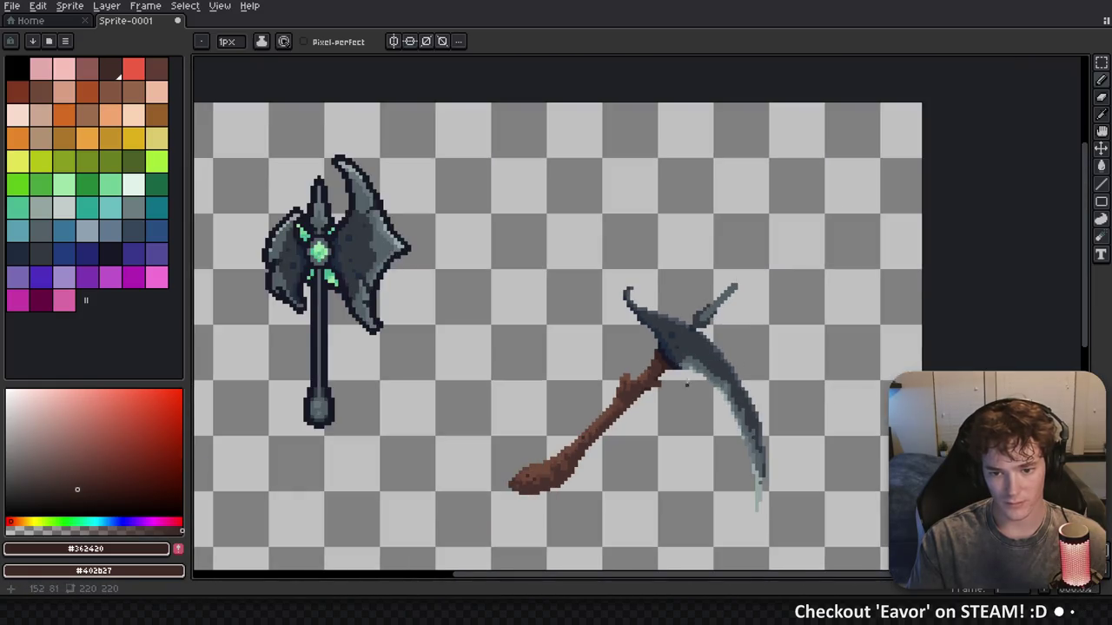
scroll(660, 373, "up", 4)
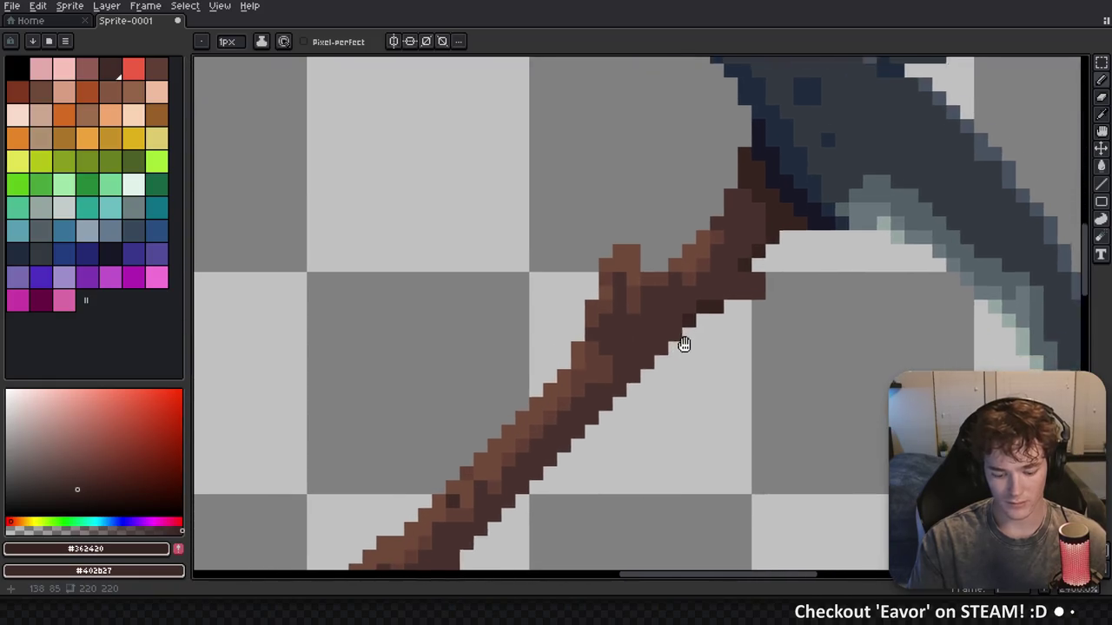
Draw a dark line and outline pixels along the handle's lower edge down to its rounded butt
key("l")
mouse_move(699, 308)
left_mouse_down()
mouse_move(473, 521)
mouse_move(496, 513)
mouse_move(502, 495)
left_mouse_up()
key("b")
left_click(540, 419)
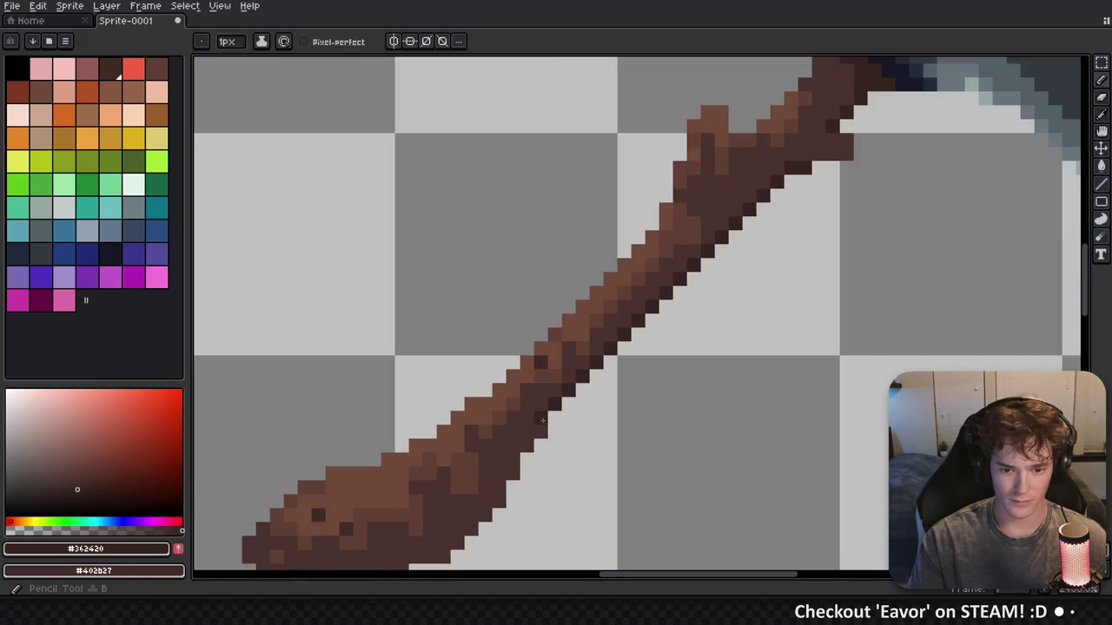
left_click(528, 433)
mouse_move(531, 440)
left_mouse_down()
mouse_move(512, 473)
mouse_move(580, 378)
left_mouse_up()
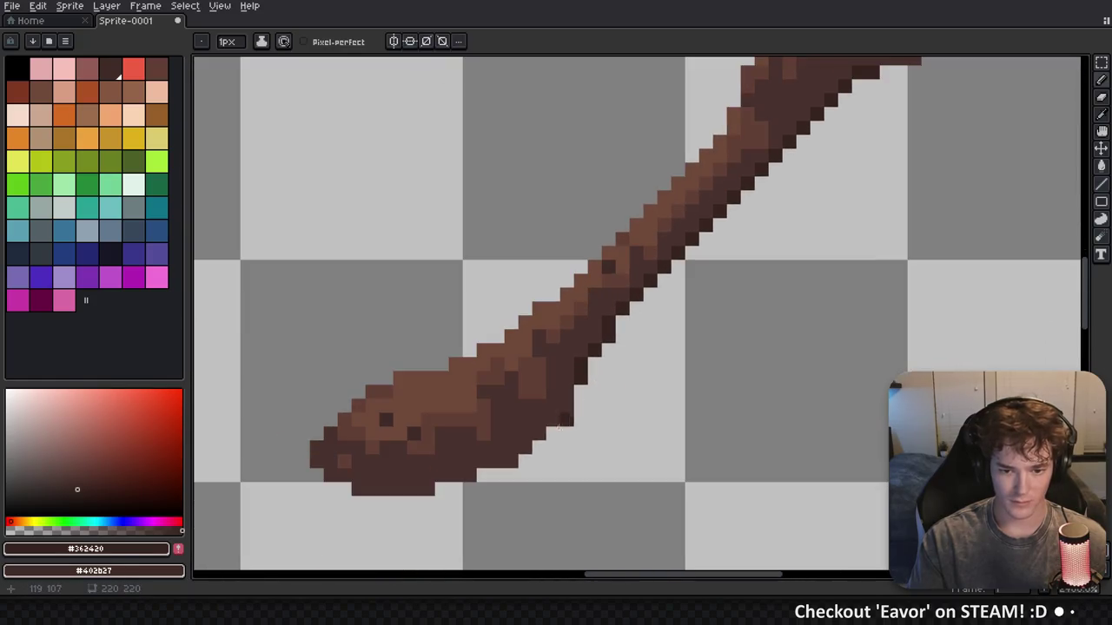
left_click(564, 389)
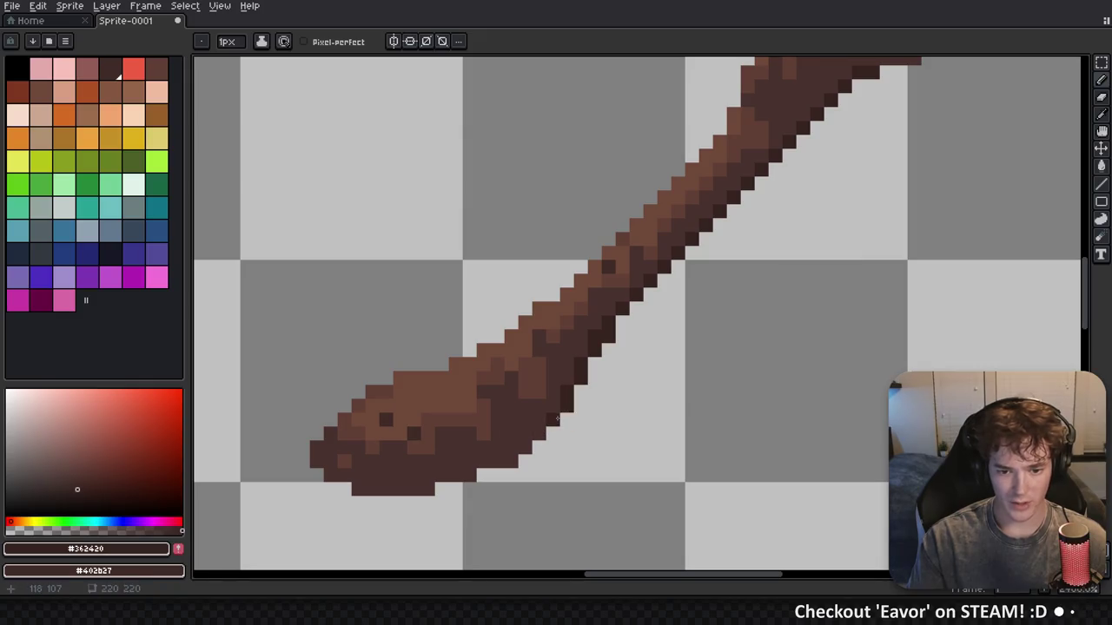
mouse_move(548, 420)
left_mouse_down()
mouse_move(506, 461)
mouse_move(357, 489)
left_mouse_up()
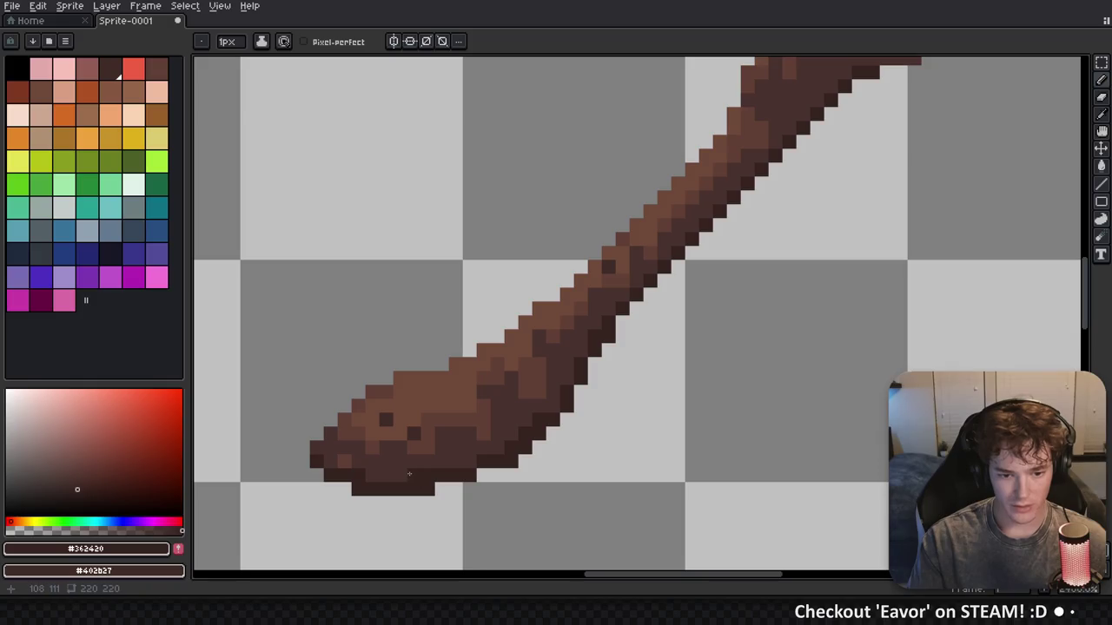
scroll(607, 403, "down", 5)
scroll(613, 403, "up", 2)
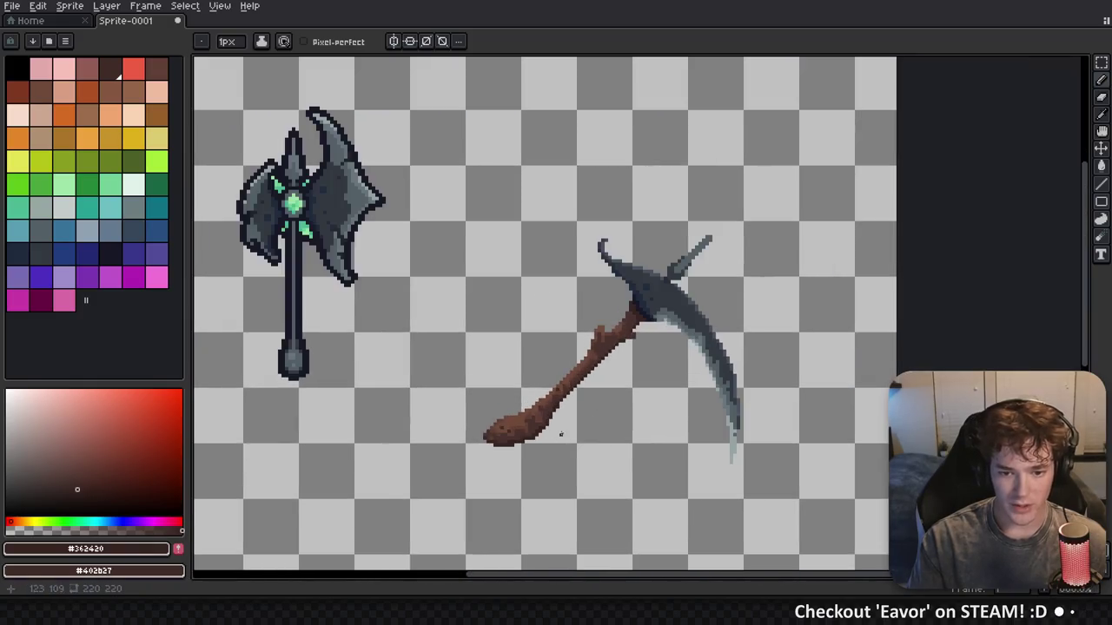
key("ctrl+s")
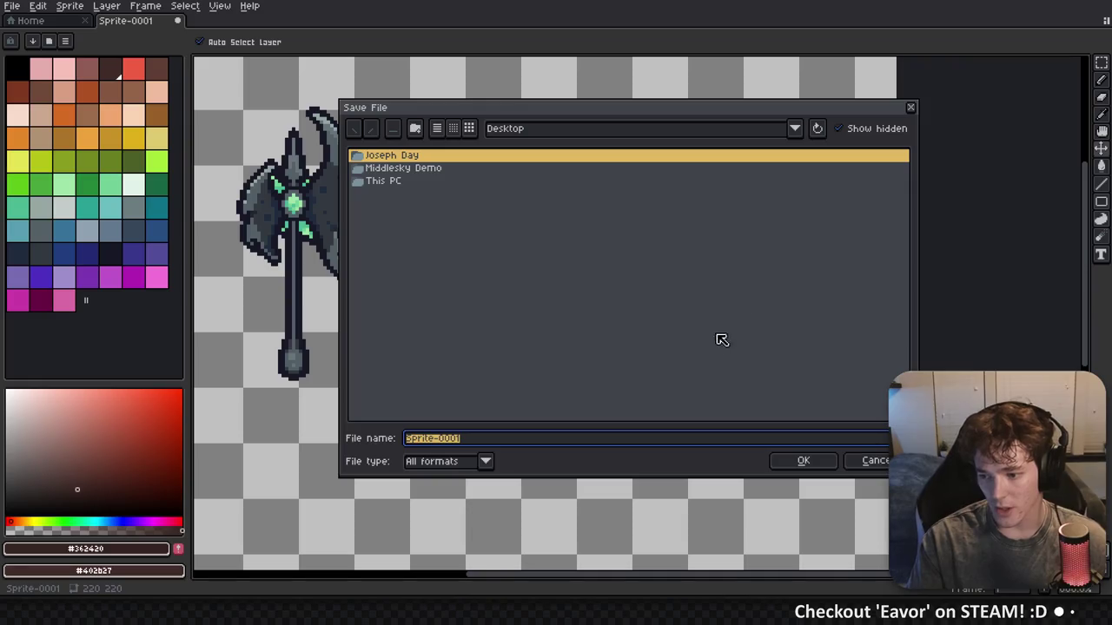
left_click(911, 108)
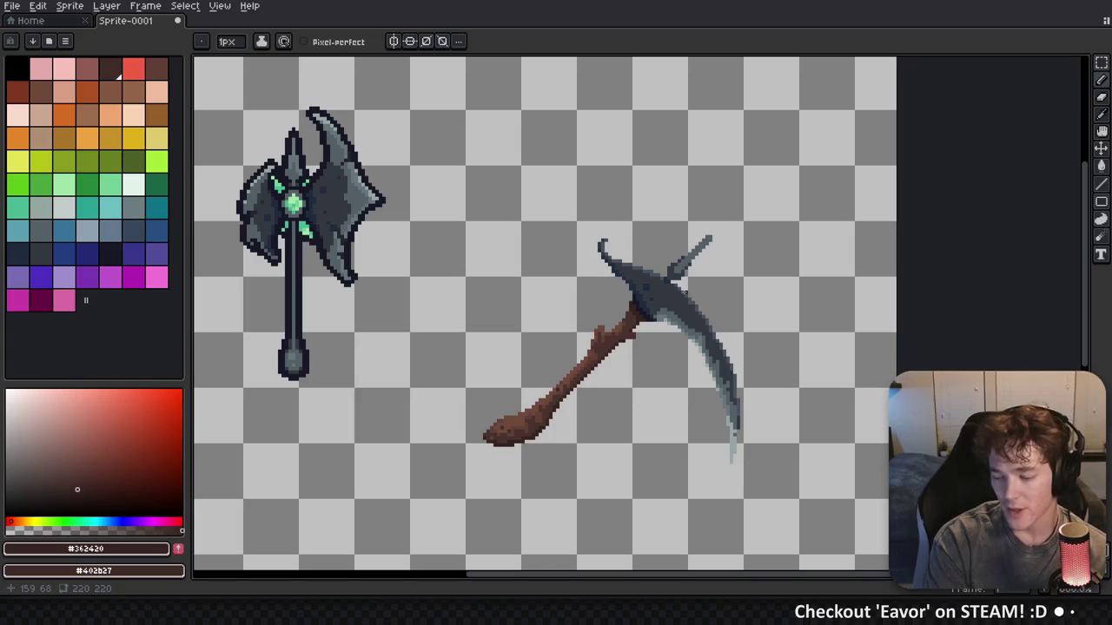
Eyedrop the handle browns #614035 and #49322e, ending on the lighter #704a3a
scroll(647, 323, "down", 2)
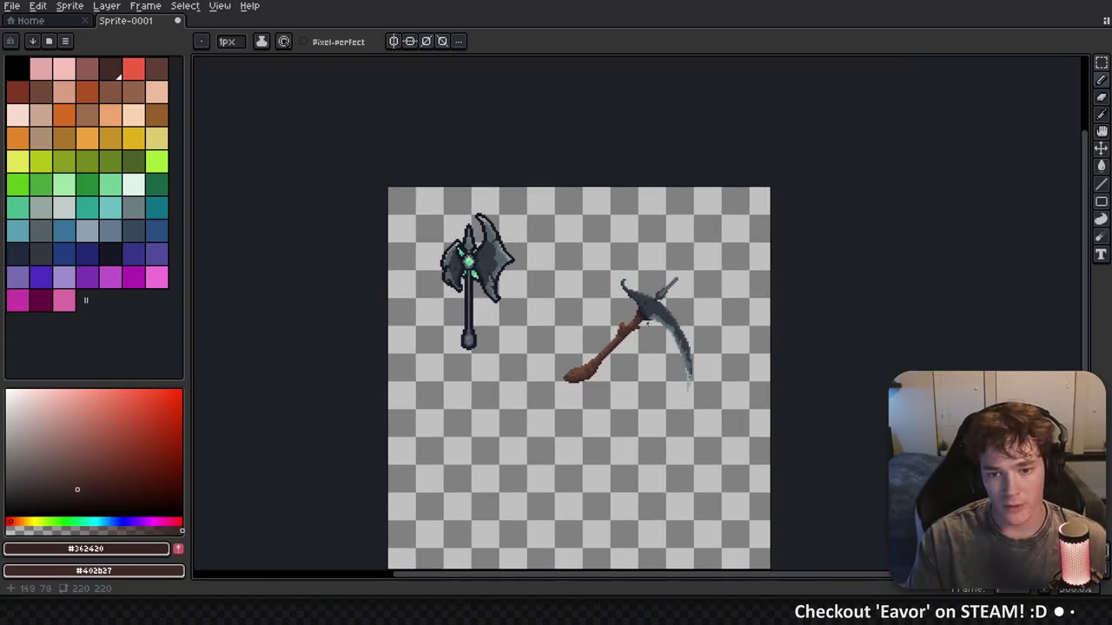
scroll(647, 323, "up", 1)
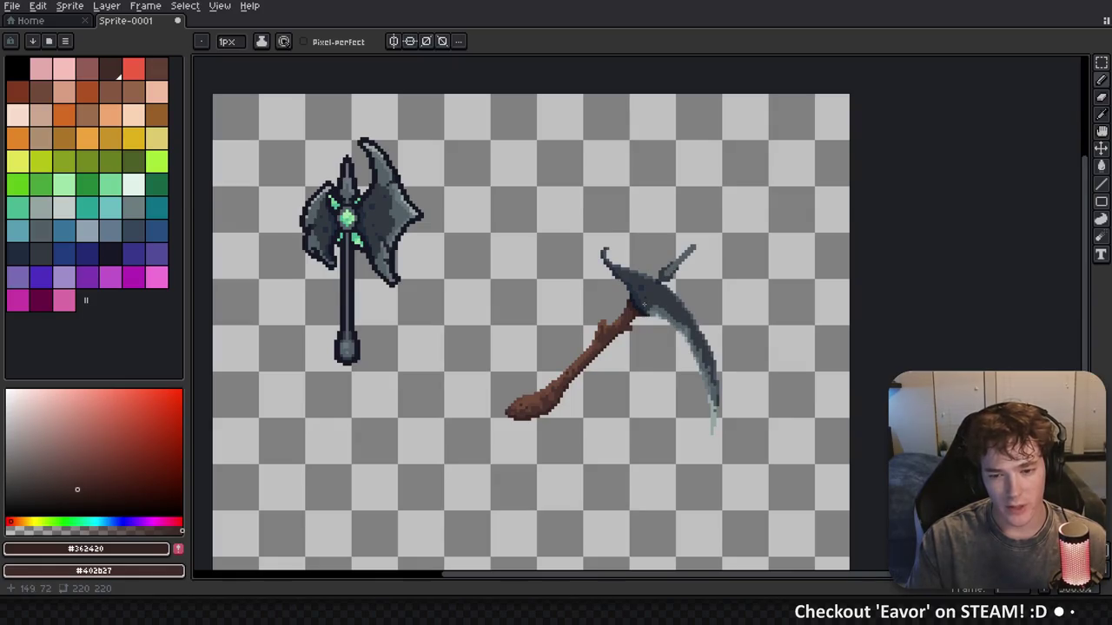
scroll(644, 302, "up", 3)
left_click(602, 338, "alt")
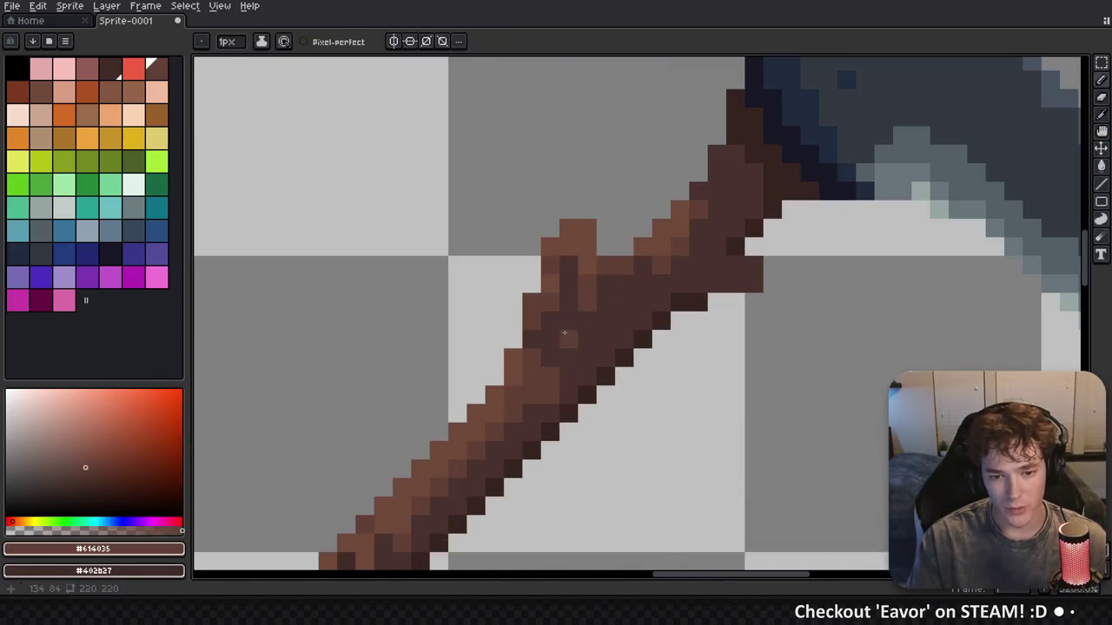
scroll(609, 337, "down", 6)
scroll(608, 337, "up", 5)
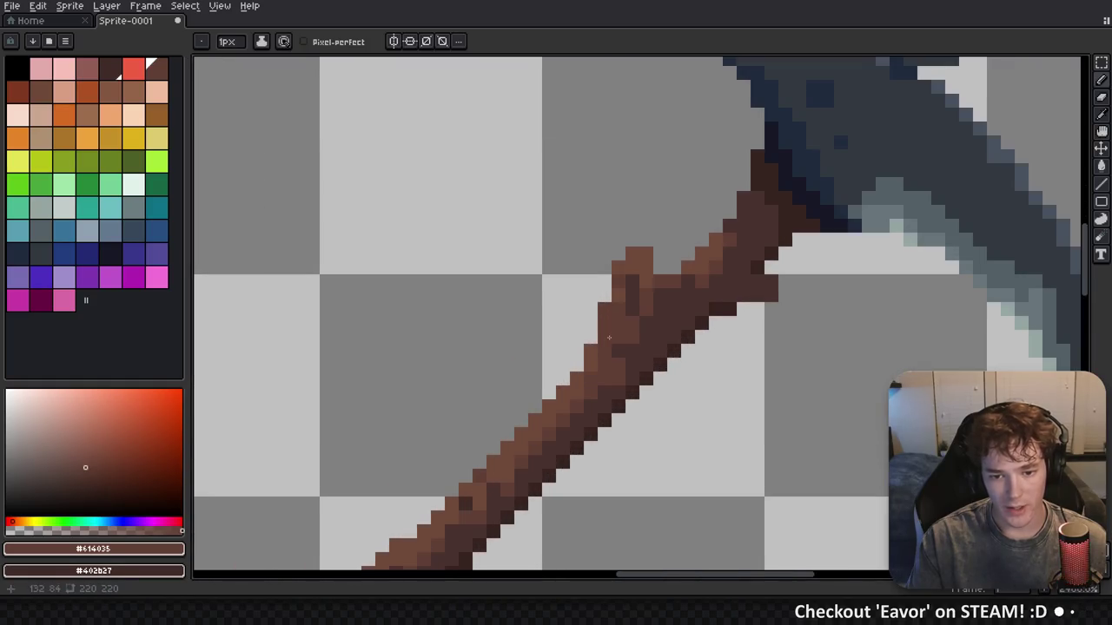
scroll(609, 337, "down", 4)
scroll(673, 356, "up", 4)
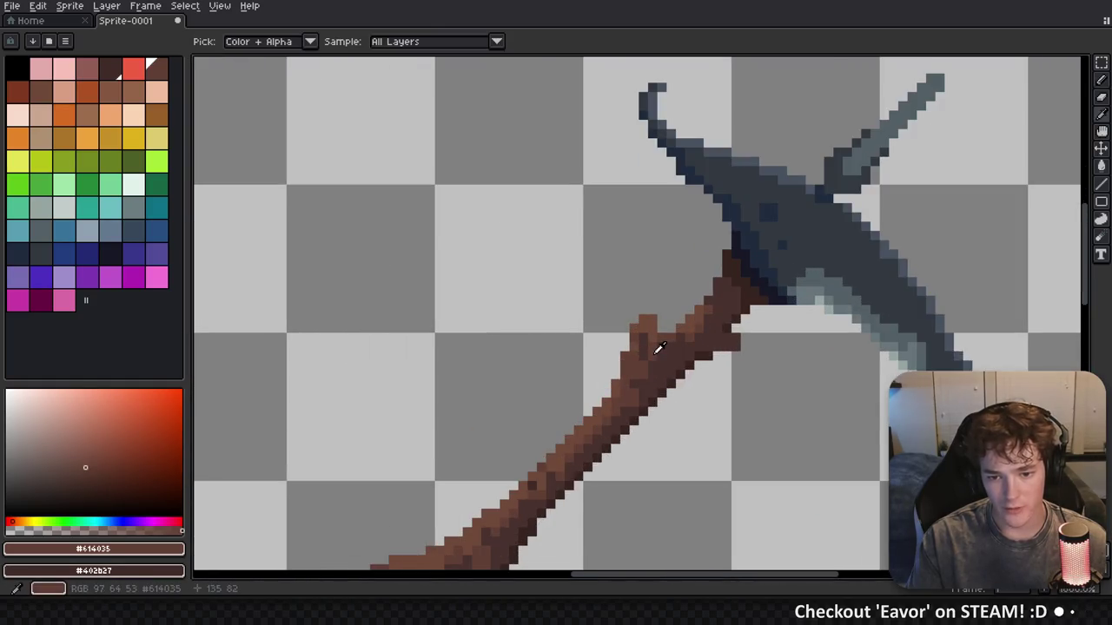
left_click(657, 354, "alt")
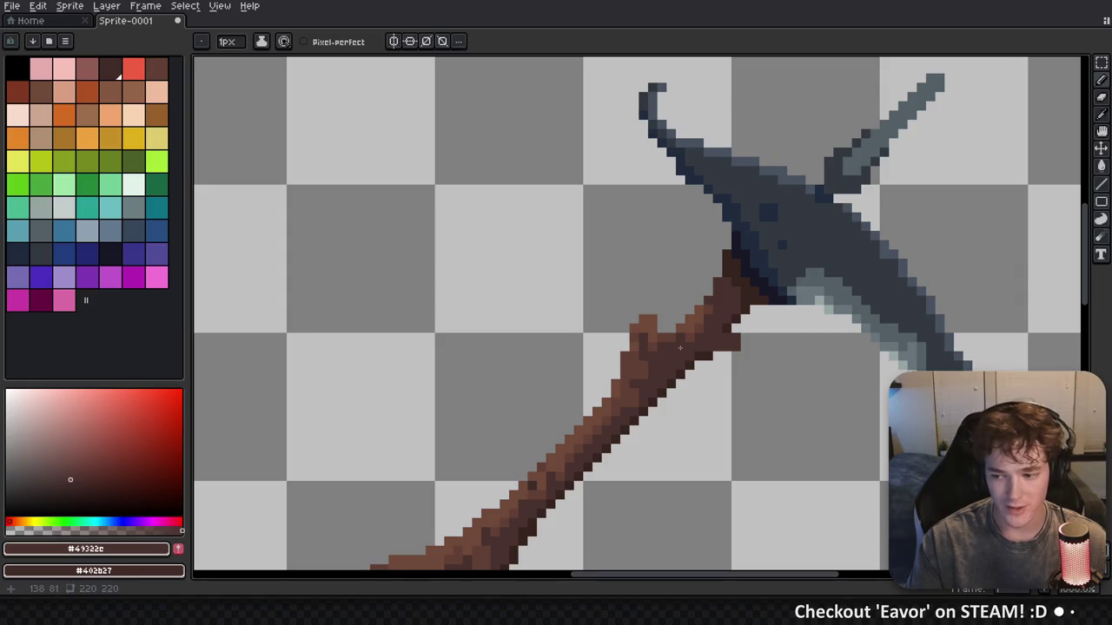
scroll(680, 347, "down", 4)
scroll(673, 337, "up", 3)
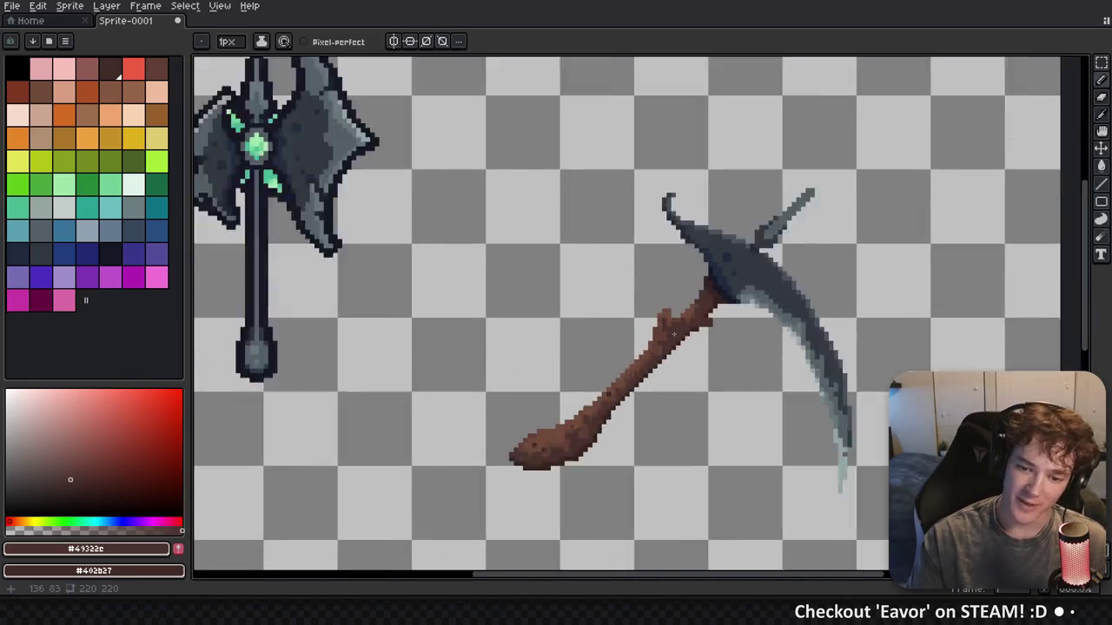
scroll(673, 334, "up", 1)
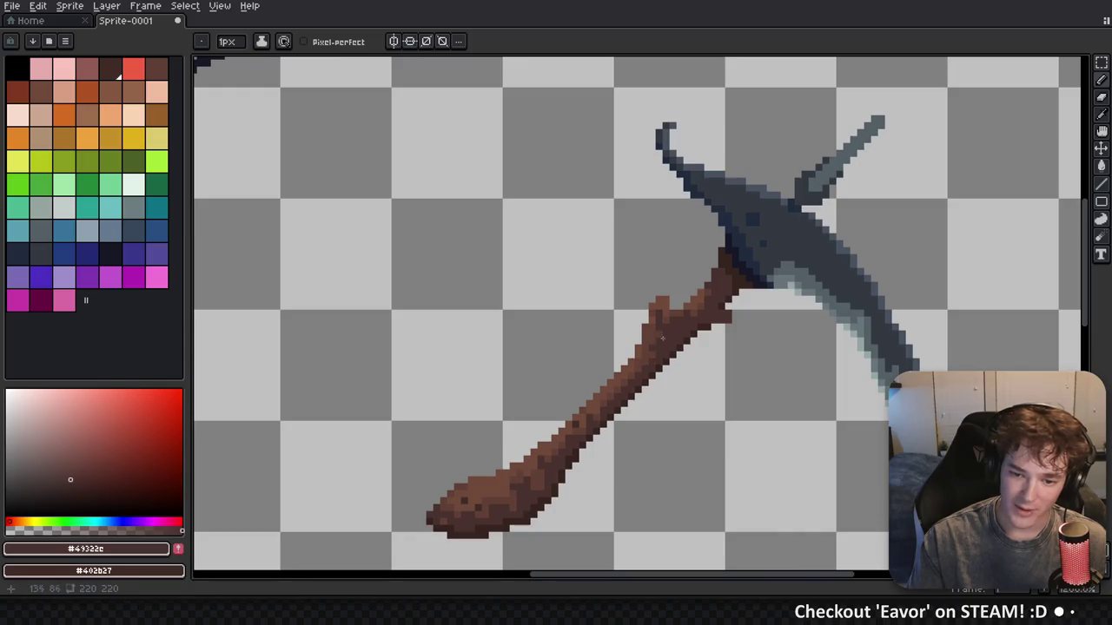
left_click(657, 314, "alt")
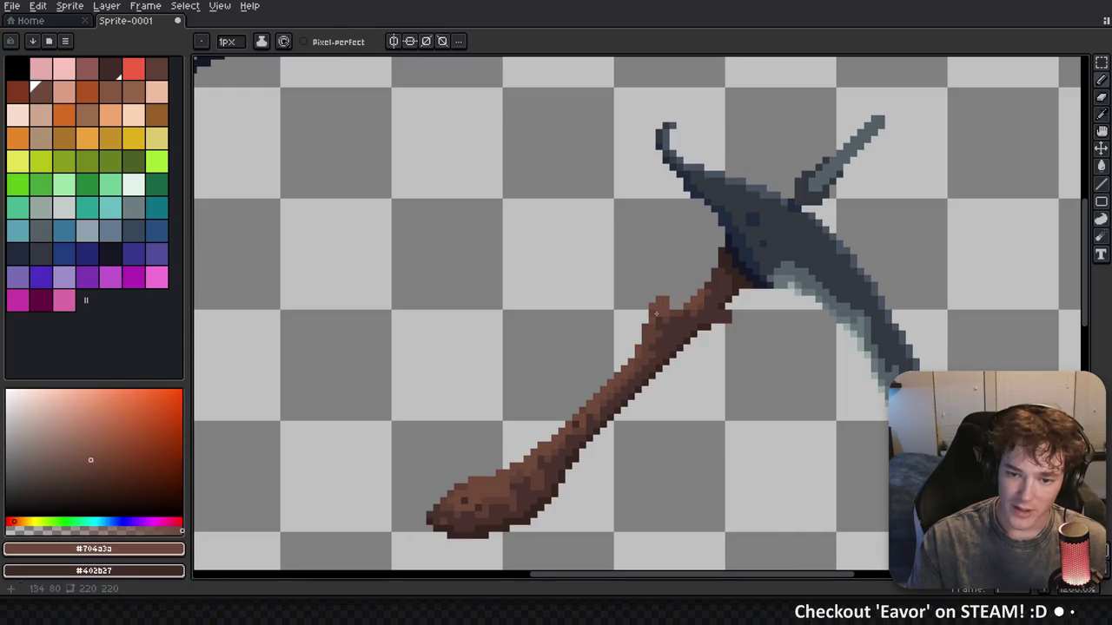
scroll(682, 330, "down", 4)
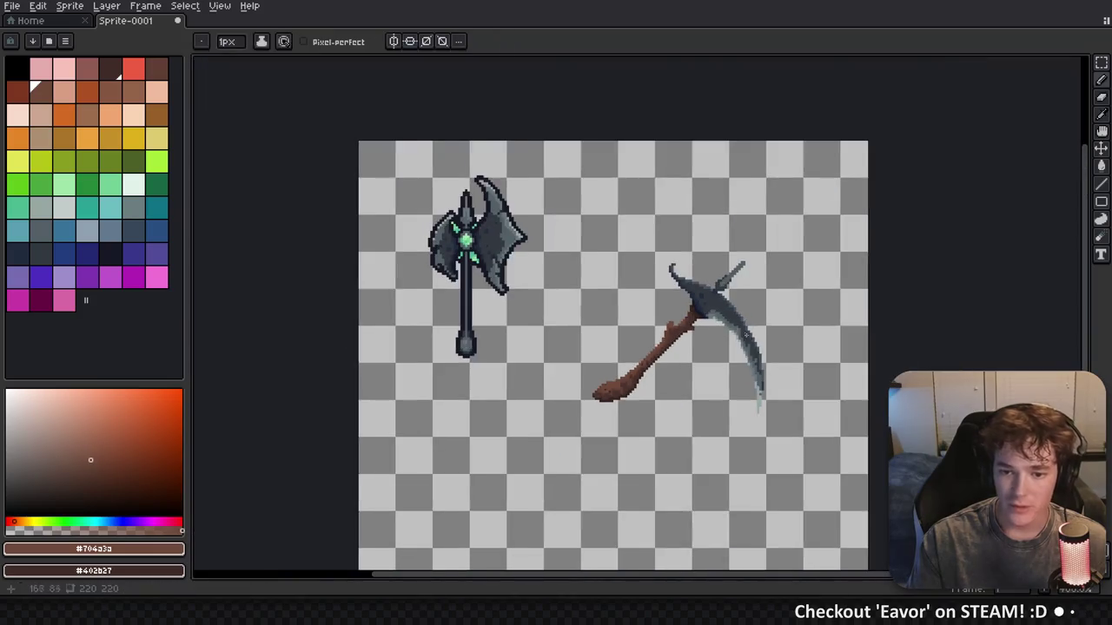
Start a save, cancel it, and recentre the view on the sprites
key("ctrl+s")
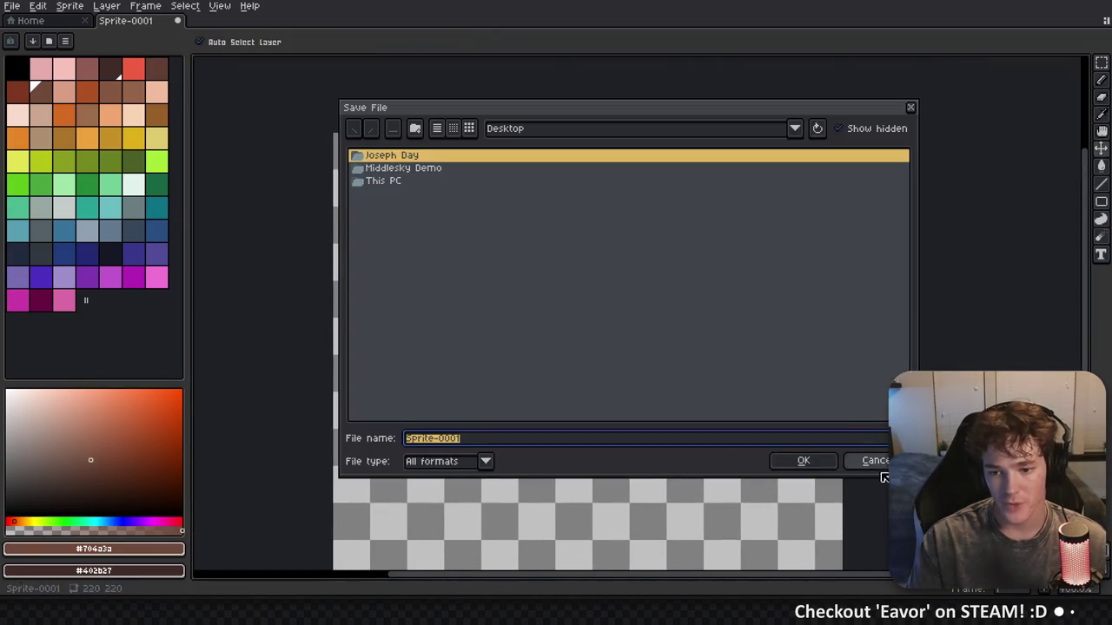
left_click(878, 467)
left_click_drag(756, 340, 696, 361)
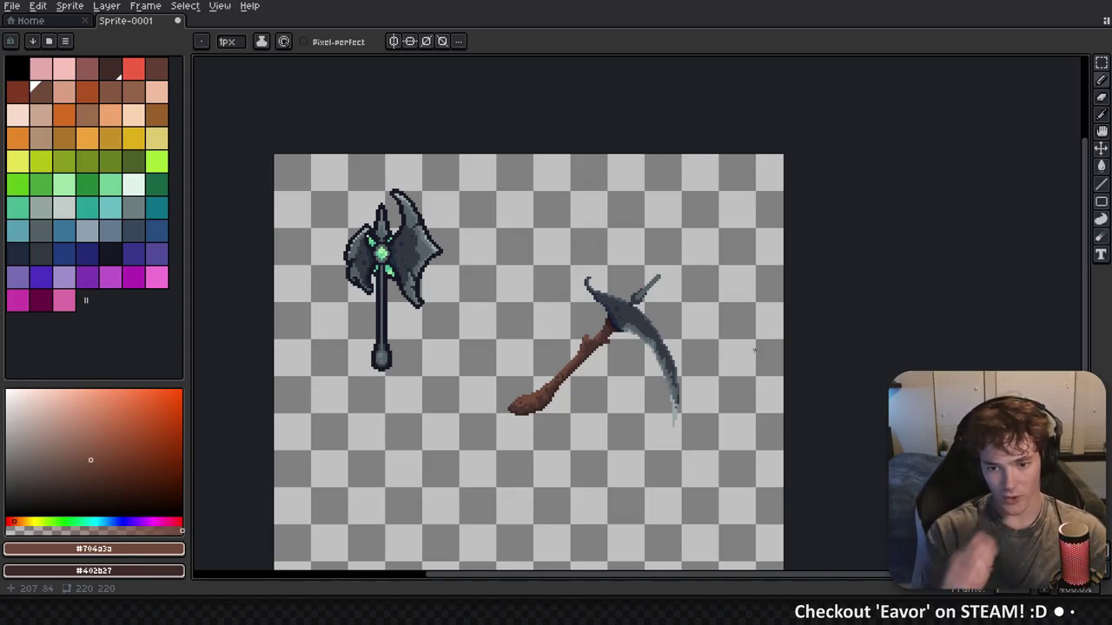
Sample the pale grey-green #95a6a2 and add a light pixel on the blade's edge
scroll(659, 363, "up", 4)
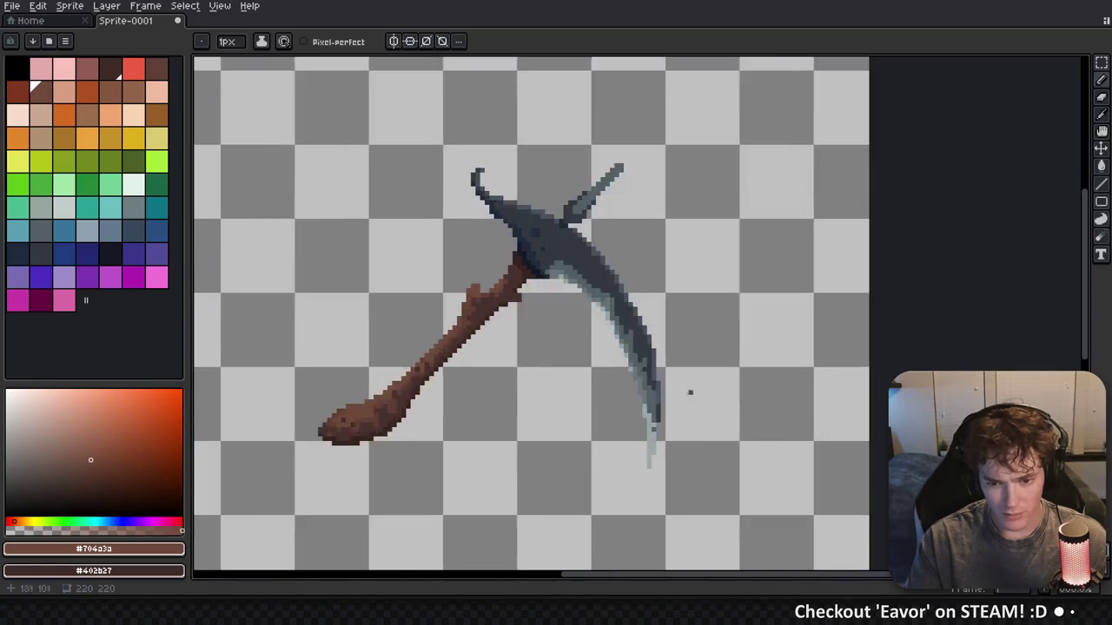
left_click(623, 410, "alt")
left_click(601, 365)
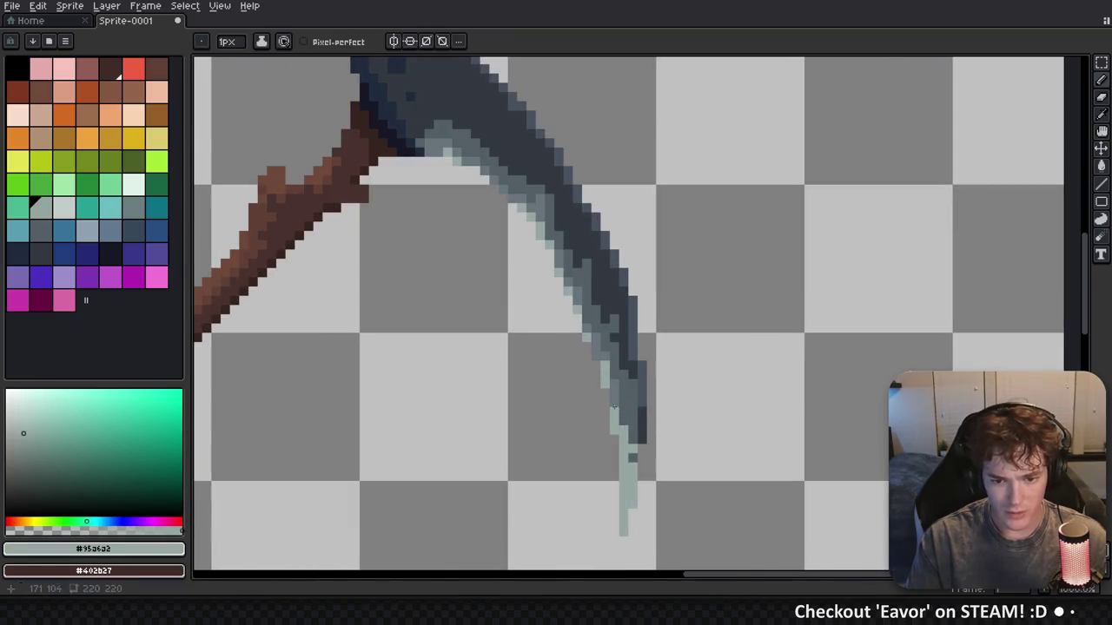
Pick the dark #171826 outline colour from the pickaxe
scroll(615, 399, "down", 4)
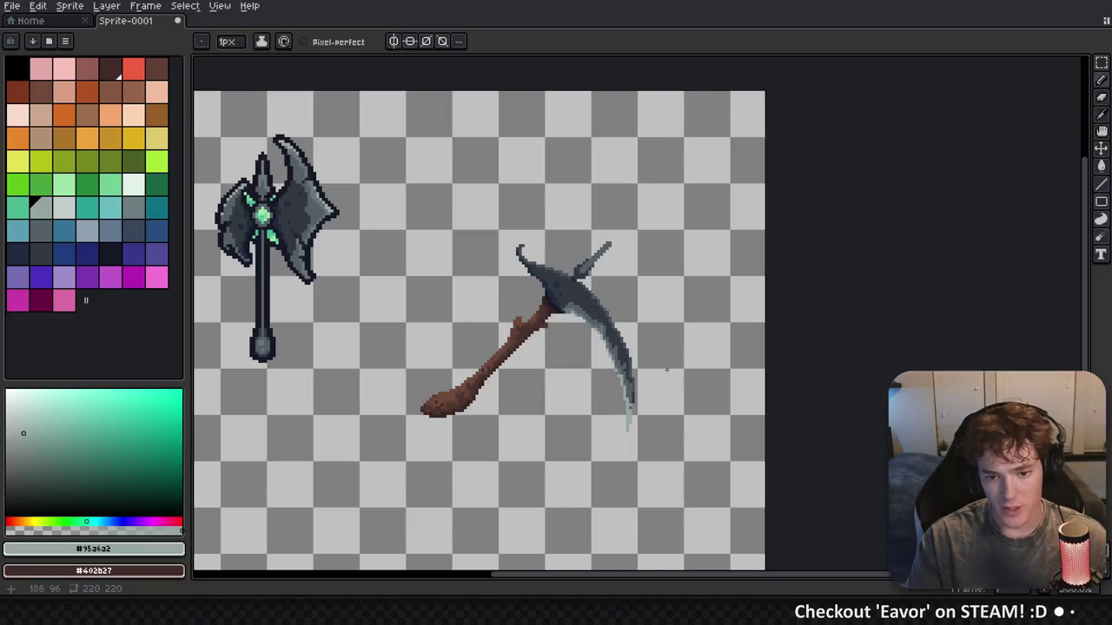
scroll(527, 371, "left", 1)
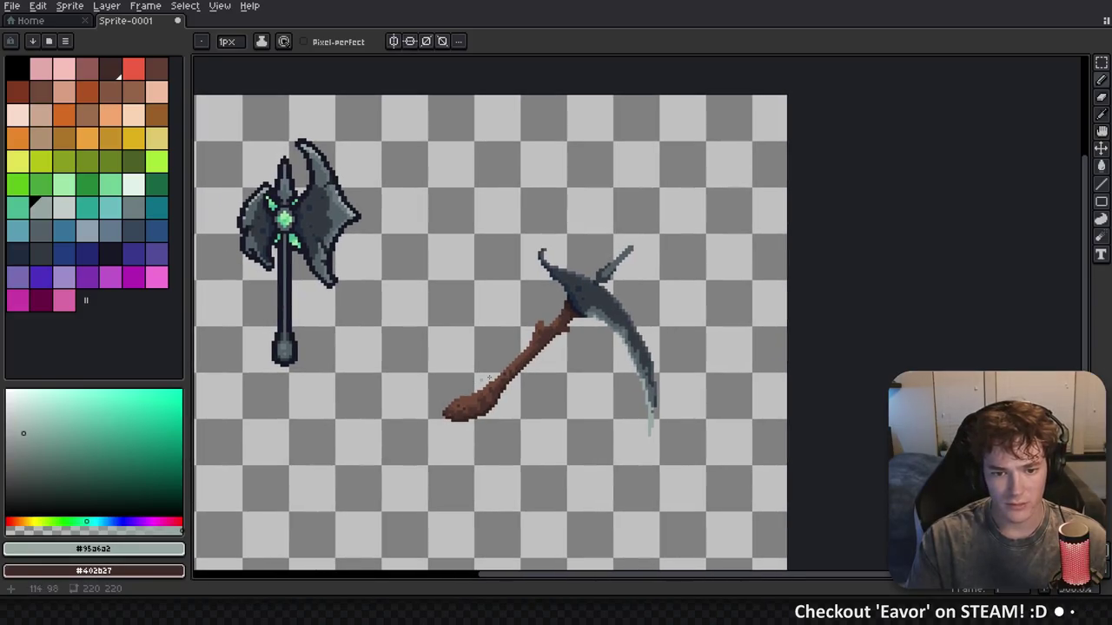
scroll(553, 327, "down", 1)
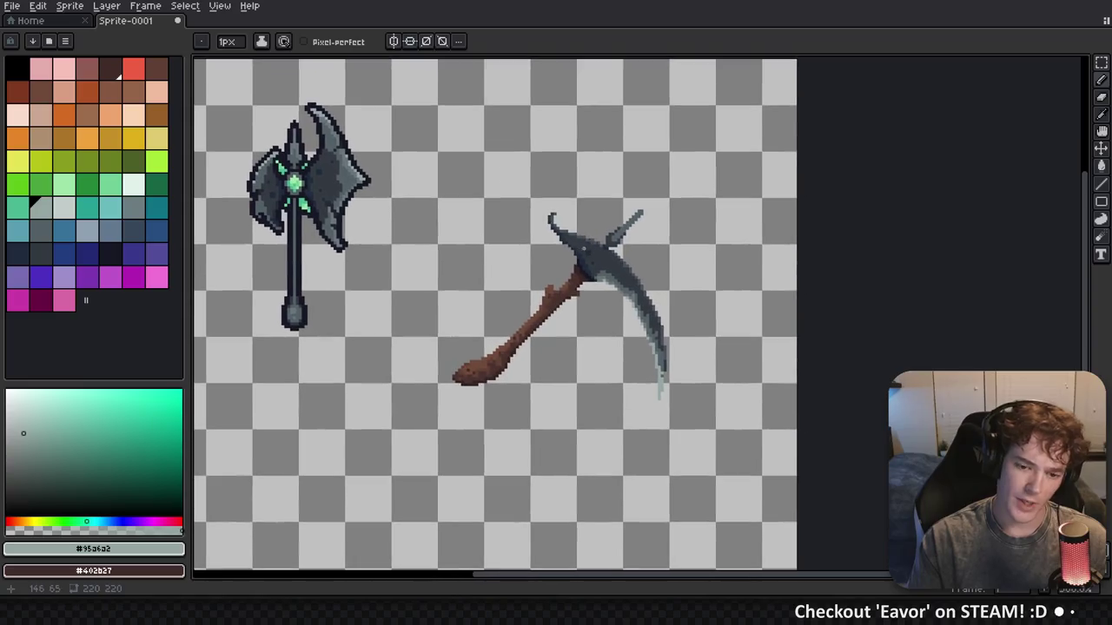
scroll(522, 263, "down", 2)
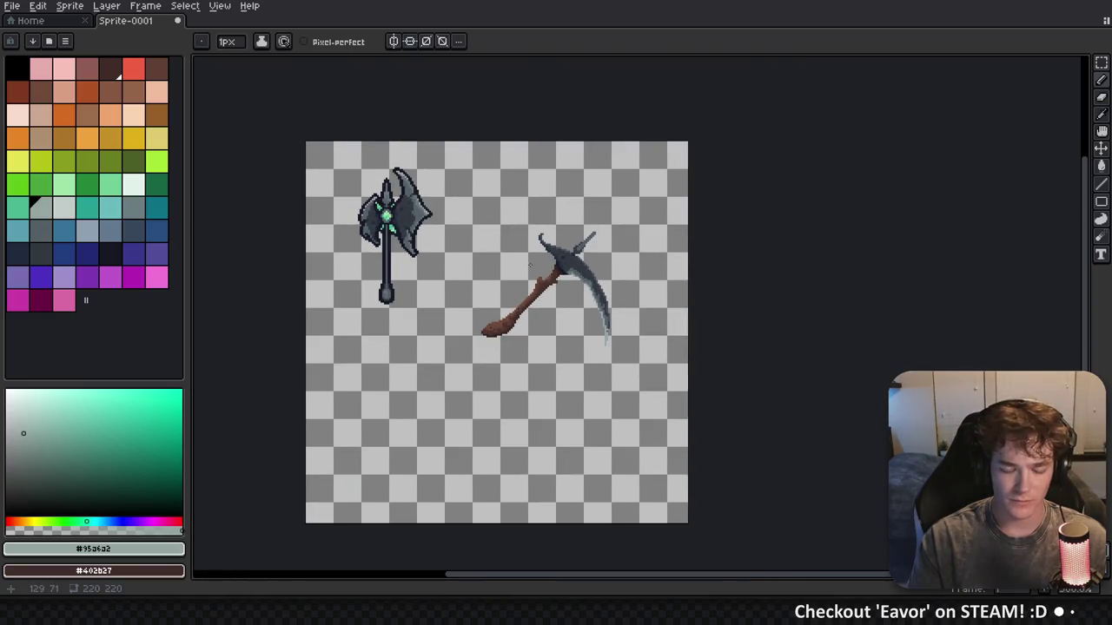
scroll(529, 265, "up", 1)
left_click(383, 263, "alt")
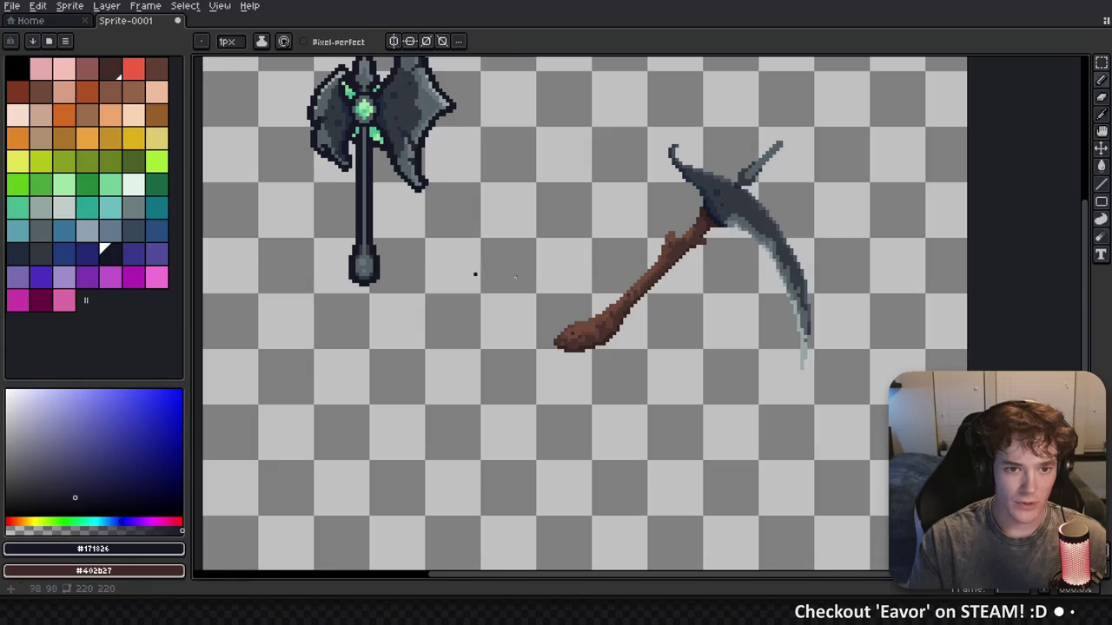
scroll(461, 356, "up", 1)
Select the pickaxe area, apply the Outline effect, and deselect
key("m")
mouse_move(713, 518)
left_mouse_down()
mouse_move(670, 306)
mouse_move(313, 152)
left_mouse_up()
key("shift+o")
key("Return")
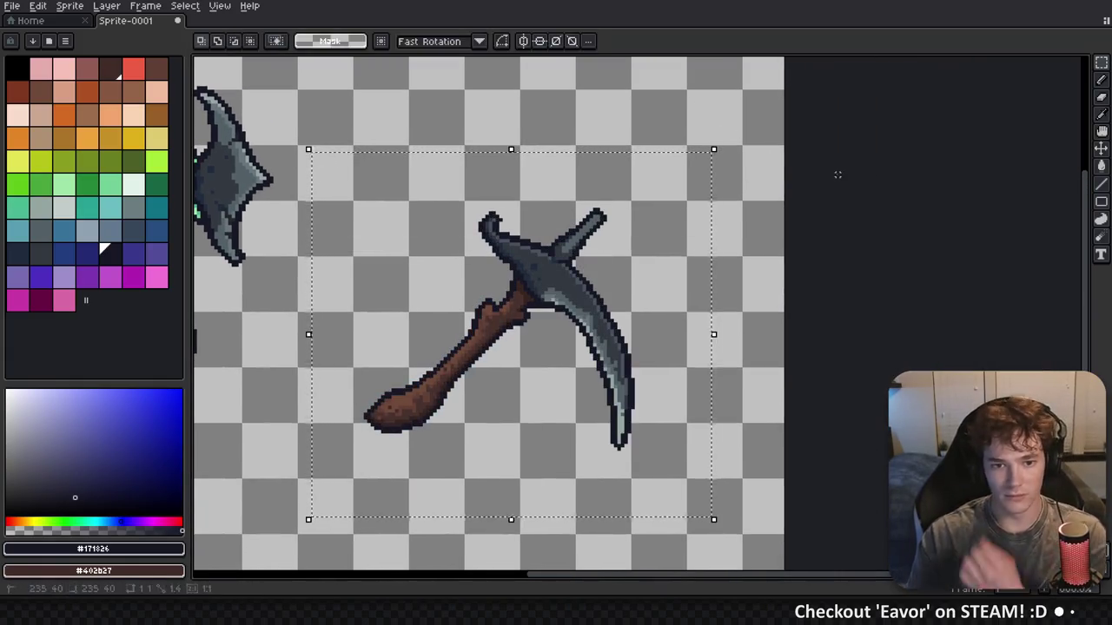
key("ctrl+d")
scroll(632, 304, "down", 2)
scroll(631, 304, "down", 2)
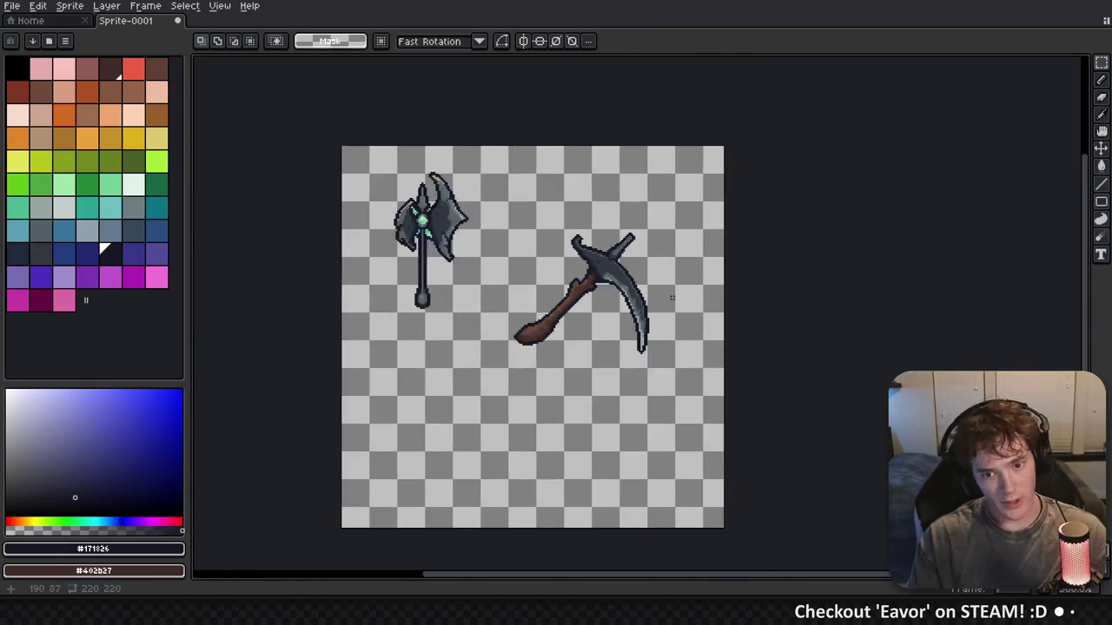
scroll(556, 245, "up", 3)
scroll(561, 245, "up", 3)
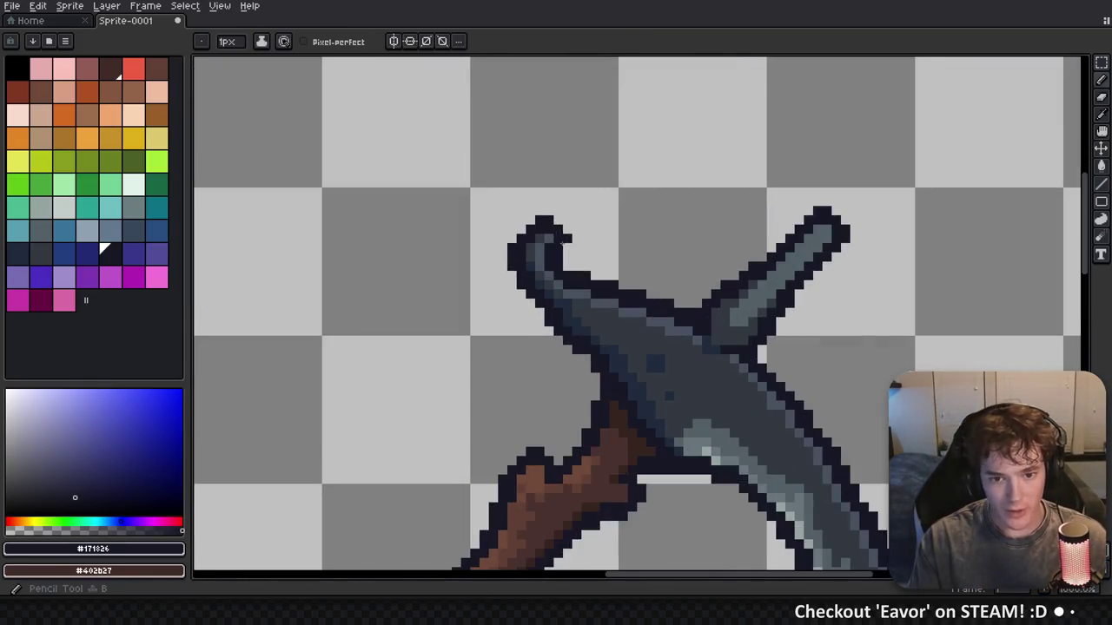
Switch to the pencil and pan around to inspect the outlined blade tip and both weapons
key("b")
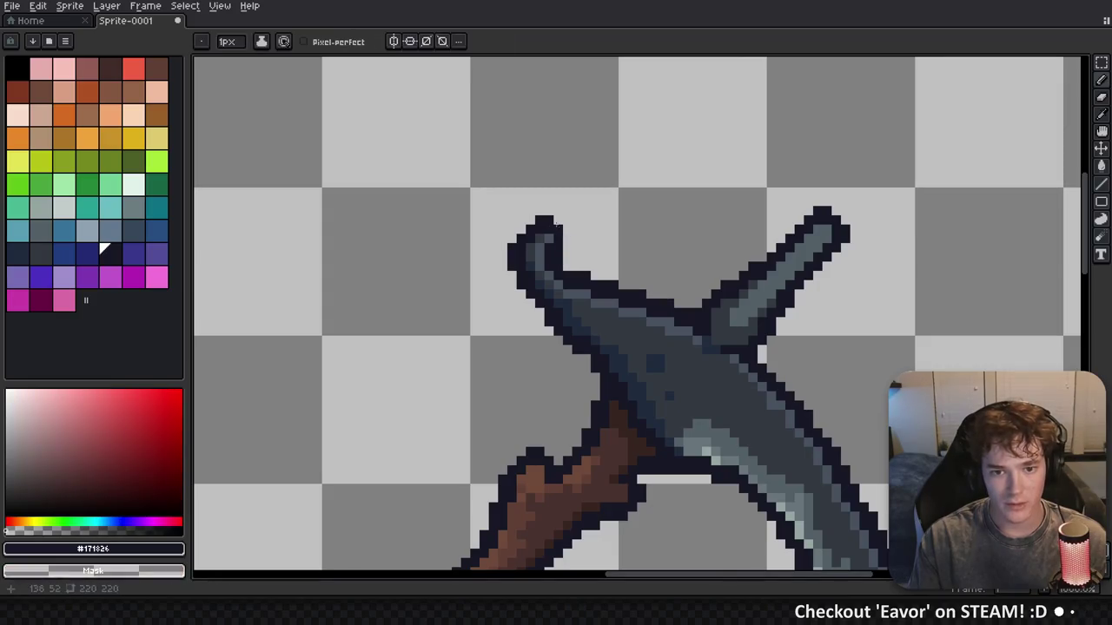
scroll(690, 287, "down", 3)
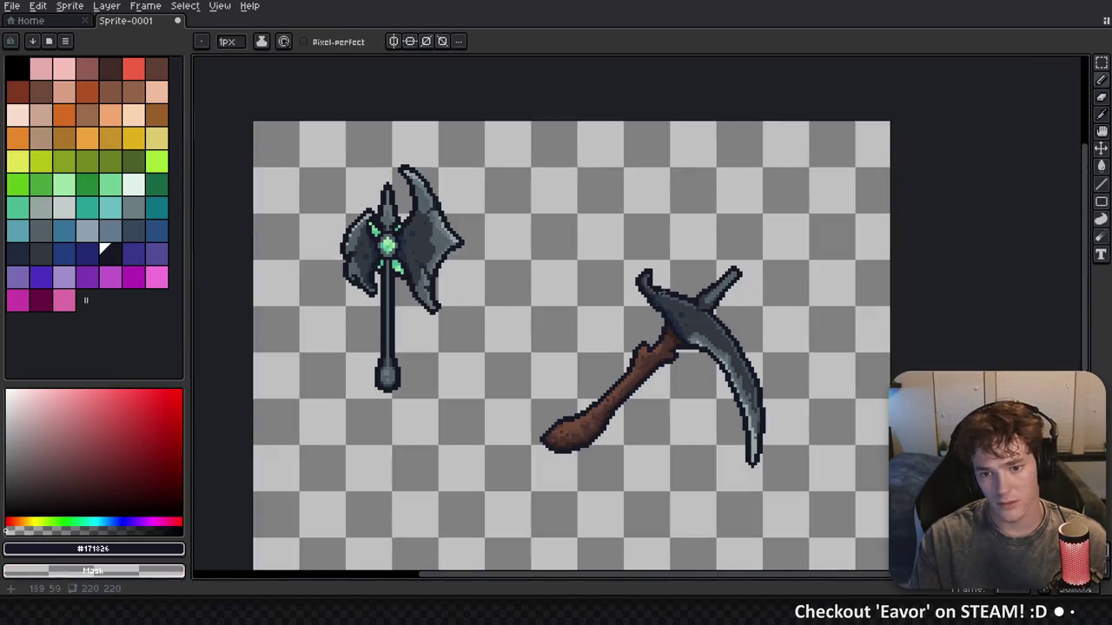
scroll(660, 296, "up", 3)
scroll(637, 235, "down", 3)
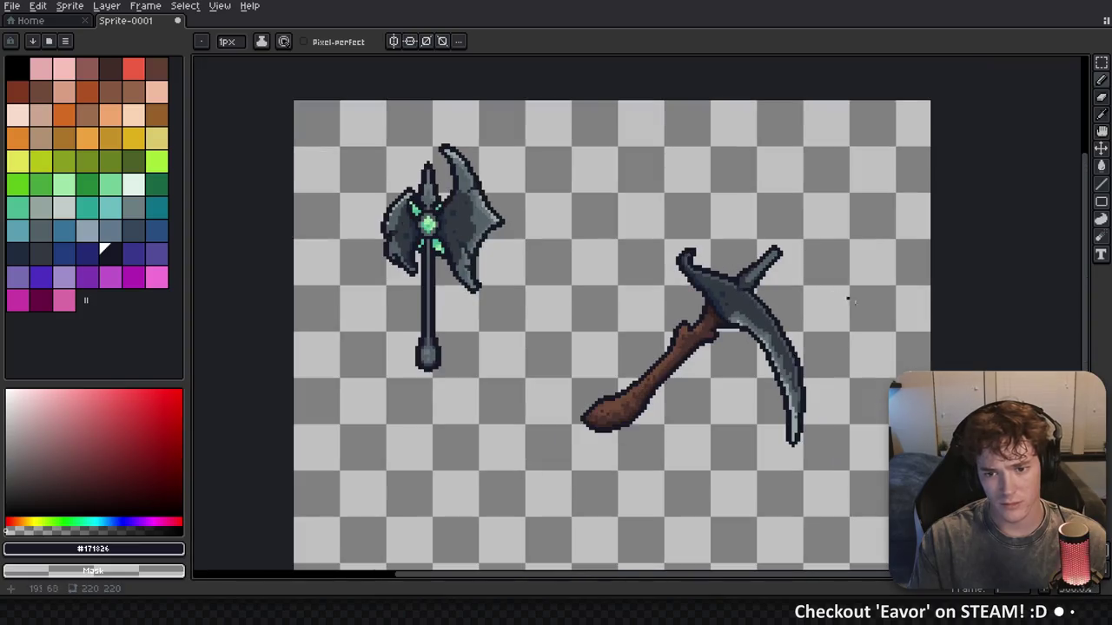
scroll(595, 213, "up", 3)
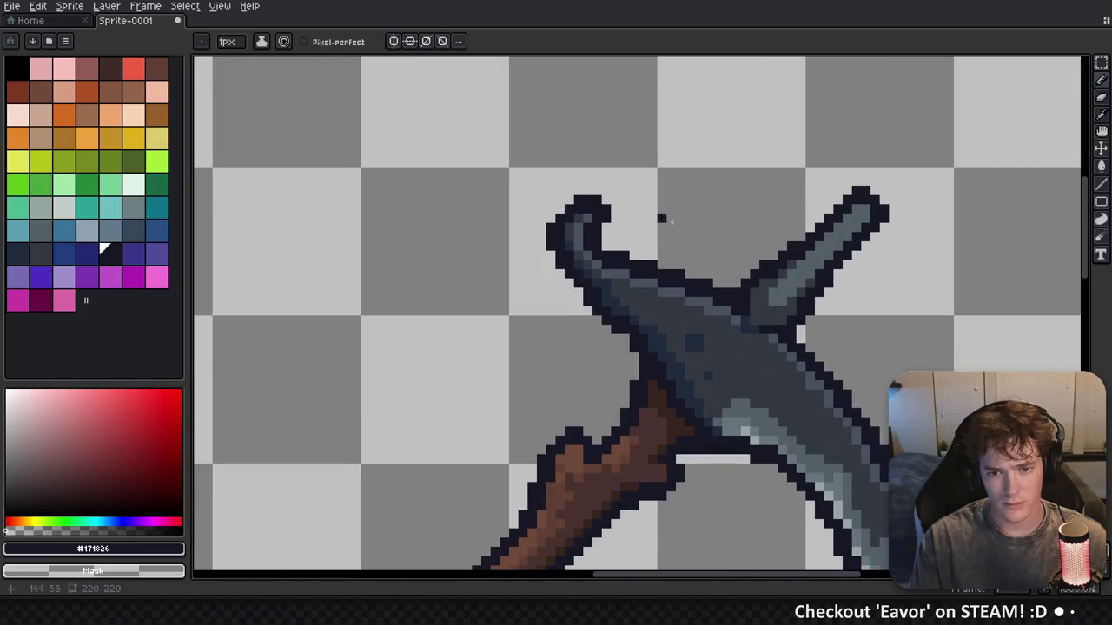
scroll(726, 247, "down", 3)
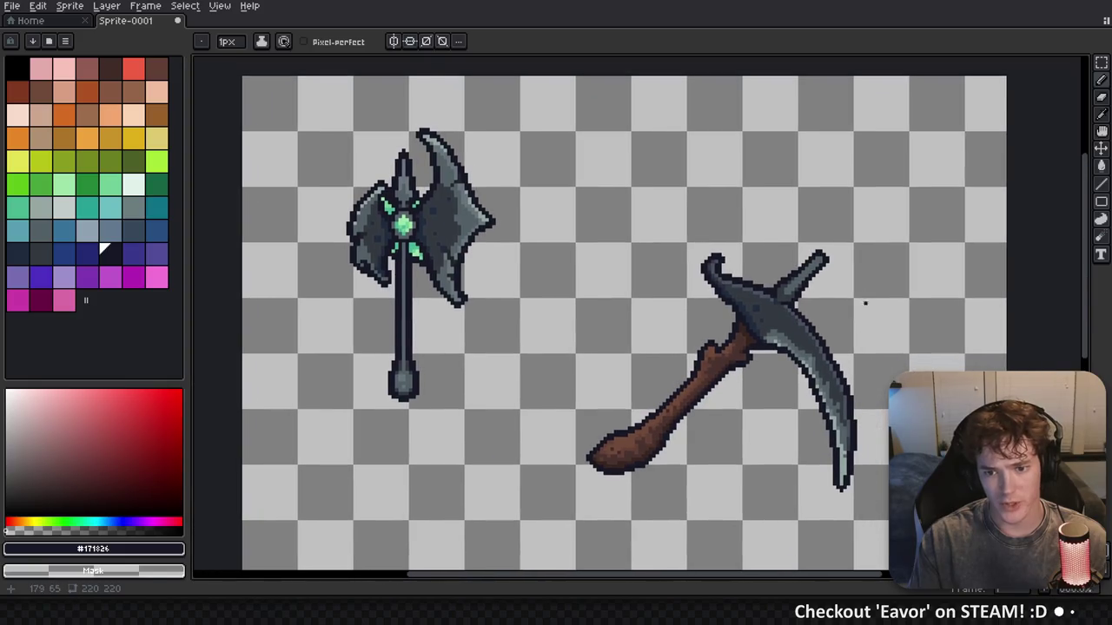
scroll(864, 303, "up", 1)
left_click_drag(930, 317, 764, 221)
scroll(715, 470, "up", 1)
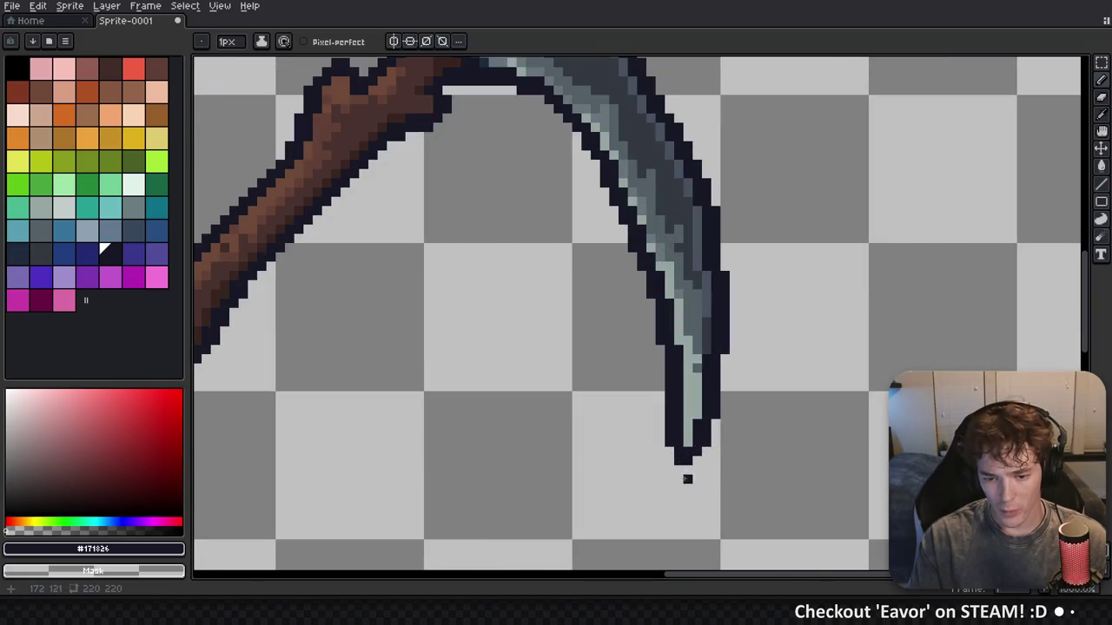
scroll(687, 479, "down", 3)
scroll(720, 418, "up", 3)
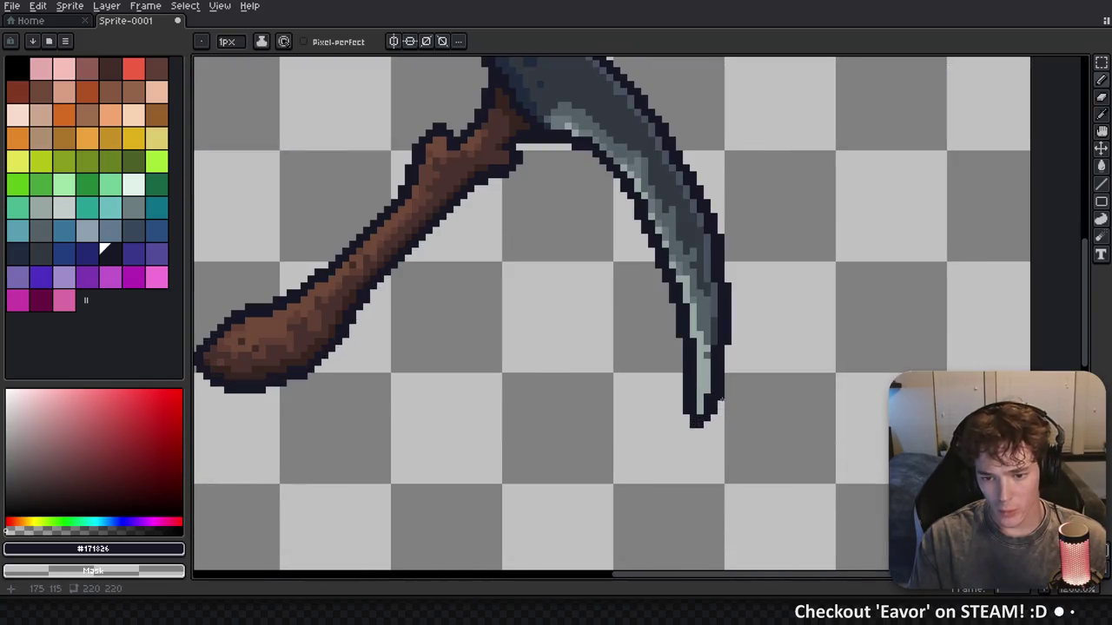
scroll(679, 425, "down", 3)
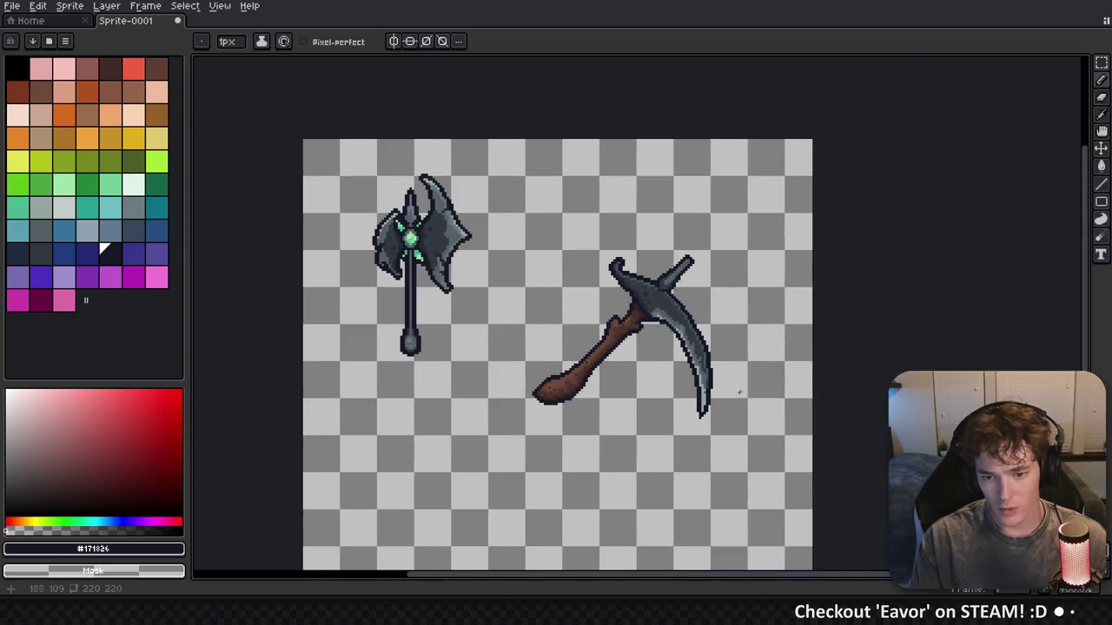
key("ctrl")
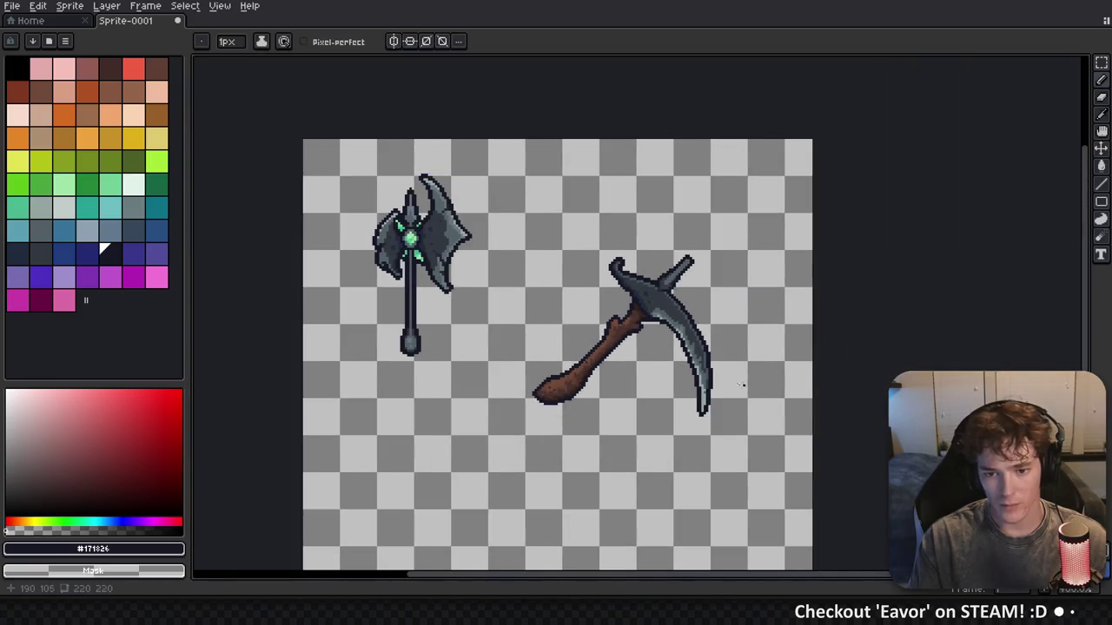
left_click_drag(740, 382, 684, 346)
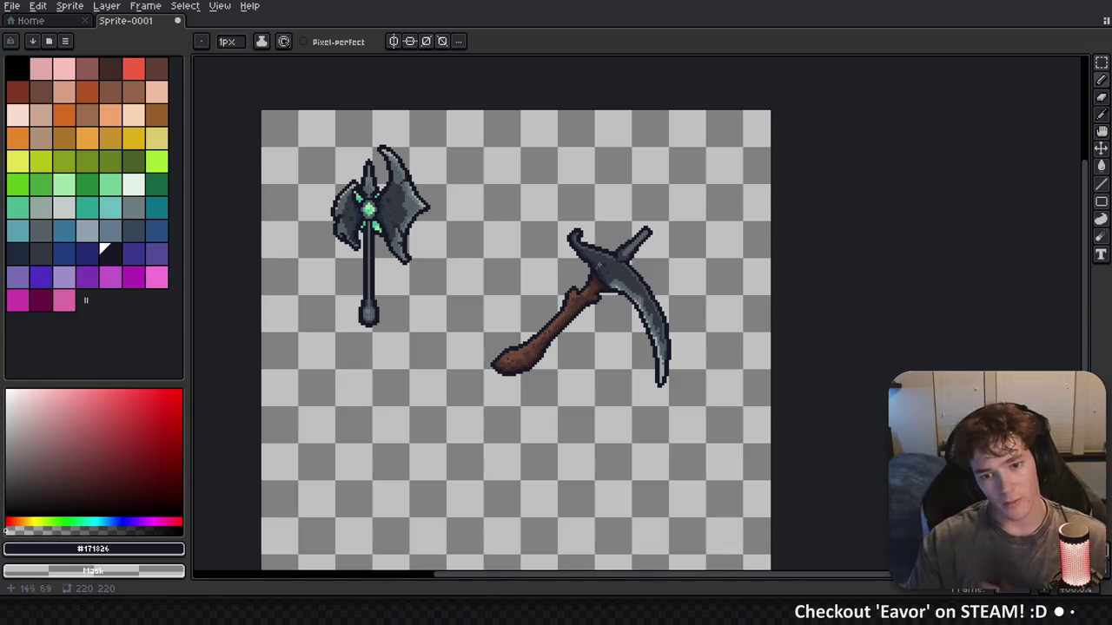
Pick the #202b3d outline colour from the pickaxe
scroll(531, 287, "up", 4)
scroll(586, 273, "down", 3)
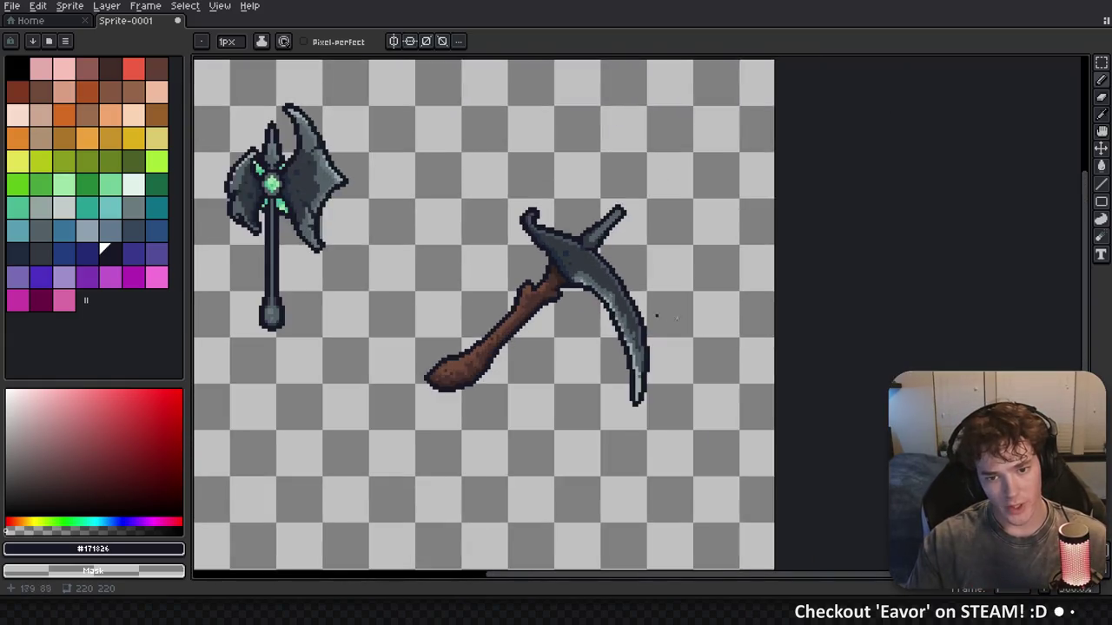
scroll(601, 280, "up", 2)
left_click(476, 181, "alt")
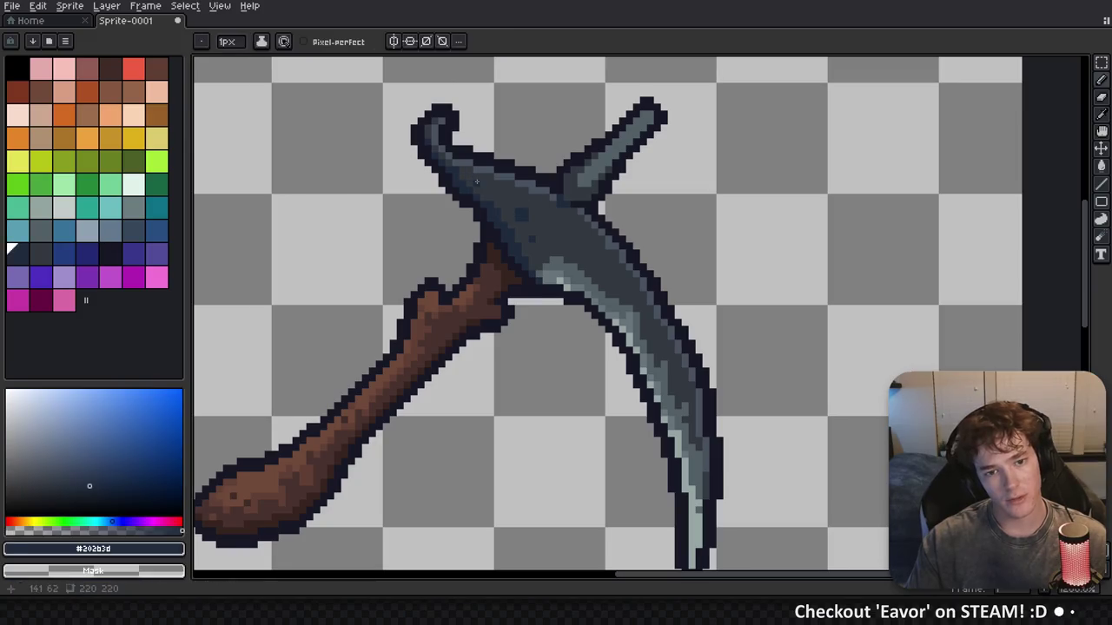
scroll(584, 257, "down", 2)
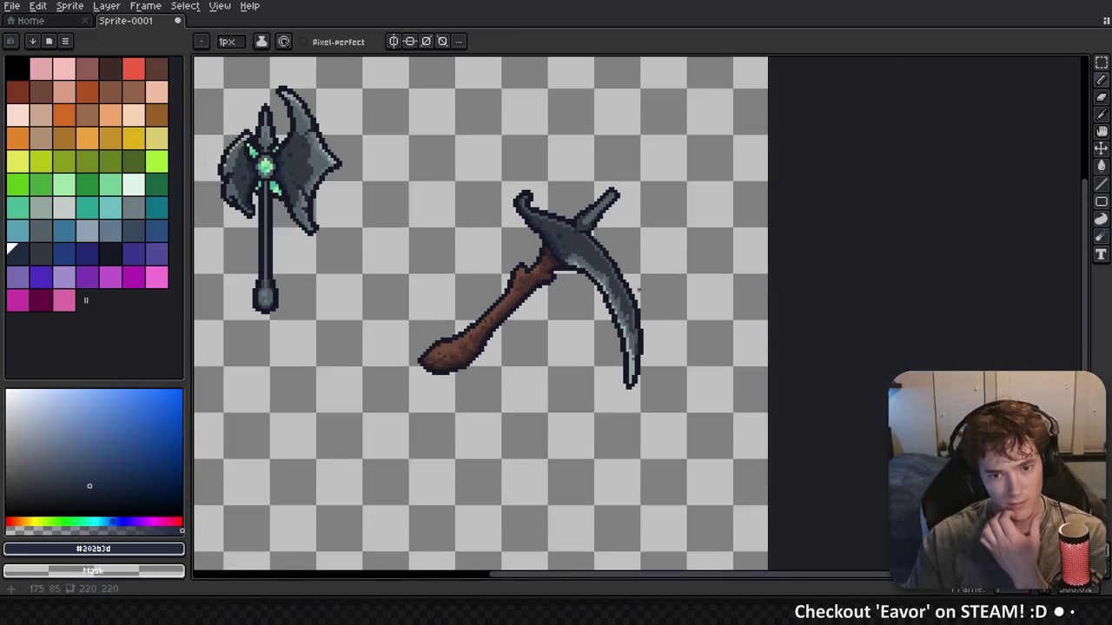
scroll(580, 255, "up", 2)
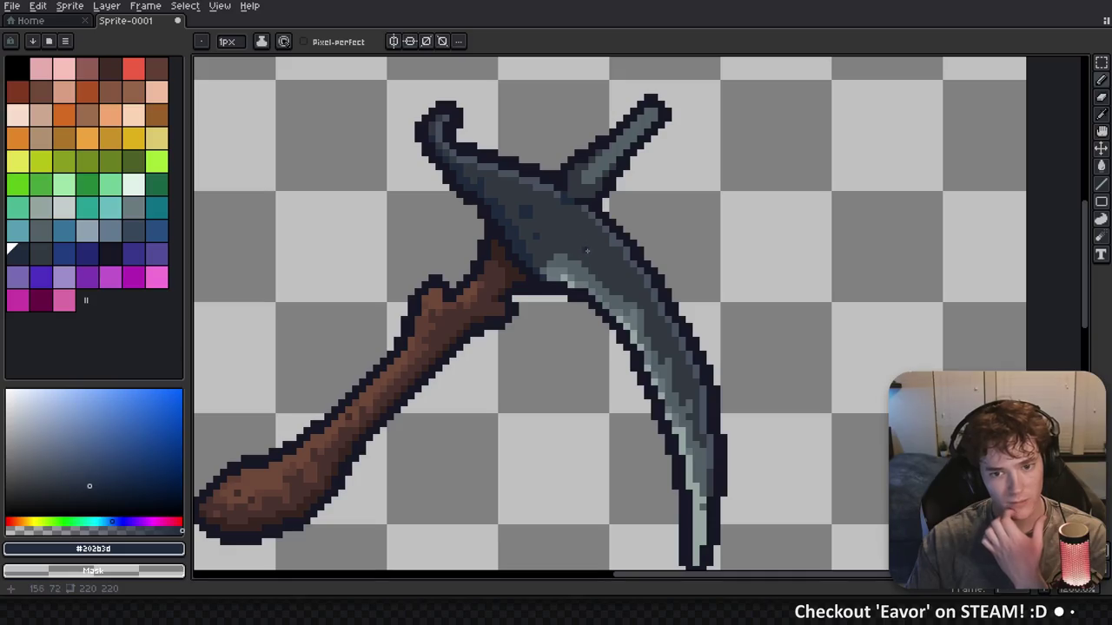
scroll(589, 249, "up", 1)
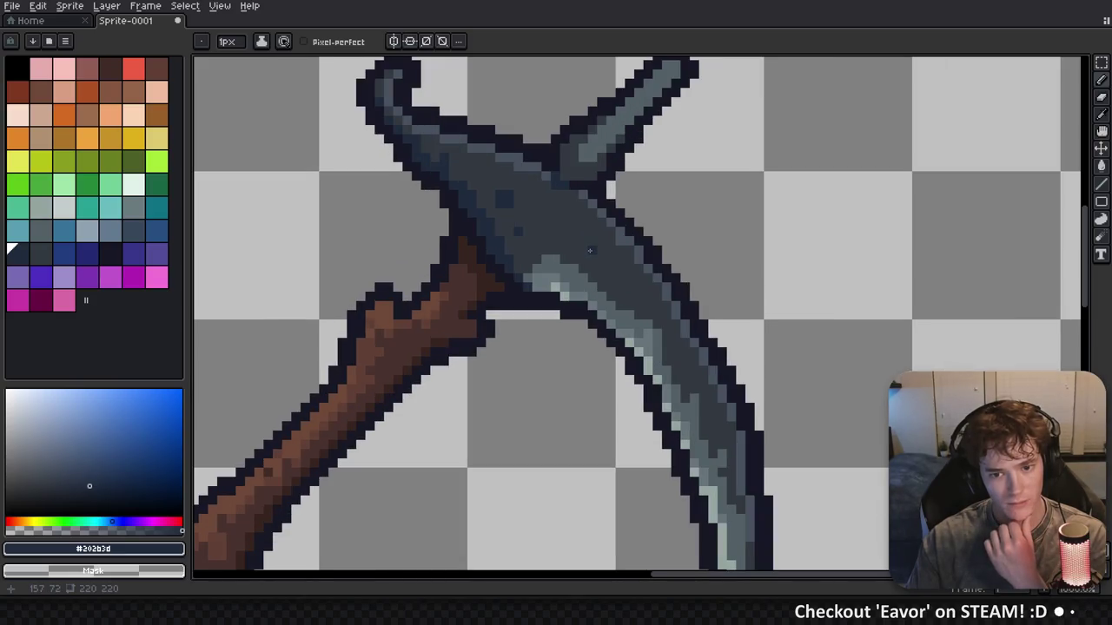
scroll(600, 254, "down", 3)
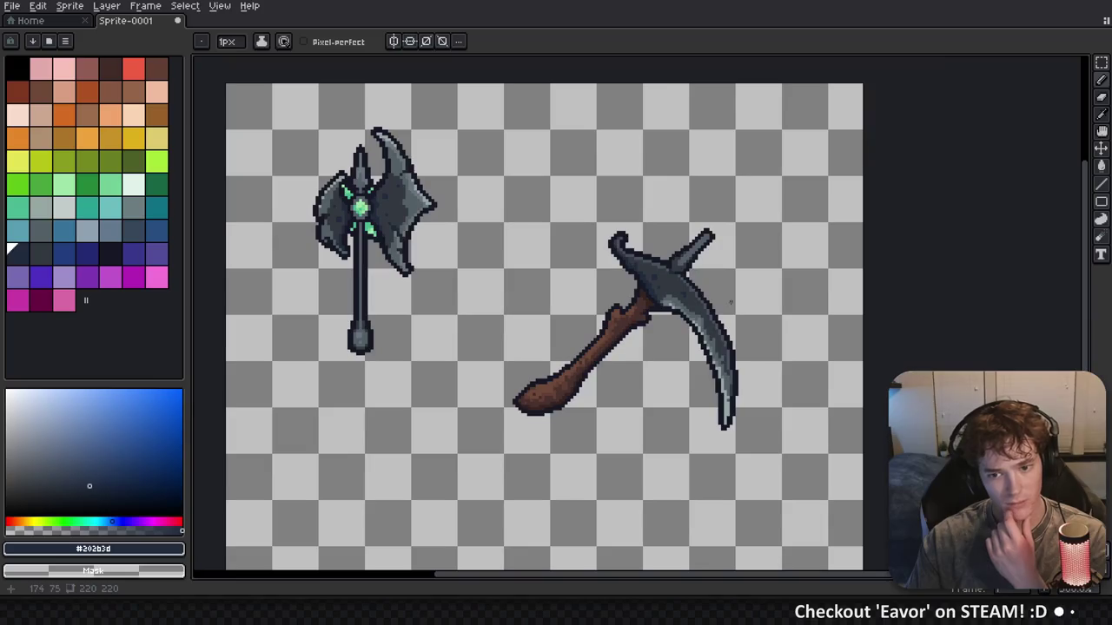
scroll(663, 285, "up", 2)
scroll(667, 284, "down", 2)
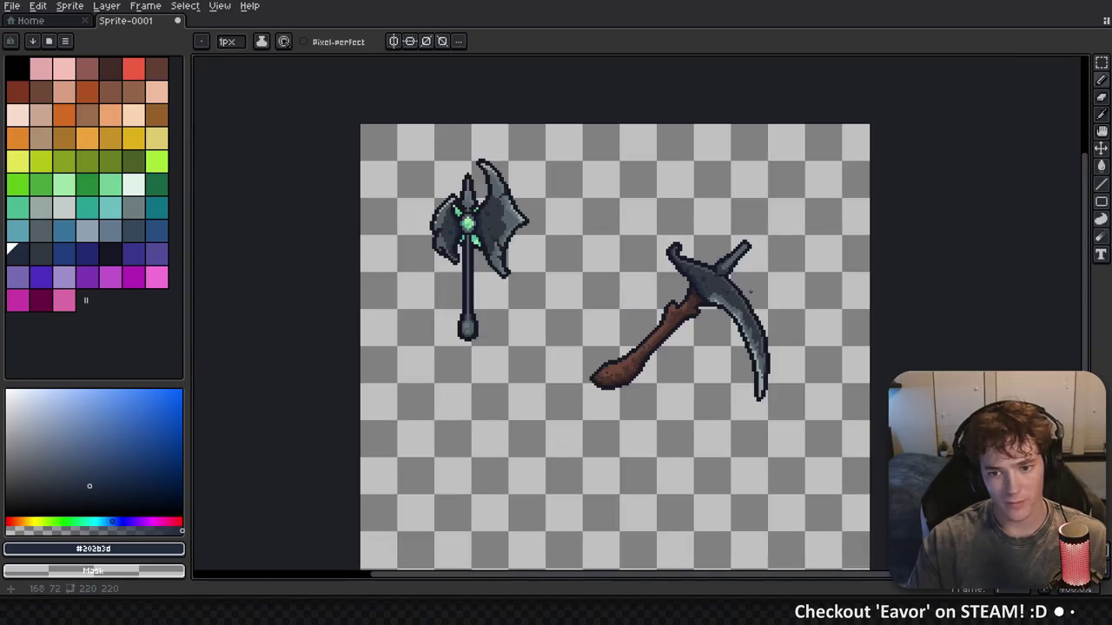
scroll(720, 272, "up", 1)
scroll(615, 275, "up", 3)
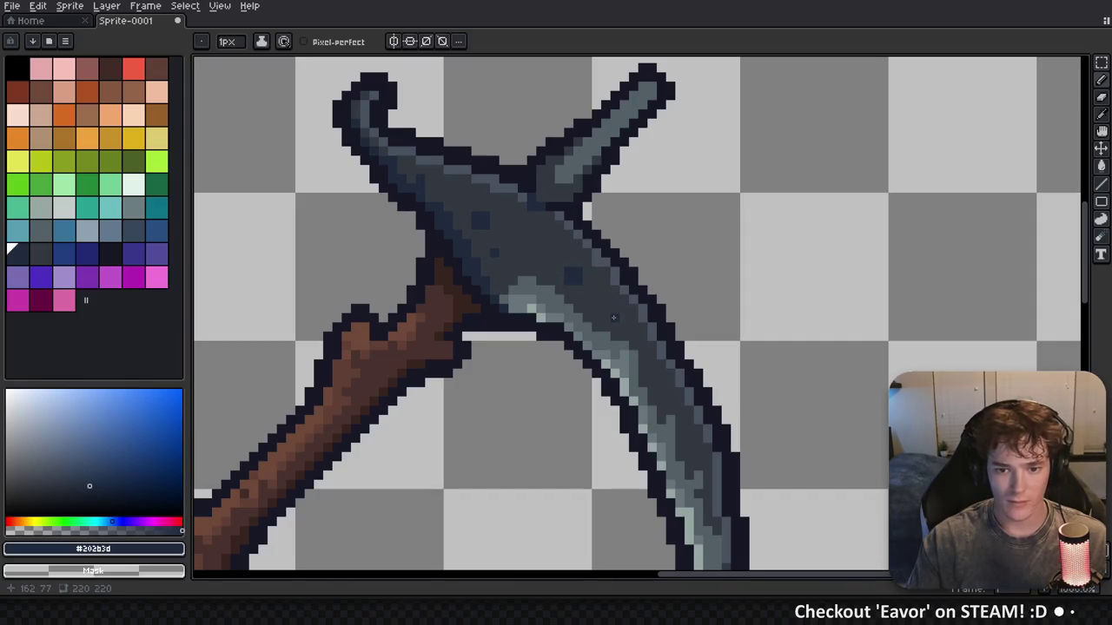
scroll(613, 318, "down", 4)
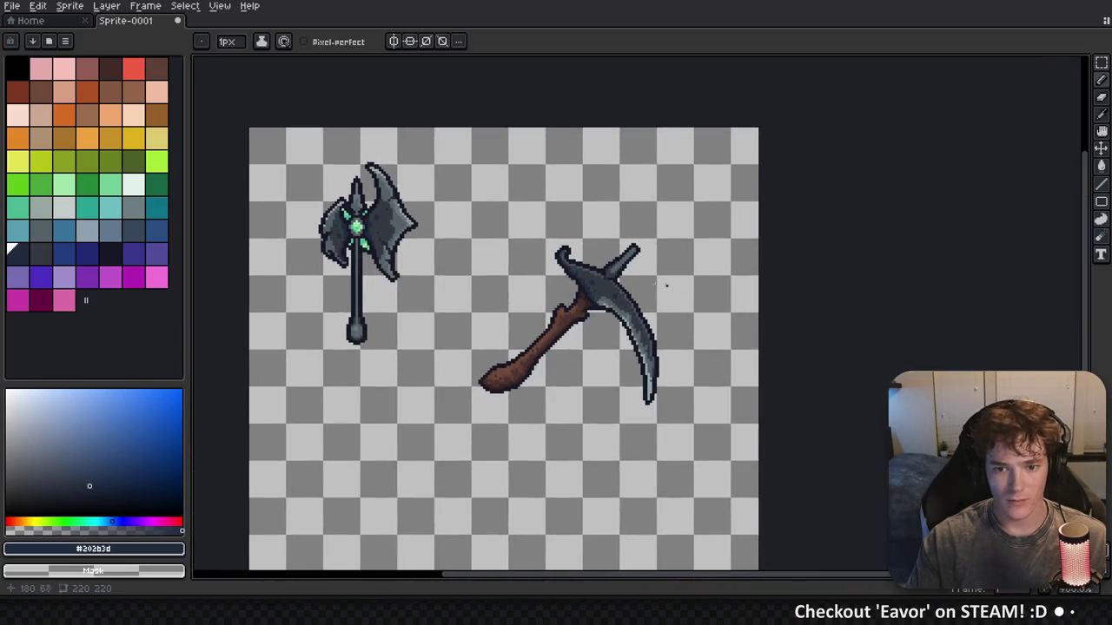
Eyedrop the #525f66 grey from the blade and recentre the view on the whole sprite
key("v")
scroll(683, 241, "right", 1)
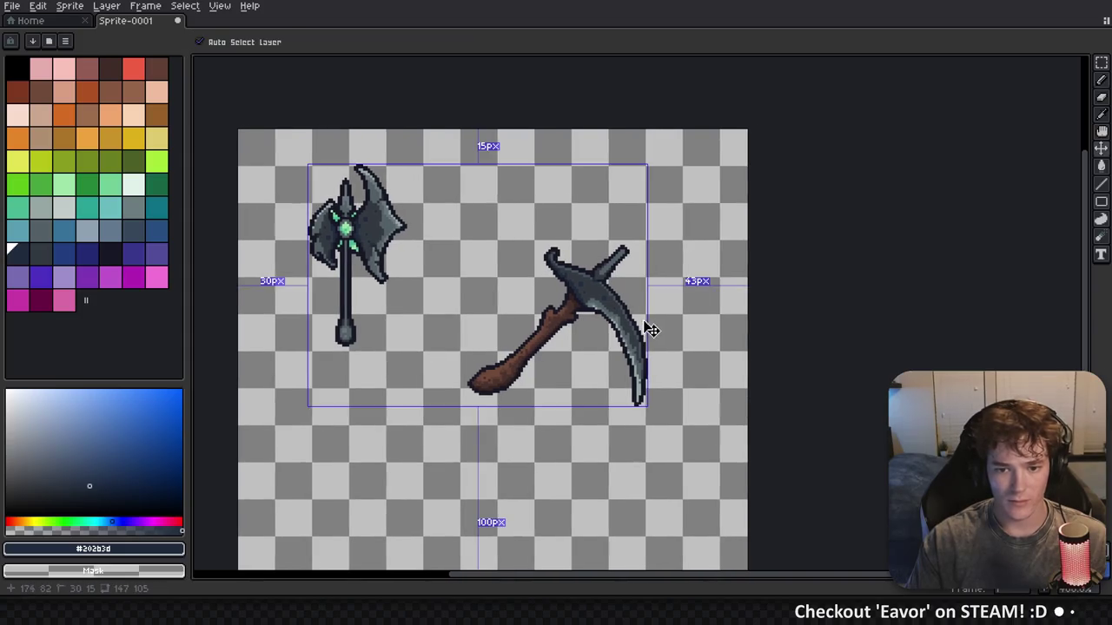
scroll(608, 295, "up", 3)
key("i")
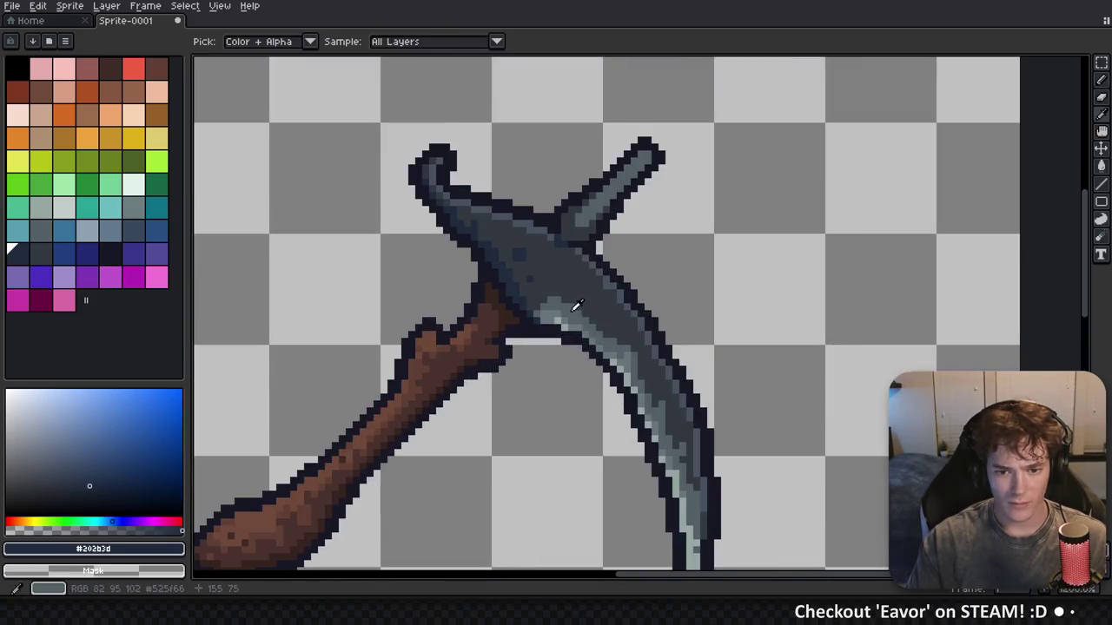
left_click(576, 306, "alt")
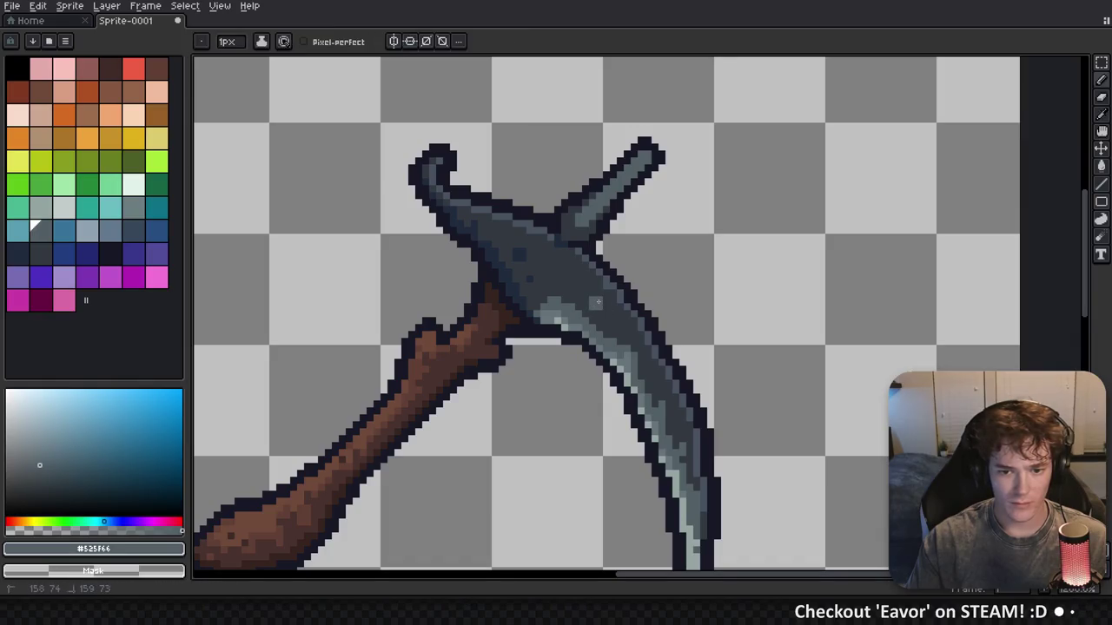
scroll(608, 304, "down", 3)
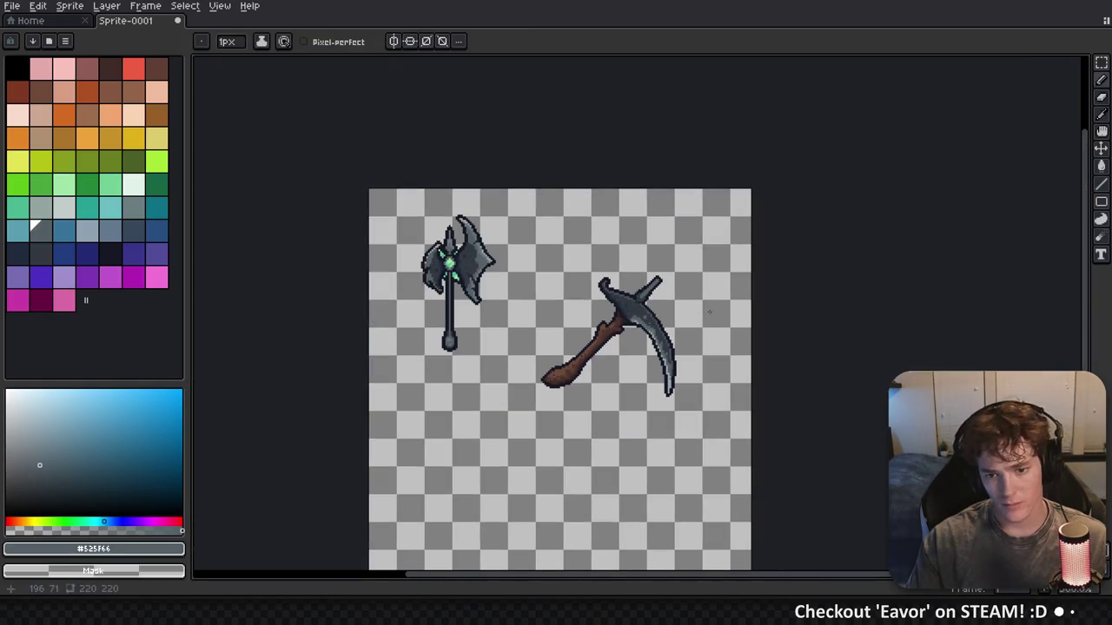
scroll(667, 327, "up", 5)
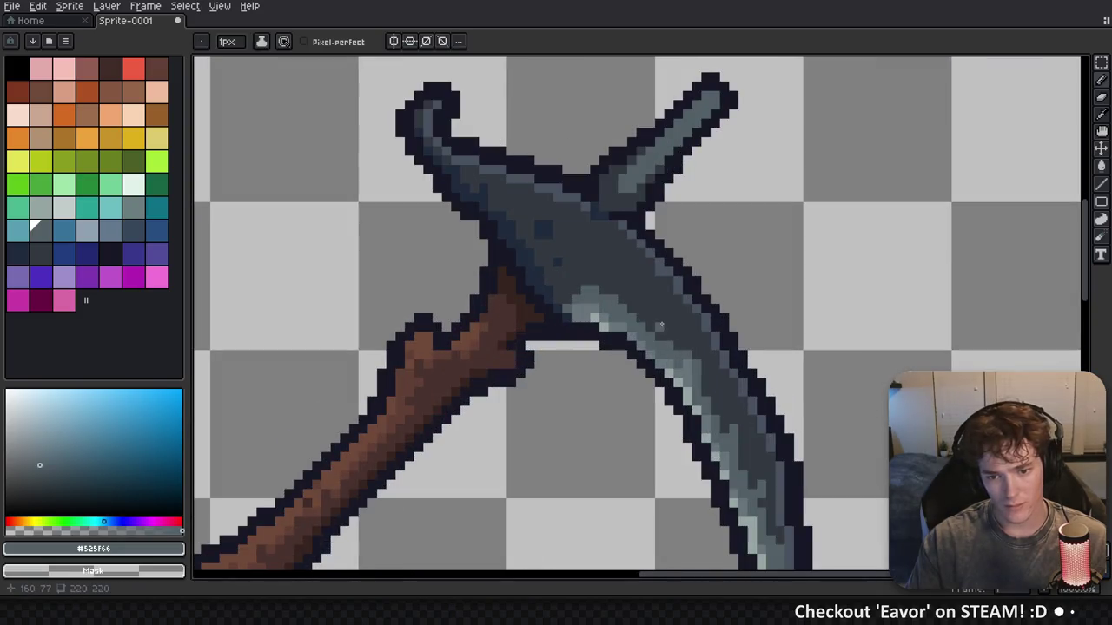
scroll(660, 319, "down", 5)
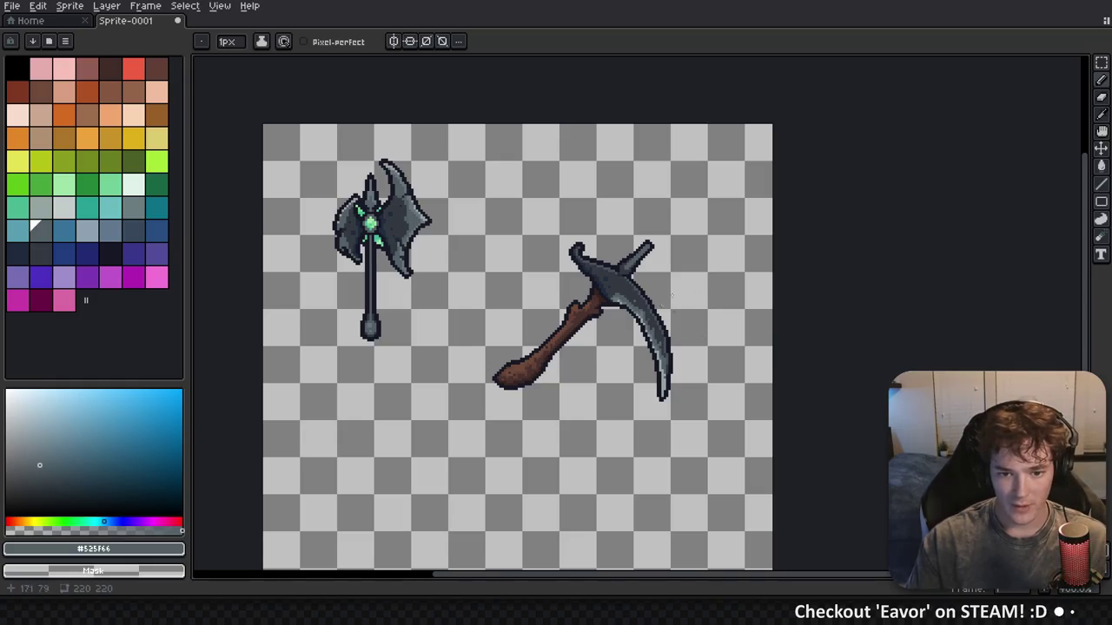
left_click_drag(668, 259, 610, 264)
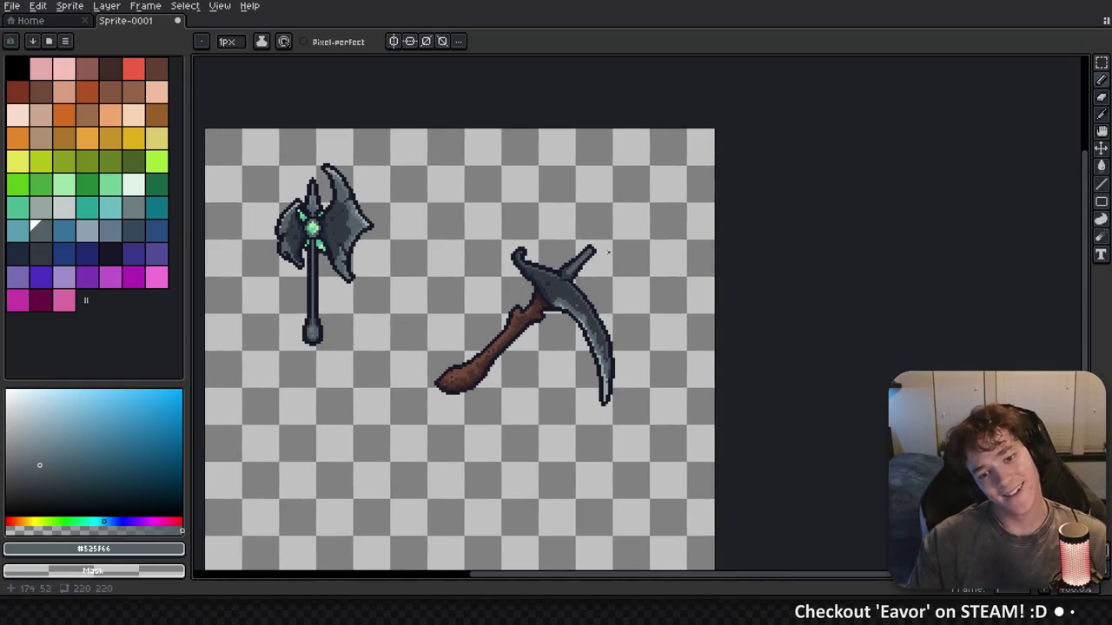
scroll(565, 260, "up", 3)
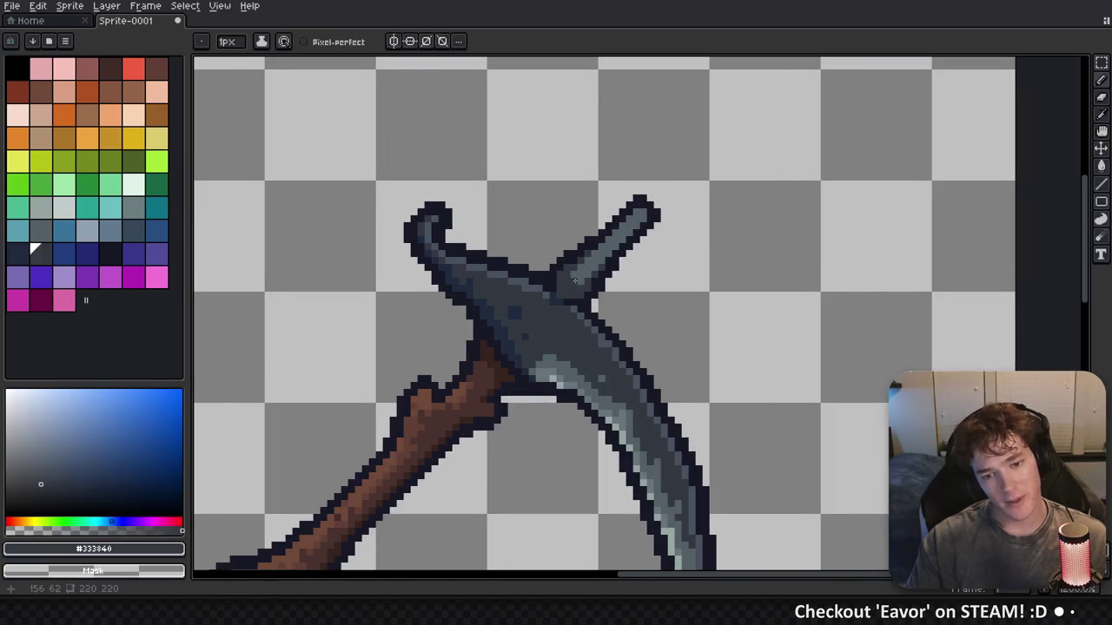
Repaint pixels along the blade edge in the dark blue outline colour
scroll(566, 270, "up", 2)
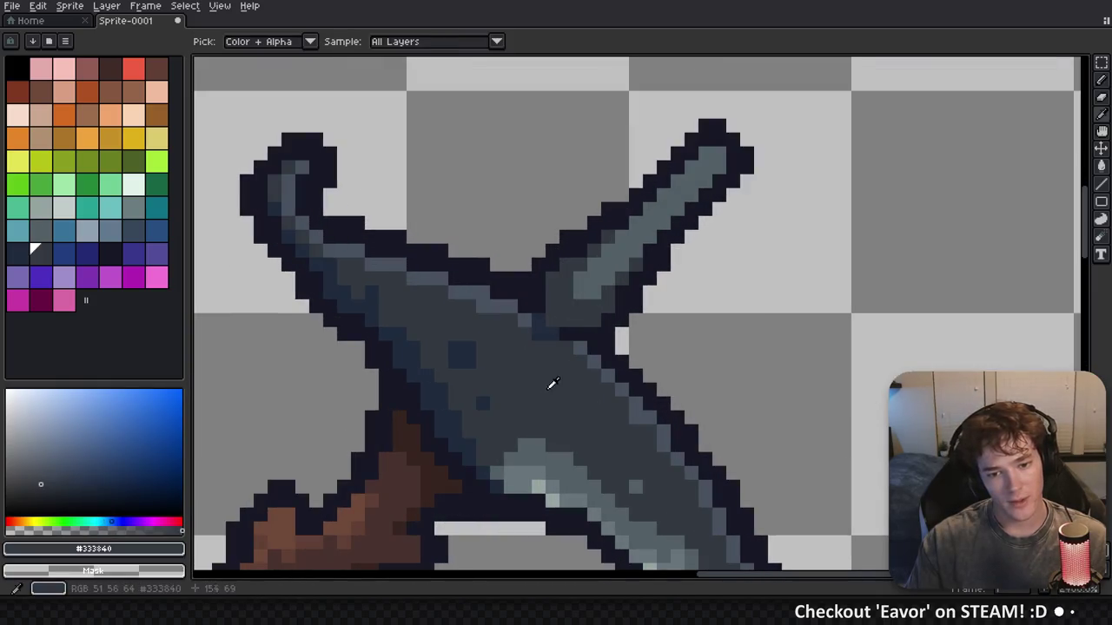
left_click(511, 347, "alt")
left_click(552, 292)
mouse_move(552, 320)
left_mouse_down()
mouse_move(594, 320)
mouse_move(581, 321)
mouse_move(580, 335)
left_mouse_up()
left_click(548, 321, "alt")
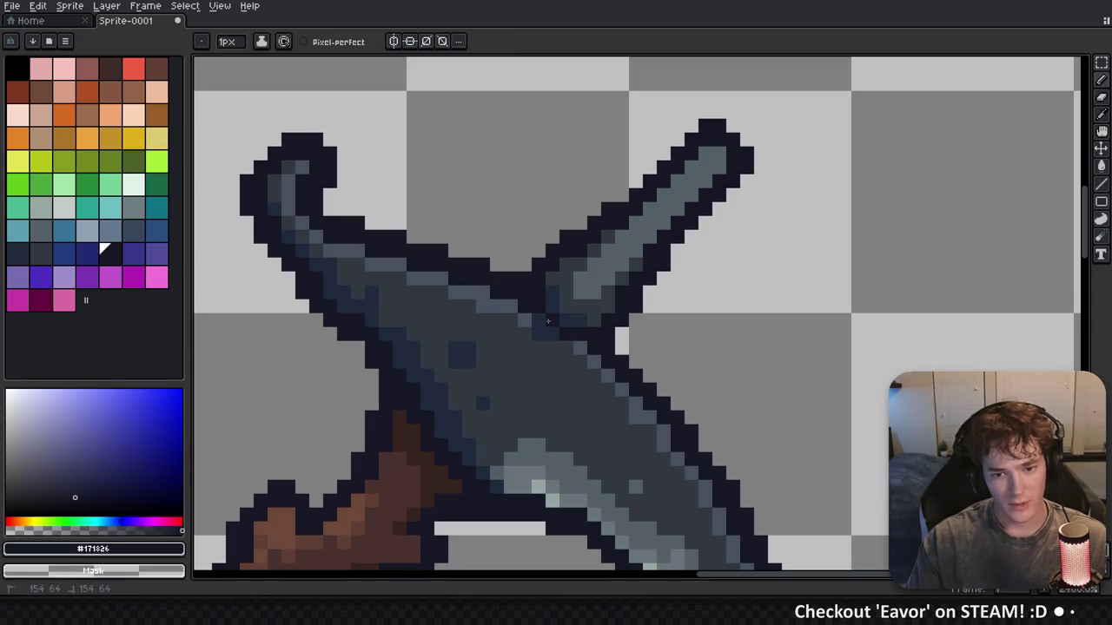
scroll(556, 336, "down", 3)
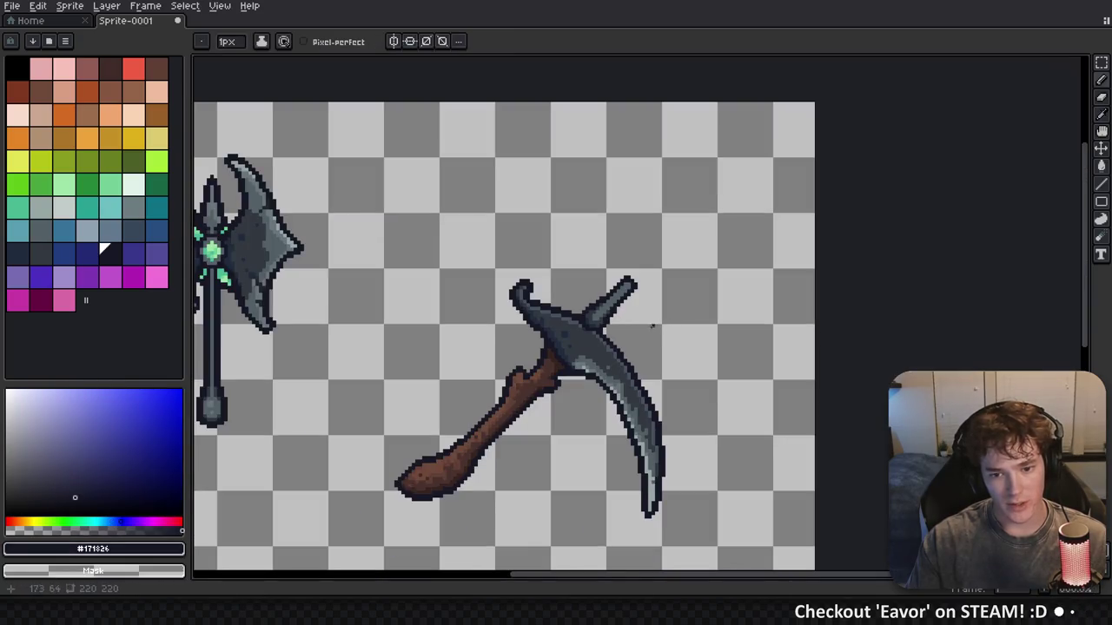
scroll(606, 319, "up", 3)
Paint a lighter grey highlight stroke and pixels up the back spike
left_click(545, 310, "alt")
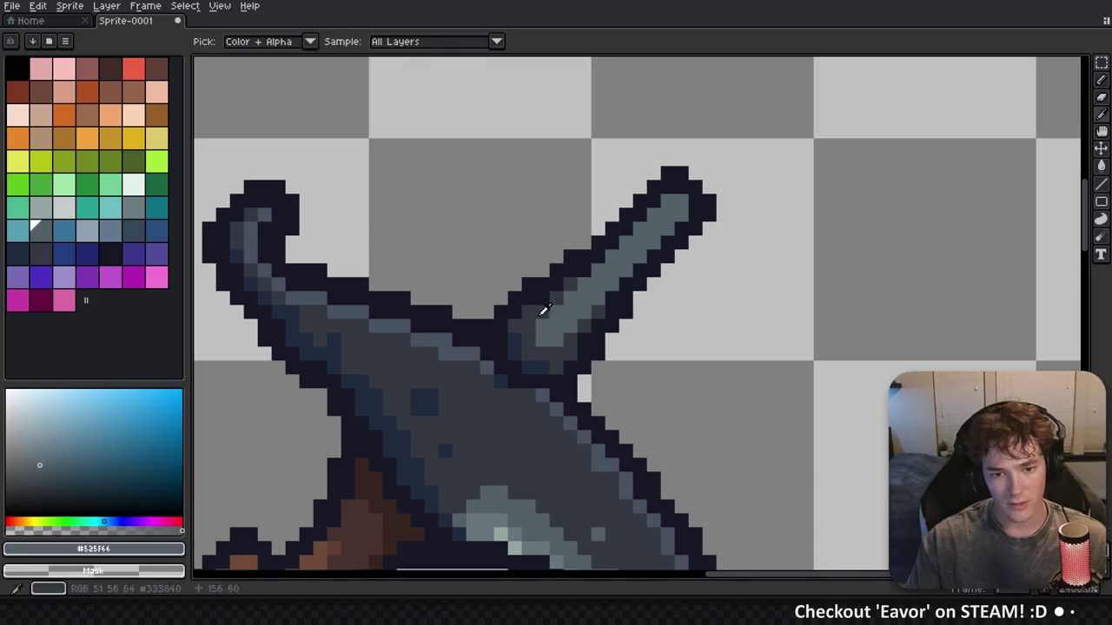
left_click(545, 310, "alt")
scroll(600, 352, "down", 3)
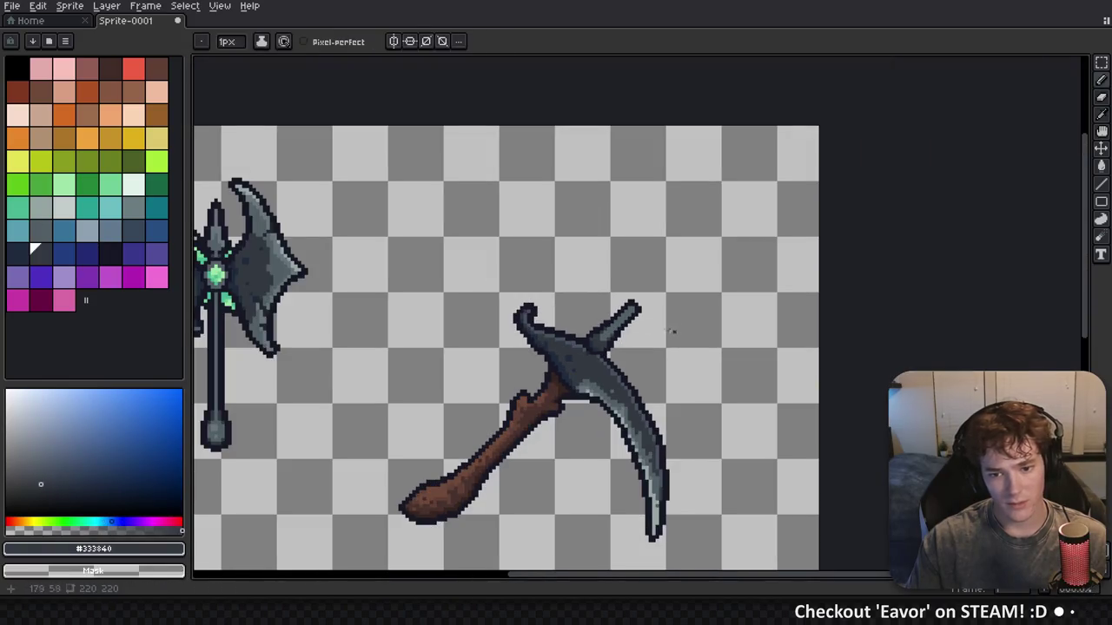
scroll(617, 328, "up", 3)
left_click(620, 323, "alt")
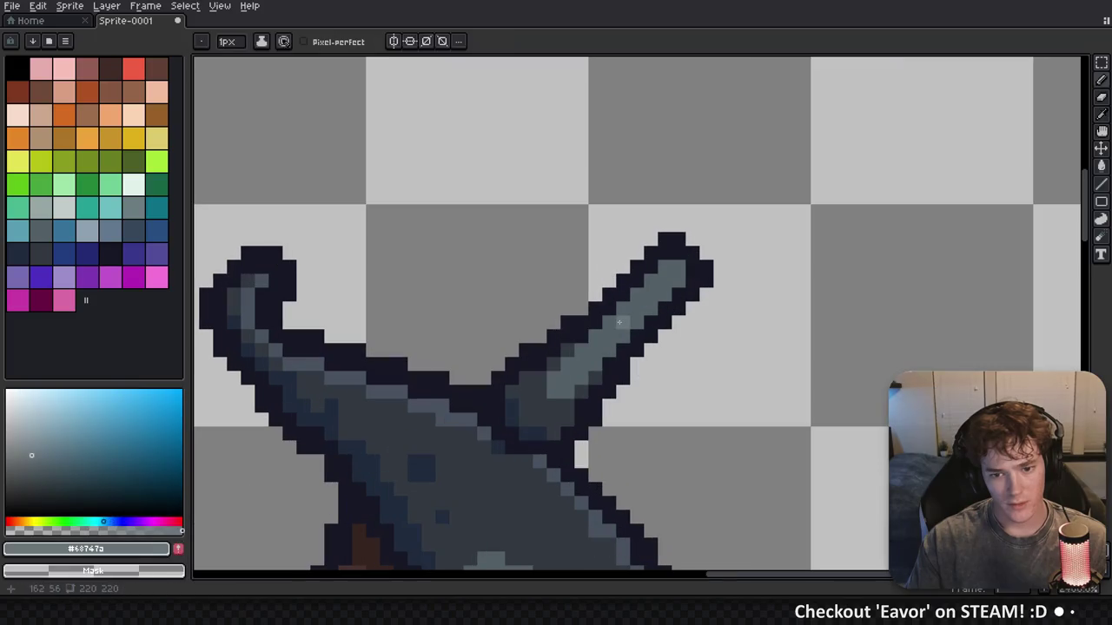
left_click_drag(620, 322, 663, 278)
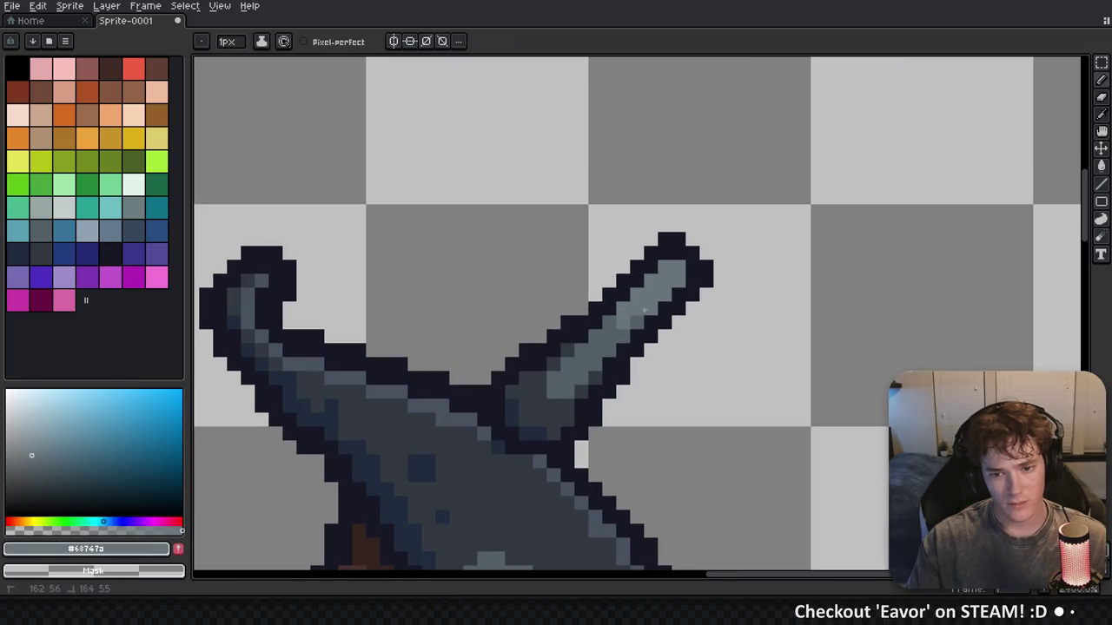
scroll(644, 310, "down", 3)
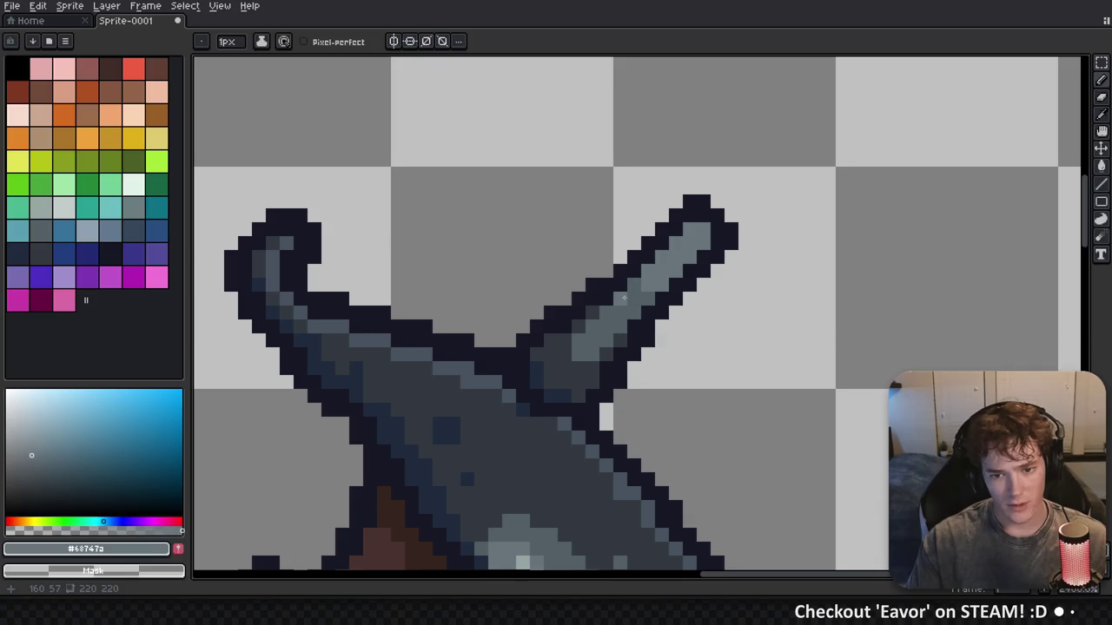
left_click(634, 312)
left_click(648, 299)
left_click(634, 285)
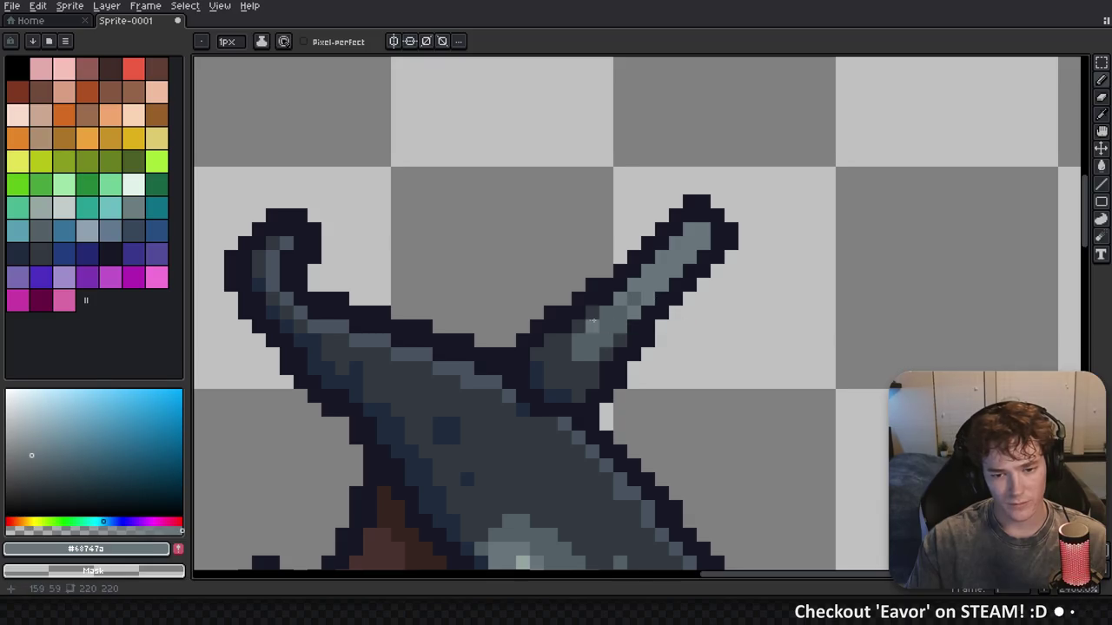
Add pale #95a6a2 highlight pixels near the spike tip
scroll(654, 345, "down", 5)
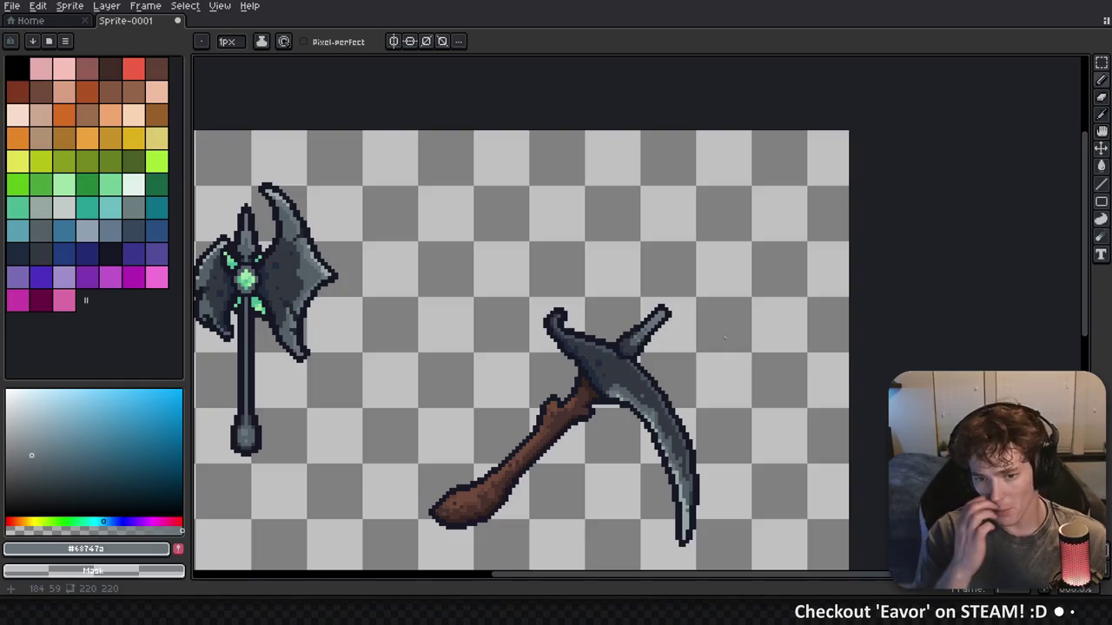
scroll(661, 400, "up", 2)
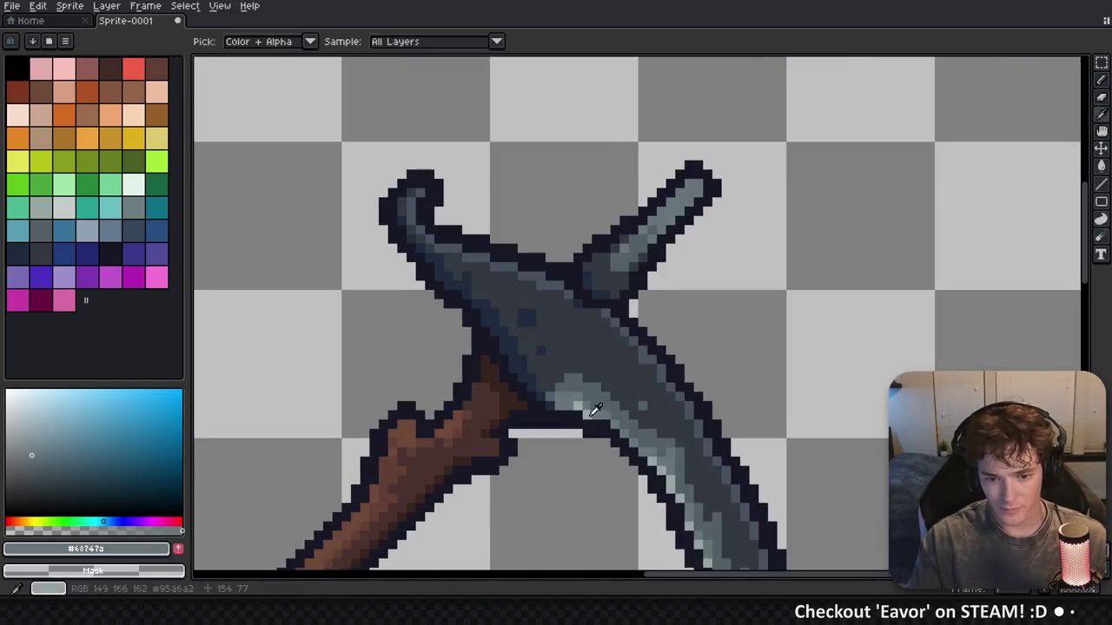
left_click(579, 397, "alt")
scroll(602, 191, "up", 1)
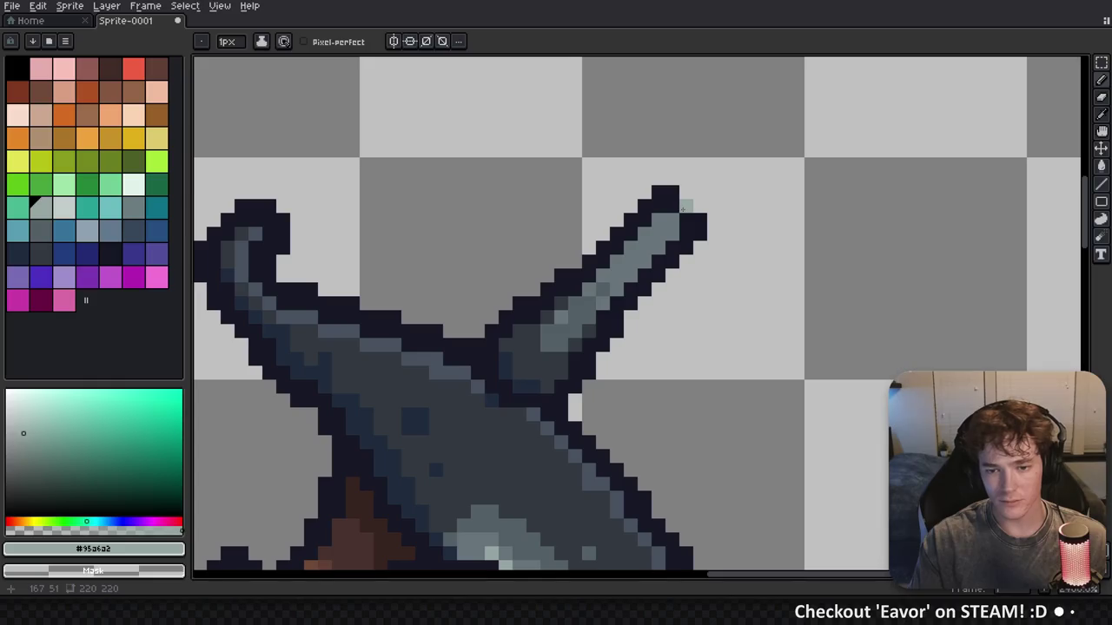
left_click(672, 220)
key("alt")
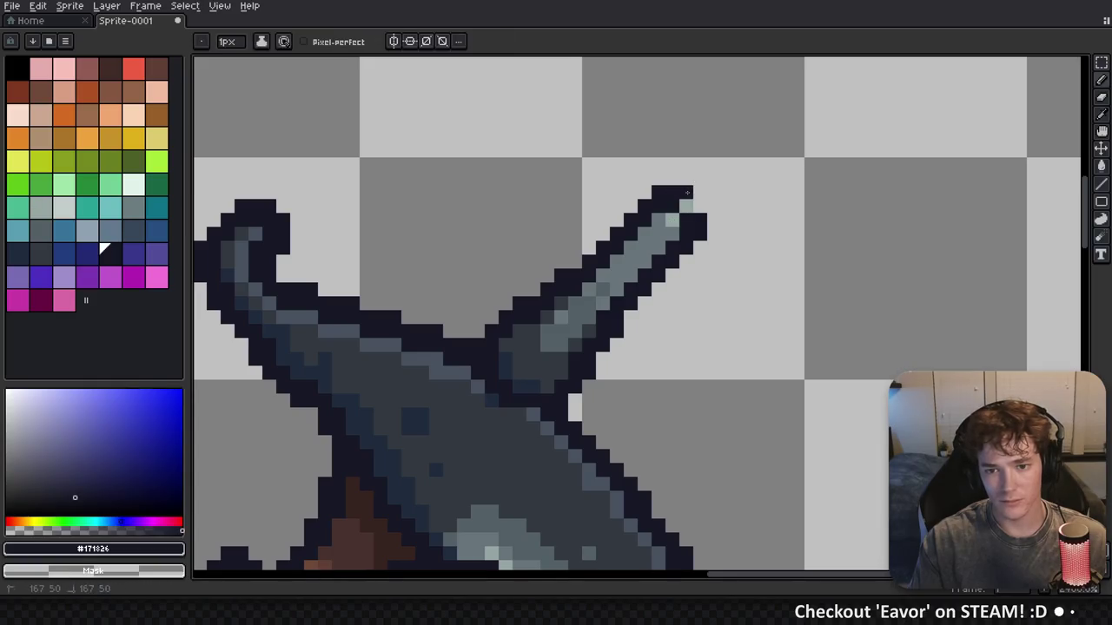
scroll(690, 218, "up", 2)
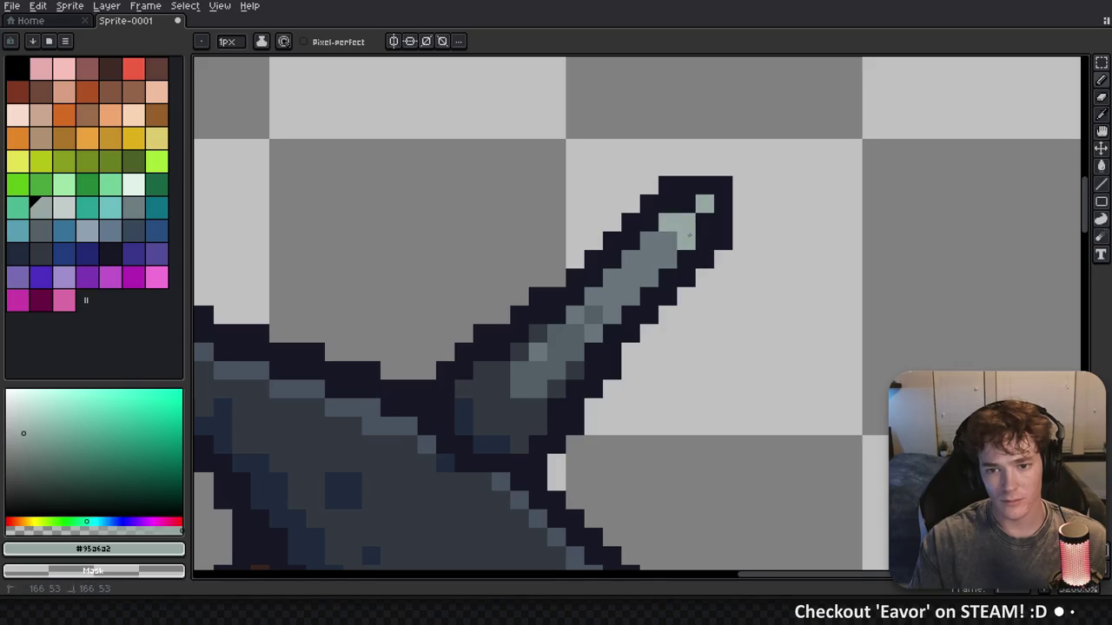
scroll(782, 271, "down", 5)
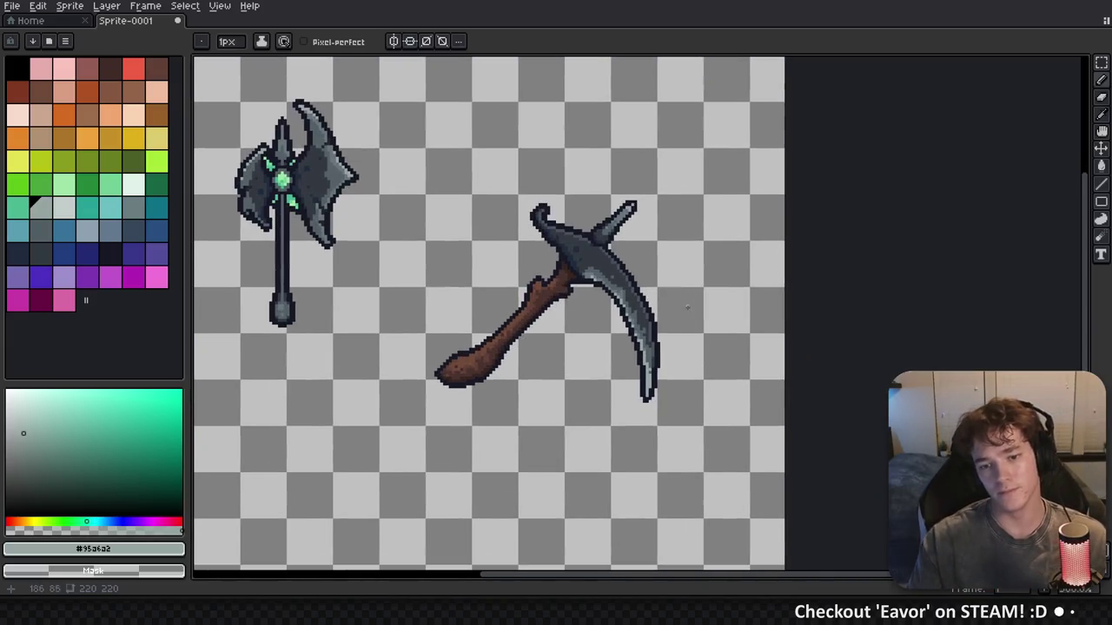
Bring up the save dialog and close it without saving
key("ctrl+s")
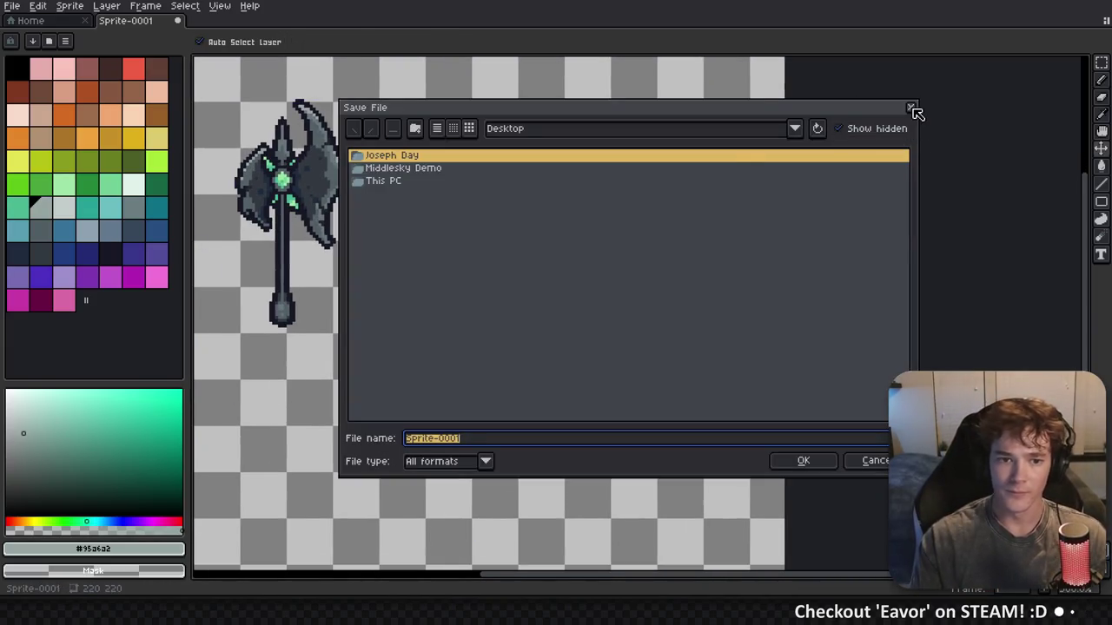
left_click(910, 108)
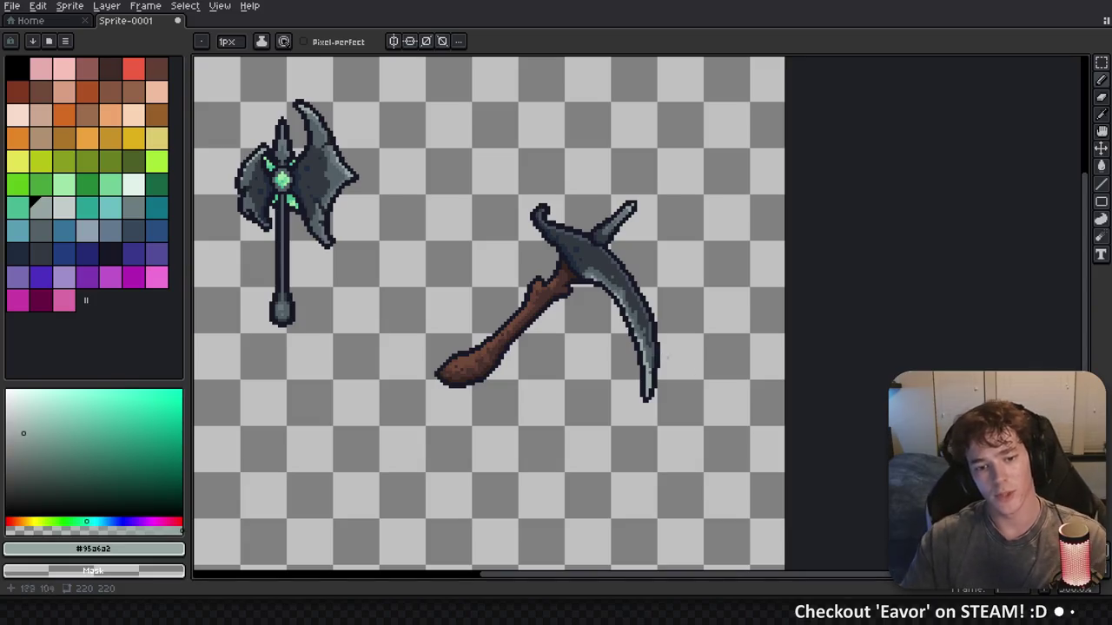
scroll(499, 226, "down", 3)
scroll(499, 226, "up", 2)
Select and delete the axe at the top left, then bring up Save File
key("m")
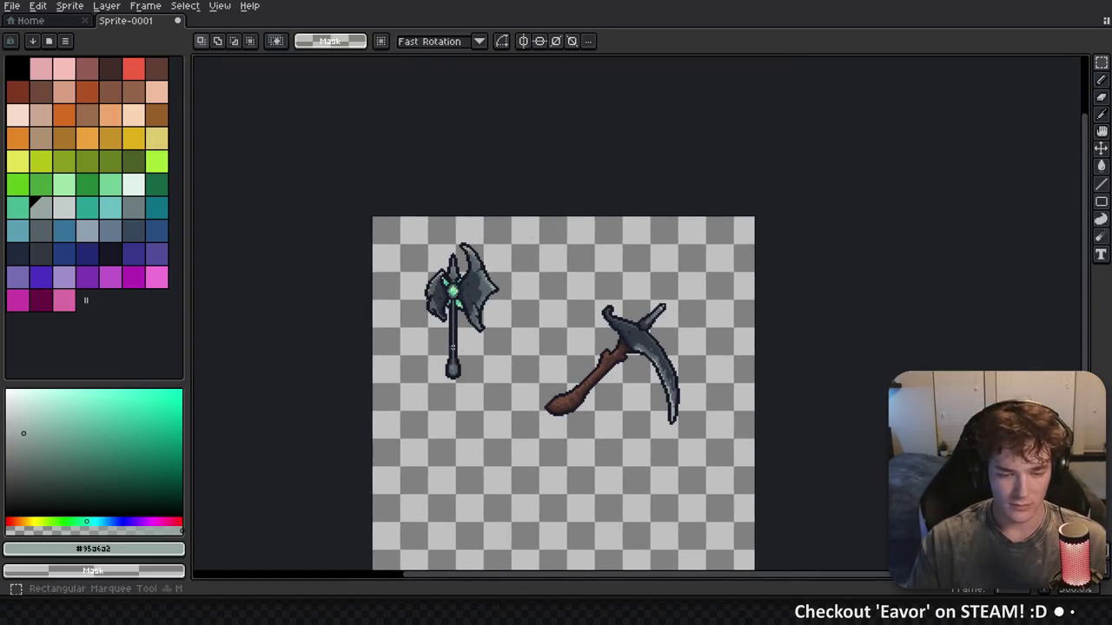
left_click_drag(365, 400, 514, 202)
key("Delete")
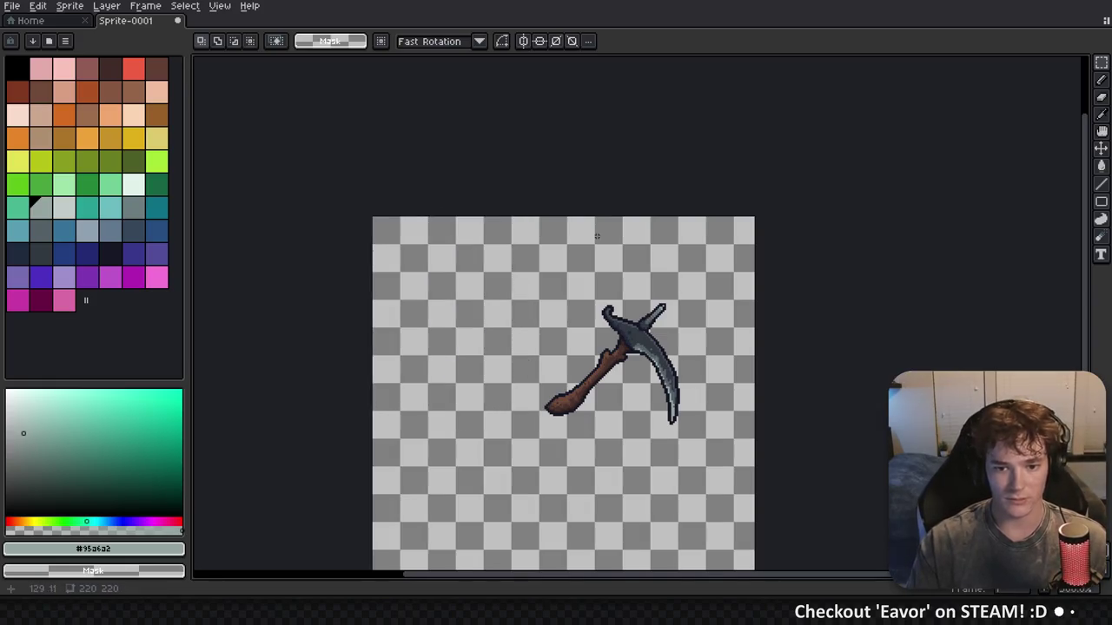
key("ctrl+s")
Browse from the project root into textures > items > weapons
left_click(564, 130)
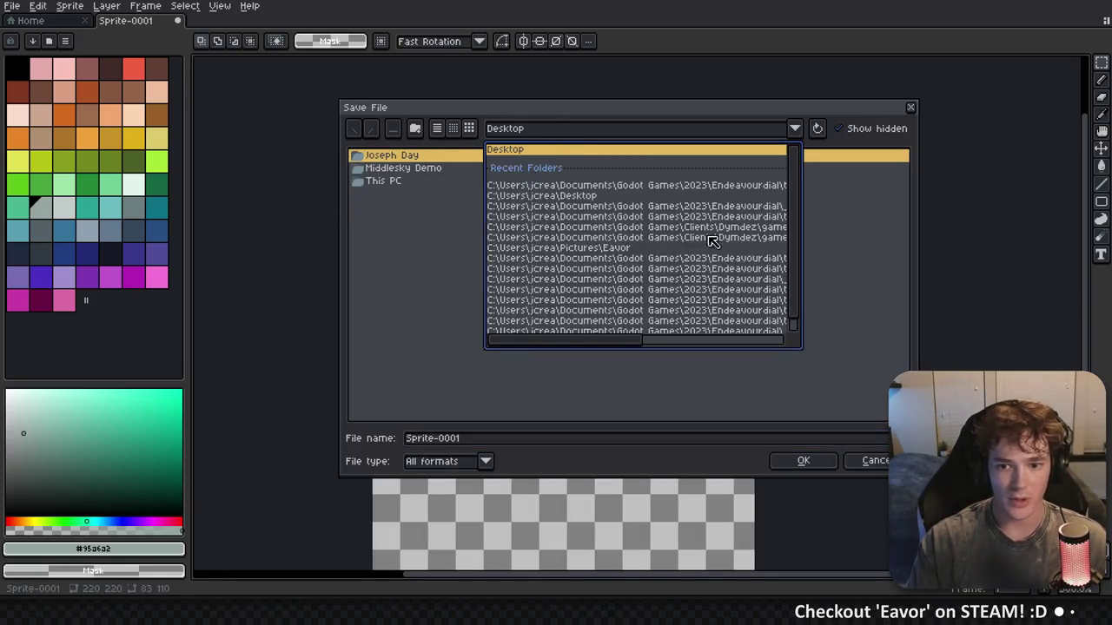
left_click(717, 209)
left_click(395, 130)
left_click(394, 130)
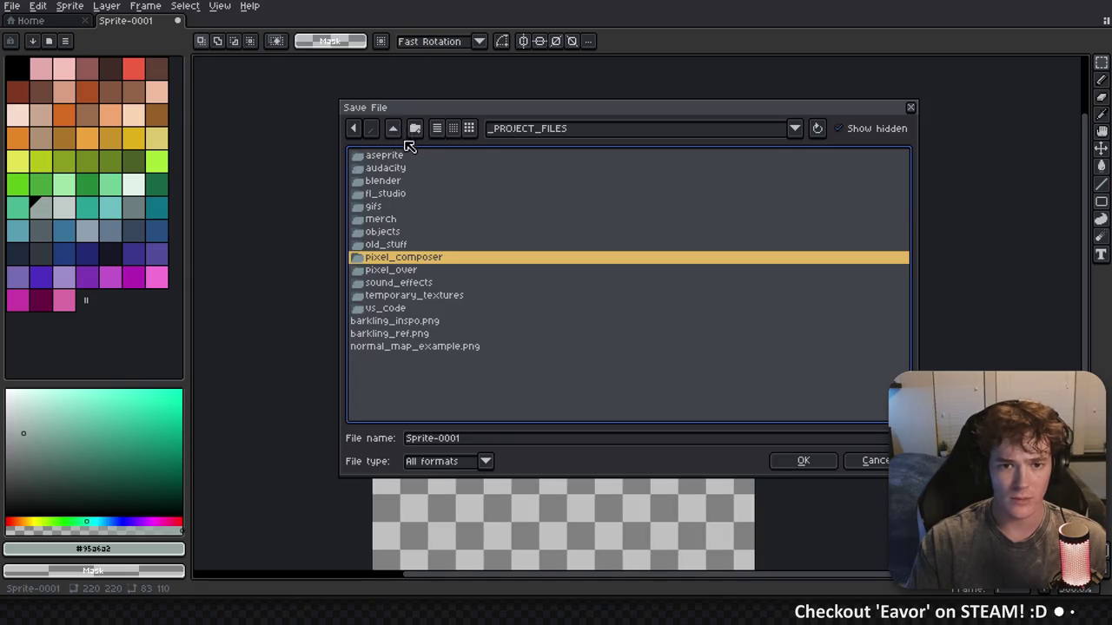
left_click(392, 129)
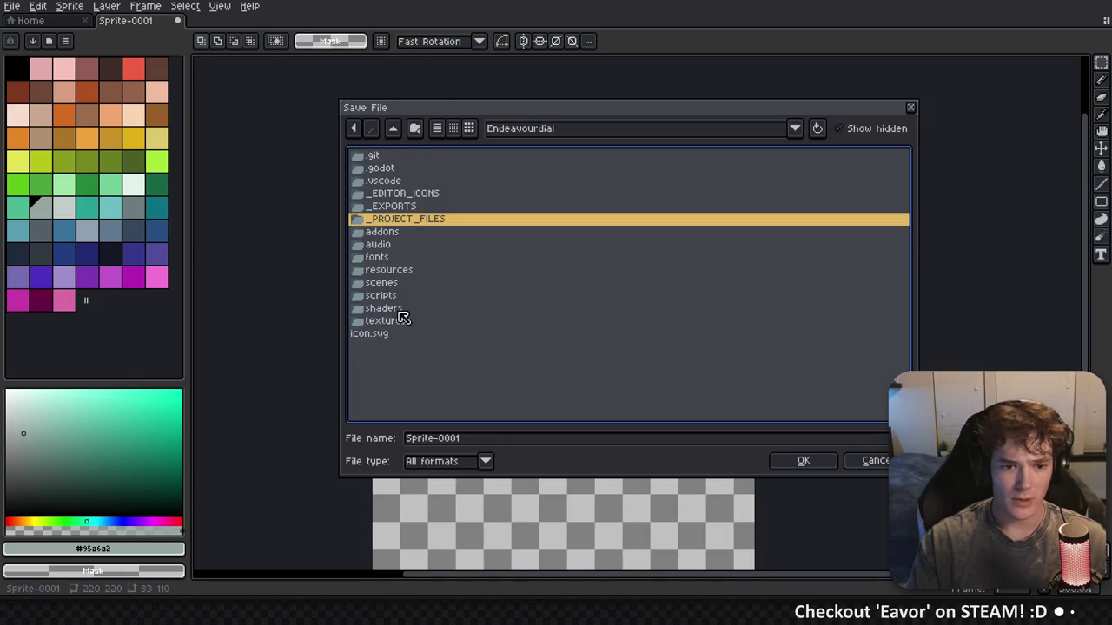
double_click(390, 321)
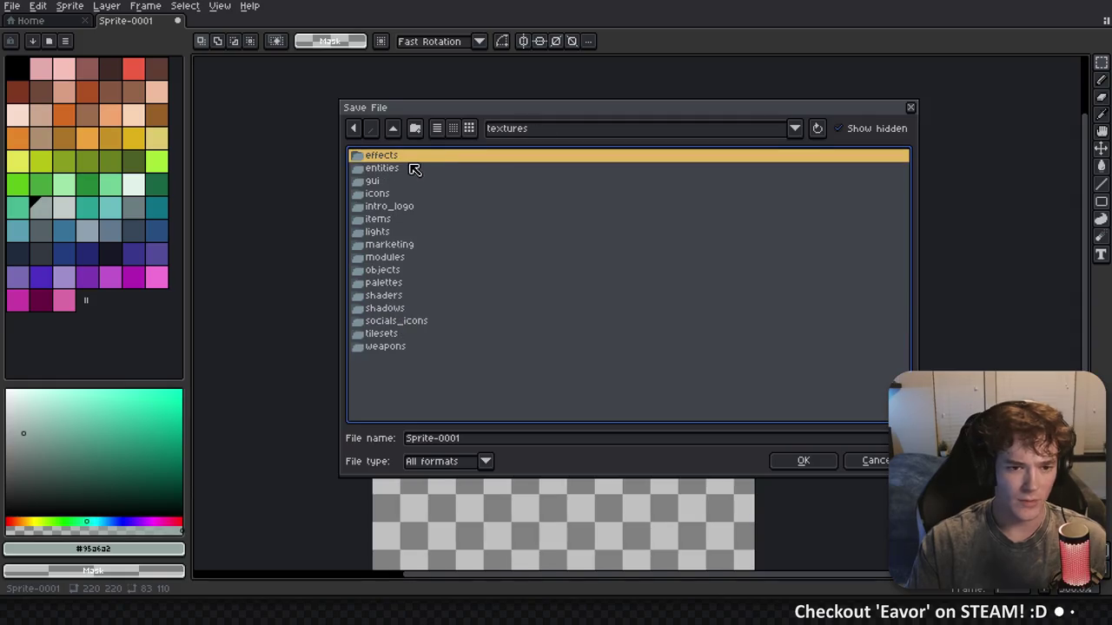
double_click(400, 221)
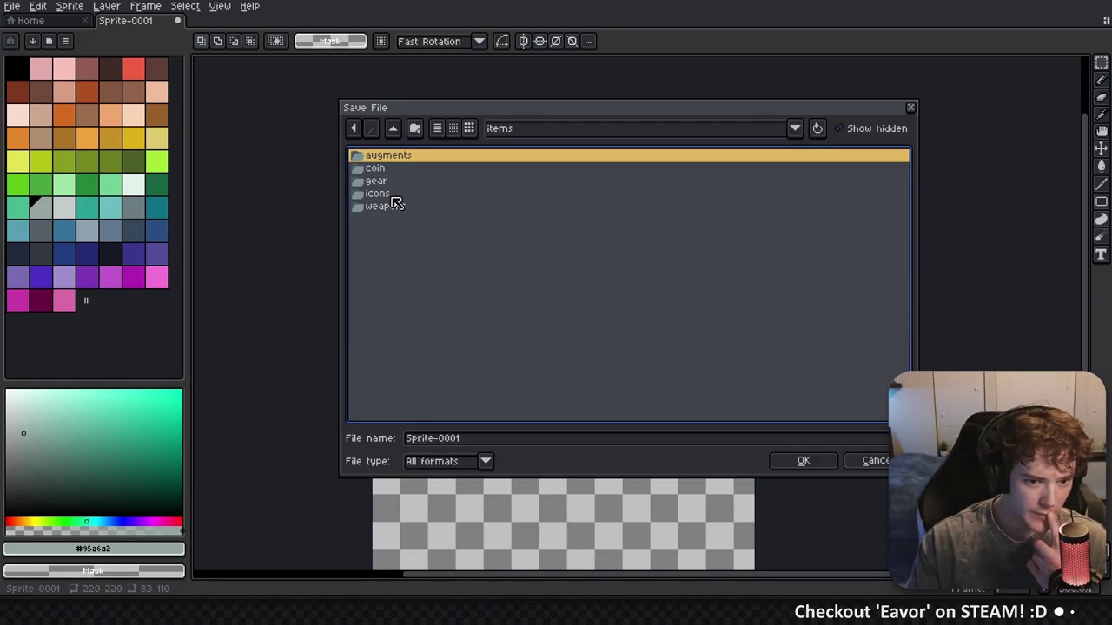
double_click(395, 206)
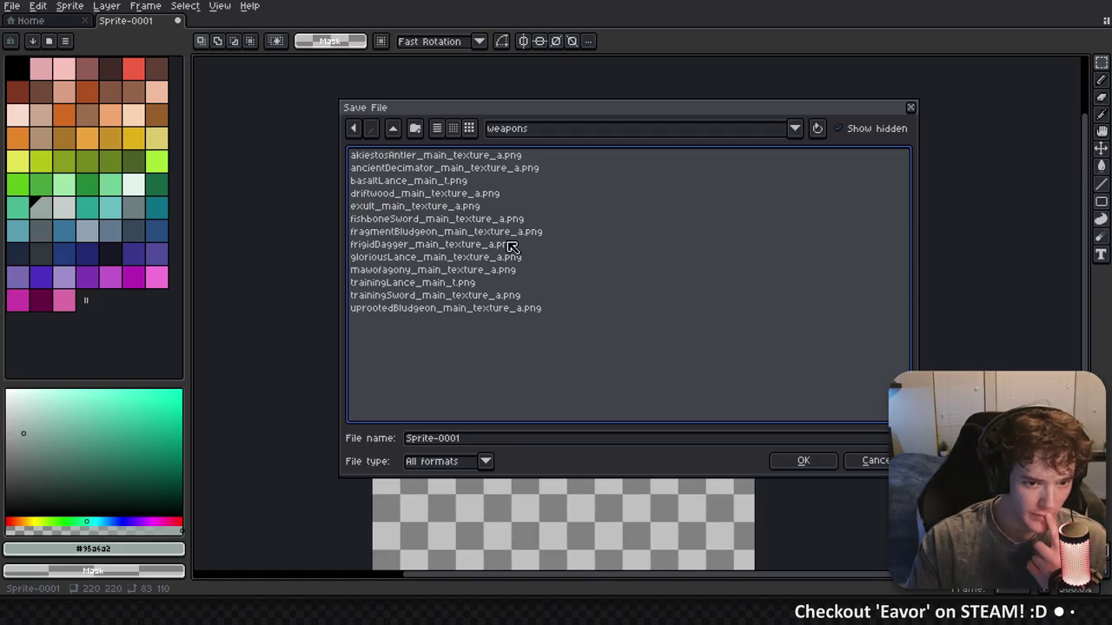
Create a 'scythes' folder, reuse a weapon texture file name, and enter the folder
left_click(415, 128)
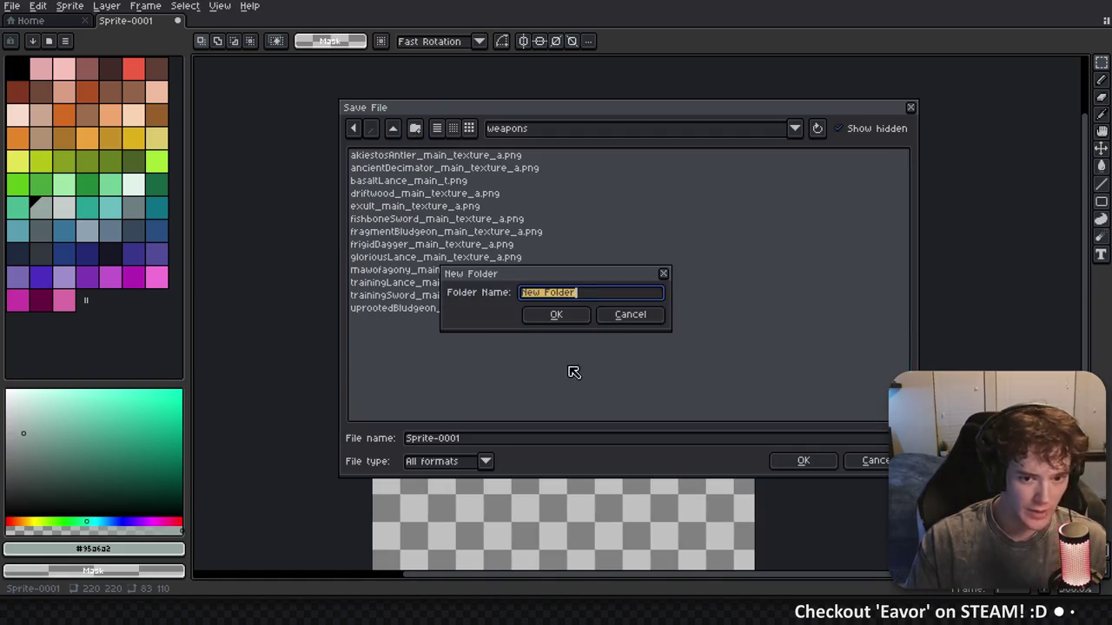
type("sc")
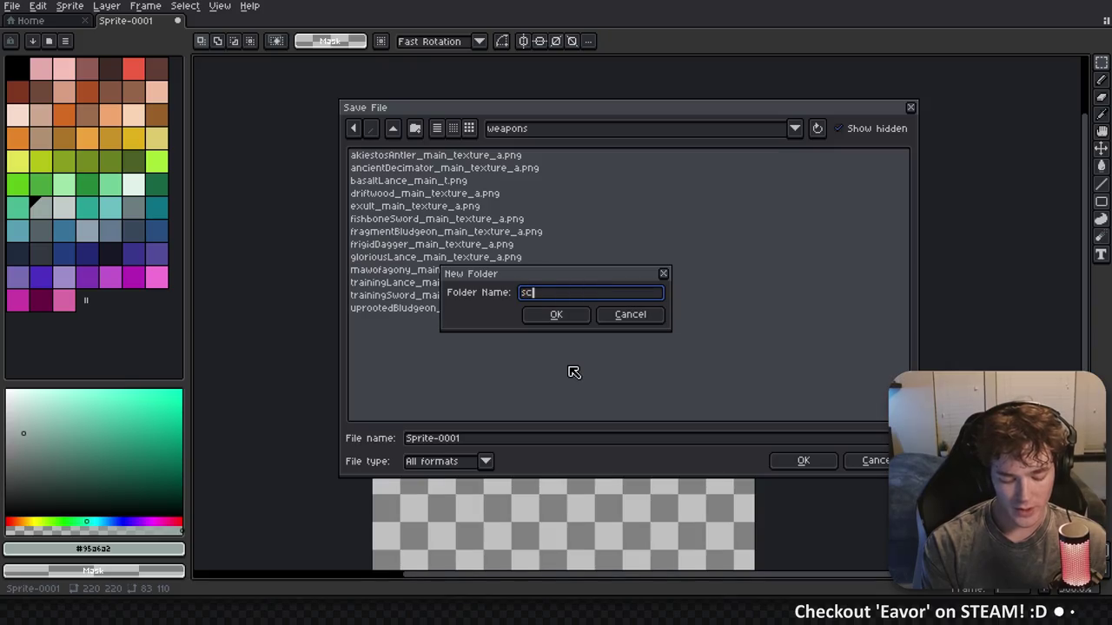
type("ythes")
key("Return")
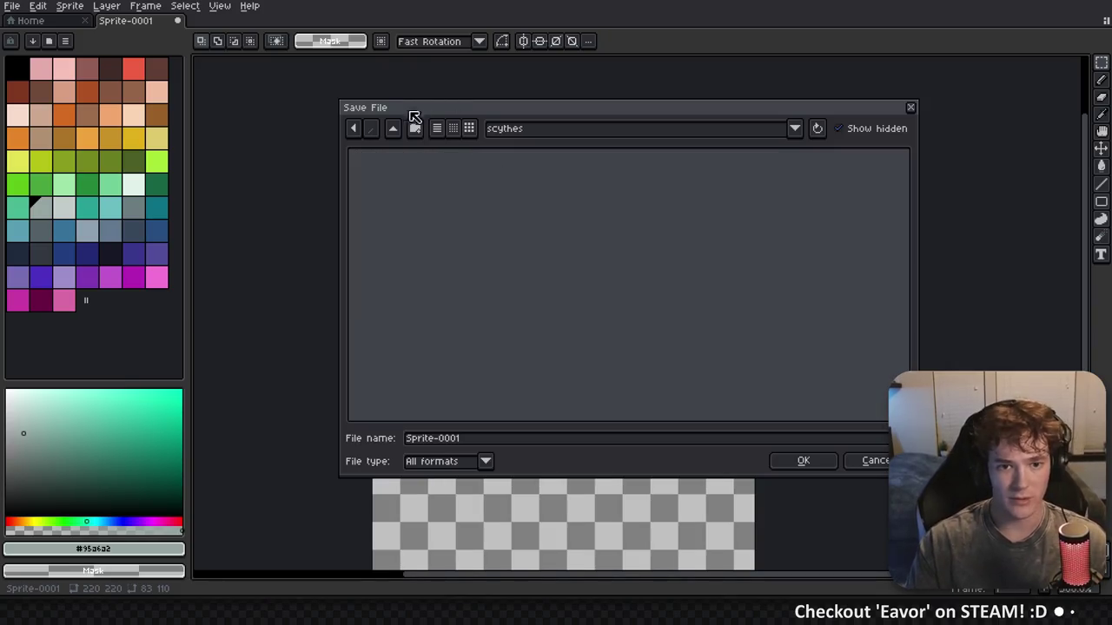
left_click(417, 246)
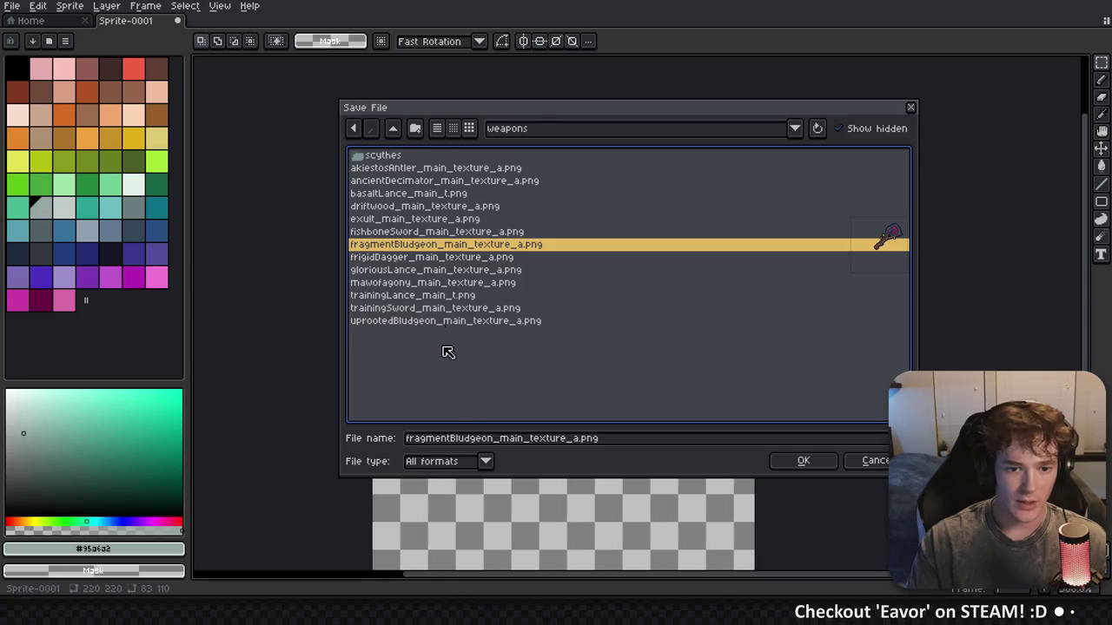
double_click(408, 155)
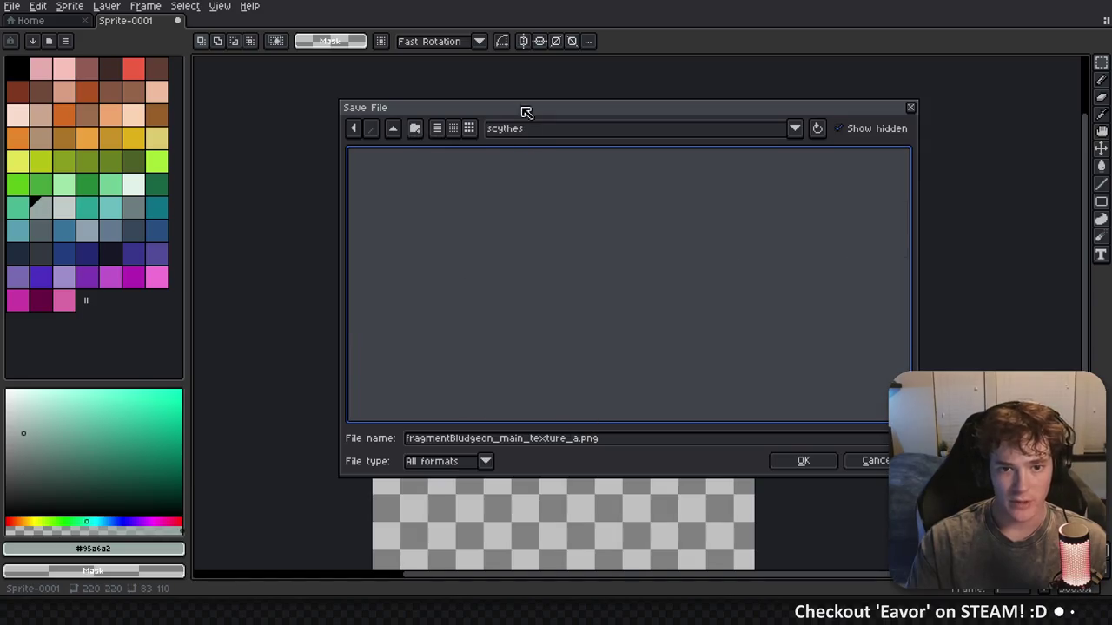
Reposition the Save File dialog over the canvas with the scythes folder still open
mouse_move(524, 106)
left_mouse_down()
mouse_move(452, 128)
mouse_move(516, 119)
mouse_move(157, 168)
mouse_move(117, 144)
mouse_move(199, 129)
mouse_move(189, 127)
left_mouse_up()
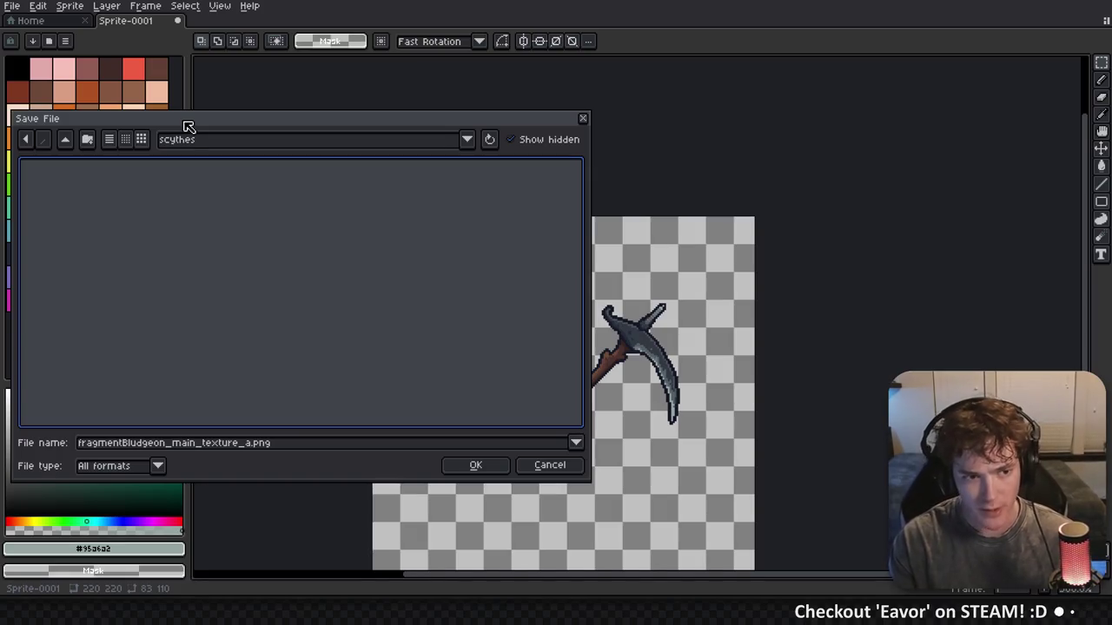
mouse_move(500, 121)
left_mouse_down()
mouse_move(627, 168)
mouse_move(990, 124)
mouse_move(904, 178)
mouse_move(772, 178)
mouse_move(813, 173)
left_mouse_up()
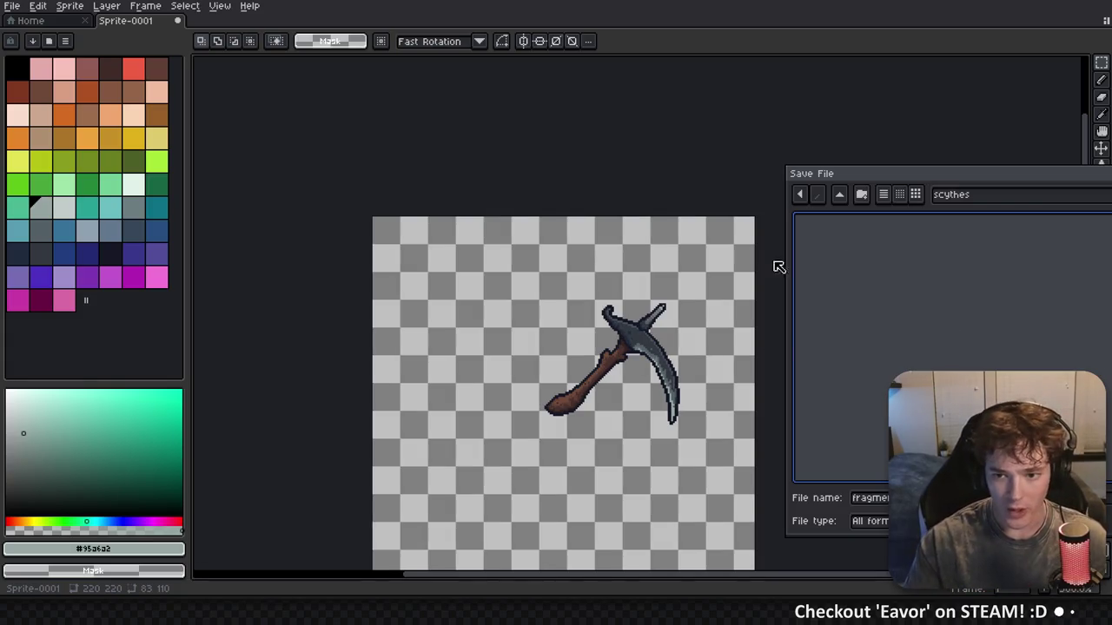
mouse_move(939, 179)
left_mouse_down()
mouse_move(789, 156)
mouse_move(988, 88)
mouse_move(443, 111)
left_mouse_up()
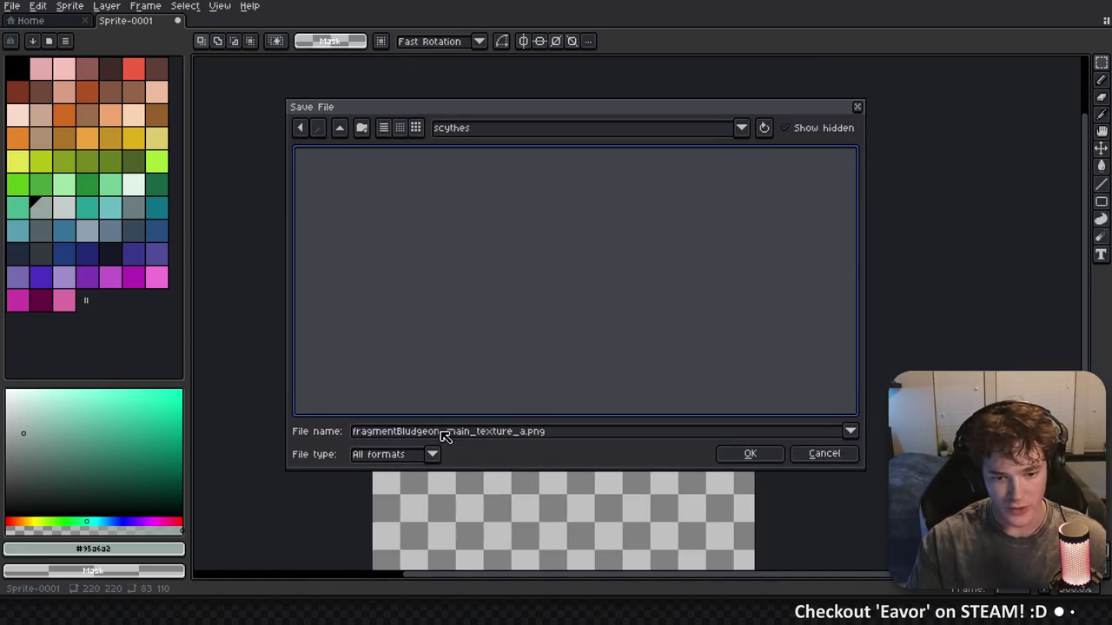
Save the scythe as woodenHarvester_main_t.png in scythes, then switch to Godot
double_click(442, 431)
type("woodenHarve")
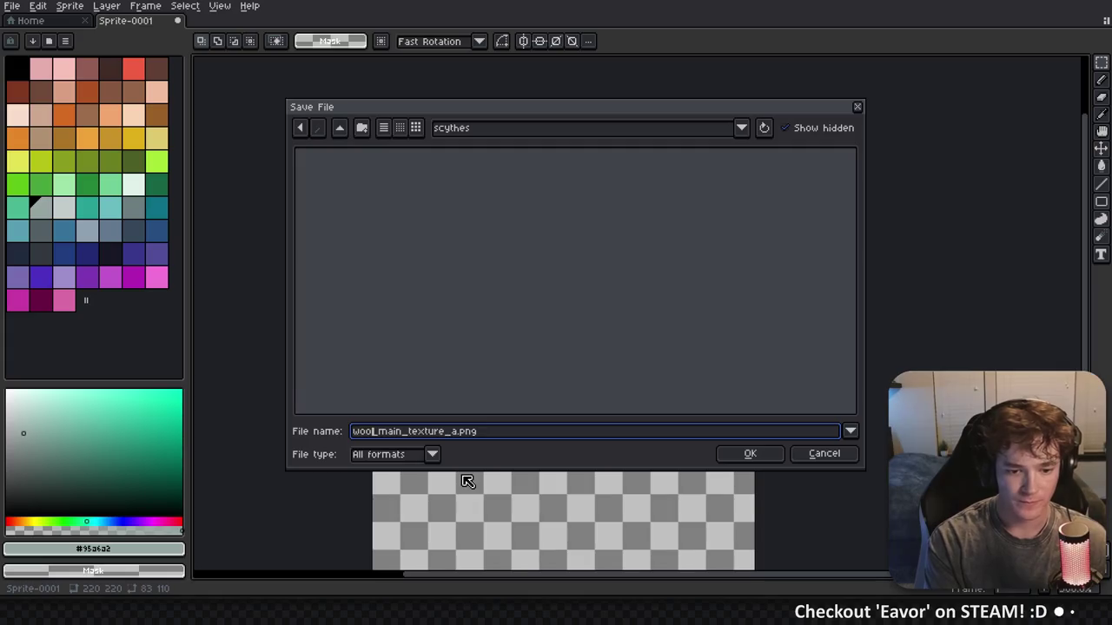
type("ster")
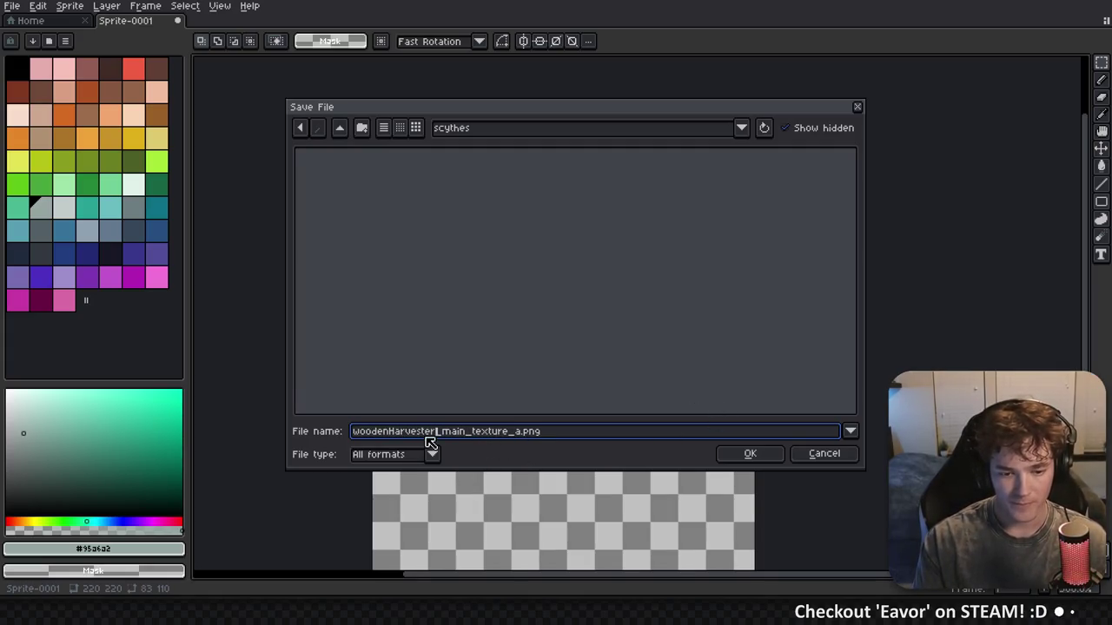
key("Right")
key("Right")
key("Right")
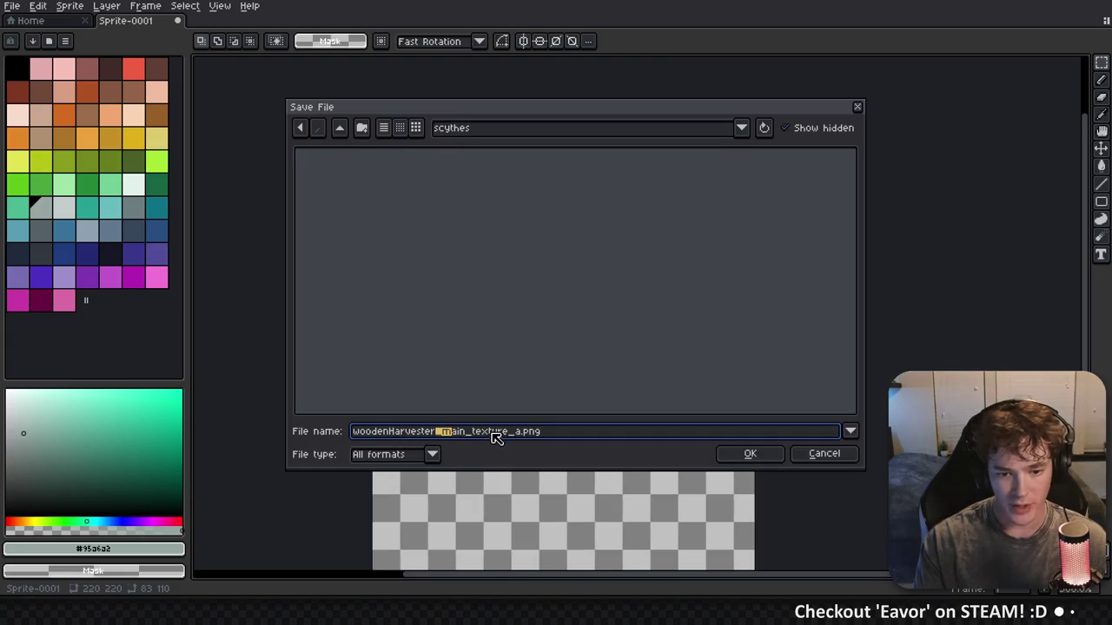
key("Right")
key("Right")
key("Right")
key("BackSpace")
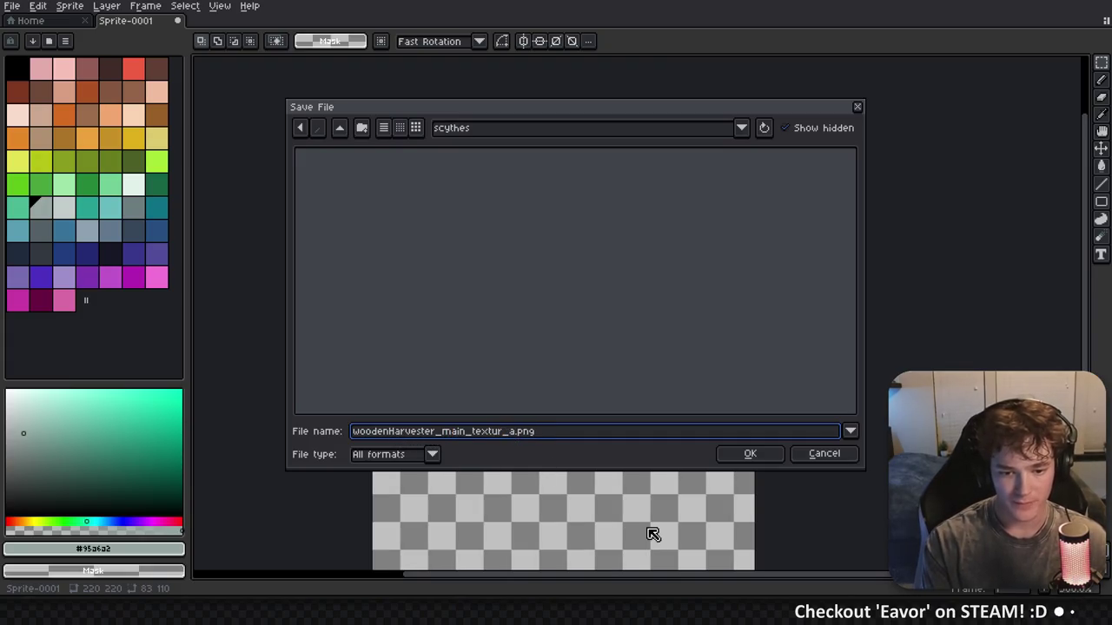
key("BackSpace")
key("BackSpace")
key("BackSpace")
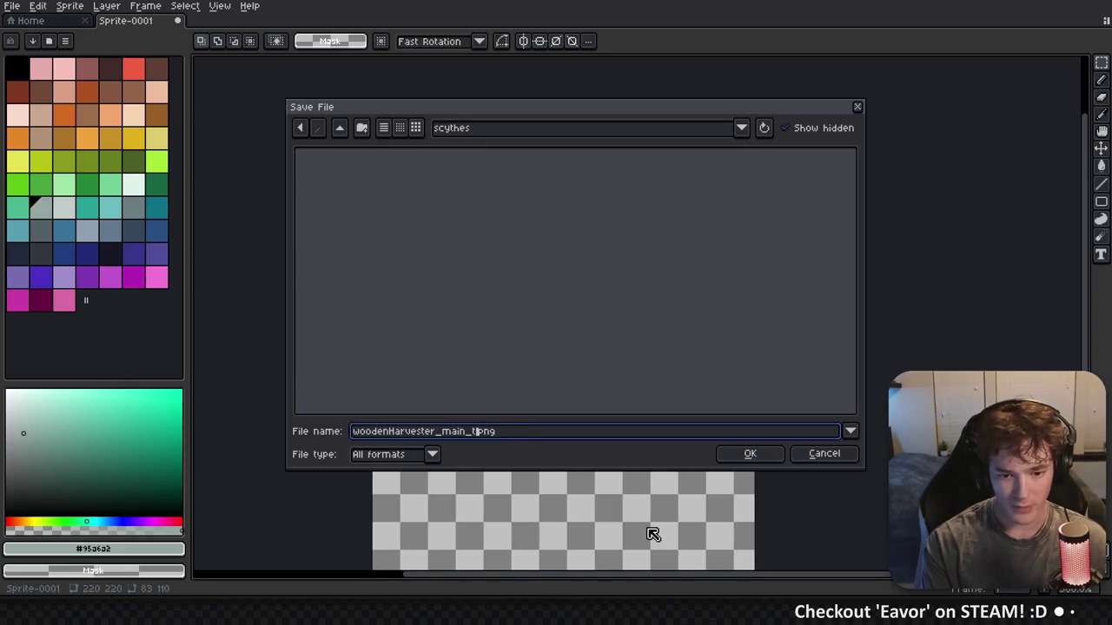
left_click(745, 454)
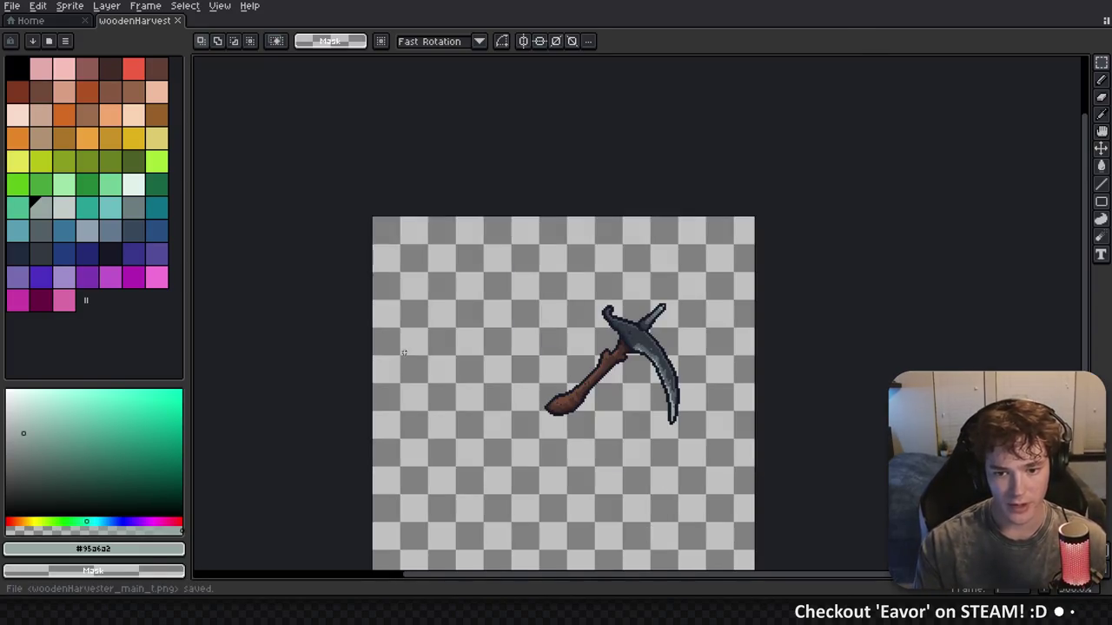
key("alt+Tab")
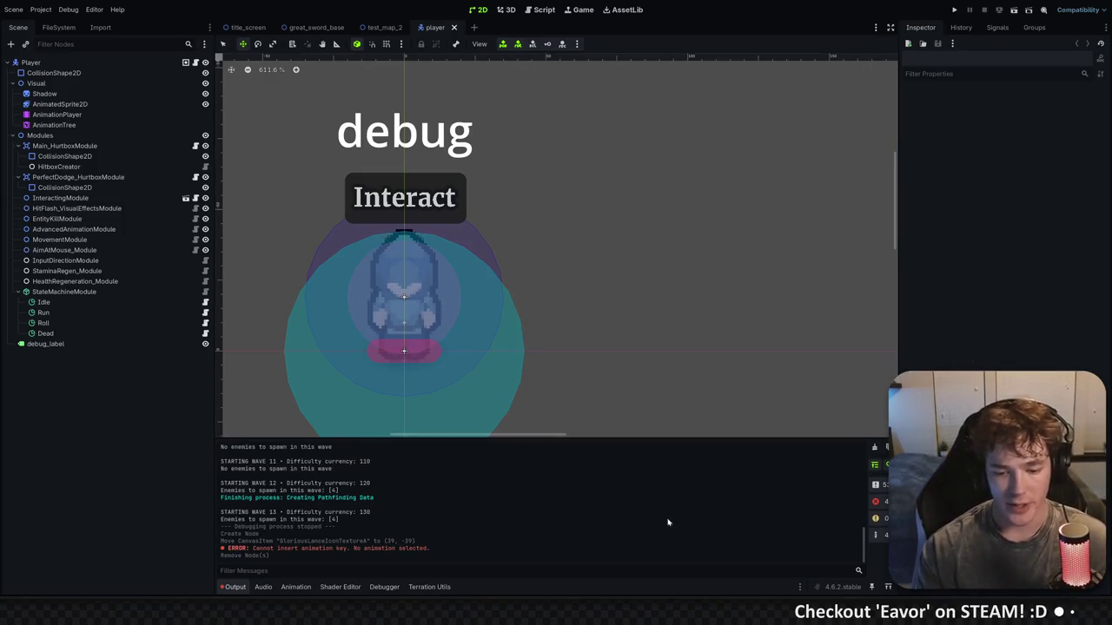
Add SCYTHE = 3 after LANCE = 2 in the WeaponType enum of constants.gd and save
key("alt+shift+o")
key("Return")
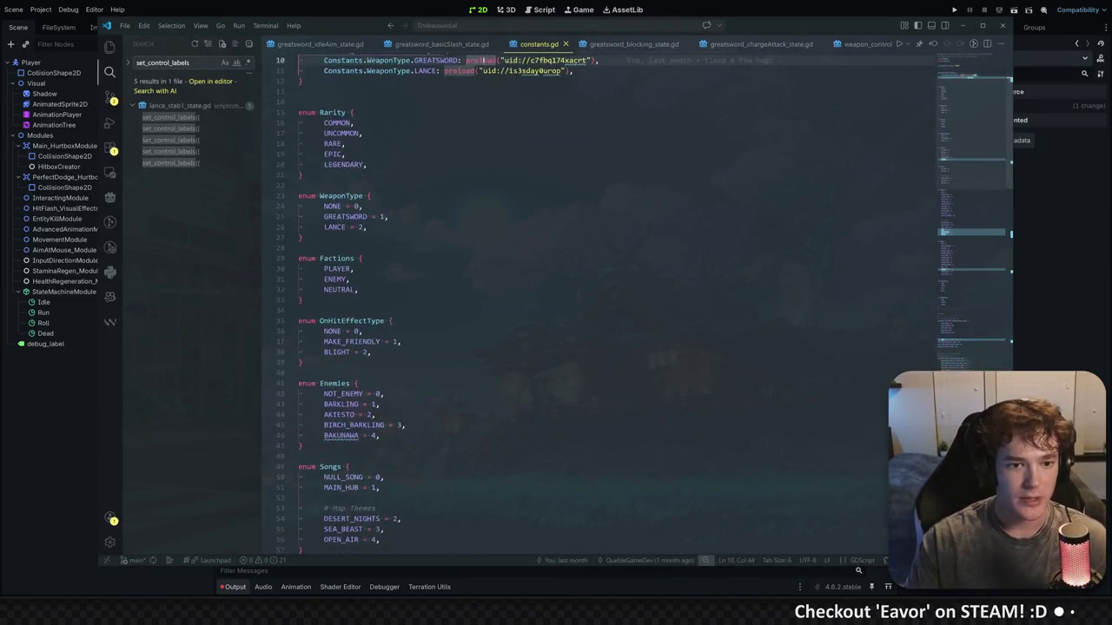
left_click(366, 227)
key("Return")
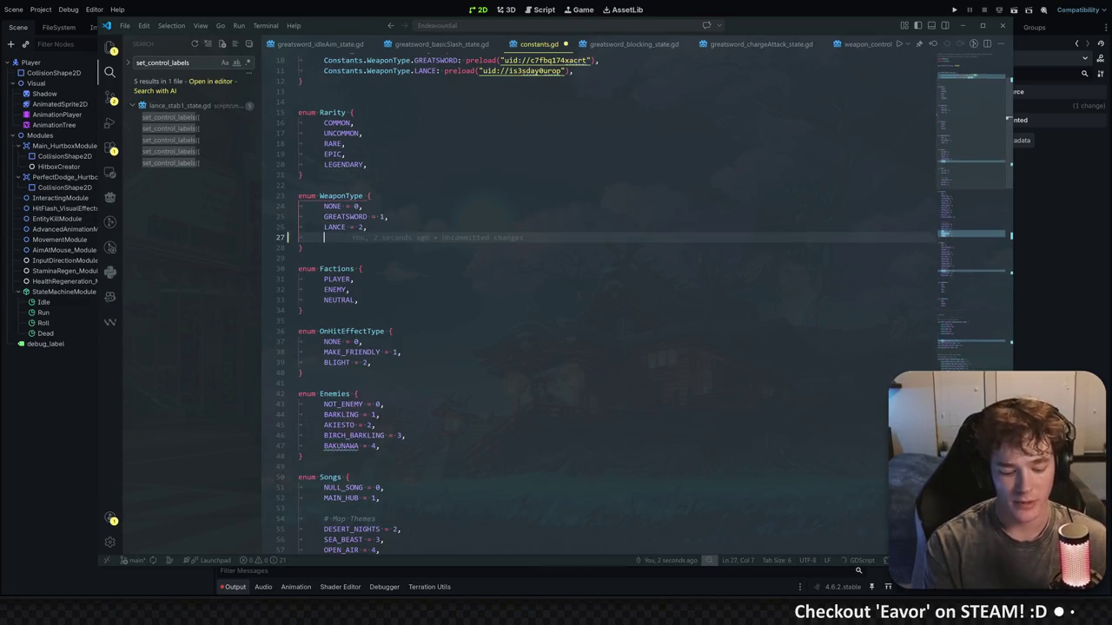
type("SC")
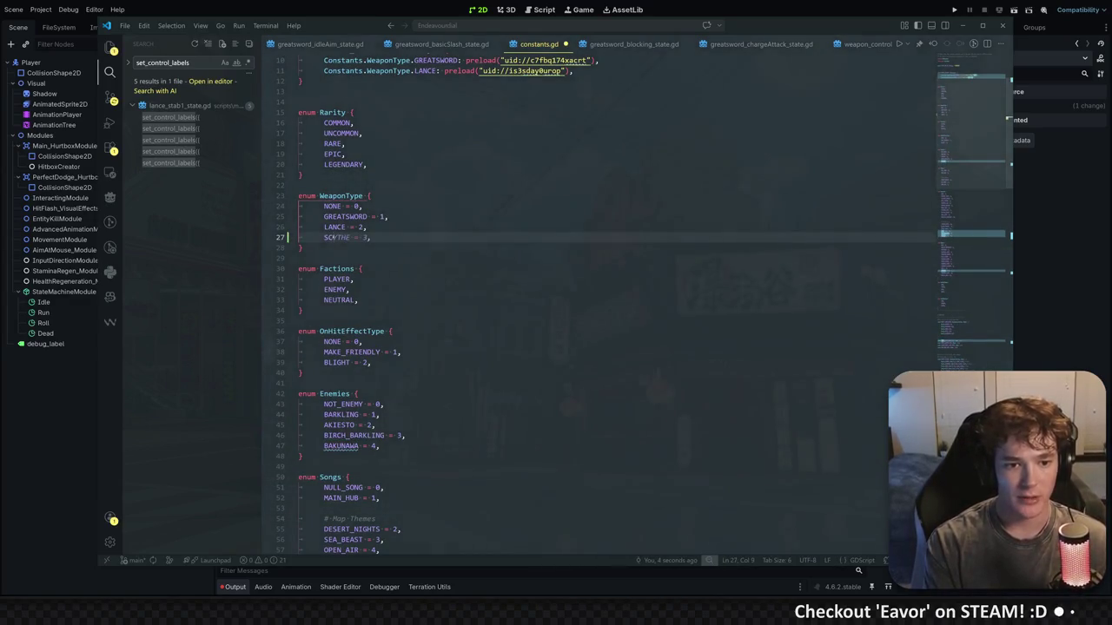
key("Tab")
key("ctrl+s")
Move to the end of the BASALT_LANCE line in the Weapon enum
scroll(600, 295, "down", 9)
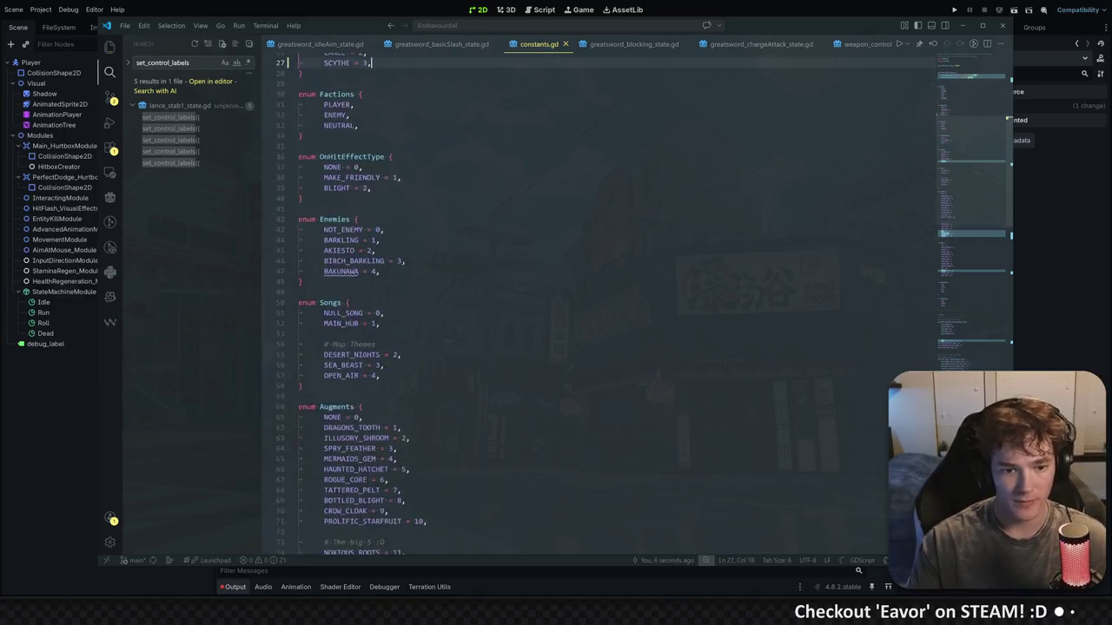
scroll(599, 295, "down", 9)
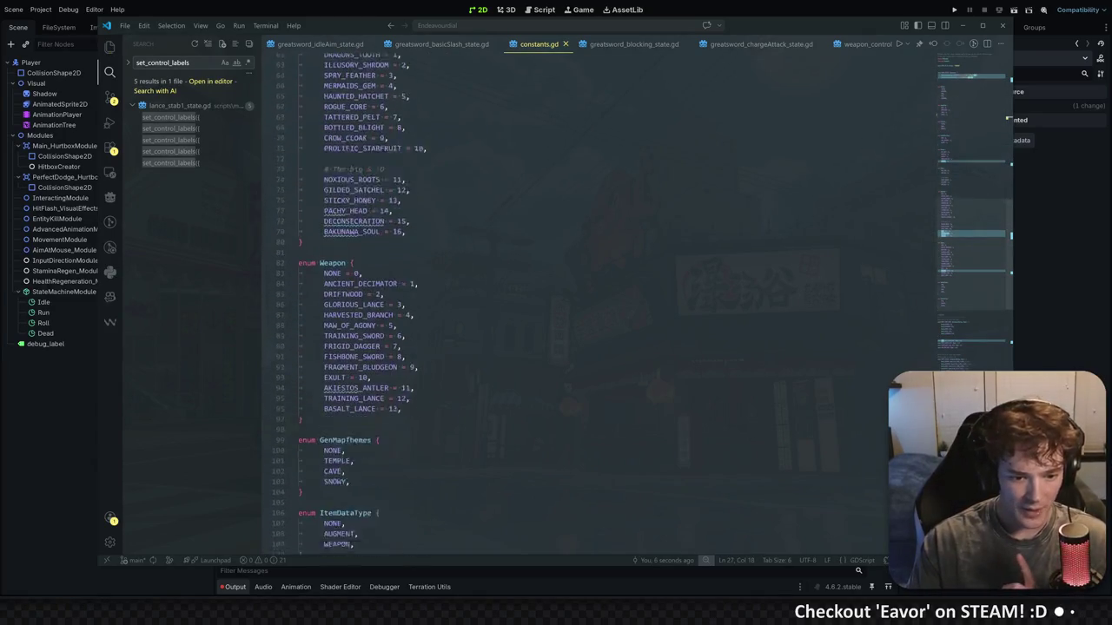
left_click(406, 336)
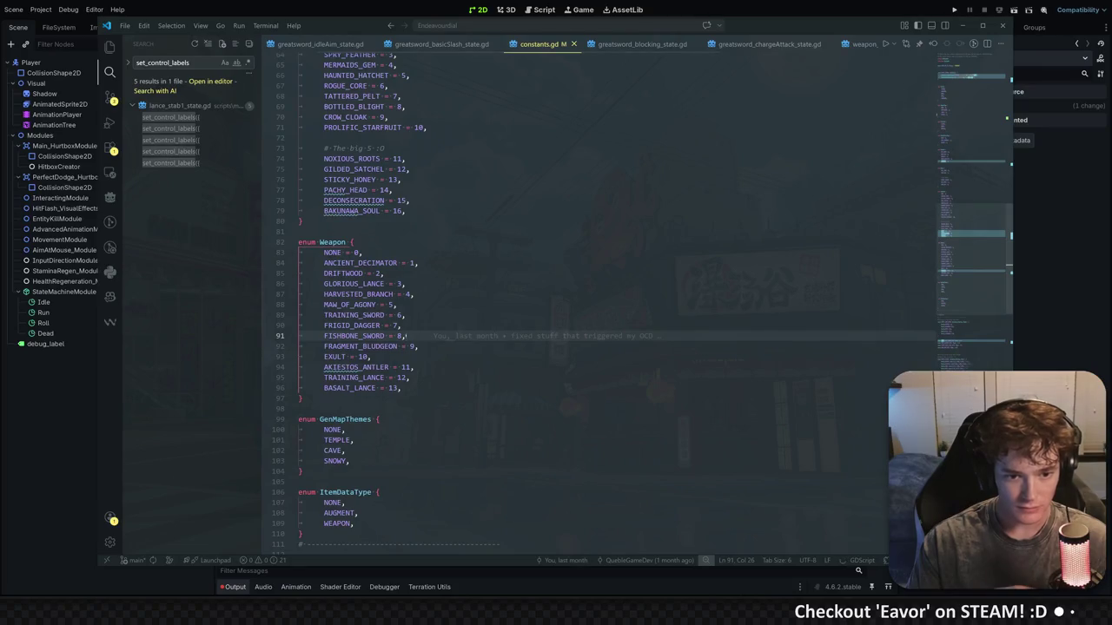
left_click(408, 387)
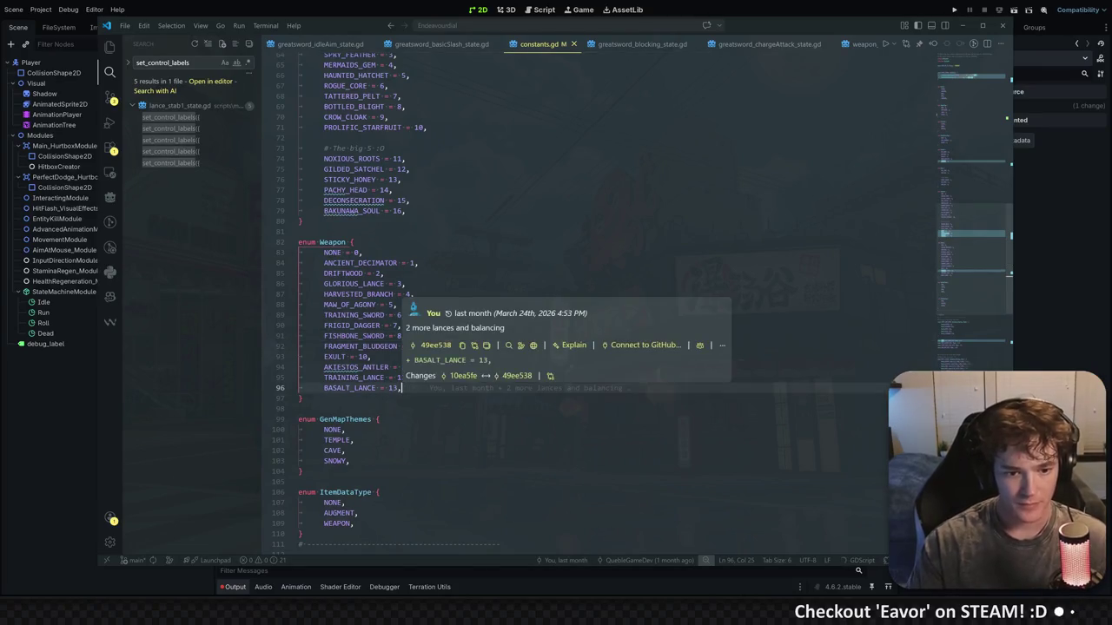
Add a WOODEN_HARVESTER entry after BASALT_LANCE and set its value to 101
key("Return")
key("Return")
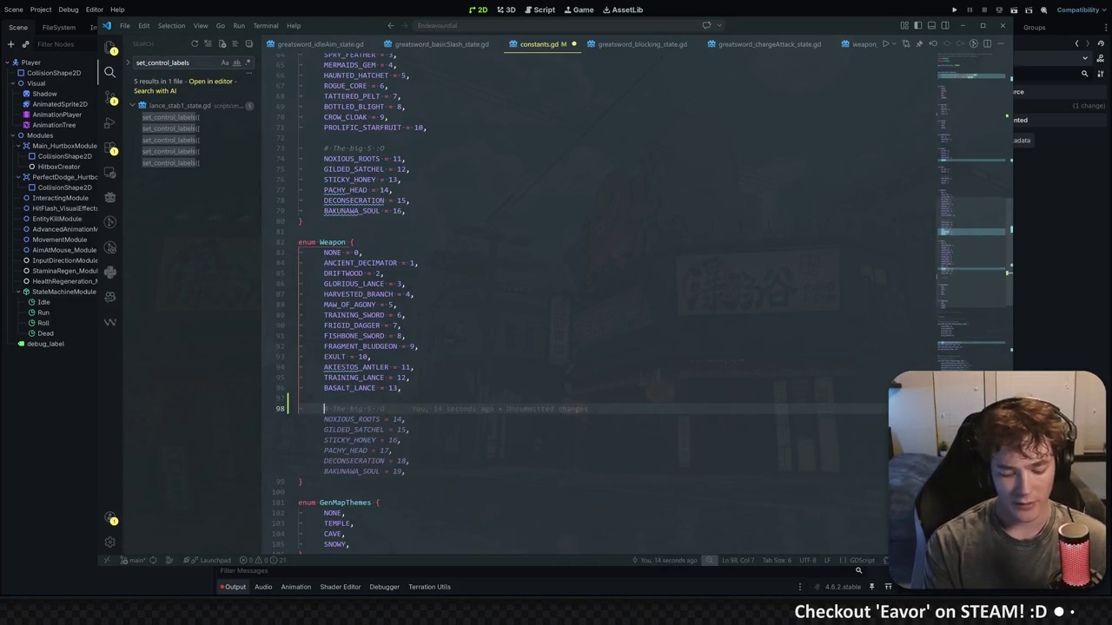
type("WOODEN_HAR")
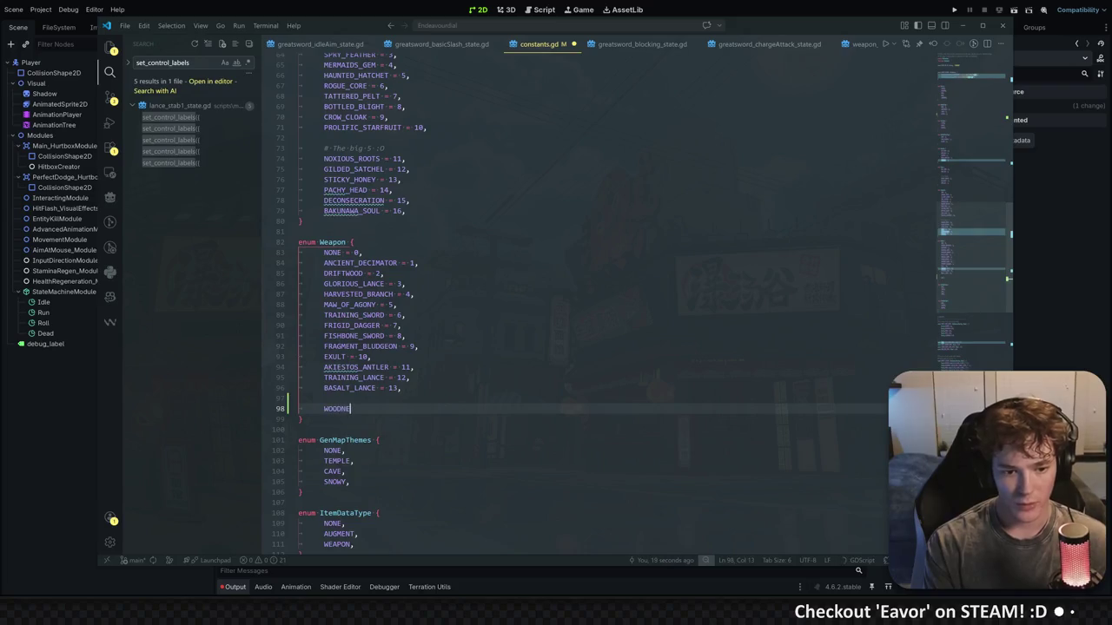
type("VESTER = 14,")
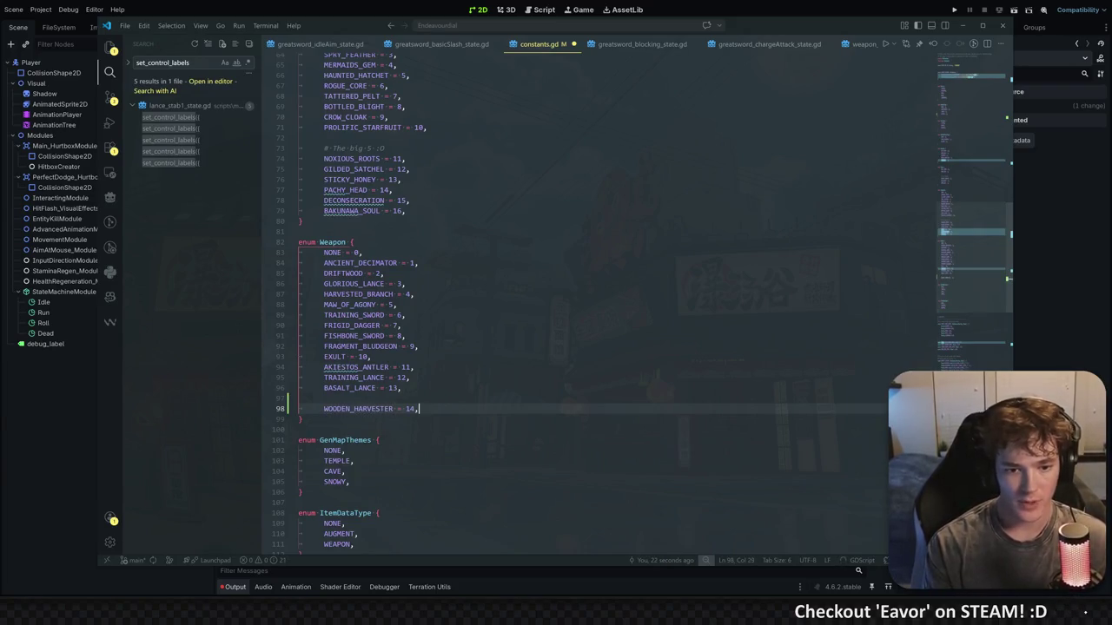
key("ctrl+s")
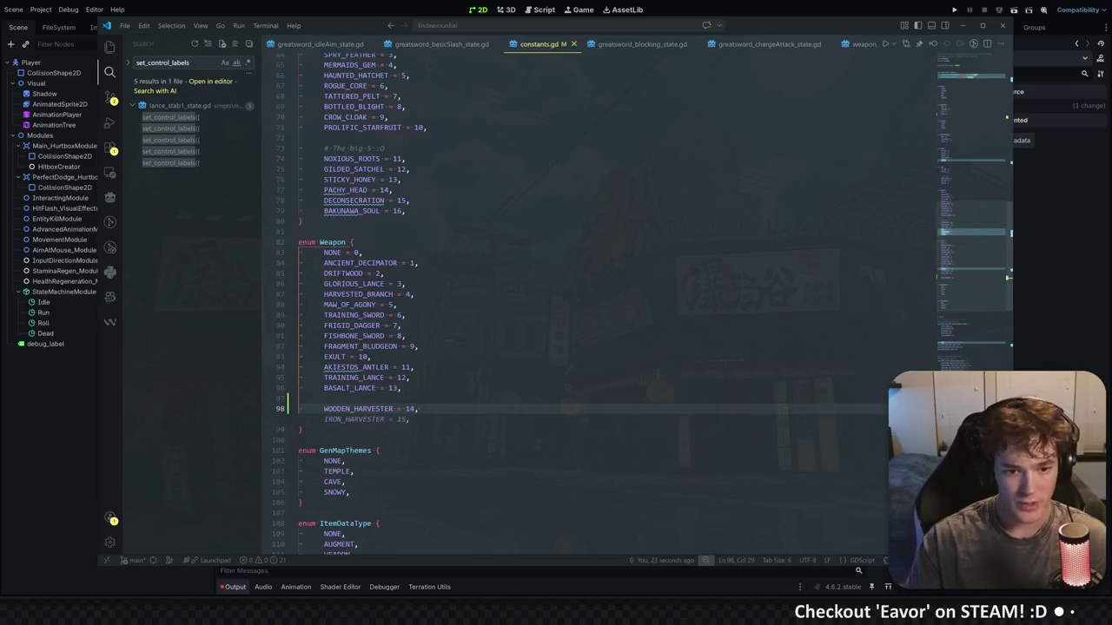
left_click(371, 357)
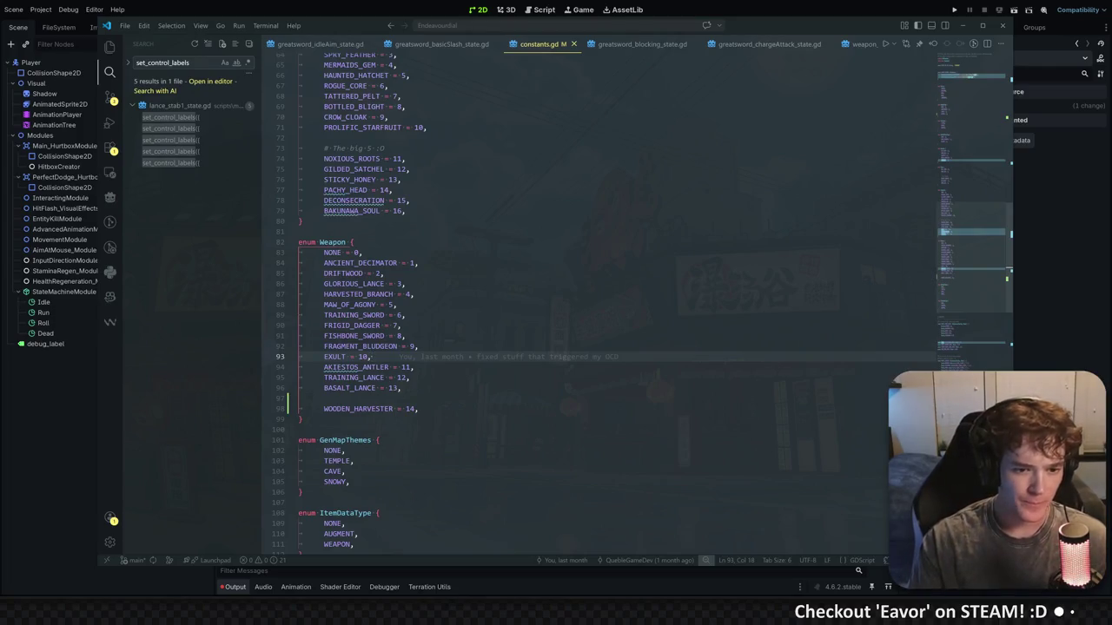
left_click(391, 283)
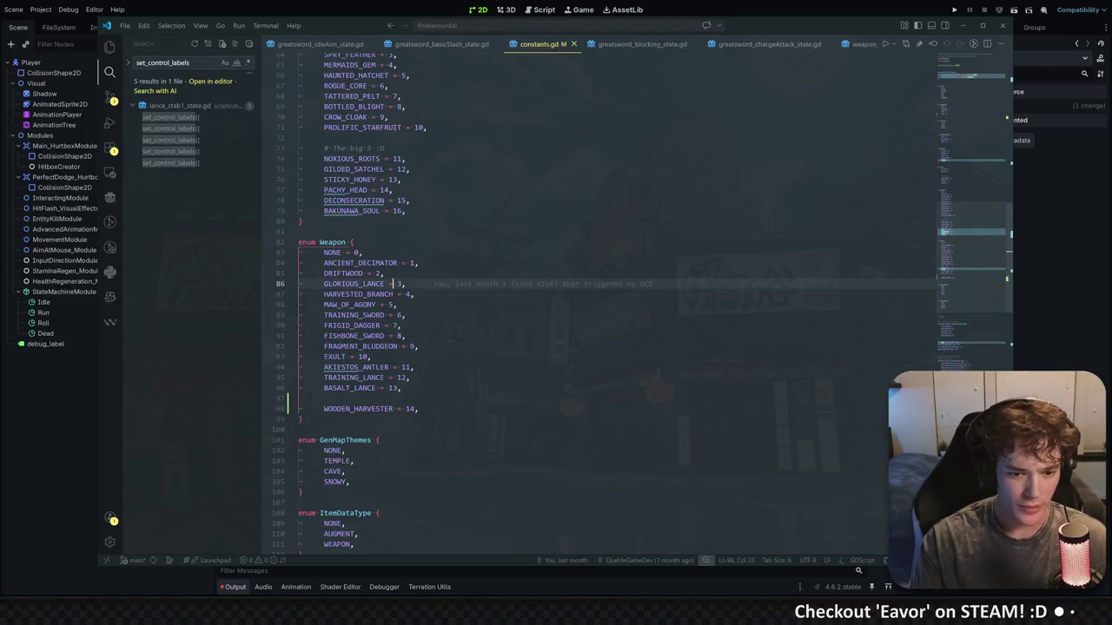
double_click(410, 408)
type("100")
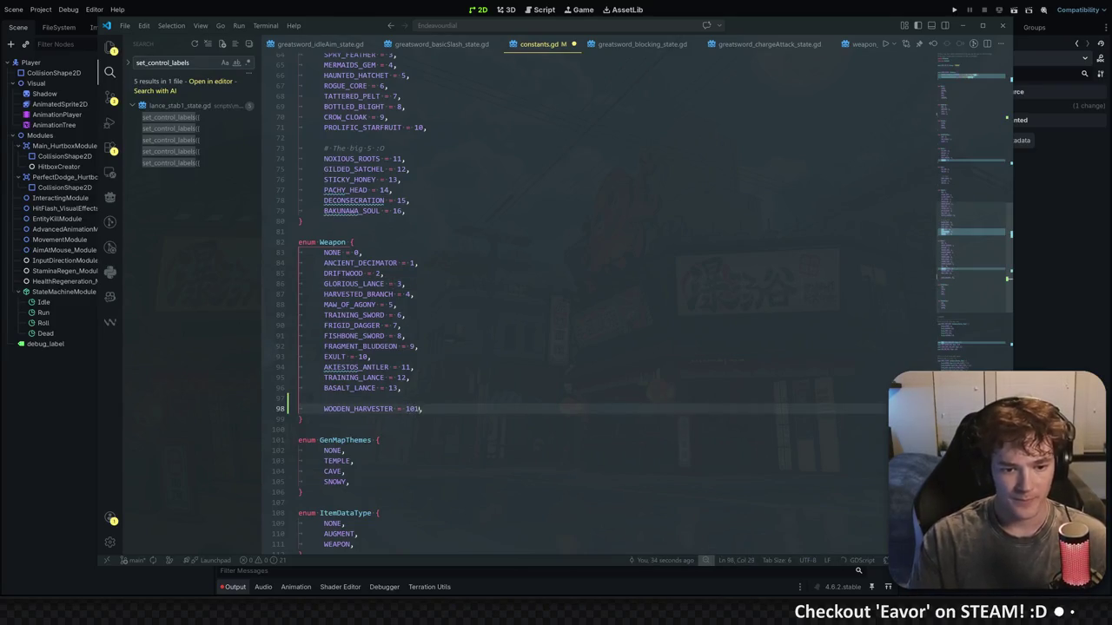
Insert a '# Scythes' comment above WOODEN_HARVESTER, then switch back to Godot
key("Up")
key("Return")
type("# ")
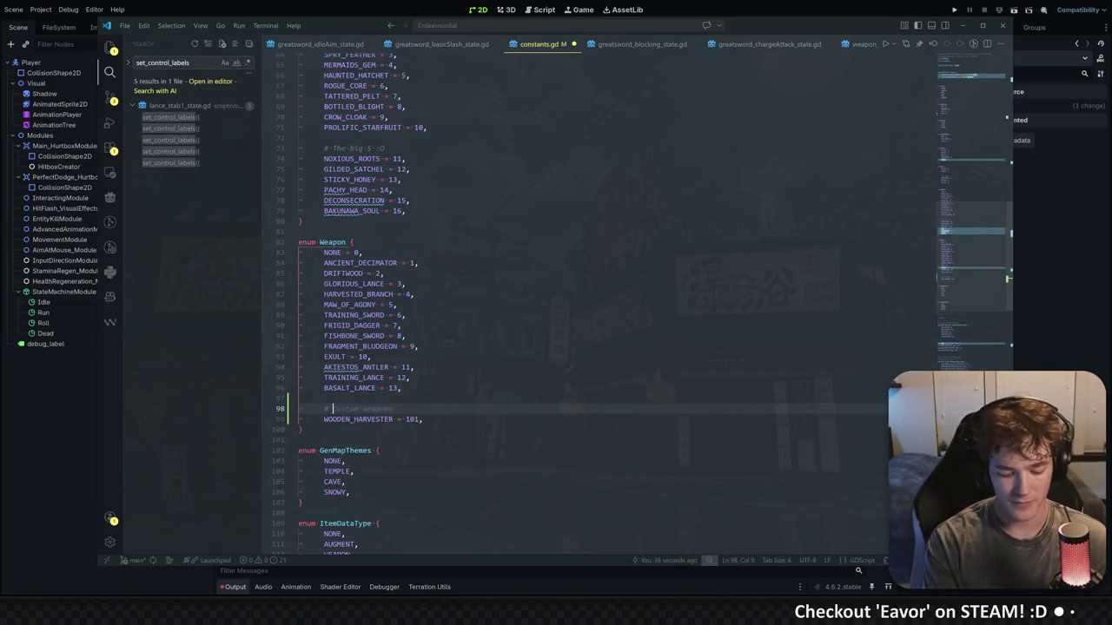
type("Sc")
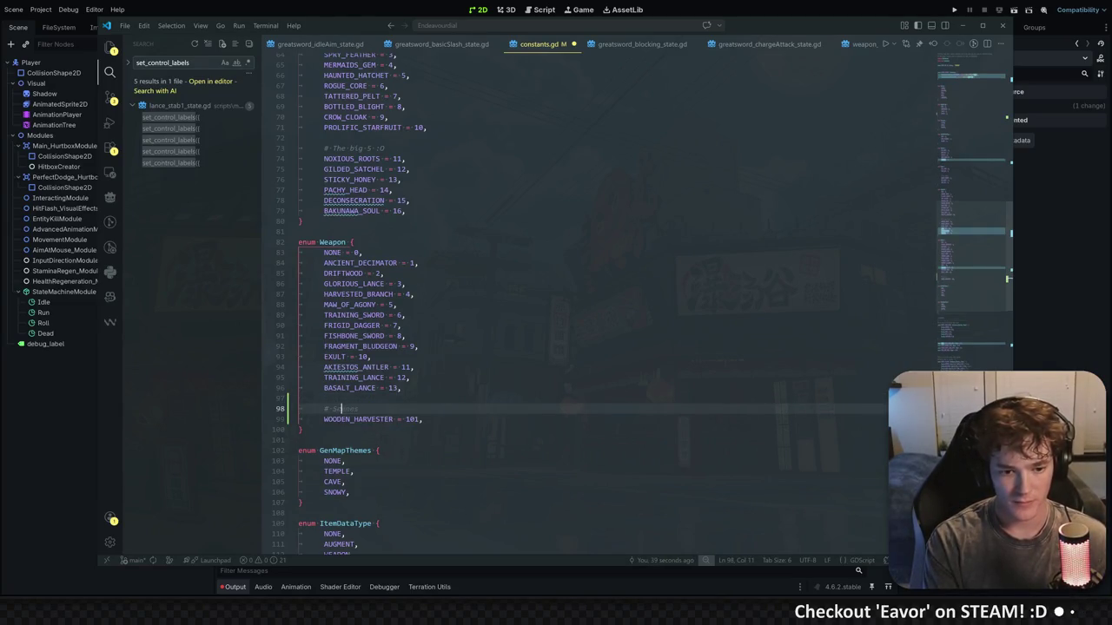
type("ythes")
left_click(418, 346)
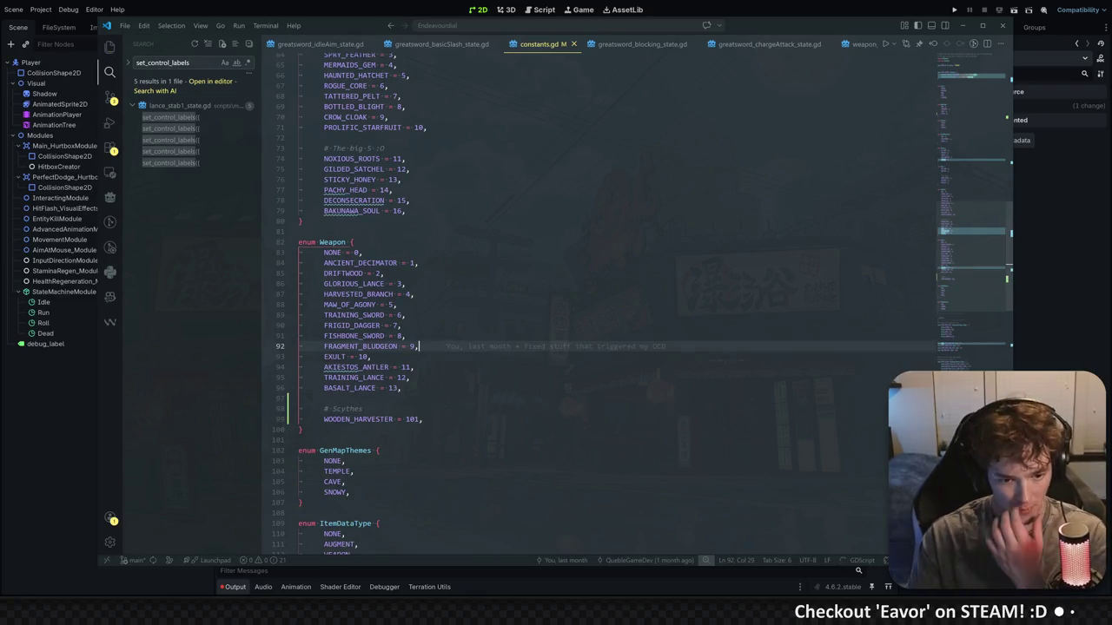
left_click(1073, 286)
scroll(523, 308, "down", 1)
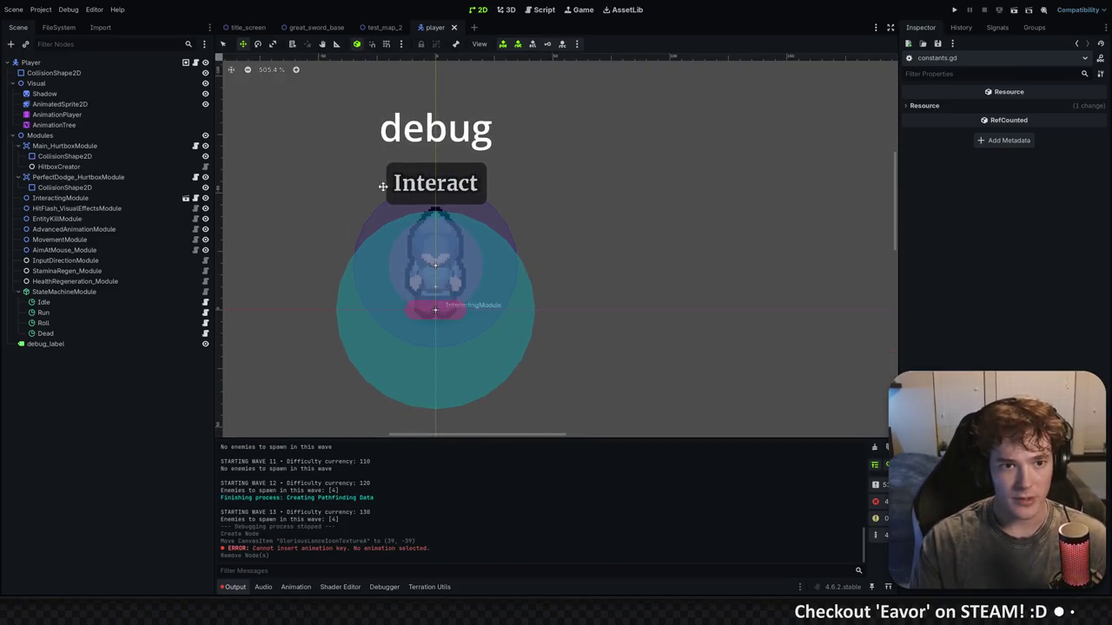
Locate and select ancientDecimator_item.tres in the FileSystem dock
left_click(59, 27)
left_click_drag(30, 59, 3, 59)
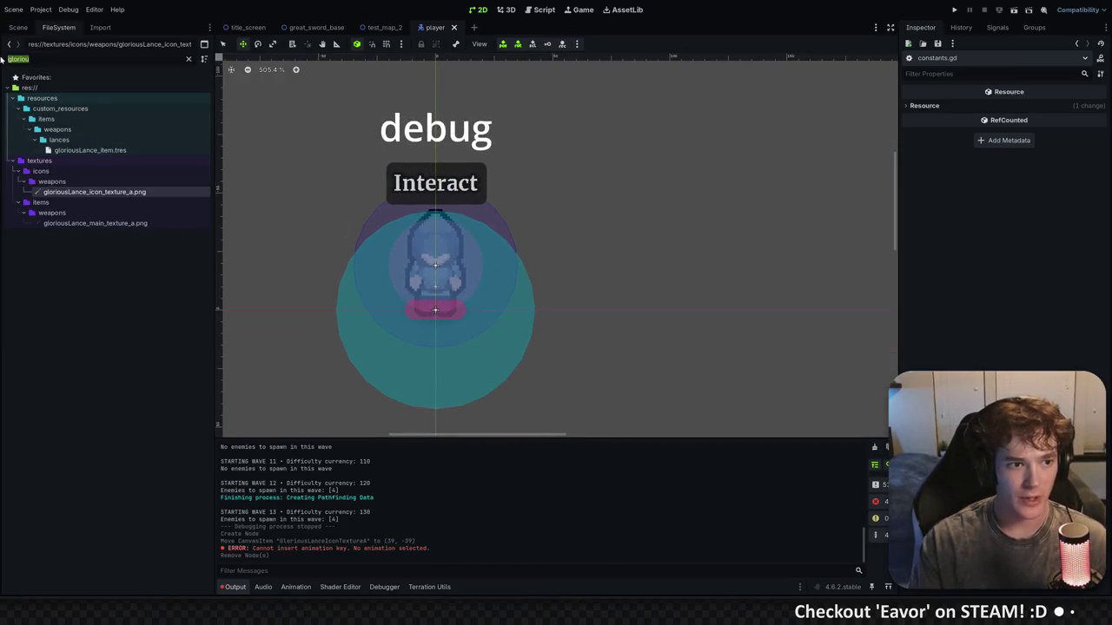
type("ancie")
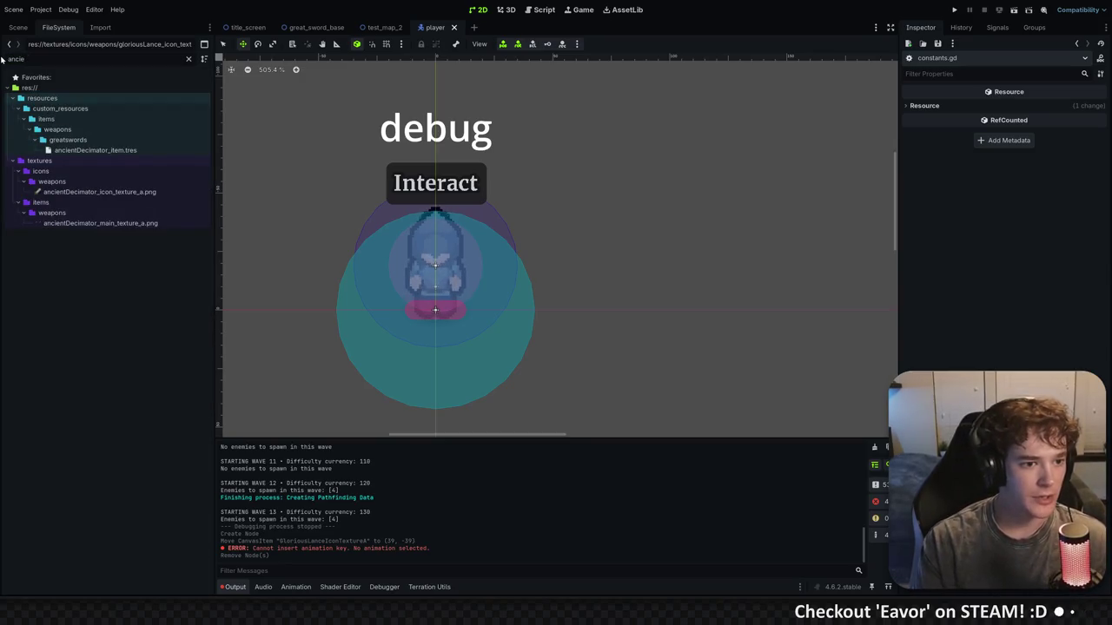
left_click(96, 149)
left_click(189, 59)
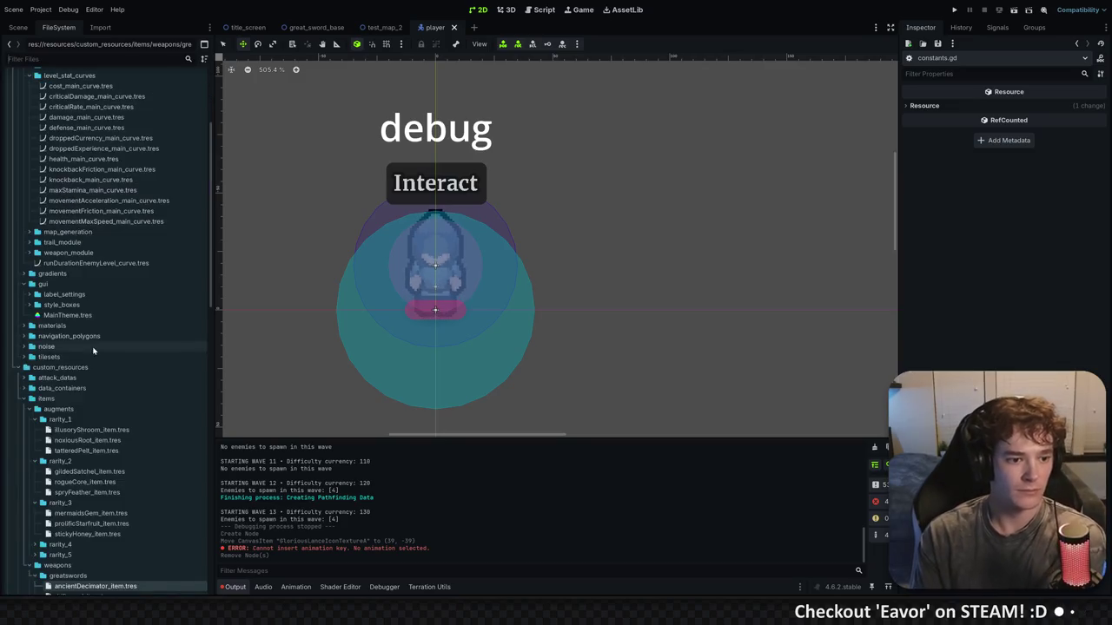
scroll(93, 351, "down", 6)
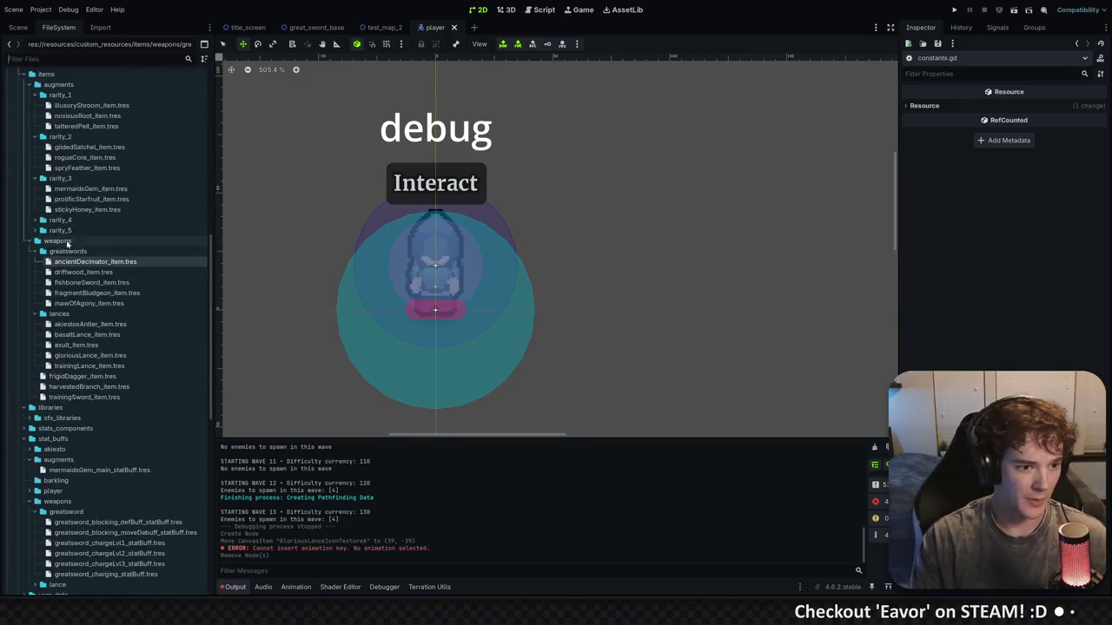
Create a new 'scythes' folder inside the weapons folder
right_click(68, 244)
mouse_move(174, 250)
left_click(235, 251)
type("s")
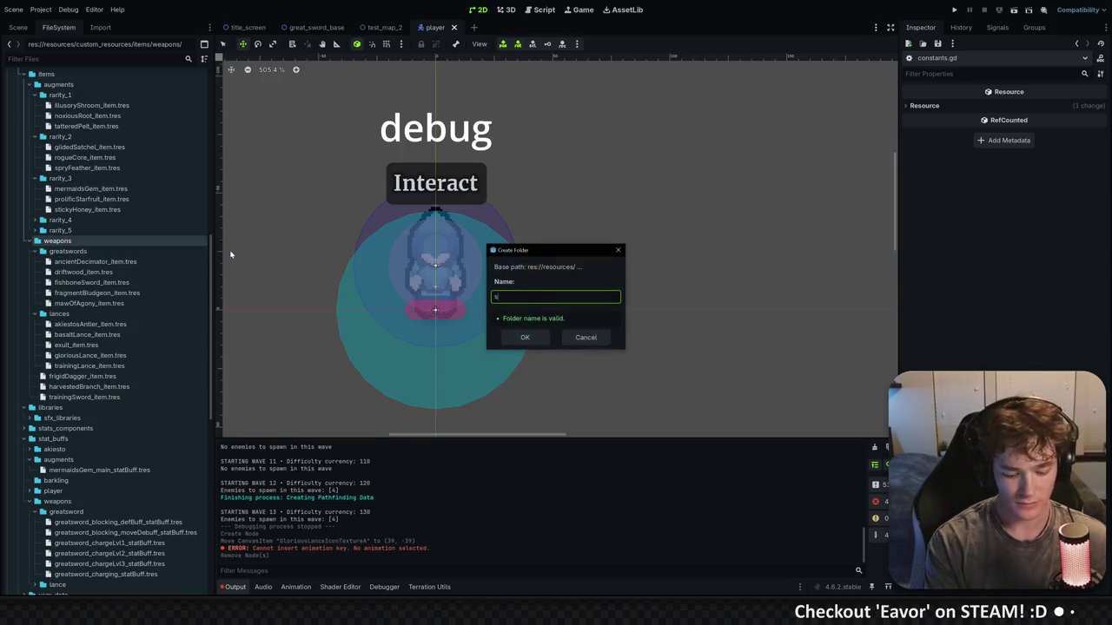
type("hes")
key("Return")
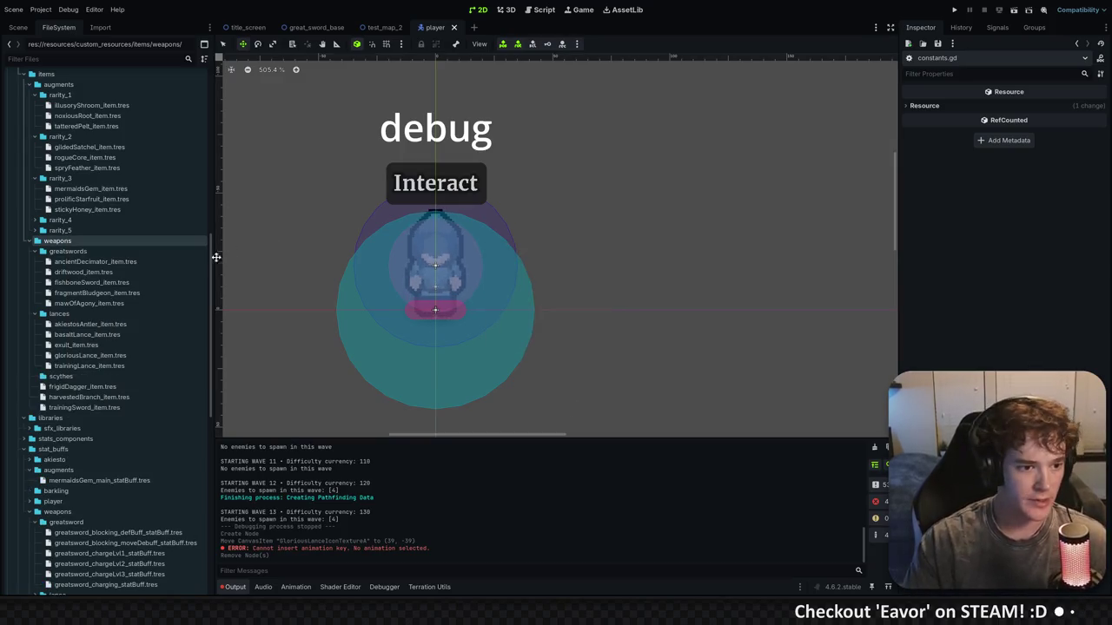
Duplicate ancientDecimator_item.tres as woodenHarvester_item.tres
right_click(105, 267)
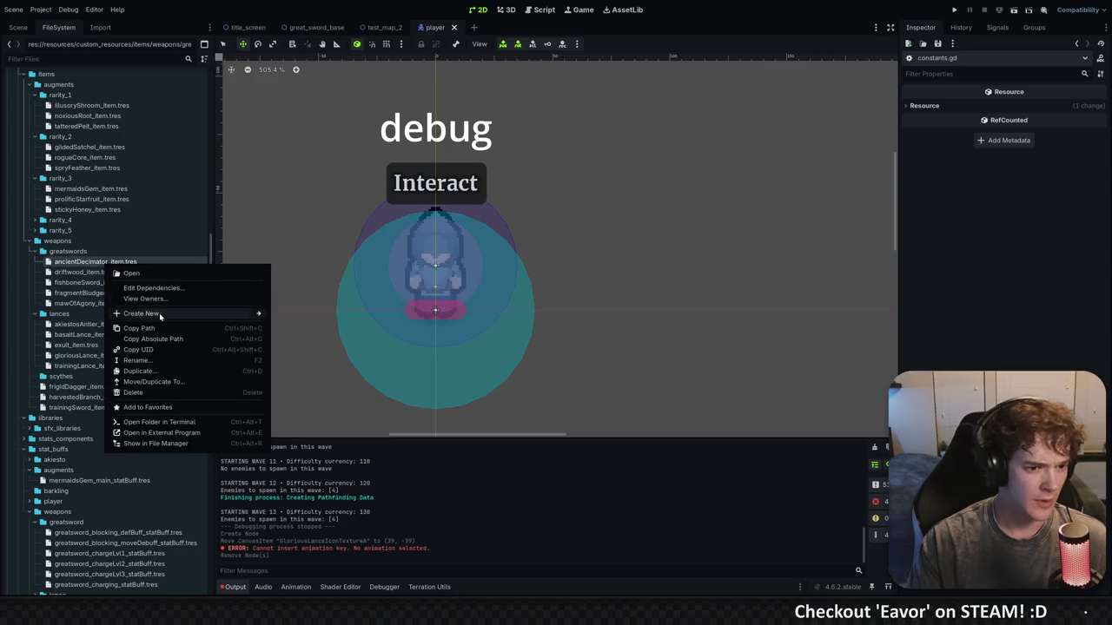
left_click(161, 372)
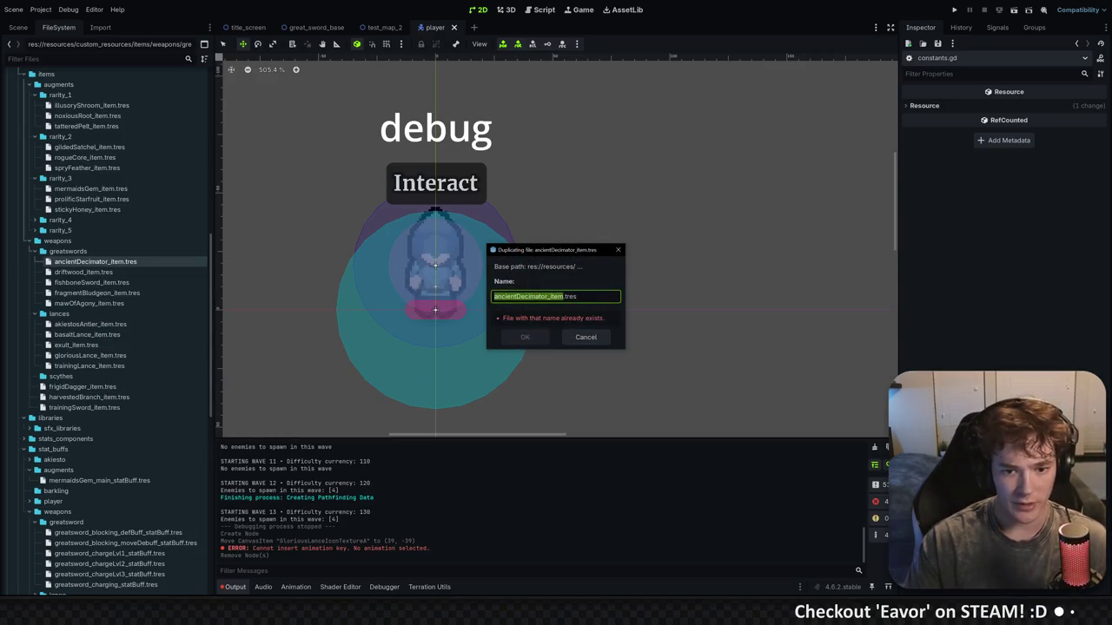
left_click(534, 297)
double_click(534, 296)
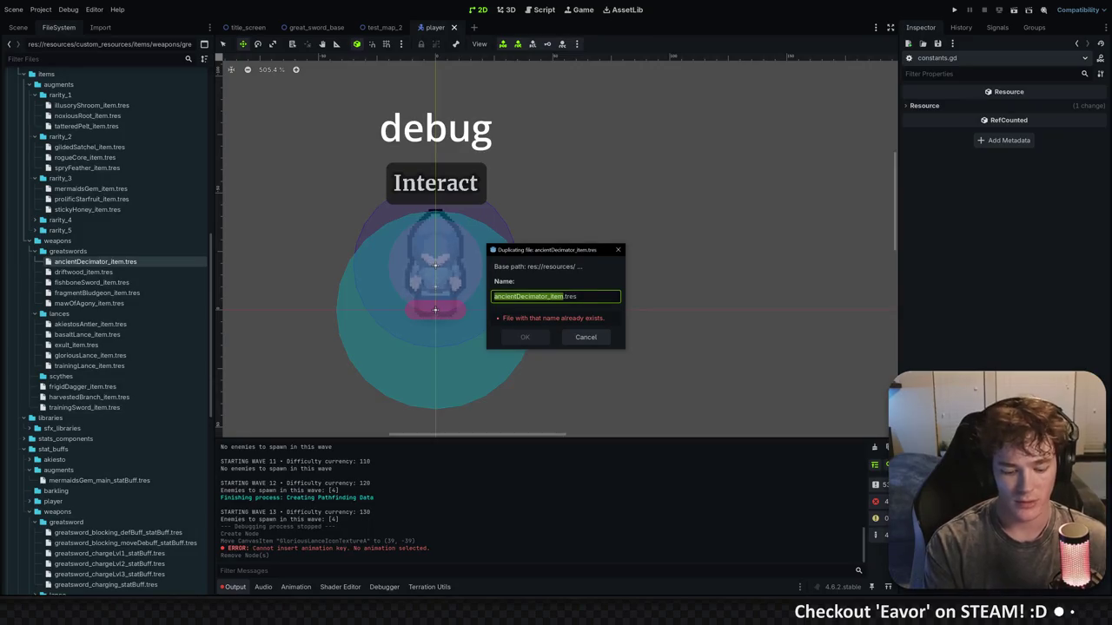
type("woodenHarve")
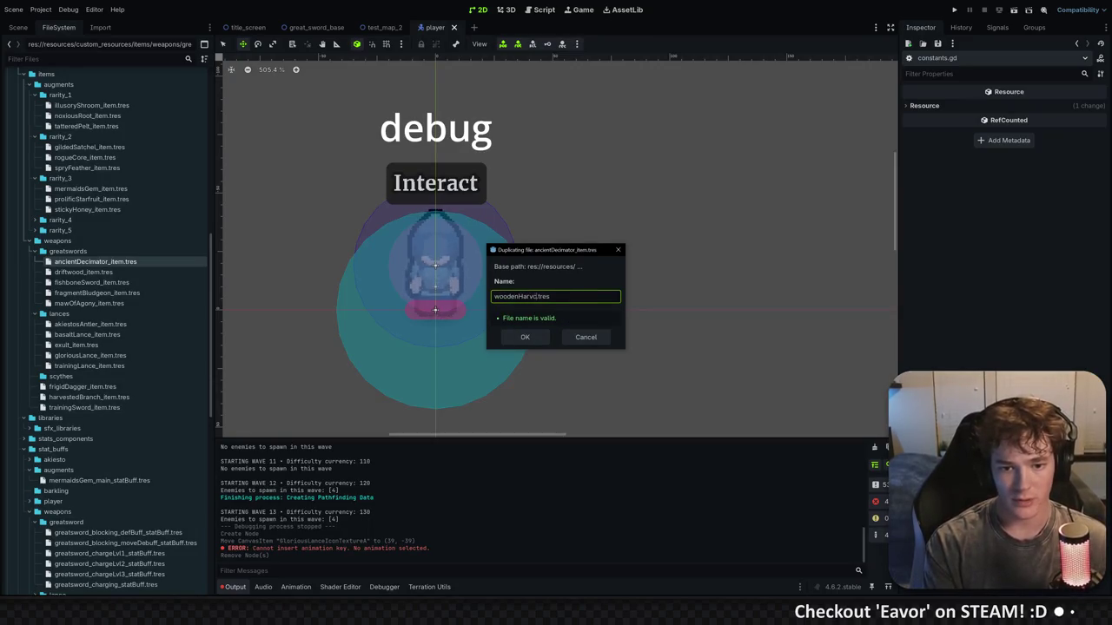
key("BackSpace")
key("BackSpace")
key("BackSpace")
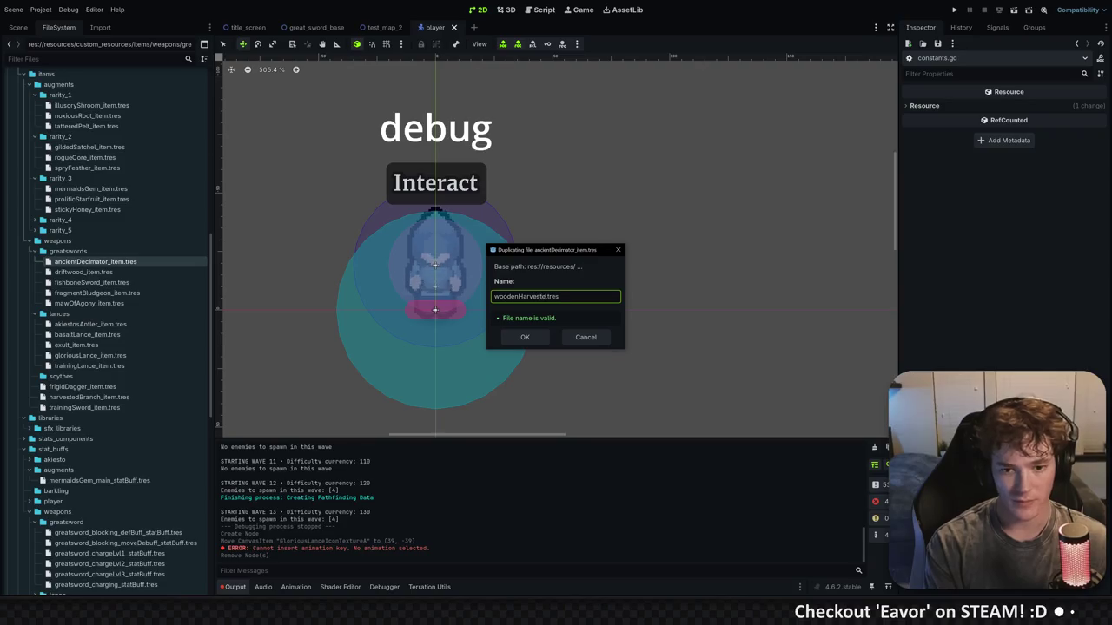
key("Return")
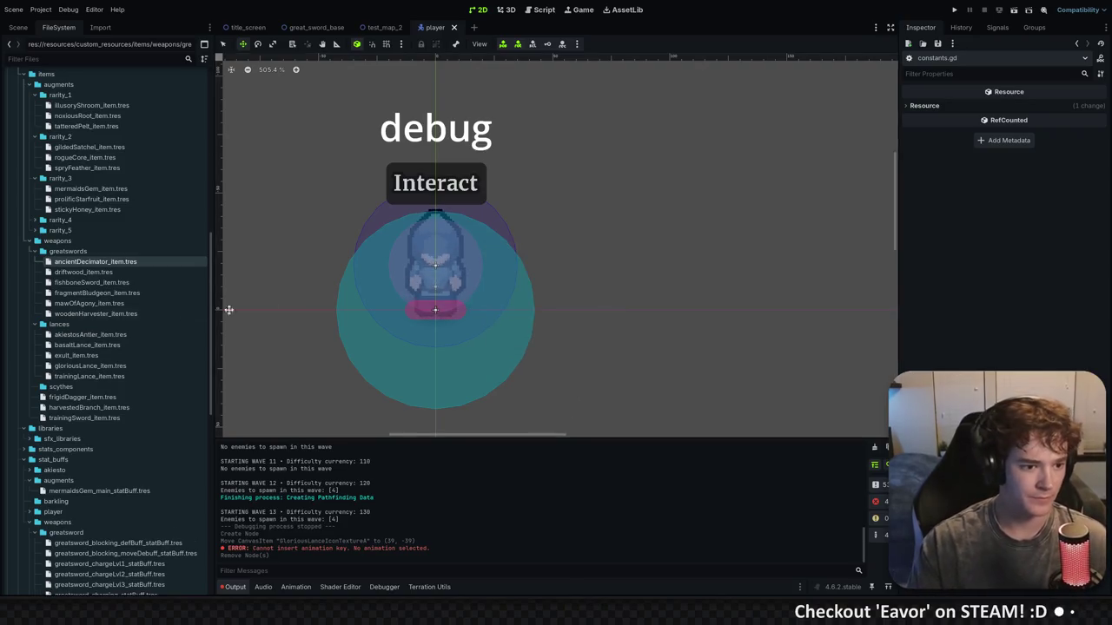
Move woodenHarvester_item.tres into the scythes folder and copy its reference
mouse_move(86, 315)
left_mouse_down()
mouse_move(100, 391)
mouse_move(90, 388)
left_mouse_up()
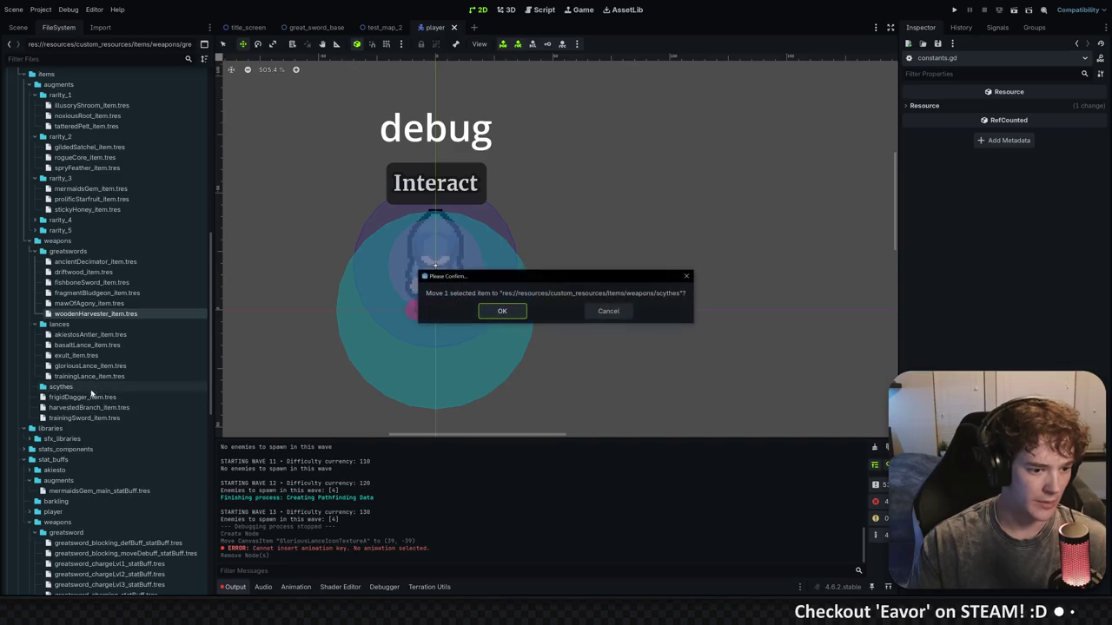
key("Return")
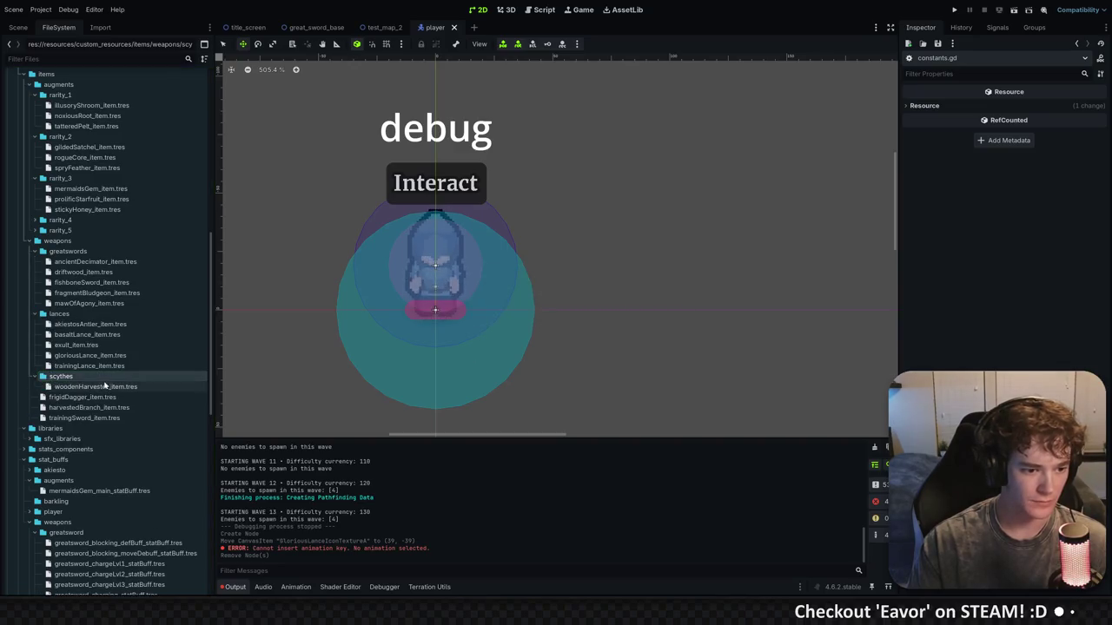
right_click(100, 389)
left_click(151, 464)
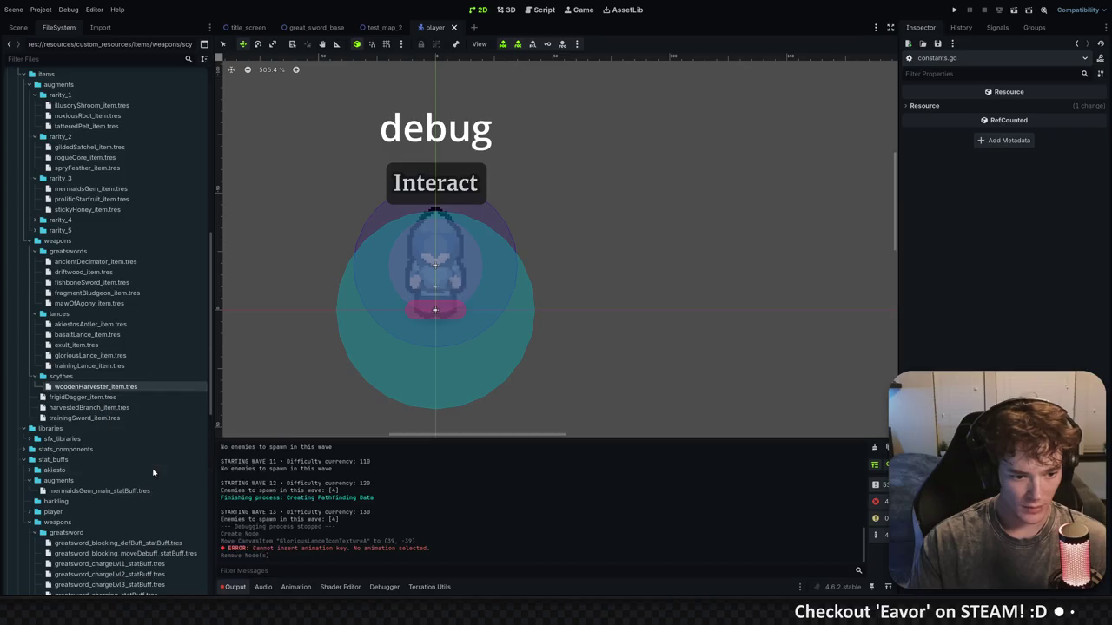
key("alt+shift+o")
Open res_paths.gd and search it for the ANCIENT_DECIMATOR entry
type("res_paths")
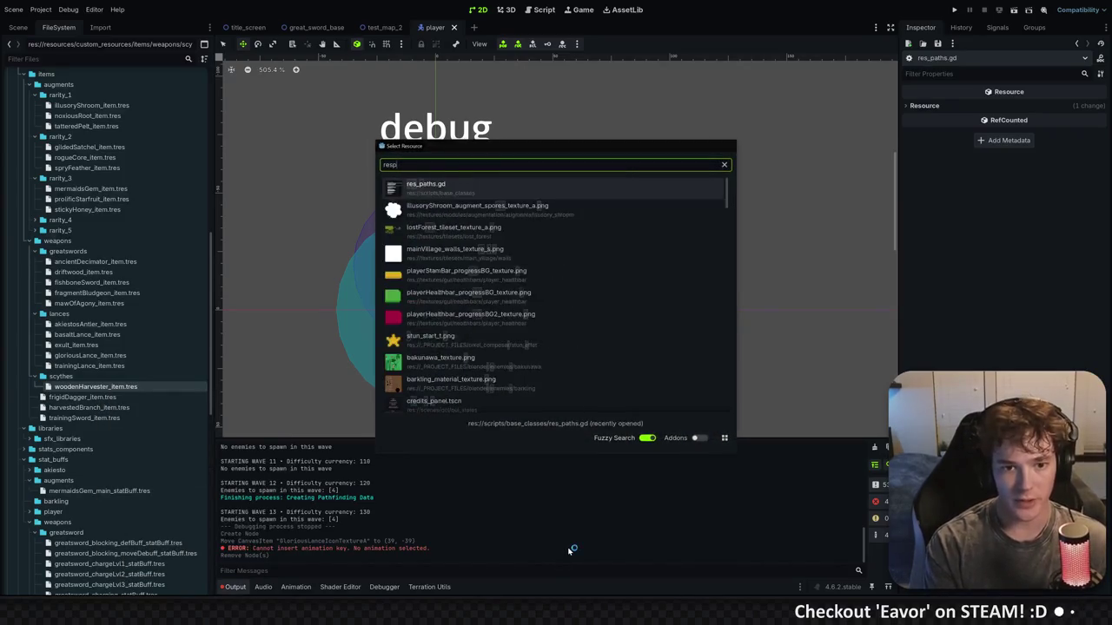
key("Return")
scroll(556, 304, "down", 5)
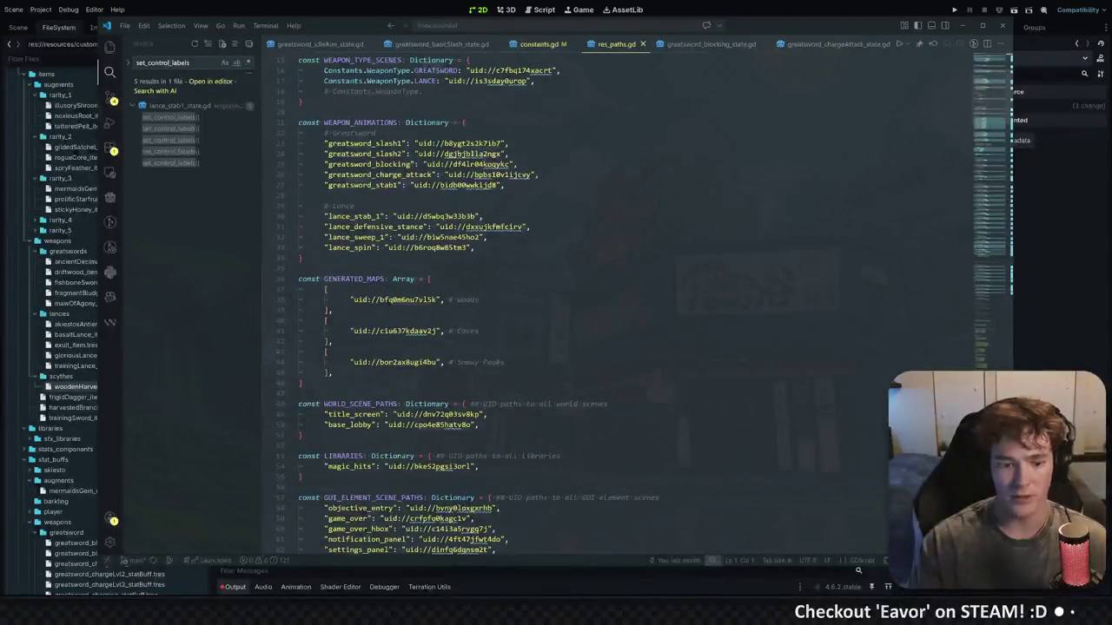
key("ctrl+f")
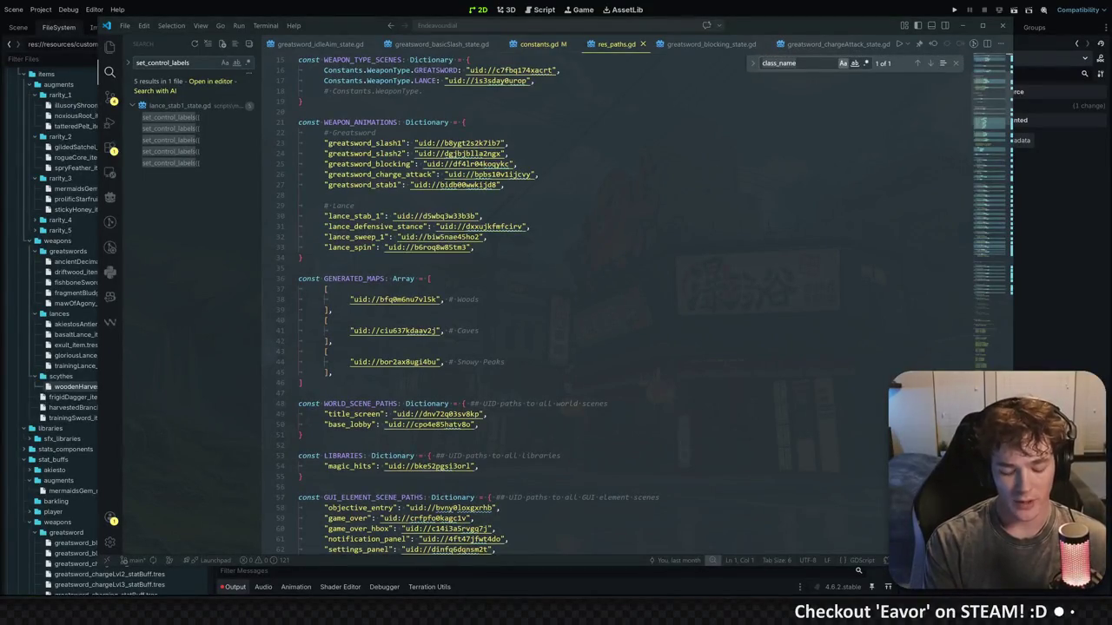
type("ancien")
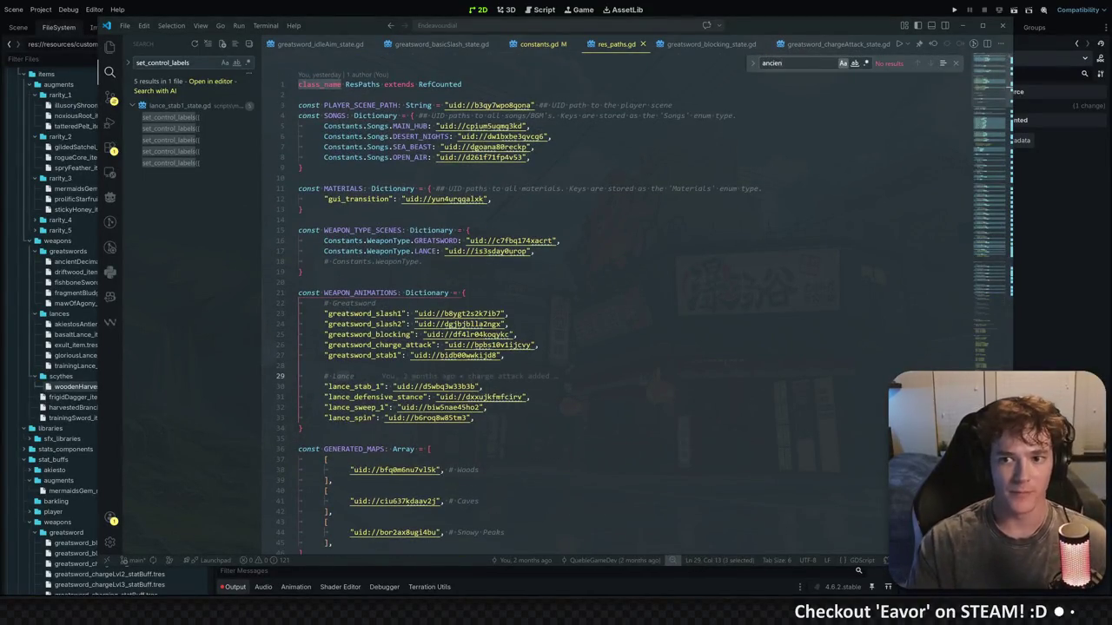
key("BackSpace")
key("BackSpace")
key("BackSpace")
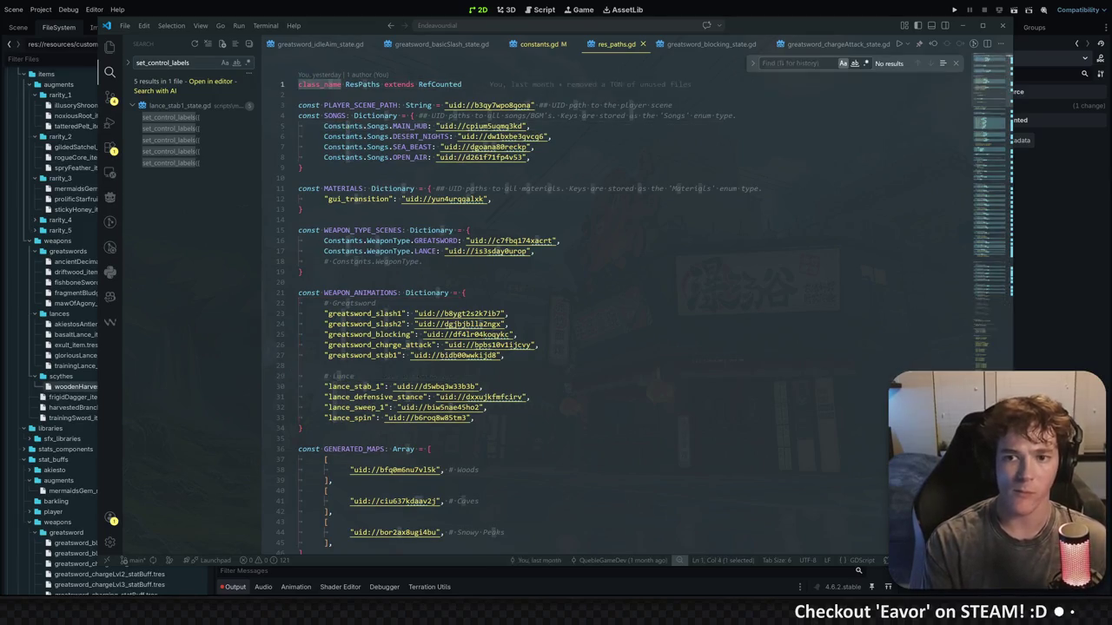
type("de")
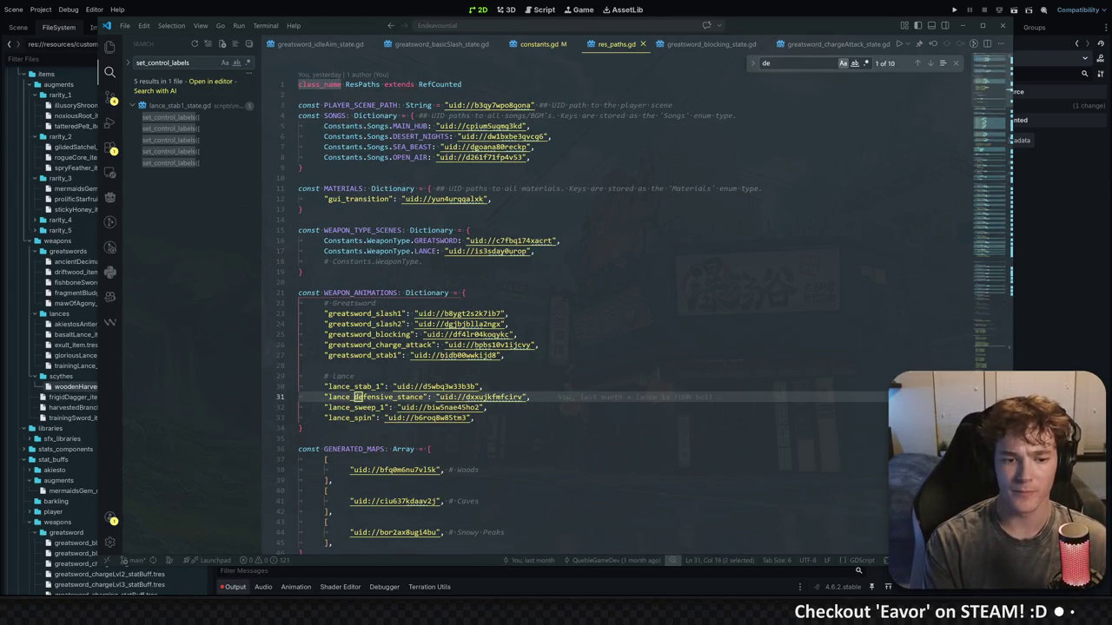
key("BackSpace")
key("BackSpace")
type("ANCIEN")
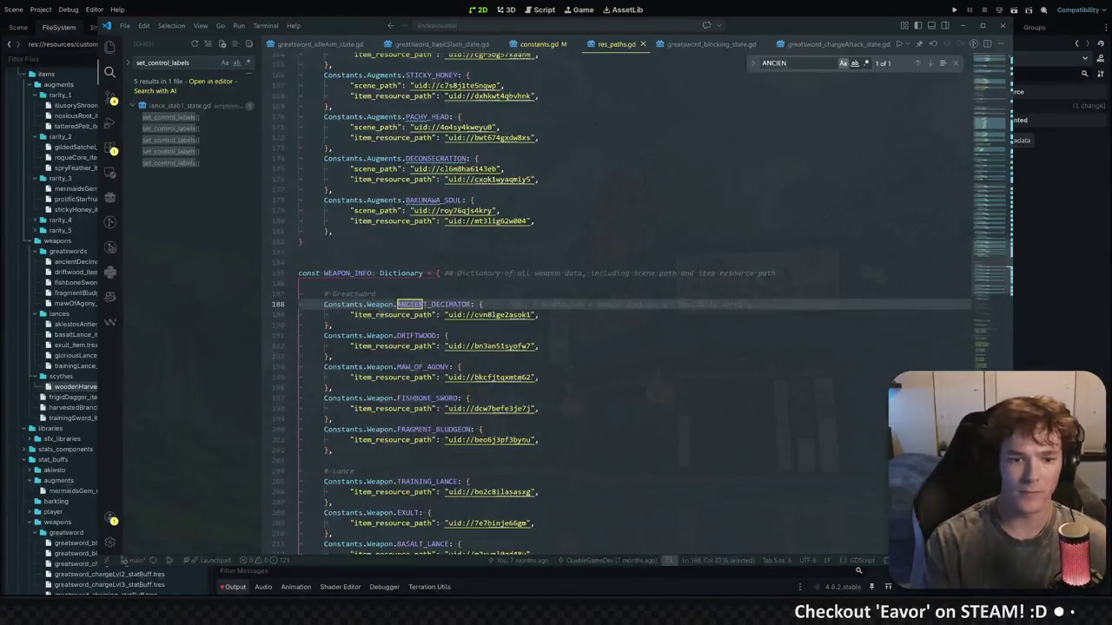
Copy the TRAINING_LANCE block down below the AKIESTOS_ANTLER entry
left_click(332, 325)
scroll(621, 304, "down", 5)
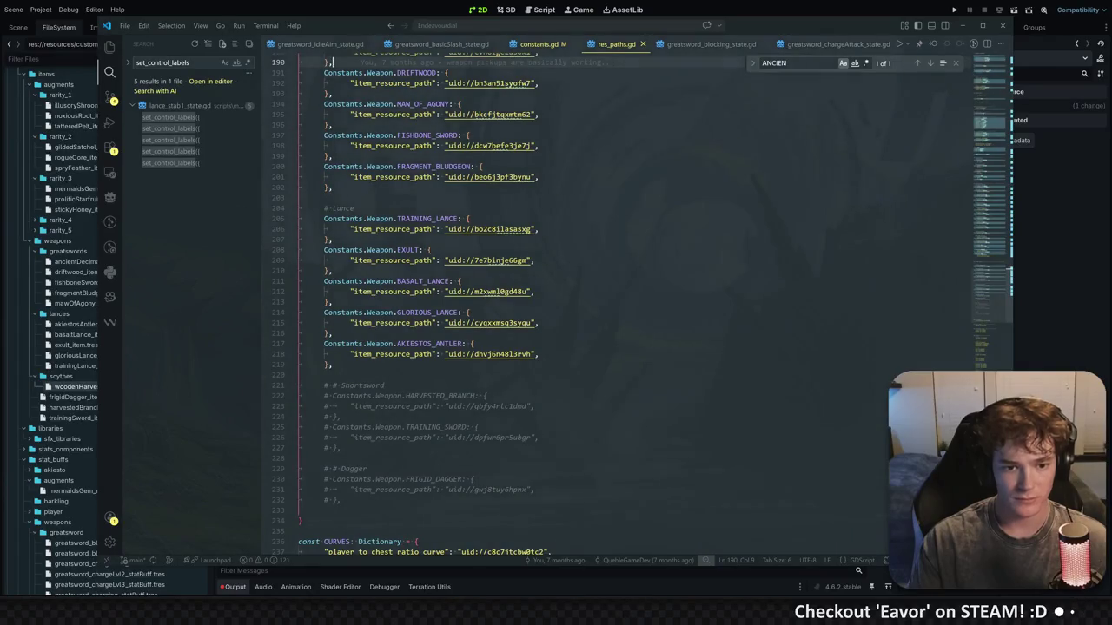
mouse_move(333, 239)
left_mouse_down()
mouse_move(252, 217)
mouse_move(301, 209)
left_mouse_up()
key("alt+Down")
key("alt+Down")
key("alt+Down")
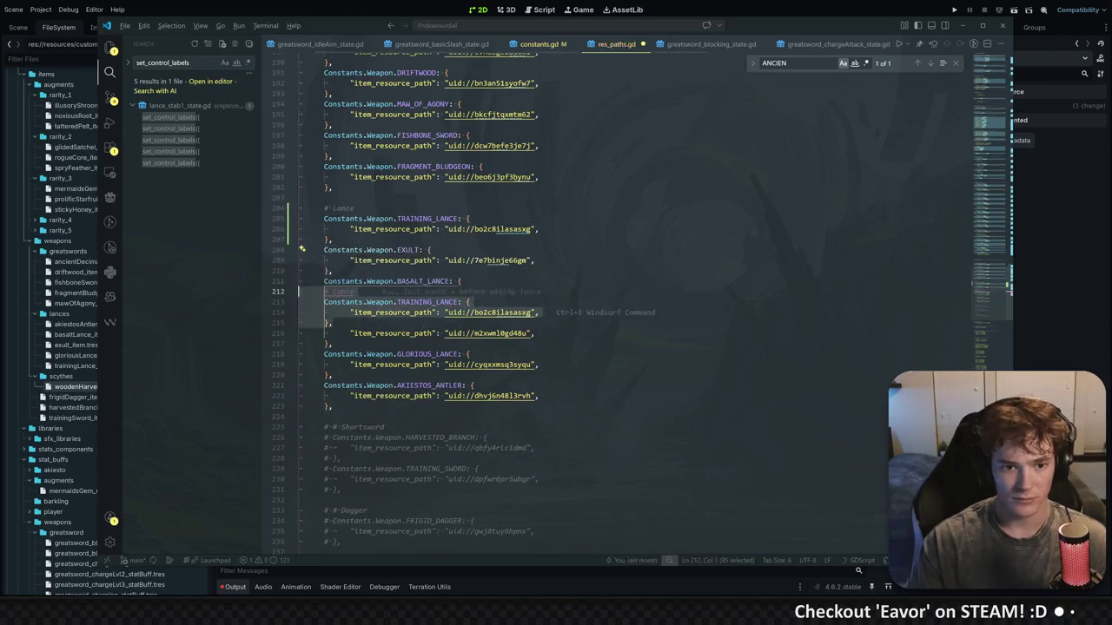
key("alt+Down")
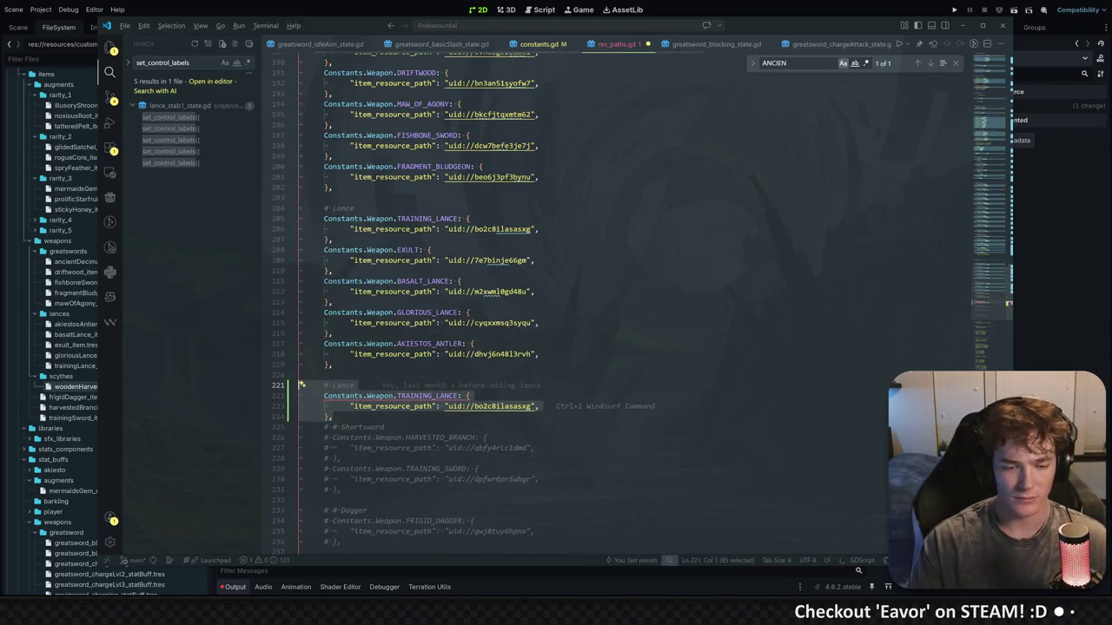
Rename the copied comment to Scythes, the key to WOODEN_HARVESTER, and insert the new uid
double_click(340, 384)
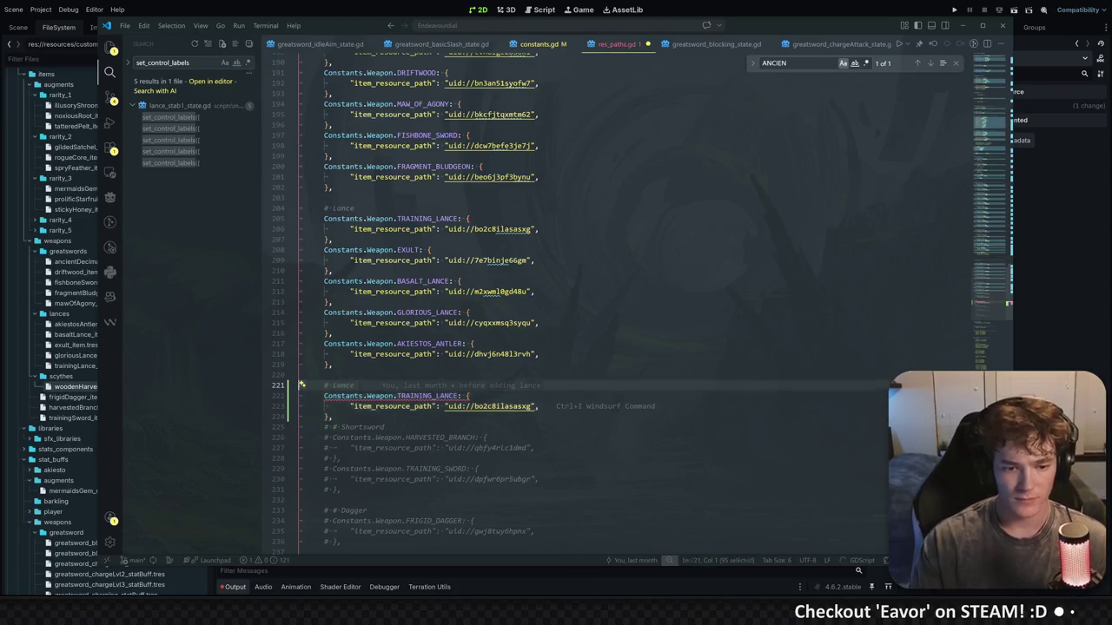
type("Scythes")
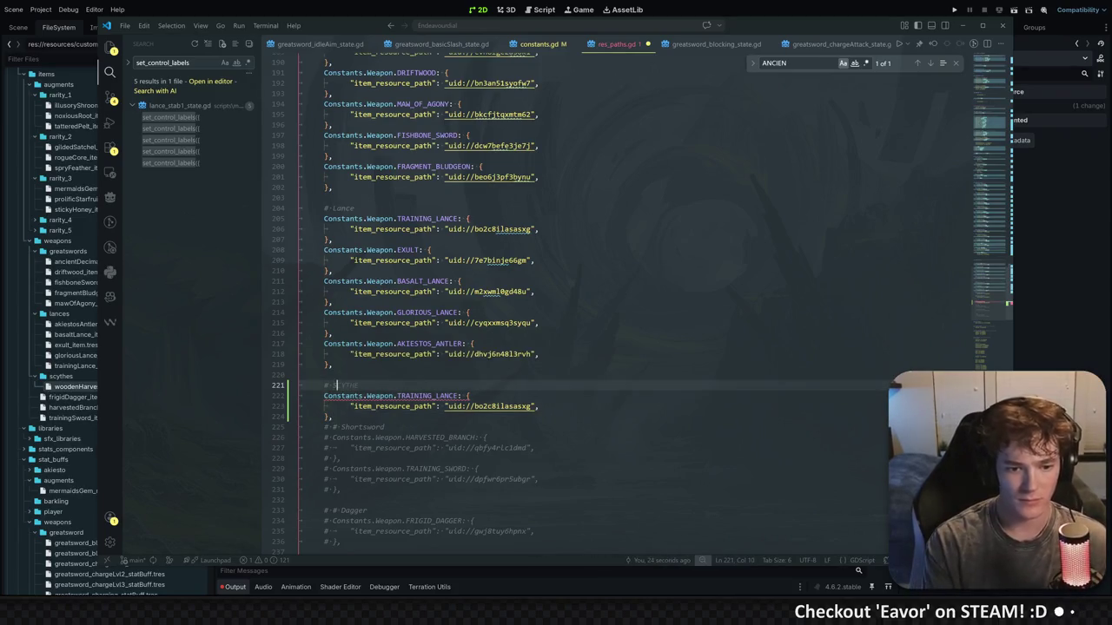
double_click(428, 395)
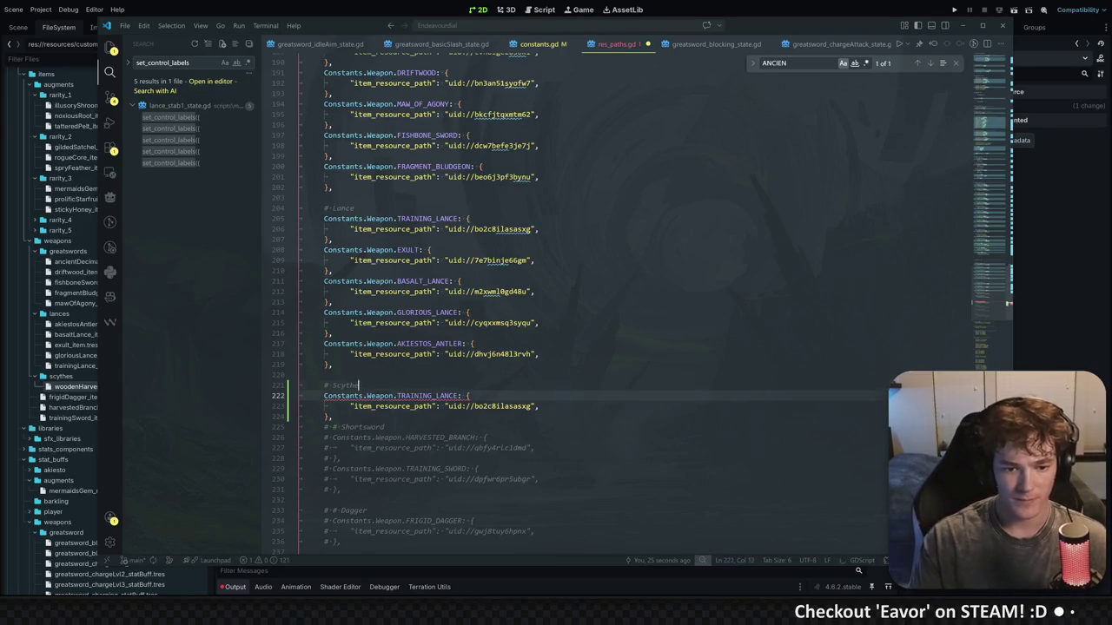
key("Tab")
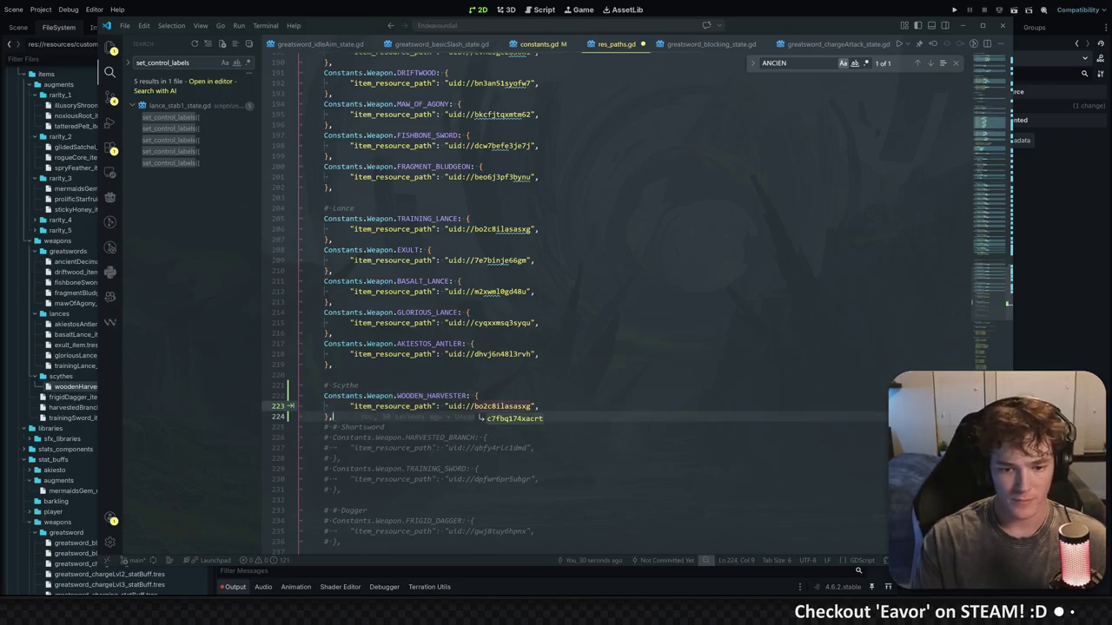
key("Tab")
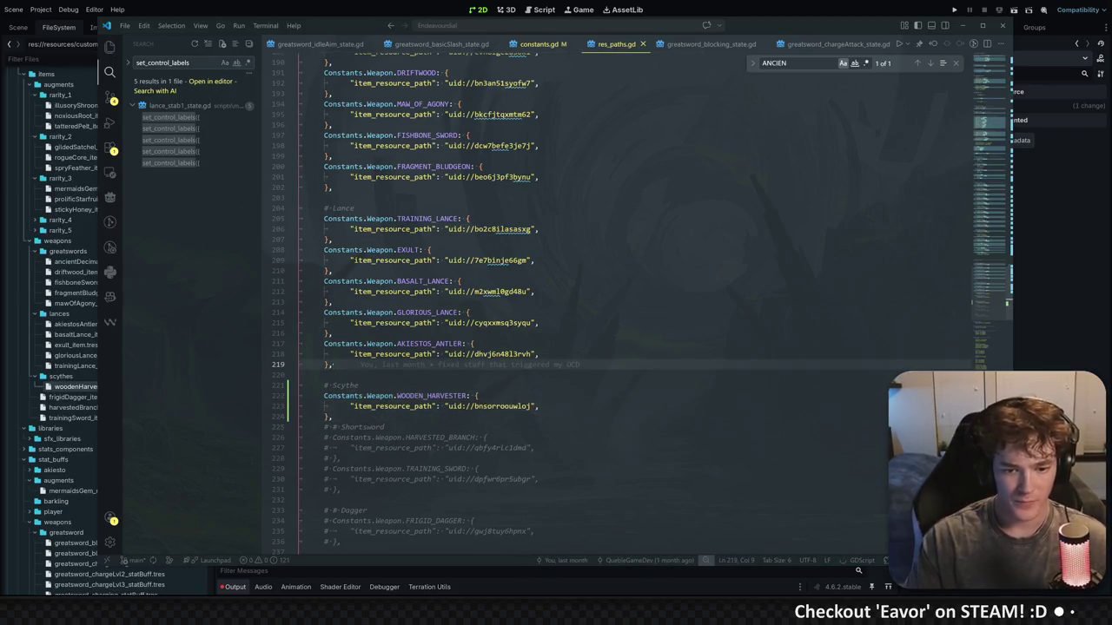
Check the new WOODEN_HARVESTER uid line and return to Godot
left_click(333, 416)
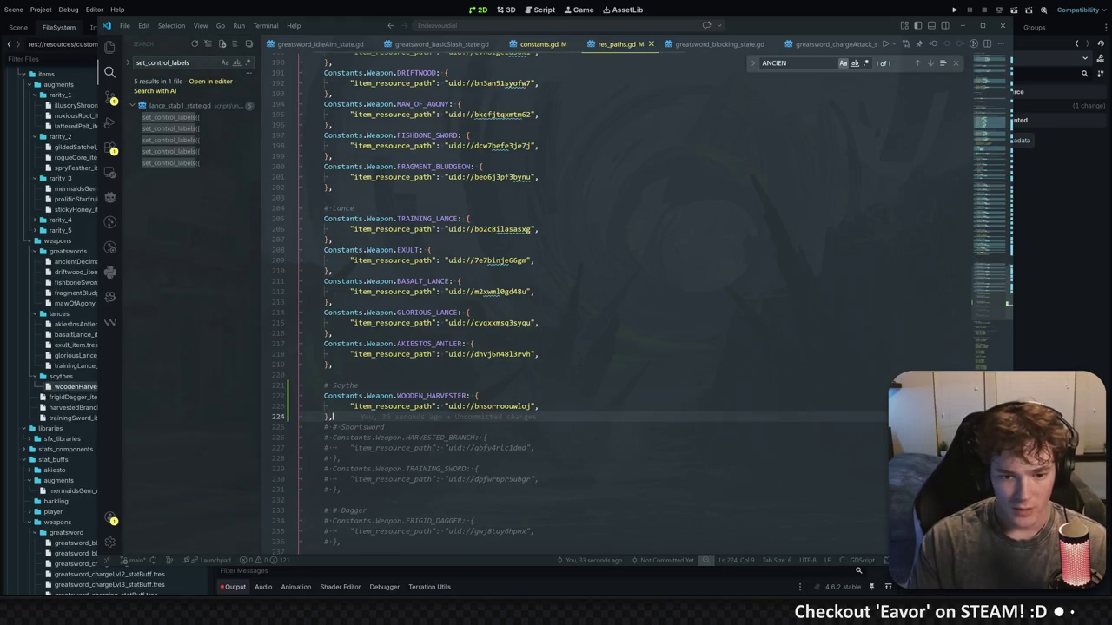
left_click(539, 406)
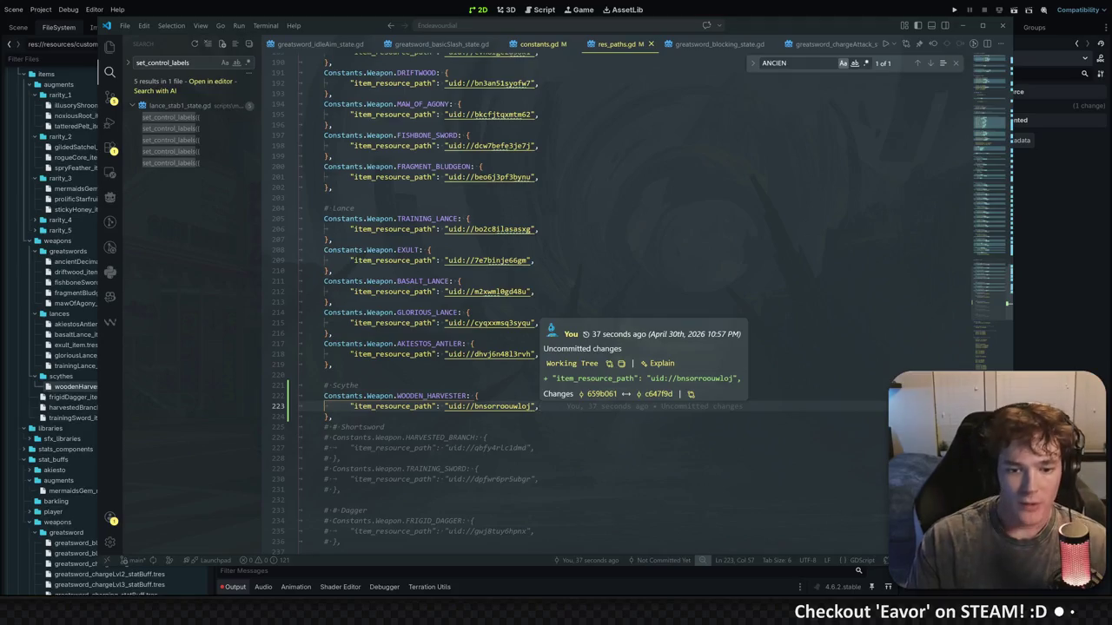
left_click(505, 448)
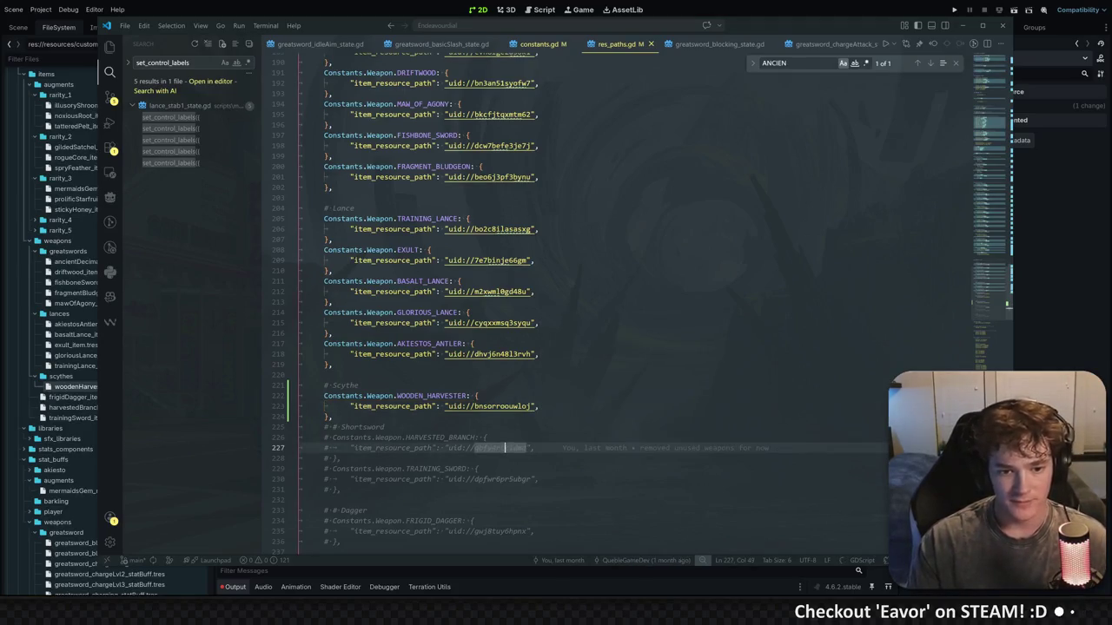
left_click(1071, 202)
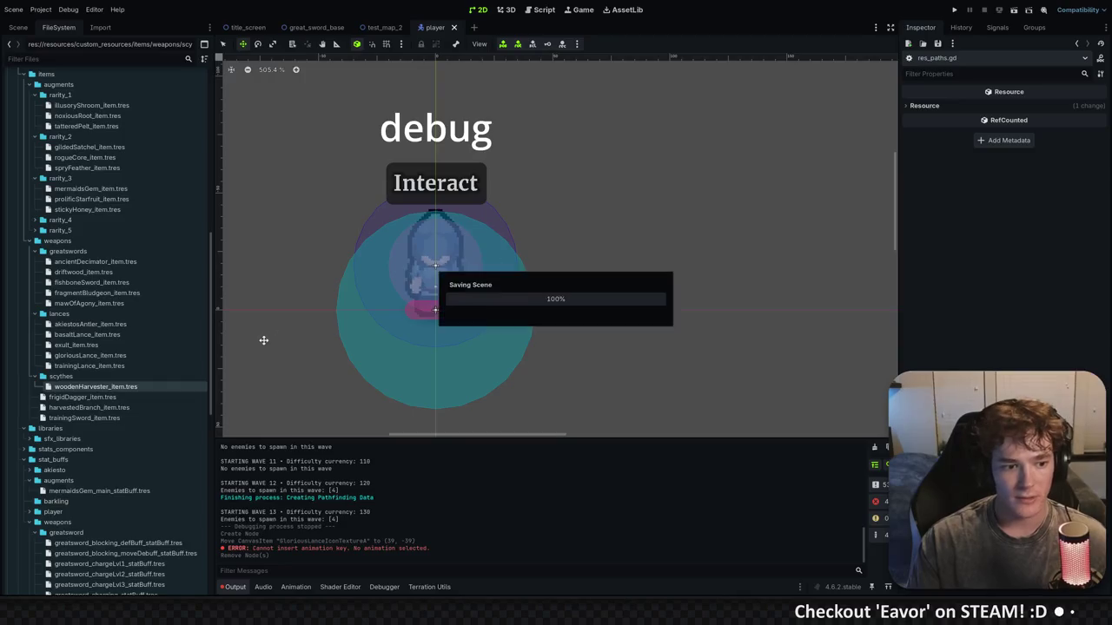
Reload the project, then bring up the great_sword_base scene
left_click(13, 9)
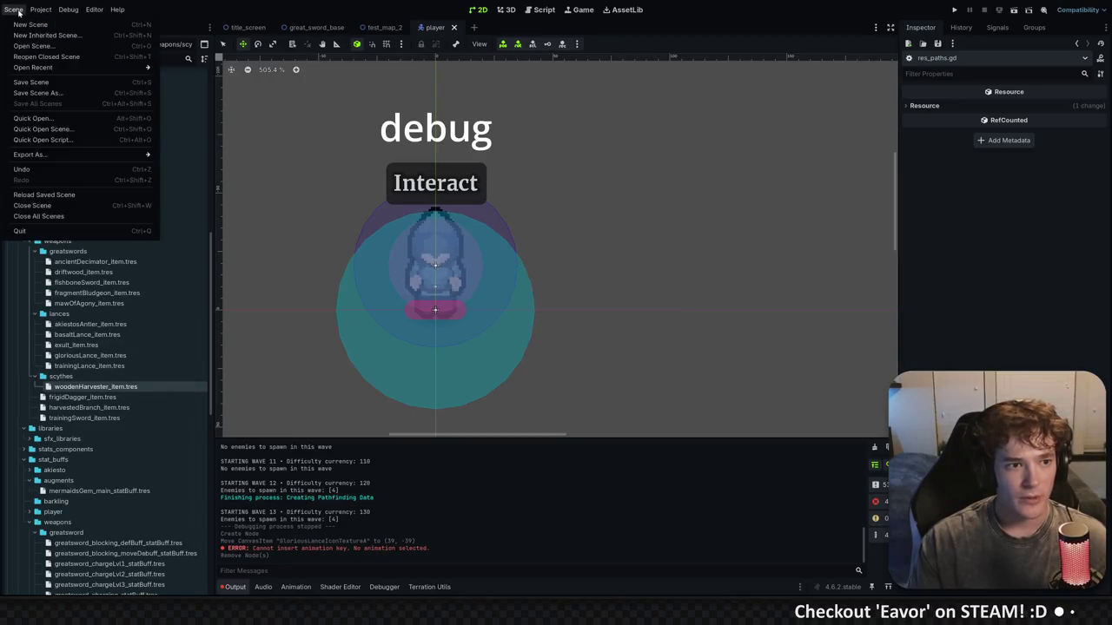
left_click(331, 132)
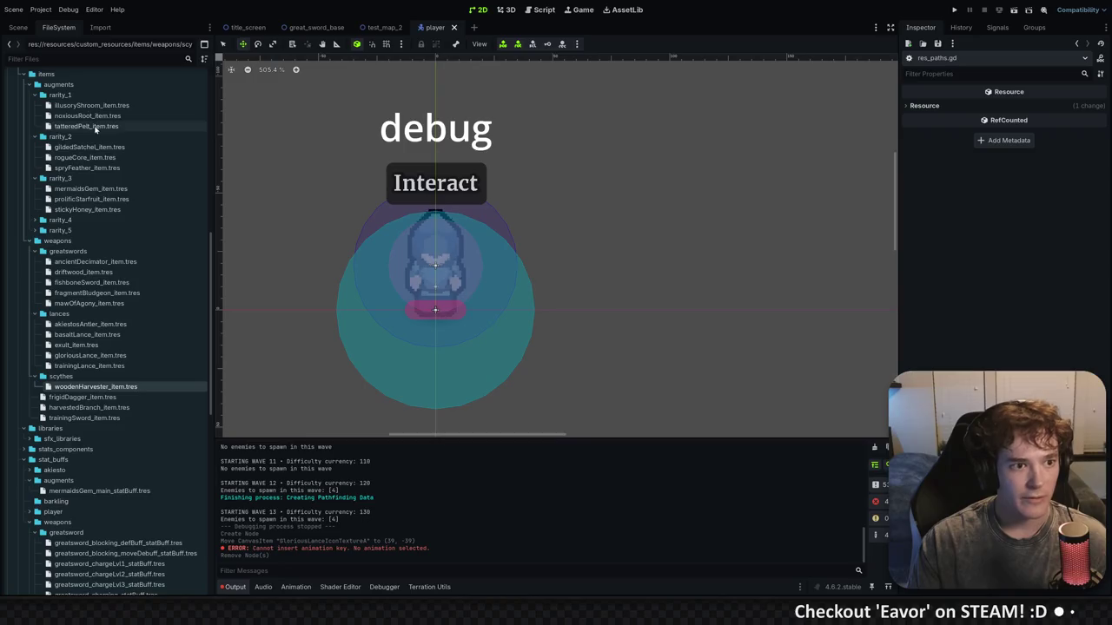
left_click(41, 10)
left_click(96, 125)
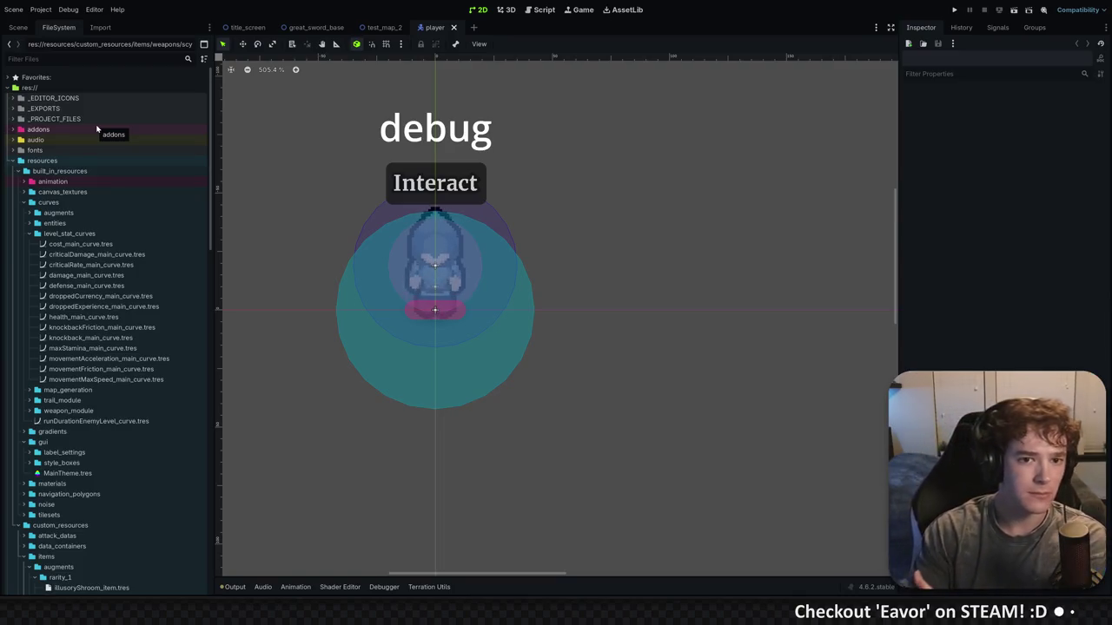
left_click(313, 27)
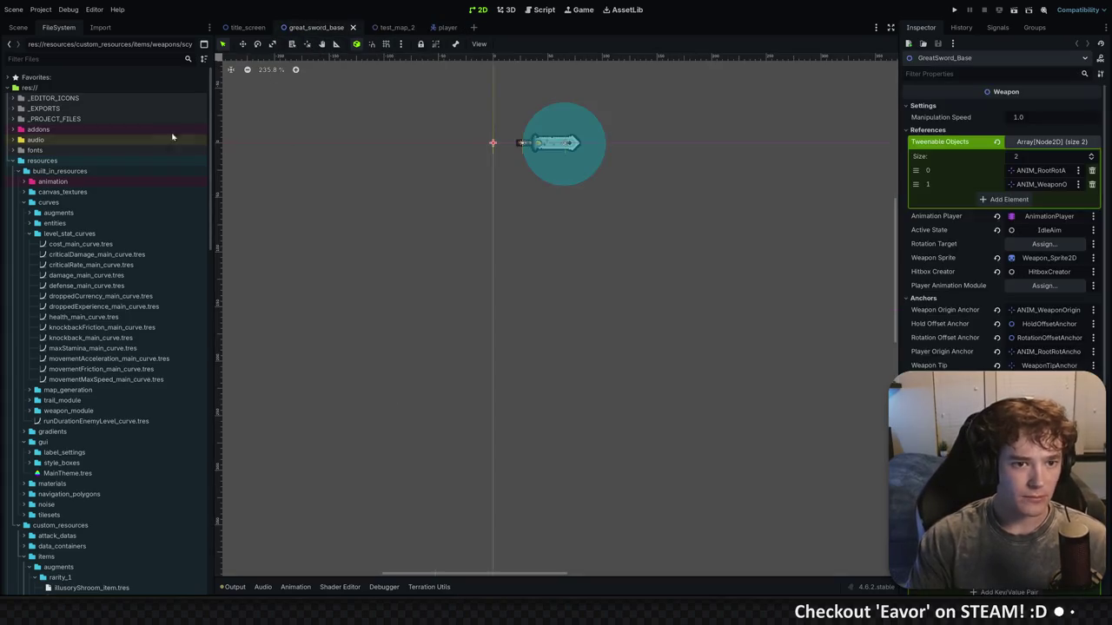
Set Weapon ID to Wooden Harvester and Weapon Class to Scythe, adjust Hold Distance, and save
scroll(540, 286, "up", 5)
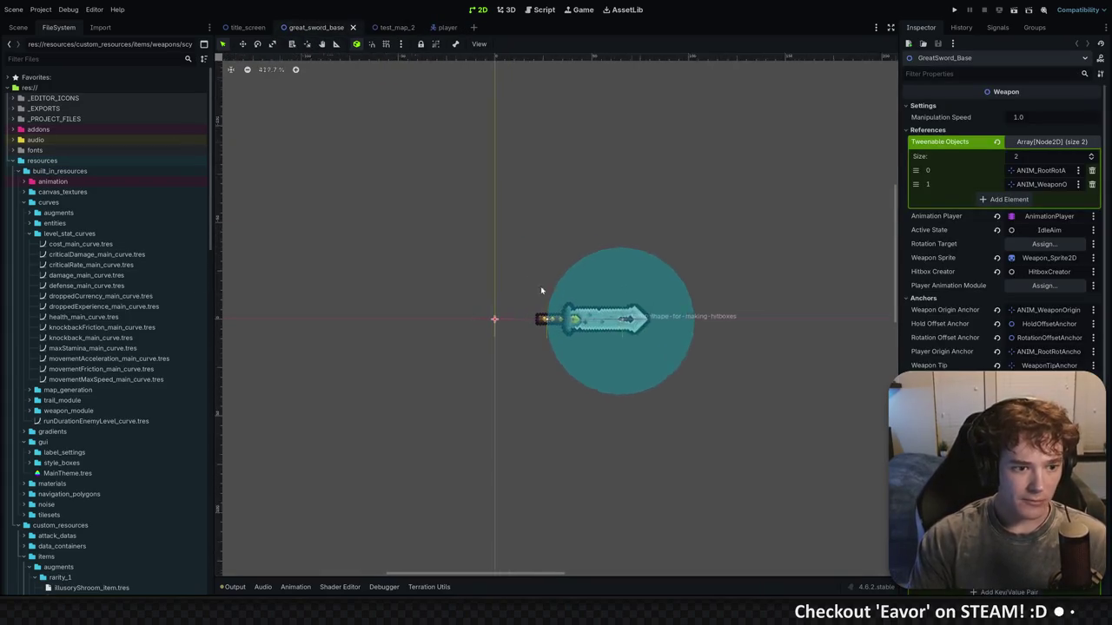
scroll(114, 425, "down", 5)
scroll(114, 424, "down", 5)
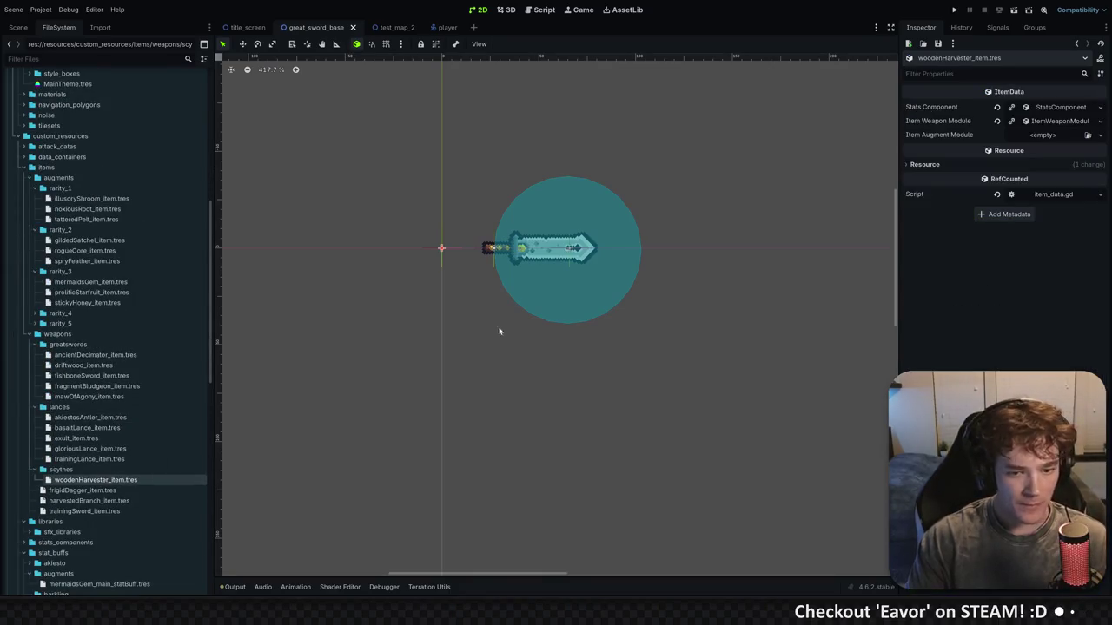
left_click_drag(899, 194, 675, 197)
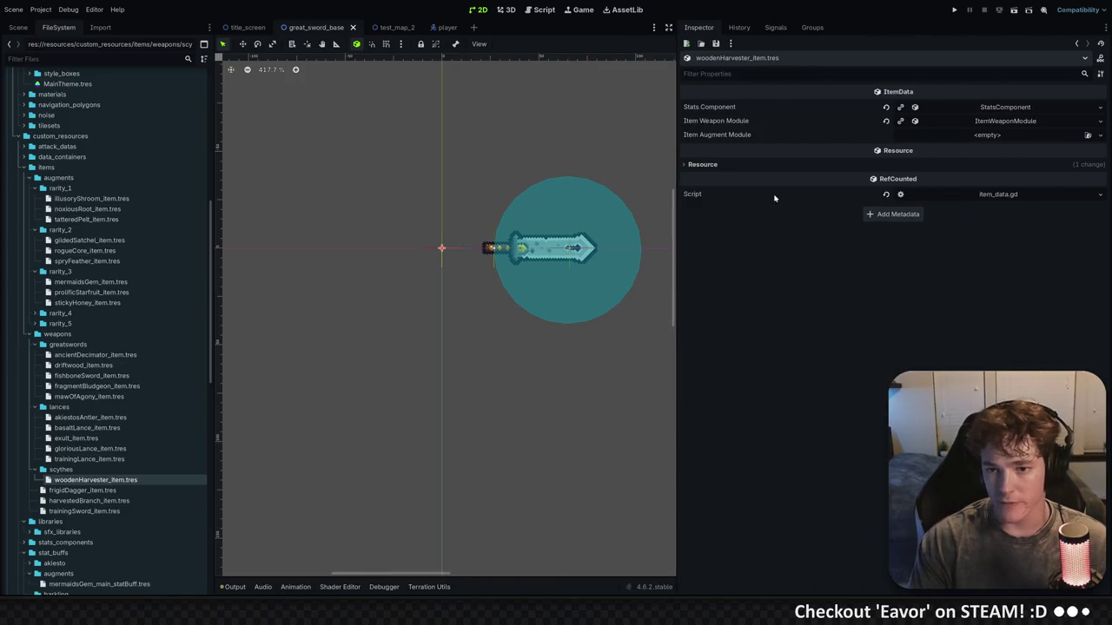
left_click(899, 123)
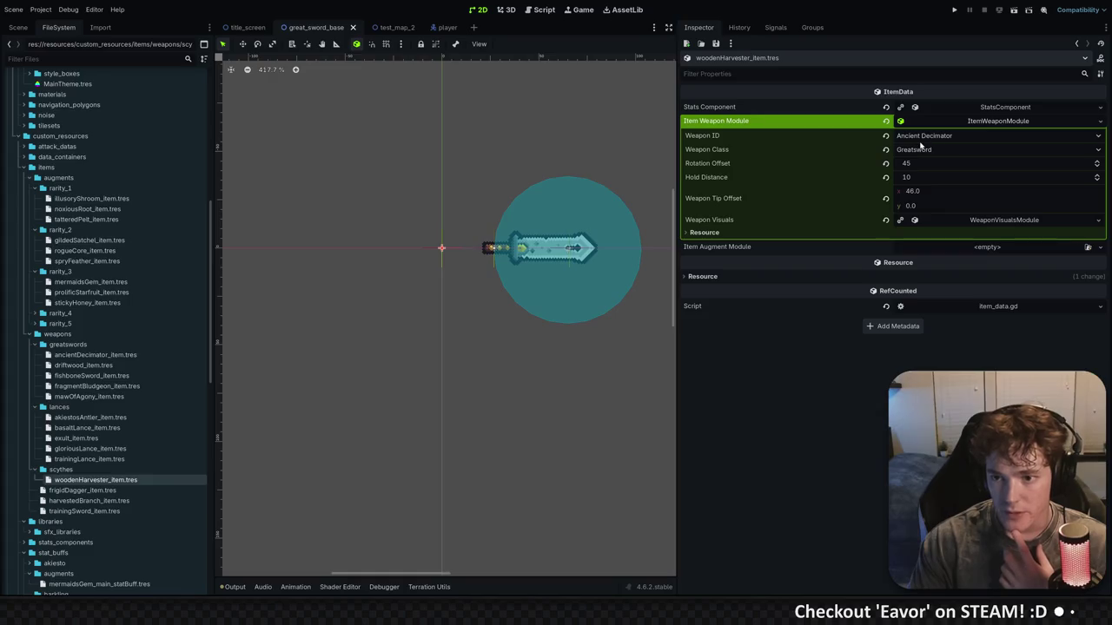
left_click(920, 141)
left_click(939, 300)
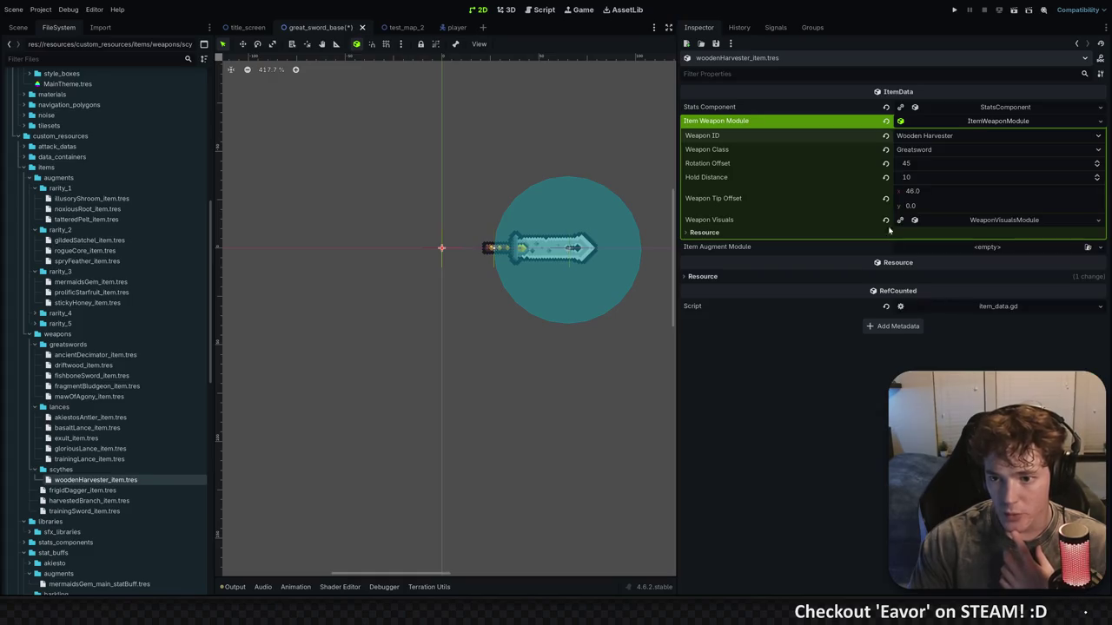
left_click(926, 151)
left_click(920, 201)
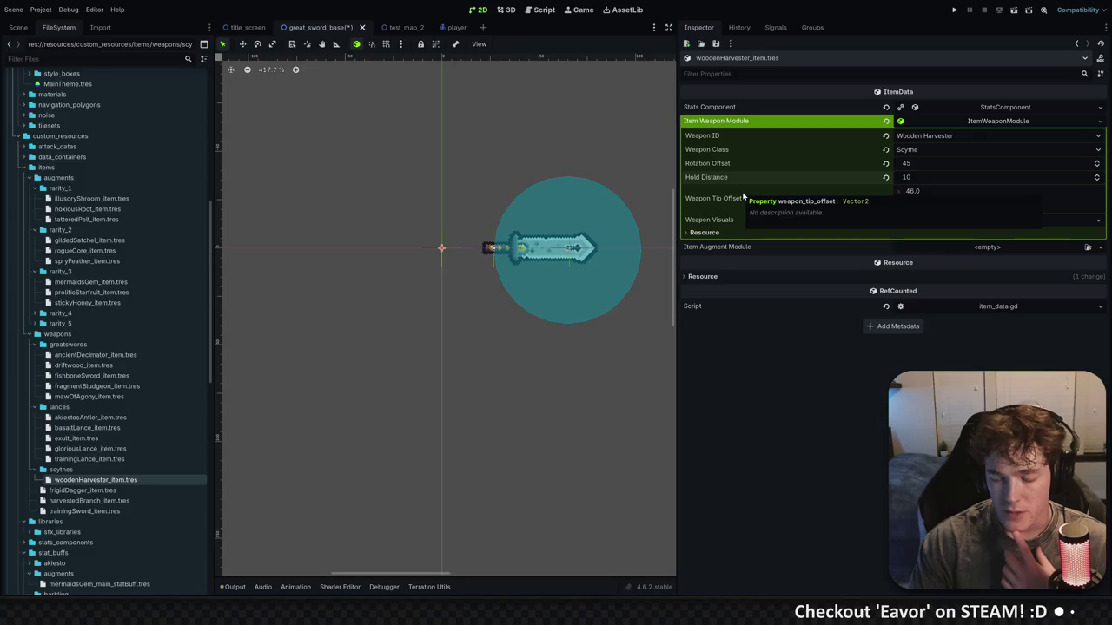
left_click(917, 178)
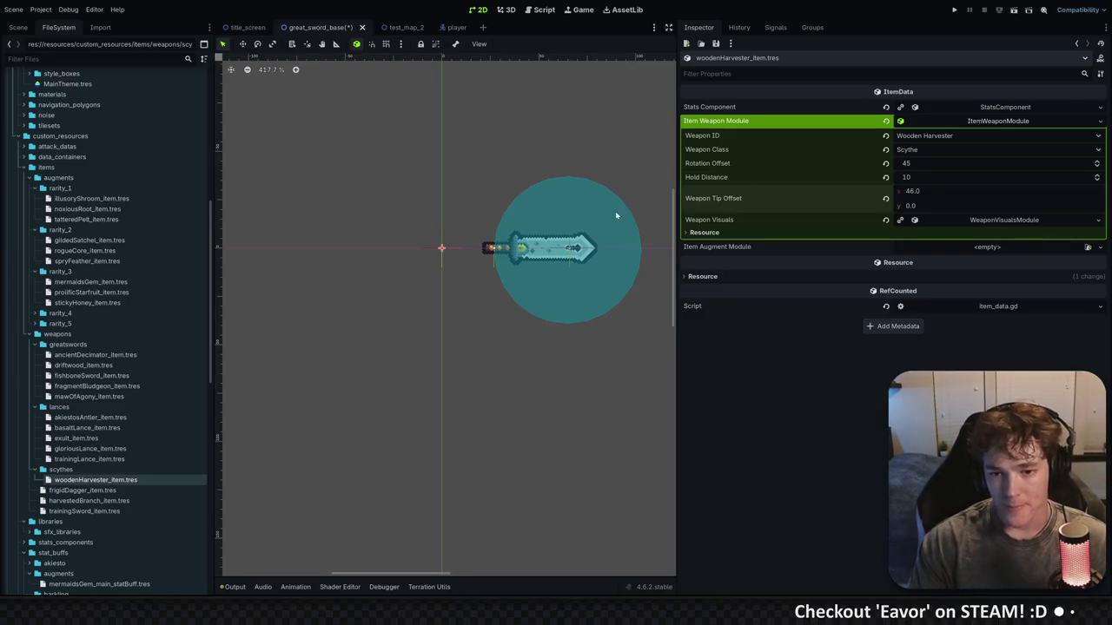
scroll(493, 243, "down", 2)
key("ctrl+s")
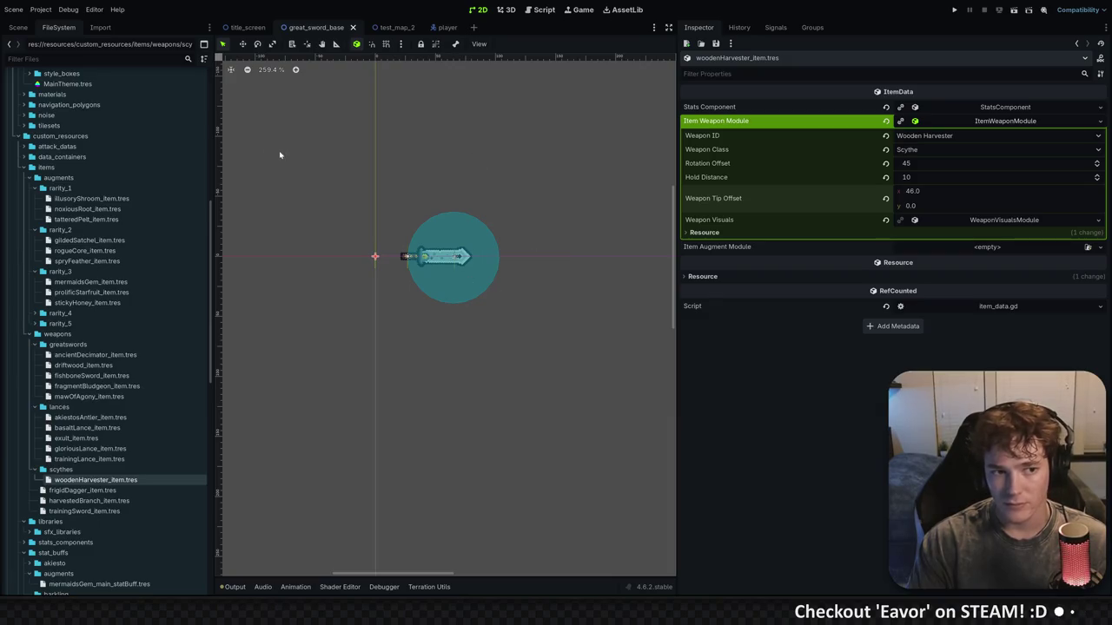
Inspect the WeaponTipAnchor position, then select the Weapon_Sprite2D node in move mode
left_click(17, 27)
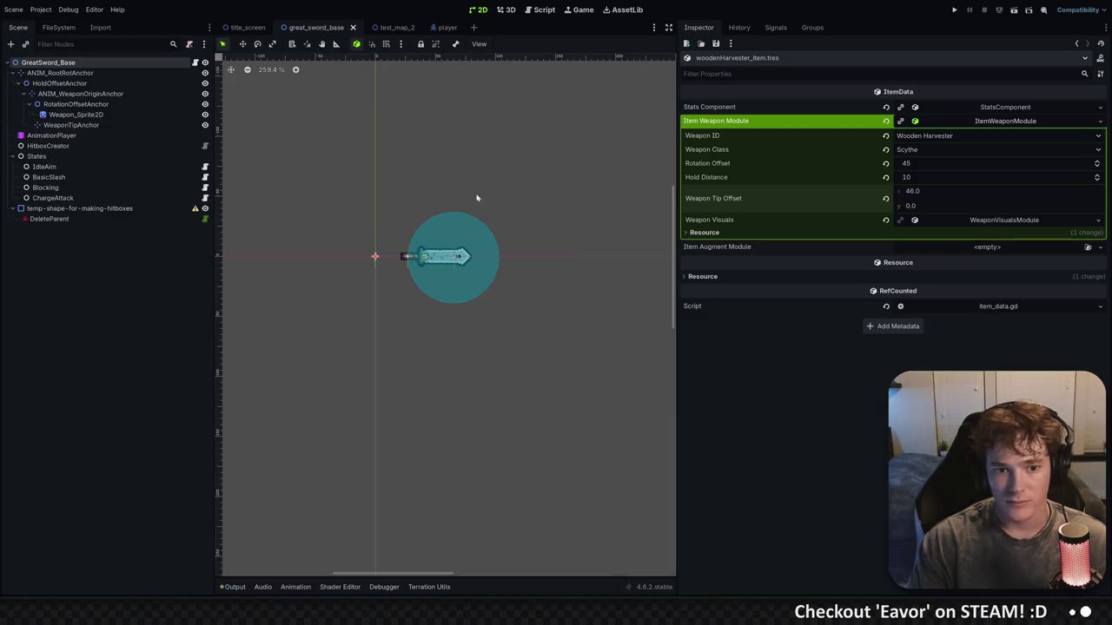
left_click(110, 124)
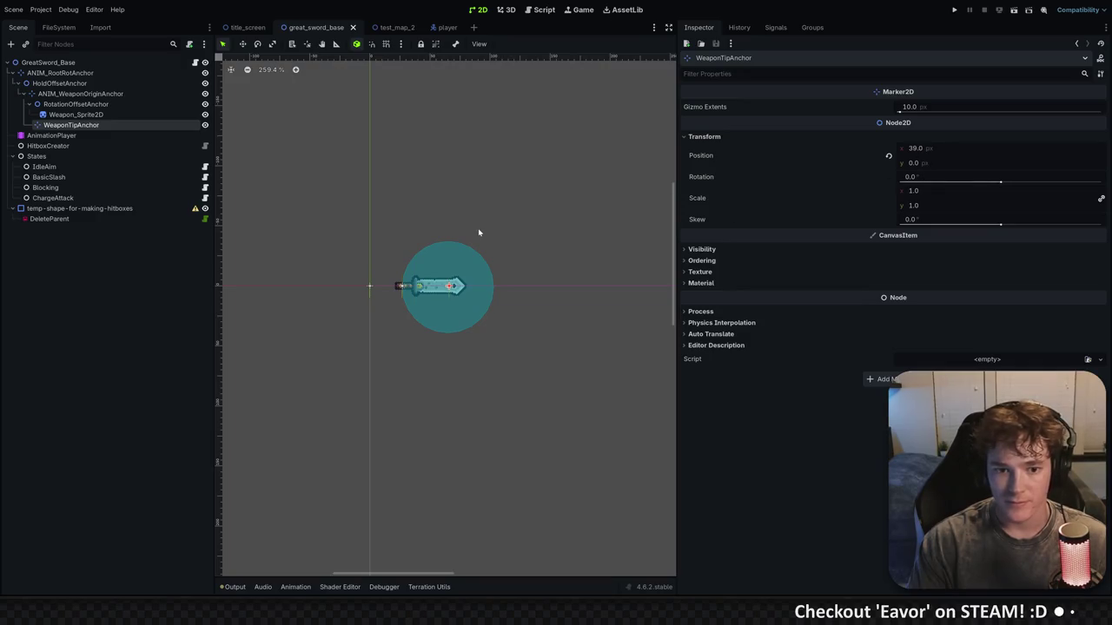
left_click(58, 27)
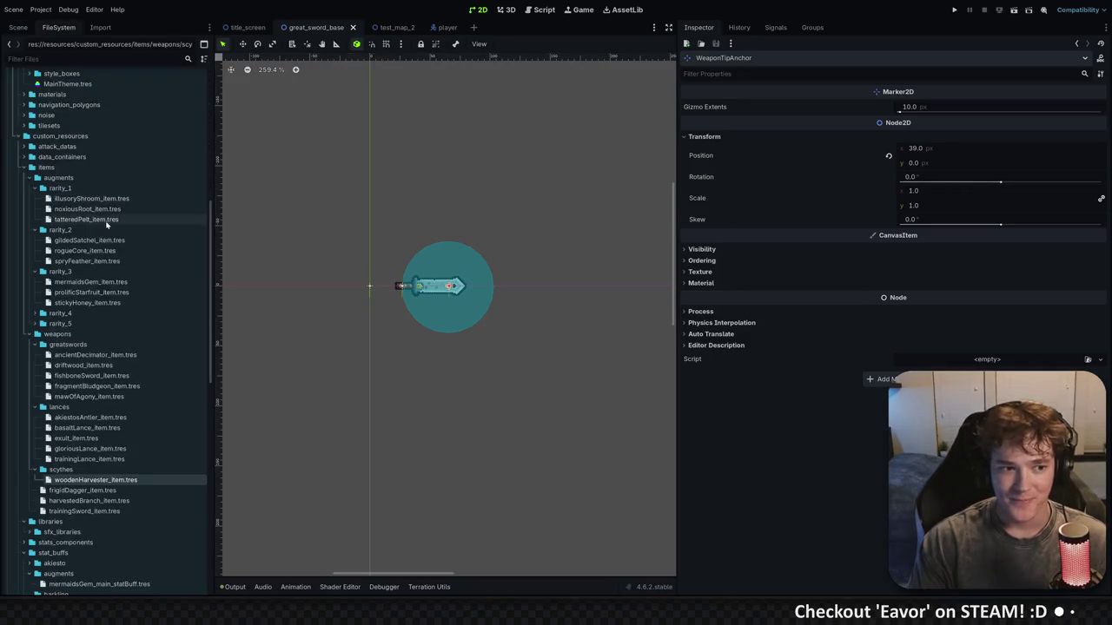
left_click(1077, 44)
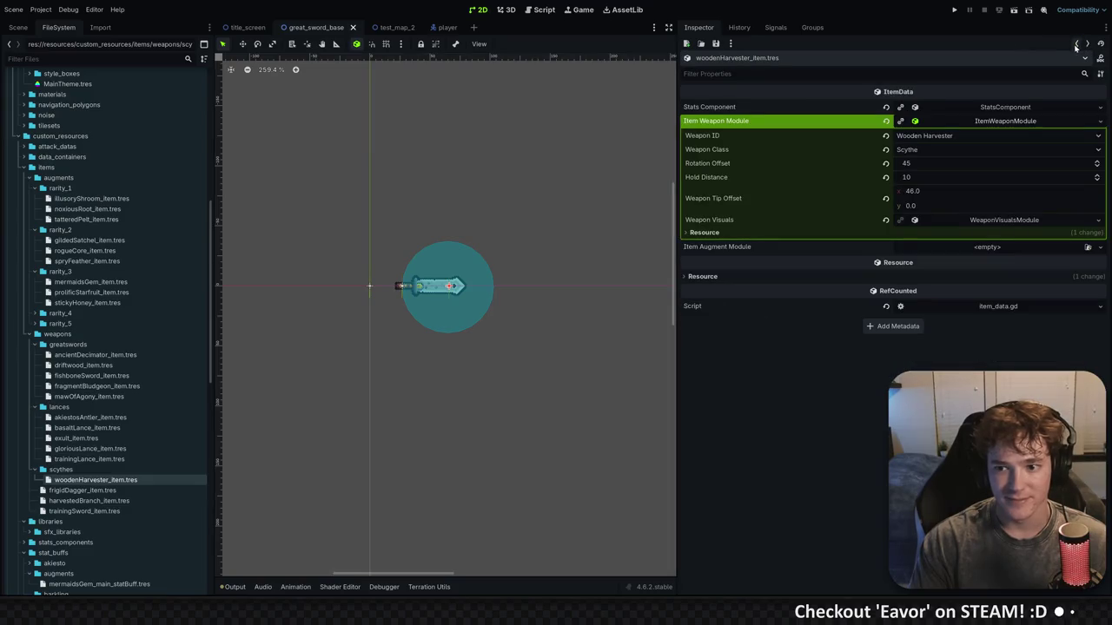
left_click(18, 27)
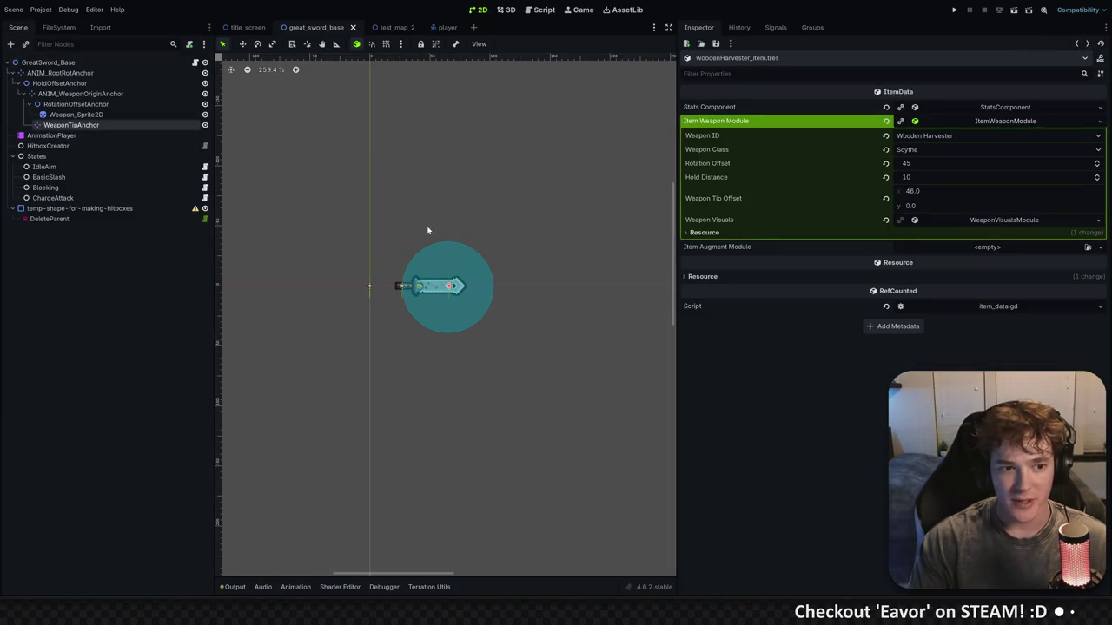
scroll(485, 276, "up", 1)
scroll(485, 276, "up", 6)
key("w")
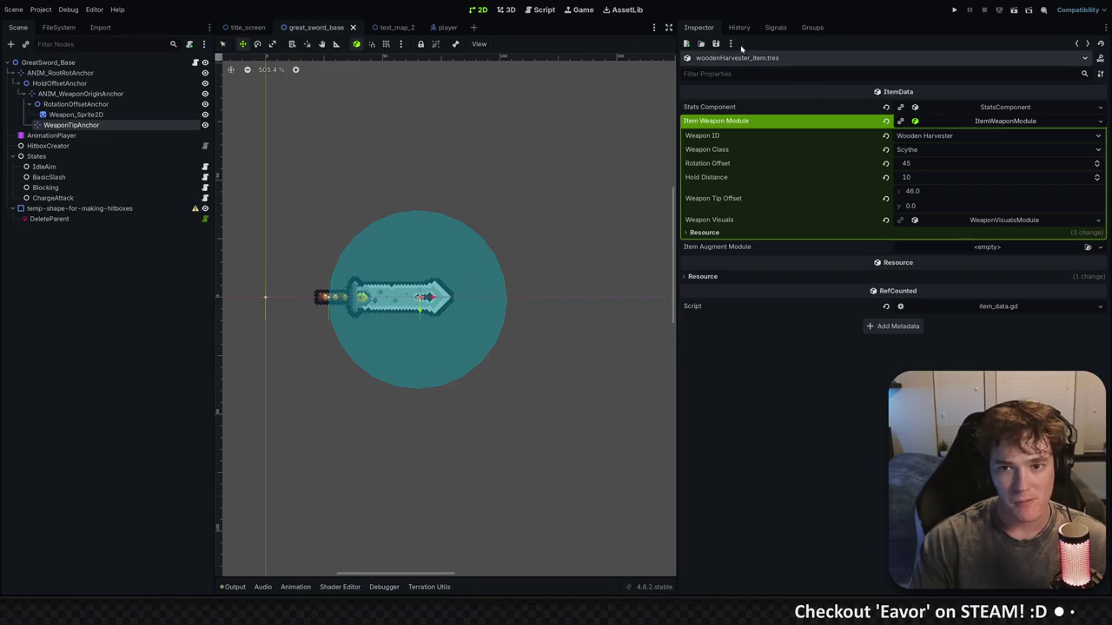
left_click_drag(673, 90, 839, 90)
left_click(119, 117)
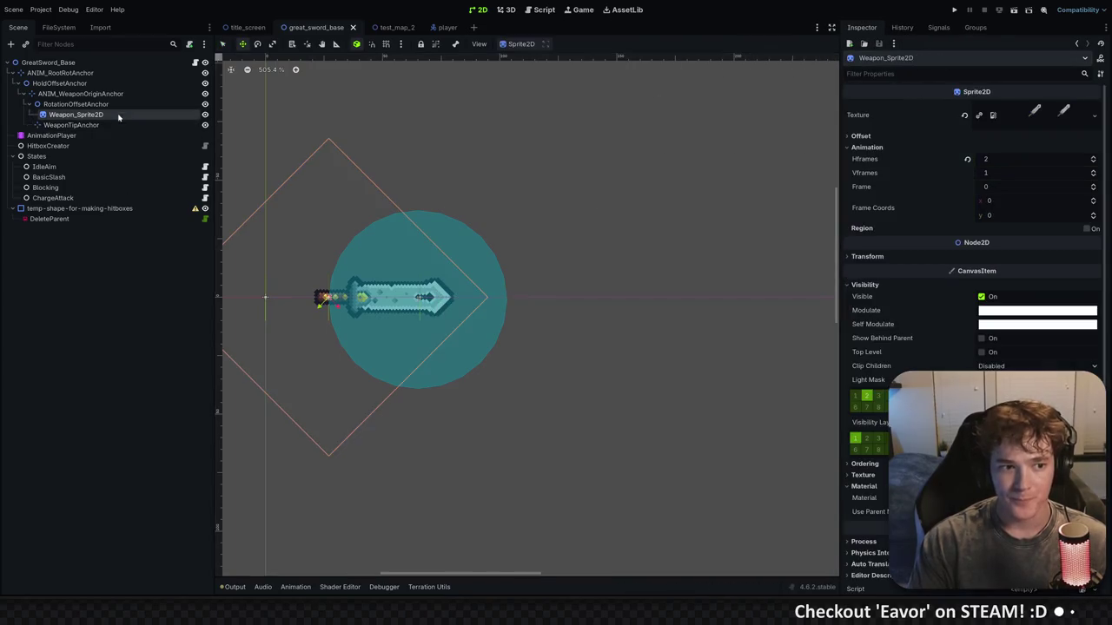
Quick-load woodenHarvester_main_t.png as the weapon sprite's texture
left_click(1033, 115)
left_click(1027, 324)
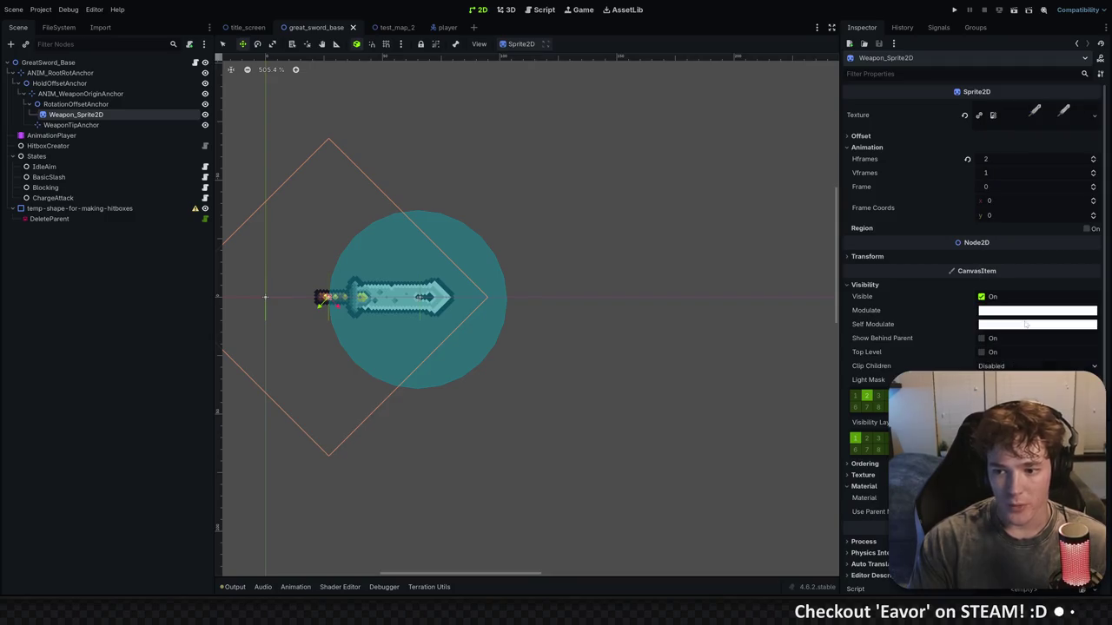
type("eavor_logo")
key("BackSpace")
key("BackSpace")
key("BackSpace")
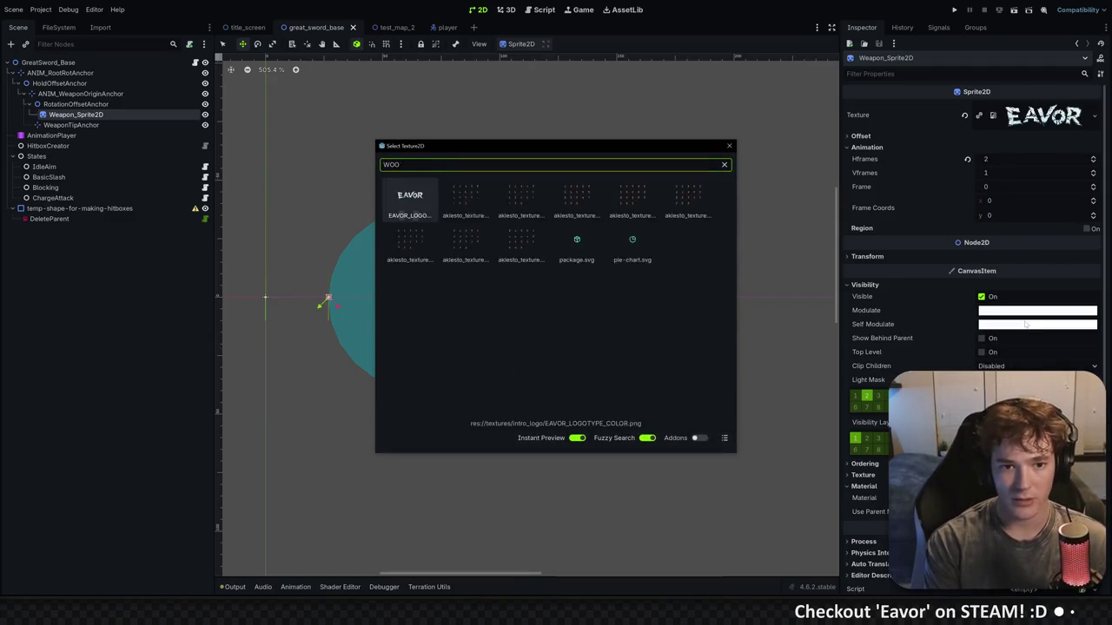
type("sword")
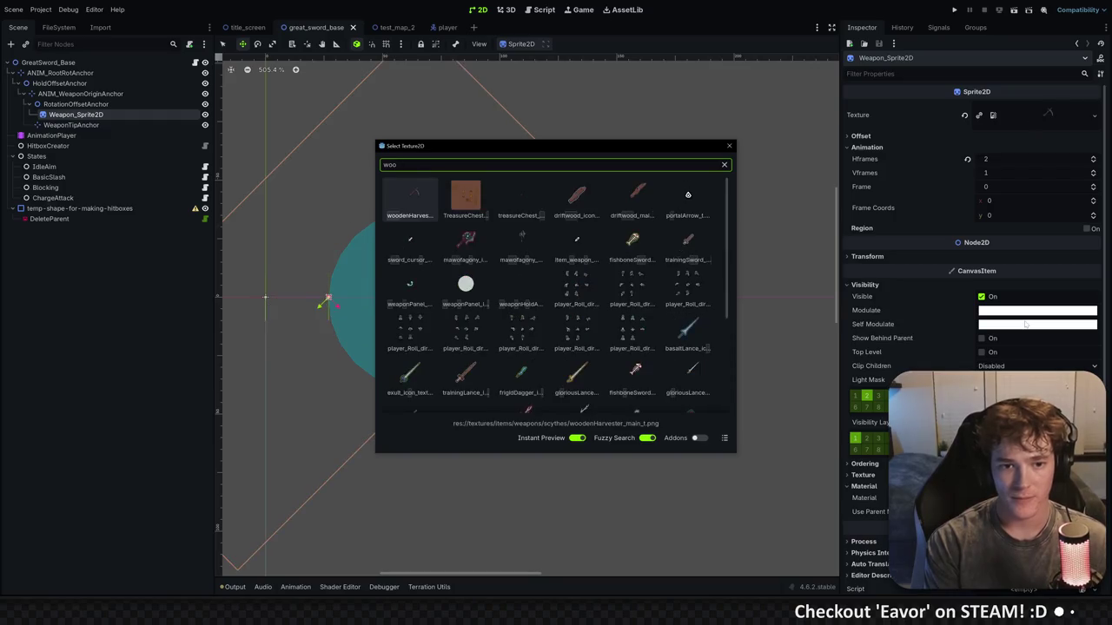
key("Return")
Set the sprite's Hframes to 1 so the whole scythe shows
scroll(596, 322, "down", 2)
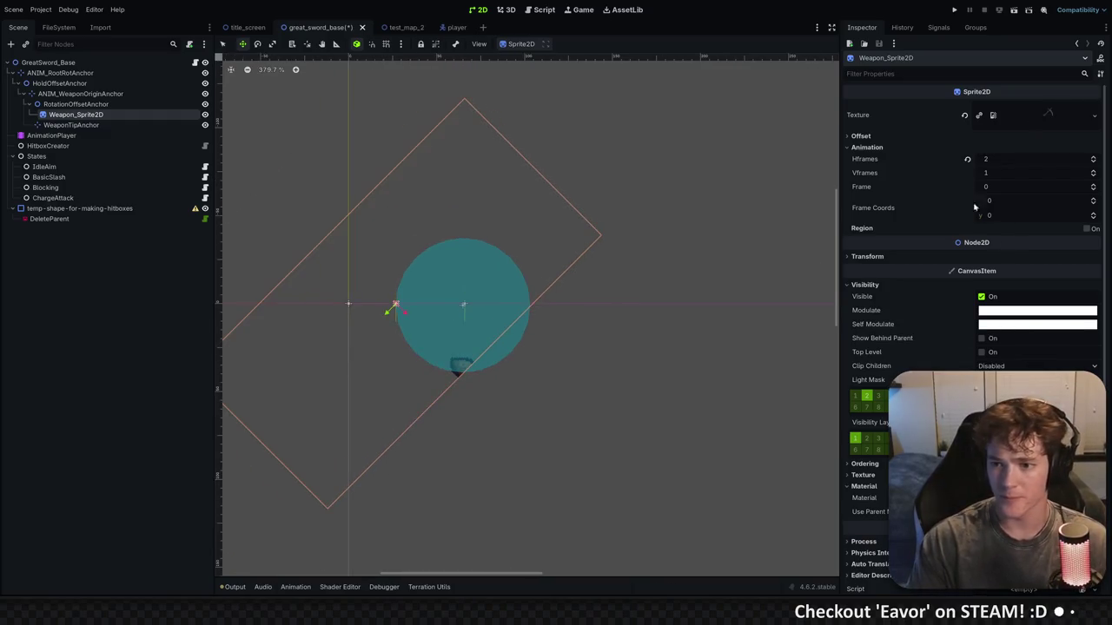
left_click(1095, 162)
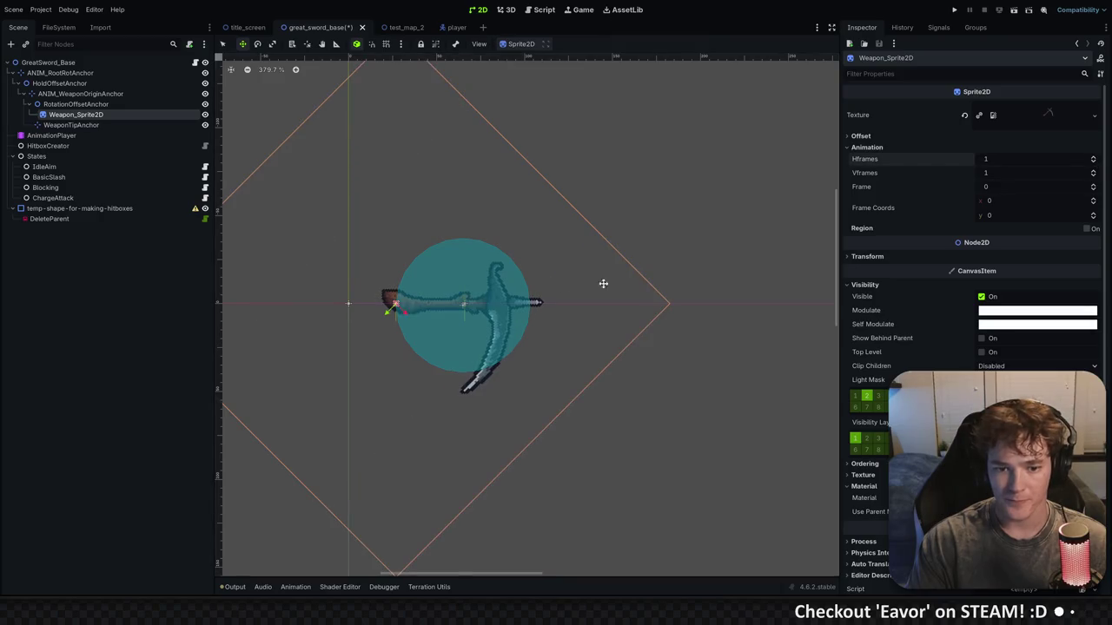
scroll(511, 358, "up", 4)
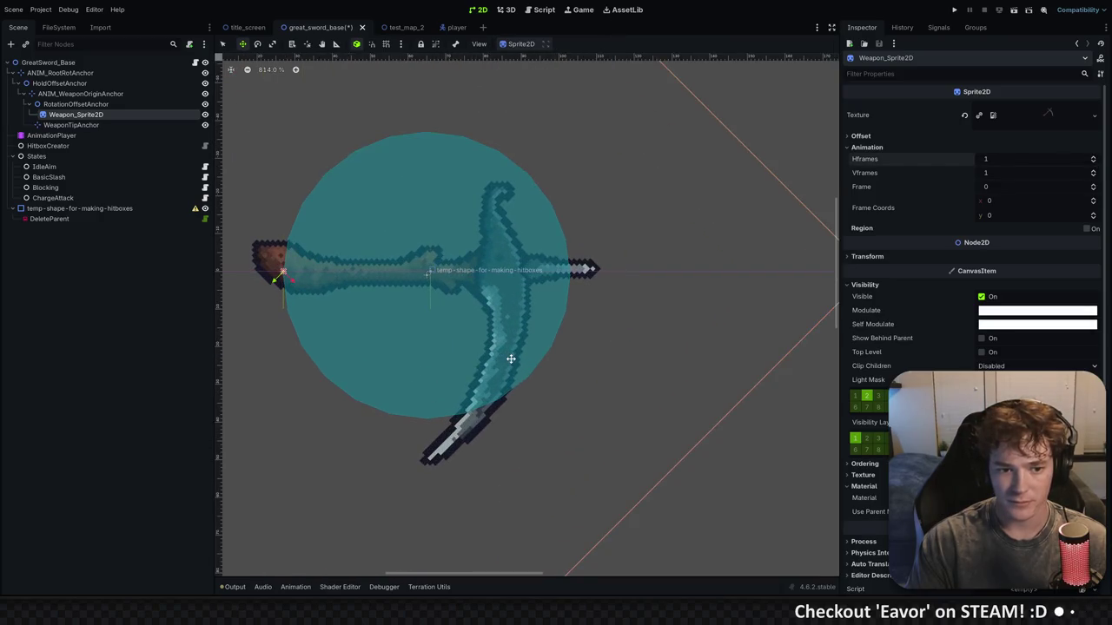
scroll(511, 358, "down", 6)
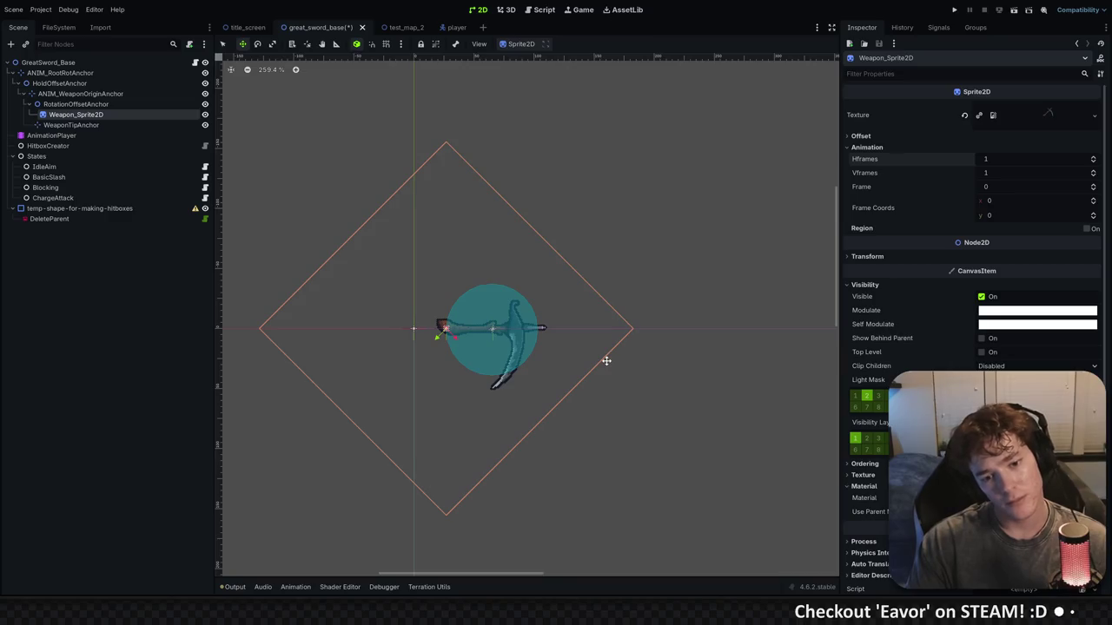
scroll(543, 361, "up", 7)
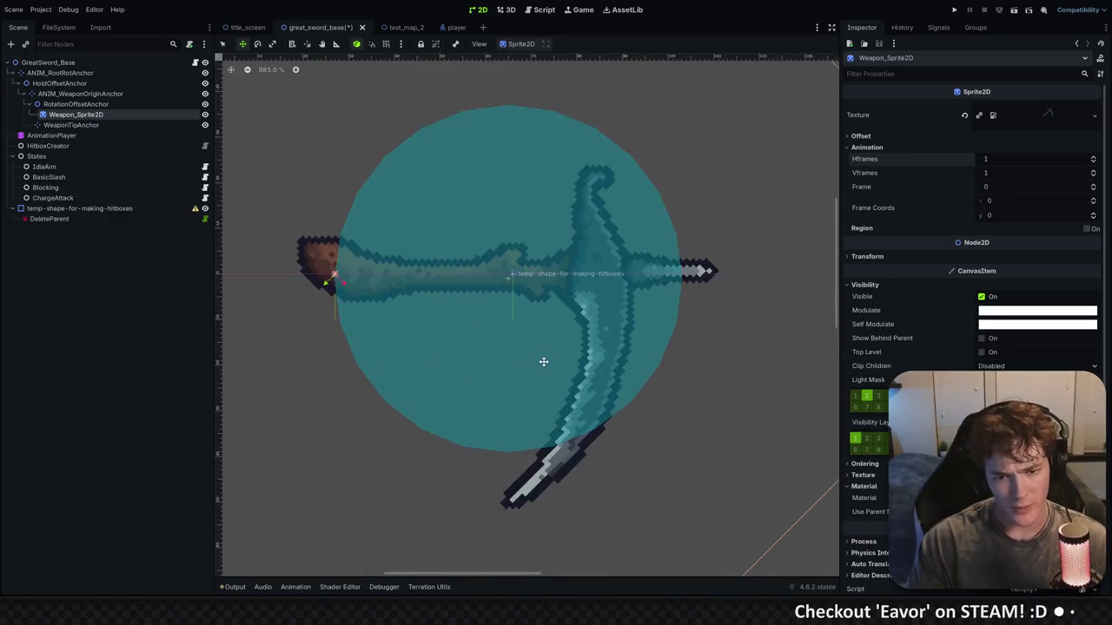
scroll(521, 370, "down", 5)
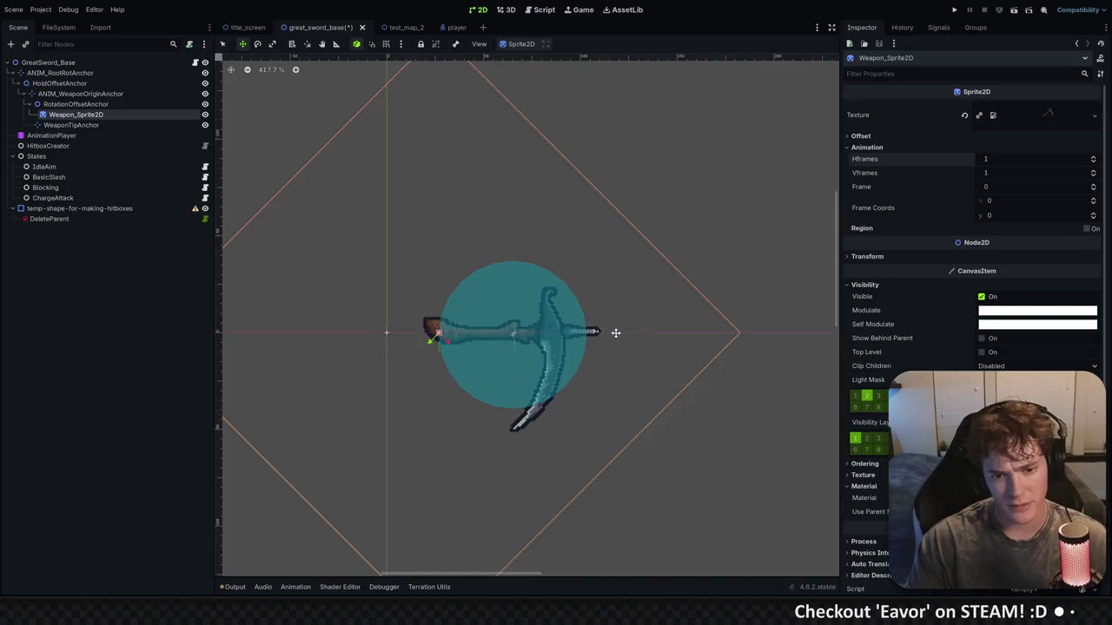
key("ctrl+z")
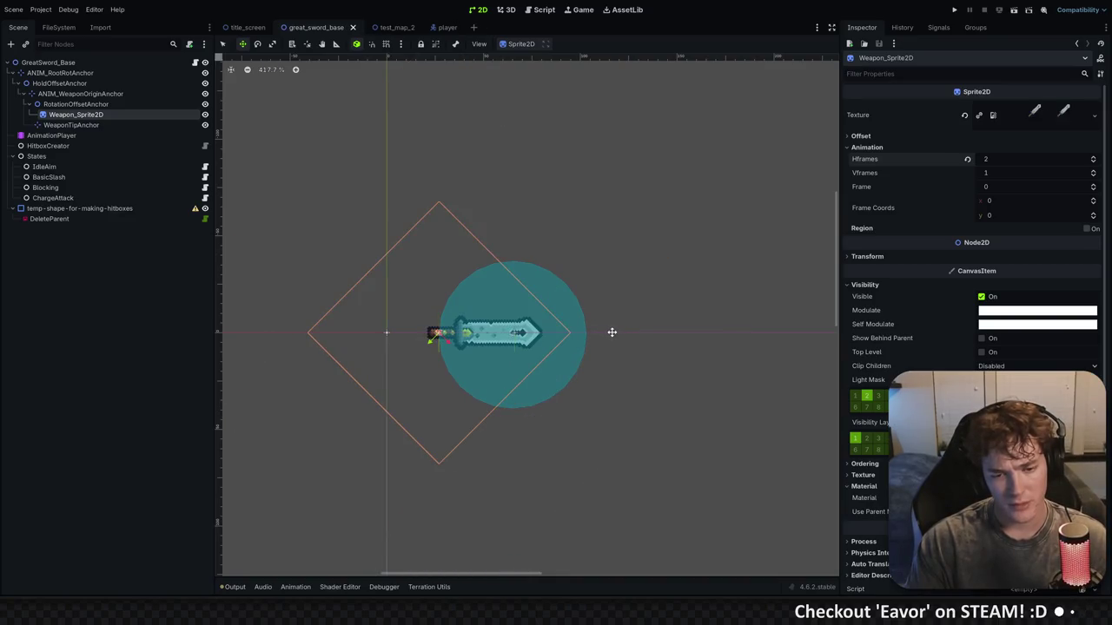
key("ctrl+z")
key("ctrl+z")
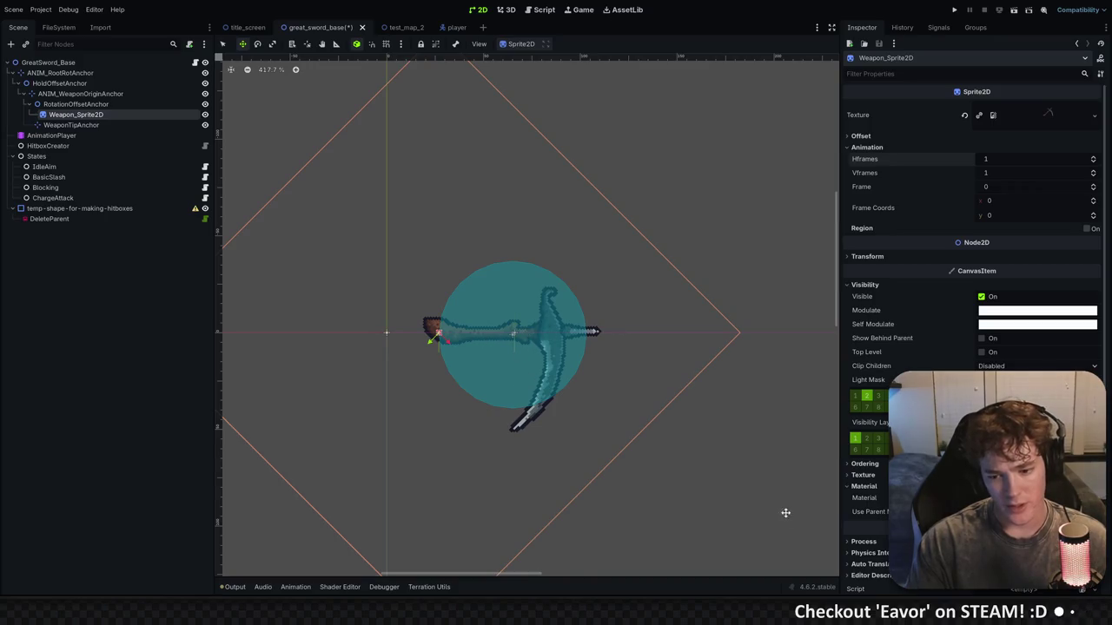
Save the scythe sprite image in Aseprite and return to Godot
key("alt+Tab")
scroll(609, 369, "up", 2)
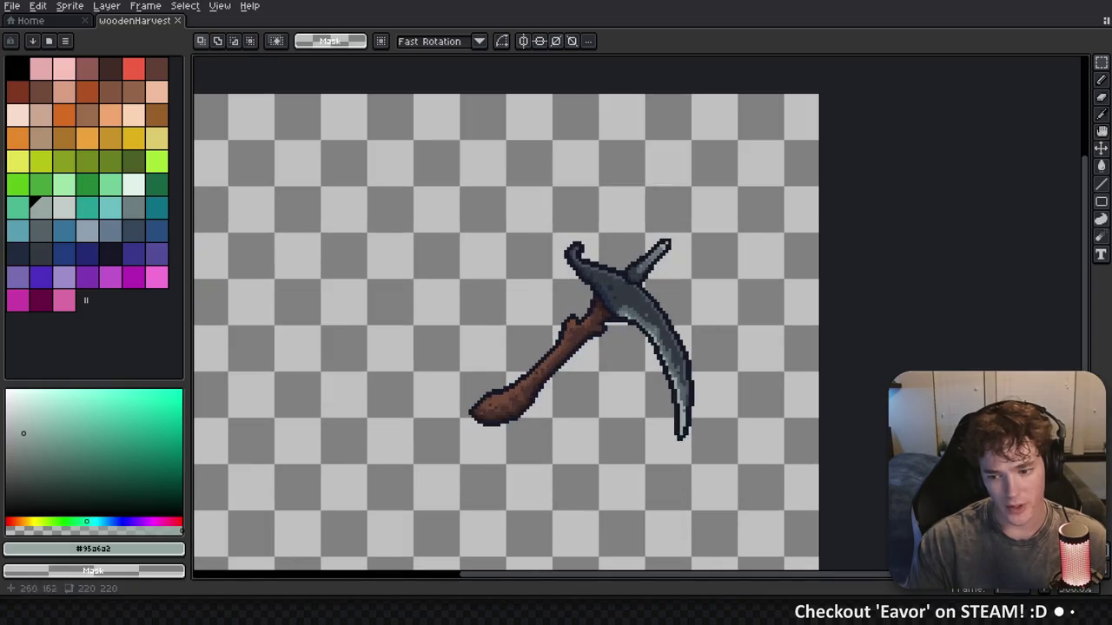
key("ctrl+s")
key("alt+Tab")
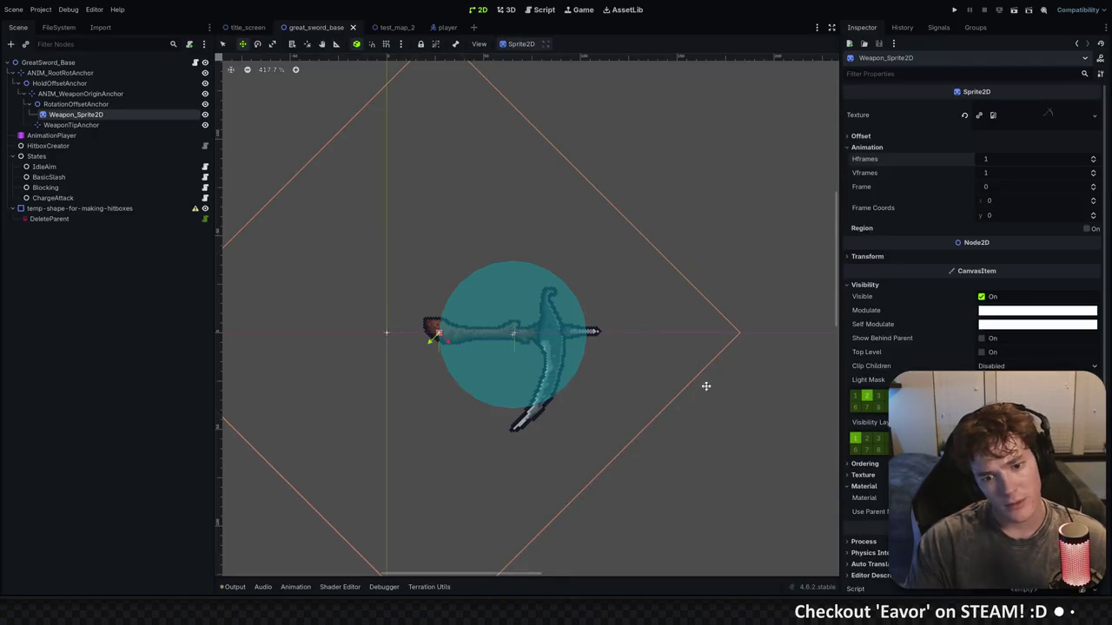
Try rotating the scythe sprite about -82° and -84°, undo both, and select WeaponTipAnchor
key("e")
mouse_move(637, 370)
left_mouse_down()
mouse_move(628, 238)
mouse_move(460, 154)
left_mouse_up()
key("ctrl+z")
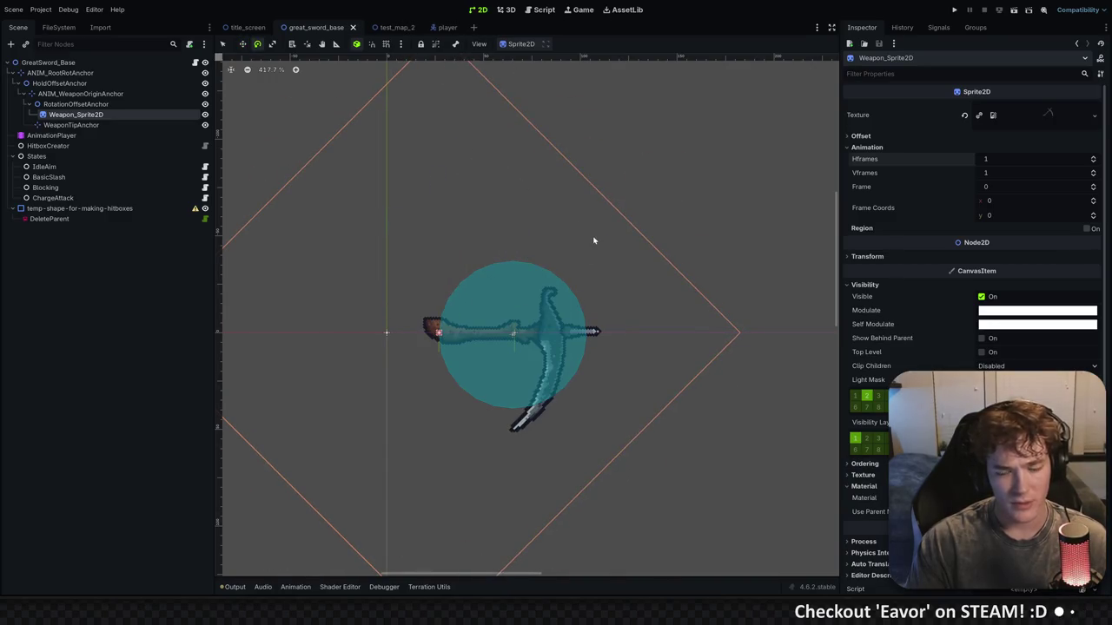
left_click_drag(695, 395, 486, 195)
key("ctrl+z")
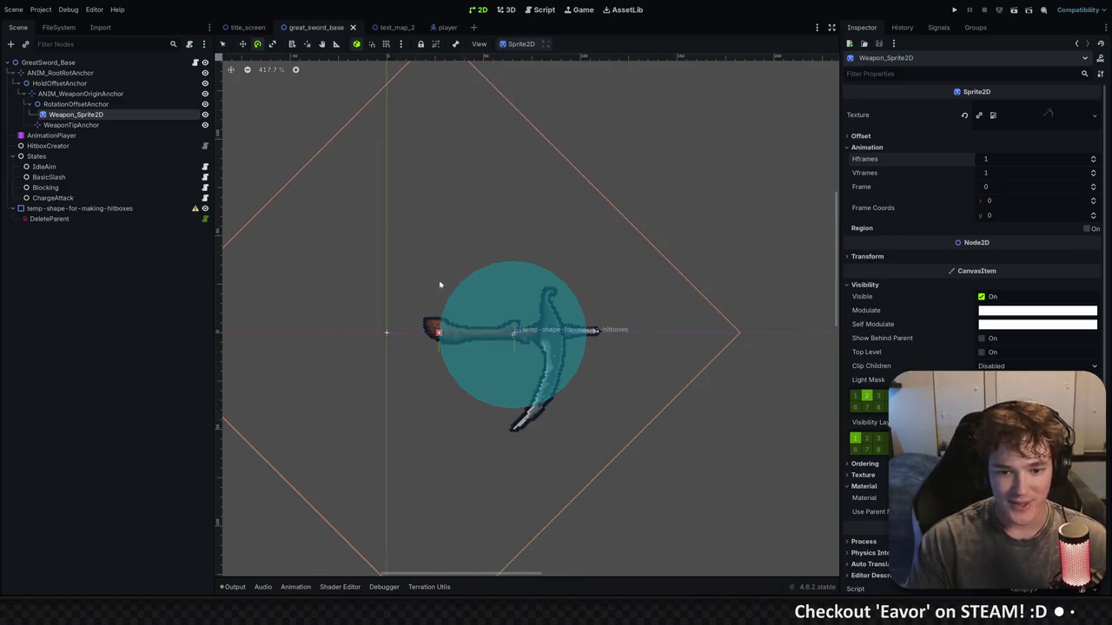
left_click(71, 125)
Move WeaponTipAnchor to the scythe blade tip, restore its position to 39, 0, and save
key("w")
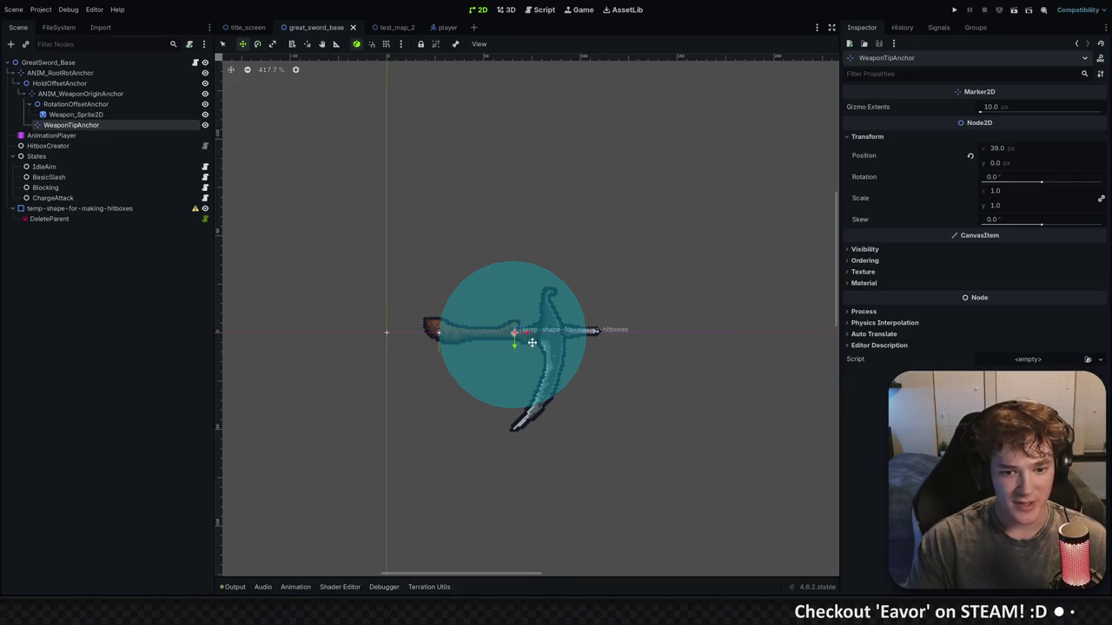
mouse_move(538, 344)
left_mouse_down()
mouse_move(539, 433)
mouse_move(616, 340)
left_mouse_up()
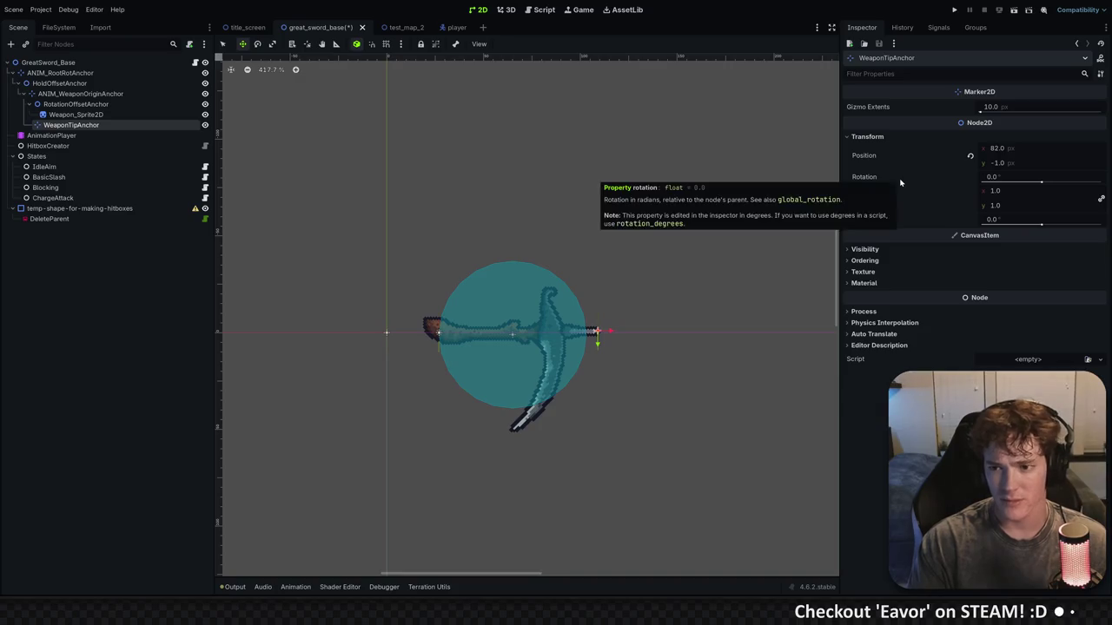
right_click(926, 161)
left_click(960, 178)
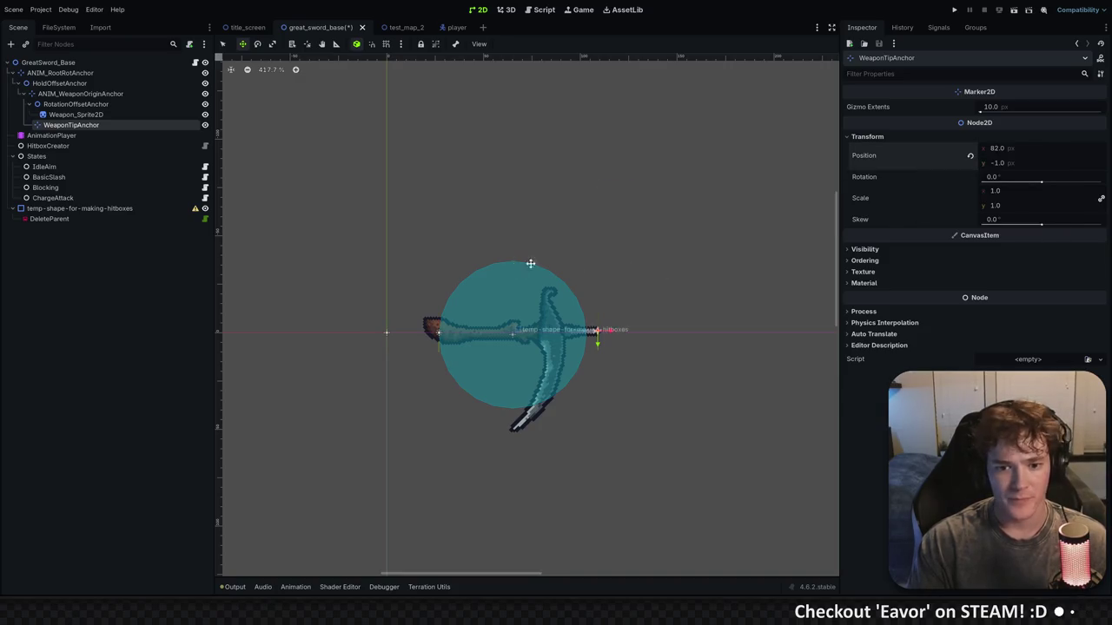
key("ctrl+s")
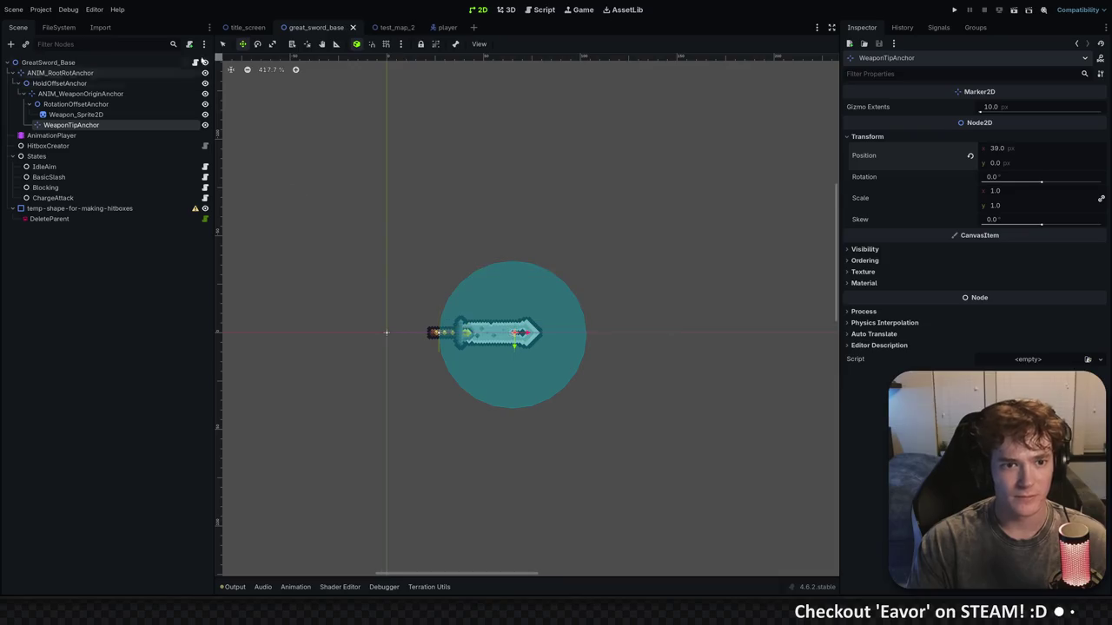
Paste 82, -1 into woodenHarvester_item.tres's Weapon Tip Offset
left_click(58, 27)
left_click(121, 481)
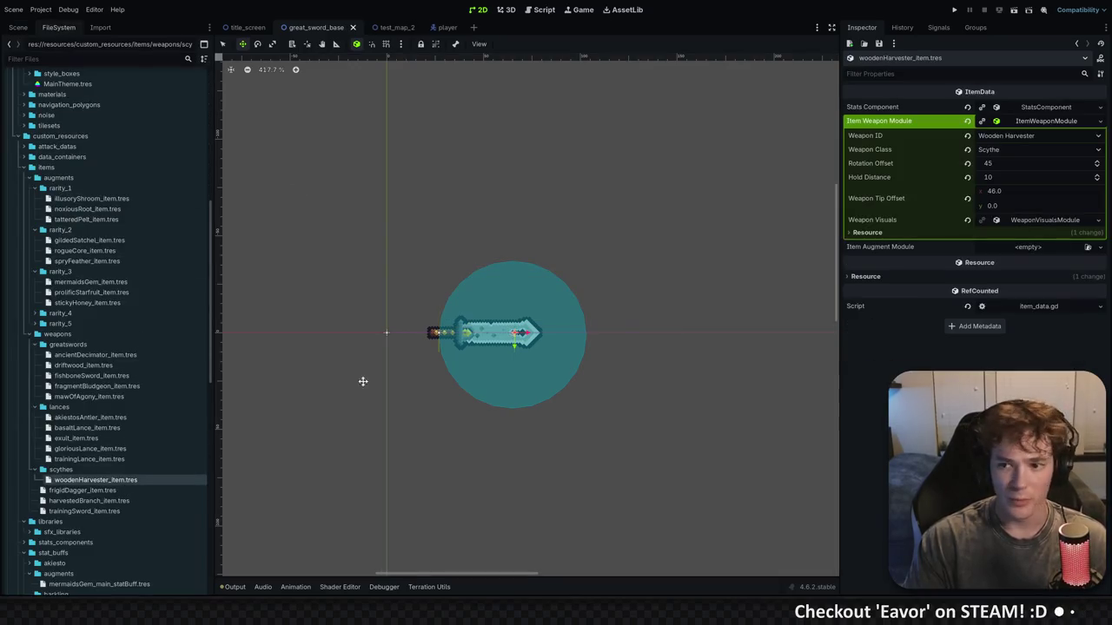
right_click(935, 202)
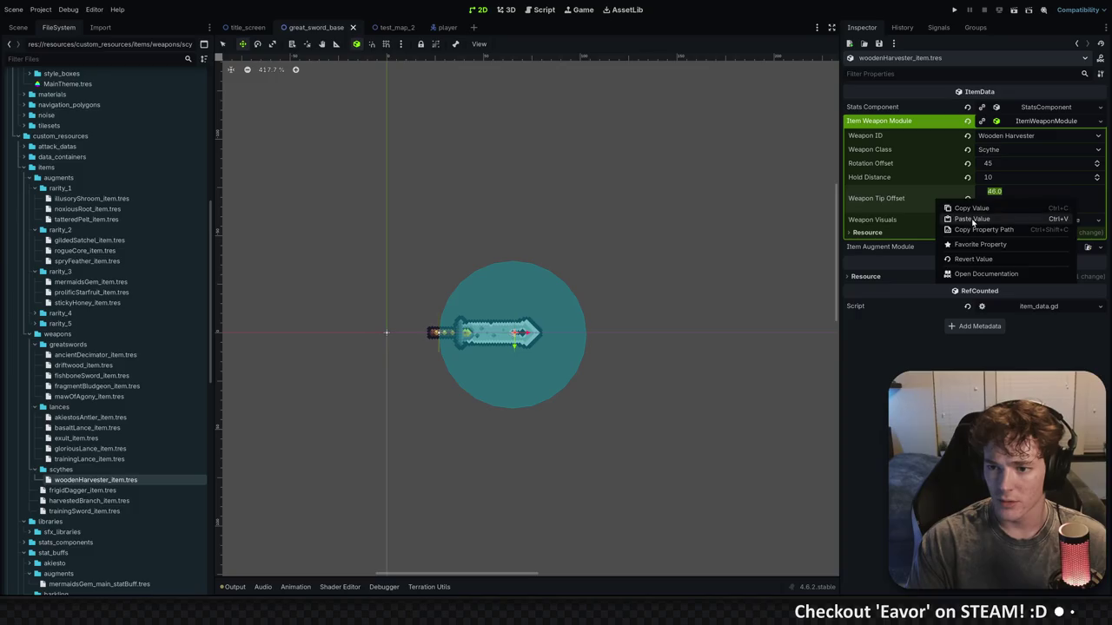
left_click(955, 219)
right_click(920, 209)
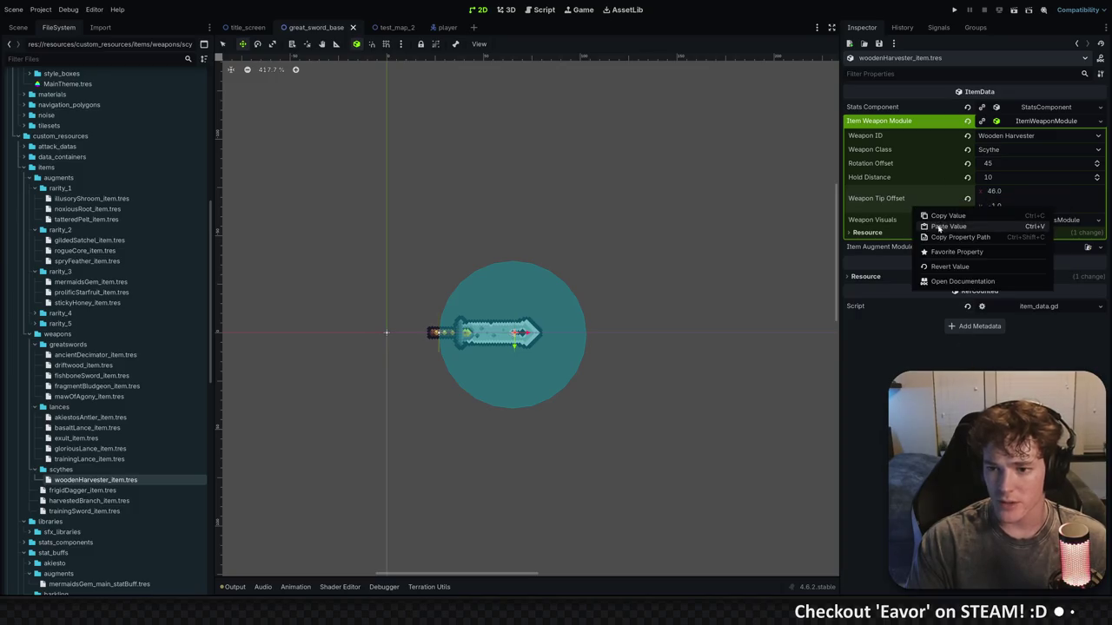
left_click(942, 228)
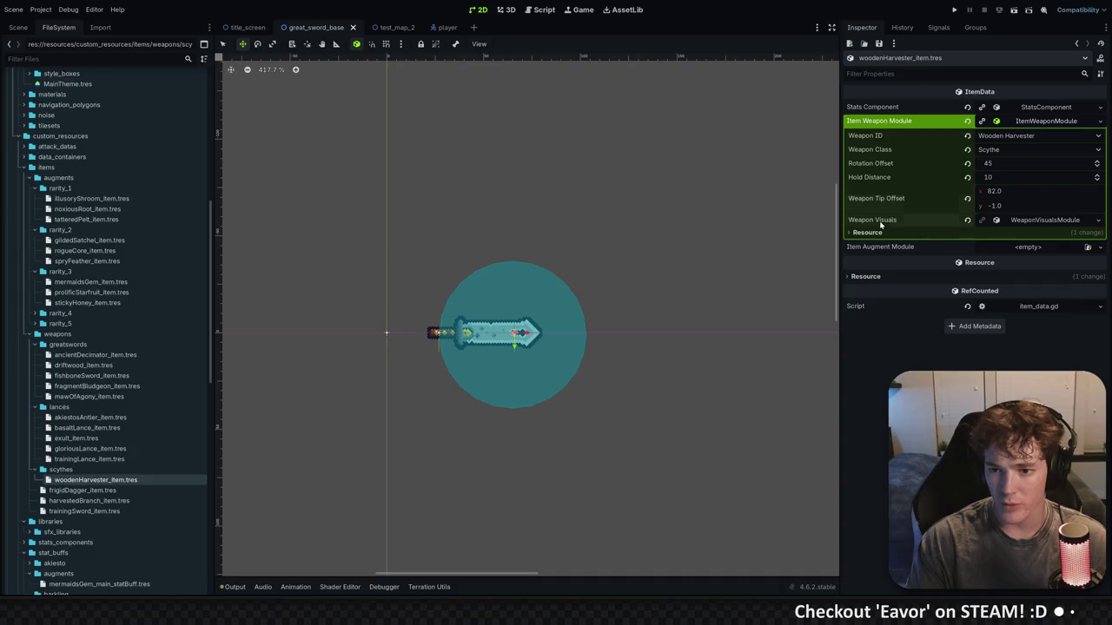
left_click(984, 224)
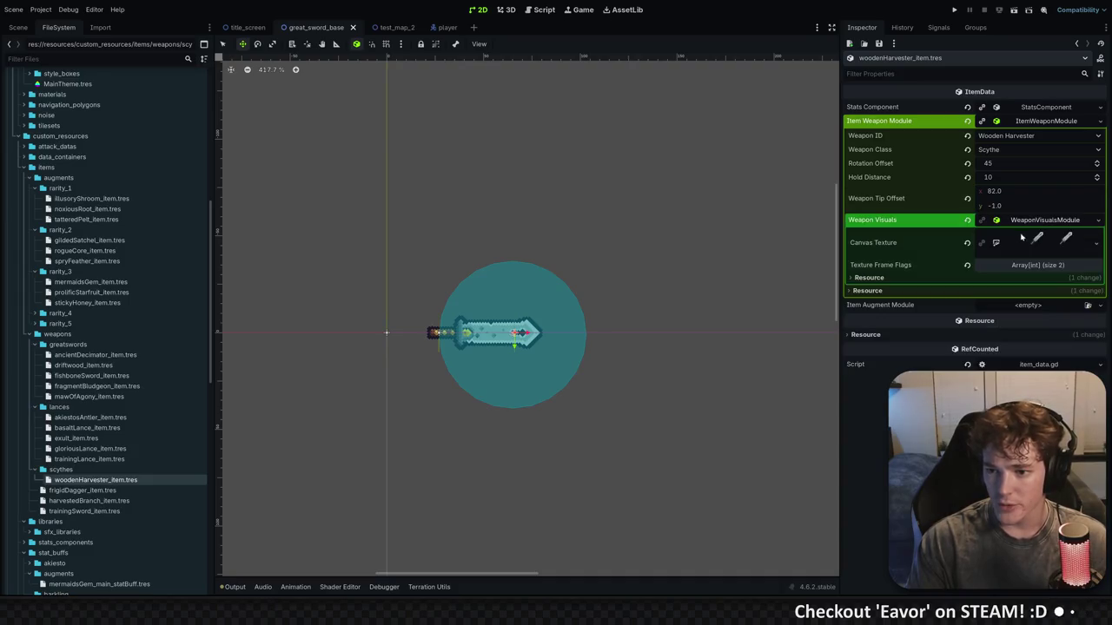
Try quick-loading an existing canvas texture for the weapon visuals, but none matches
right_click(1027, 225)
key("Escape")
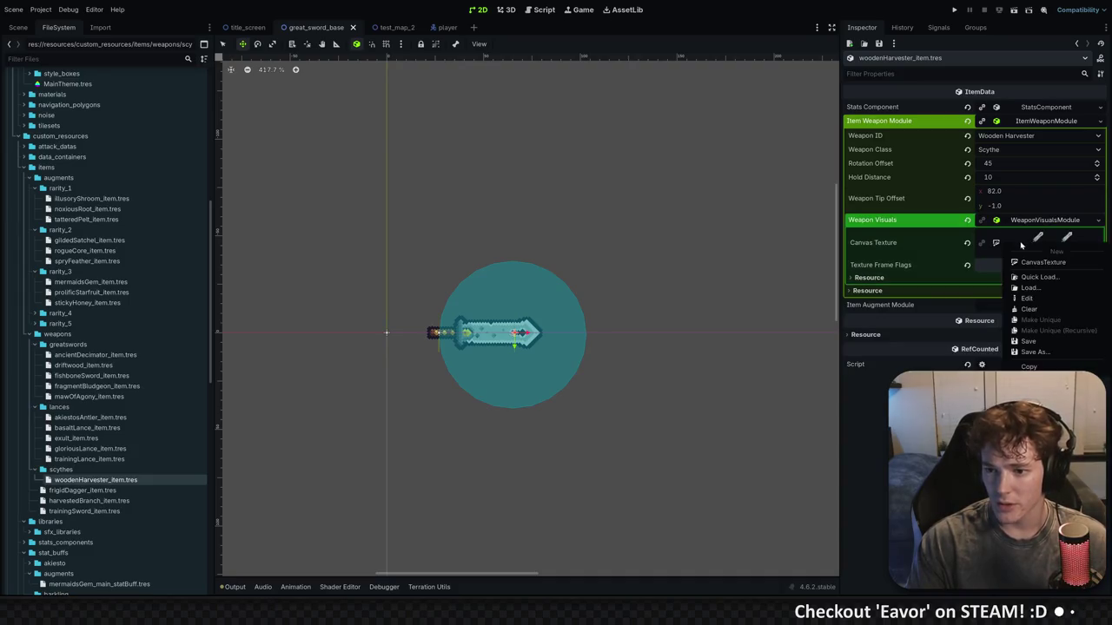
left_click(1023, 246)
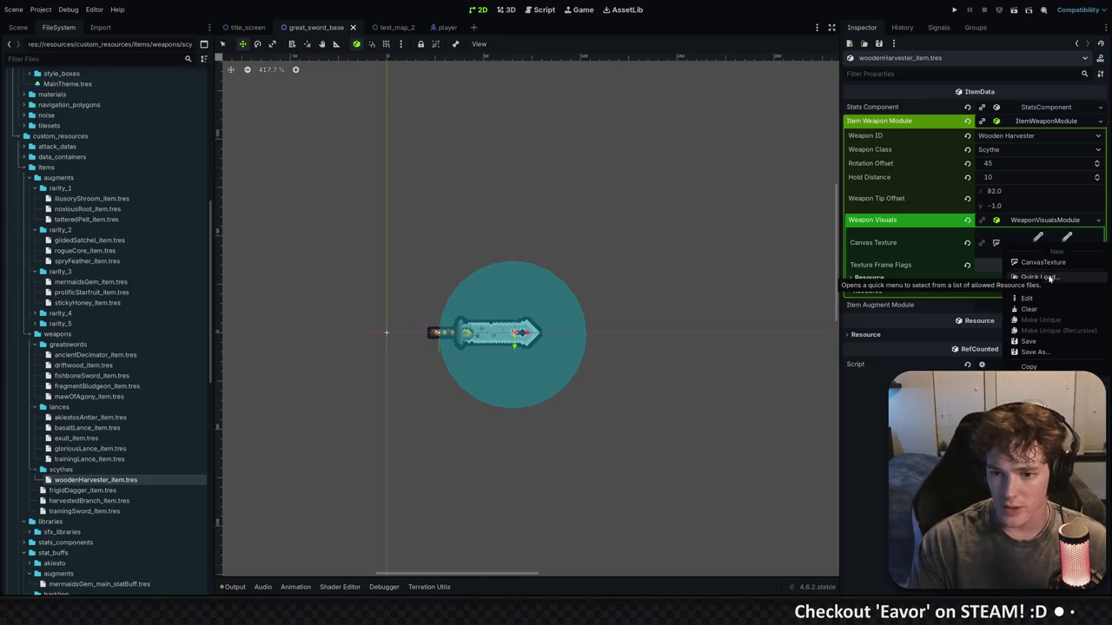
left_click(1034, 277)
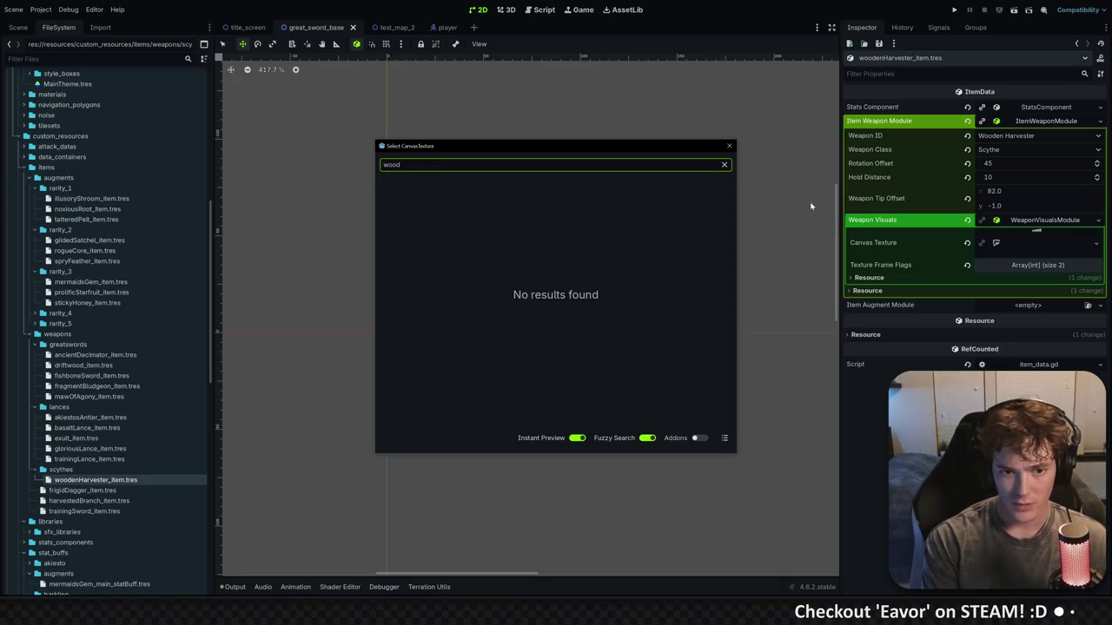
left_click(728, 145)
Replace Weapon Visuals with a new WeaponVisualsModule containing a new CanvasTexture
right_click(1028, 223)
left_click(1047, 236)
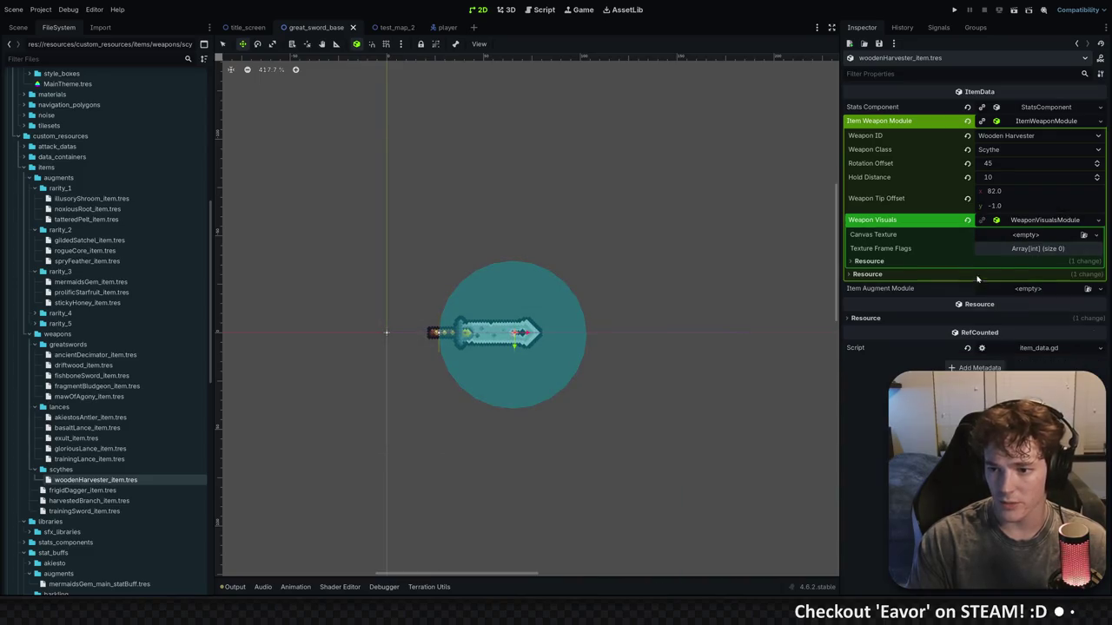
left_click(1016, 237)
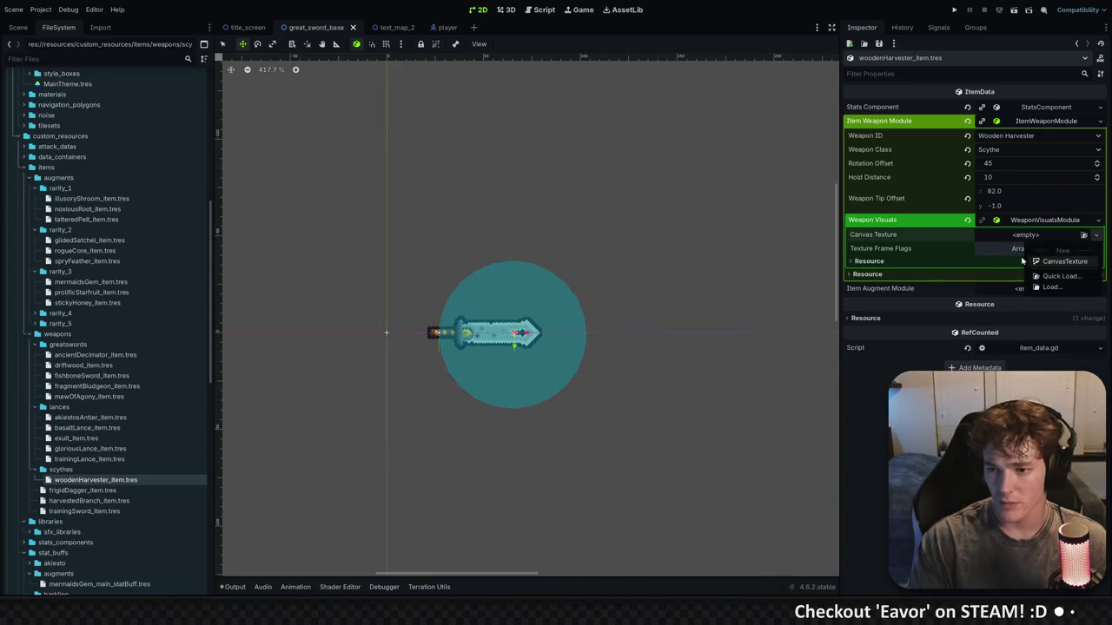
left_click(1046, 244)
Assign the woodenHarvester scythe texture as the CanvasTexture's Diffuse
left_click(910, 253)
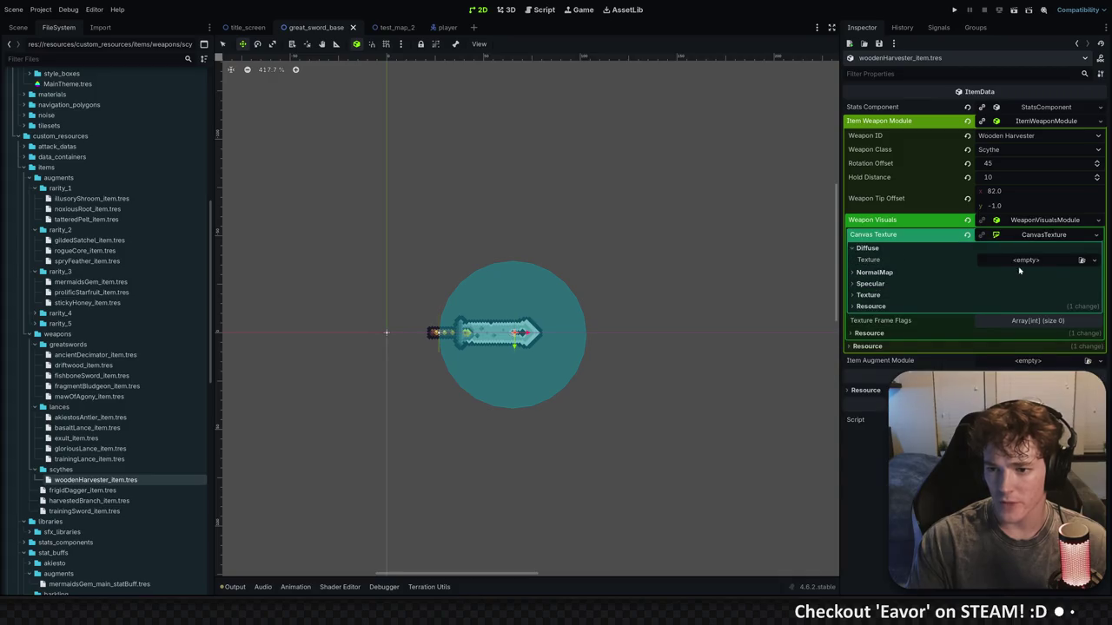
left_click(1093, 259)
left_click(1025, 293)
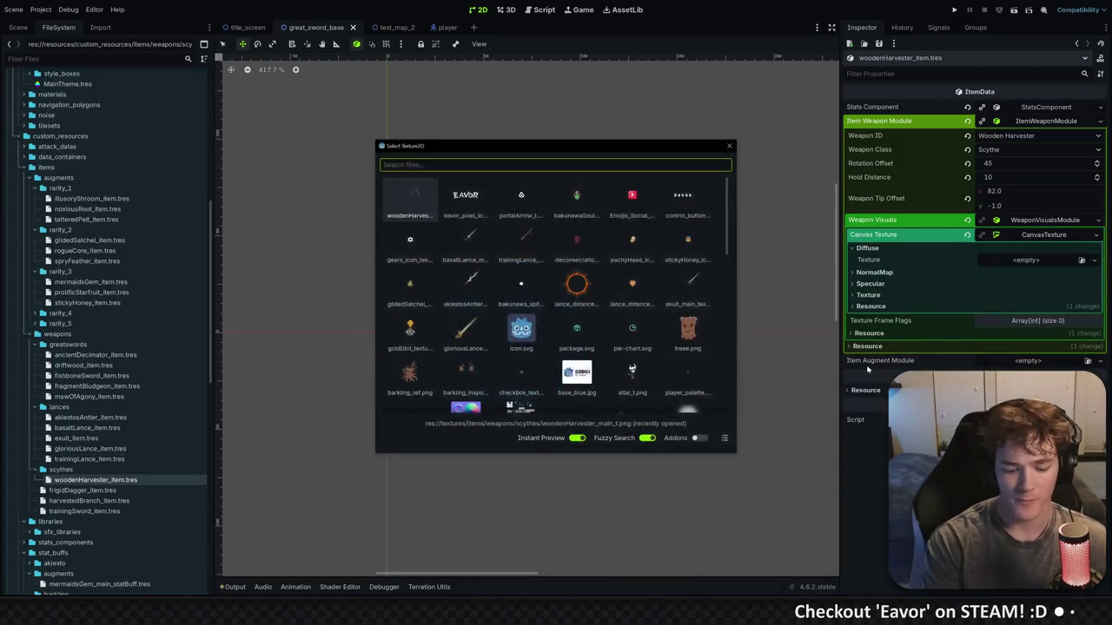
key("Return")
left_click(1020, 271)
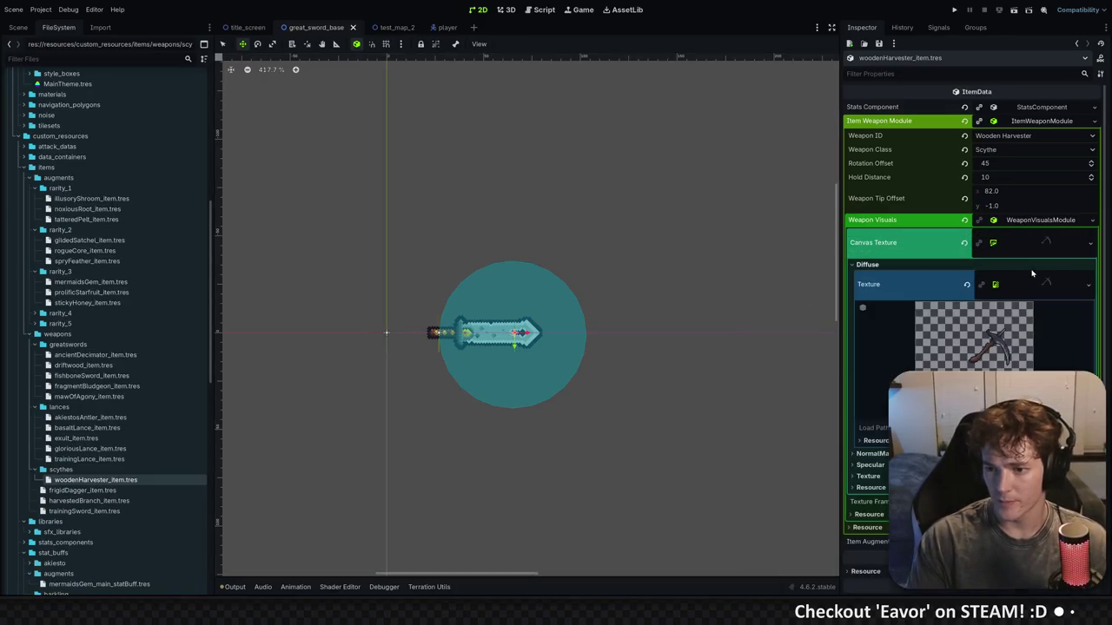
Add one Default Texture Frame Flags entry and save the item
left_click(1037, 250)
left_click(1036, 265)
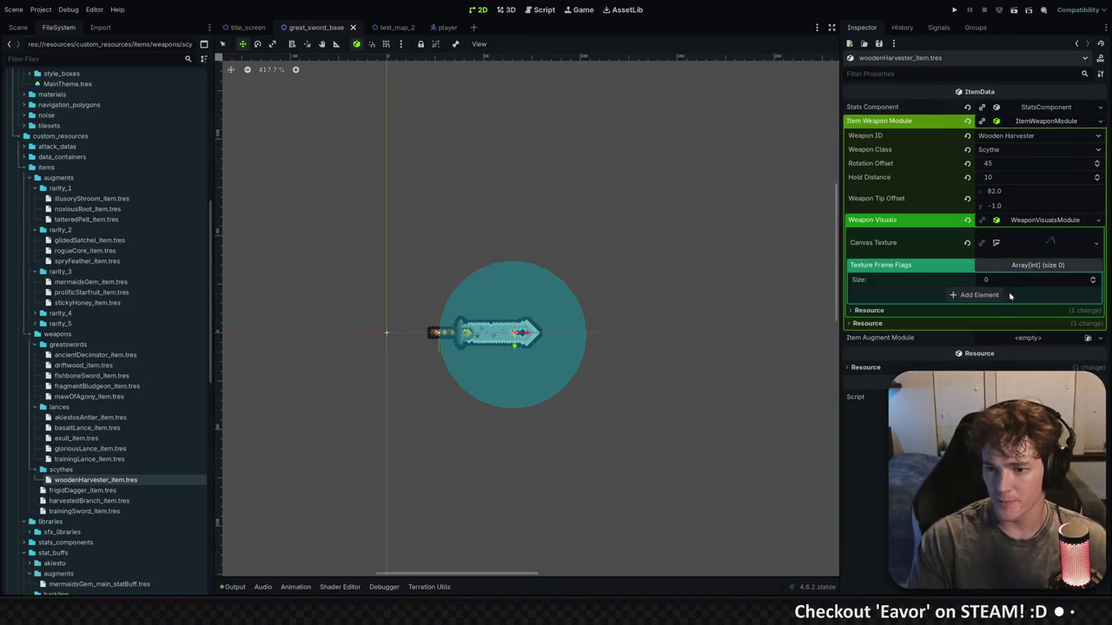
left_click(980, 293)
key("ctrl+s")
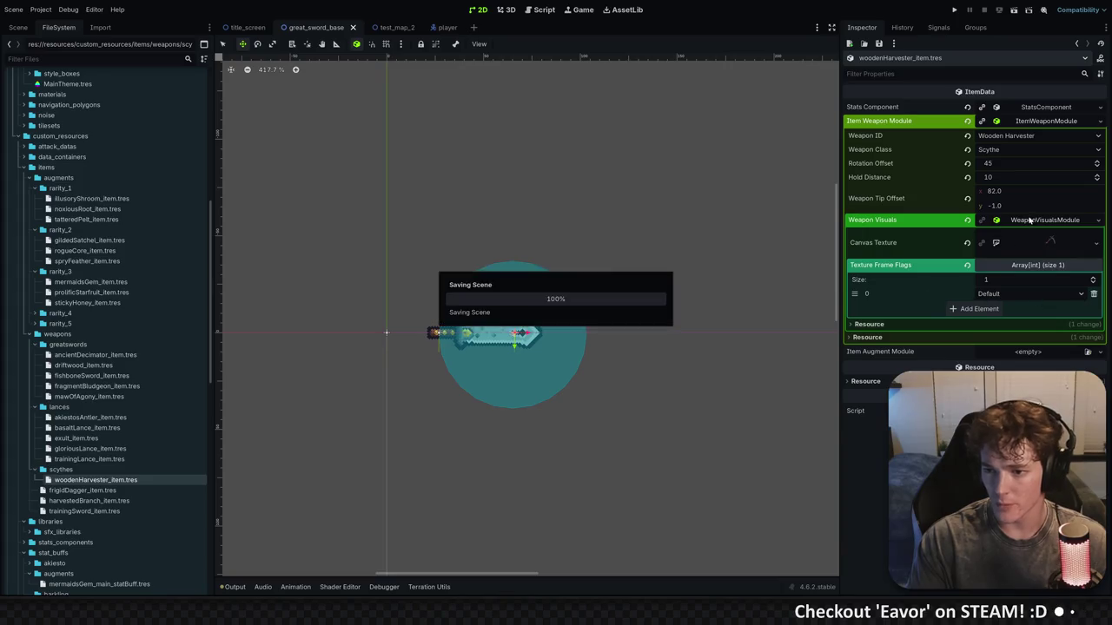
left_click(997, 121)
left_click(984, 108)
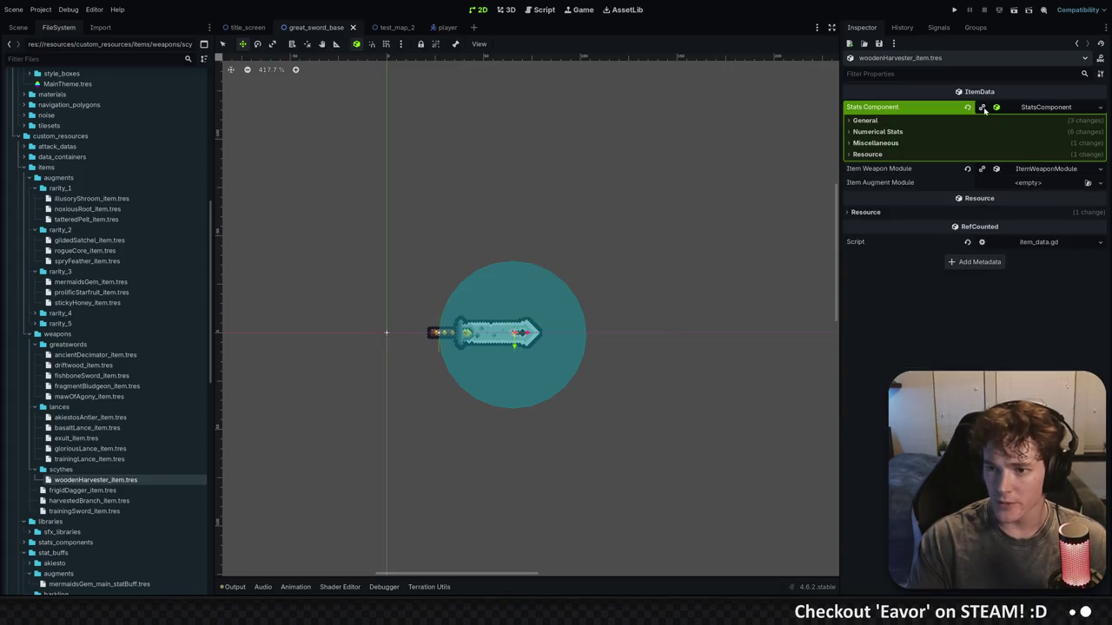
In General stats, name the item Wooden Harvester, mark the description as needed, and set rarity Common
left_click(907, 121)
left_click(906, 132)
type("Wooden Harvester")
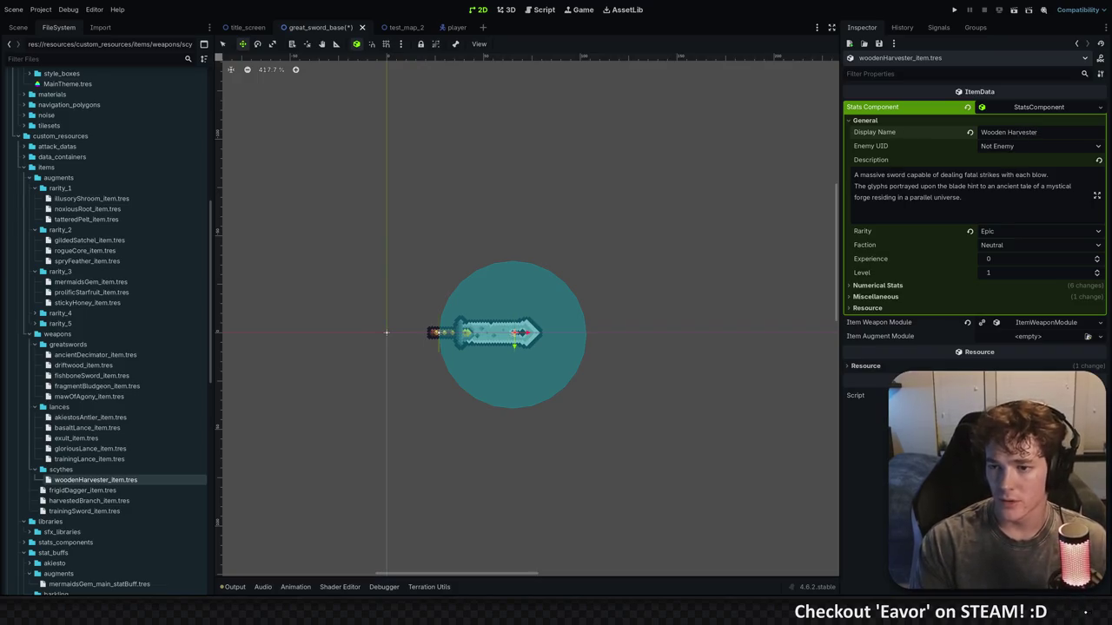
key("Tab")
key("ctrl+a")
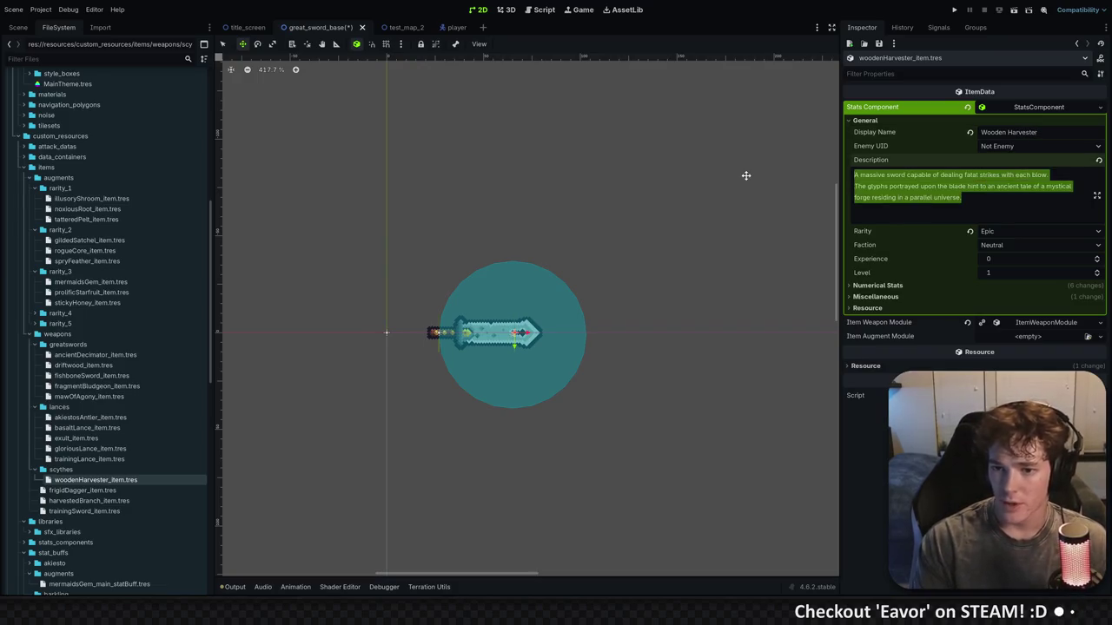
type("NED")
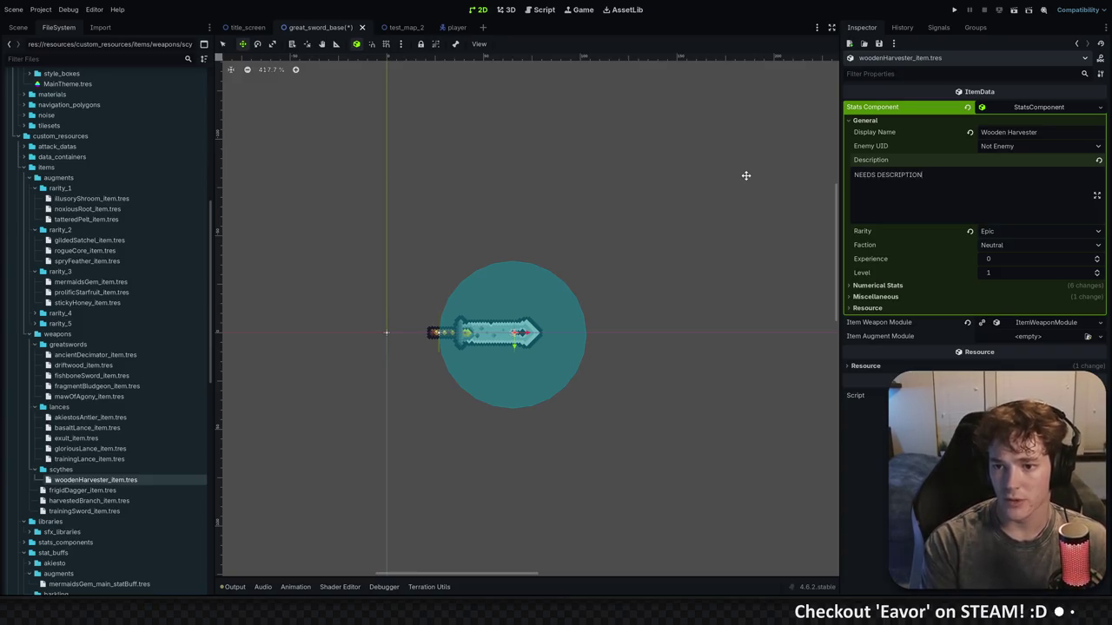
left_click(871, 235)
left_click(1010, 233)
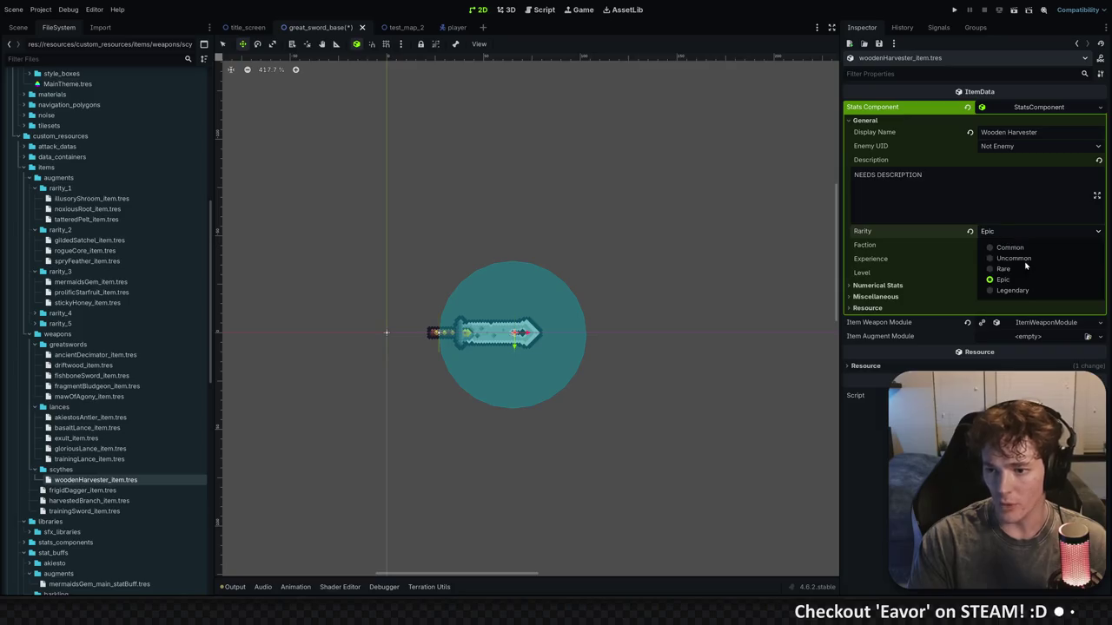
left_click(990, 248)
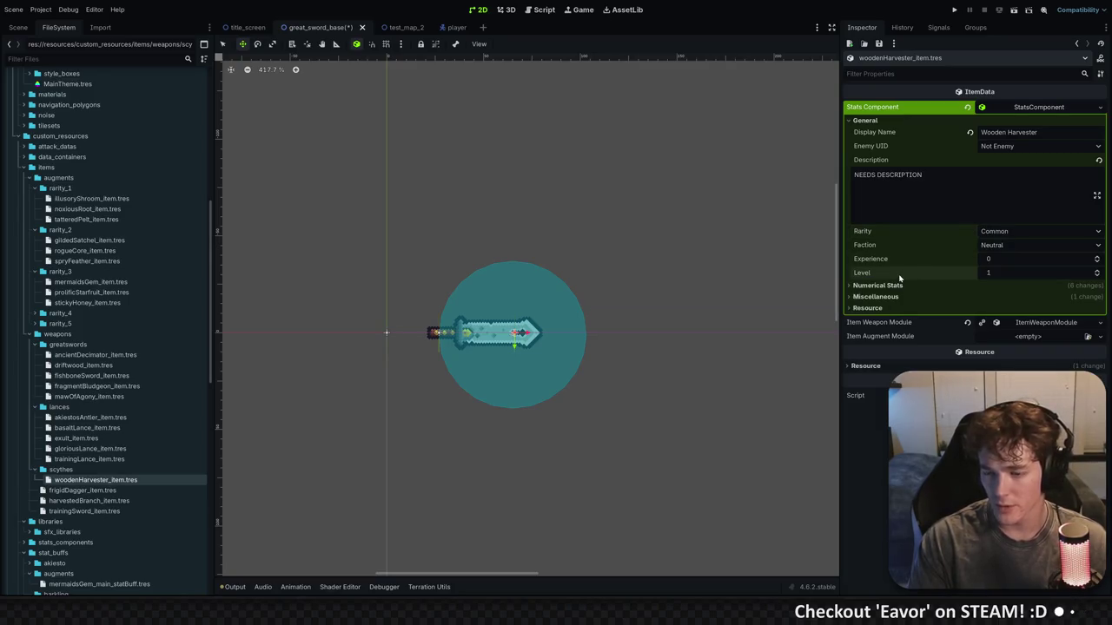
Reset Base Max Health to 1 and lower Base Damage from 70 to 50
left_click(876, 286)
scroll(915, 311, "down", 1)
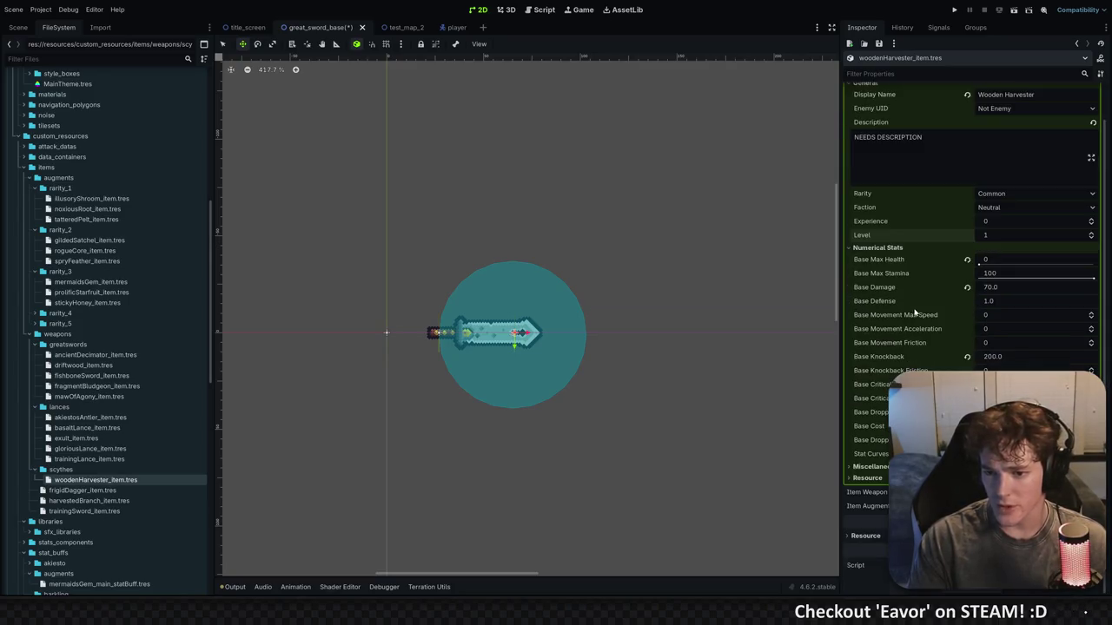
left_click(969, 259)
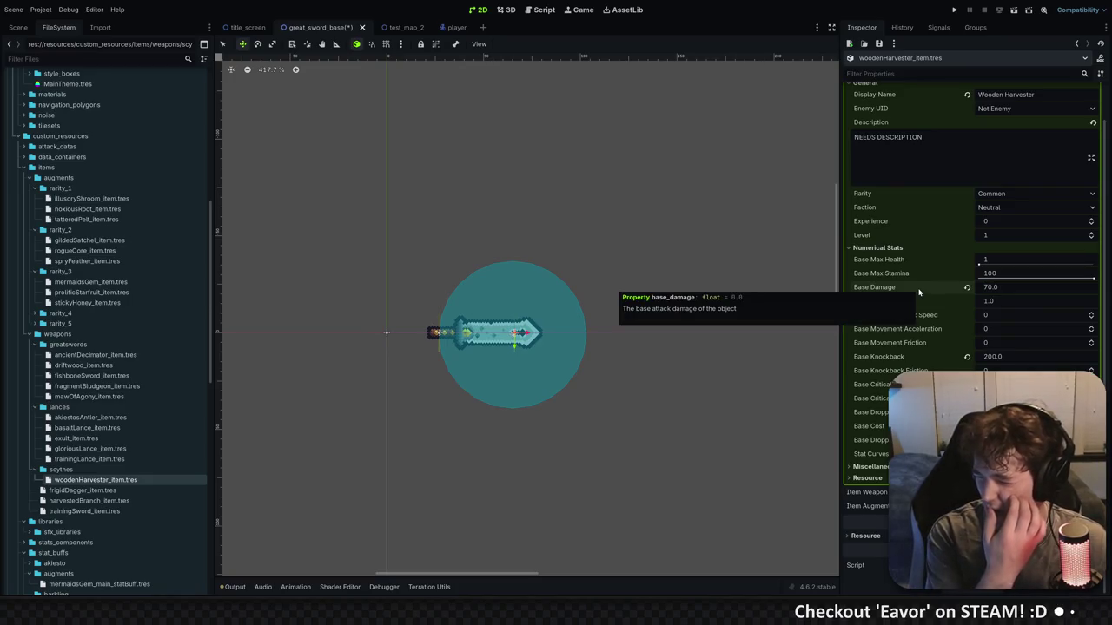
left_click(1005, 288)
type("50")
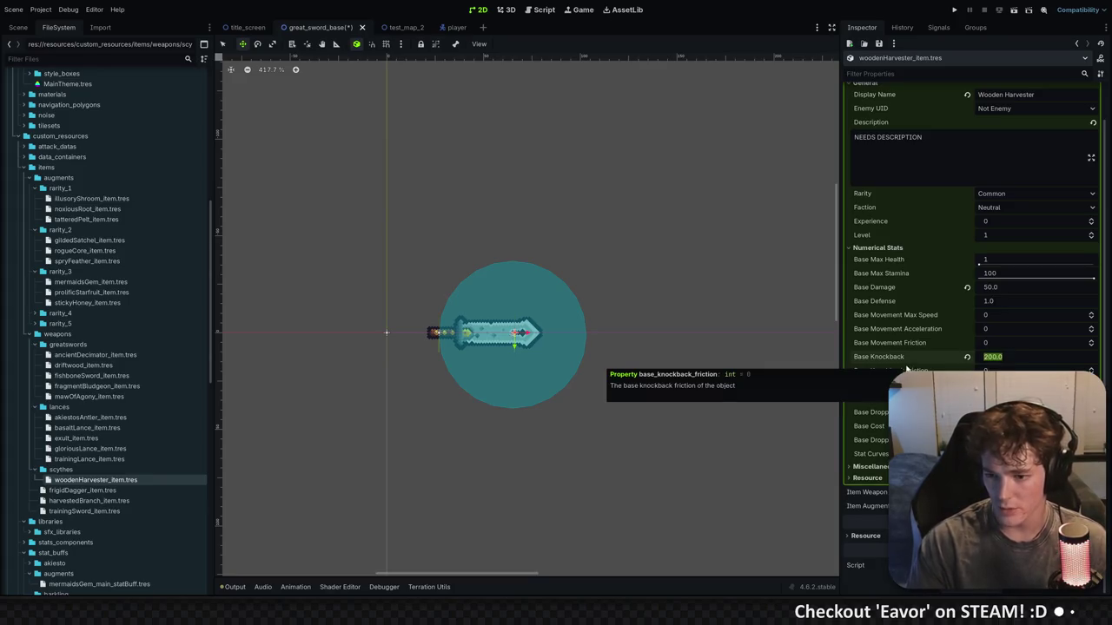
key("Return")
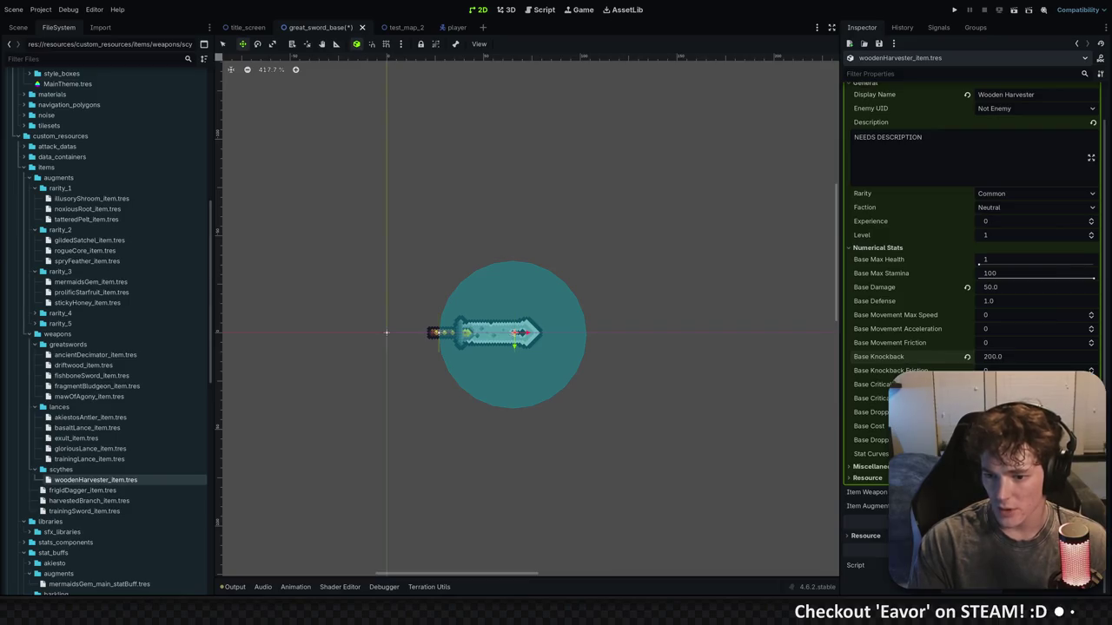
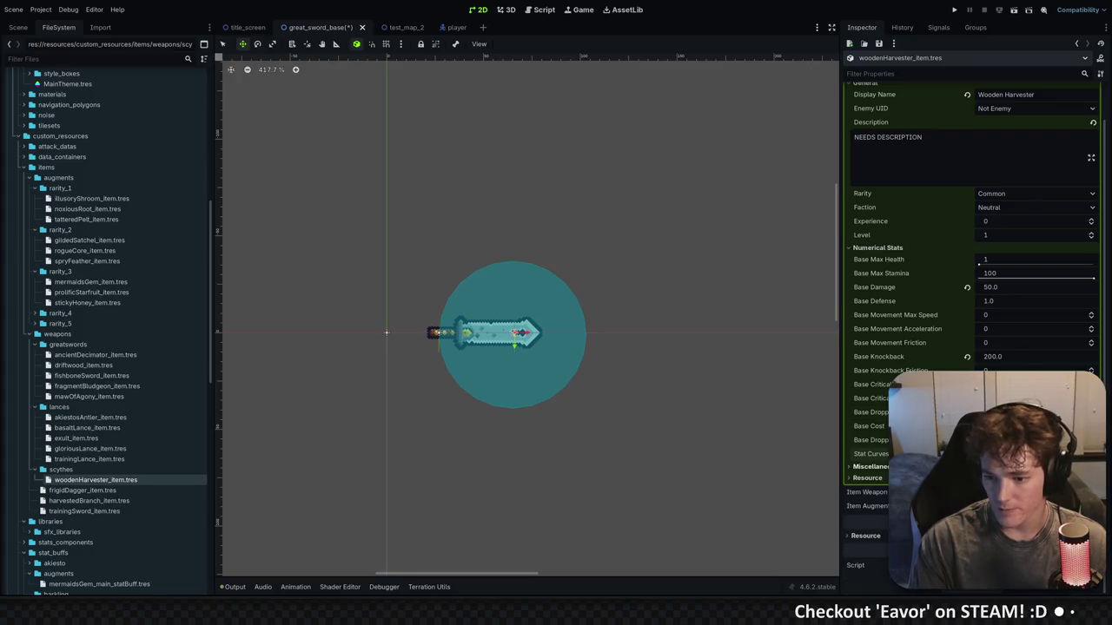
Expand the Wooden Harvester's Miscellaneous settings, then switch to the scythe sprite in Aseprite
left_click(870, 467)
scroll(921, 260, "down", 2)
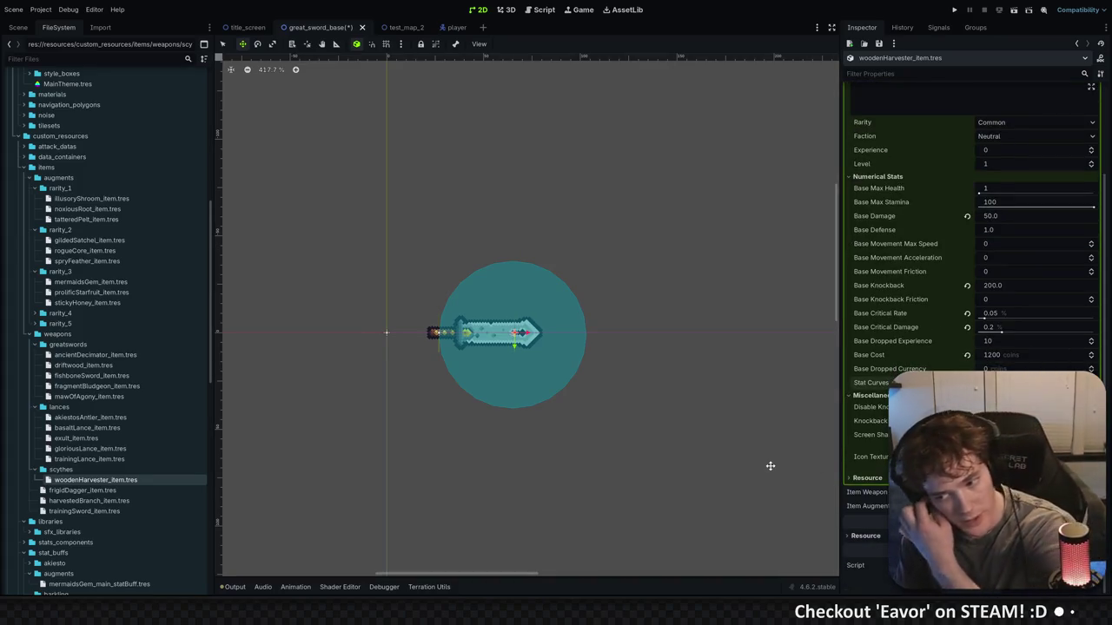
key("alt+Tab")
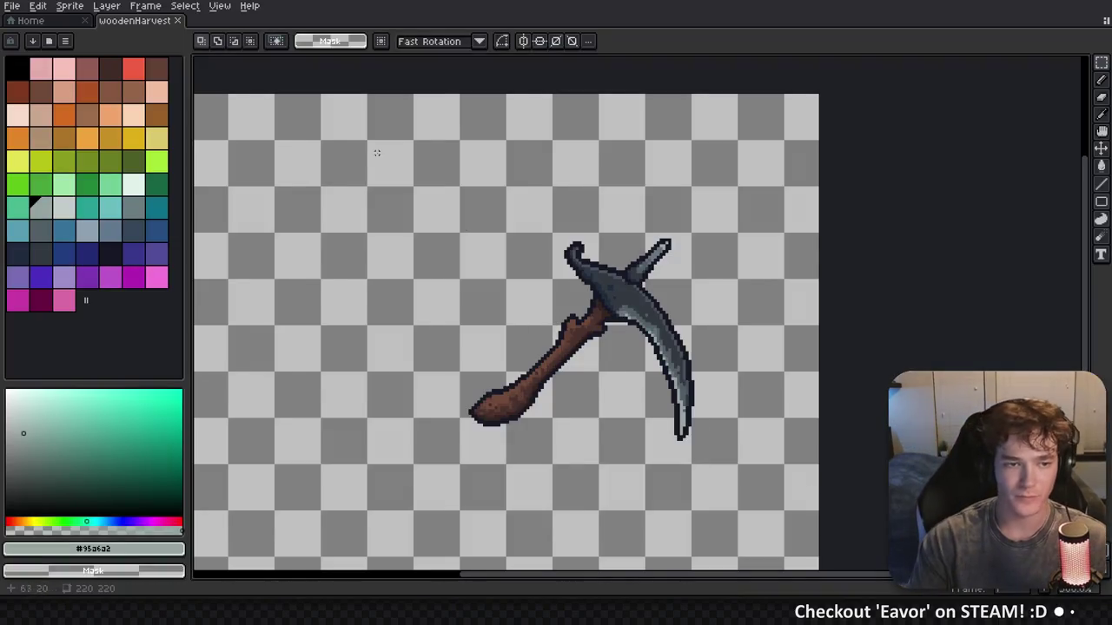
Browse to textures/icons/weapons and drag fragmentBludgeon_icon_texture_a.png into Aseprite
key("alt+Tab")
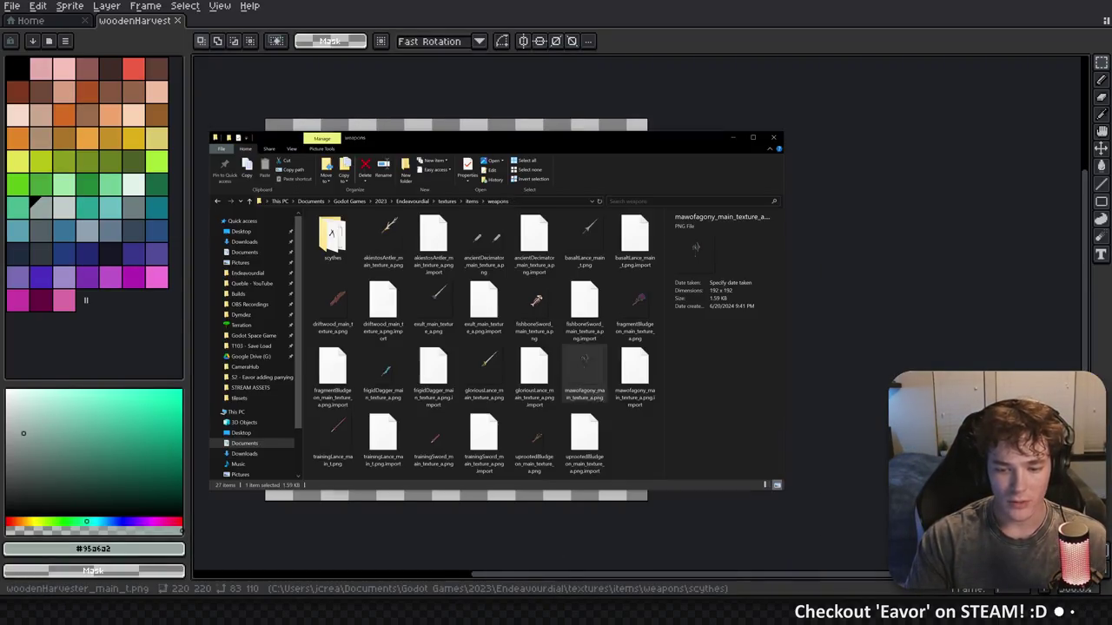
left_click_drag(518, 146, 692, 132)
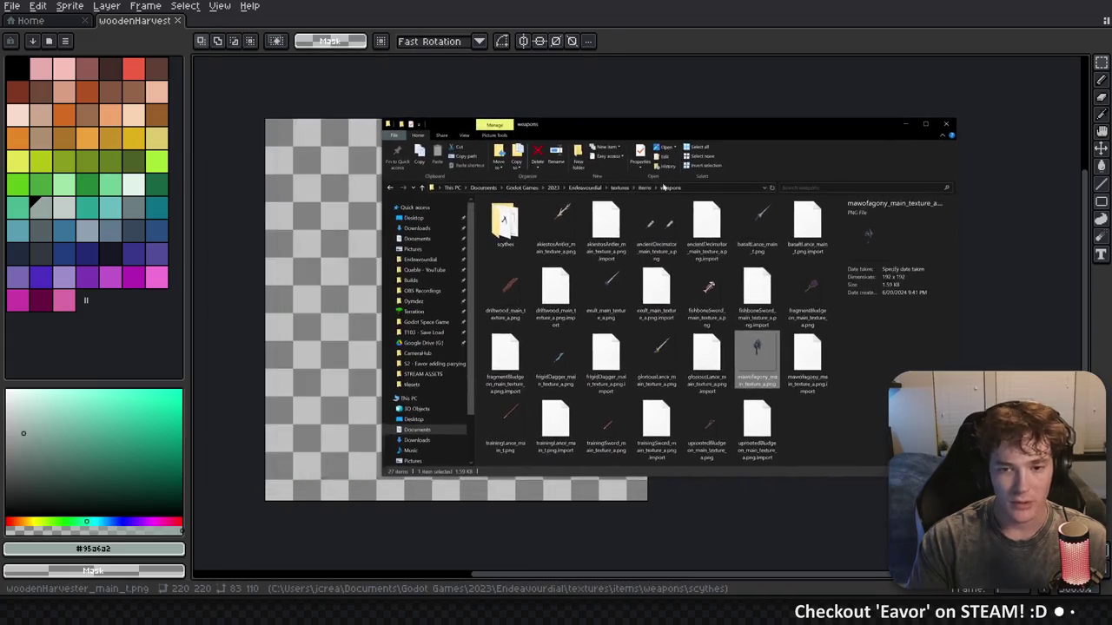
left_click(620, 186)
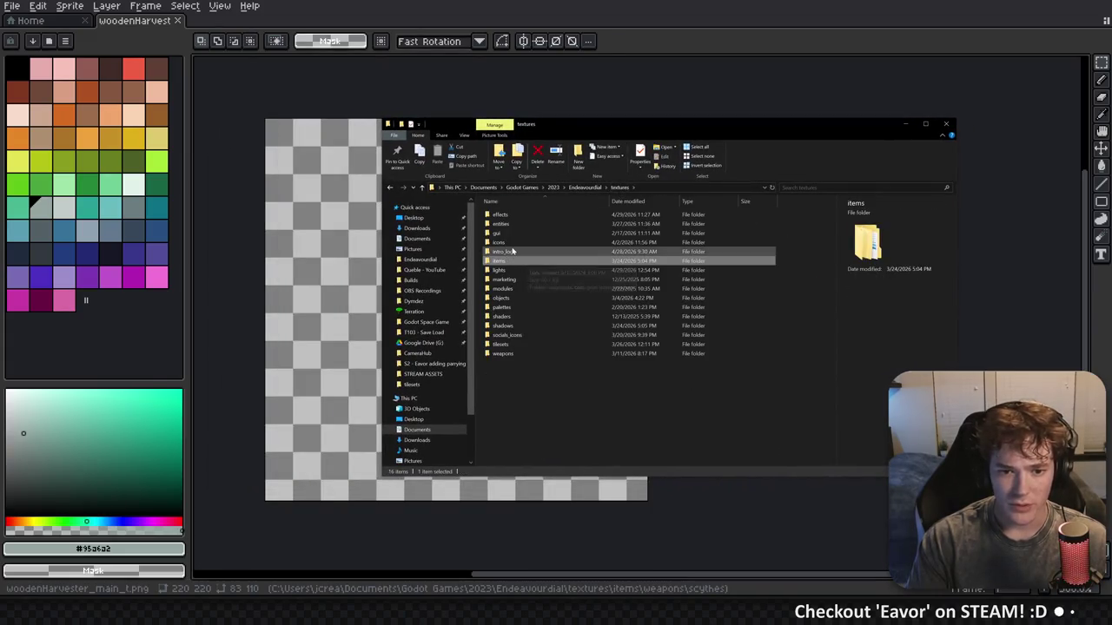
double_click(513, 242)
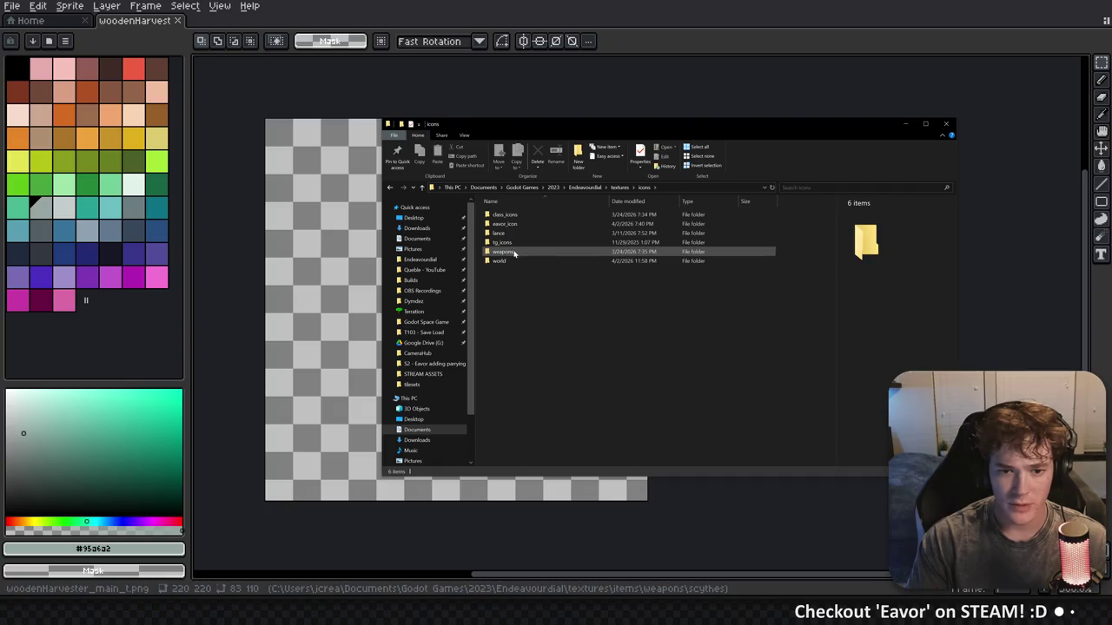
double_click(512, 252)
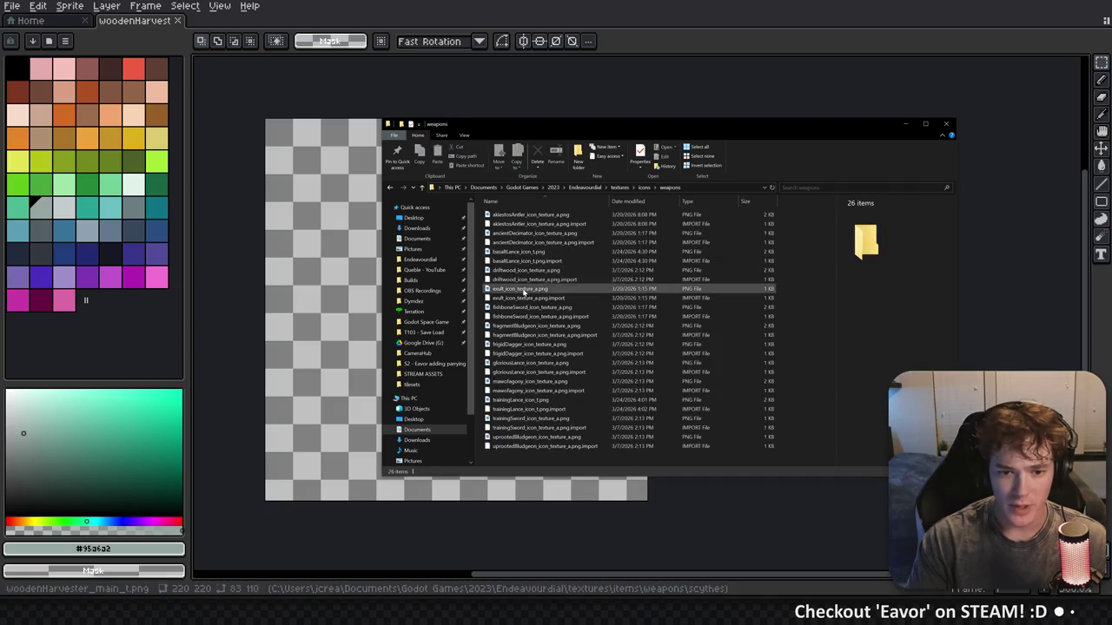
mouse_move(524, 326)
left_mouse_down()
mouse_move(536, 328)
mouse_move(617, 178)
mouse_move(653, 76)
left_mouse_up()
scroll(609, 305, "up", 5)
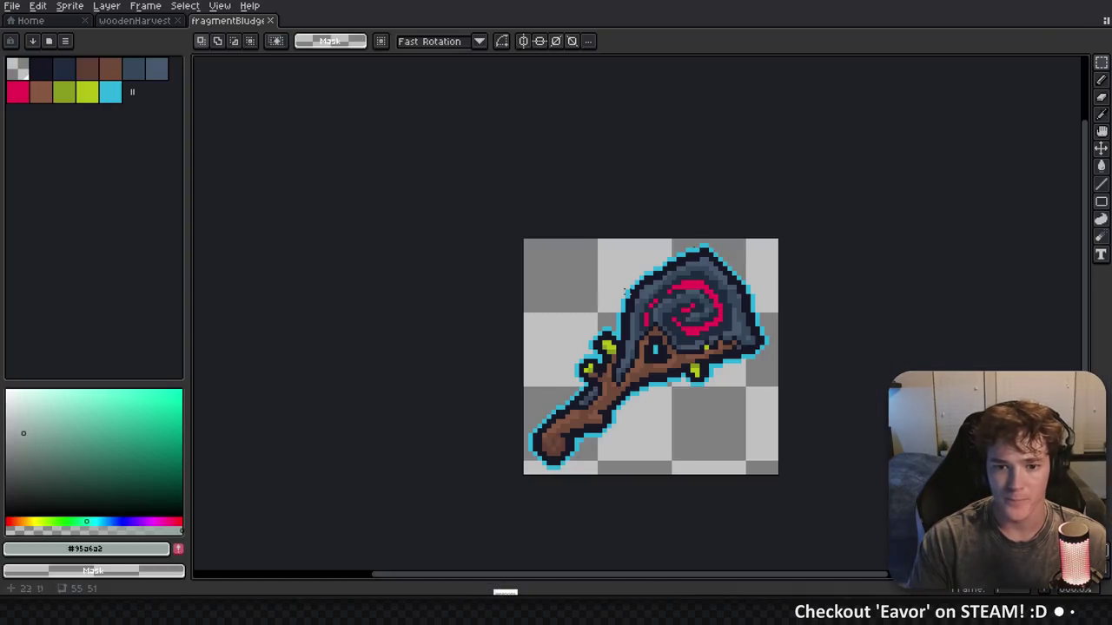
Select the scythe artwork and paste it into a new blank sprite
scroll(483, 253, "up", 1)
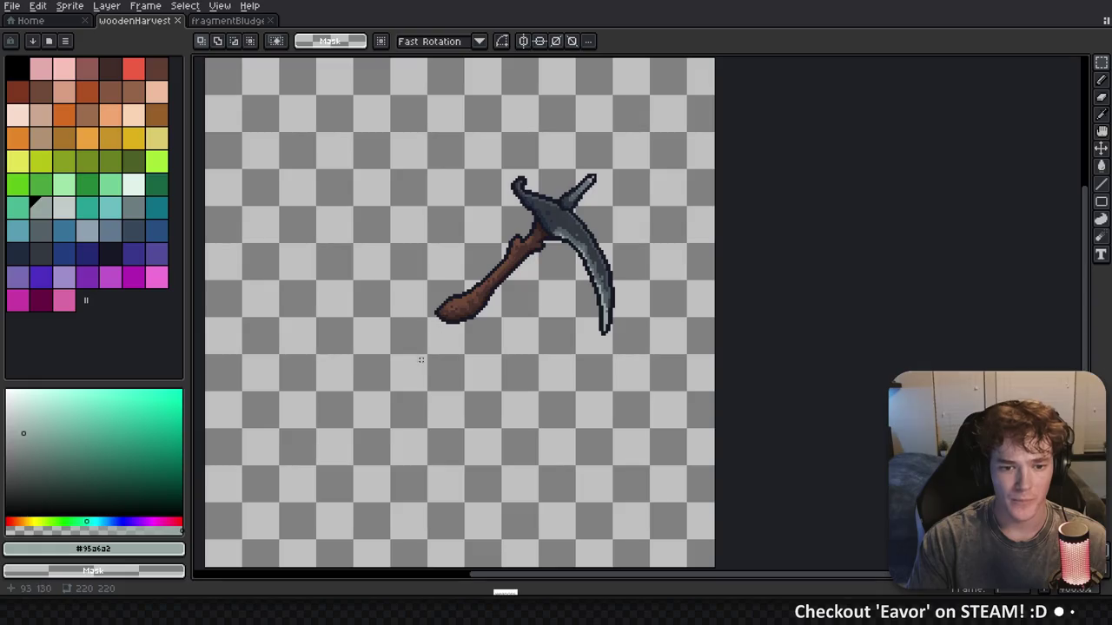
left_click_drag(398, 382, 686, 127)
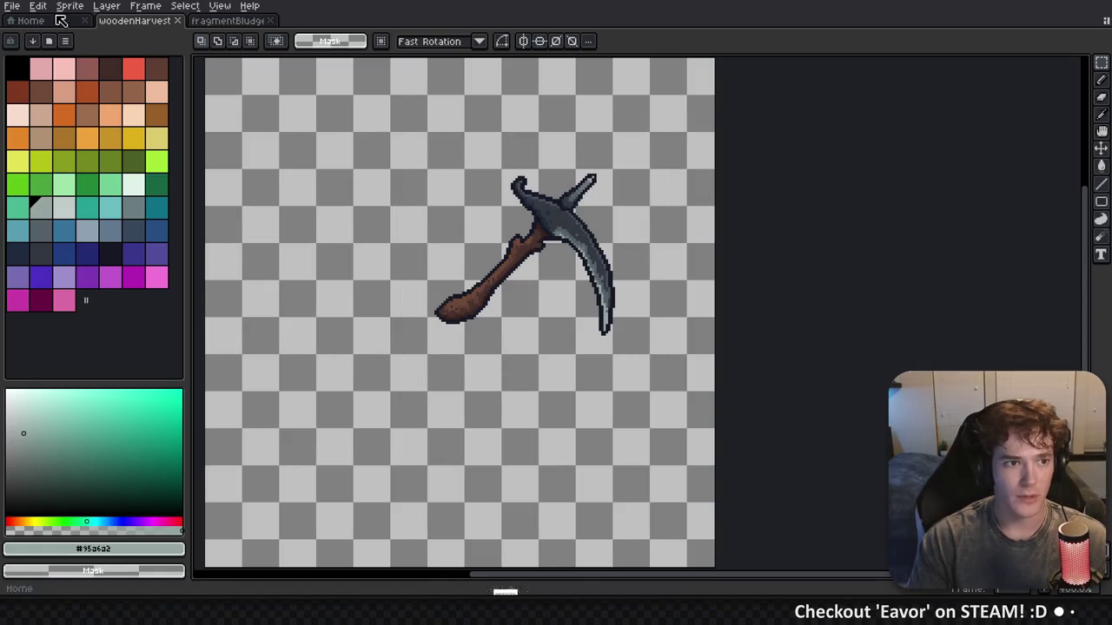
left_click(13, 5)
left_click(34, 19)
left_click(509, 402)
key("ctrl+v")
scroll(666, 322, "up", 2)
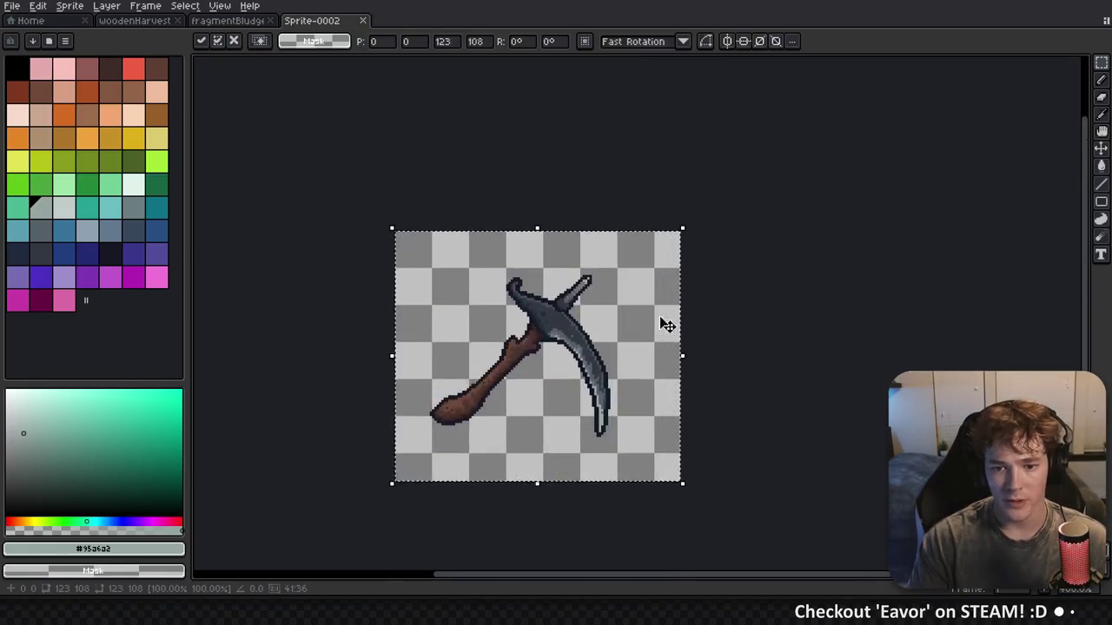
Crop the canvas around the scythe to 82×69, then undo back to 123×108
key("c")
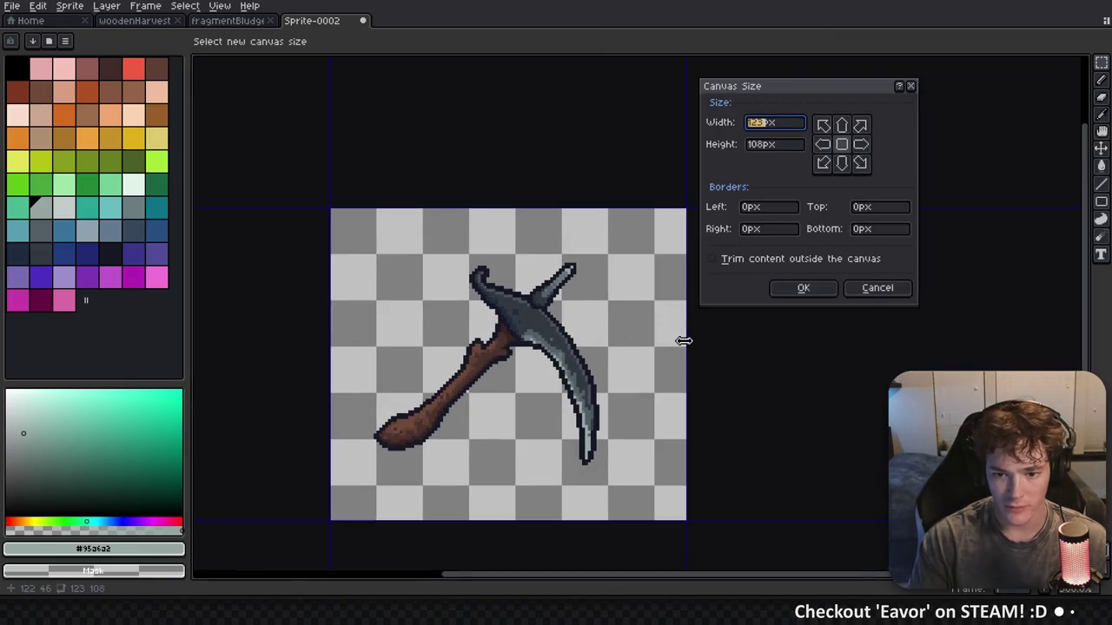
mouse_move(683, 342)
left_mouse_down()
mouse_move(578, 346)
mouse_move(603, 349)
mouse_move(616, 373)
left_mouse_up()
scroll(608, 379, "up", 3)
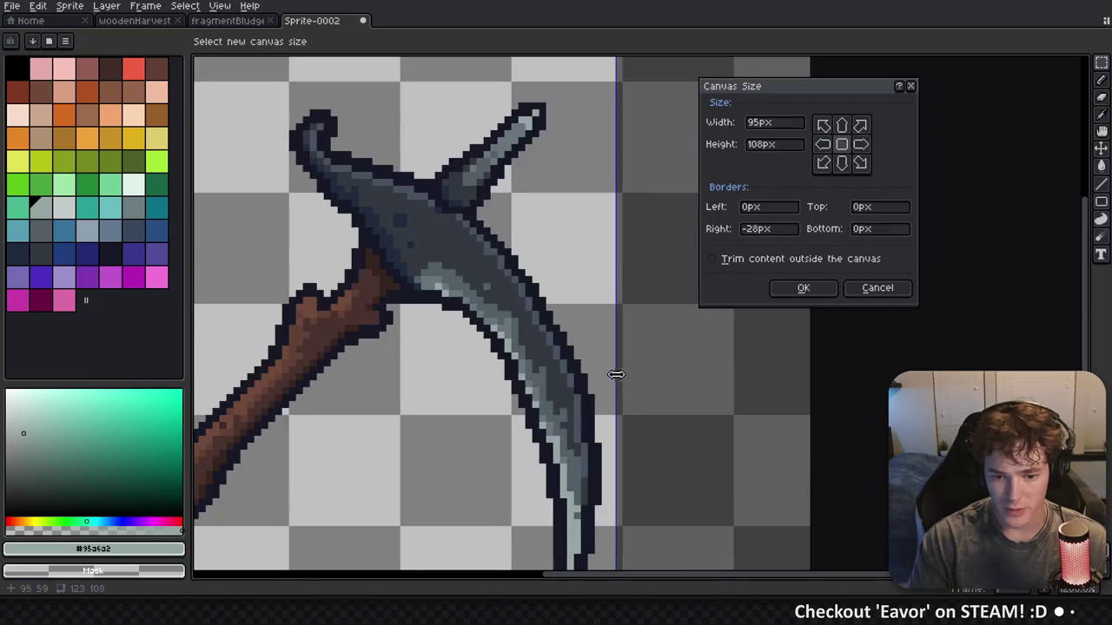
scroll(556, 260, "up", 3)
mouse_move(524, 87)
left_mouse_down()
mouse_move(526, 176)
mouse_move(513, 231)
left_mouse_up()
scroll(467, 343, "left", 3)
scroll(467, 343, "left", 3)
scroll(363, 341, "down", 2)
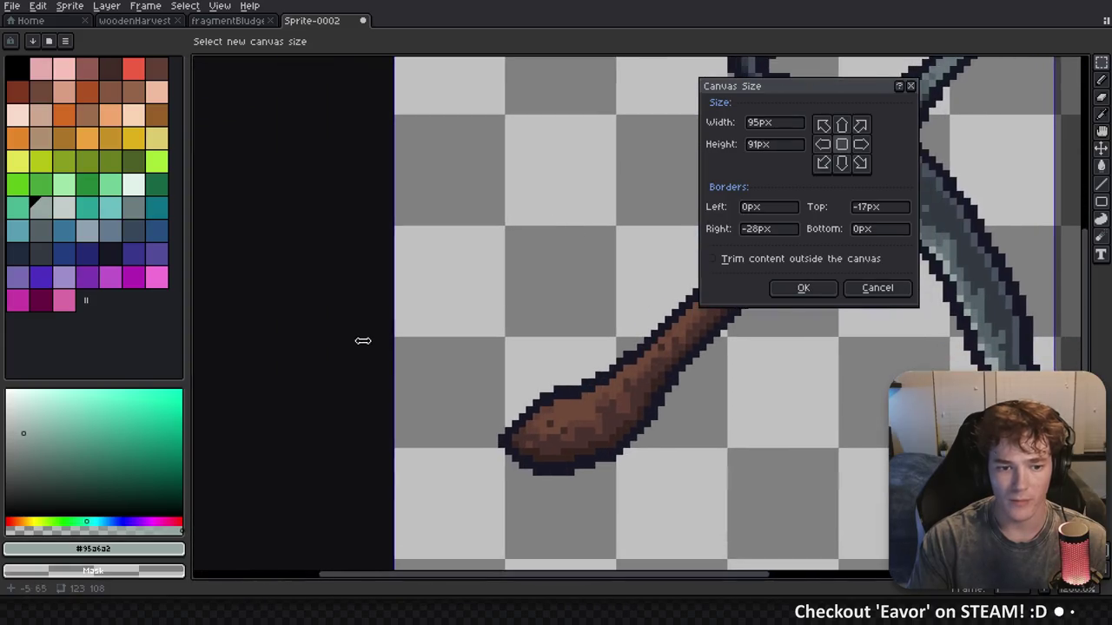
mouse_move(389, 322)
left_mouse_down()
mouse_move(495, 336)
mouse_move(483, 335)
left_mouse_up()
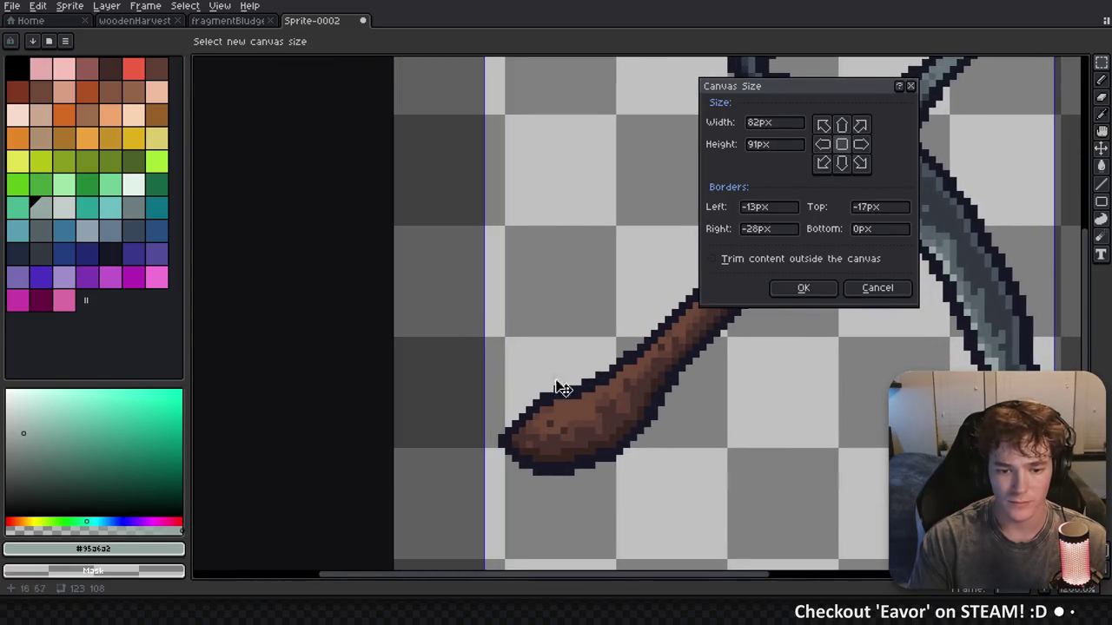
scroll(556, 417, "down", 3)
scroll(540, 452, "right", 2)
left_click_drag(513, 486, 523, 338)
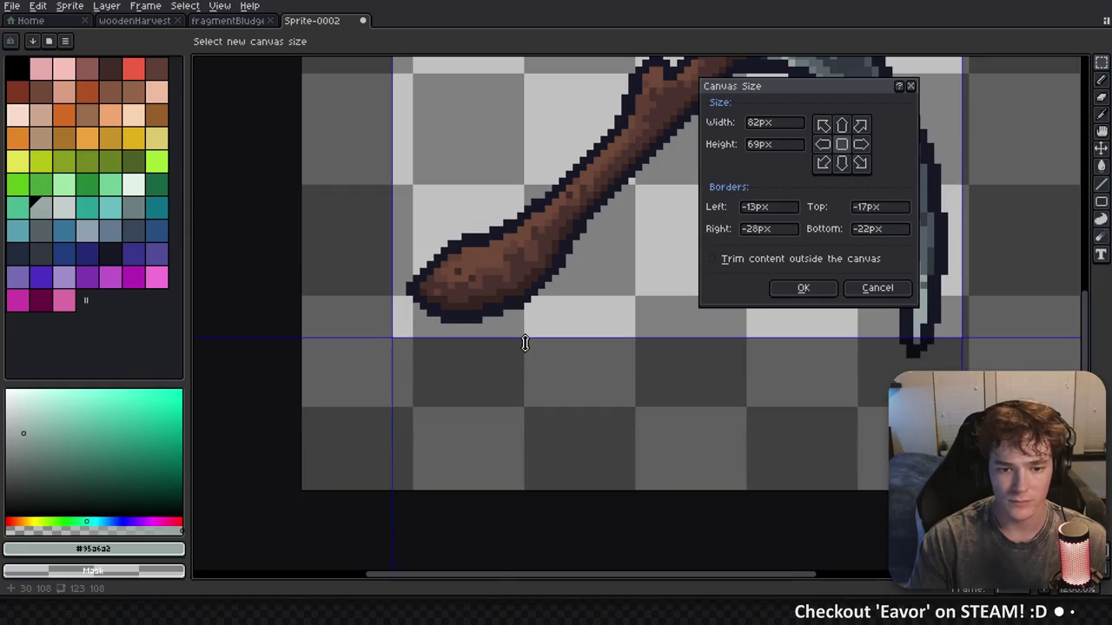
scroll(557, 360, "down", 2)
left_click(808, 291)
scroll(600, 295, "right", 3)
scroll(600, 295, "down", 2)
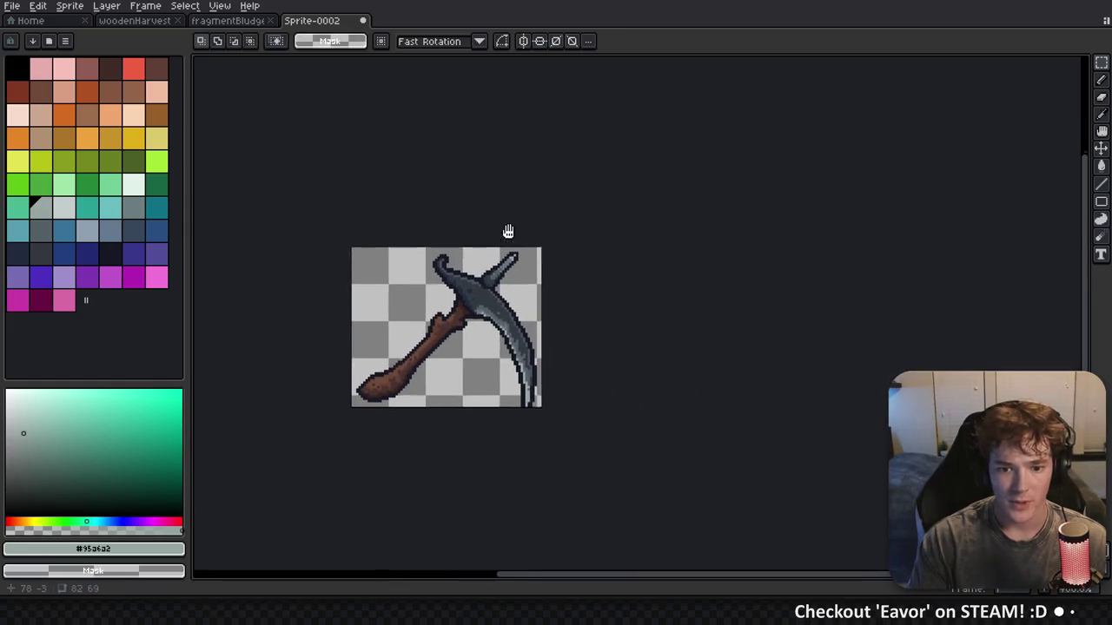
key("ctrl+z")
scroll(512, 431, "left", 2)
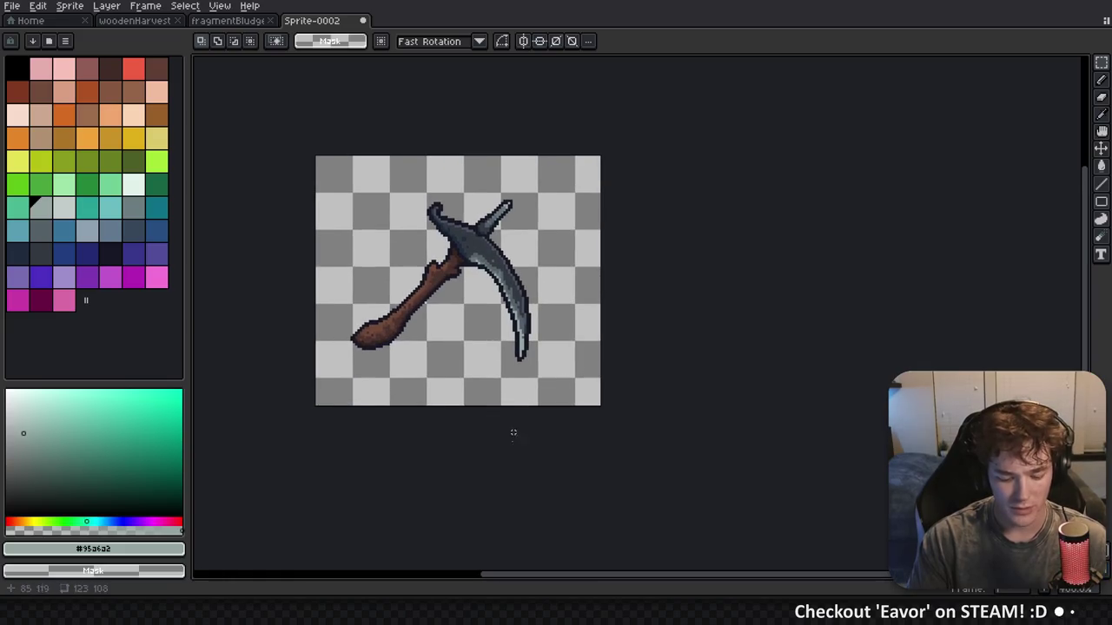
Redo the canvas crop, trimming all four edges to 81×74 around the scythe
key("ctrl+alt+c")
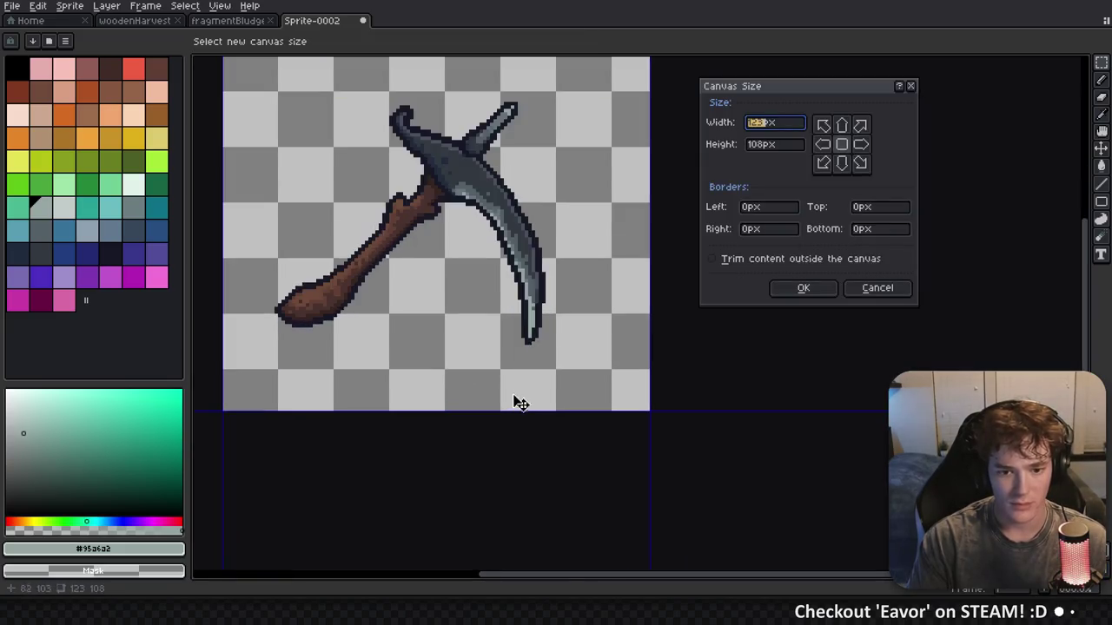
left_click_drag(524, 401, 548, 347)
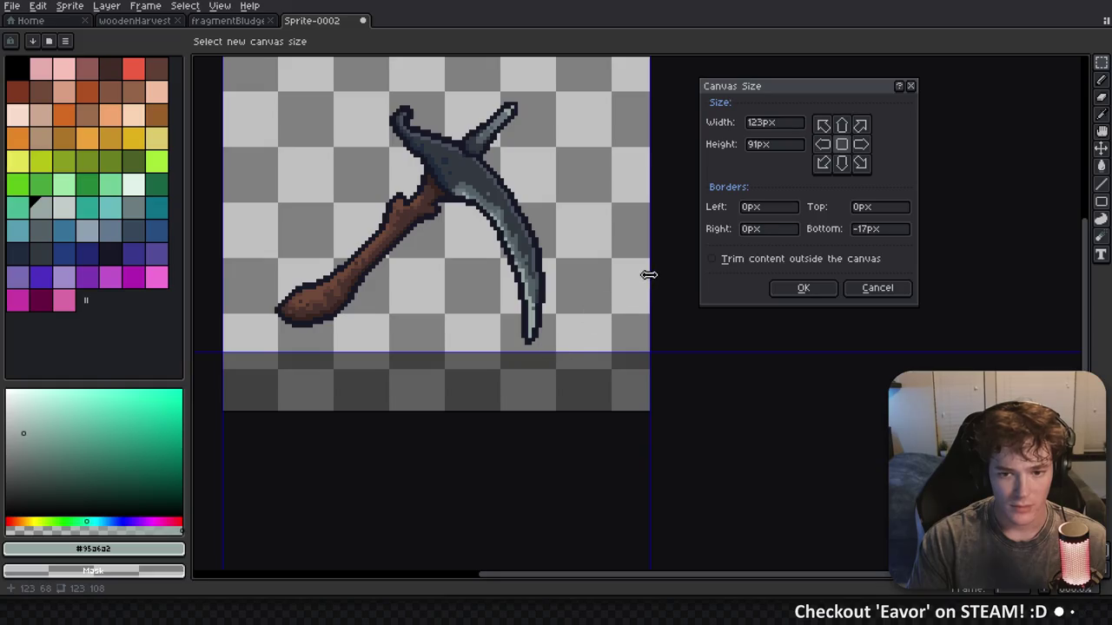
mouse_move(650, 272)
left_mouse_down()
mouse_move(532, 266)
mouse_move(551, 266)
left_mouse_up()
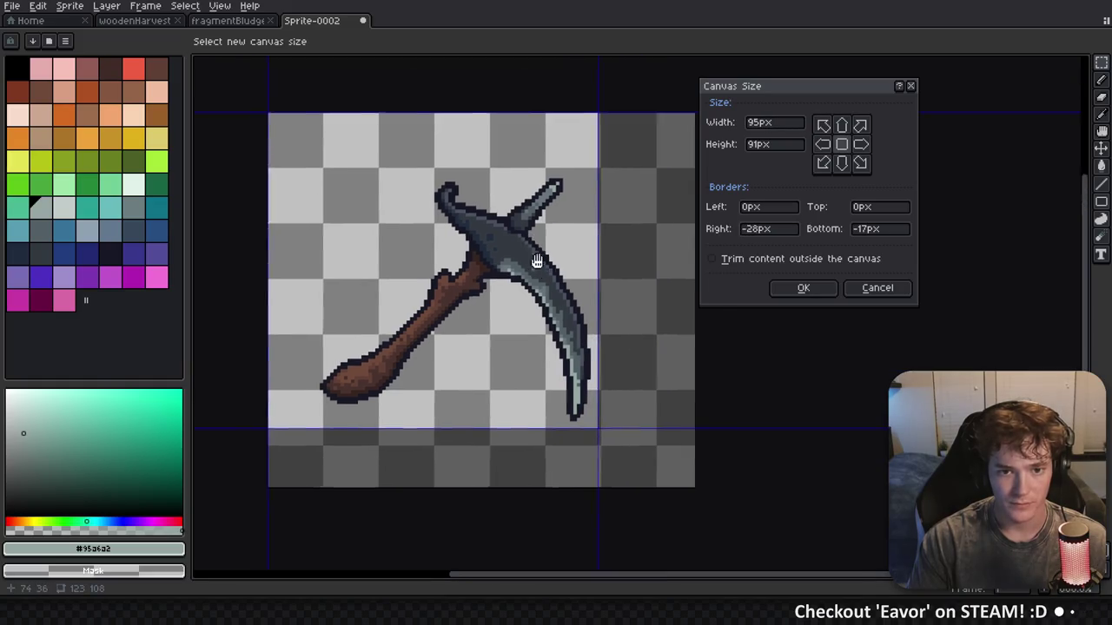
mouse_move(516, 161)
left_mouse_down()
mouse_move(524, 231)
mouse_move(527, 218)
left_mouse_up()
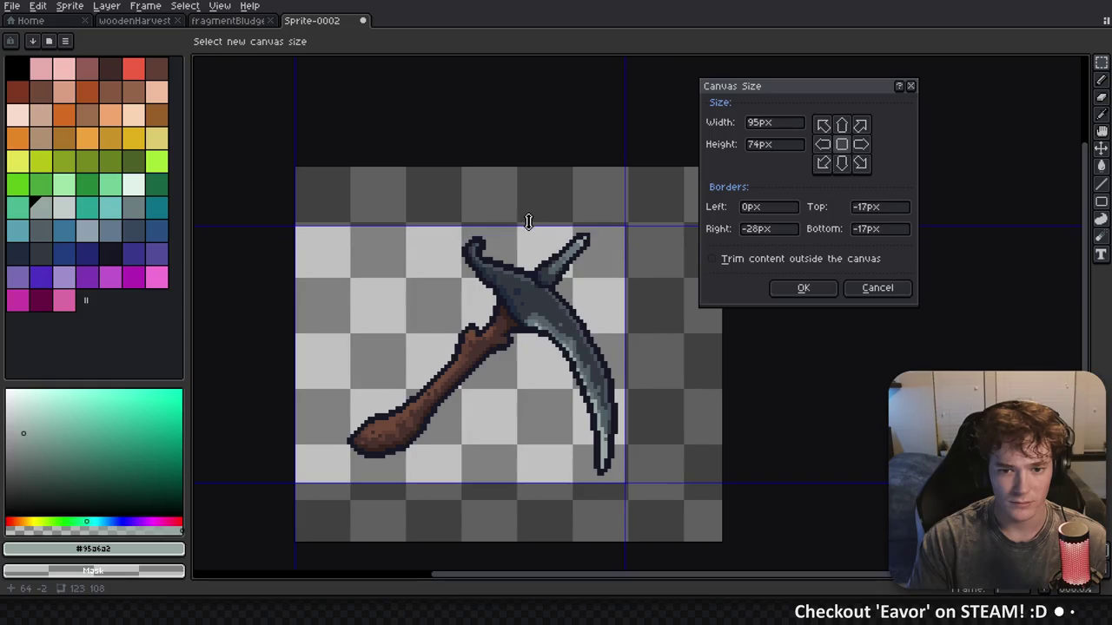
left_click_drag(296, 328, 345, 337)
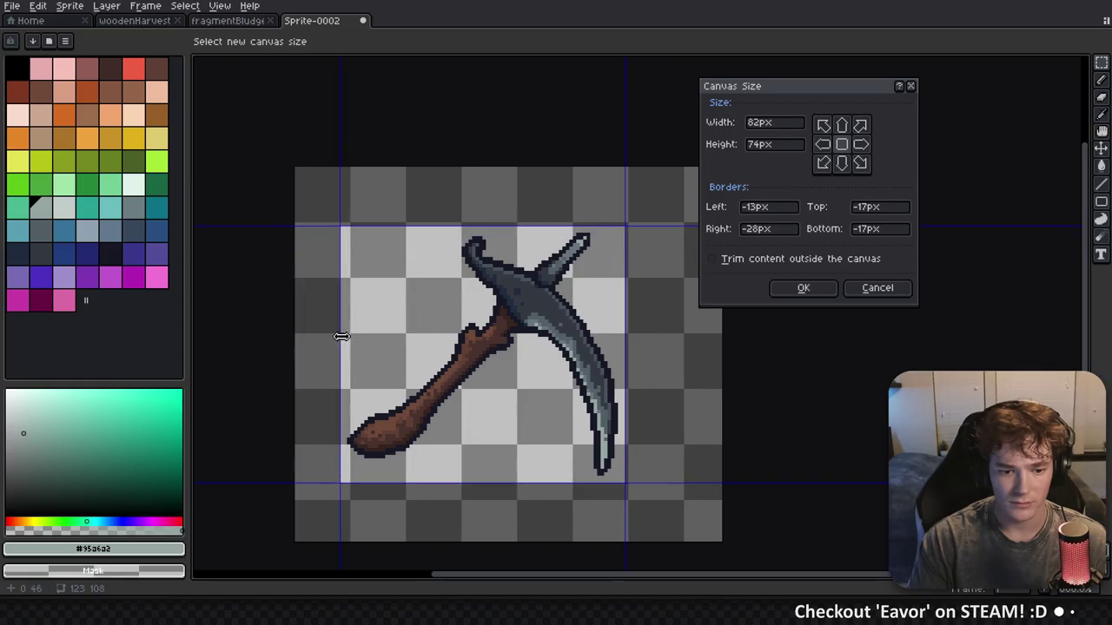
left_click(804, 287)
left_click(11, 6)
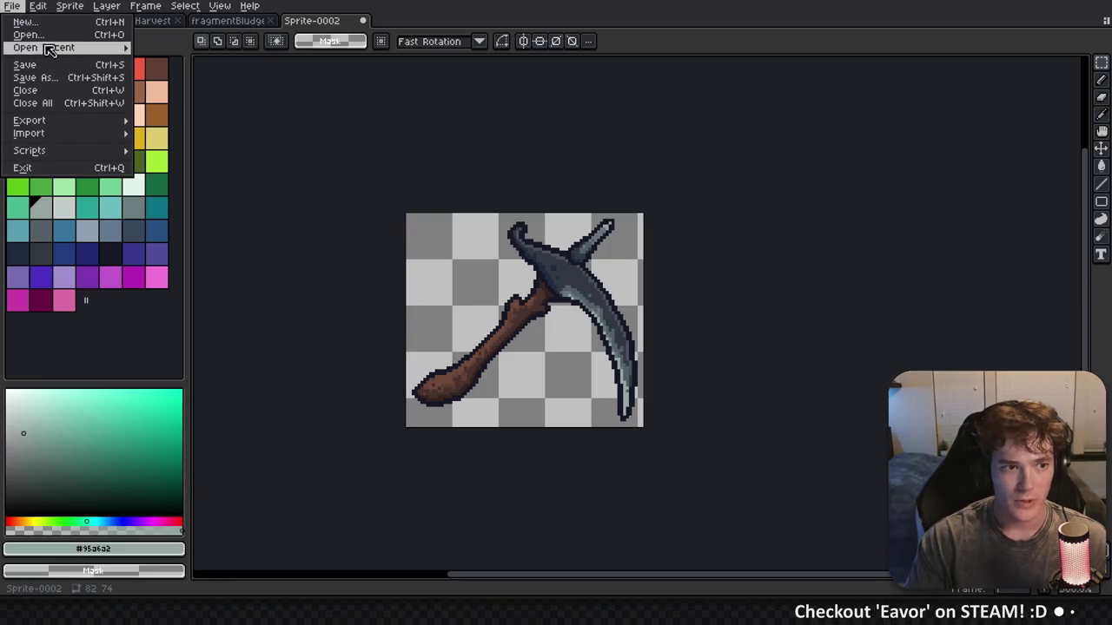
left_click(27, 33)
left_click(342, 129)
left_click(342, 129)
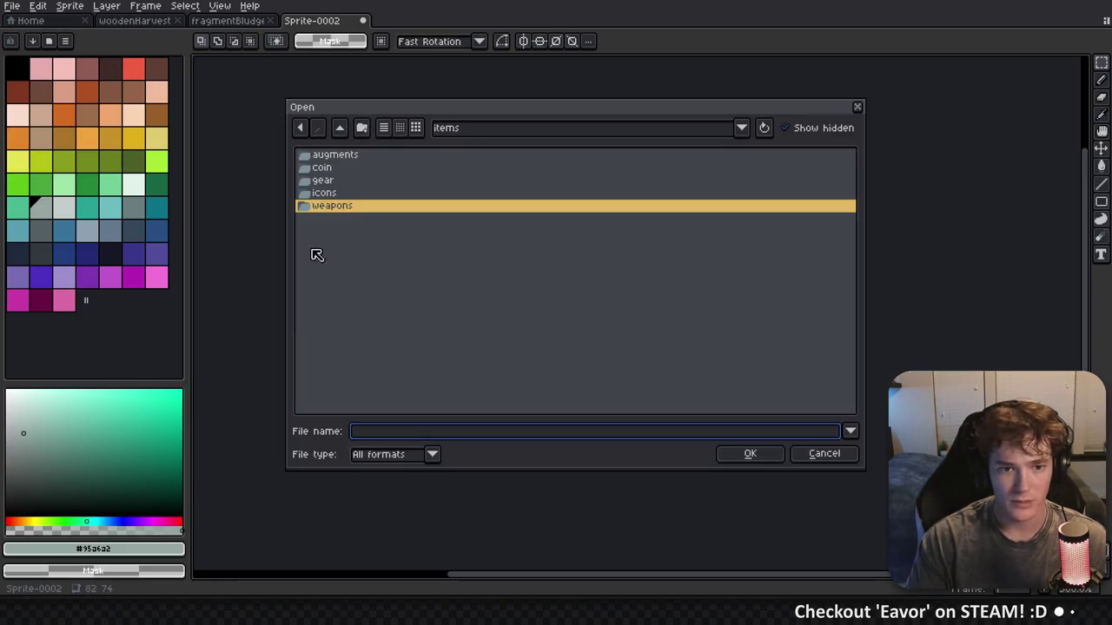
left_click(333, 128)
left_click(345, 168)
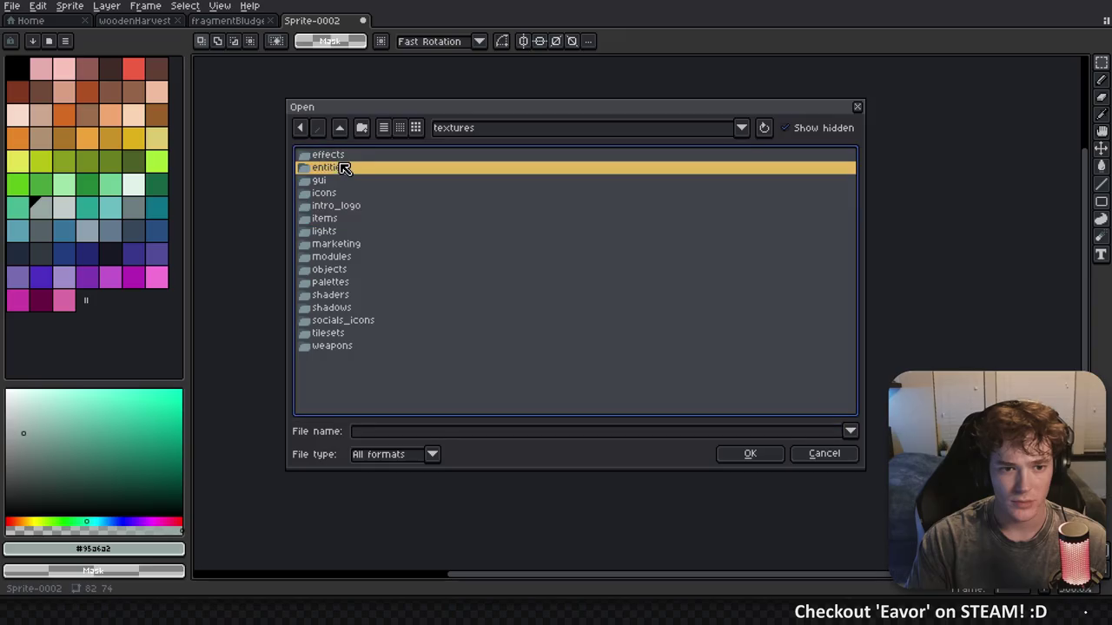
left_click(348, 320)
double_click(348, 285)
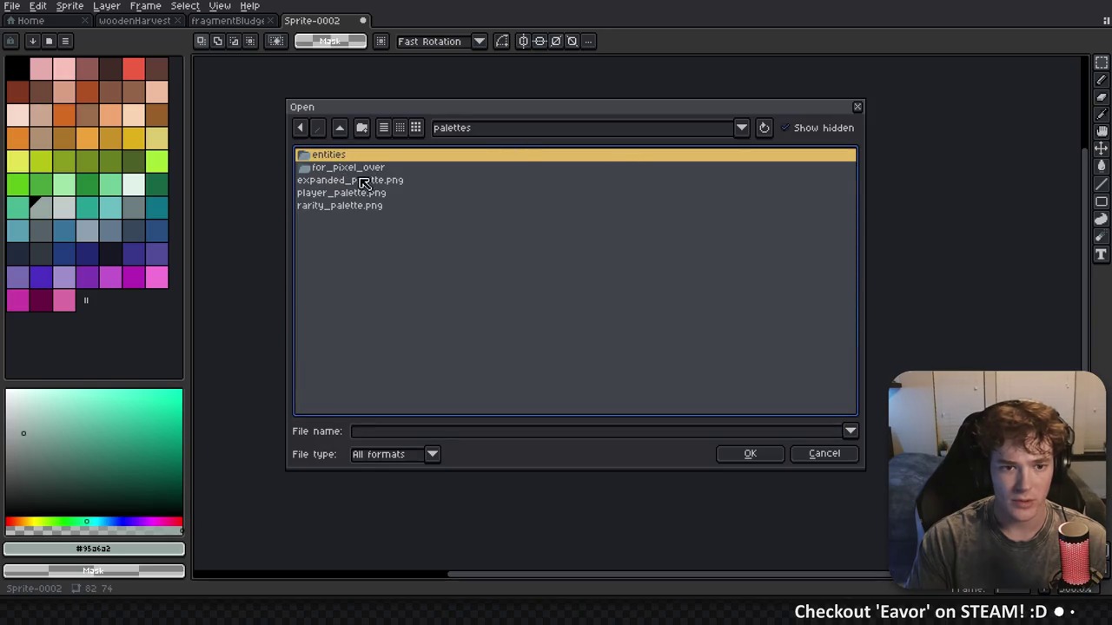
double_click(363, 206)
scroll(641, 355, "up", 5)
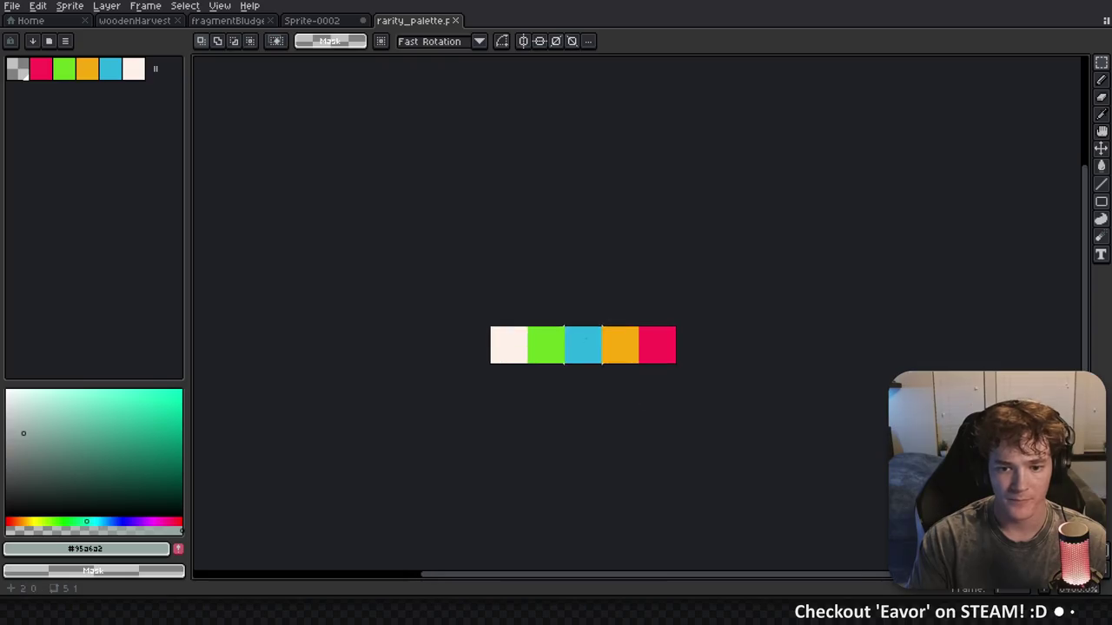
left_click(504, 343, "alt")
left_click(337, 20)
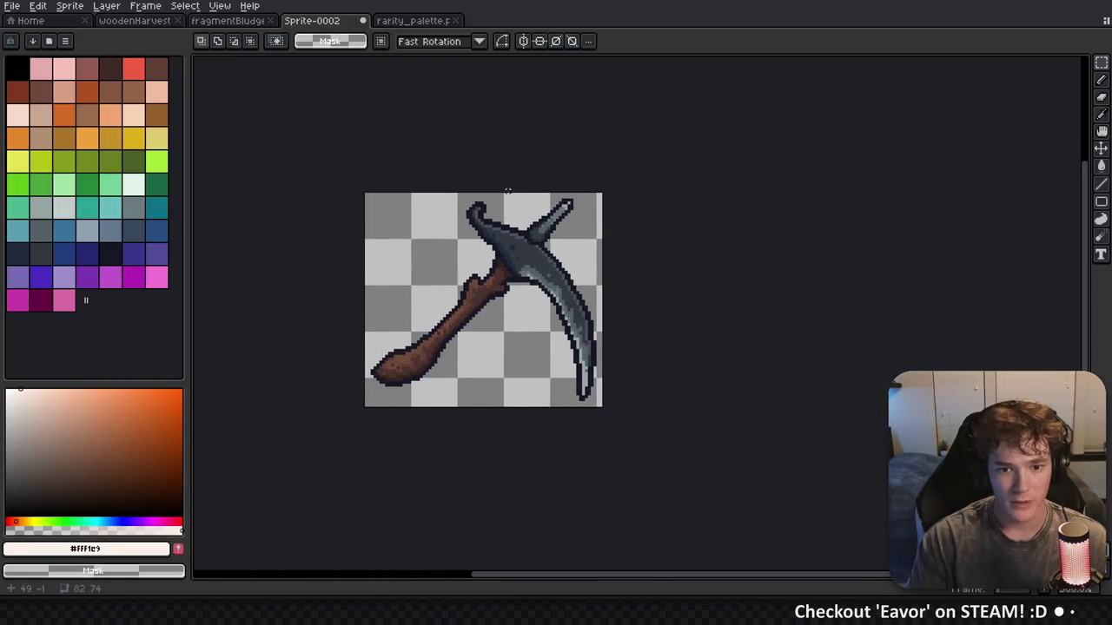
key("shift+o")
key("Return")
scroll(591, 275, "down", 5)
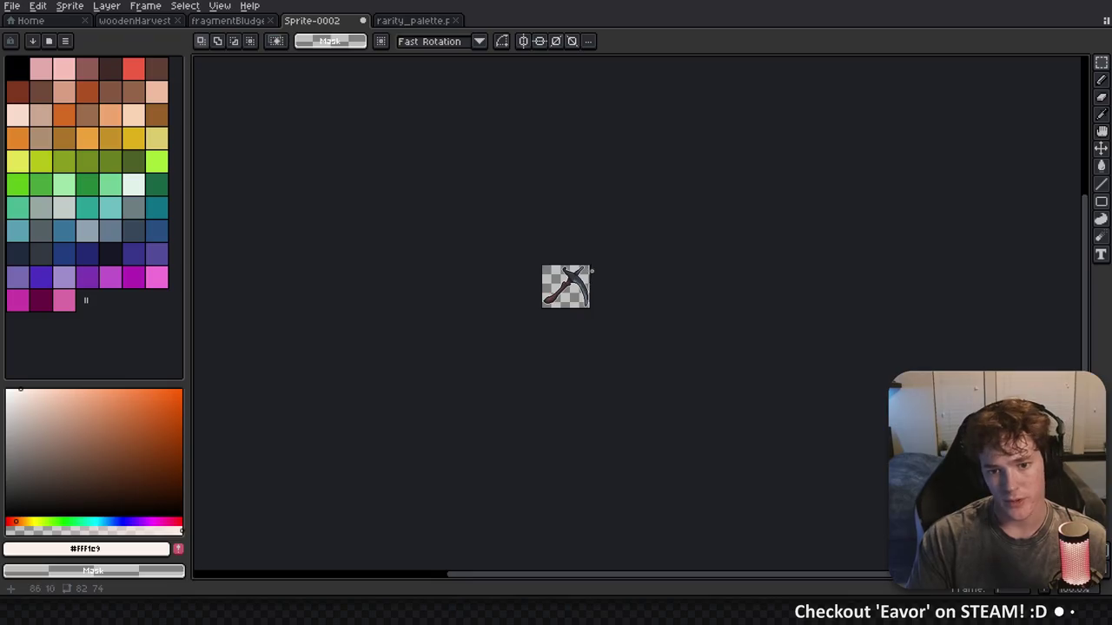
scroll(588, 266, "up", 4)
Save the sprite as woodenHarvester_icon_t.png in textures/icons/weapons, adapting an existing icon's name
key("ctrl+s")
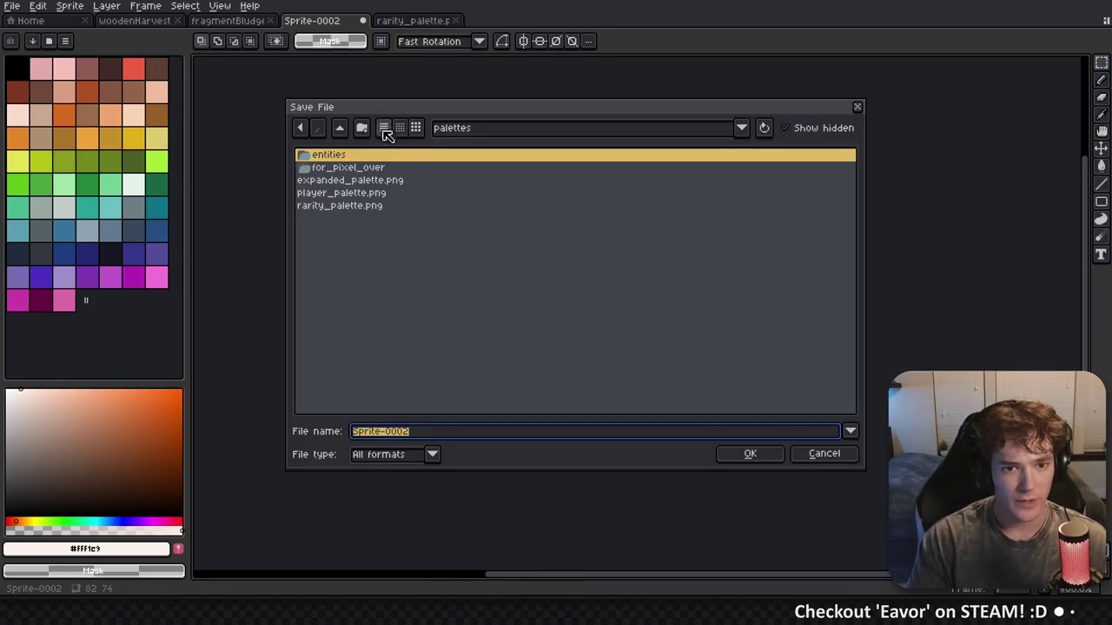
left_click(341, 128)
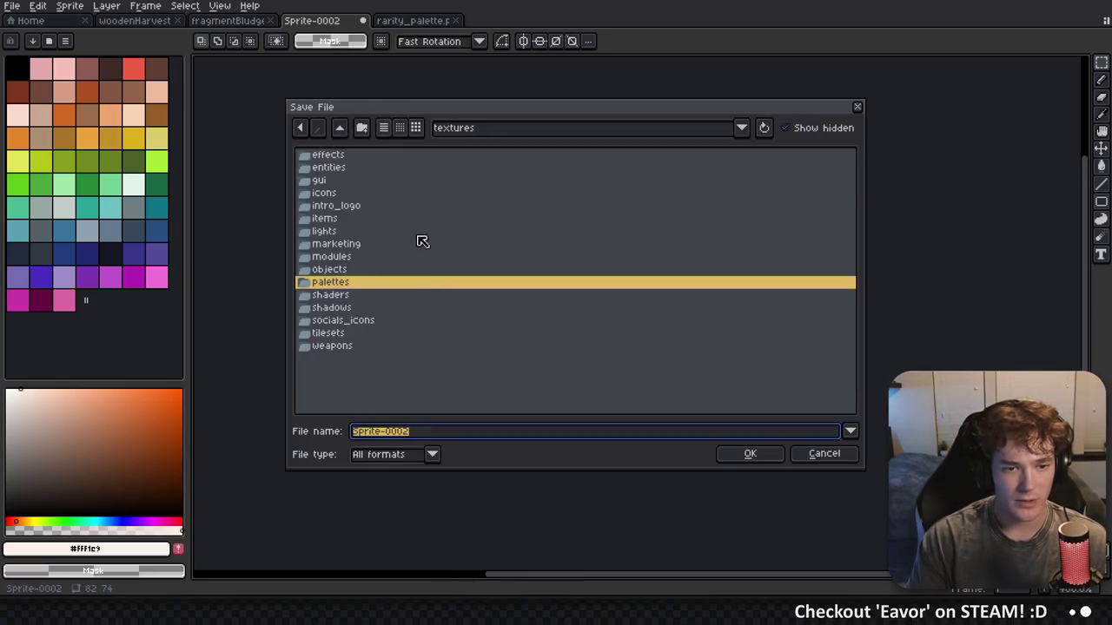
double_click(342, 192)
double_click(348, 207)
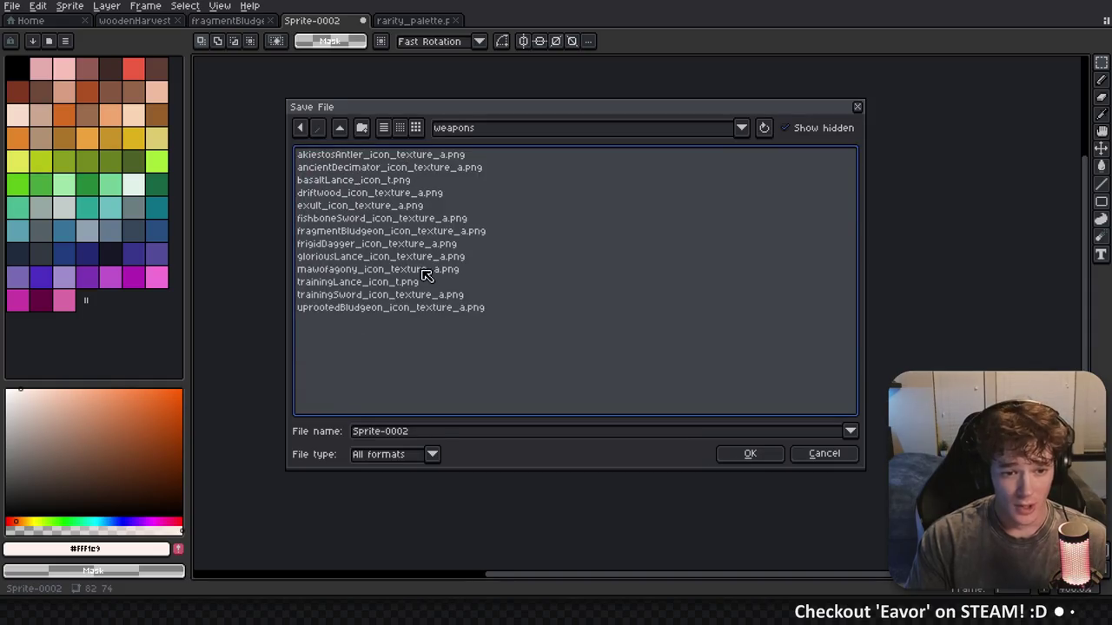
left_click(375, 310)
double_click(438, 434)
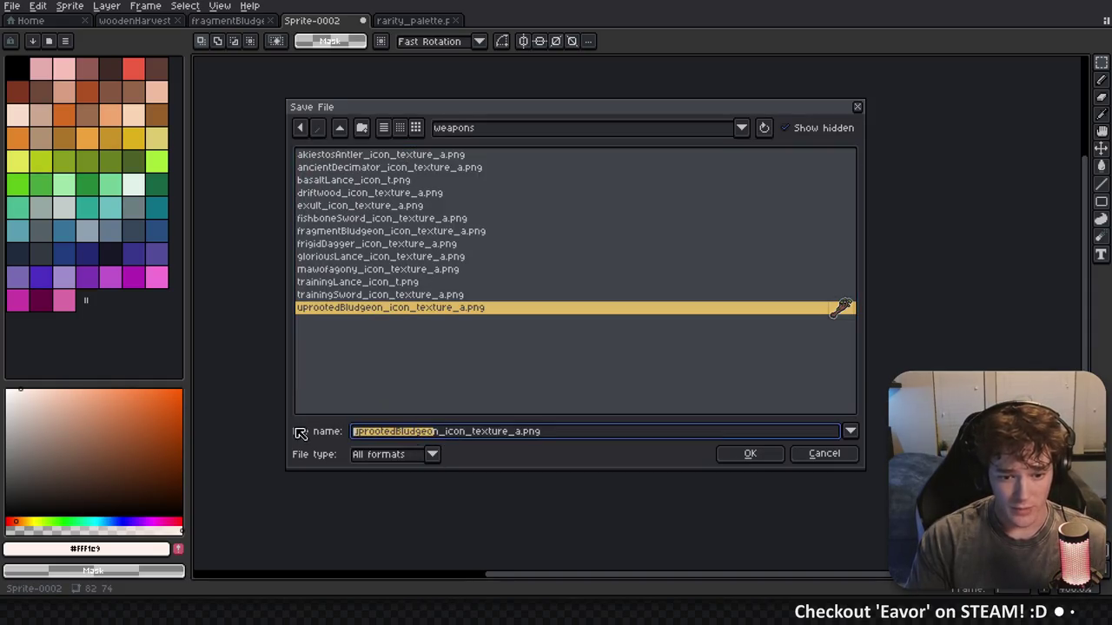
key("BackSpace")
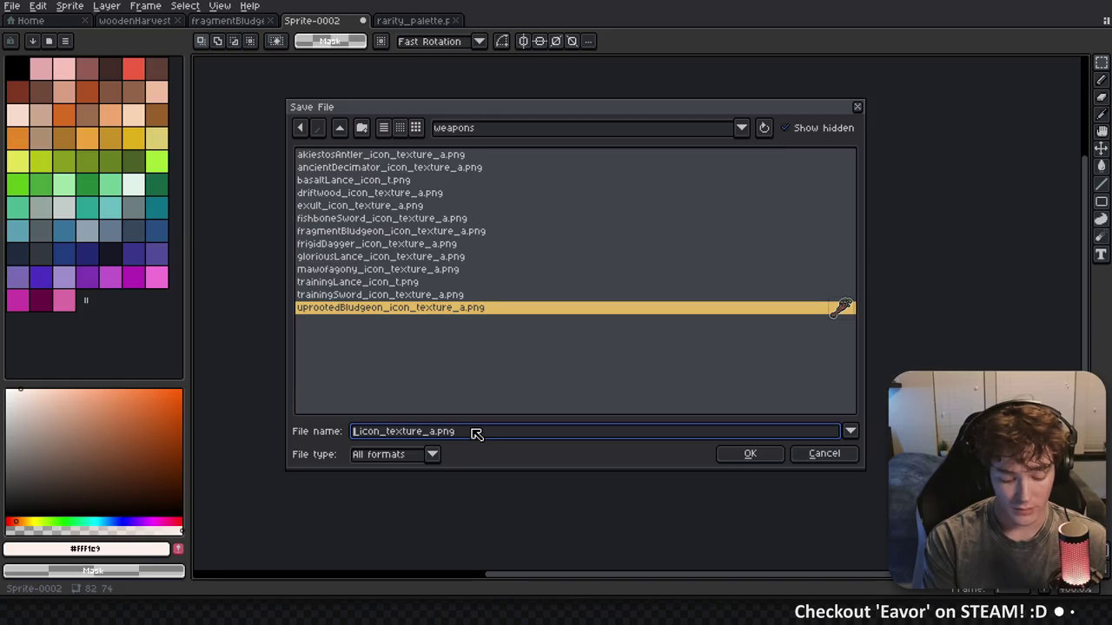
type("woodenHarve")
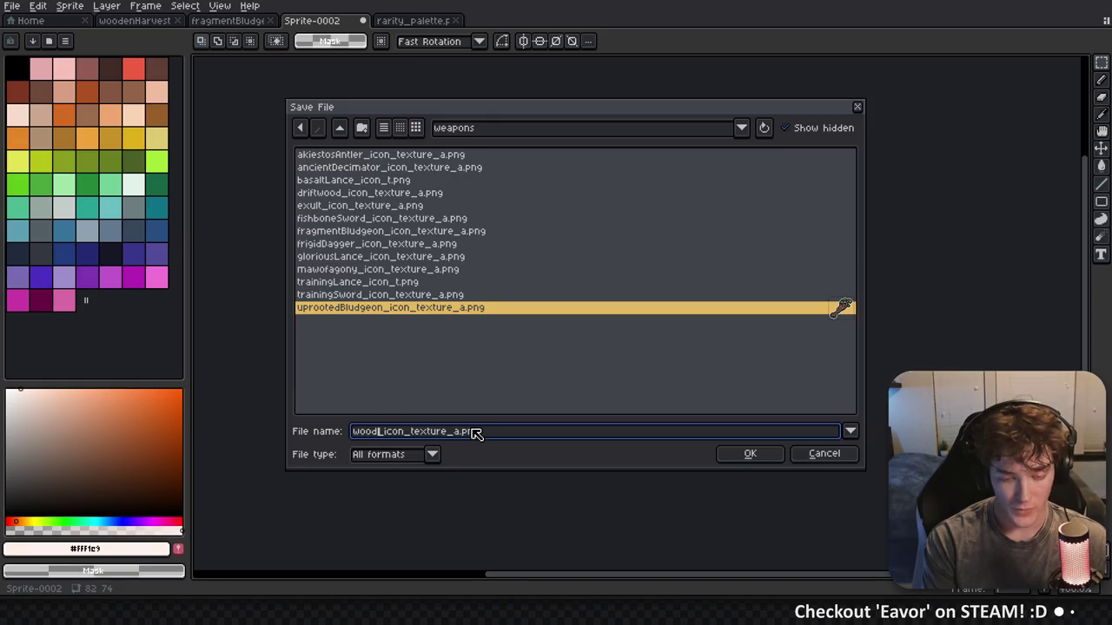
type("ster")
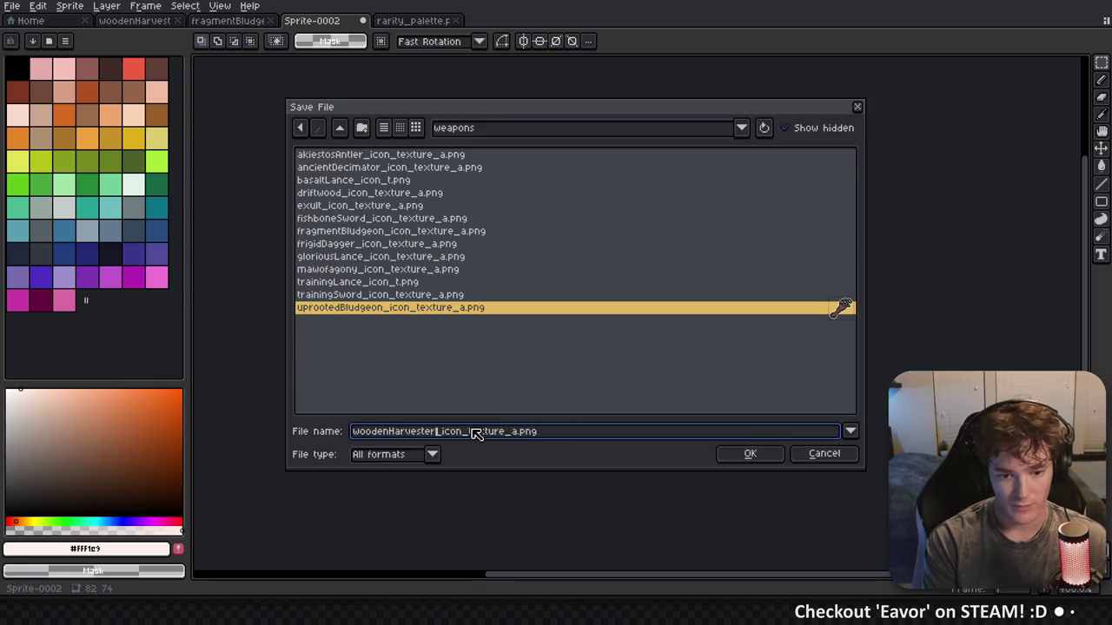
left_click(472, 431)
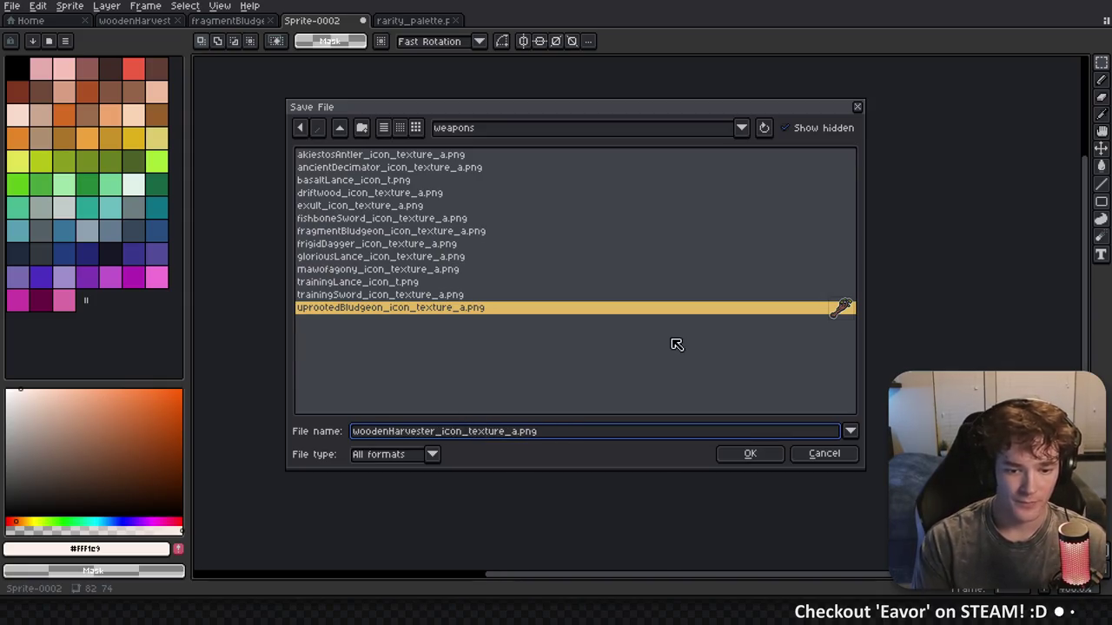
key("Delete")
key("Delete")
key("Delete")
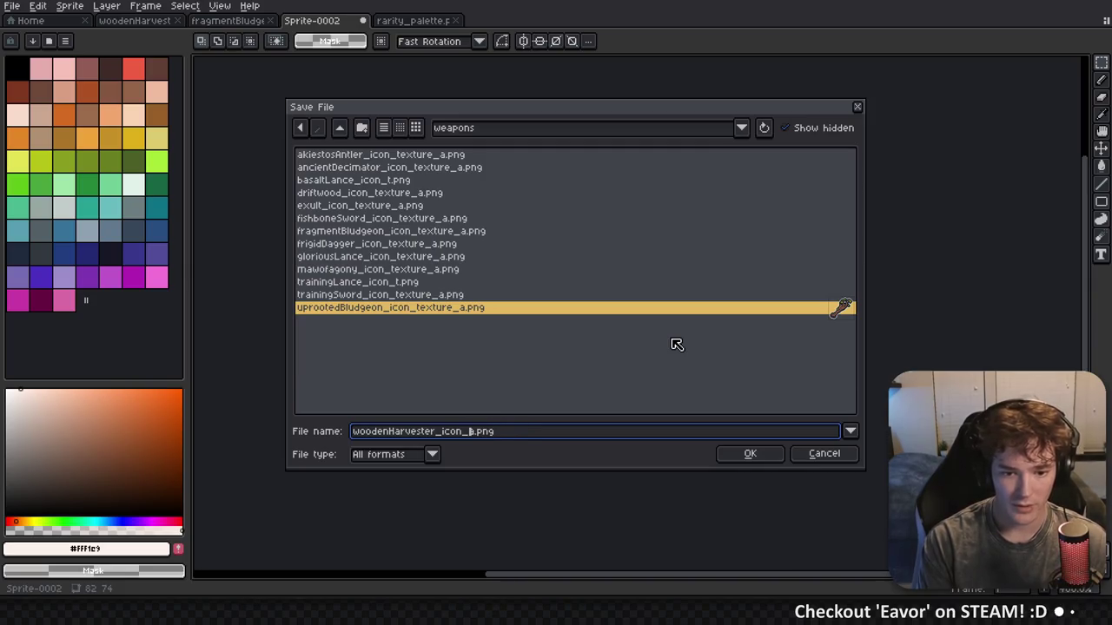
type("t")
left_click(748, 454)
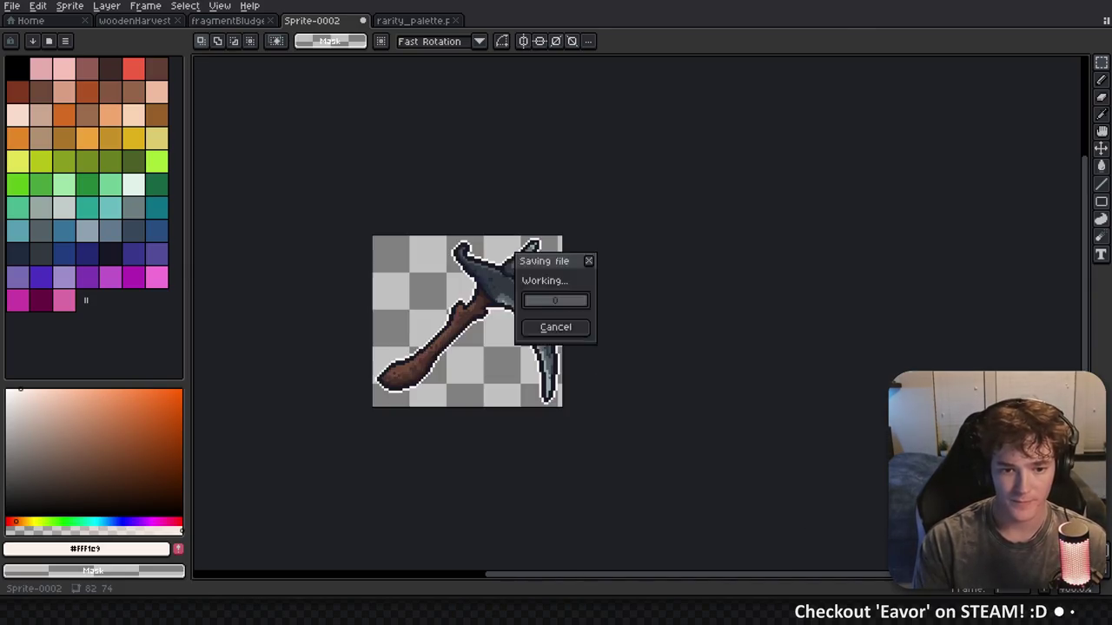
Quick-load woodenHarvester_icon_t.png as the item's Icon Texture, then collapse Stats Component
key("alt+Tab")
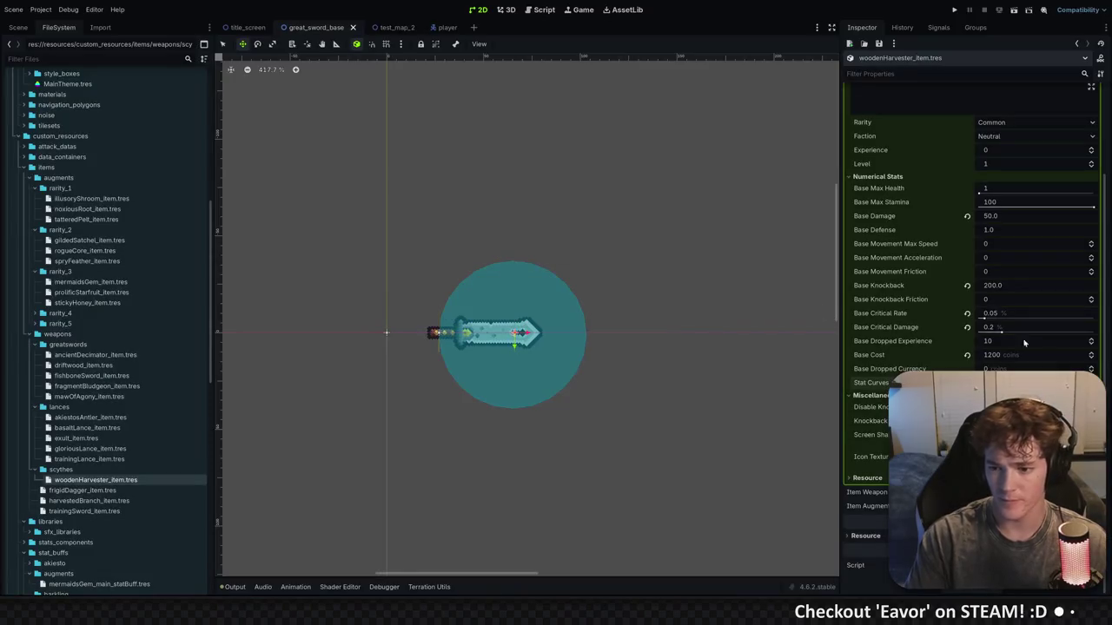
left_click(1029, 456)
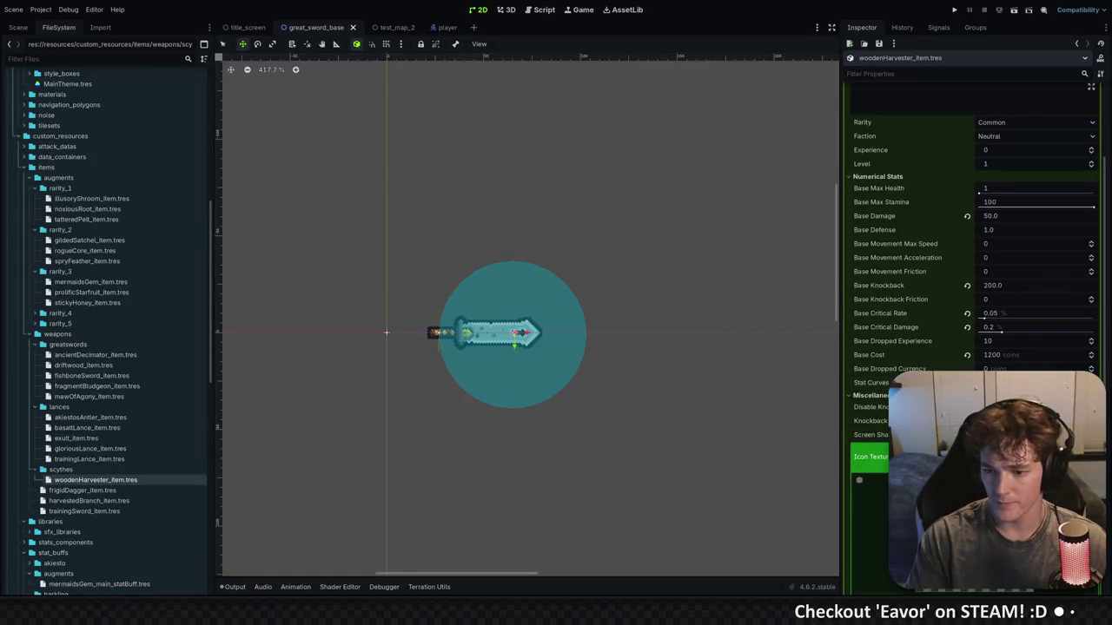
scroll(1030, 347, "down", 3)
right_click(1021, 310)
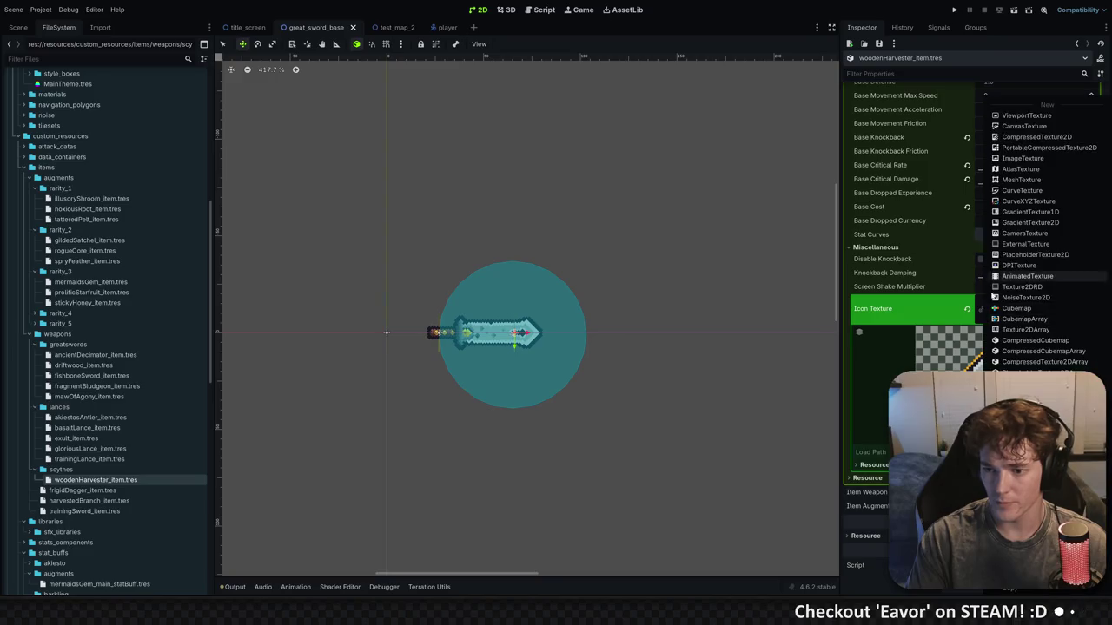
left_click(1025, 409)
type("wood")
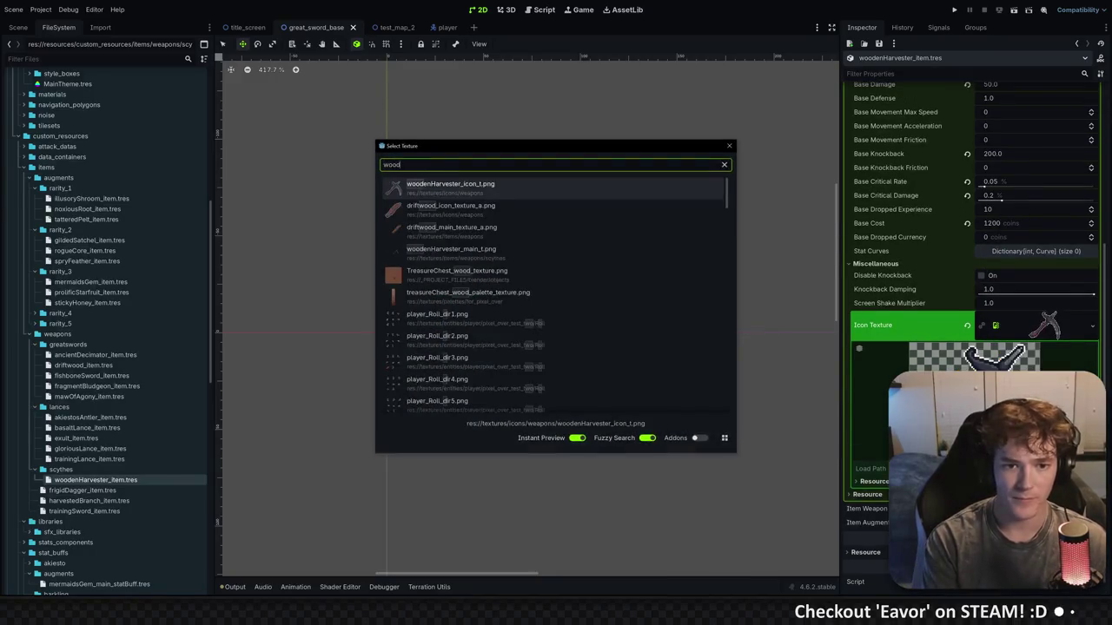
key("Return")
scroll(1057, 321, "up", 3)
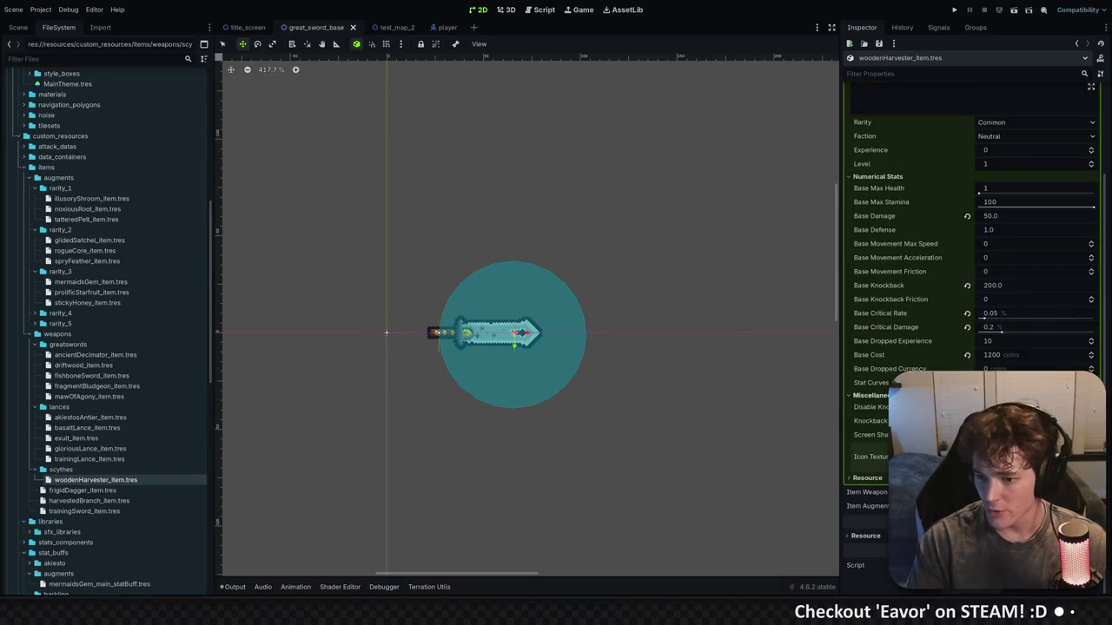
scroll(973, 260, "up", 2)
scroll(619, 183, "up", 1)
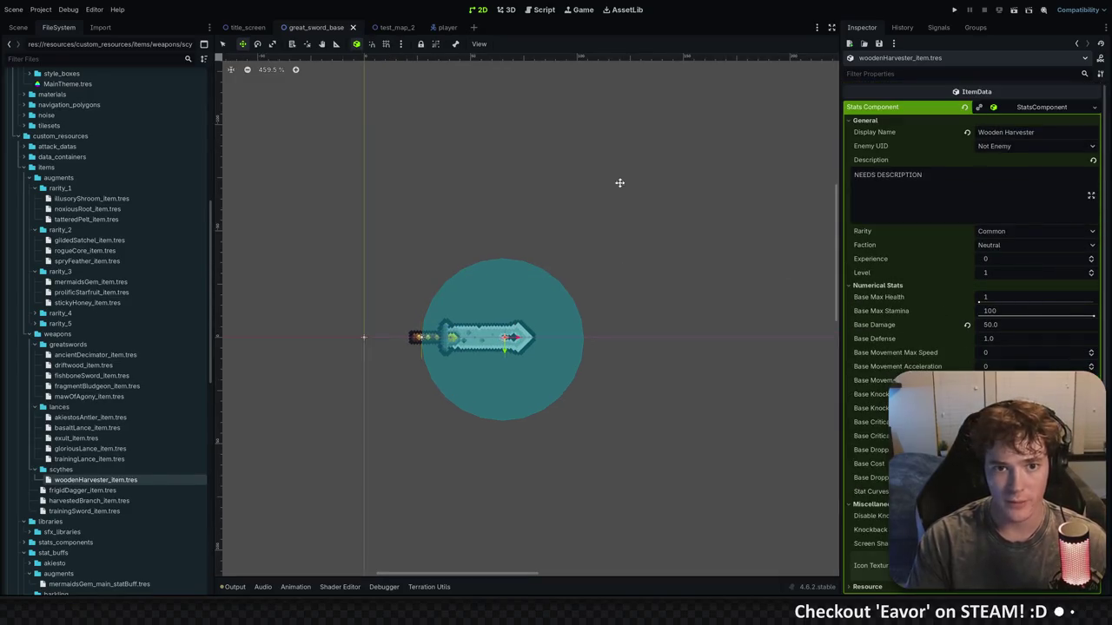
left_click(1028, 108)
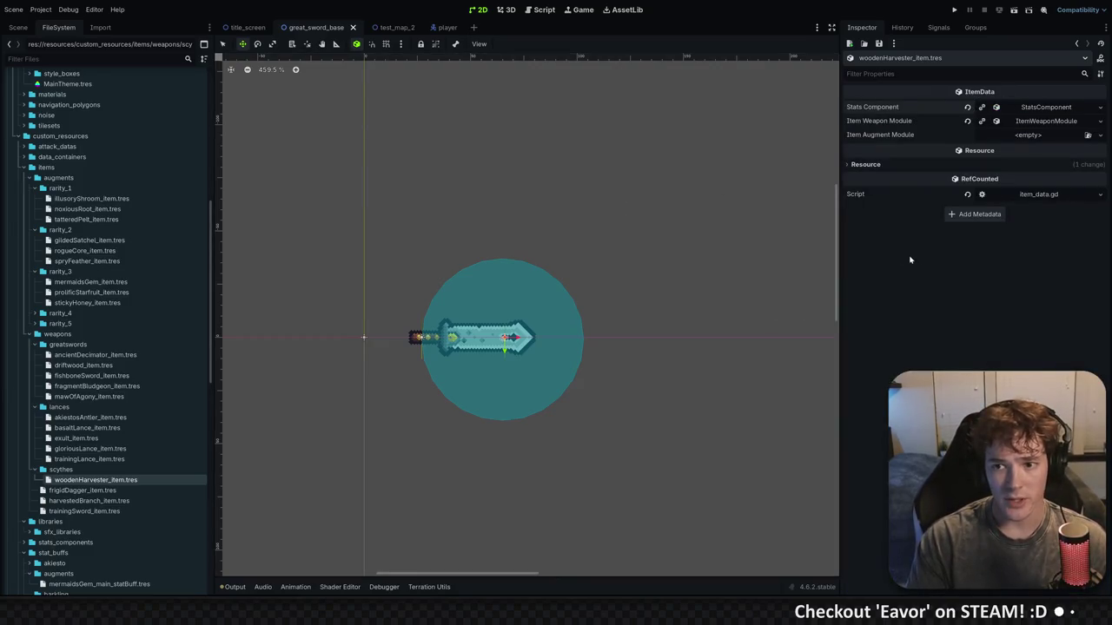
Open weapon.gd via the quick resource search for 'weapon'
key("alt+shift+o")
type("weapon")
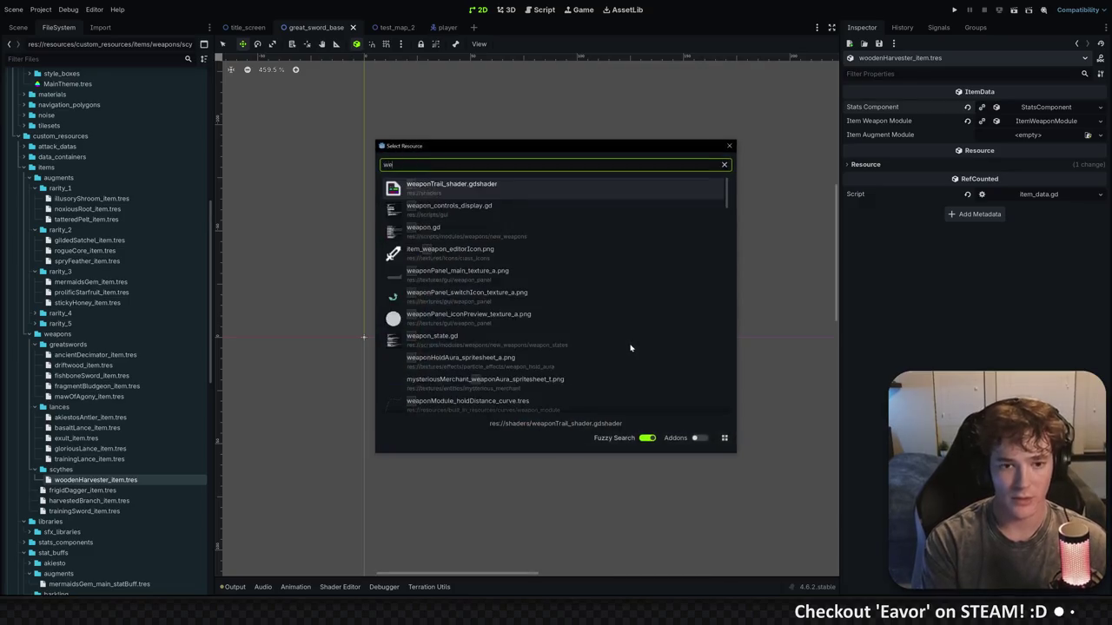
key("Down")
key("Down")
key("Return")
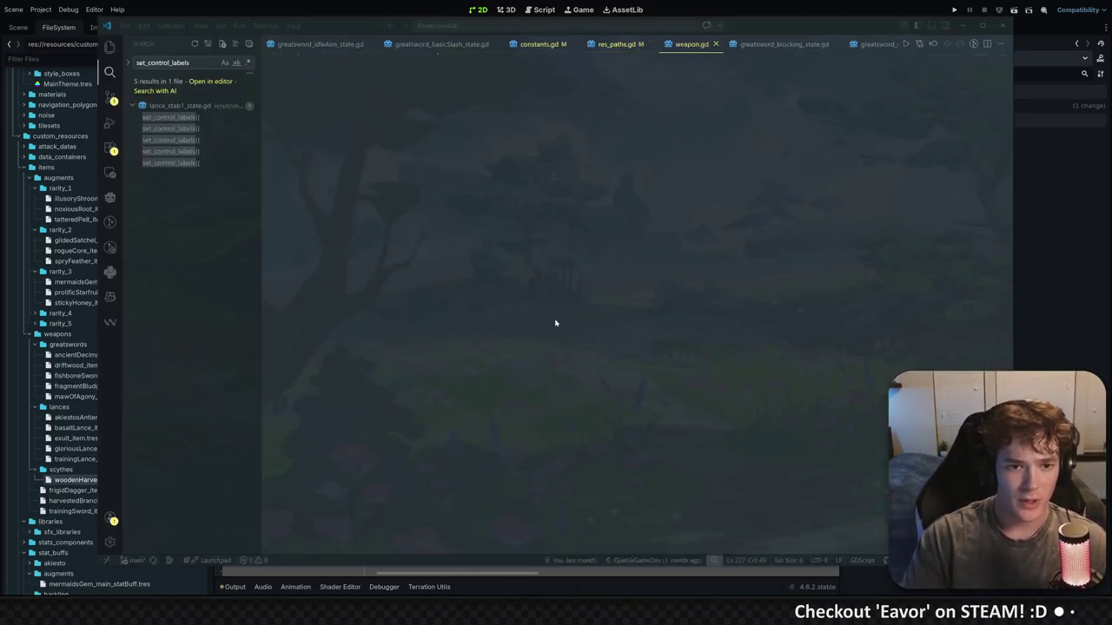
Close weapon.gd, check the WeaponType constants in constants.gd, and return to Godot
scroll(643, 317, "down", 10)
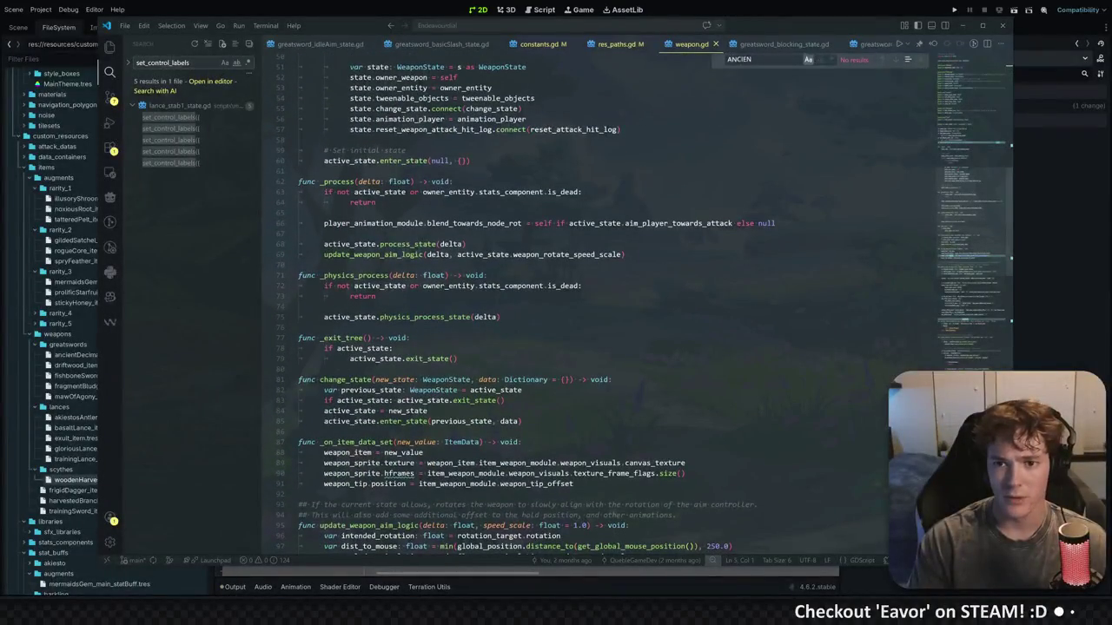
key("Escape")
key("ctrl+w")
scroll(591, 304, "up", 5)
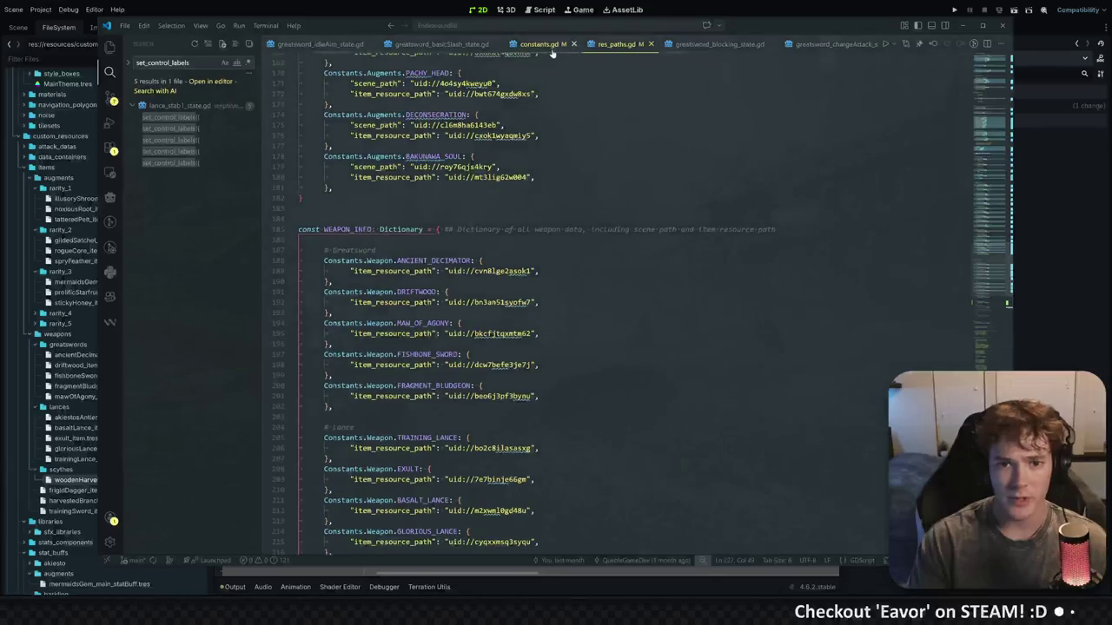
key("ctrl+Page_Up")
scroll(573, 304, "up", 10)
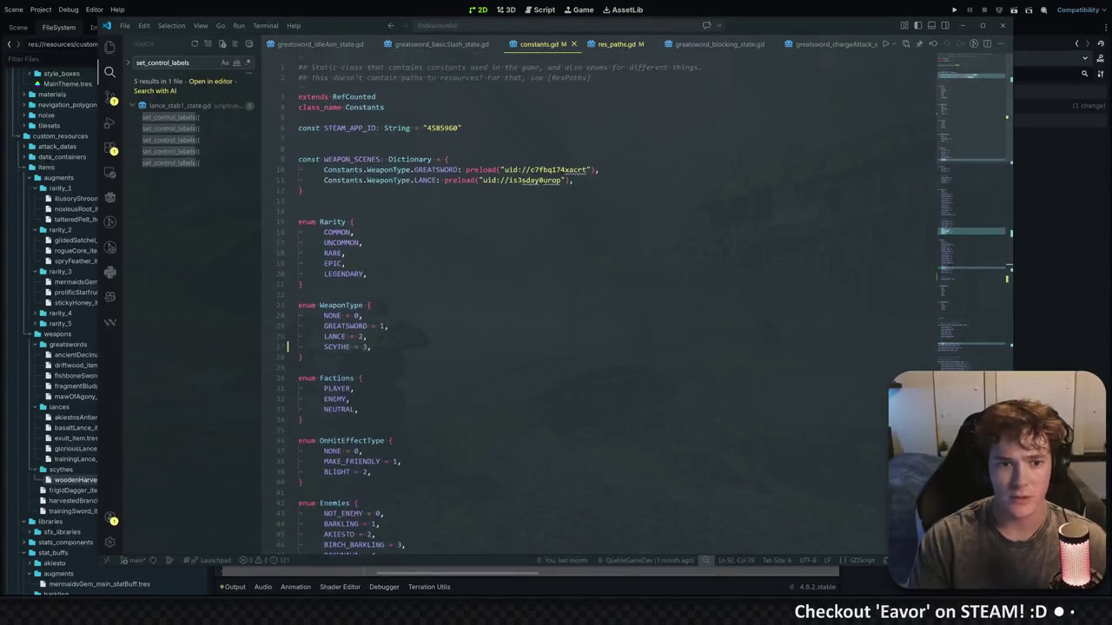
left_click(573, 180)
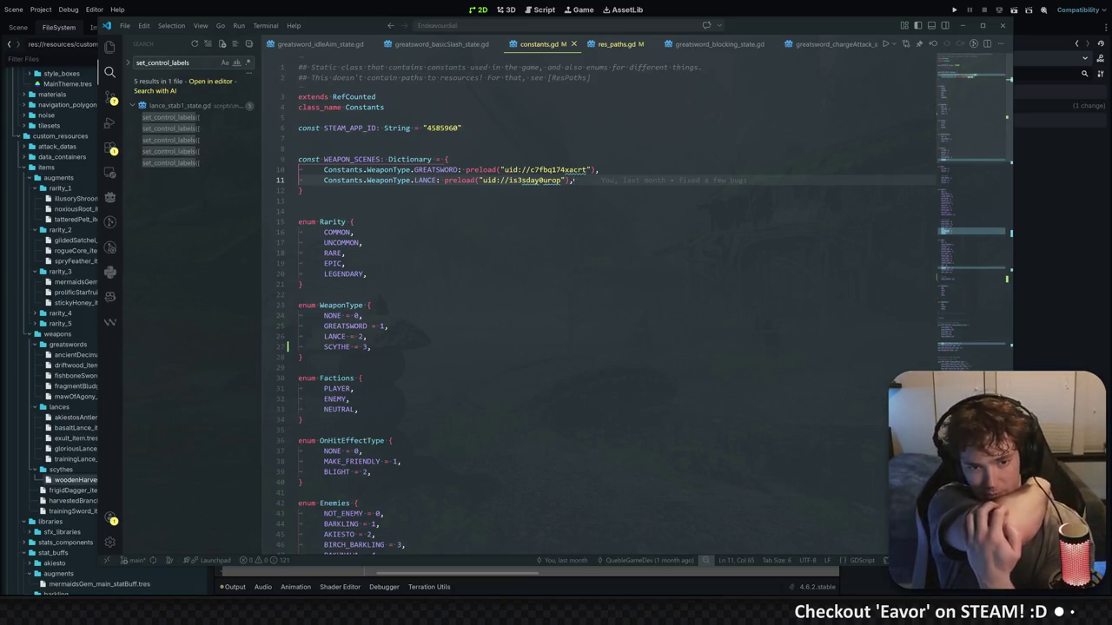
left_click(1022, 218)
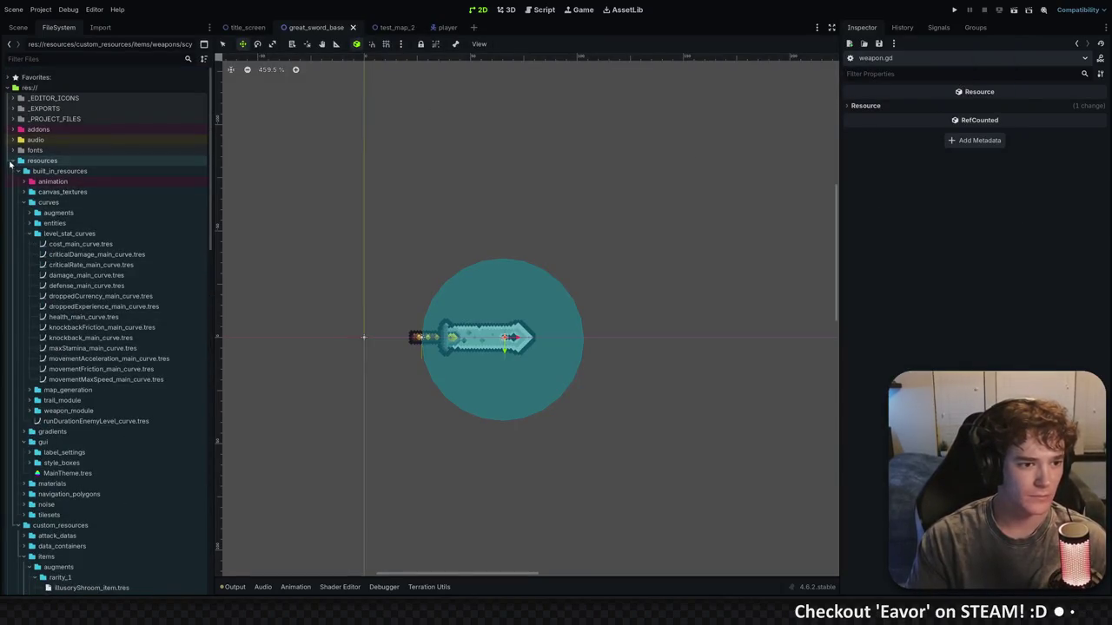
Duplicate great_sword_base.tscn in scenes/weapons as scythe_base.tscn and open it
left_click(13, 181)
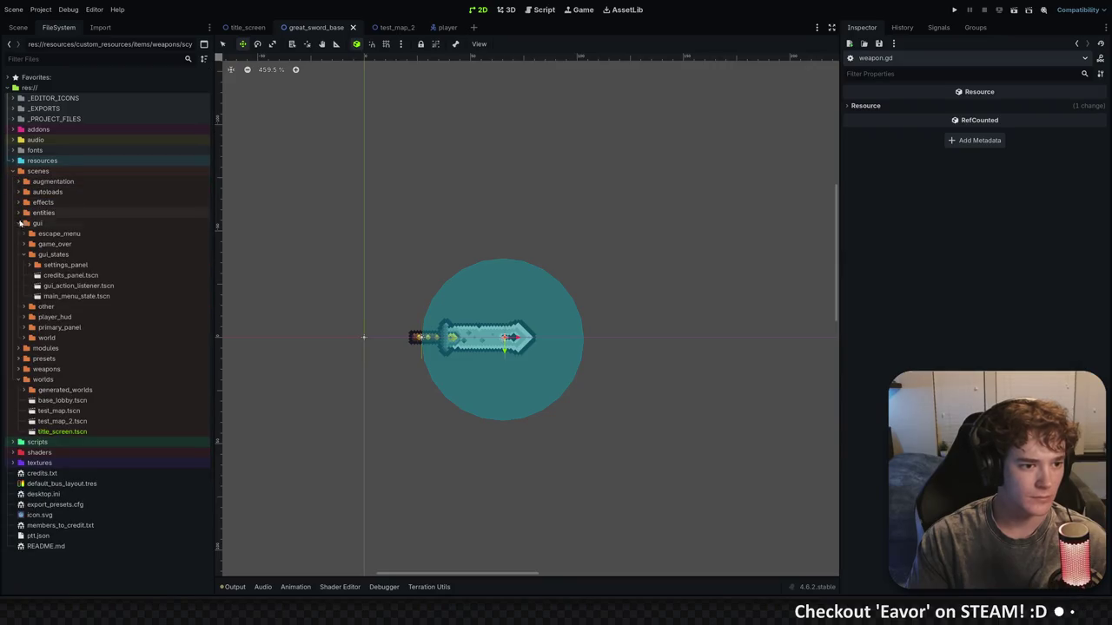
left_click(18, 369)
left_click(74, 379)
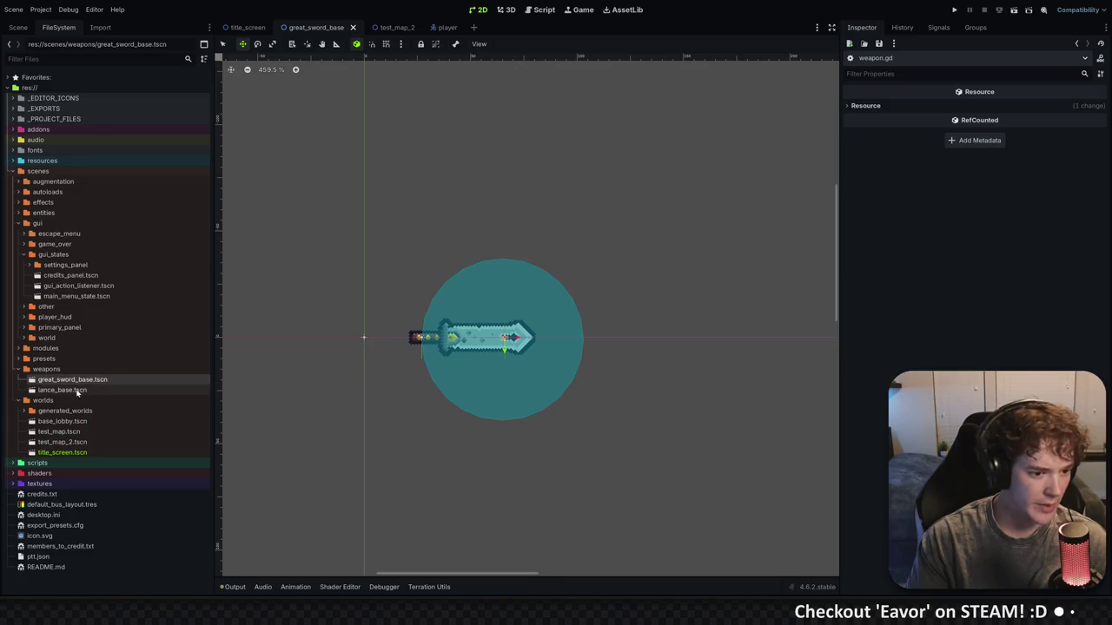
right_click(86, 380)
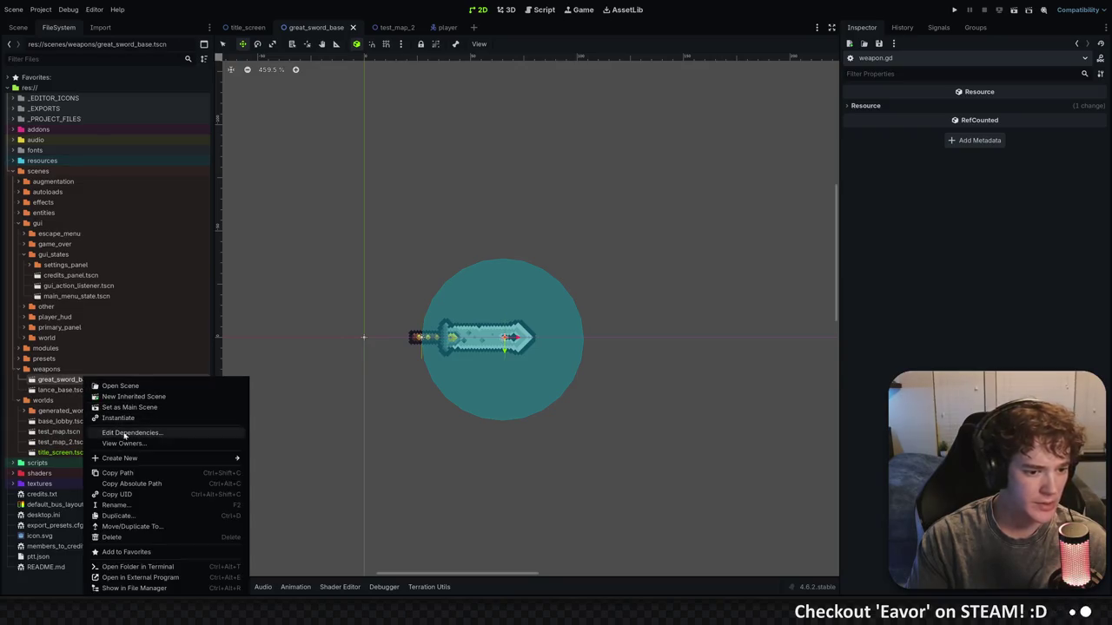
left_click(128, 515)
type("scythe_base.tscn")
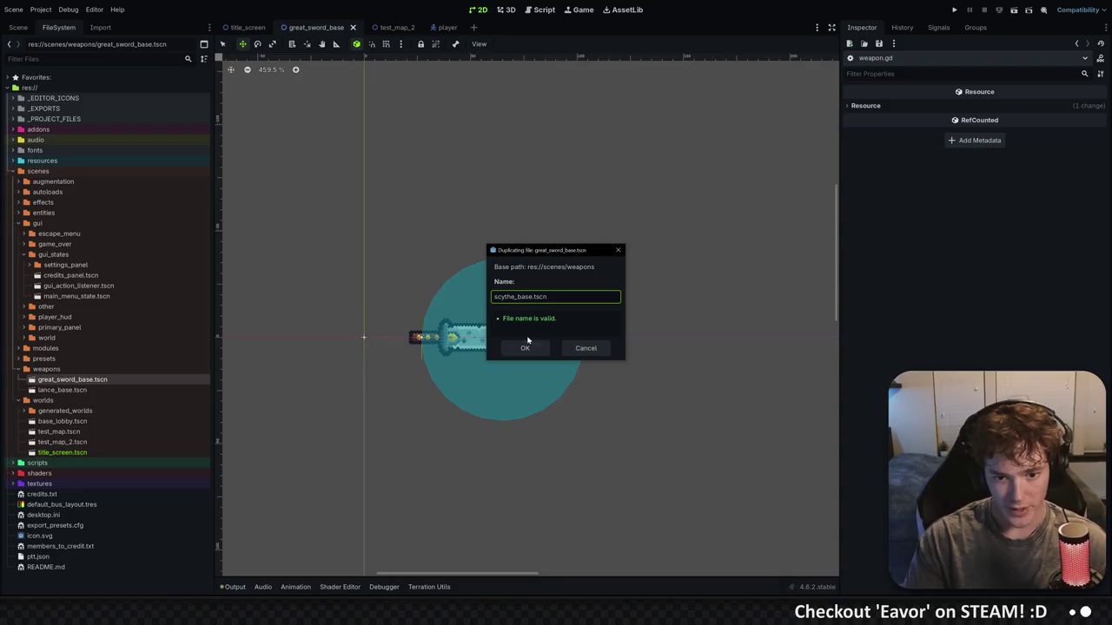
left_click(525, 348)
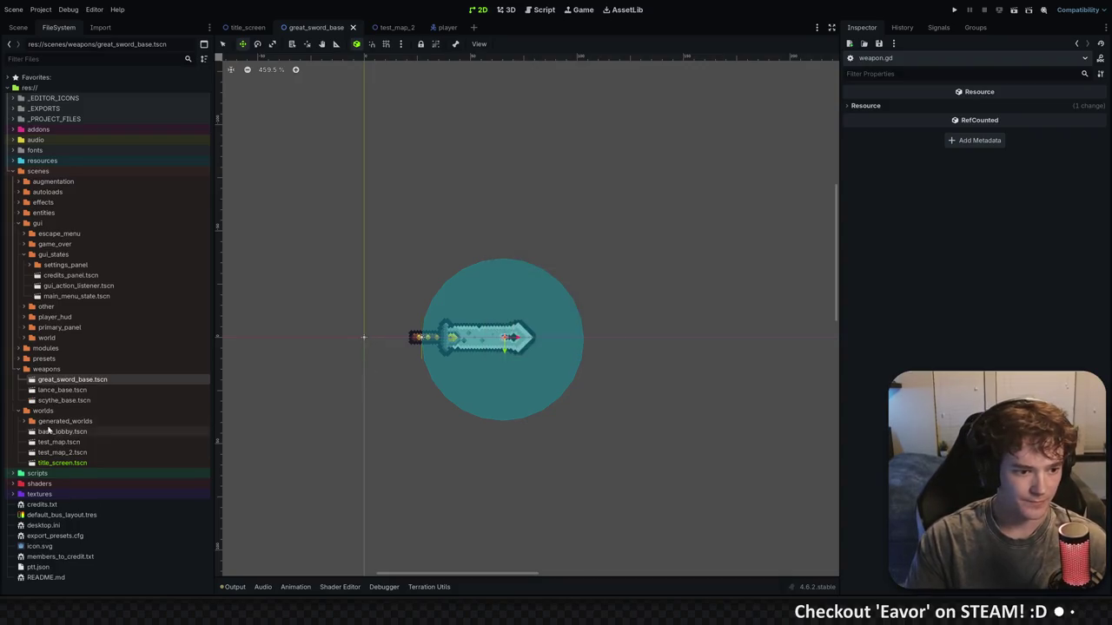
double_click(76, 403)
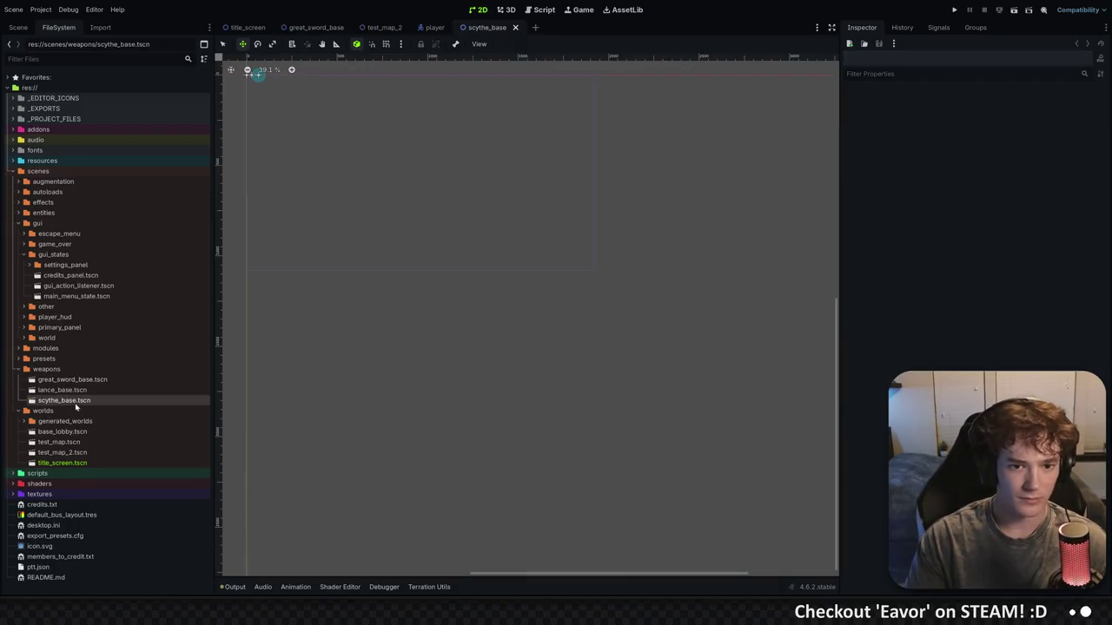
Rename root node GreatSword_Base to Scythe_Base, detach greatsword_base.gd, and save the scene
left_click(18, 27)
scroll(323, 222, "up", 4)
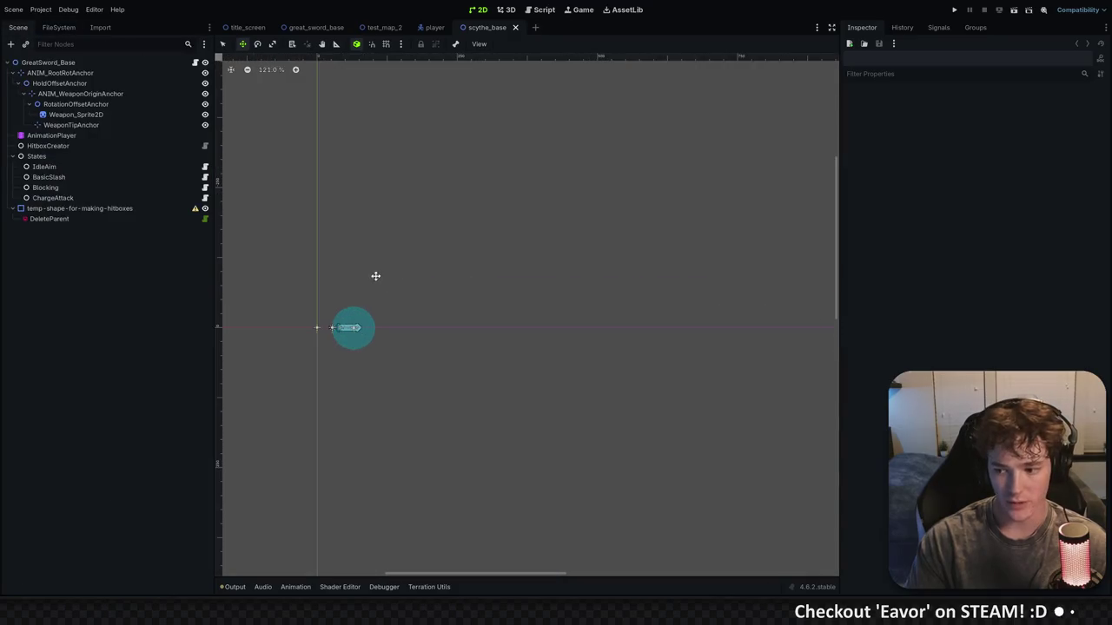
scroll(528, 397, "up", 7)
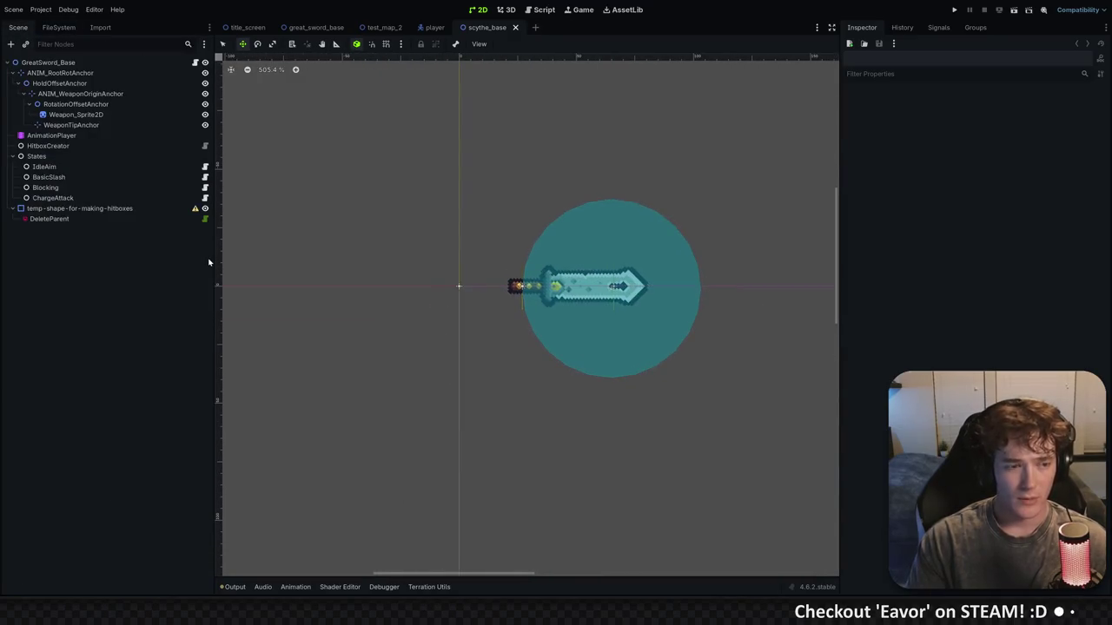
left_click(75, 64)
left_click(76, 65)
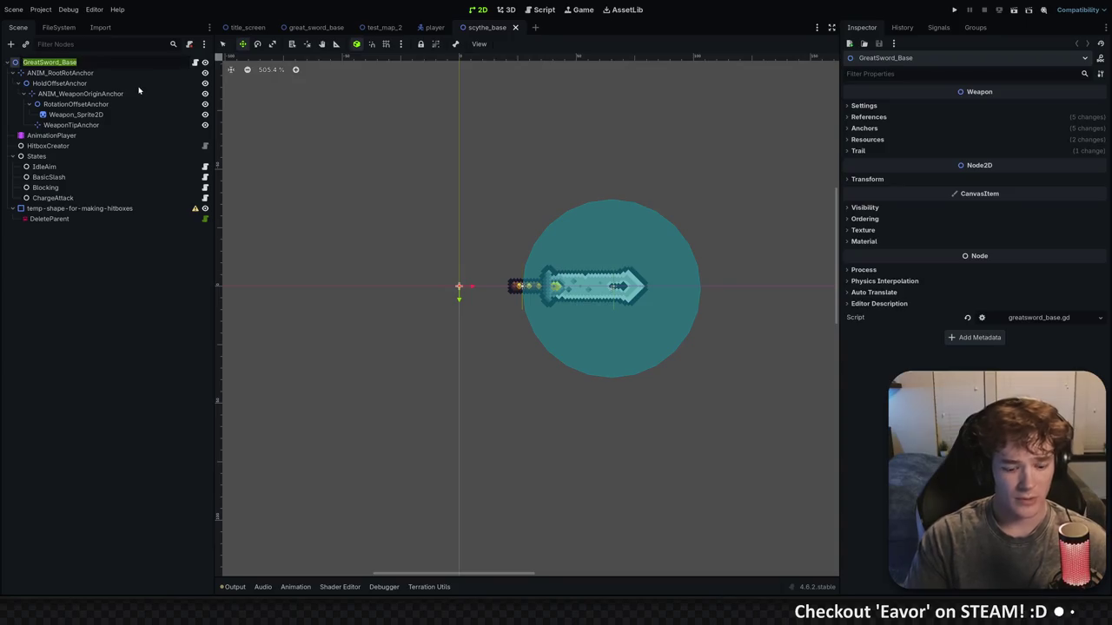
type("Scythe_")
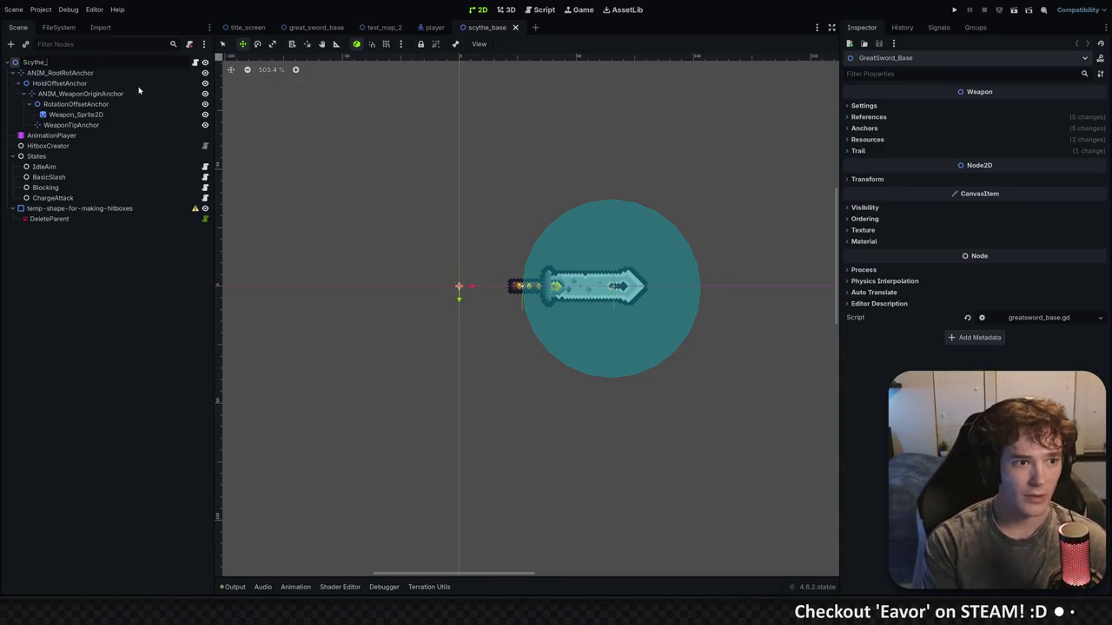
type("Base")
key("Return")
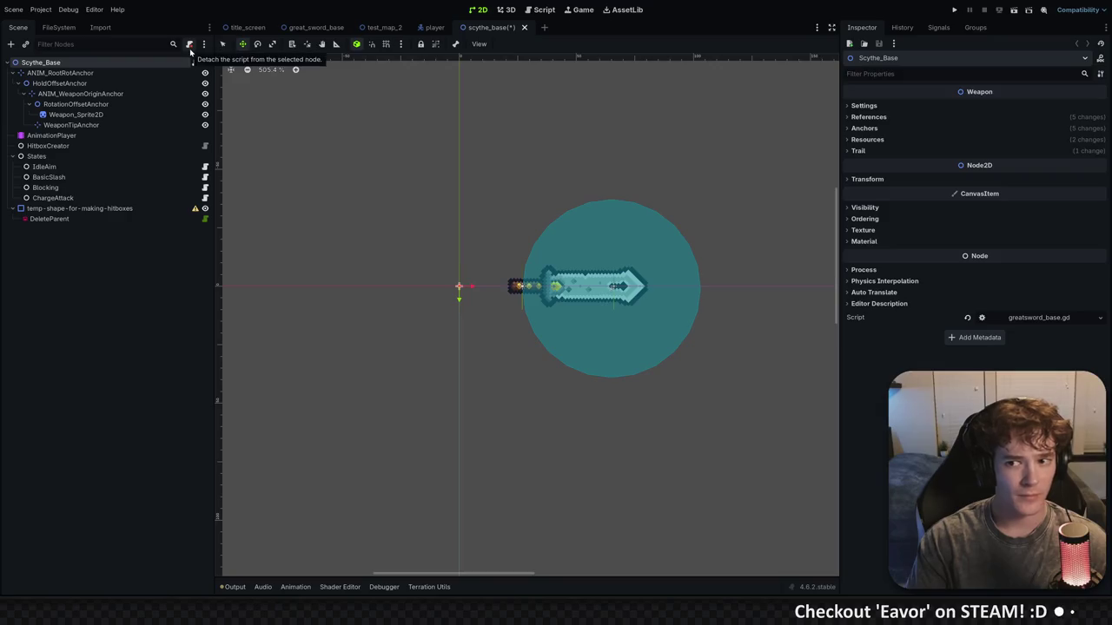
left_click(189, 44)
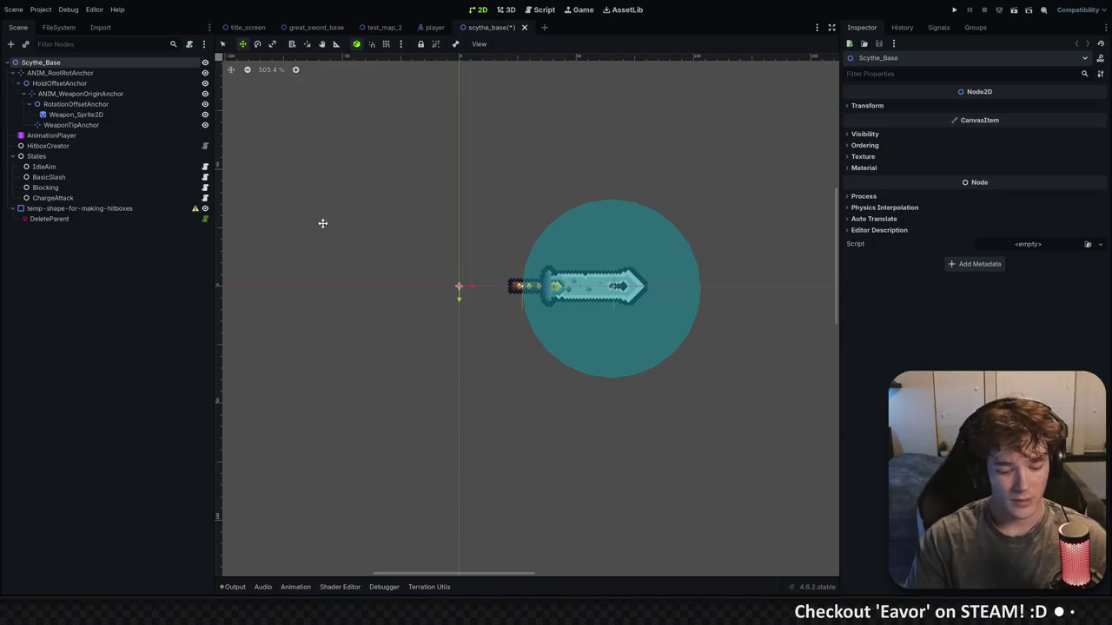
key("ctrl+s")
left_click(75, 114)
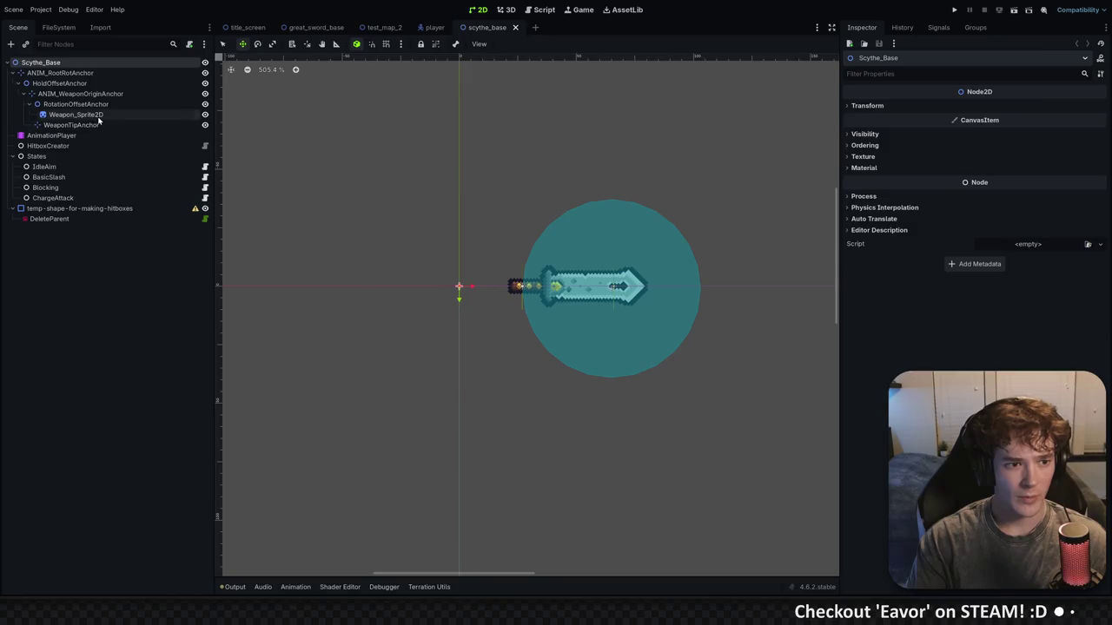
Quick-load the woodenHarvester scythe texture onto Weapon_Sprite2D
left_click(1024, 114)
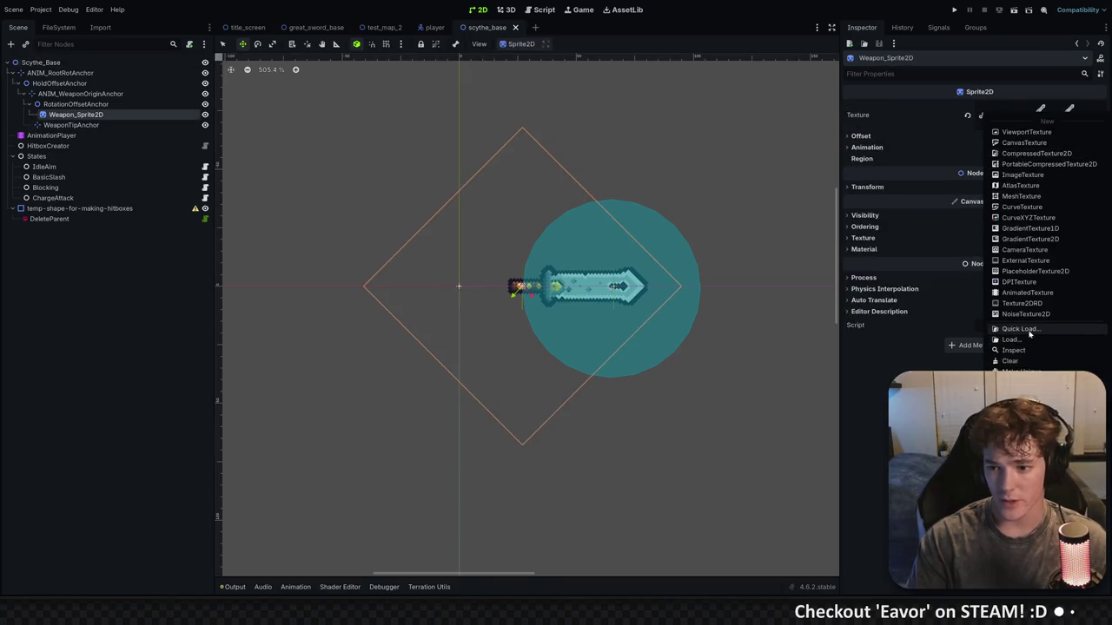
left_click(1021, 329)
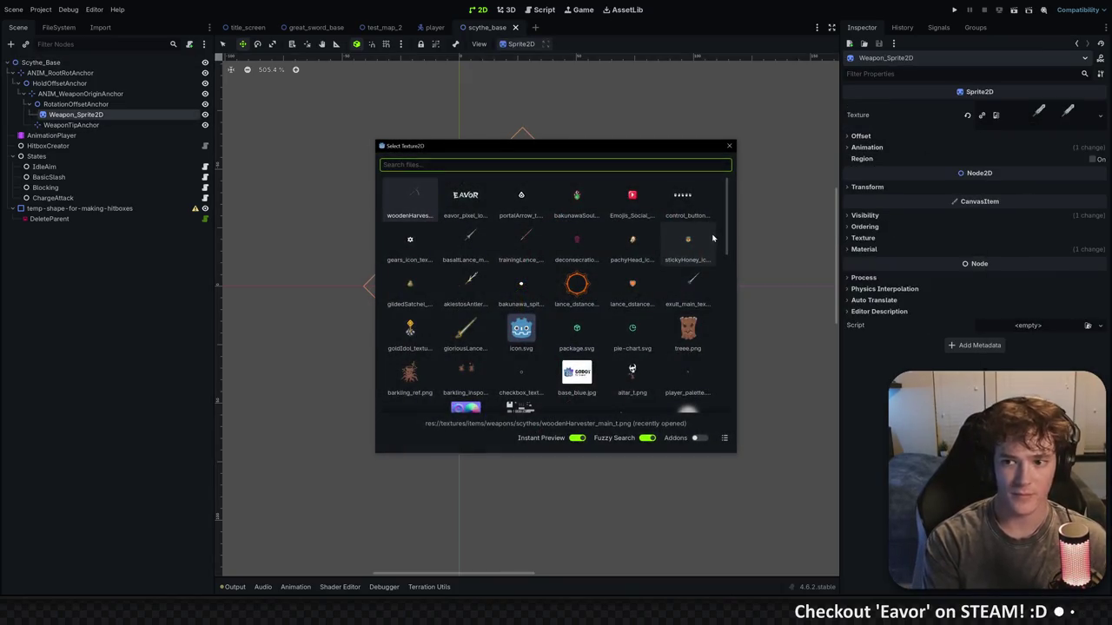
key("Return")
left_click(869, 136)
left_click(874, 138)
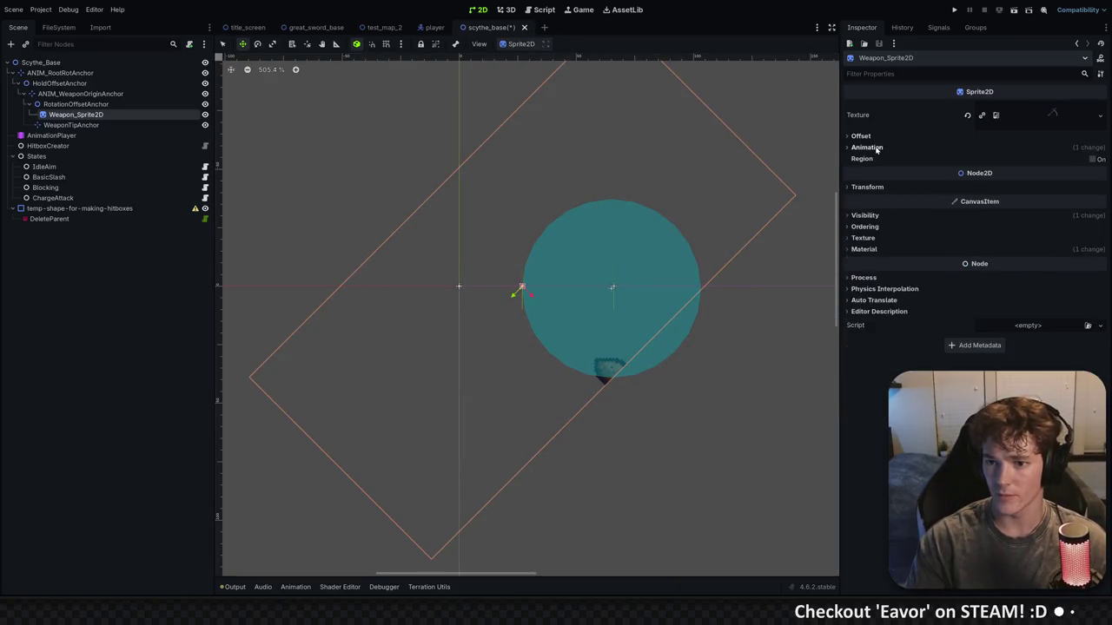
left_click(877, 148)
scroll(773, 216, "down", 2)
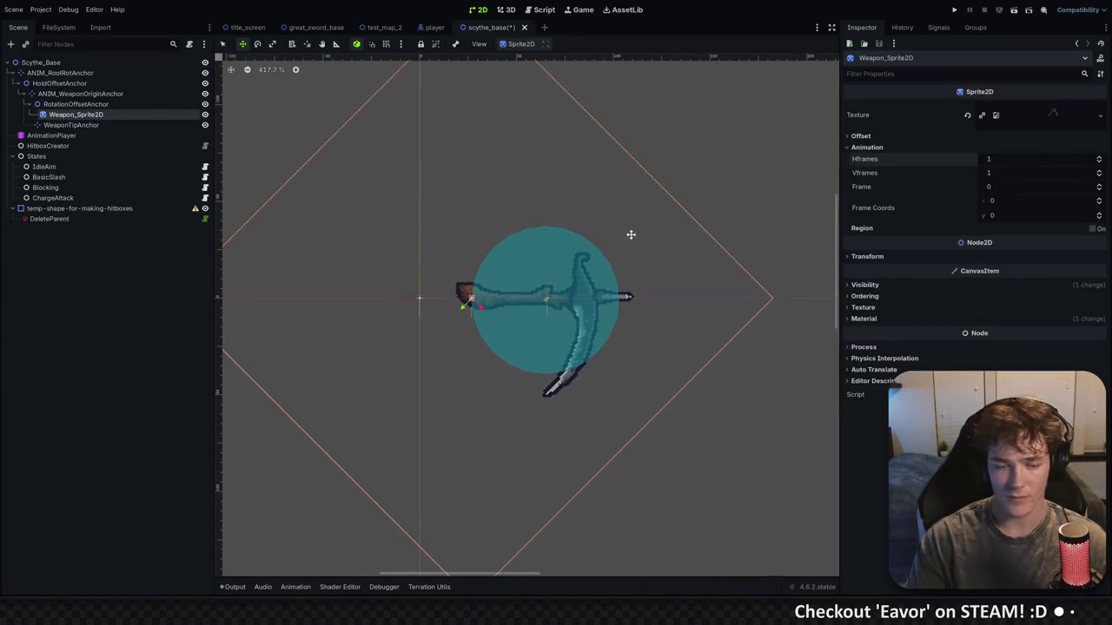
Move the WeaponTipAnchor marker to the scythe's tip
left_click(72, 125)
left_click_drag(627, 298, 639, 310)
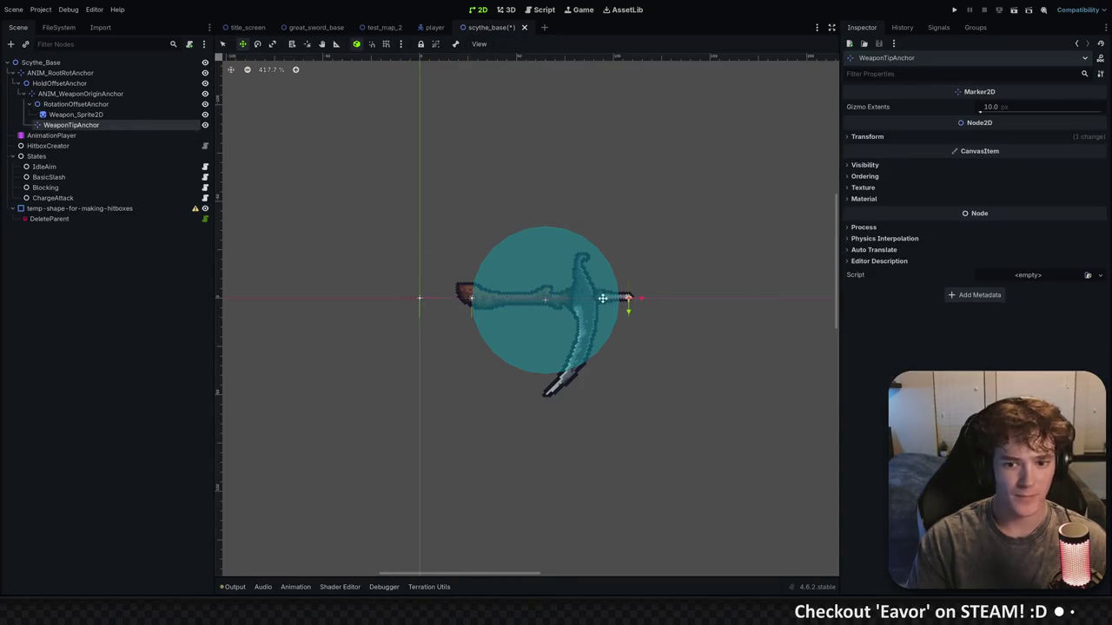
scroll(621, 299, "up", 4)
scroll(408, 209, "down", 2)
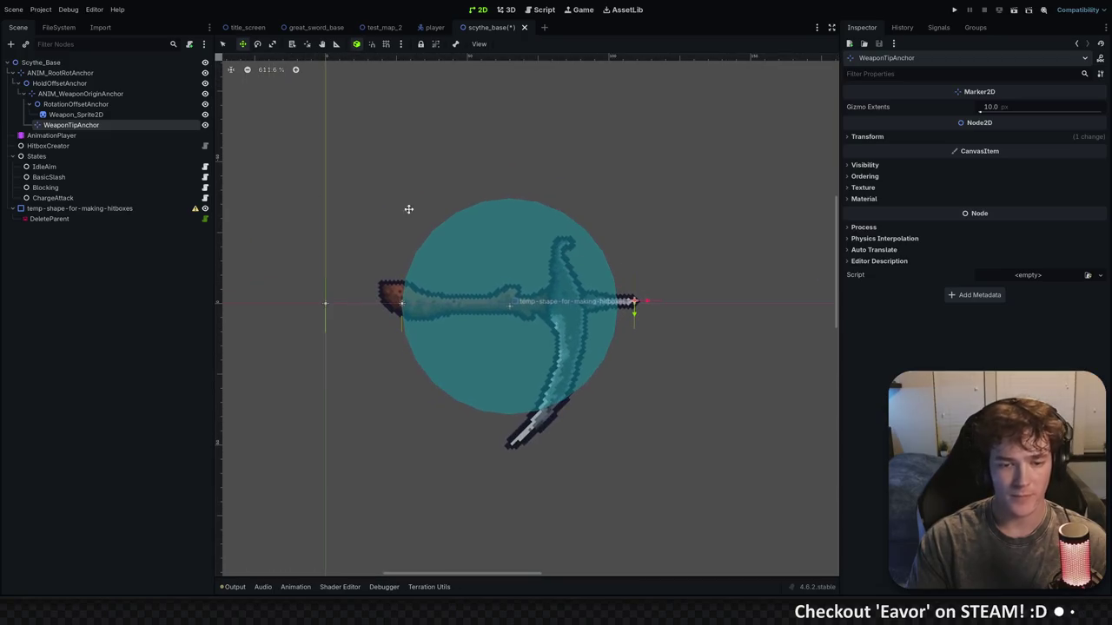
scroll(408, 209, "down", 1)
Hide the temporary hitbox circle by toggling its visibility off
left_click(76, 115)
scroll(422, 188, "down", 1)
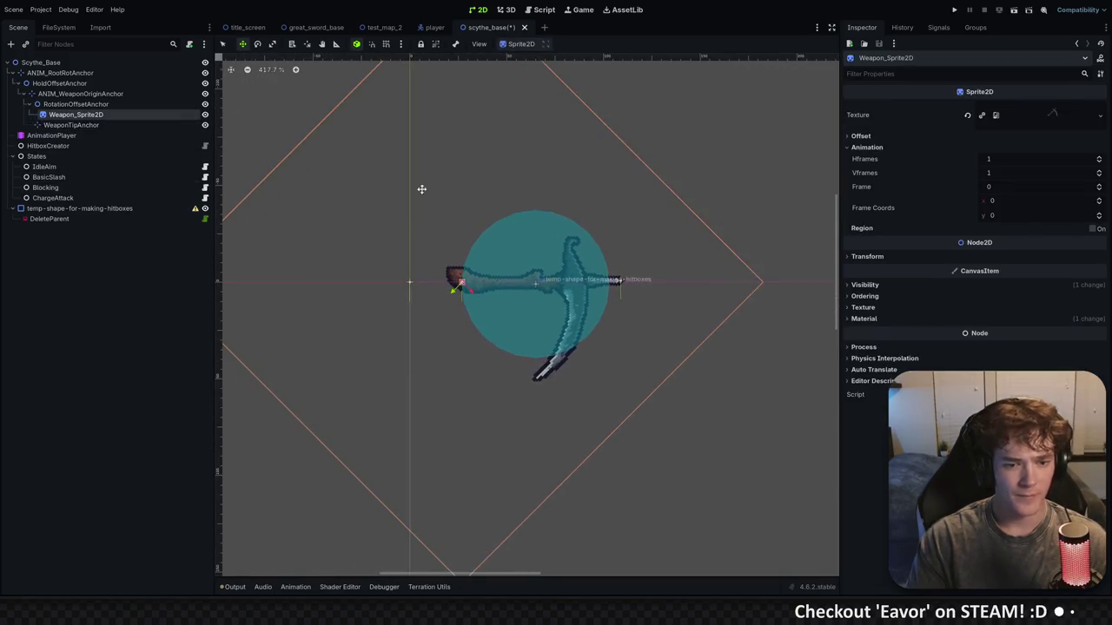
left_click(111, 84)
left_click(129, 73)
left_click(117, 333)
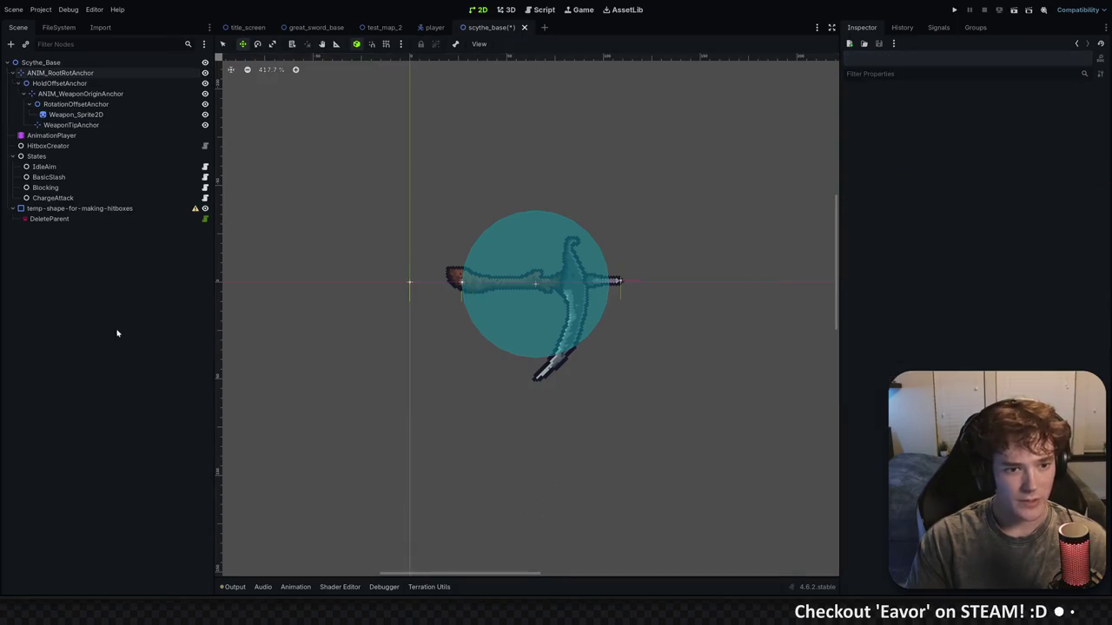
scroll(530, 228, "down", 1)
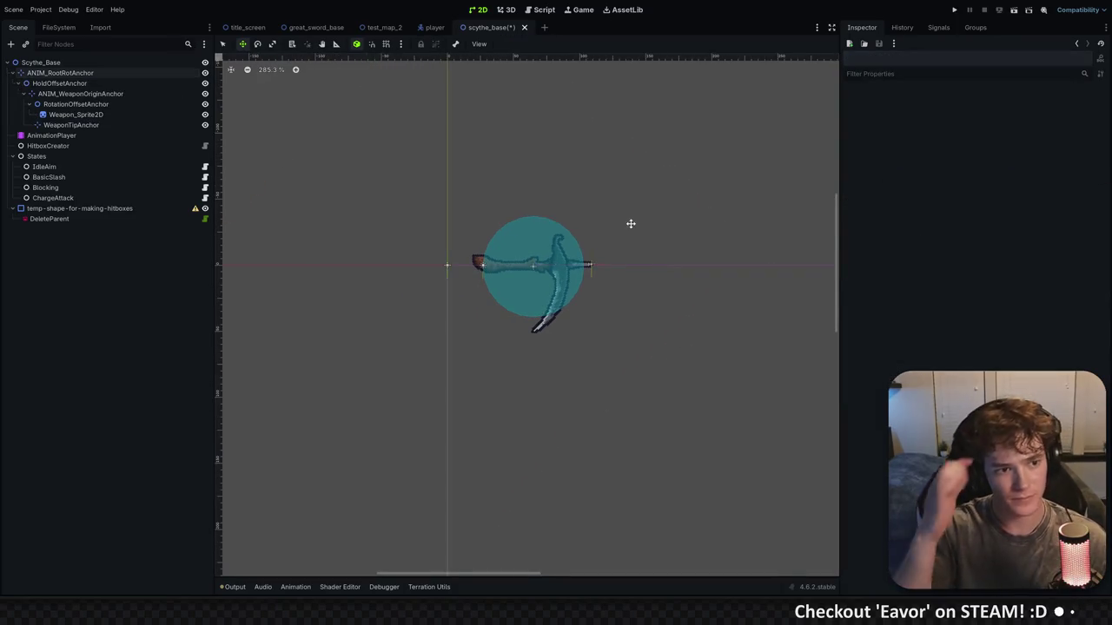
left_click(205, 208)
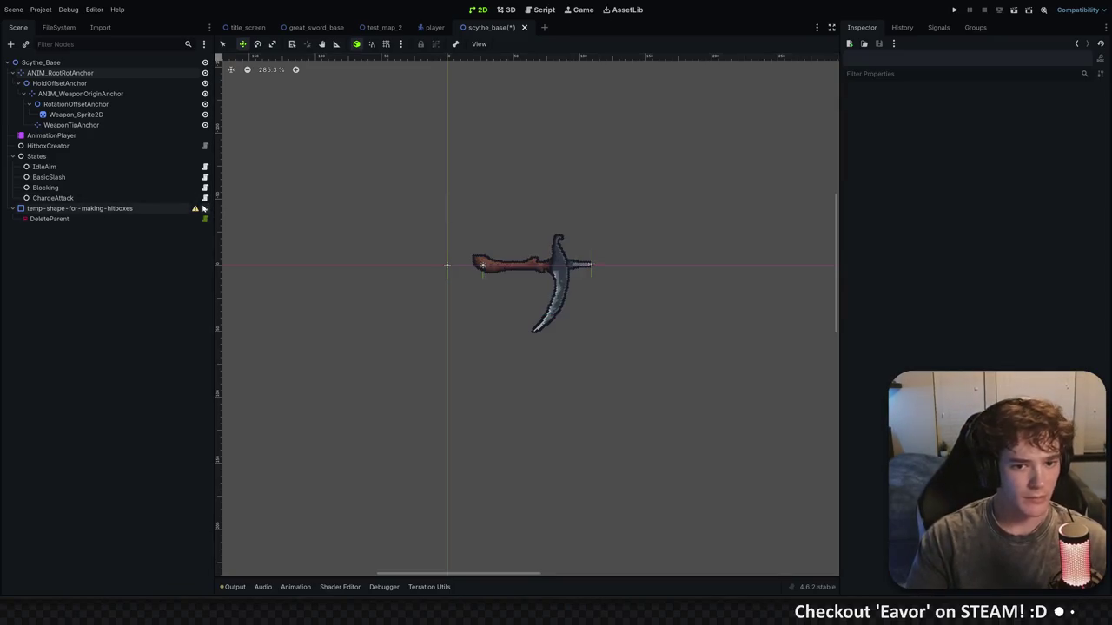
scroll(284, 265, "up", 1)
left_click(90, 135)
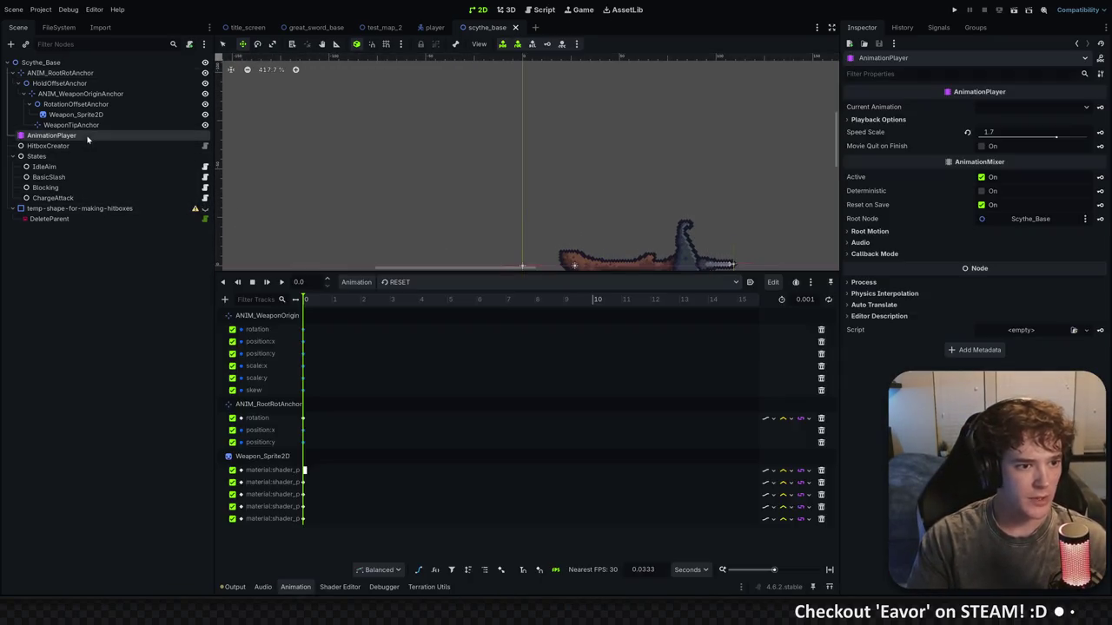
Delete greatsword_blocking, greatsword_chargeAttack and greatsword_stab1 from the animation library
left_click(376, 283)
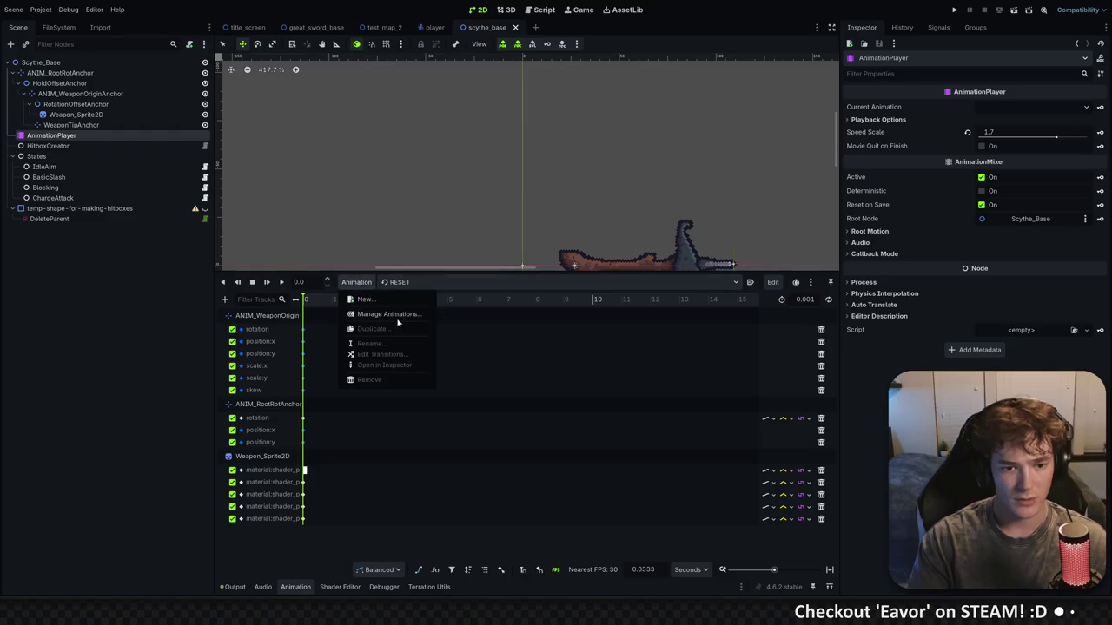
left_click(397, 318)
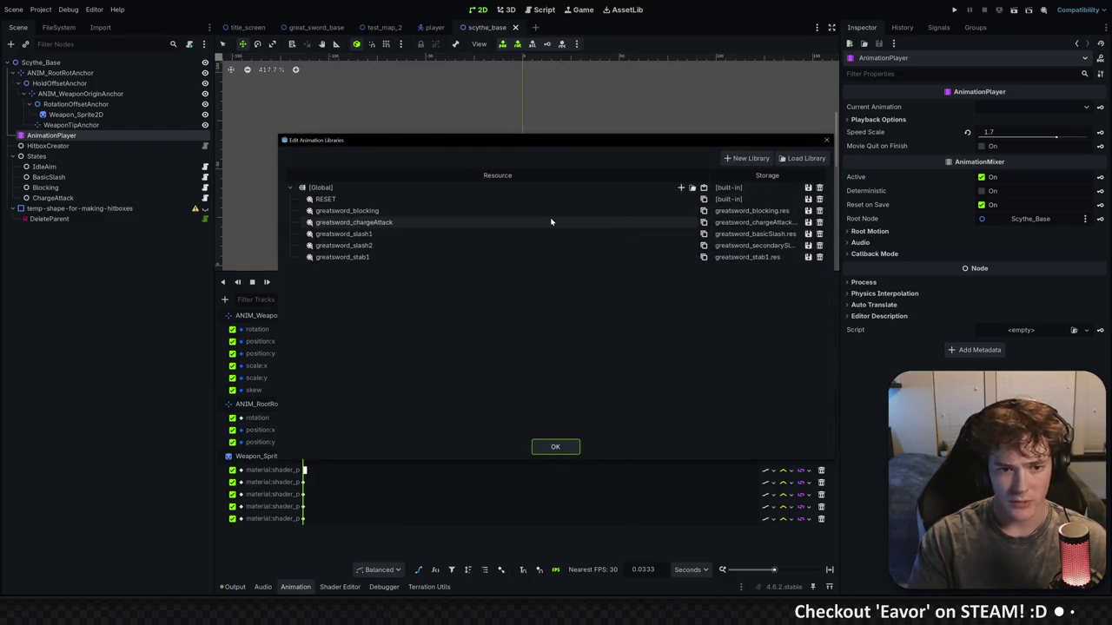
mouse_move(527, 144)
left_mouse_down()
mouse_move(506, 114)
mouse_move(495, 134)
mouse_move(509, 139)
left_mouse_up()
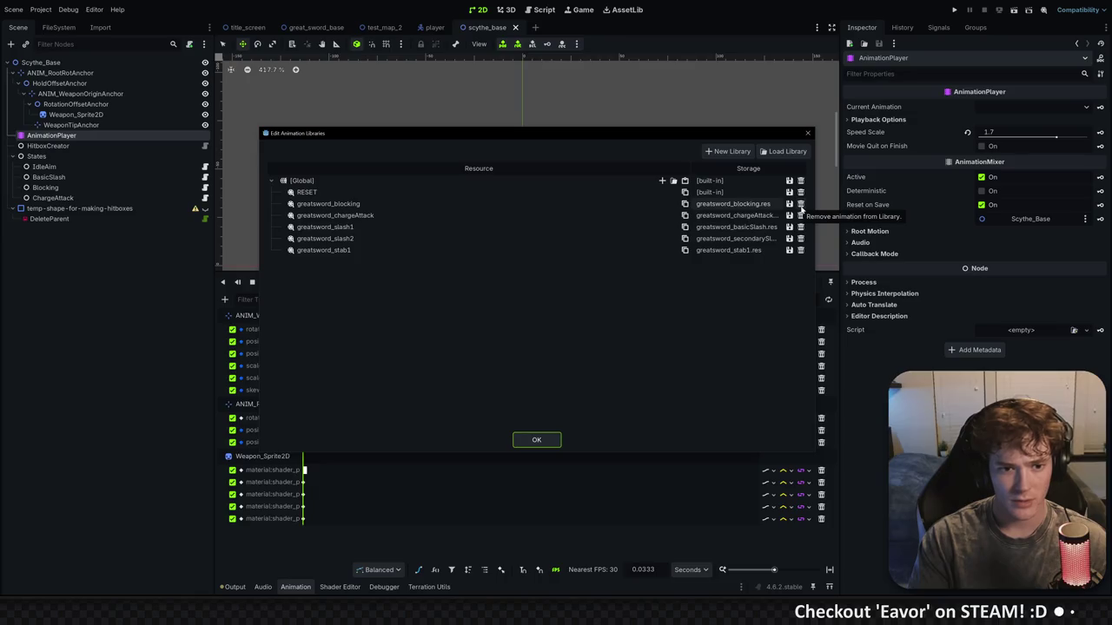
left_click(801, 204)
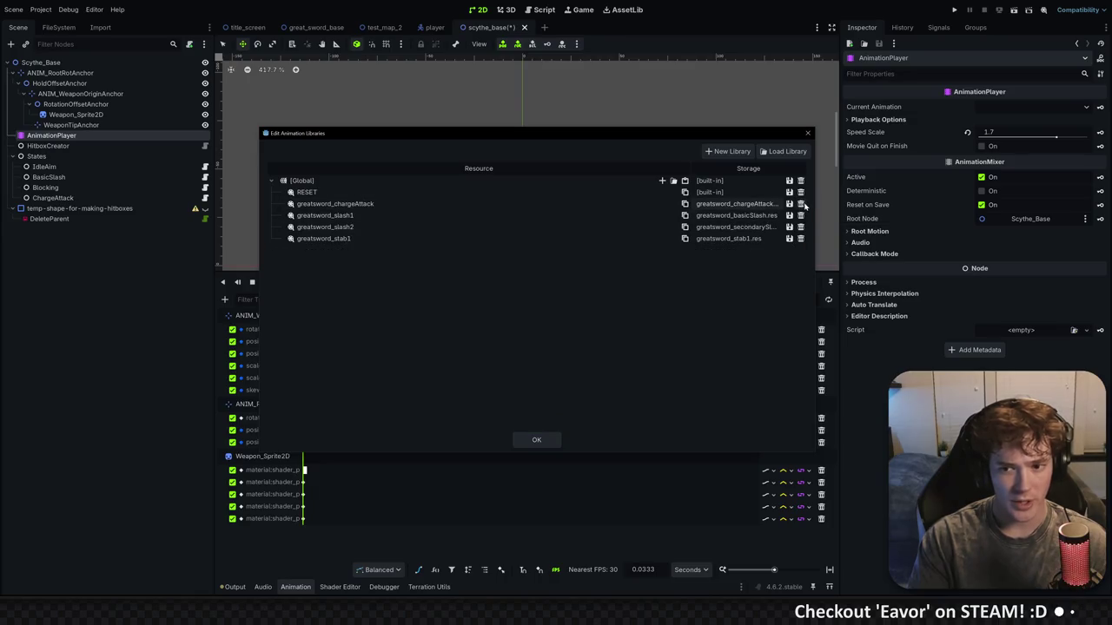
left_click(801, 204)
left_click(800, 228)
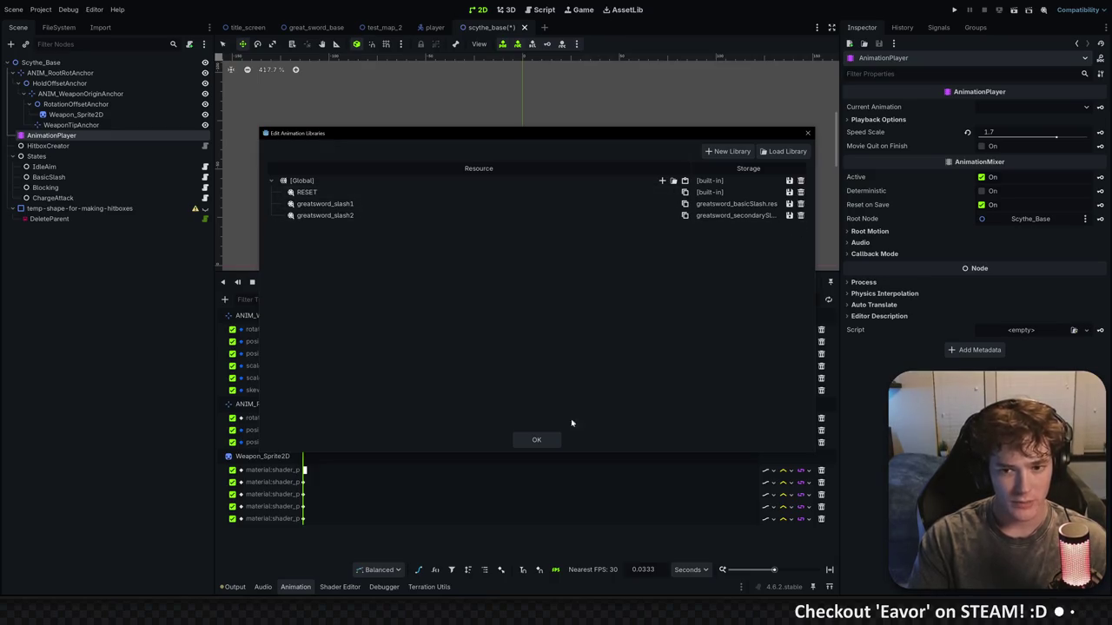
left_click(536, 440)
Load greatsword_slash1, then play and scrub it to check the scythe's swing poses
left_click(409, 283)
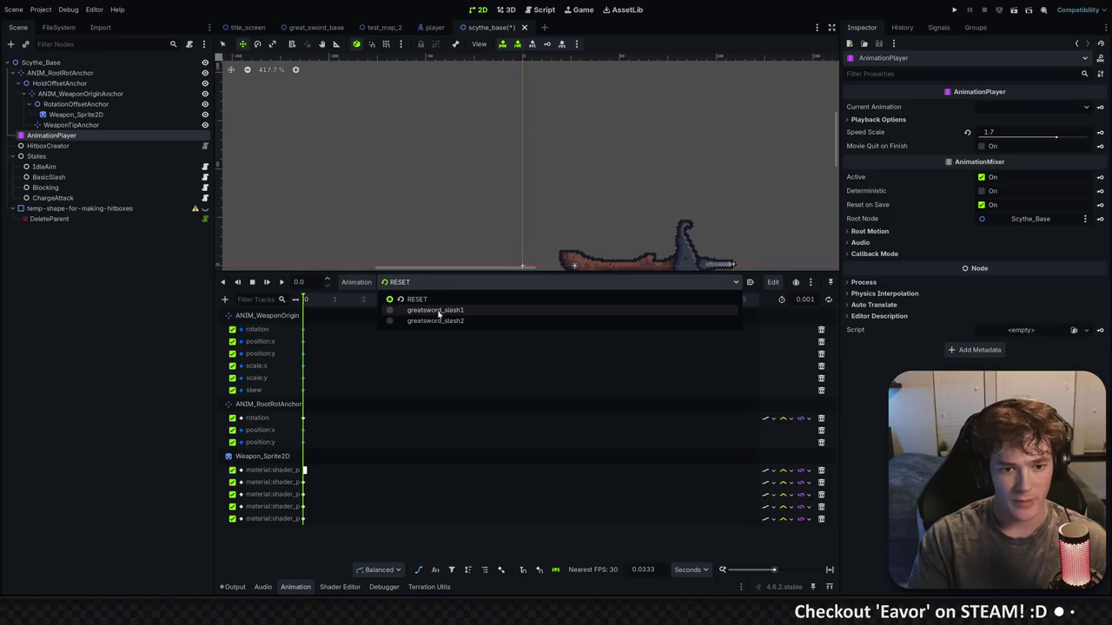
left_click(439, 311)
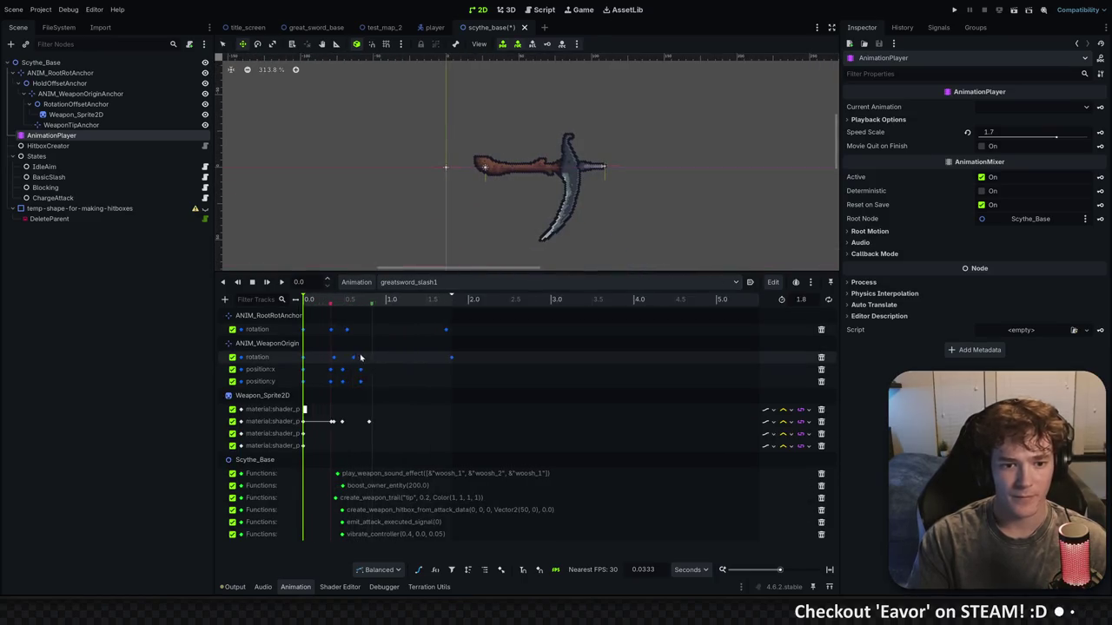
key("shift+d")
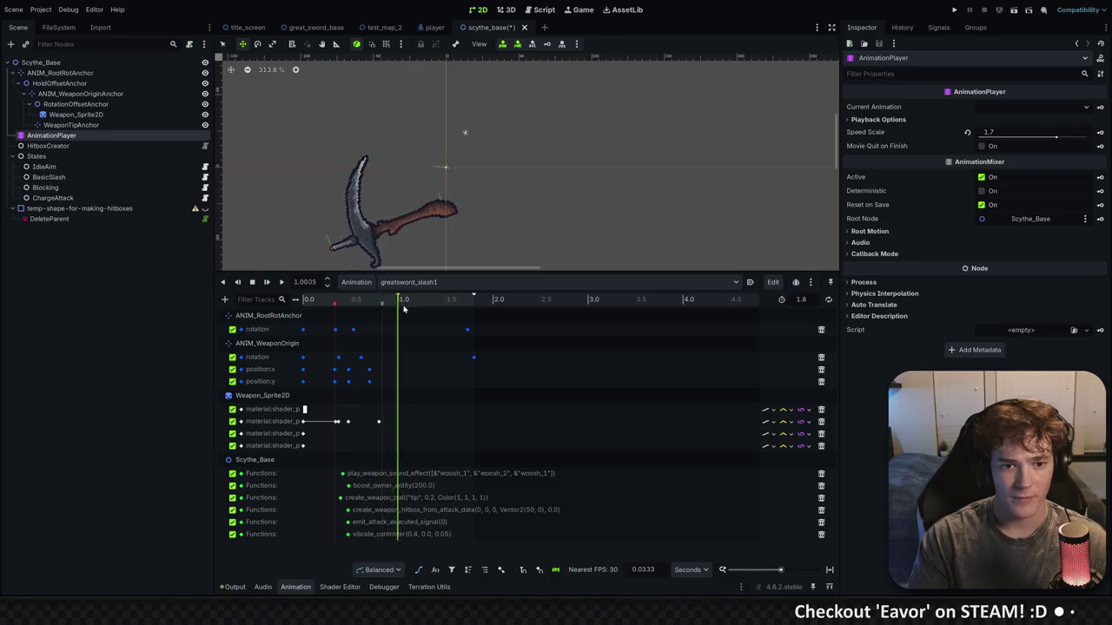
left_click(352, 300)
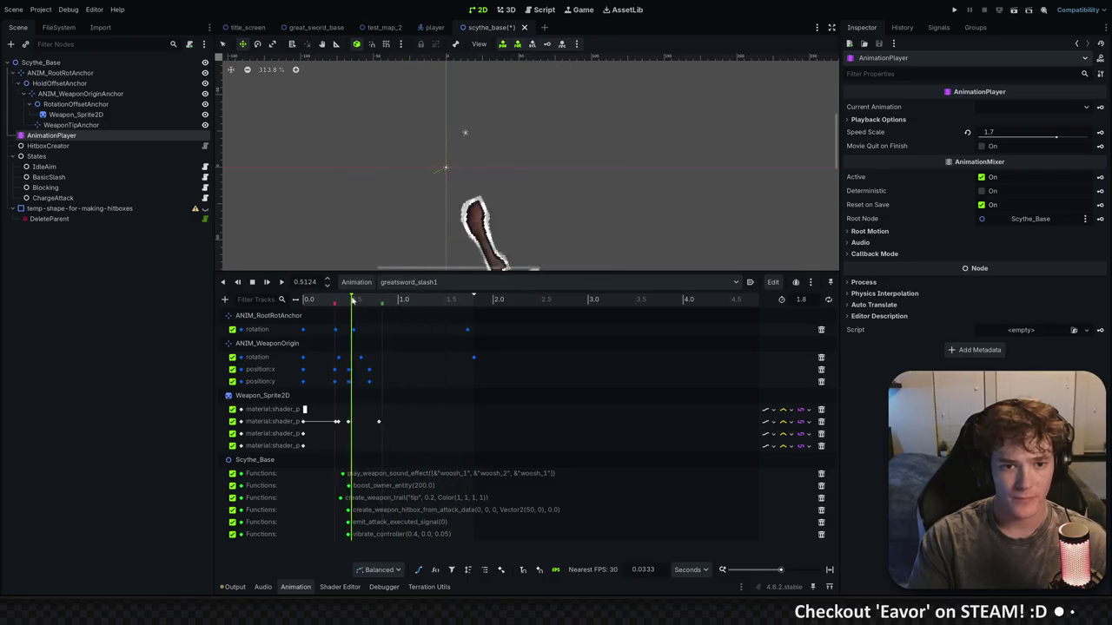
left_click(338, 299)
key("minus")
key("minus")
key("minus")
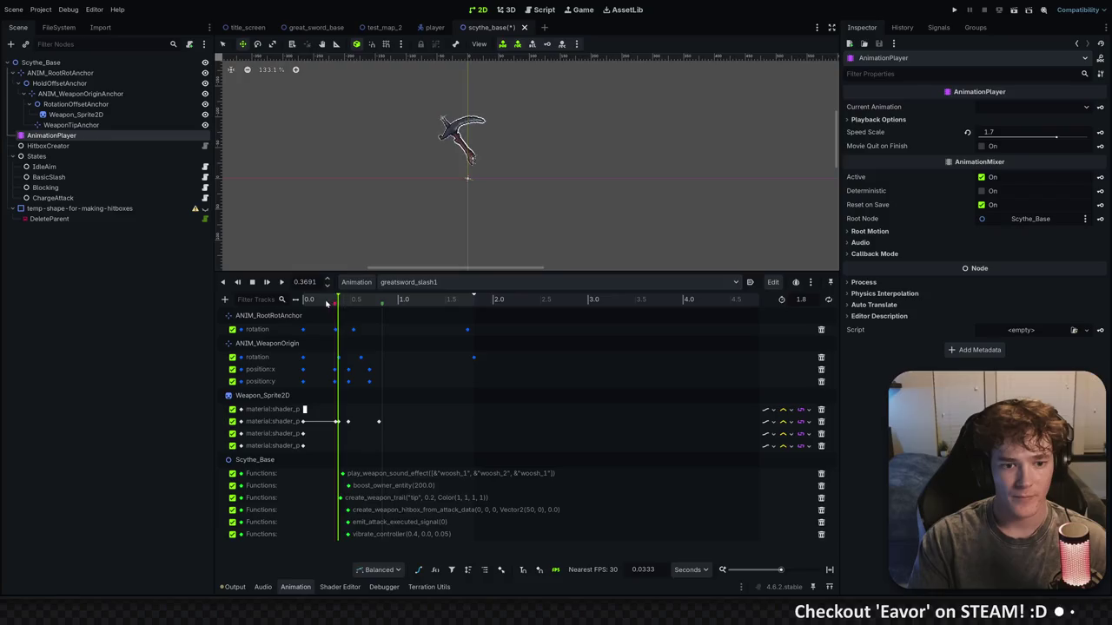
mouse_move(327, 303)
left_mouse_down()
mouse_move(306, 300)
mouse_move(453, 298)
left_mouse_up()
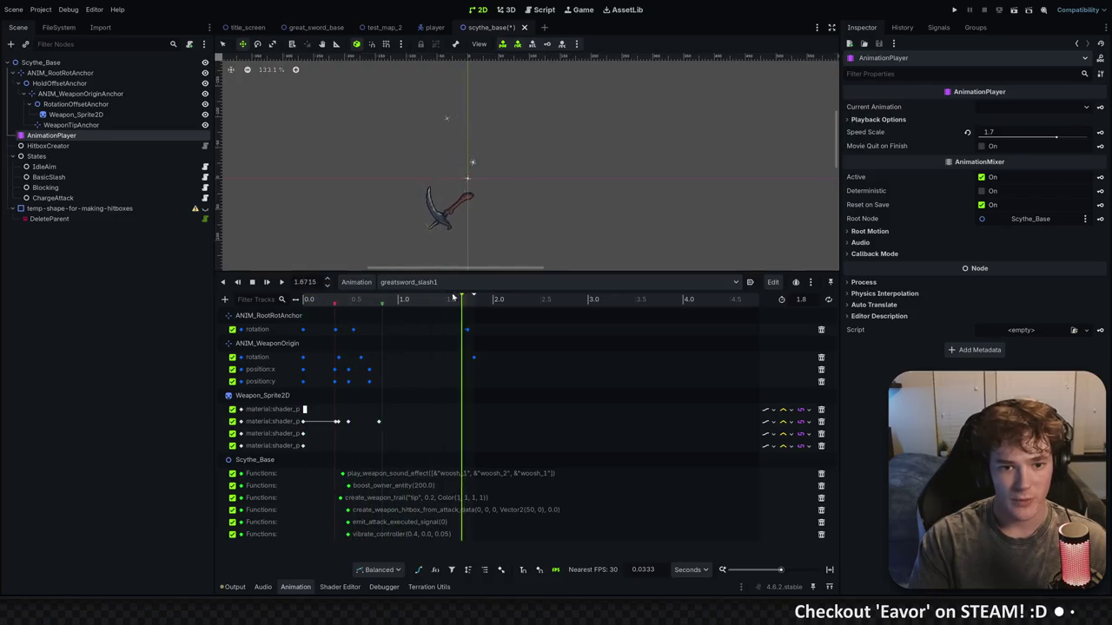
left_click(266, 283)
left_click(253, 283)
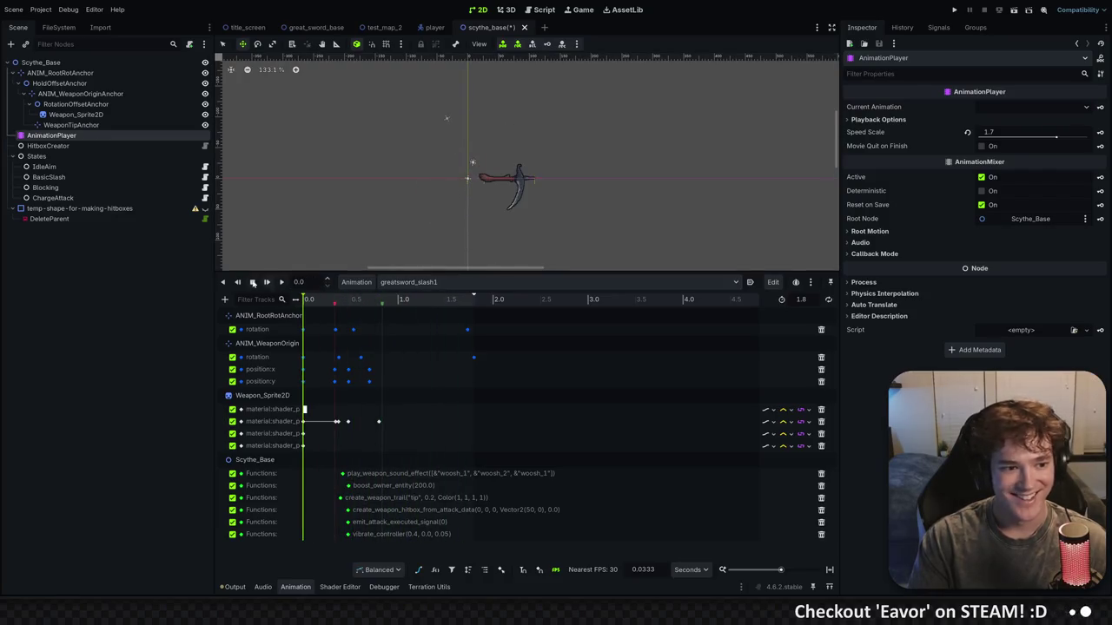
Delete the four copied greatsword states (IdleAim, BasicSlash, Blocking, ChargeAttack) under States
left_click(99, 166)
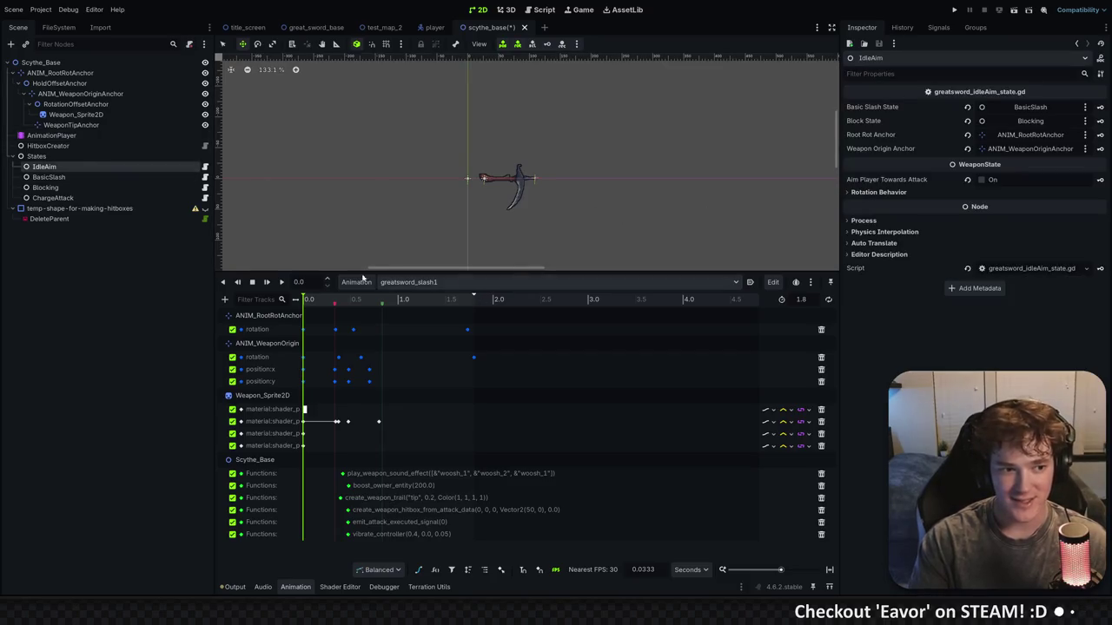
left_click(61, 198, "shift")
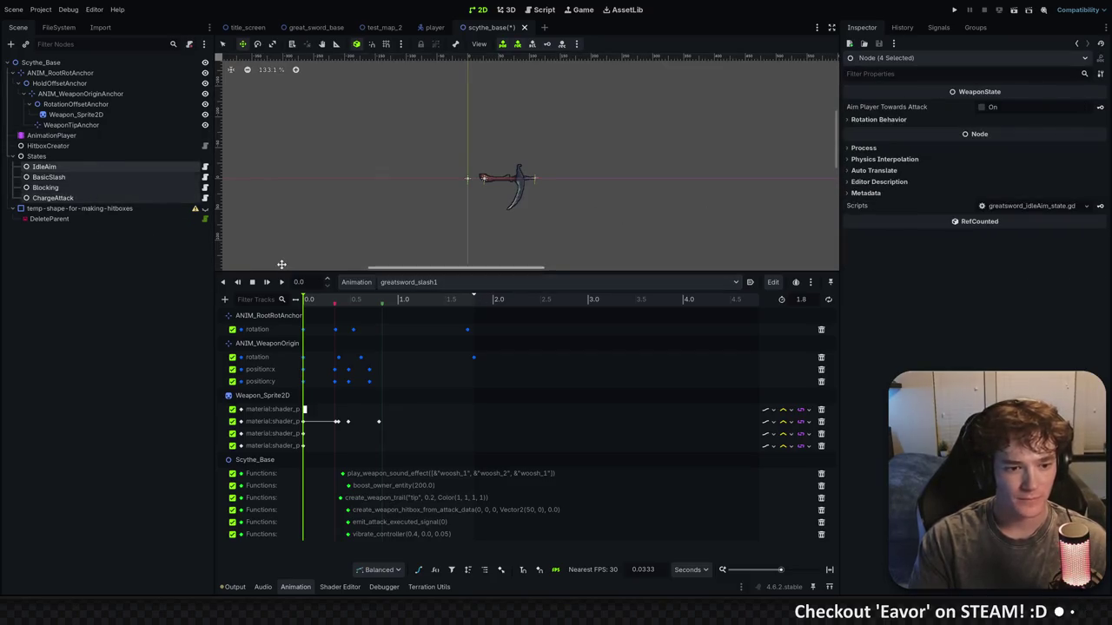
key("Delete")
Add a new WeaponState node under States and rename it IdleAim
left_click(37, 155)
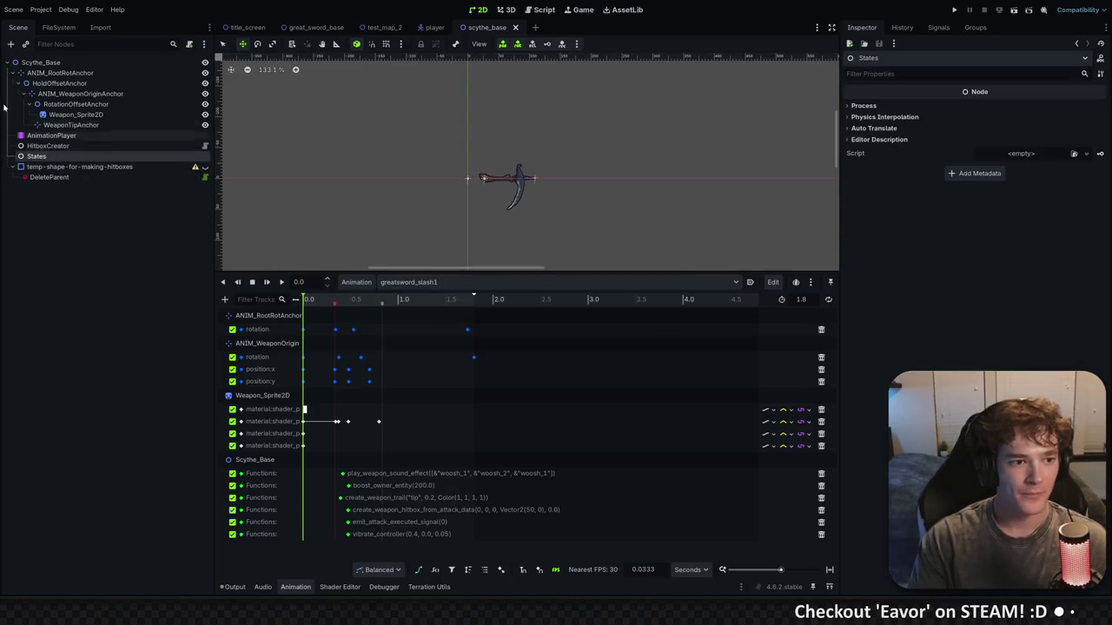
key("ctrl+a")
type("weapon")
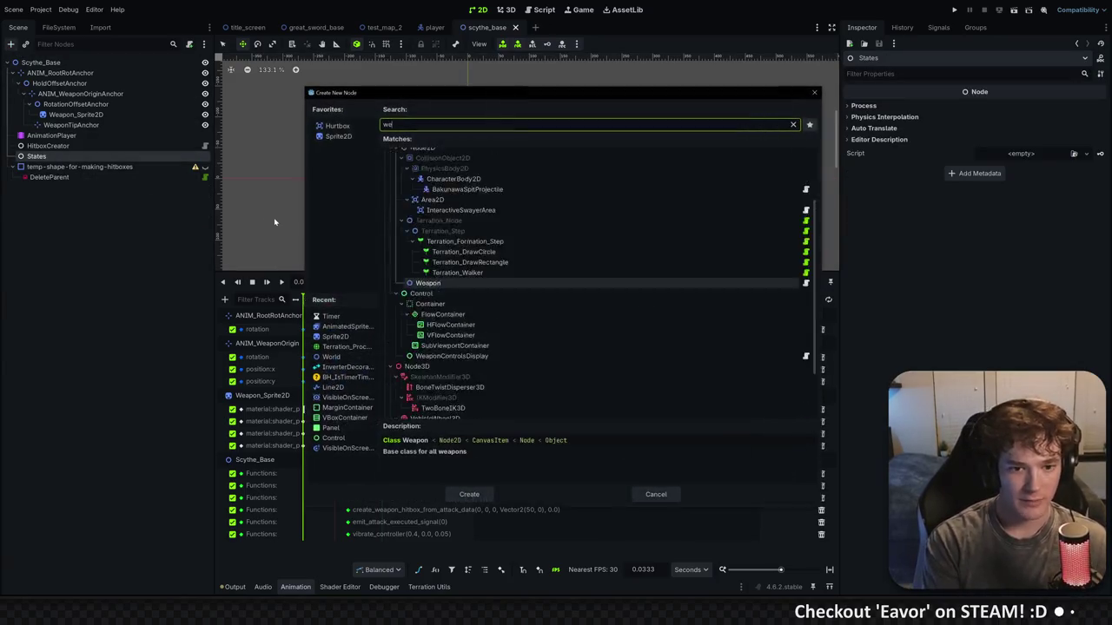
key("Down")
key("Down")
key("Return")
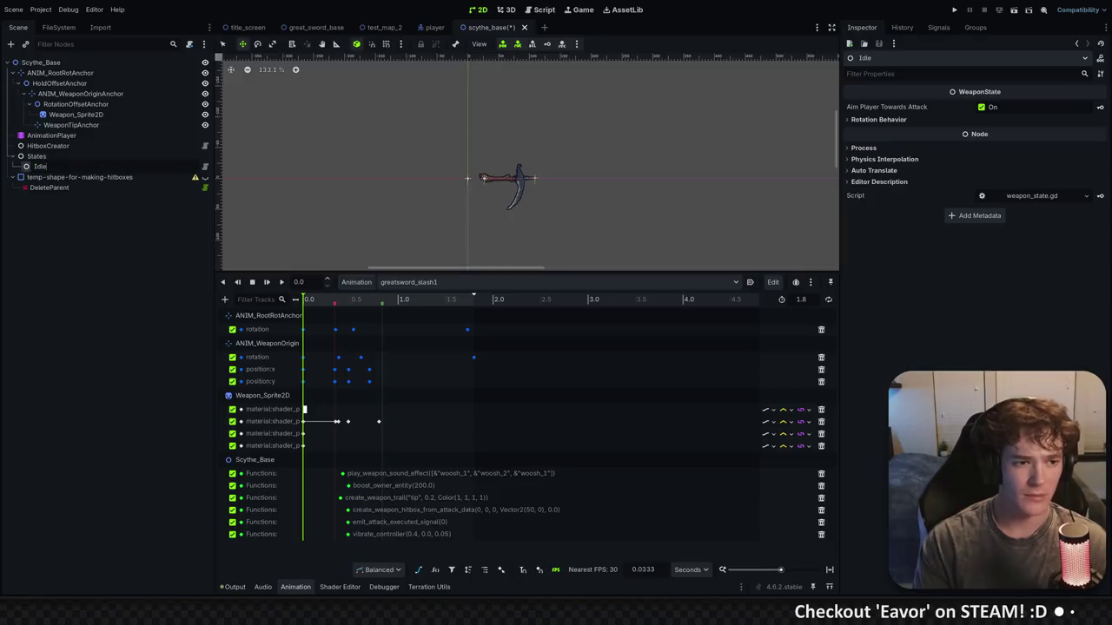
type("Aim")
key("Return")
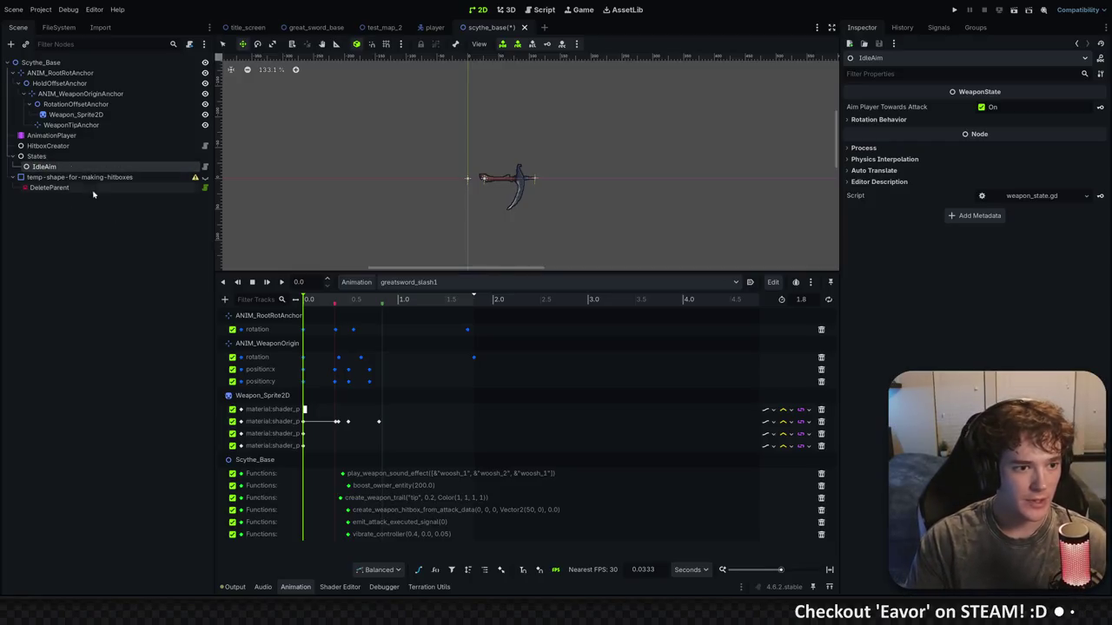
Review the HitboxCreator's Creation Paths list and save the scythe_base scene
left_click(52, 146)
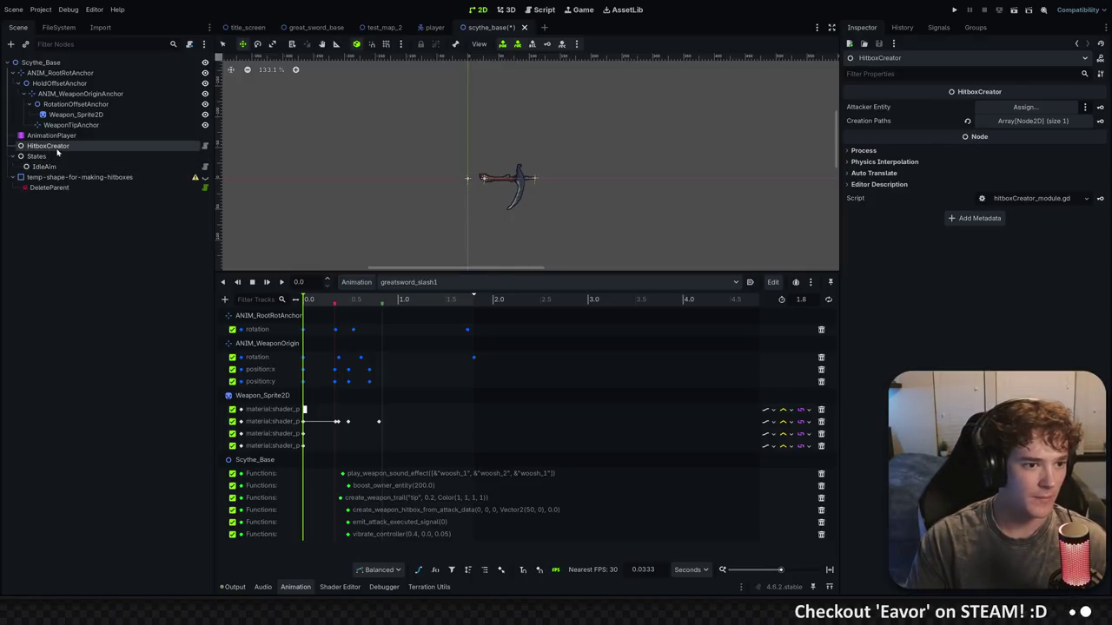
left_click(1024, 123)
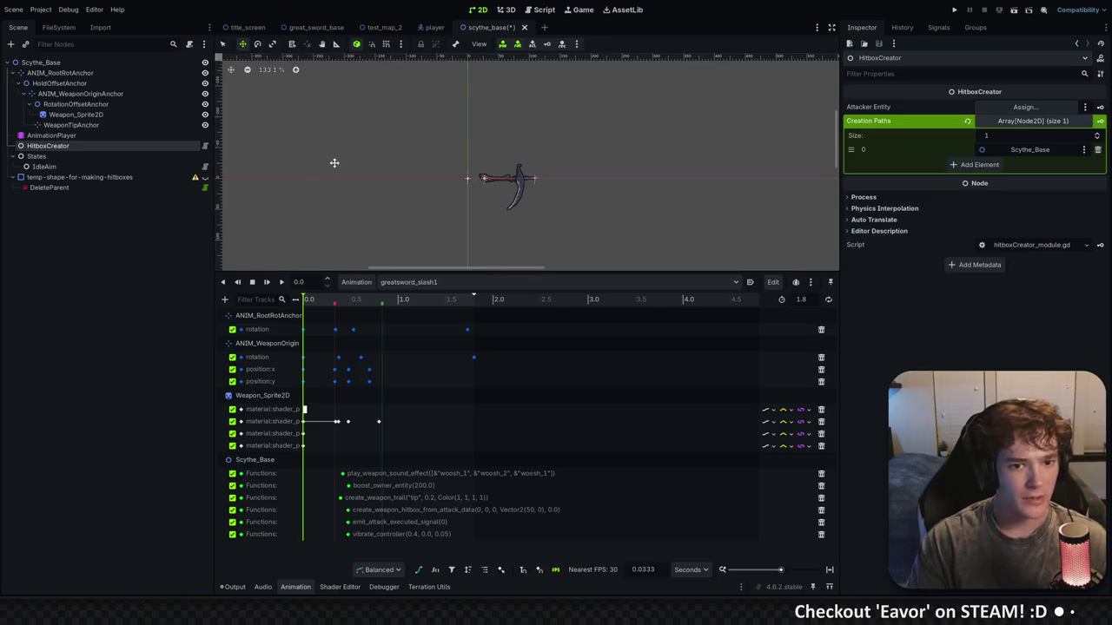
left_click(43, 166)
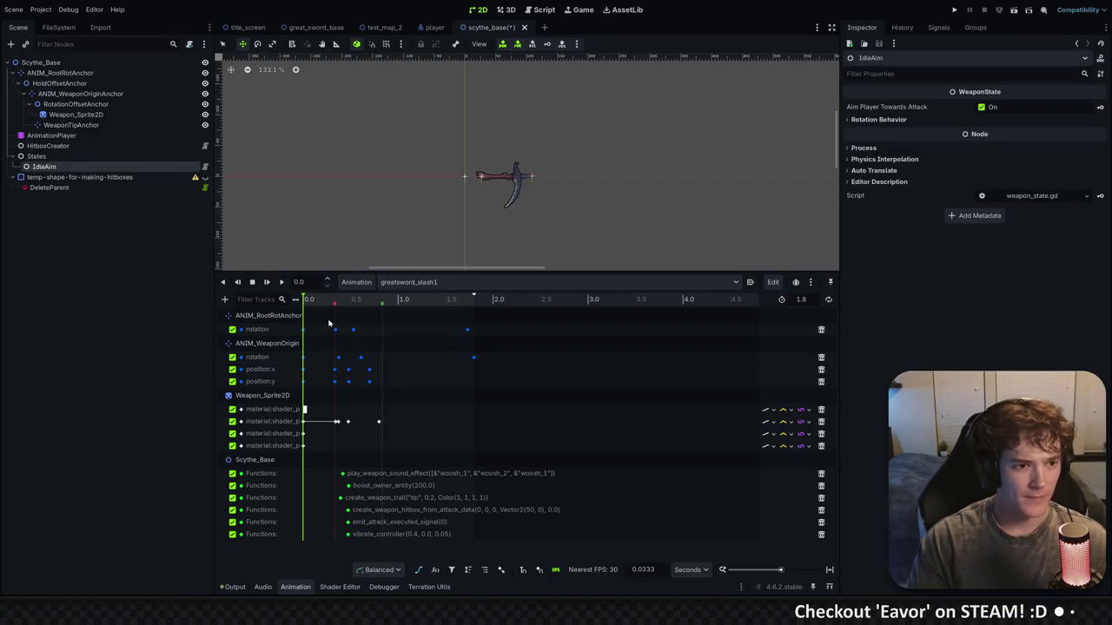
key("ctrl+s")
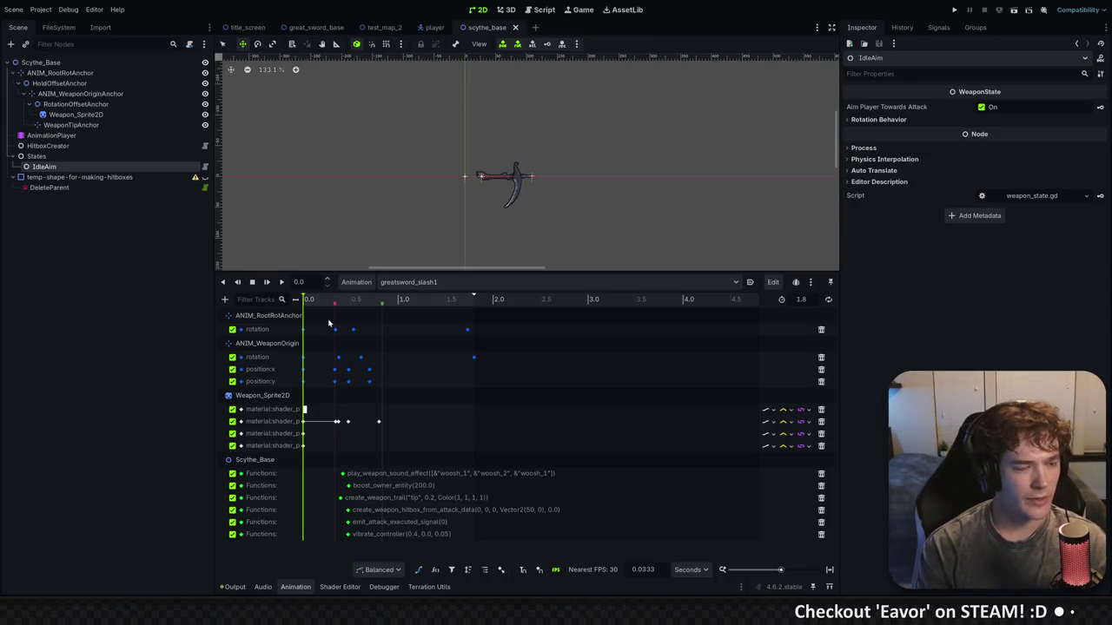
left_click(41, 63)
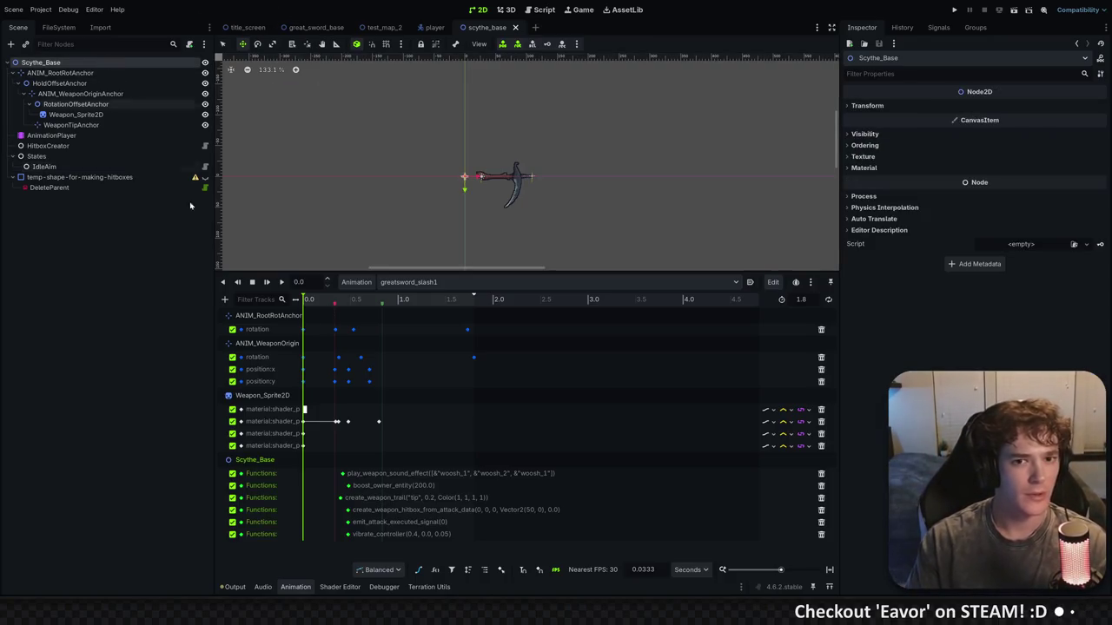
Copy the UID of scythe_base.tscn from the project files
right_click(476, 32)
left_click(519, 95)
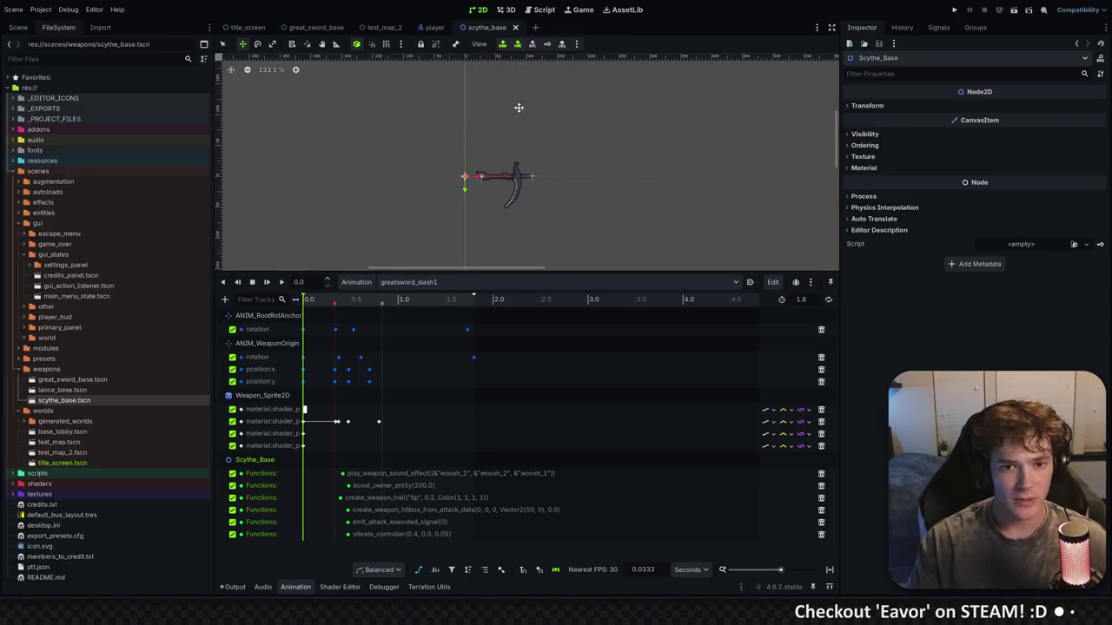
right_click(71, 406)
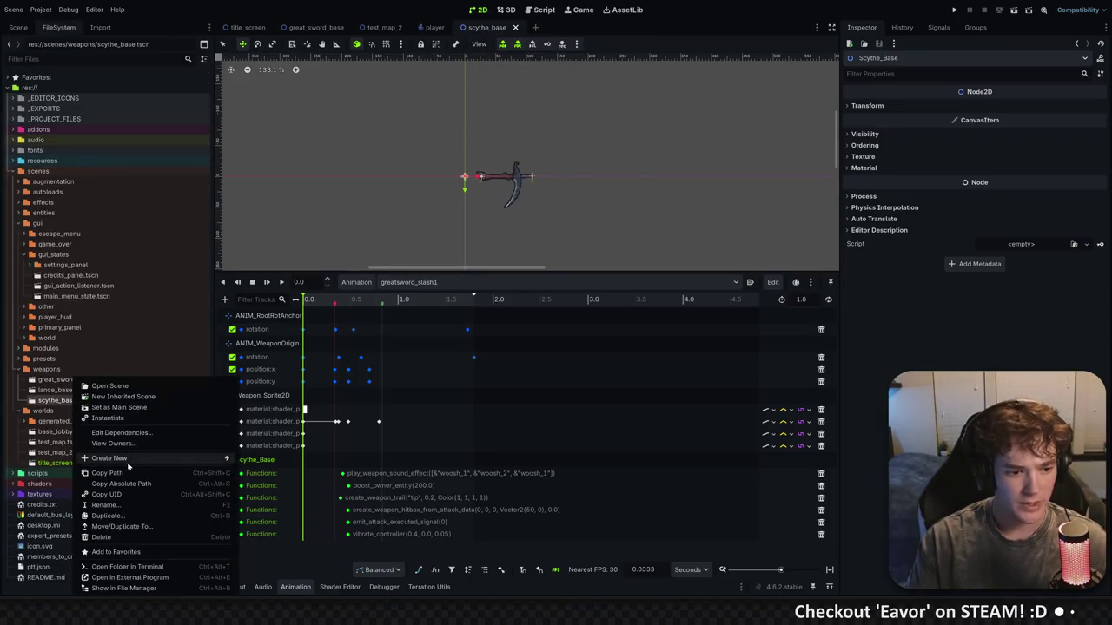
left_click(132, 494)
Add a Constants.WeaponType.SCYTHE entry to WEAPON_SCENES in constants.gd
key("alt+Tab")
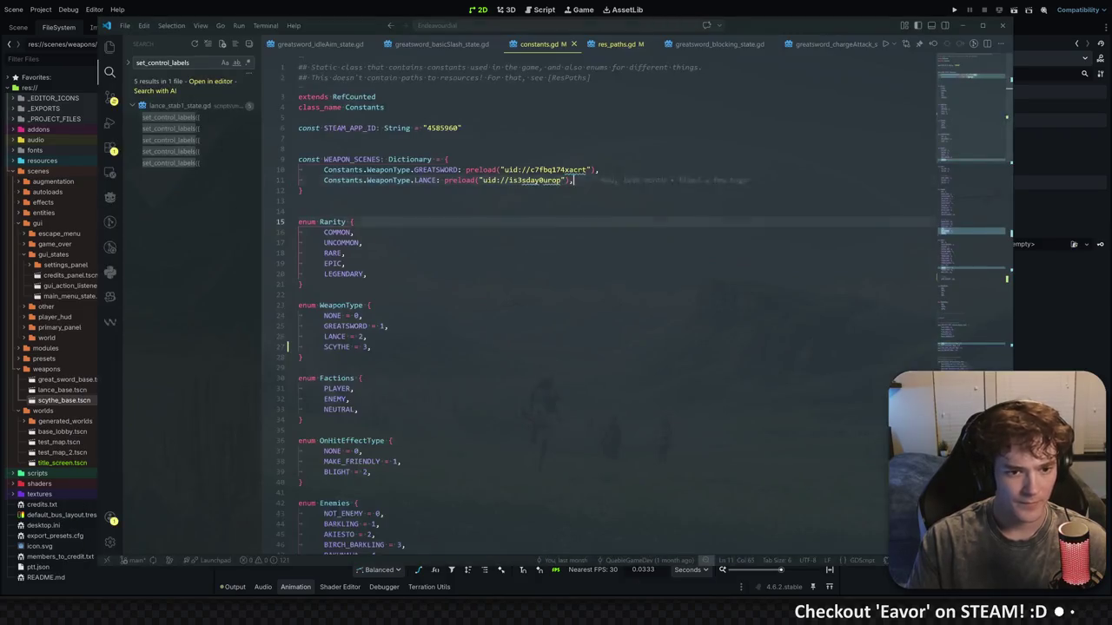
key("ctrl+z")
type("Const")
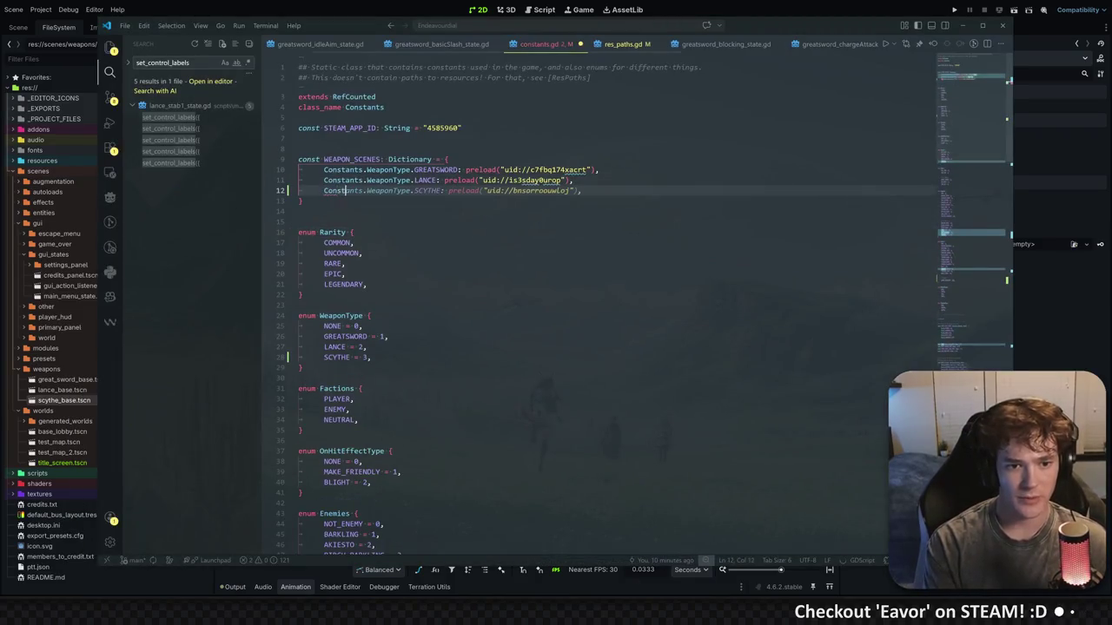
key("Tab")
key("ctrl+s")
Replace the placeholder uid on the SCYTHE line with the scythe scene's UID
key("Left")
key("Left")
key("Left")
key("ctrl+shift+Left")
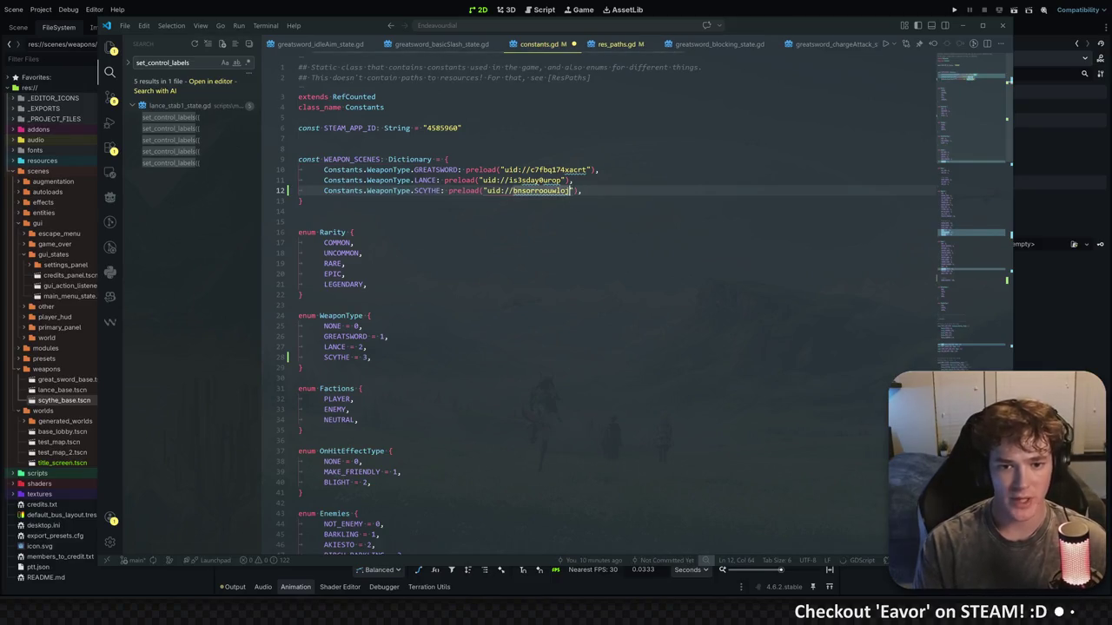
key("ctrl+shift+Left")
key("ctrl+shift+Left")
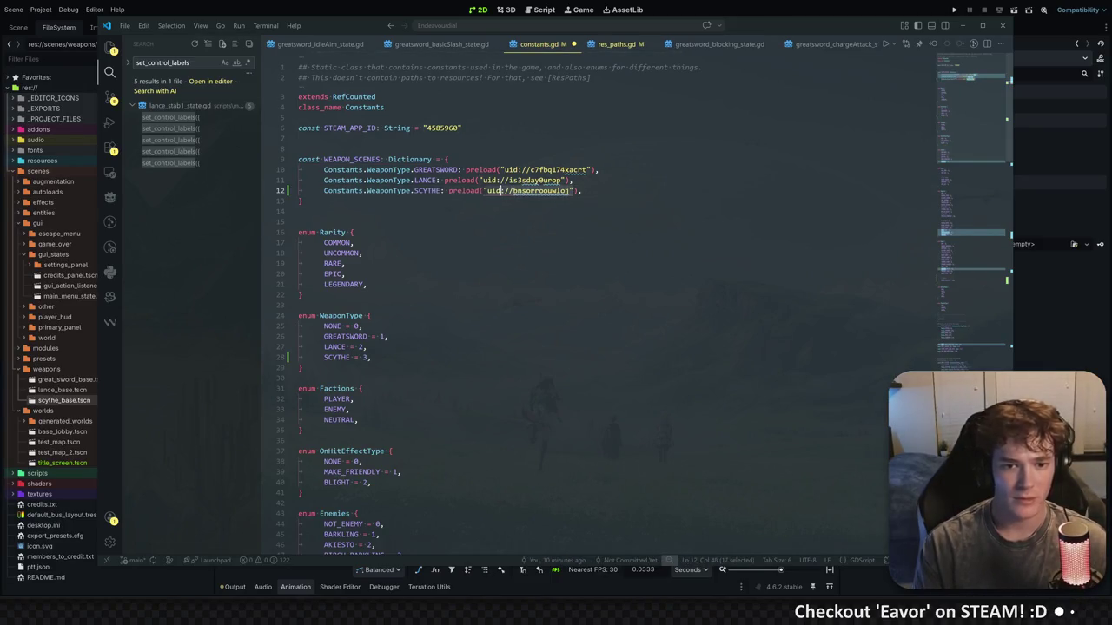
key("ctrl+shift+Right")
type("uid://bs3nwc728wu57")
left_click(350, 263)
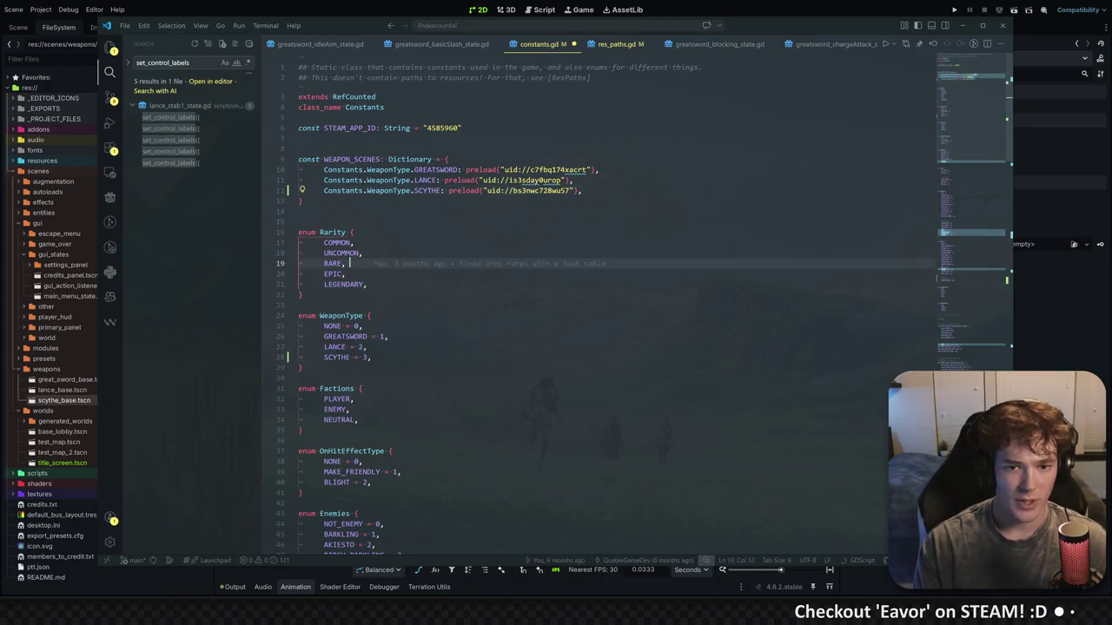
left_click(299, 117)
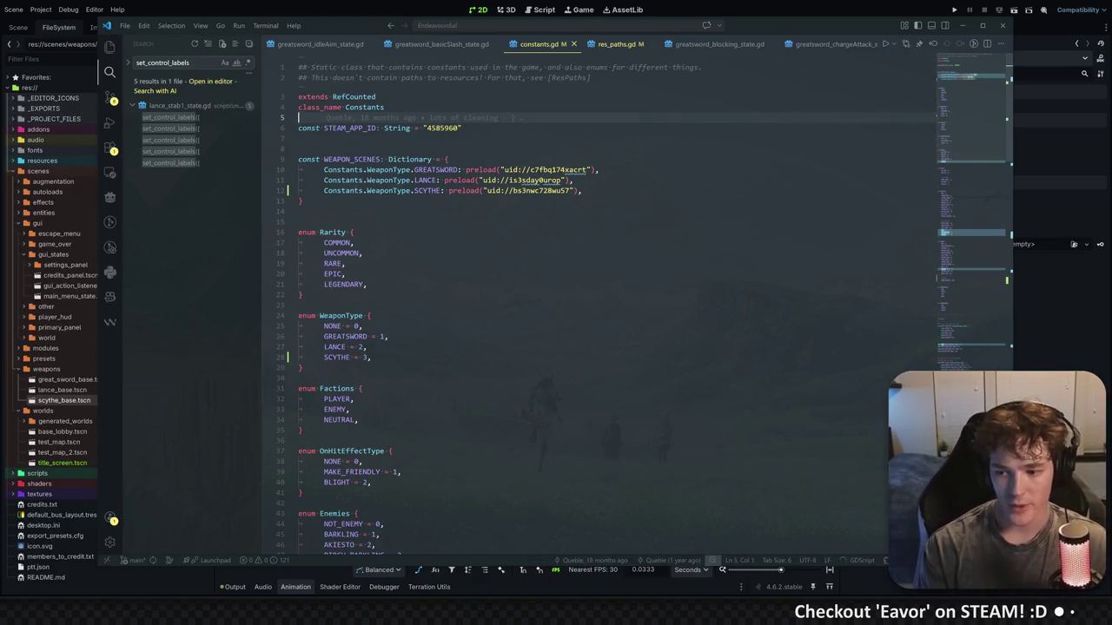
left_click(302, 201)
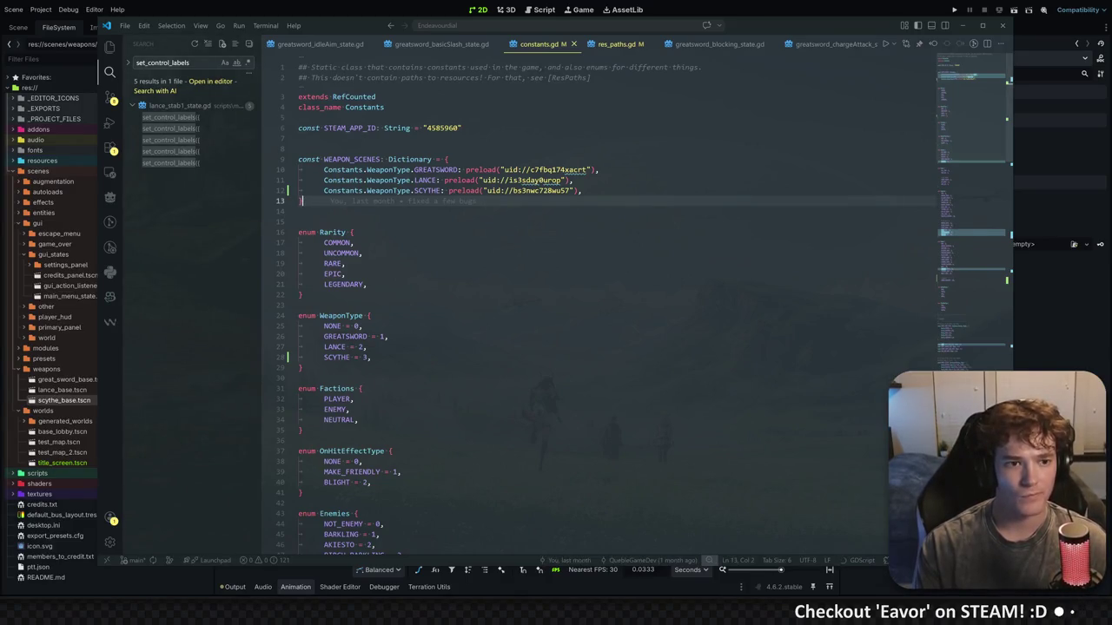
key("alt+Tab")
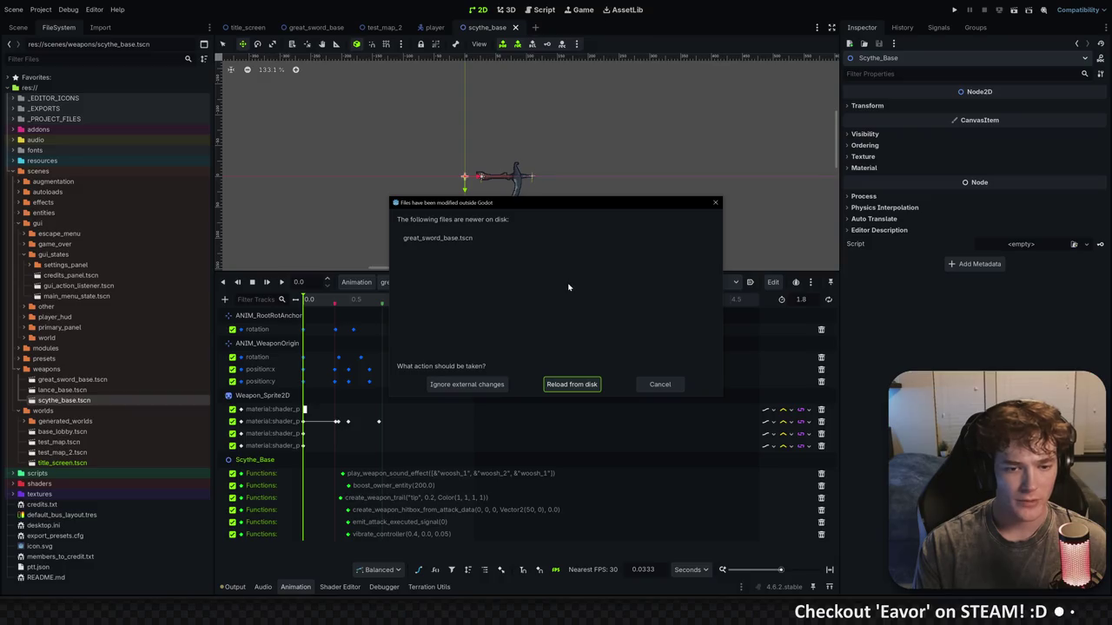
Reload the externally modified files, review the great sword's animation list, and save that scene
left_click(573, 385)
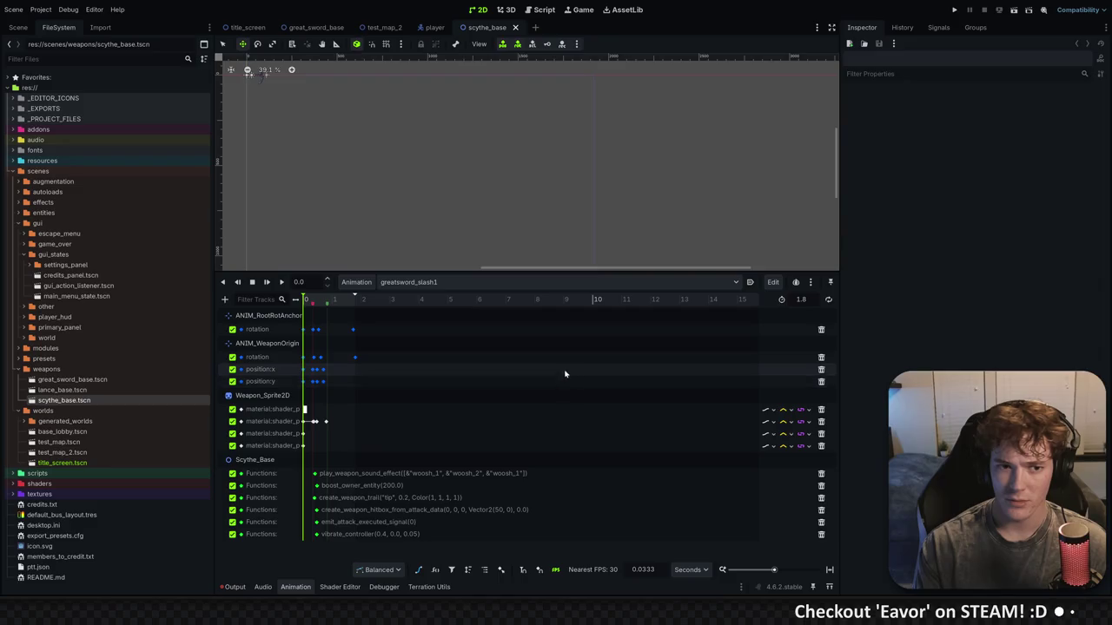
left_click_drag(390, 154, 498, 234)
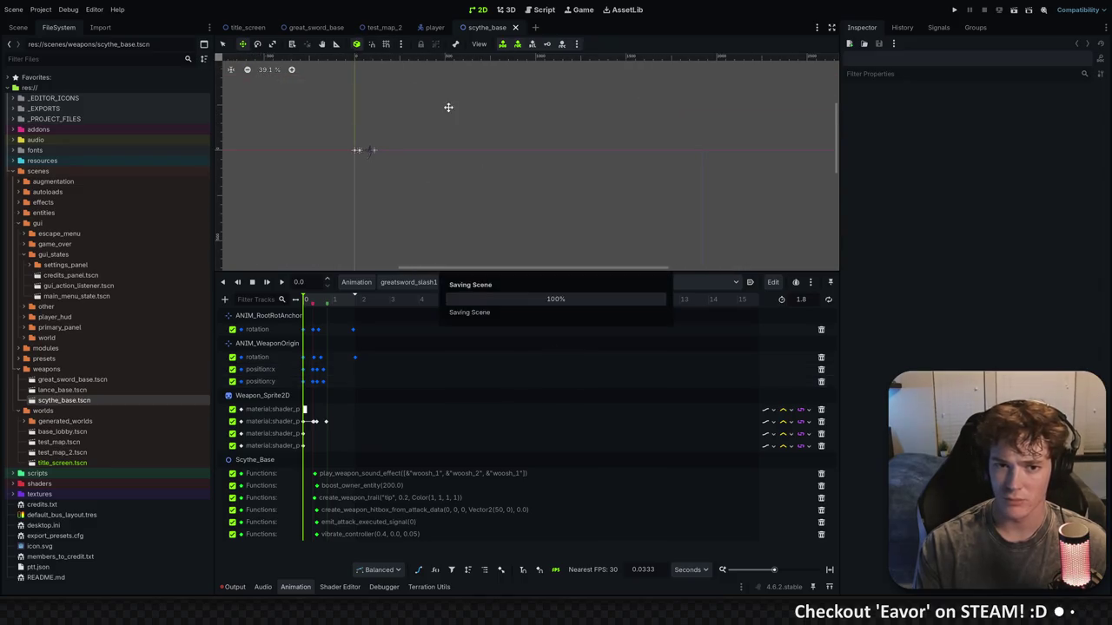
left_click(309, 28)
left_click(430, 283)
left_click(489, 280)
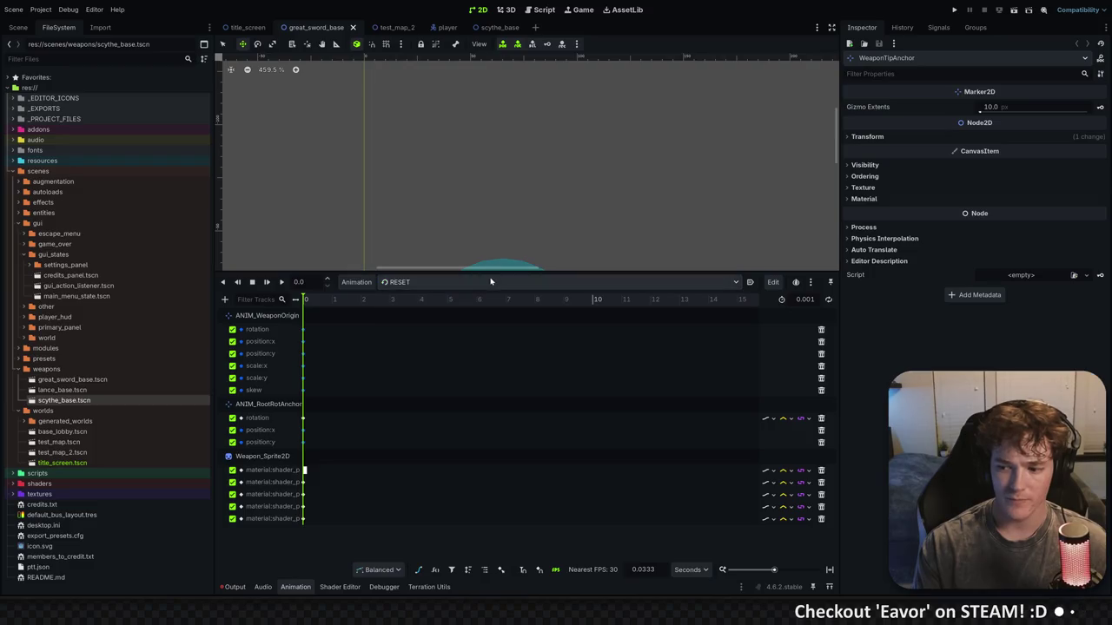
left_click_drag(506, 272, 507, 408)
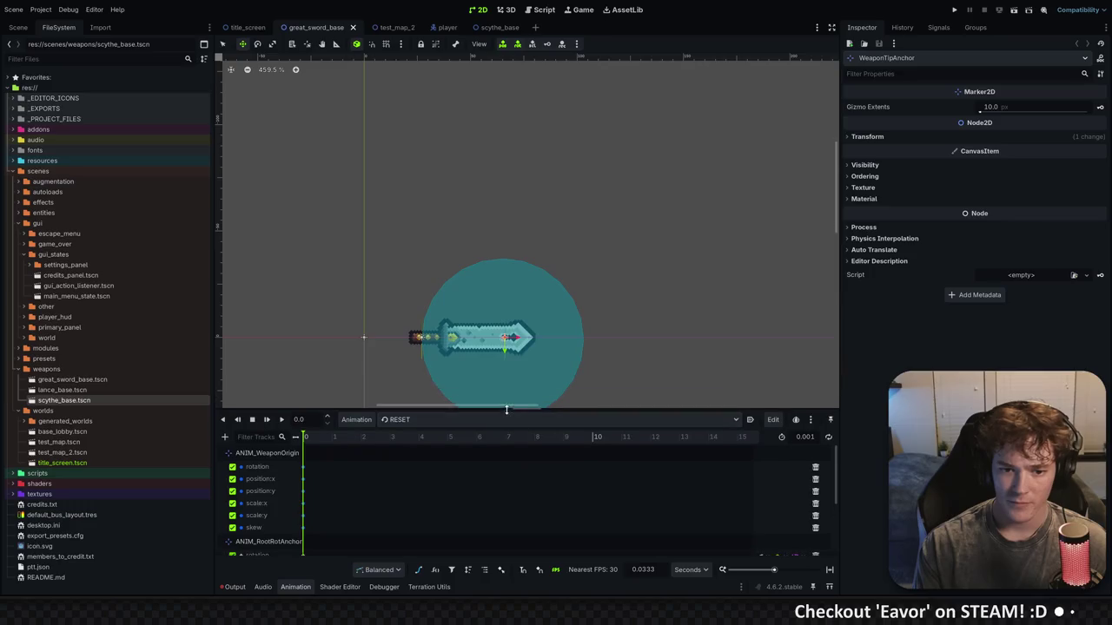
scroll(521, 298, "down", 2)
key("ctrl+s")
Return to scythe_base and launch the game from the Game workspace with F5
left_click(491, 28)
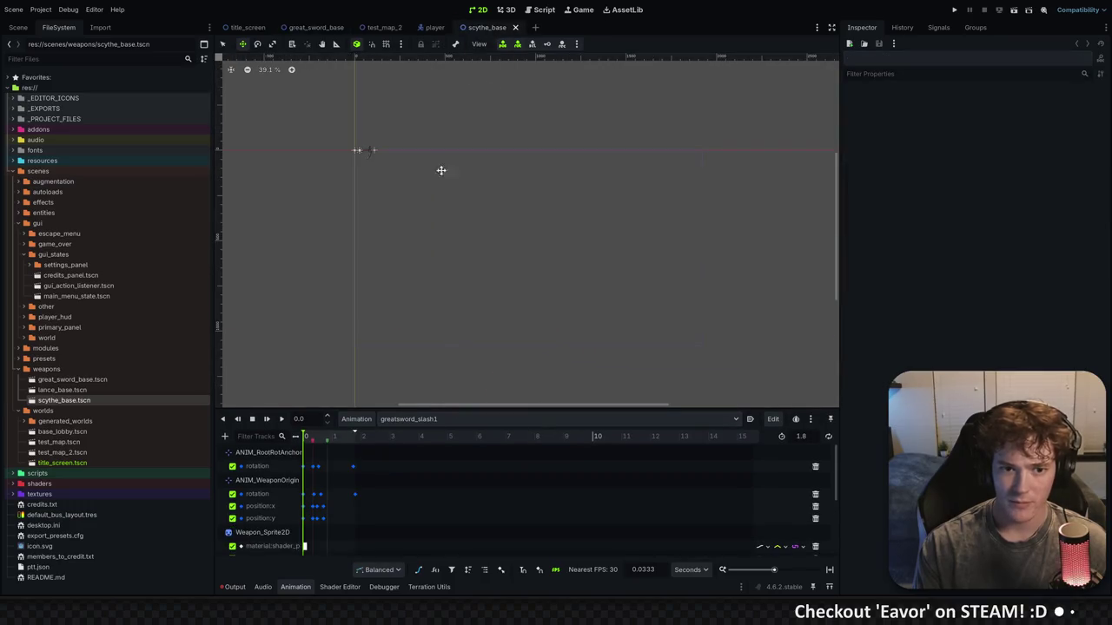
left_click(23, 30)
scroll(484, 217, "up", 2)
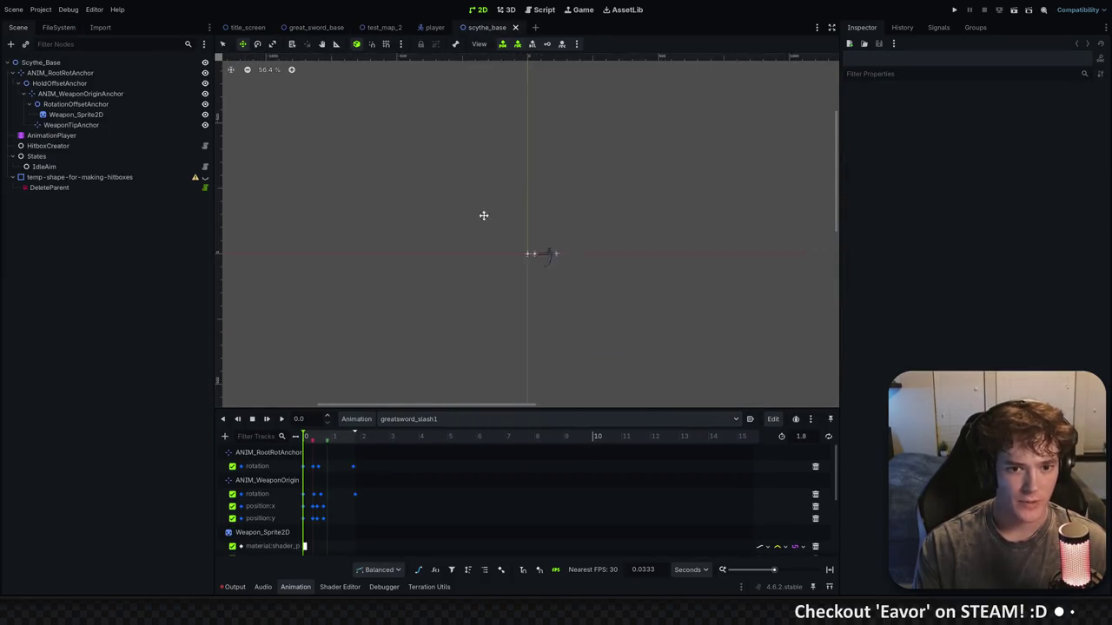
left_click(580, 10)
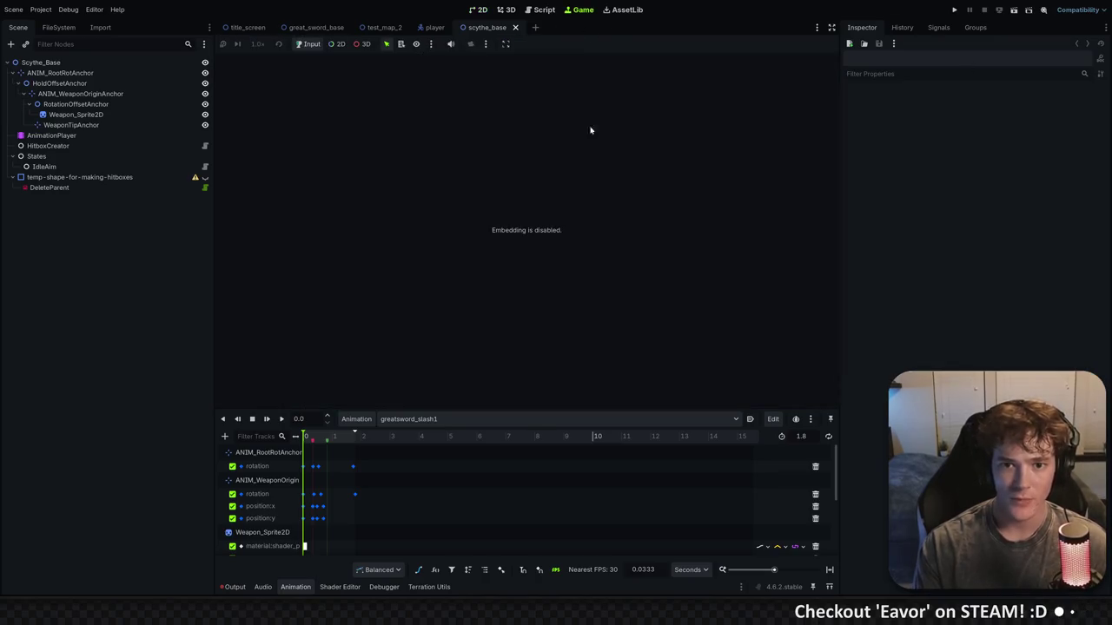
left_click(505, 43)
left_click(556, 58)
key("F5")
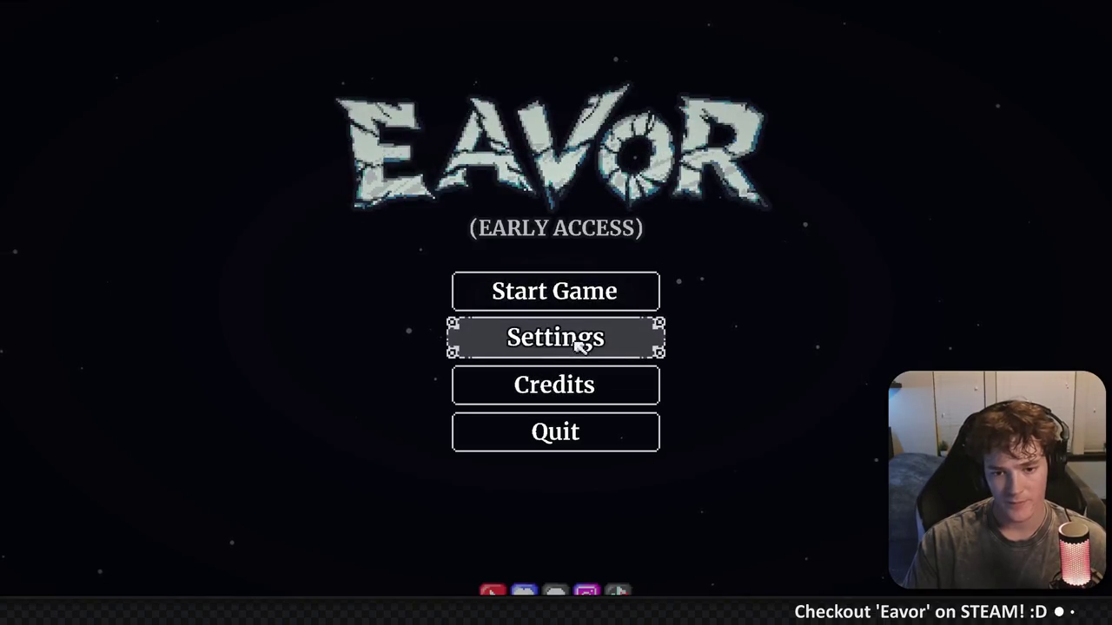
Start a new game, enter the blue portal, and test scythe slashes while moving
left_click(613, 290)
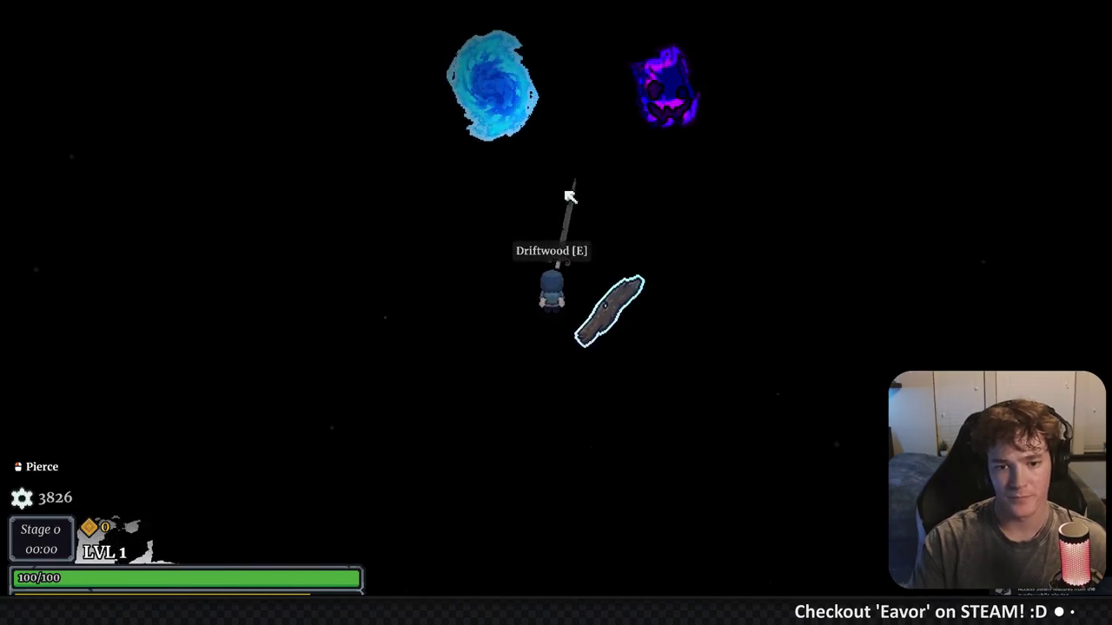
key("w")
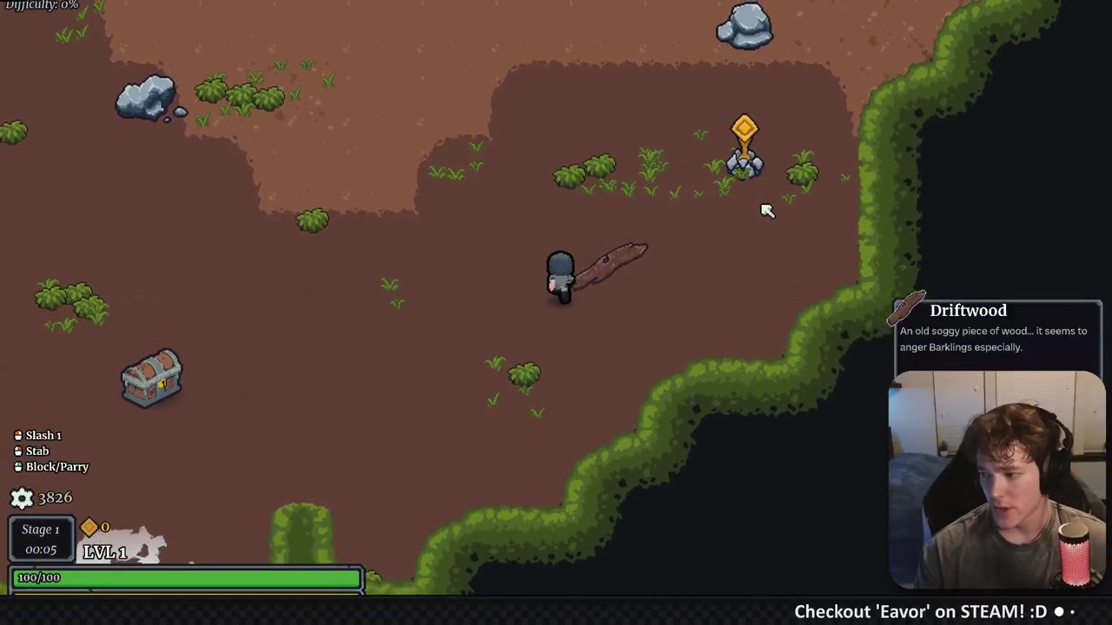
key("w")
left_click(670, 252)
key("a")
left_click(427, 251)
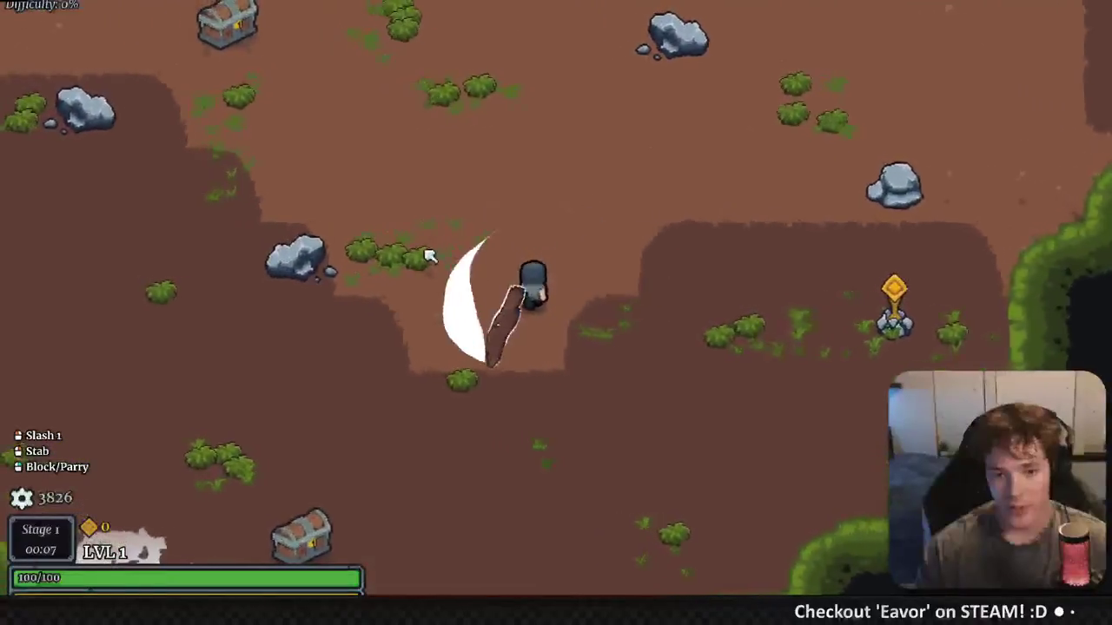
key("d")
left_click(668, 187)
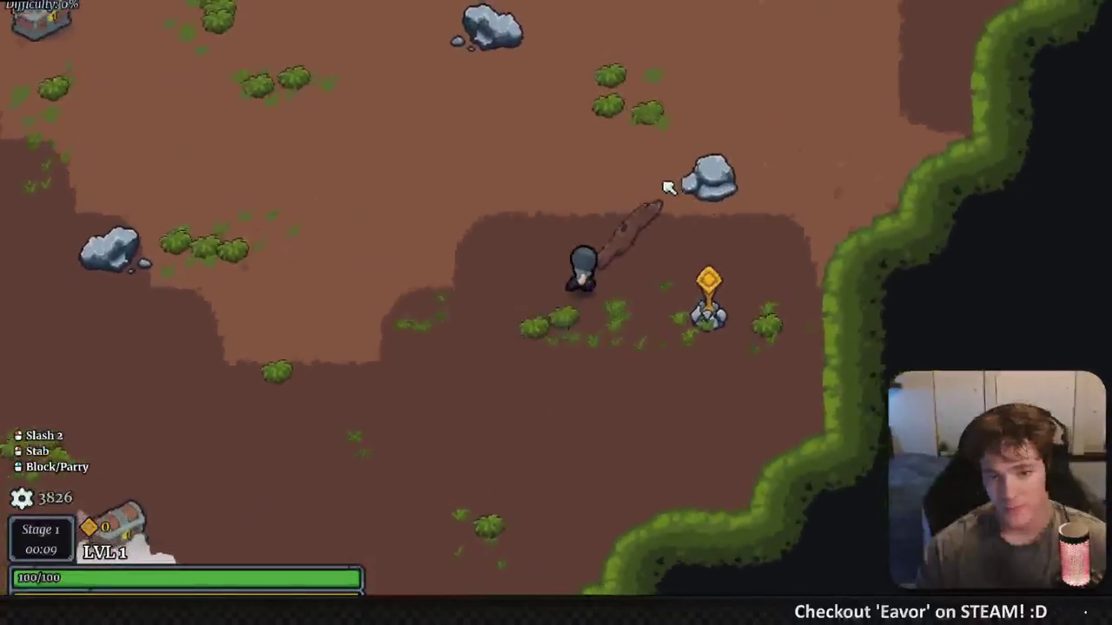
key("w")
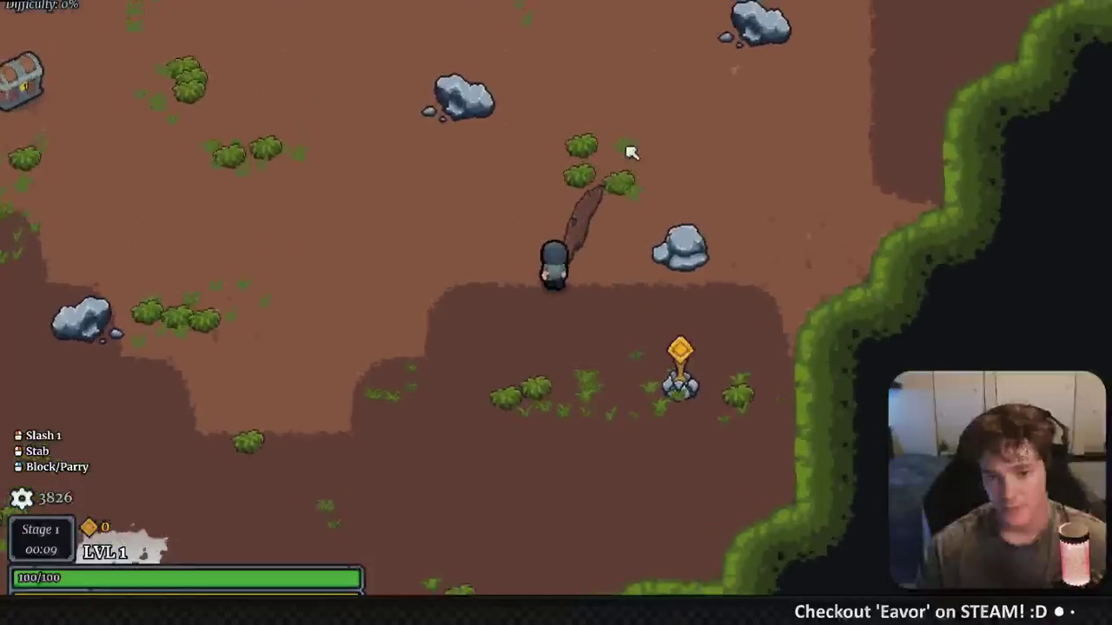
left_click(637, 172)
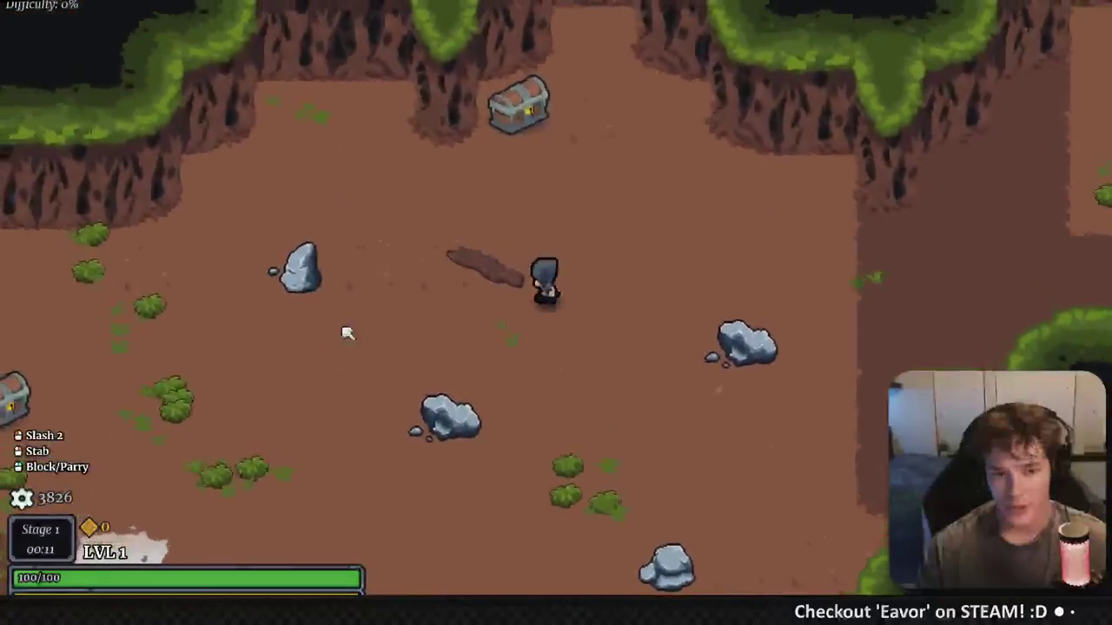
Run up-right across the map, chaining two-hit slash combos
key("a")
left_click(460, 315)
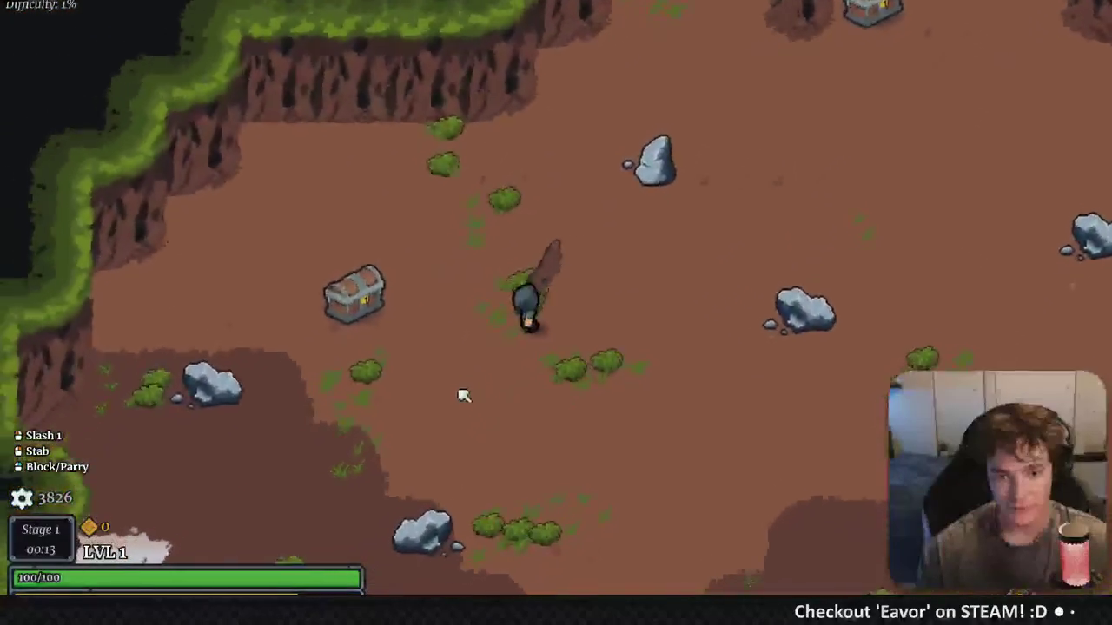
left_click(463, 396)
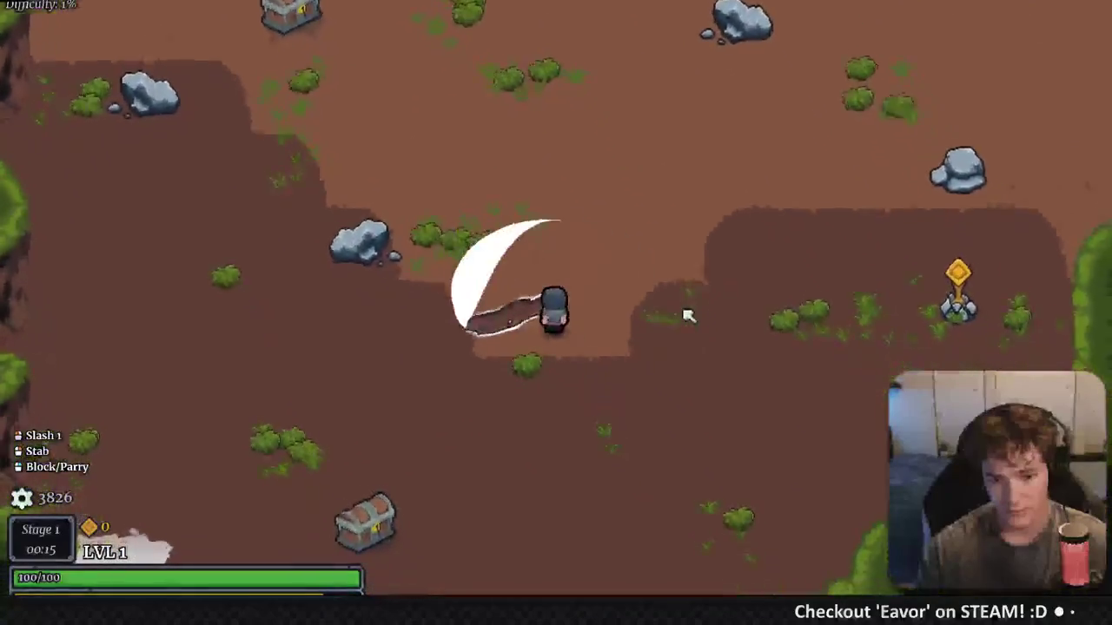
key("s")
left_click(519, 209)
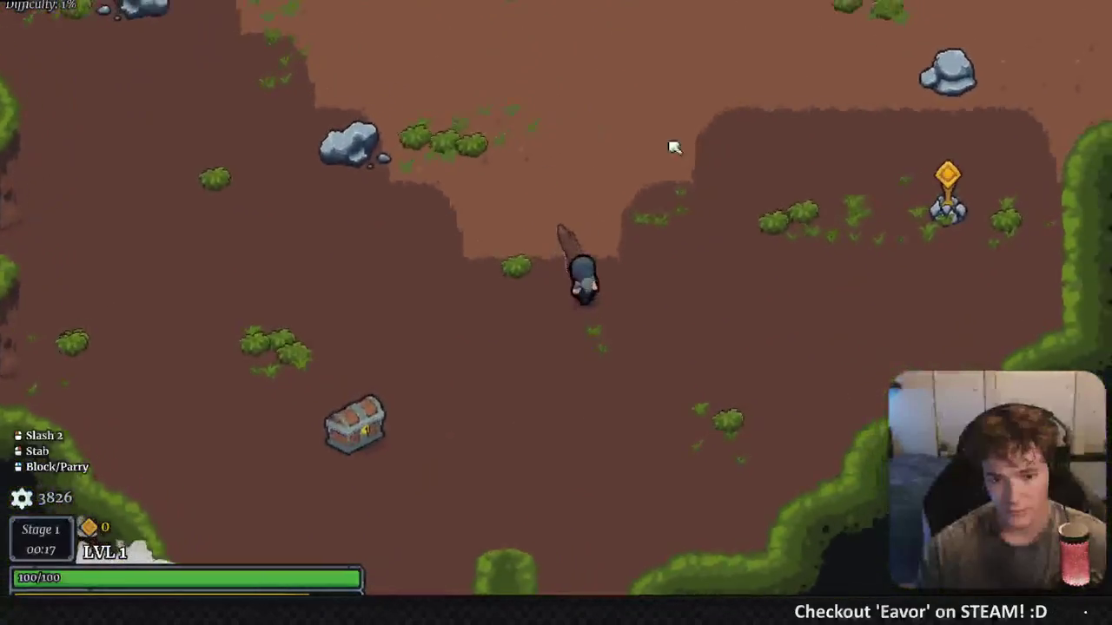
key("w")
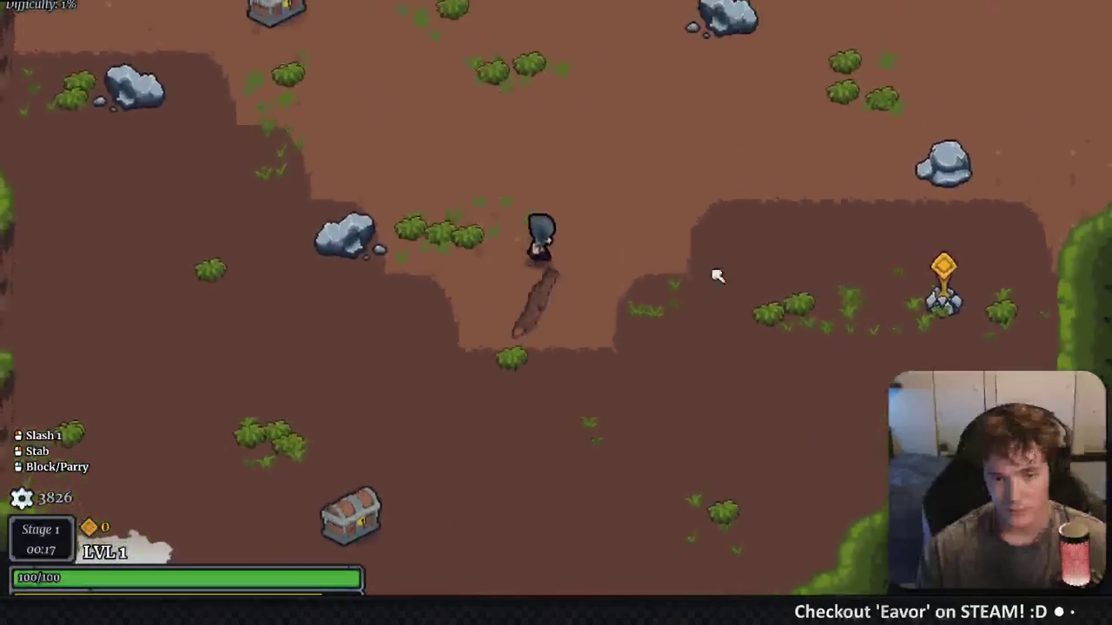
key("d")
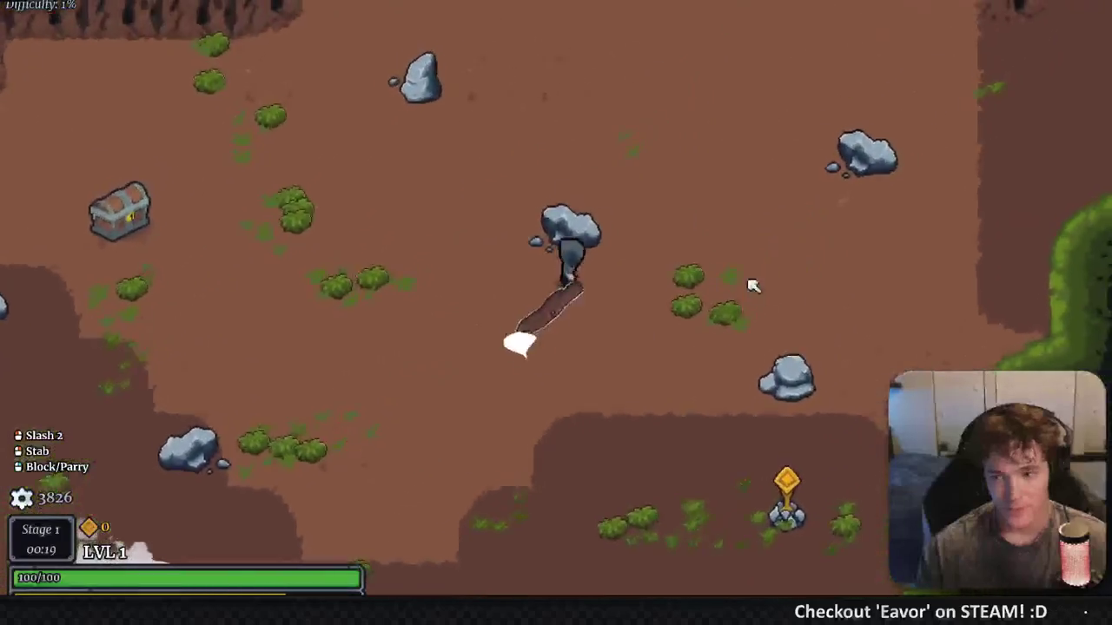
left_click(752, 286)
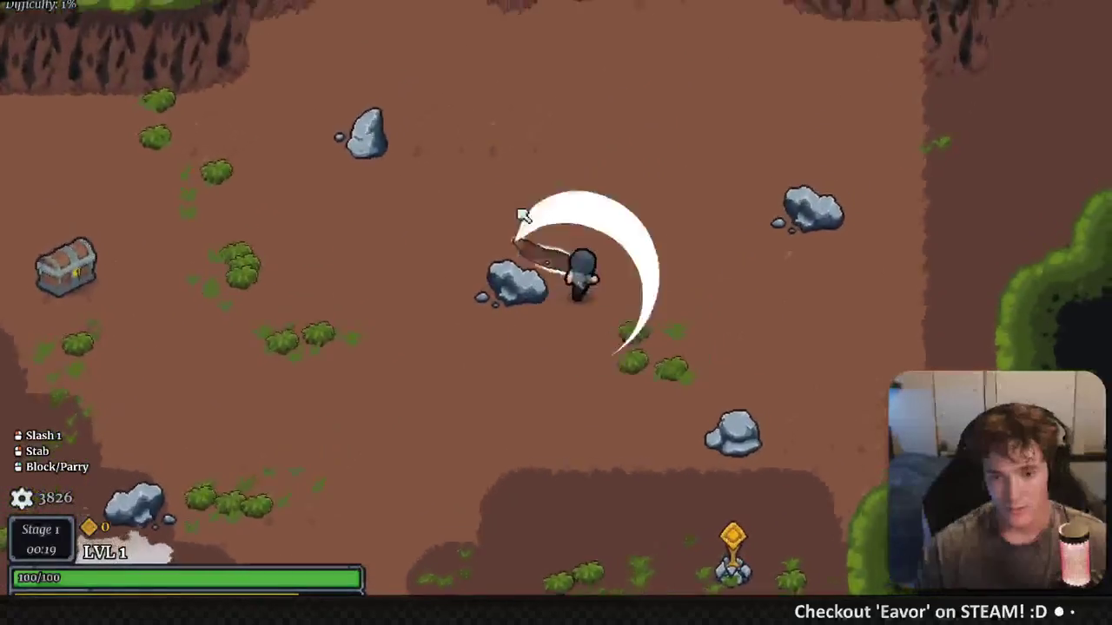
left_click(776, 266)
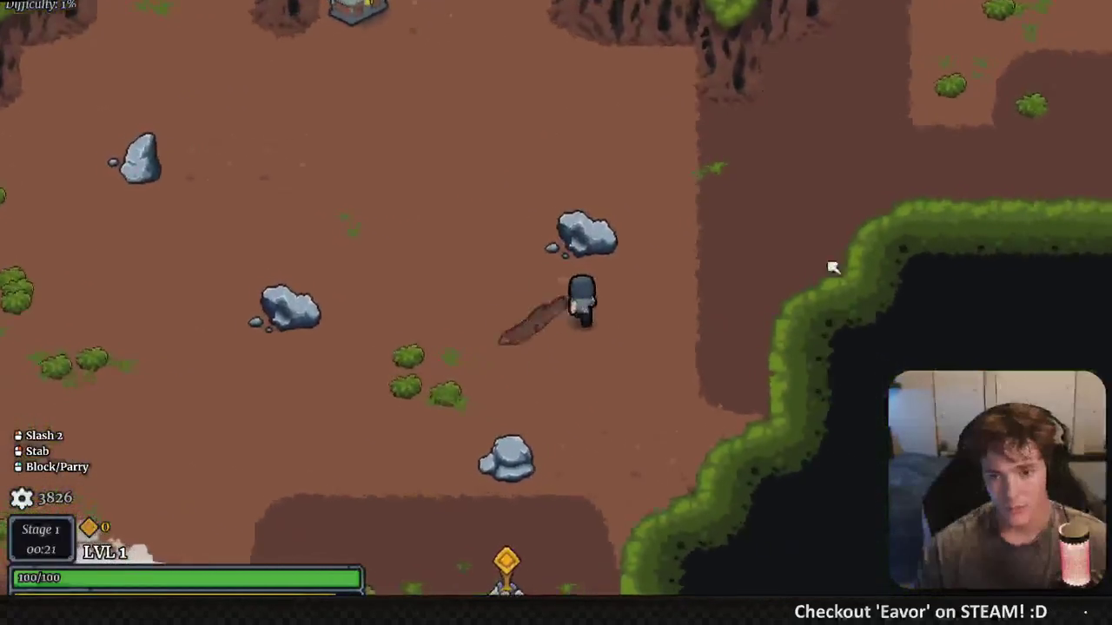
key("w")
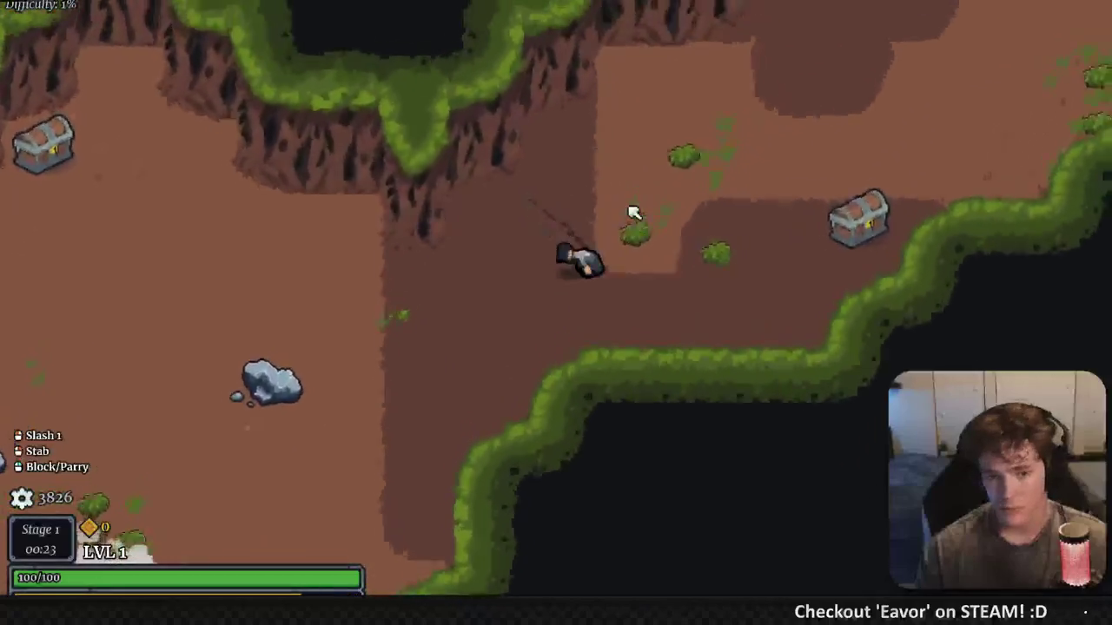
key("w")
key("d")
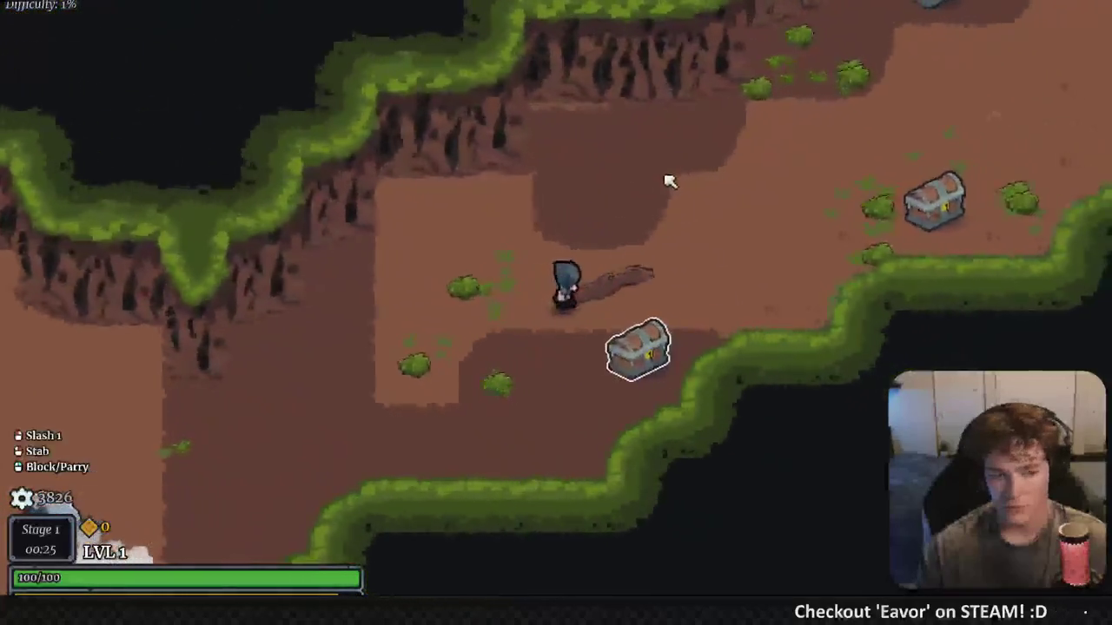
key("w")
key("d")
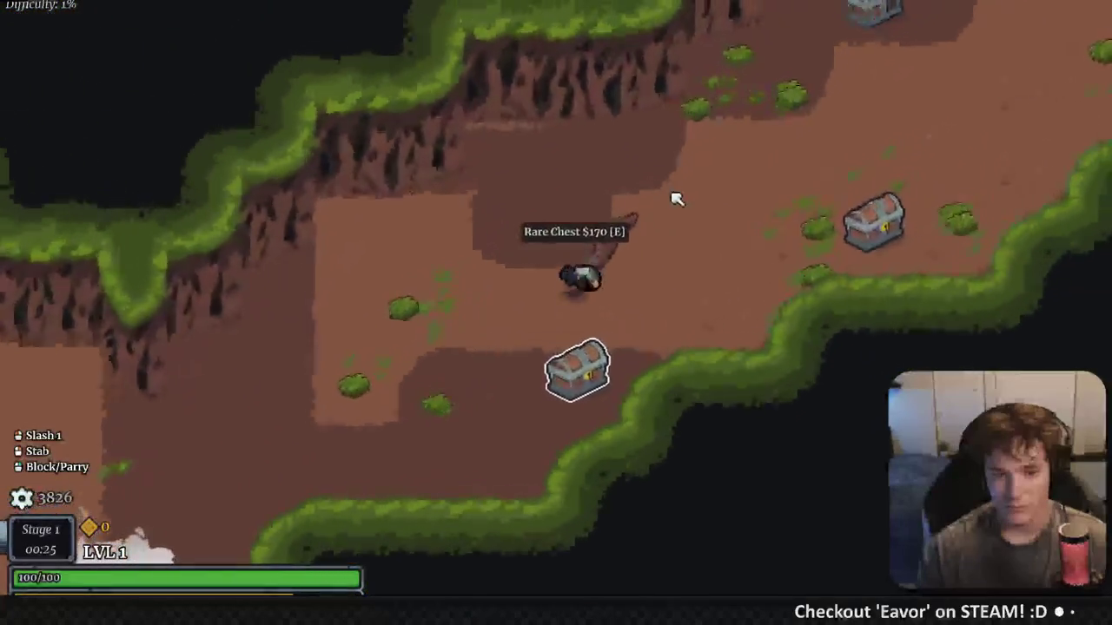
left_click(695, 217)
key("w")
key("d")
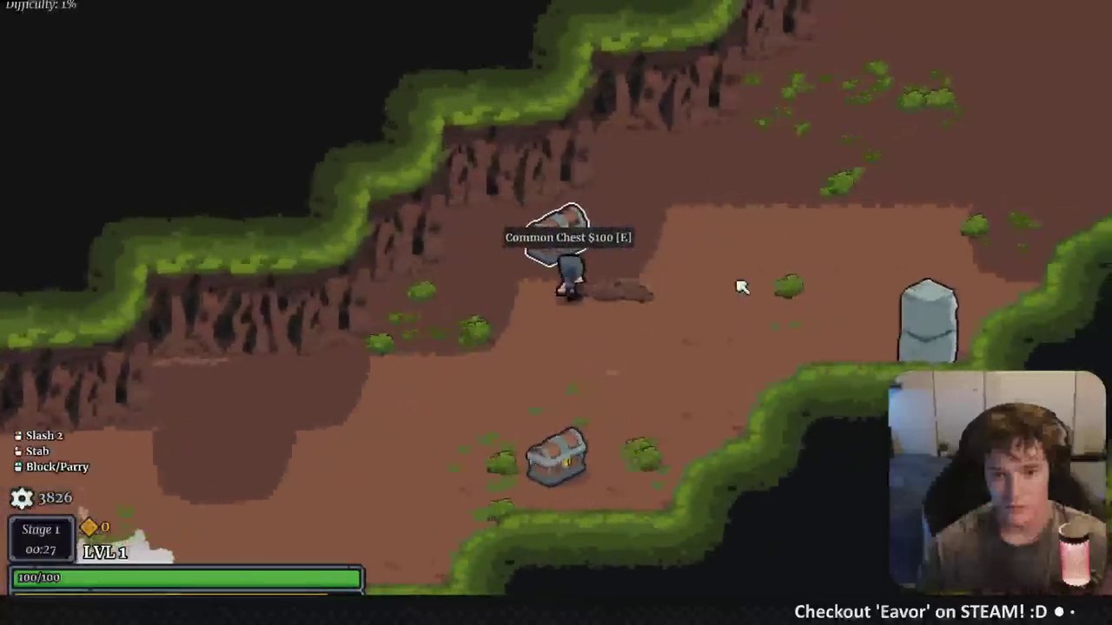
left_click(677, 206)
Close in on the Slow Barkling and slash it until it dies
key("w")
key("d")
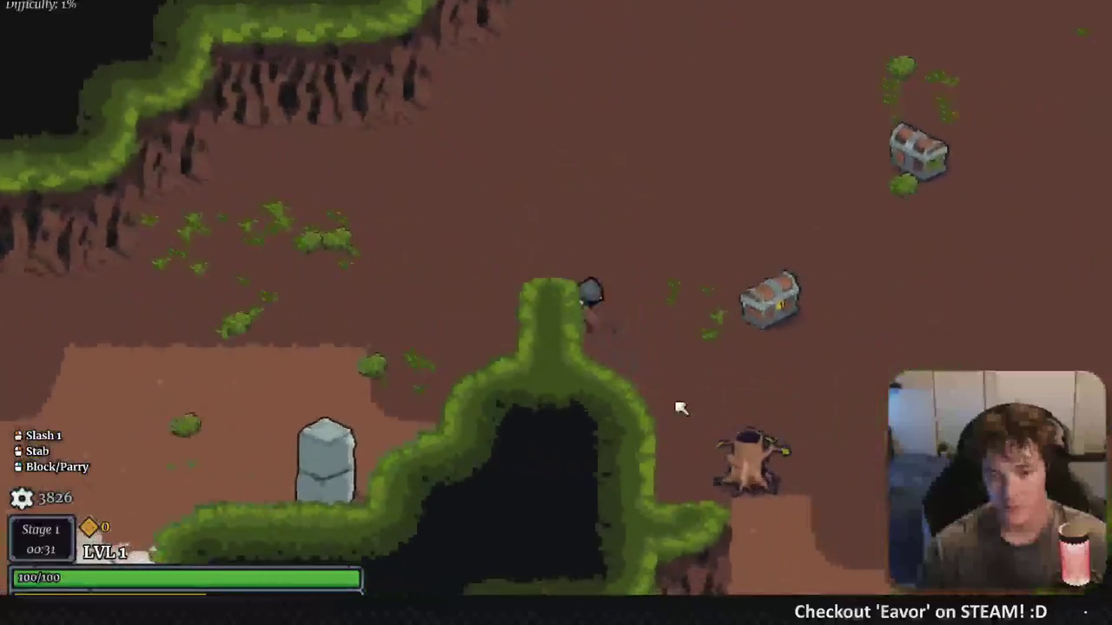
key("d")
key("s")
left_click(556, 391)
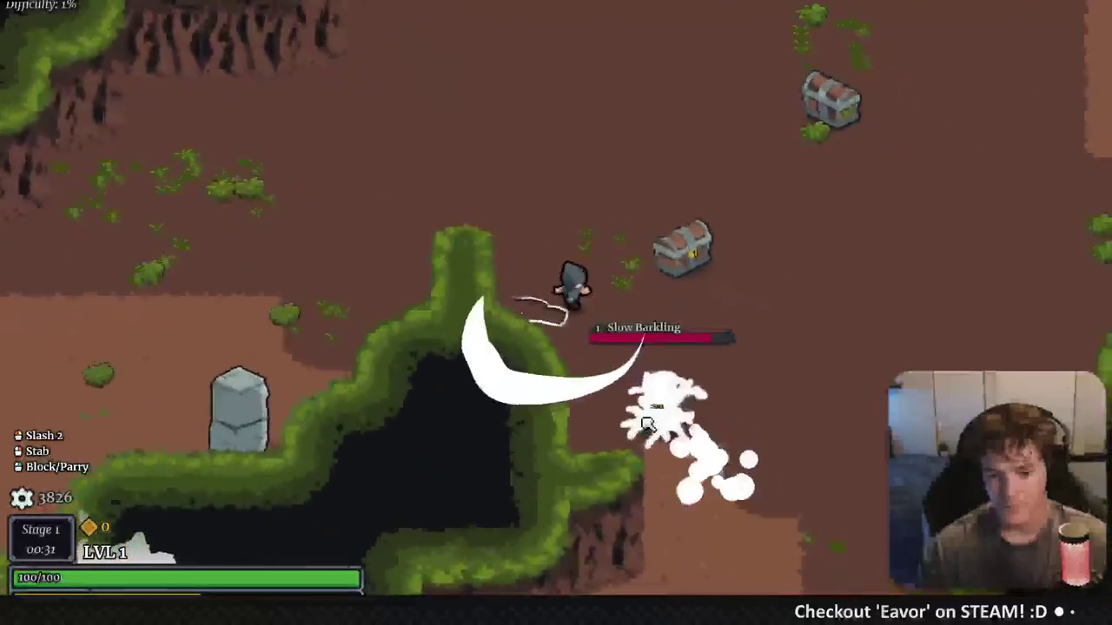
left_click(626, 233)
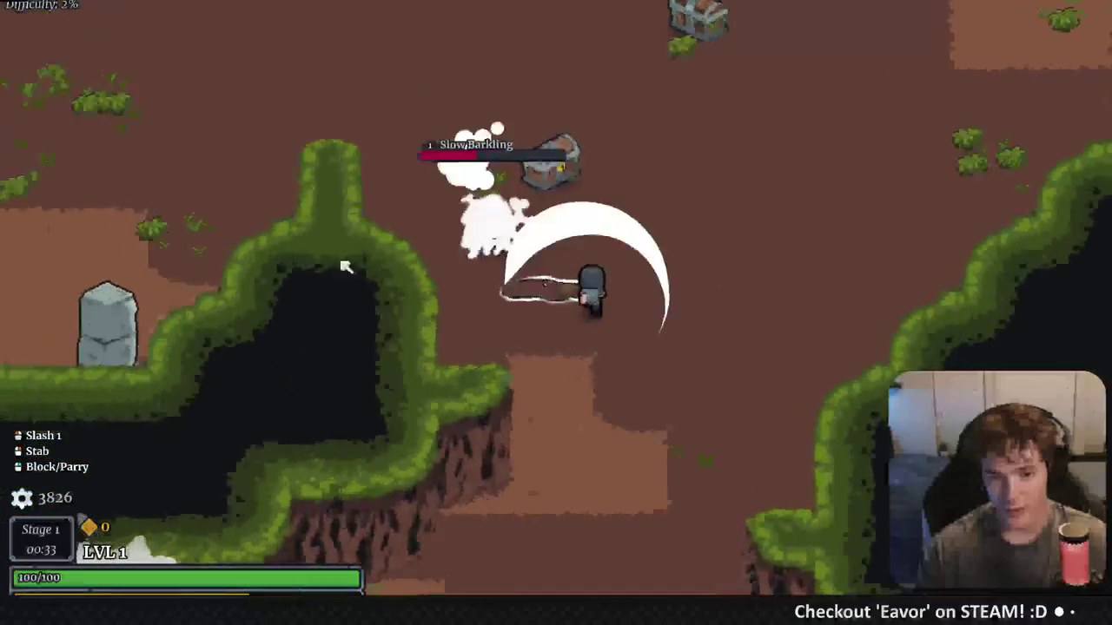
key("d")
key("w")
left_click(451, 188)
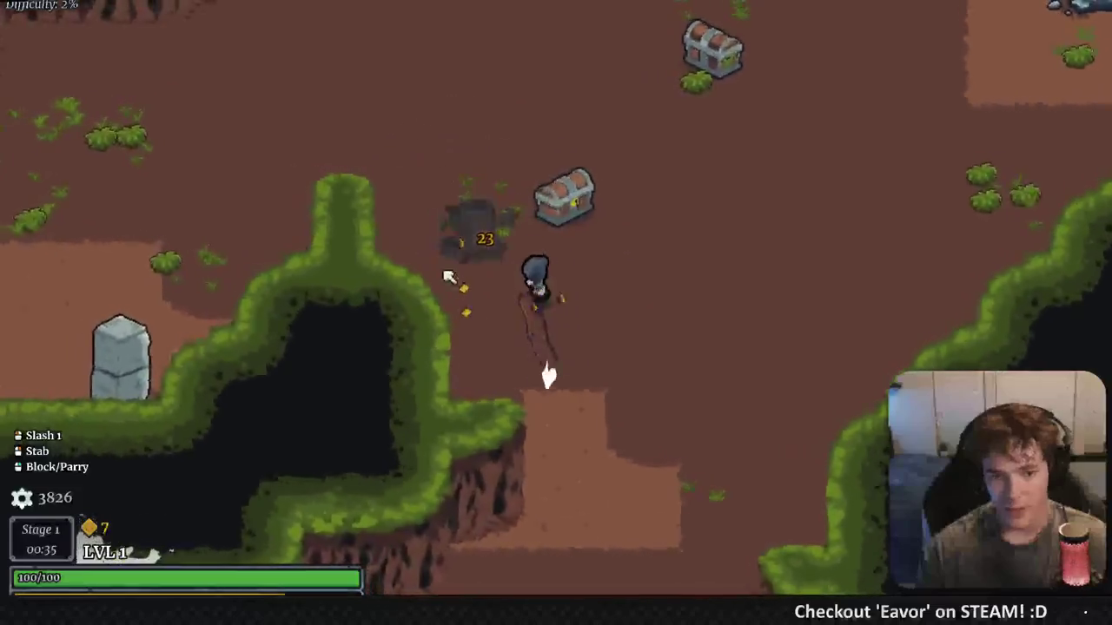
left_click(733, 405)
Walk up to the upper chest and back down past the common chest
key("w")
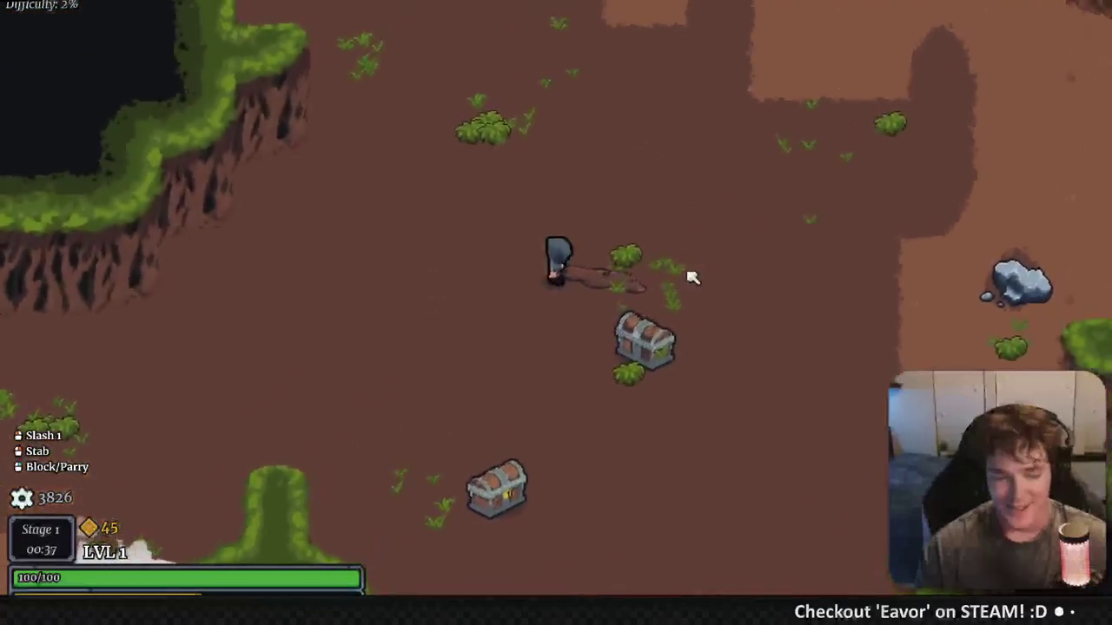
key("d")
key("w")
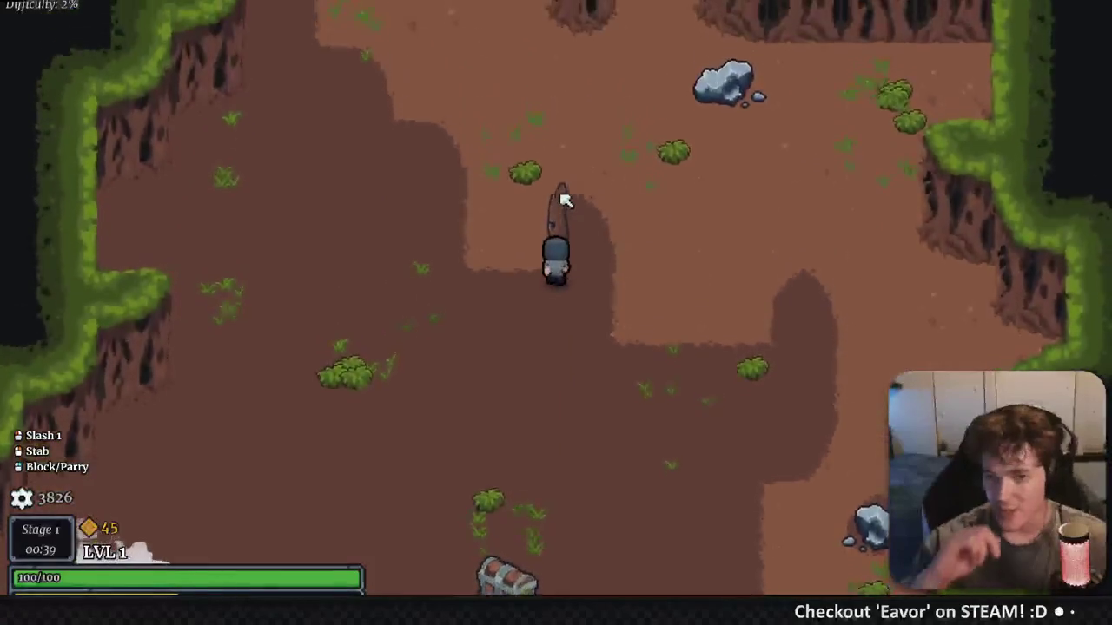
key("s")
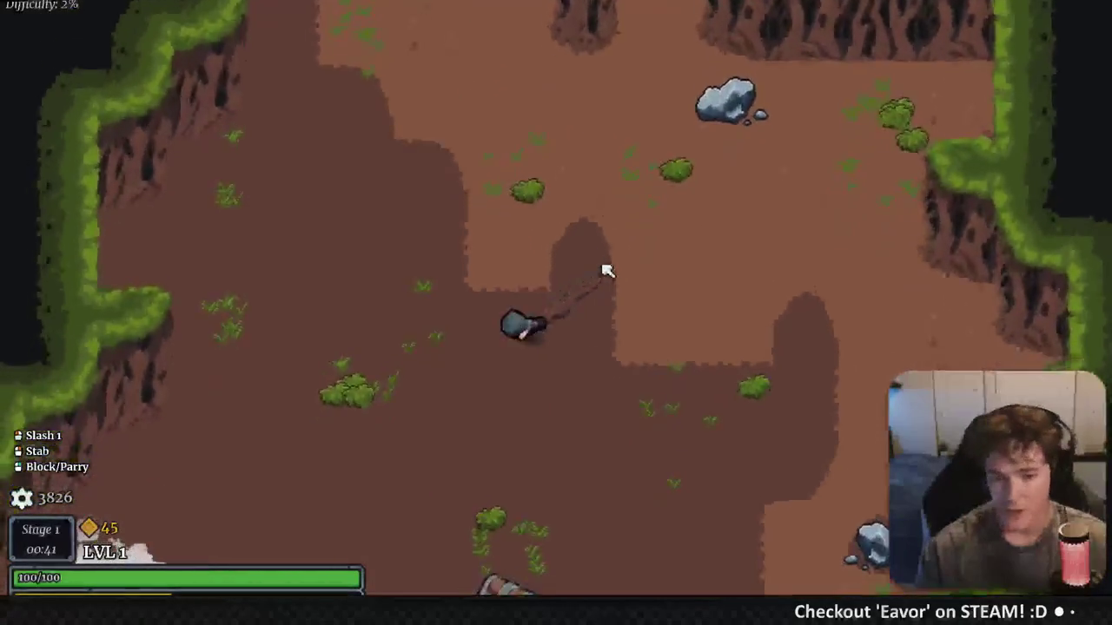
key("s")
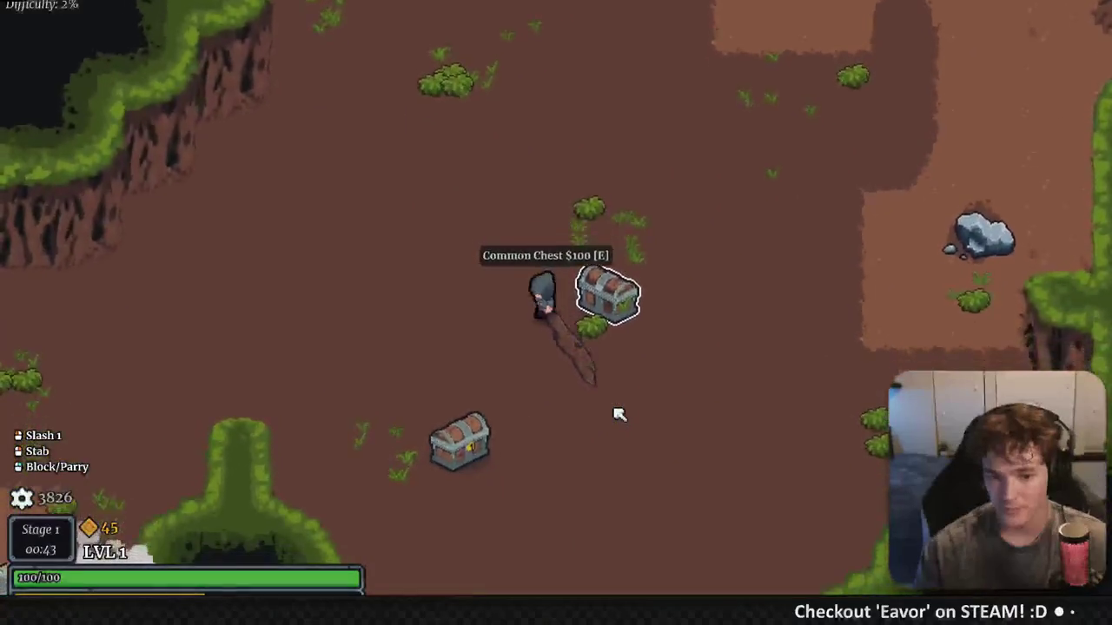
key("s")
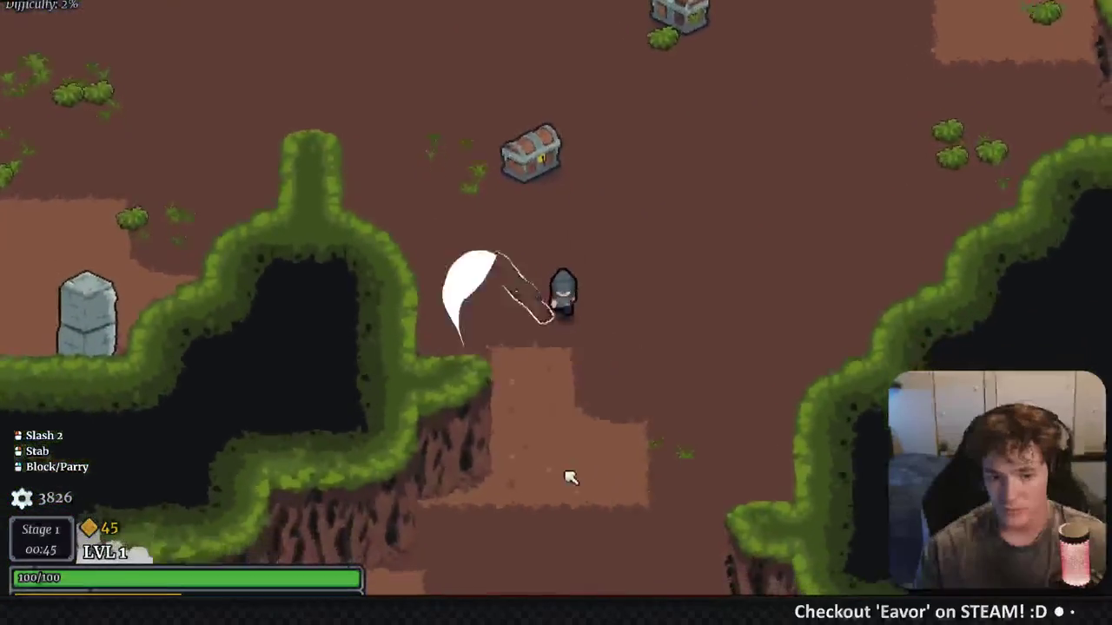
key("s")
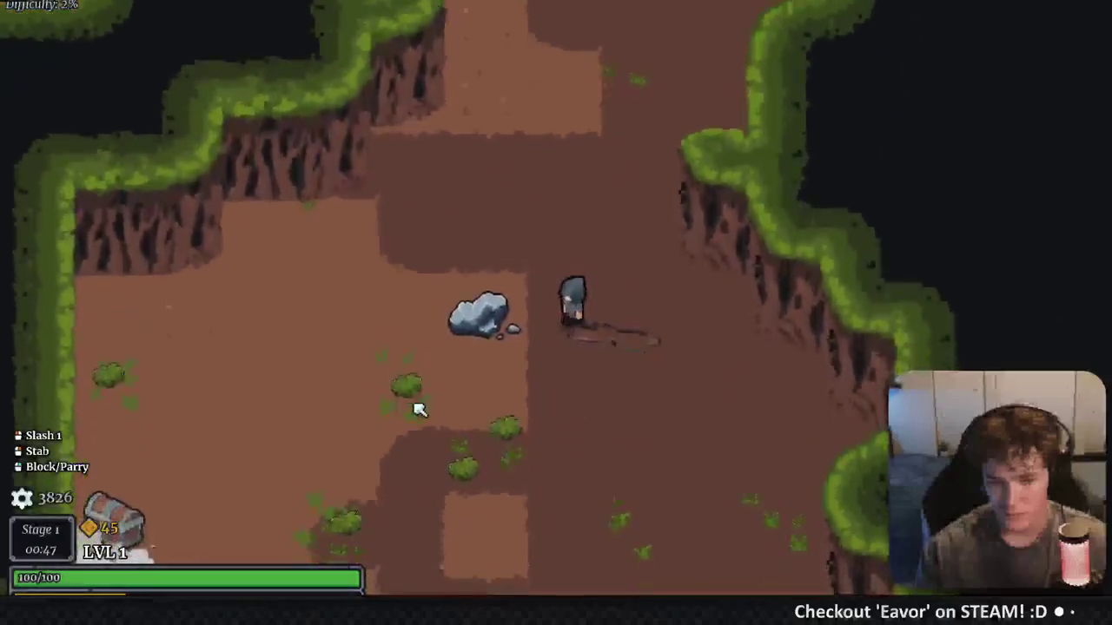
left_click(427, 427)
key("s")
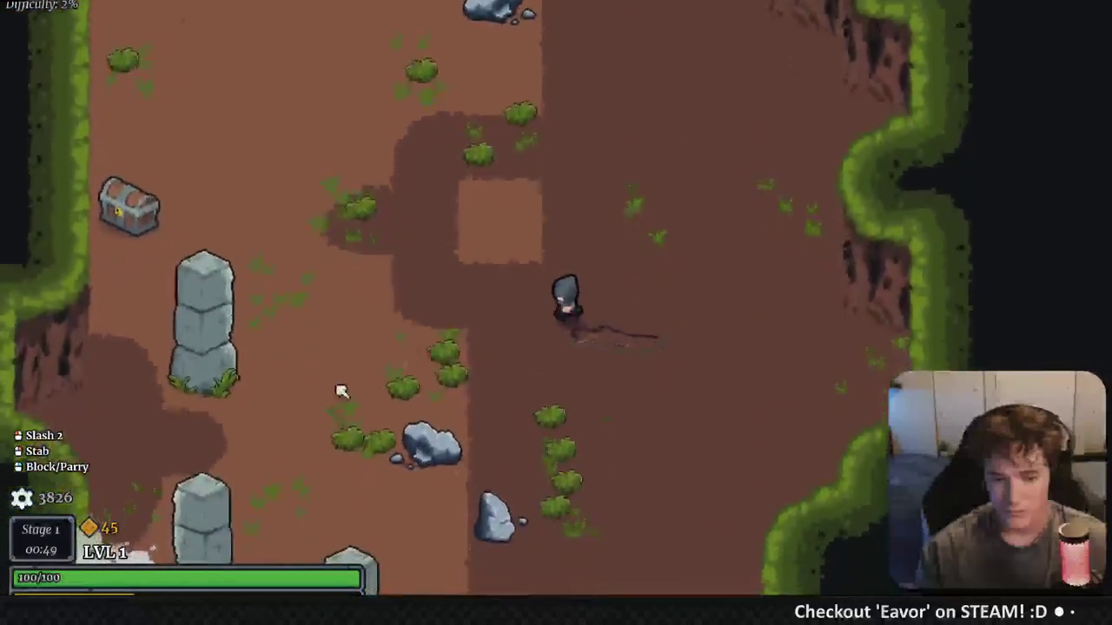
left_click(591, 287)
Slash while working up-left, then head down-left along the path toward the chest
key("w")
left_click(453, 159)
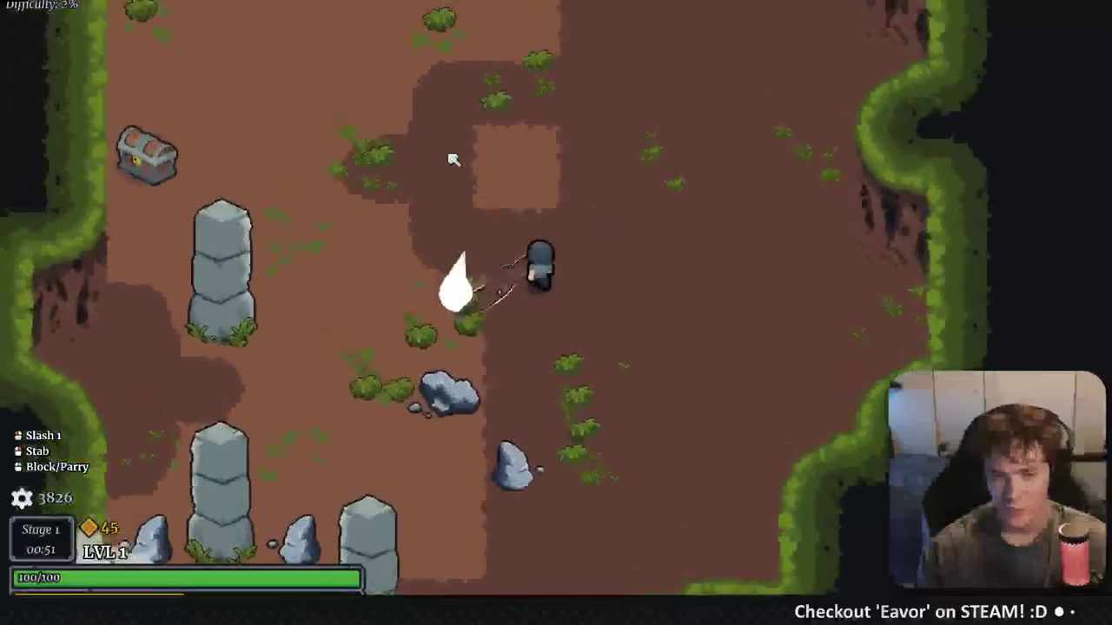
key("w")
left_click(565, 187)
key("a")
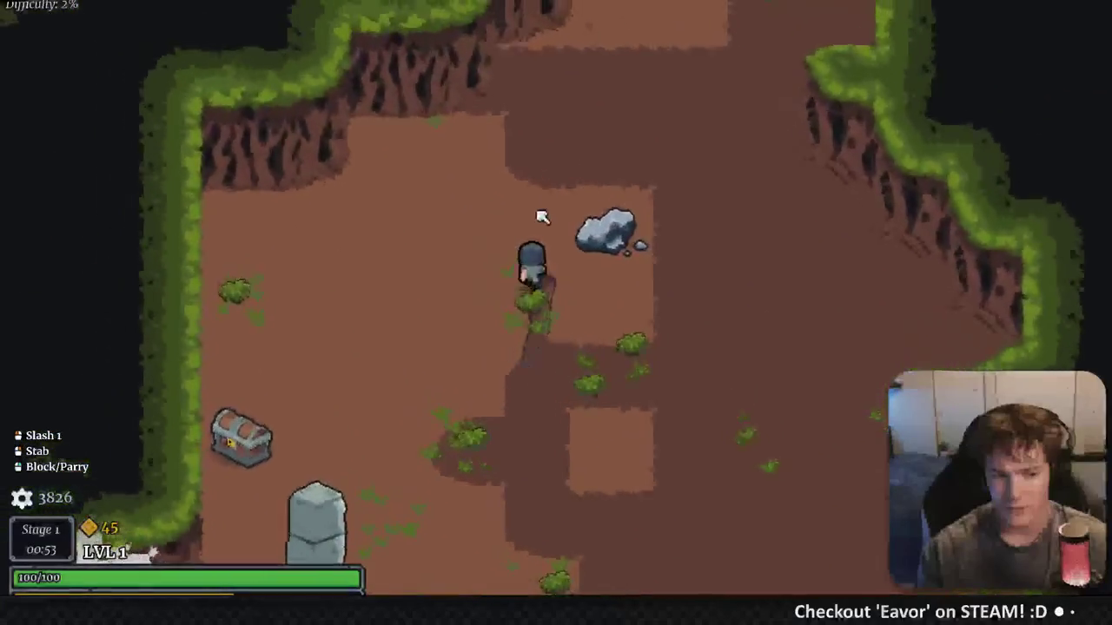
key("w")
left_click(615, 170)
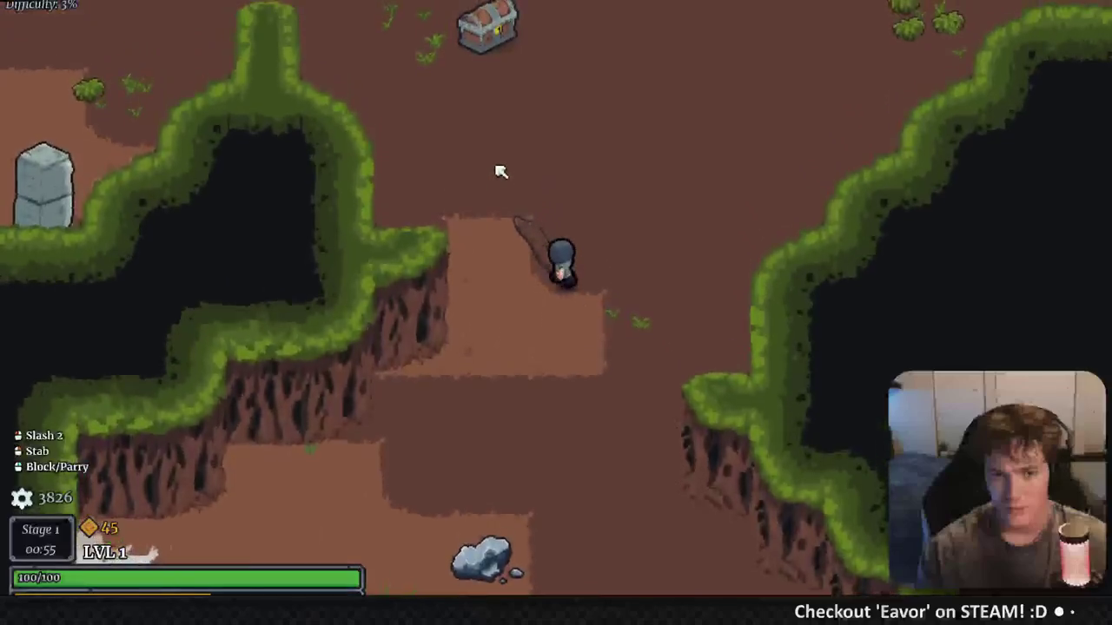
left_click(546, 168)
key("w")
key("a")
left_click(368, 223)
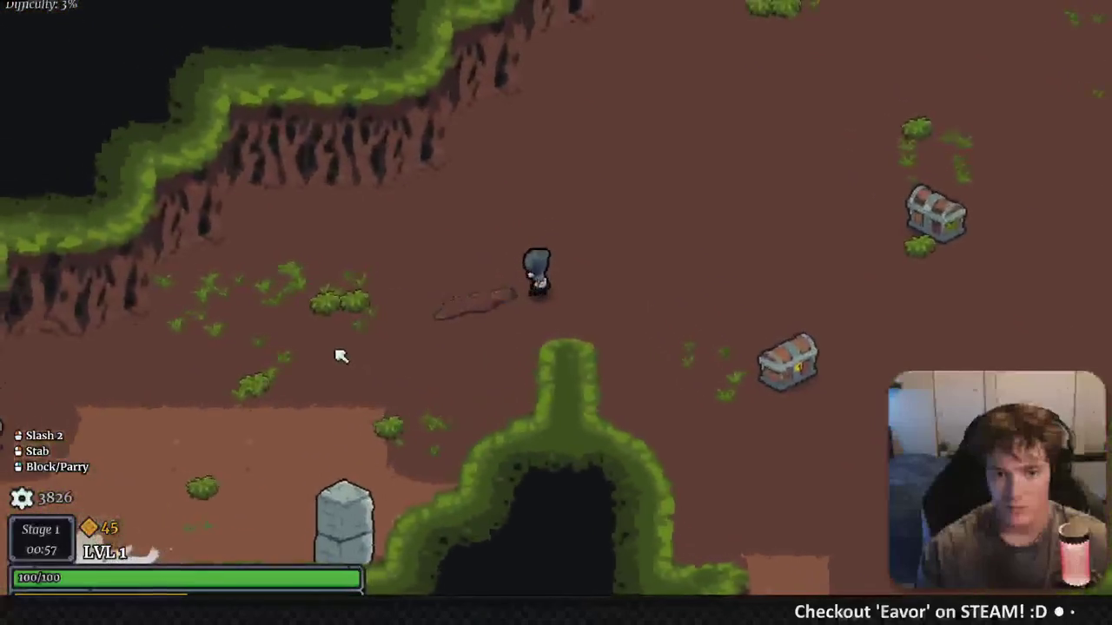
key("s")
key("a")
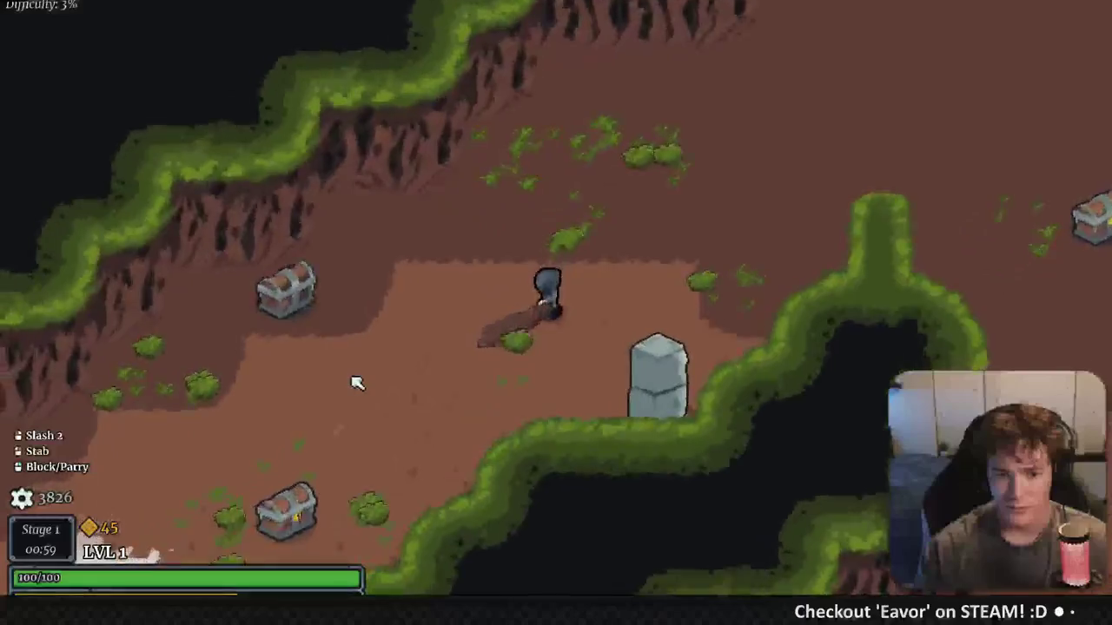
key("s")
key("a")
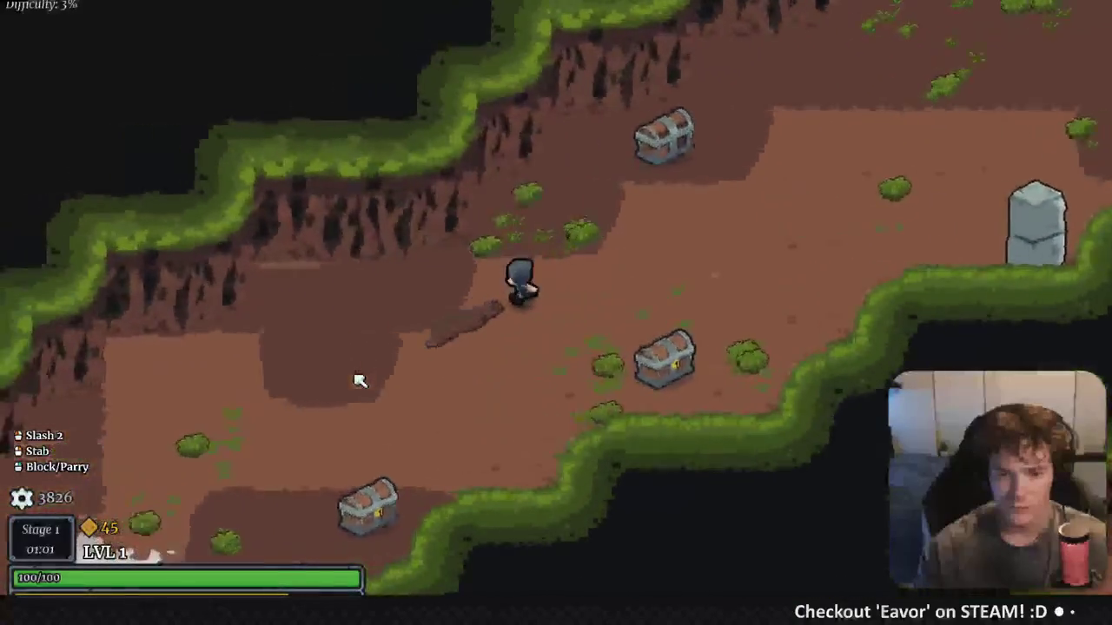
key("s")
key("a")
left_click(359, 380)
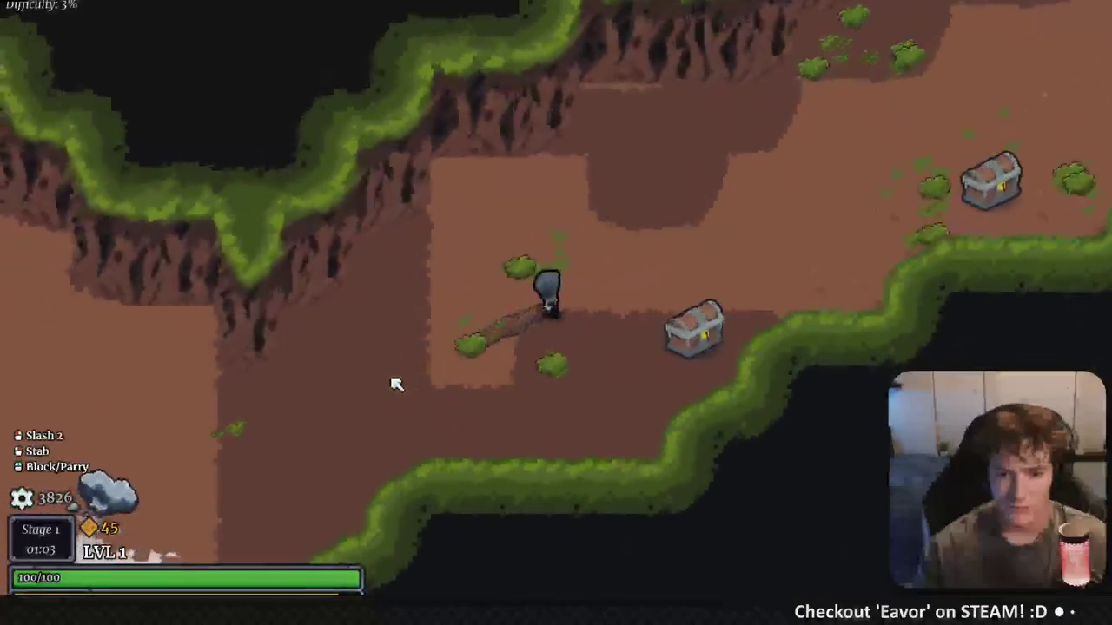
key("s")
key("a")
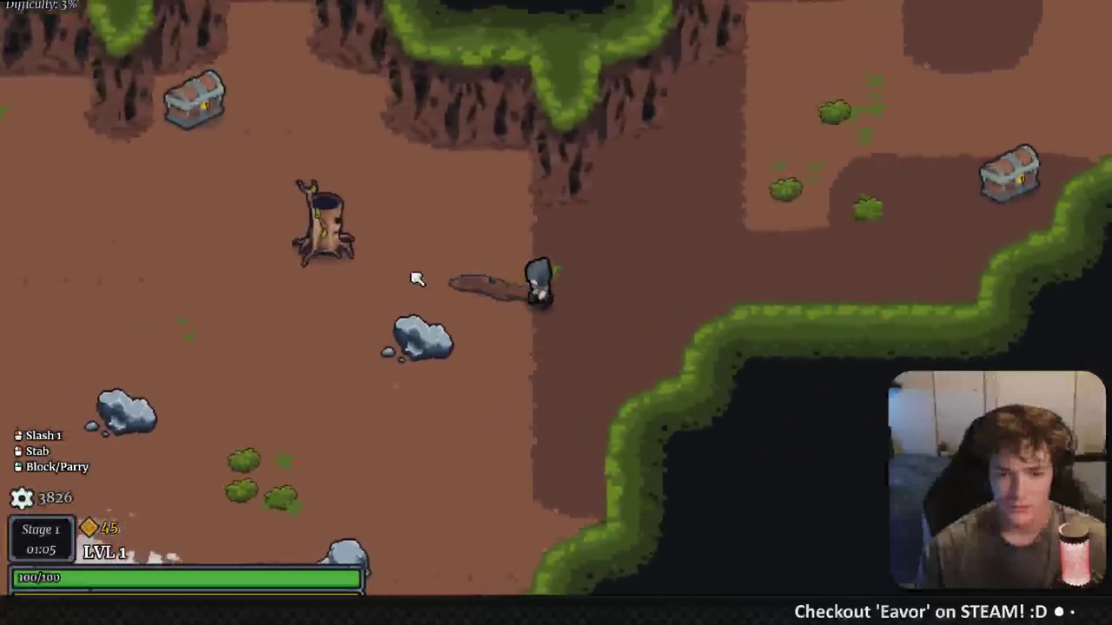
Slash the Barkling repeatedly until it dies
key("a")
key("s")
left_click(451, 265)
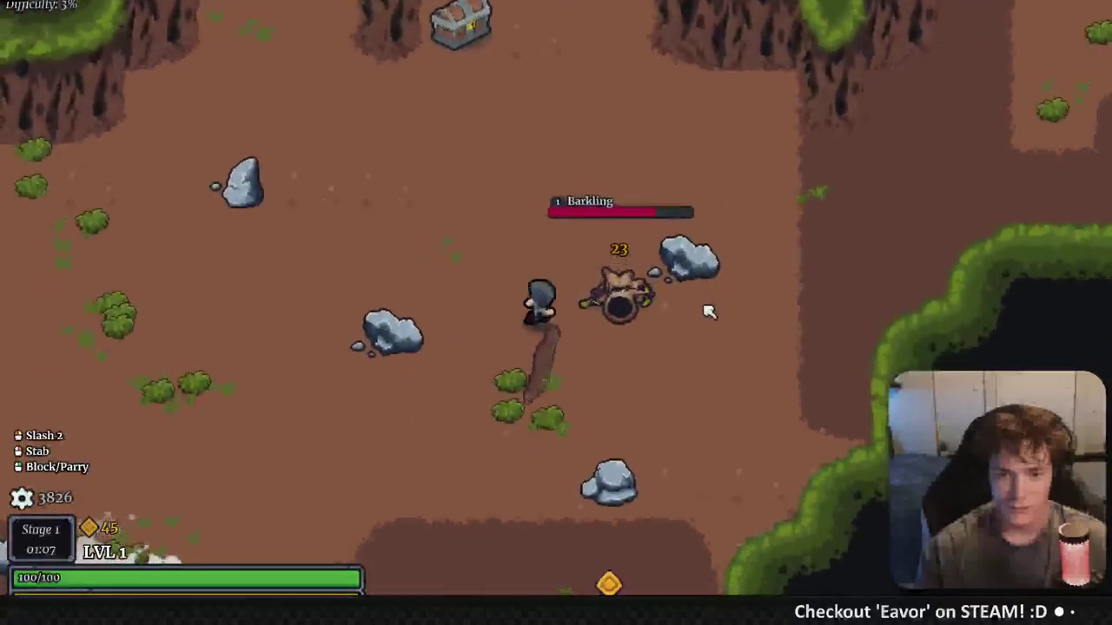
left_click(356, 298)
key("d")
left_click(707, 305)
left_click(364, 258)
left_click(727, 258)
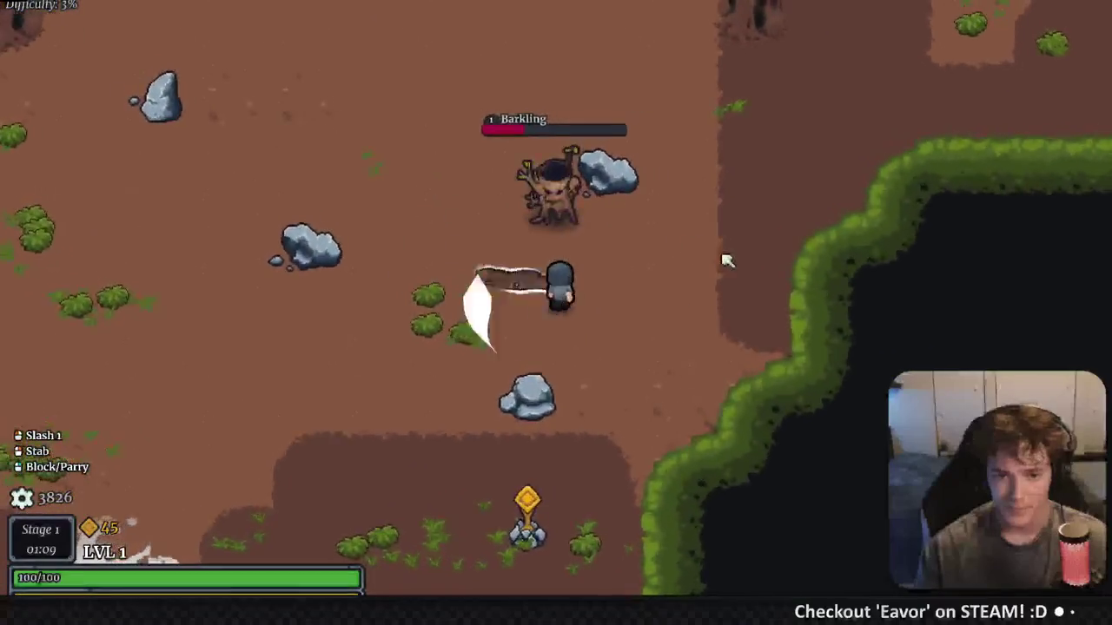
left_click(454, 201)
Walk down-left to the Altar and start hitting it with the scythe
key("a")
key("s")
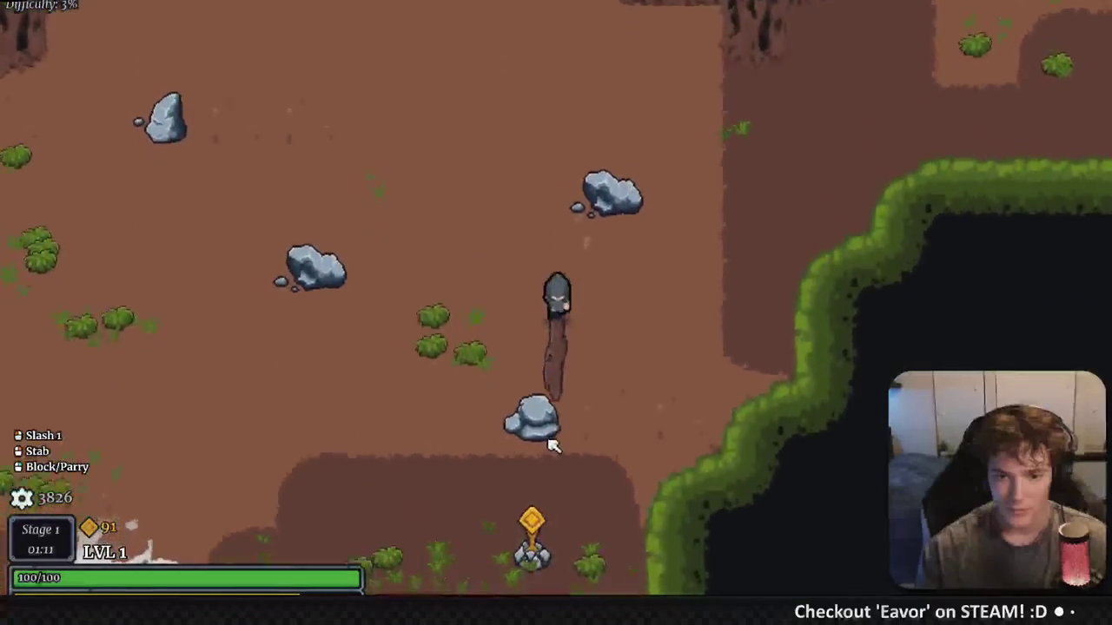
left_click(561, 408)
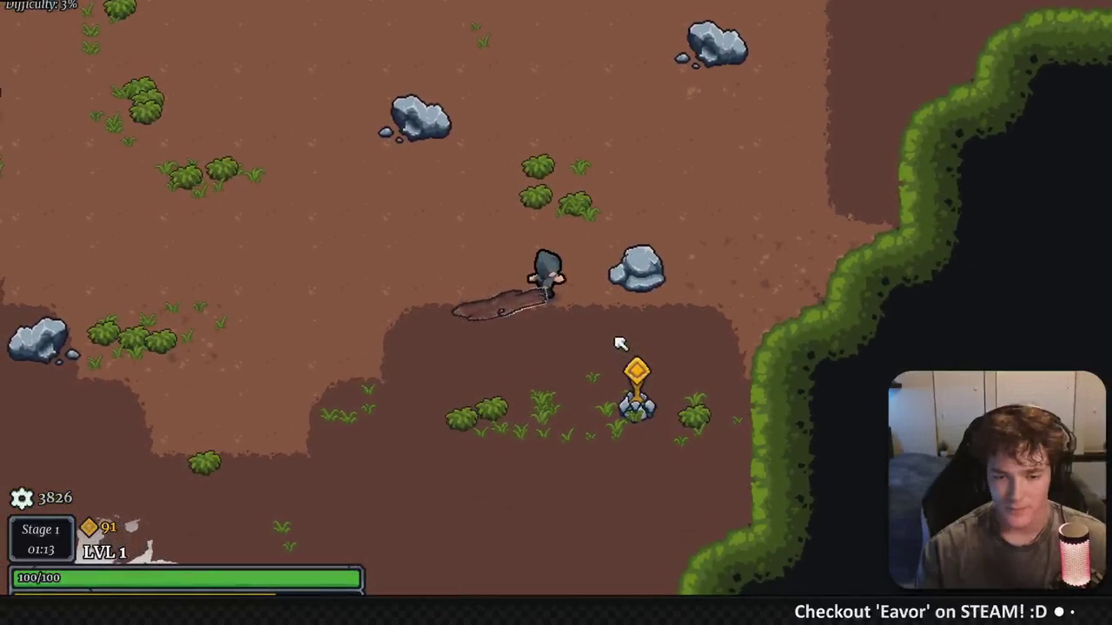
left_click(569, 340)
key("s")
left_click(628, 288)
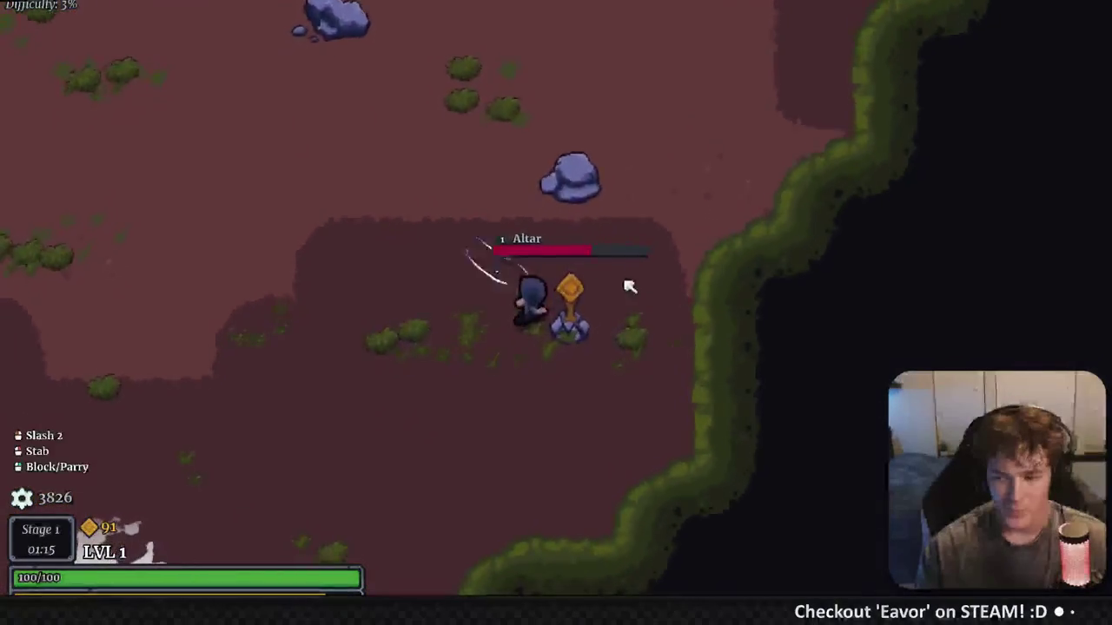
Destroy the Altar with repeated scythe slashes
left_click(561, 218)
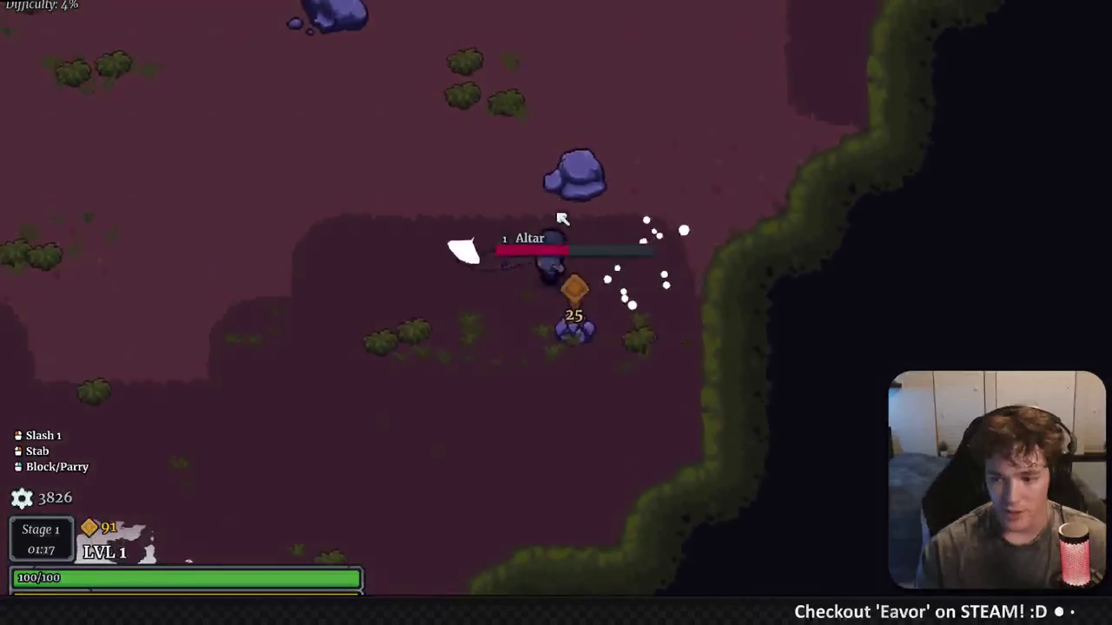
left_click(643, 228)
left_click(643, 227)
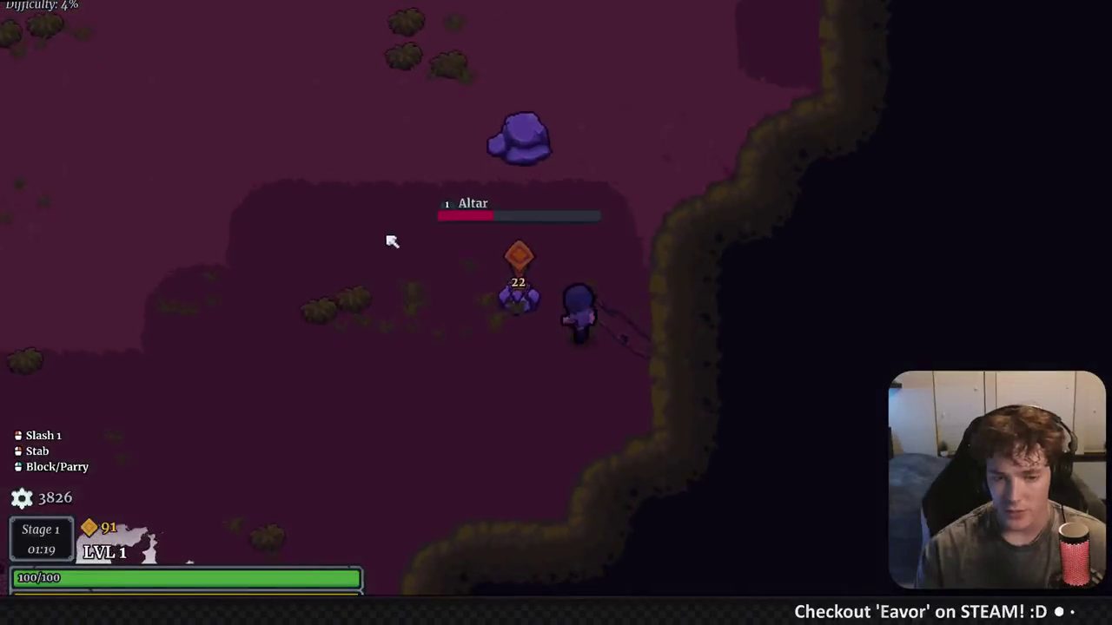
left_click(588, 231)
left_click(692, 278)
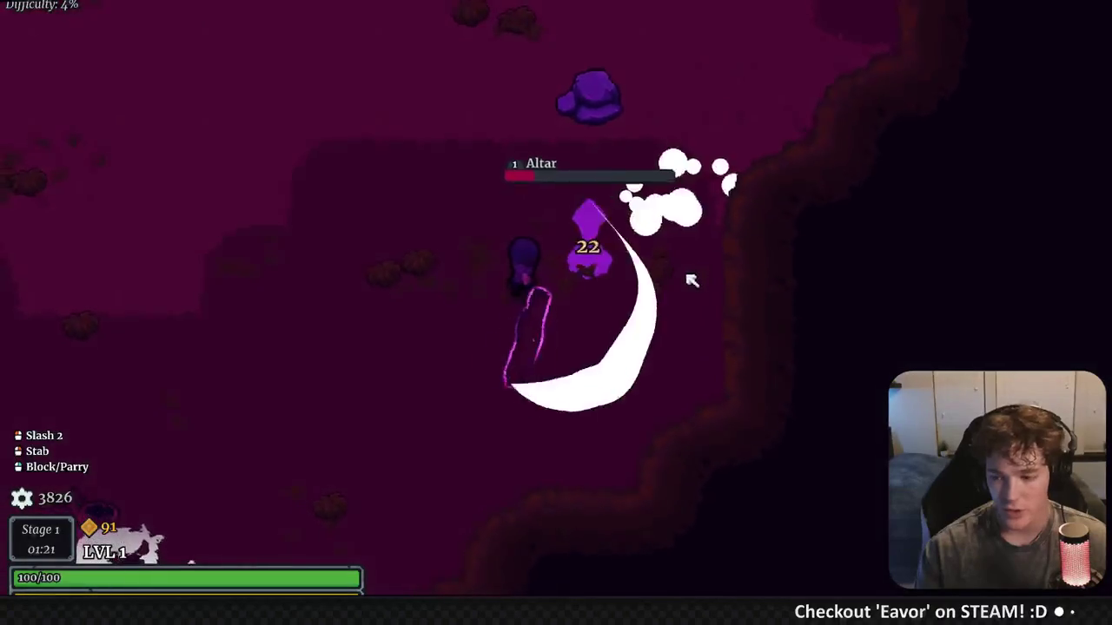
left_click(651, 258)
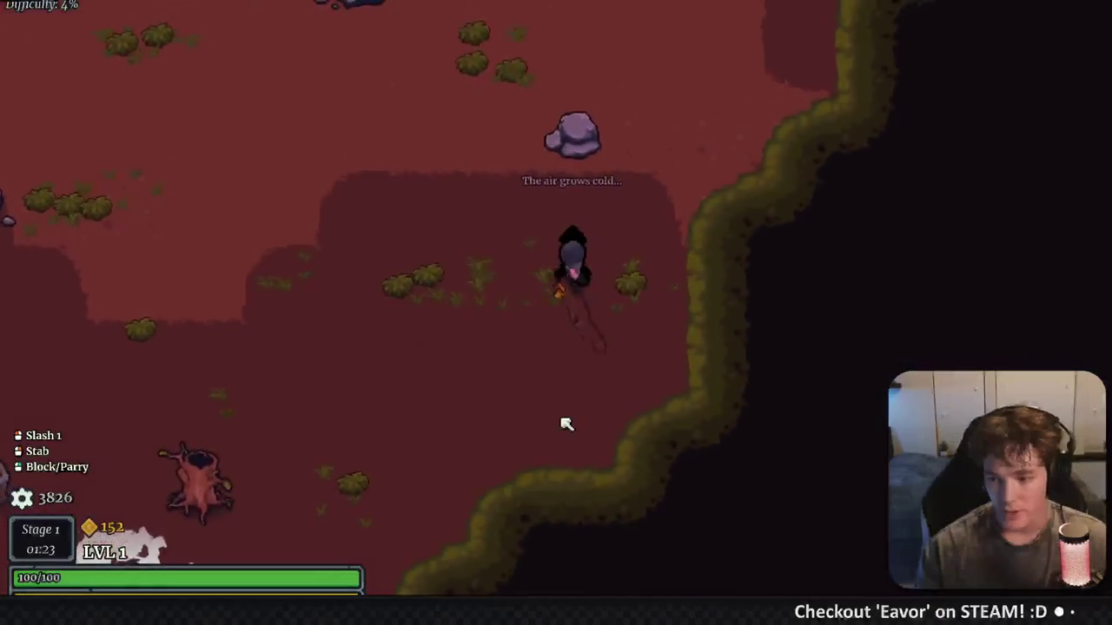
Slash the first Barkling until it dies
left_click(315, 348)
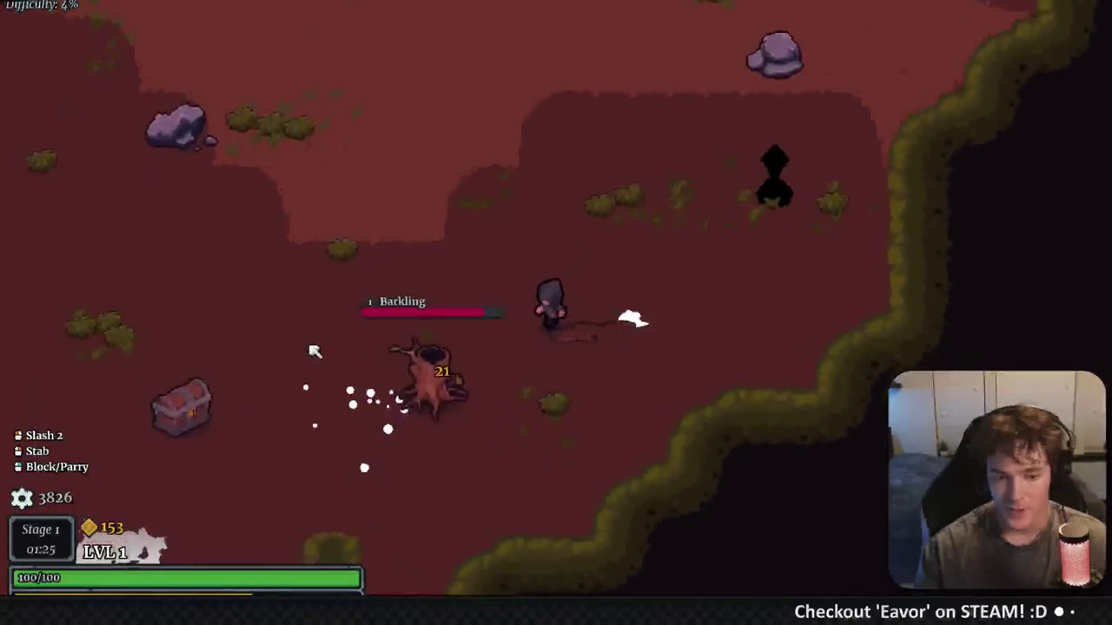
left_click(459, 252)
left_click(686, 298)
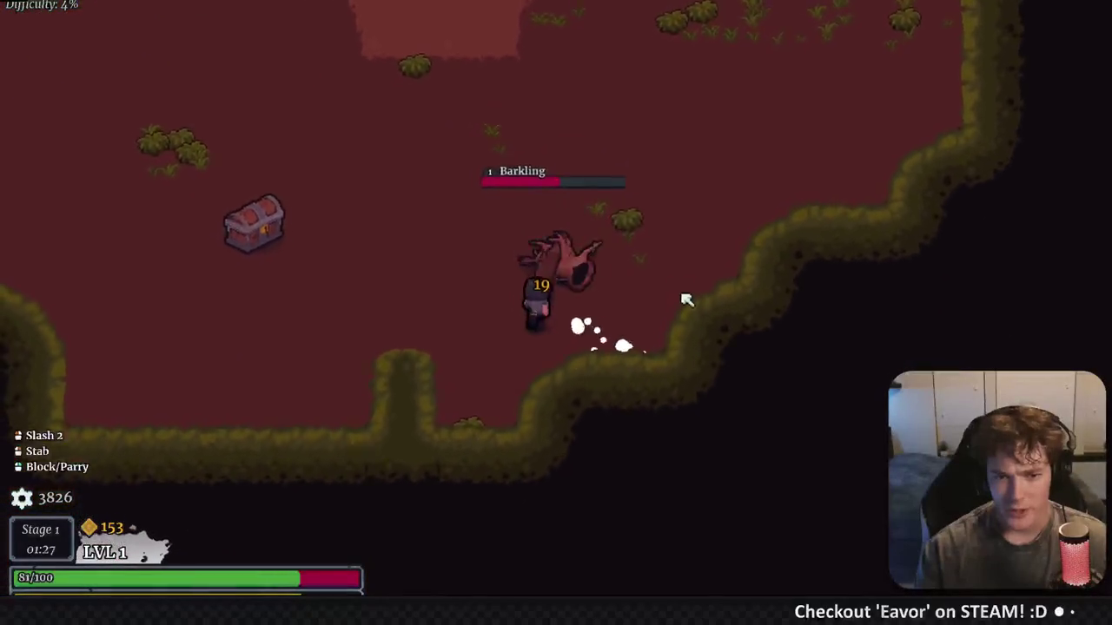
left_click(509, 235)
left_click(598, 330)
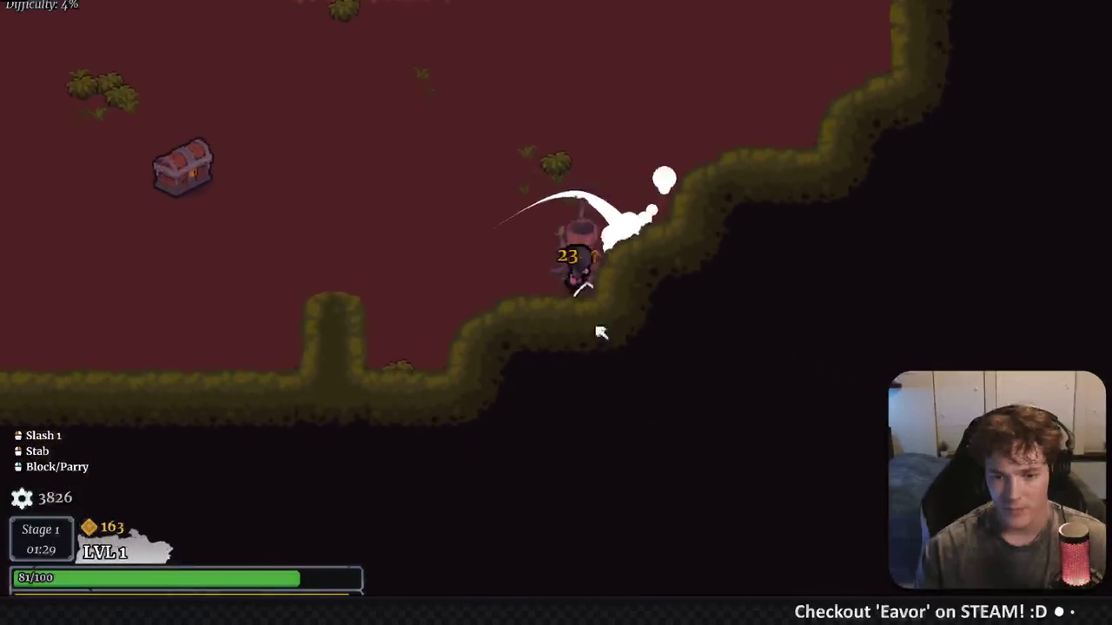
Open the nearby chest for Sticky Honey and walk up toward the next Barkling
key("a")
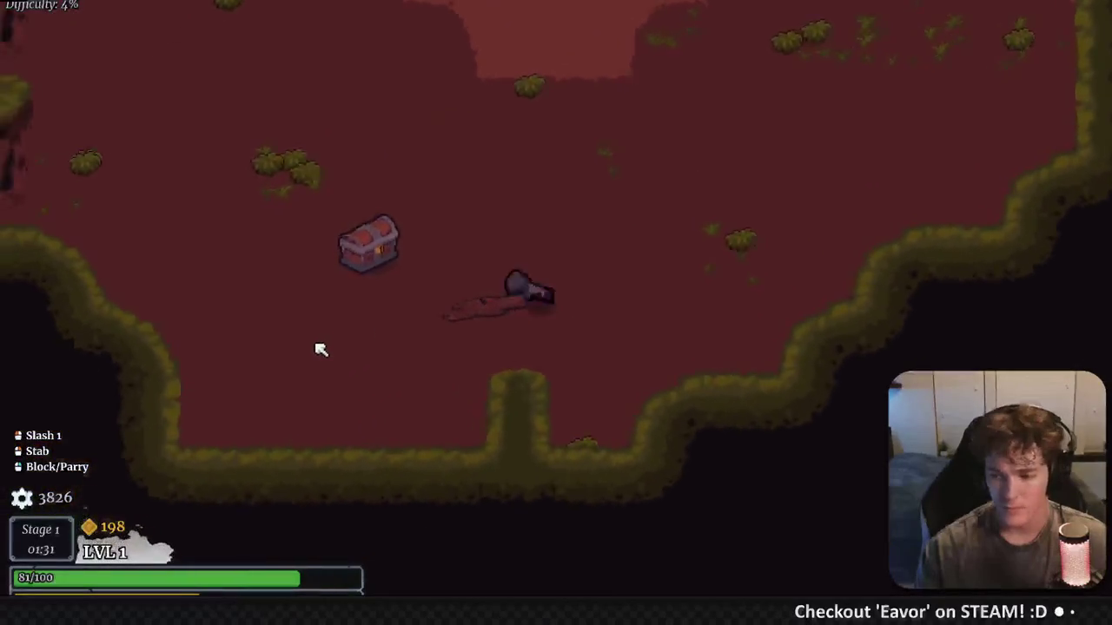
key("w")
key("e")
key("w")
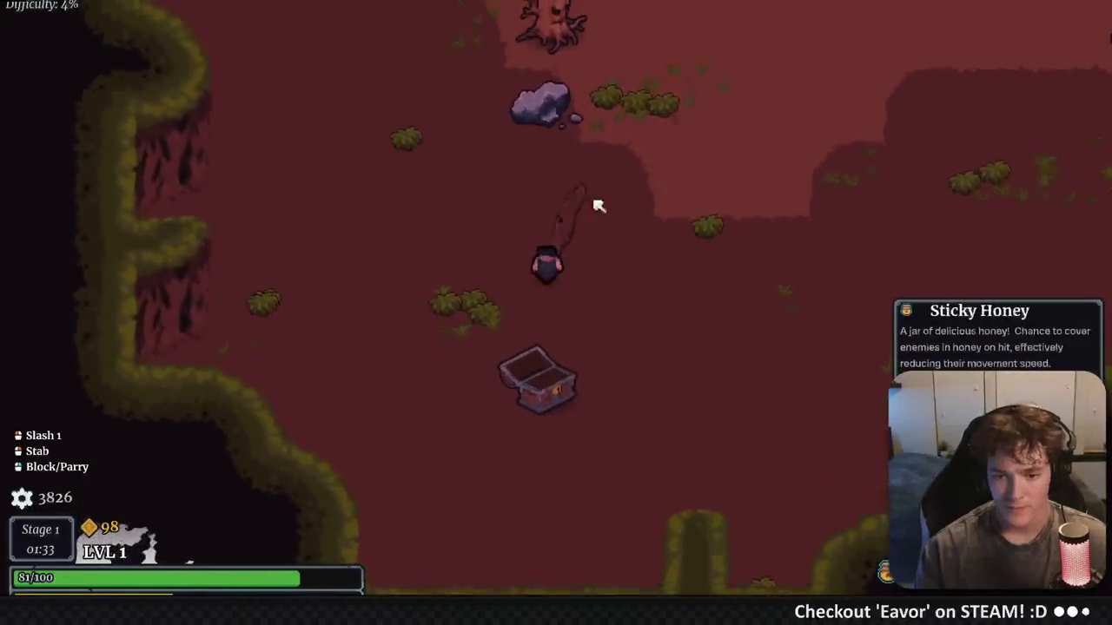
key("w")
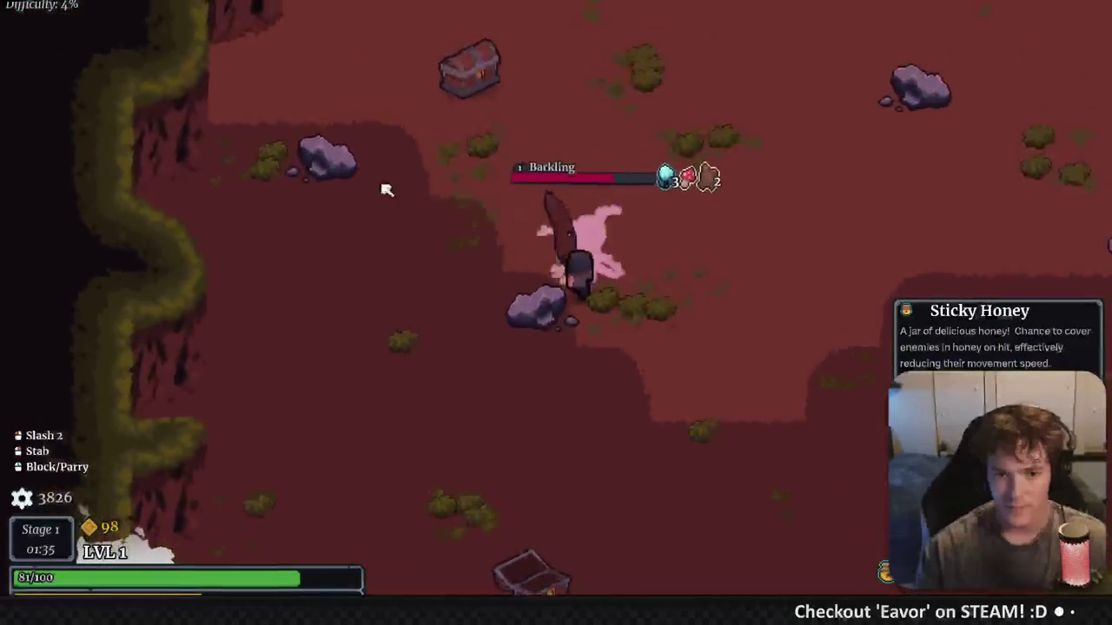
Kill the second Barkling, then walk to the next chest and open it
left_click(480, 205)
left_click(480, 205)
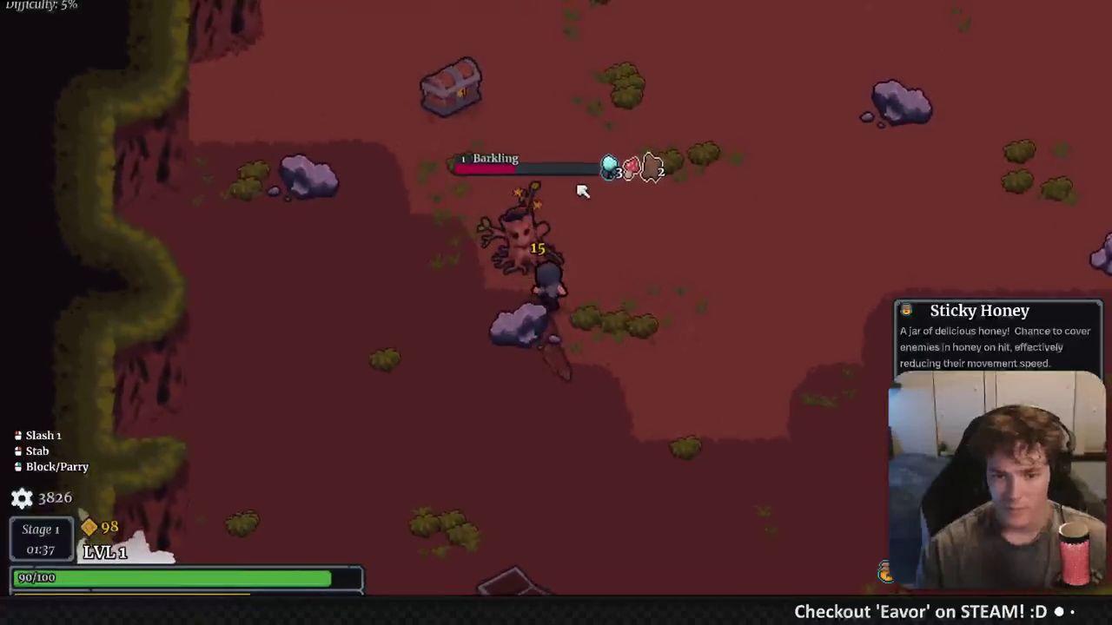
left_click(466, 228)
key("a")
key("w")
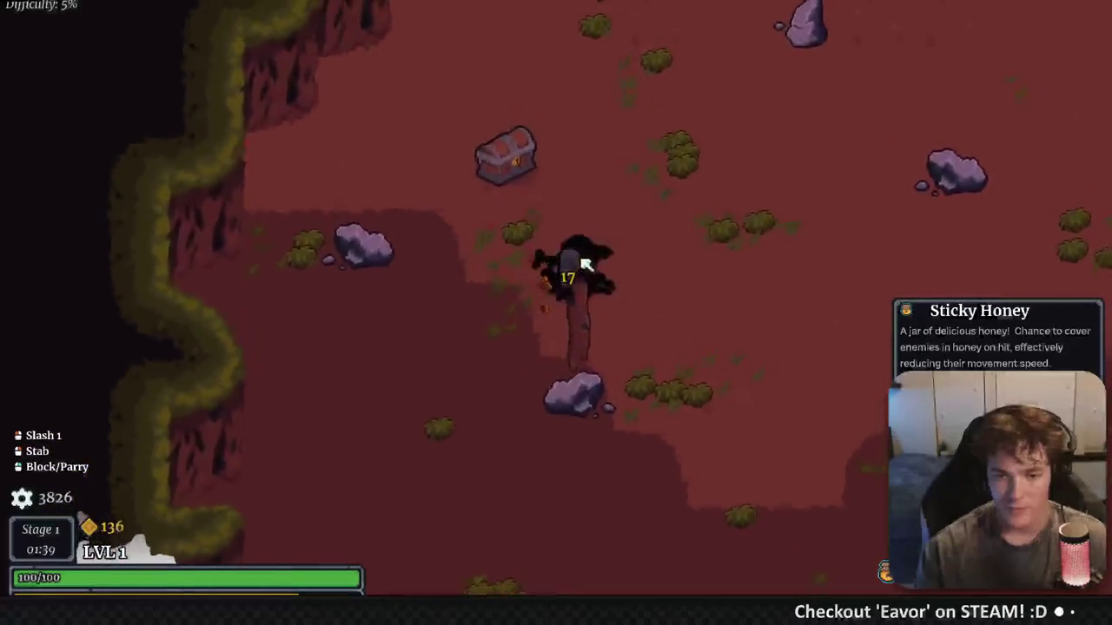
key("w")
key("e")
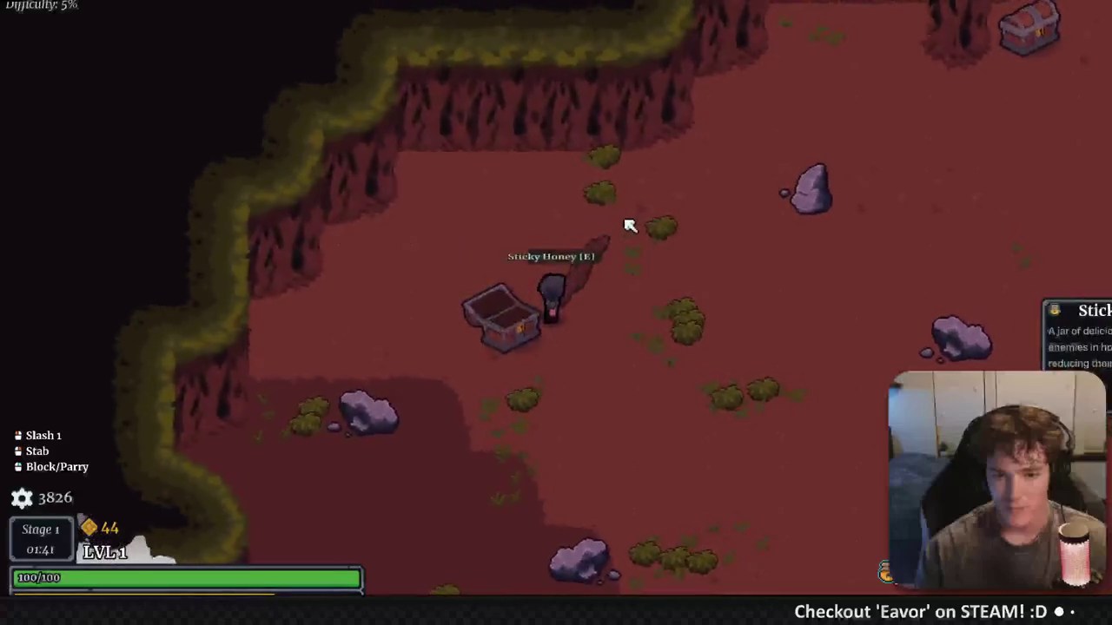
Walk past the chest down-right, strike the Bakunawa boss, and dash away
key("d")
key("w")
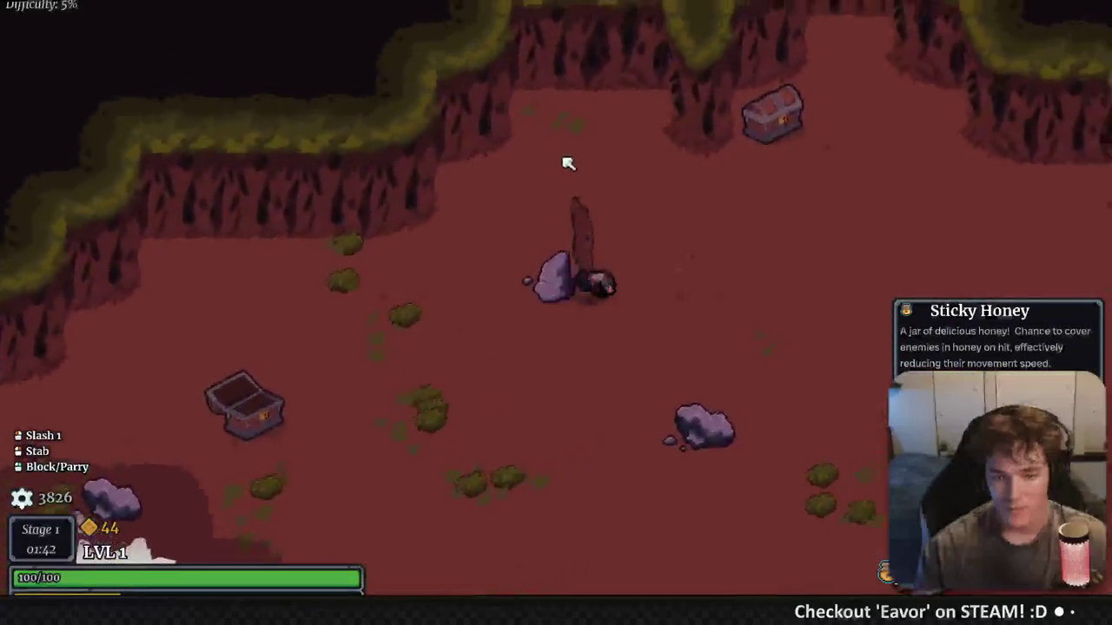
key("d")
key("s")
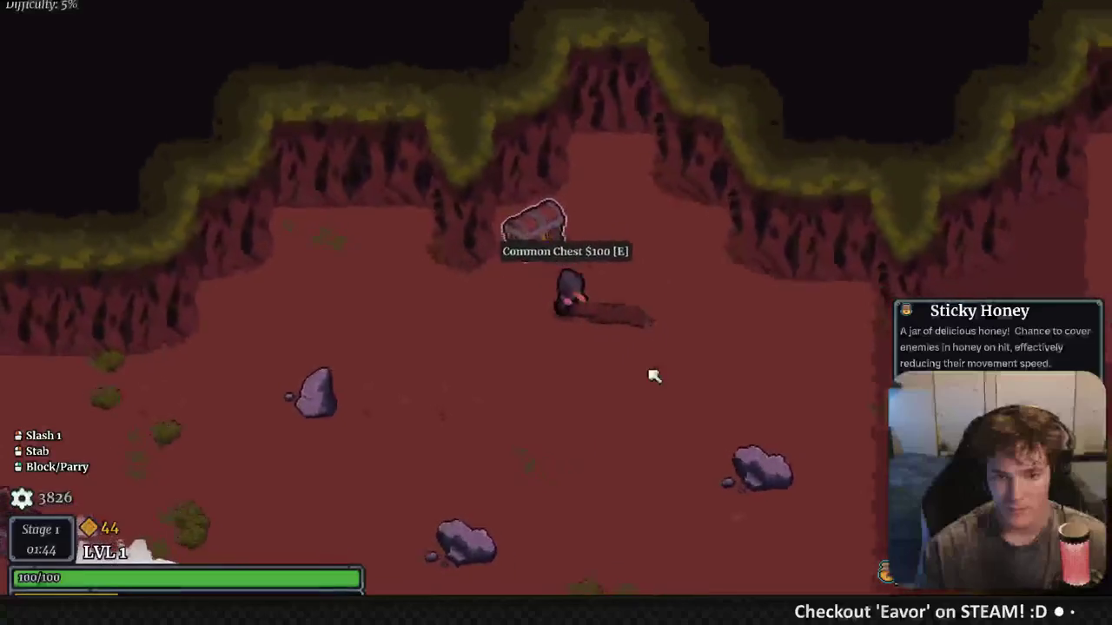
key("d")
key("s")
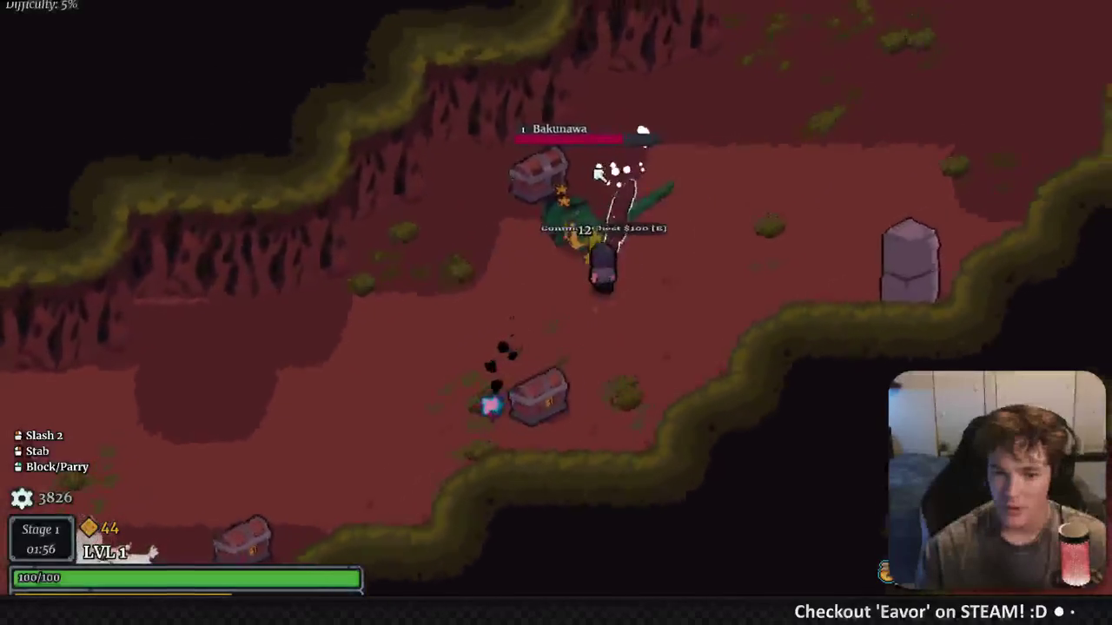
left_click(598, 214)
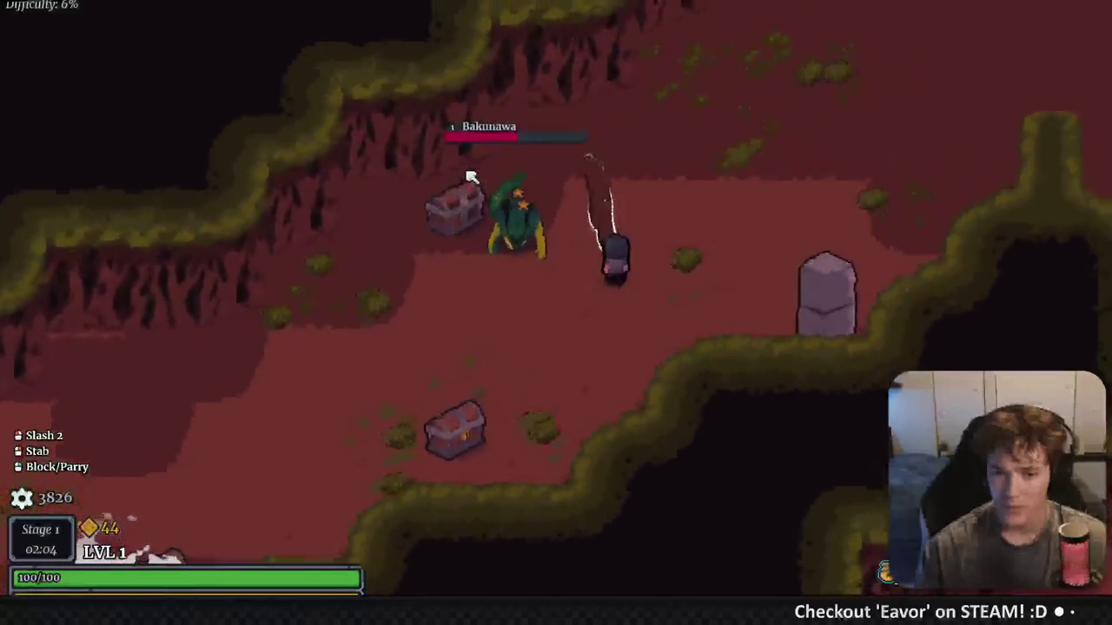
key("space")
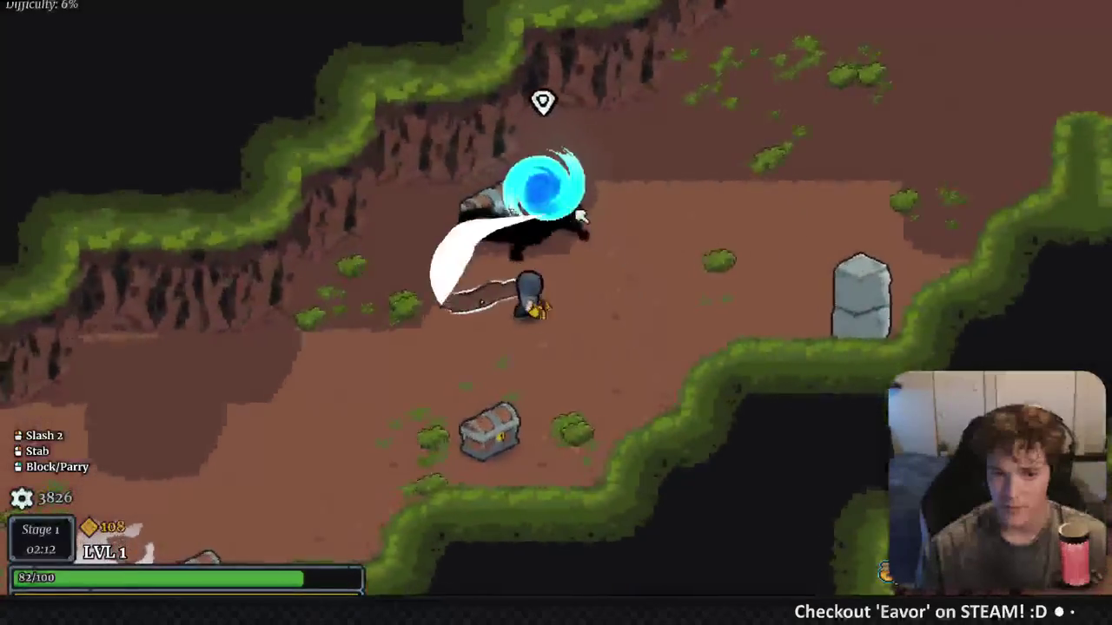
Walk around the portal area, then stop the game with F8
key("s")
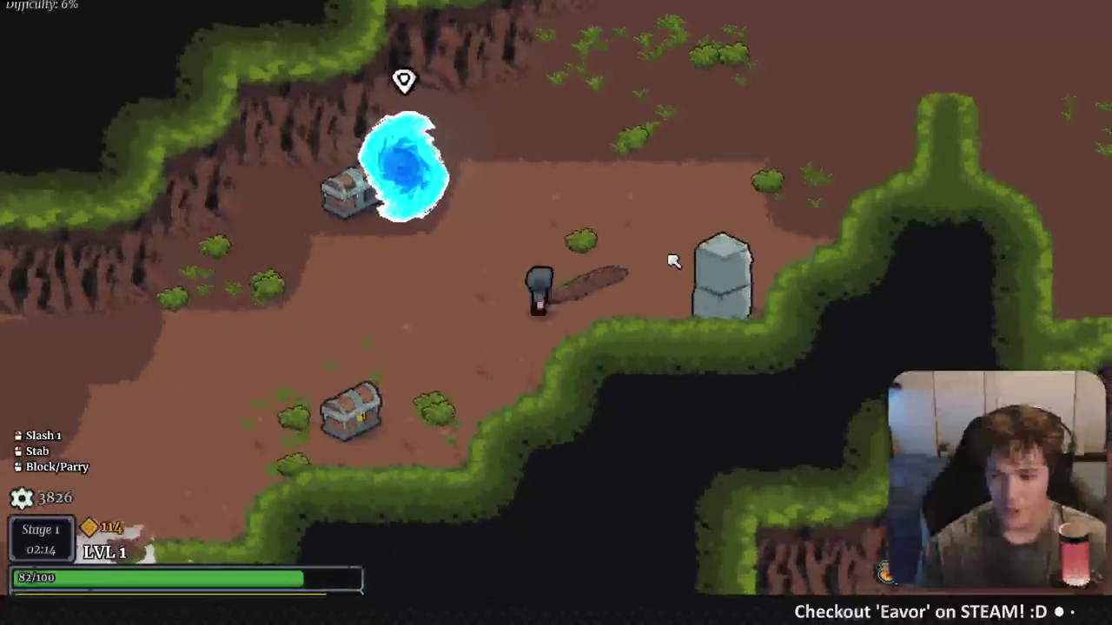
key("w")
key("a")
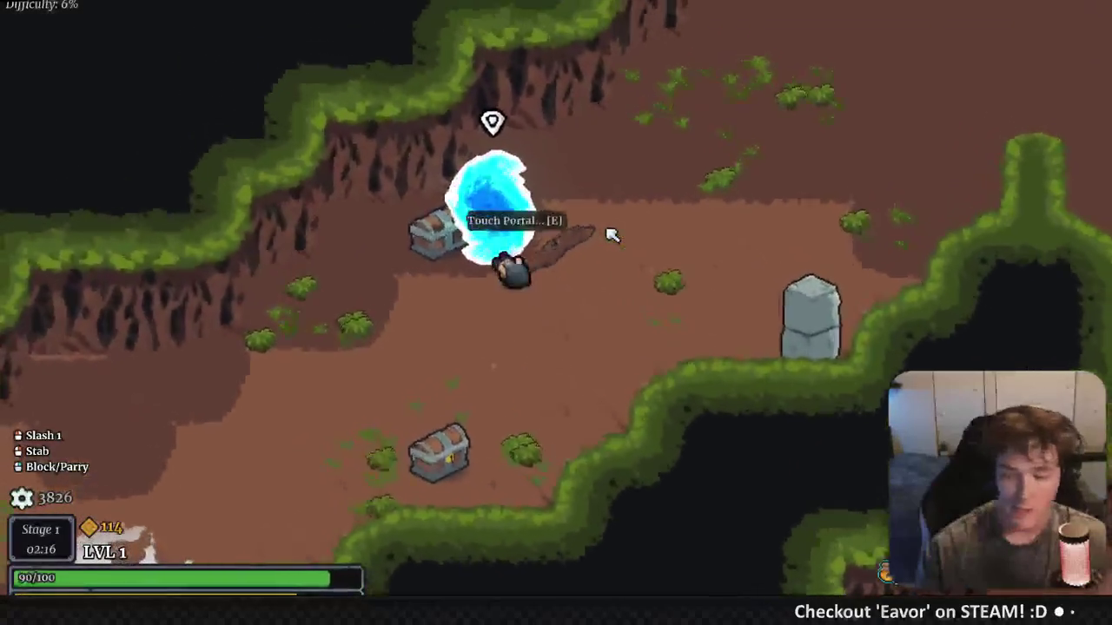
key("s")
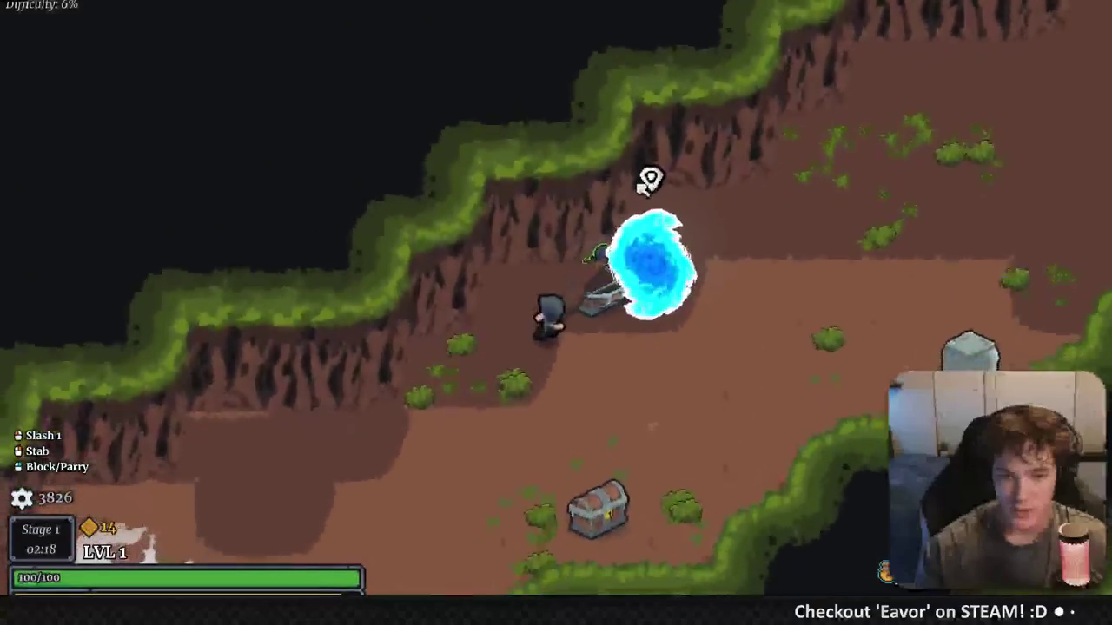
key("d")
key("w")
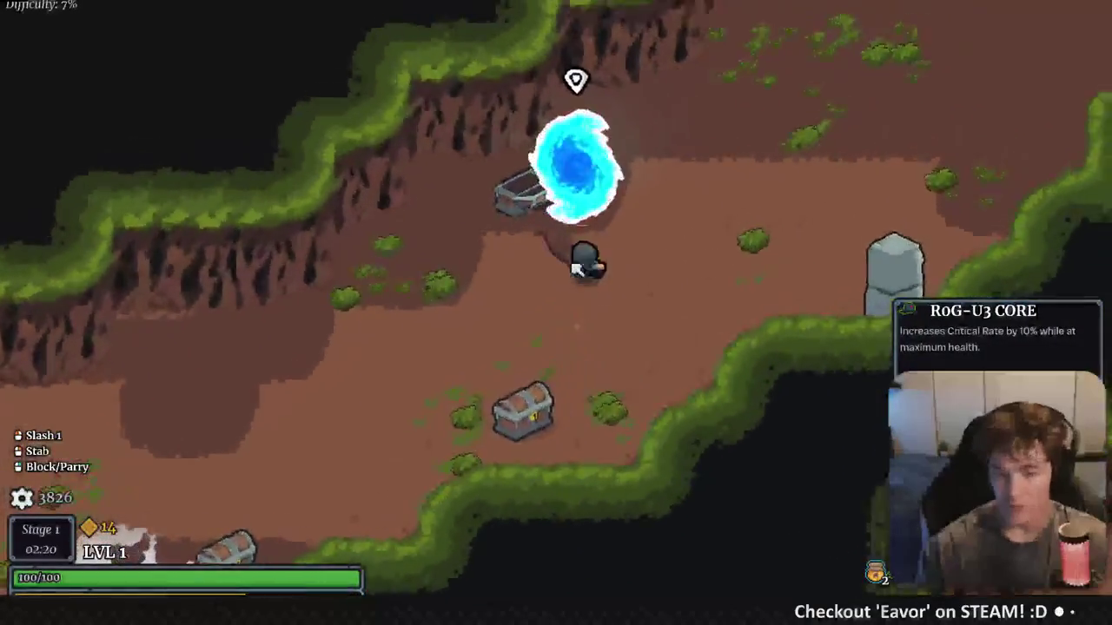
key("d")
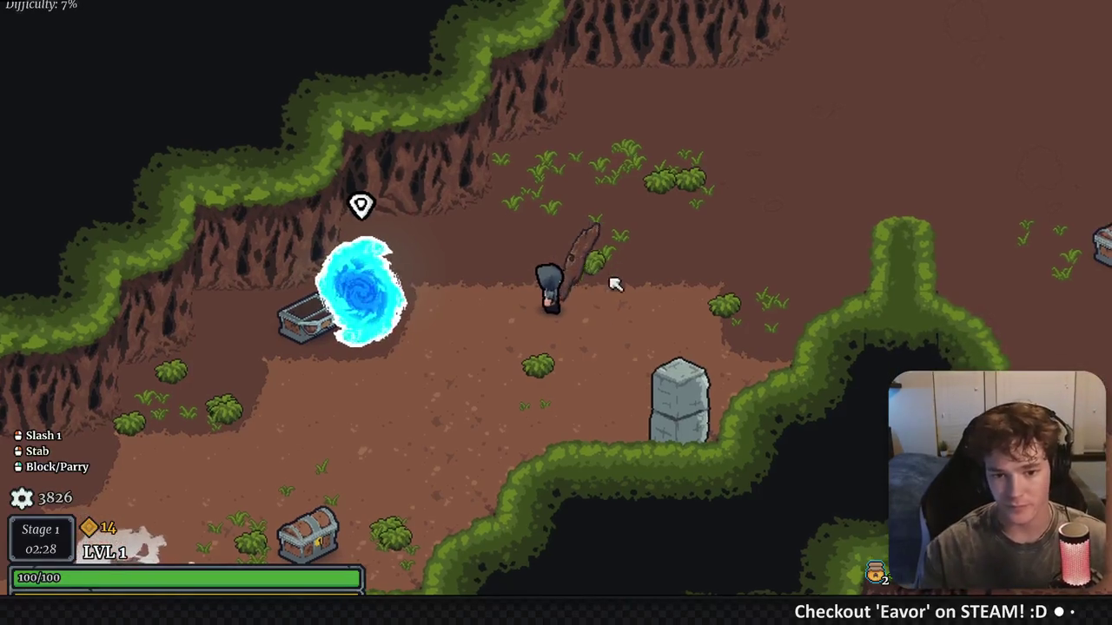
key("d")
key("w")
key("F8")
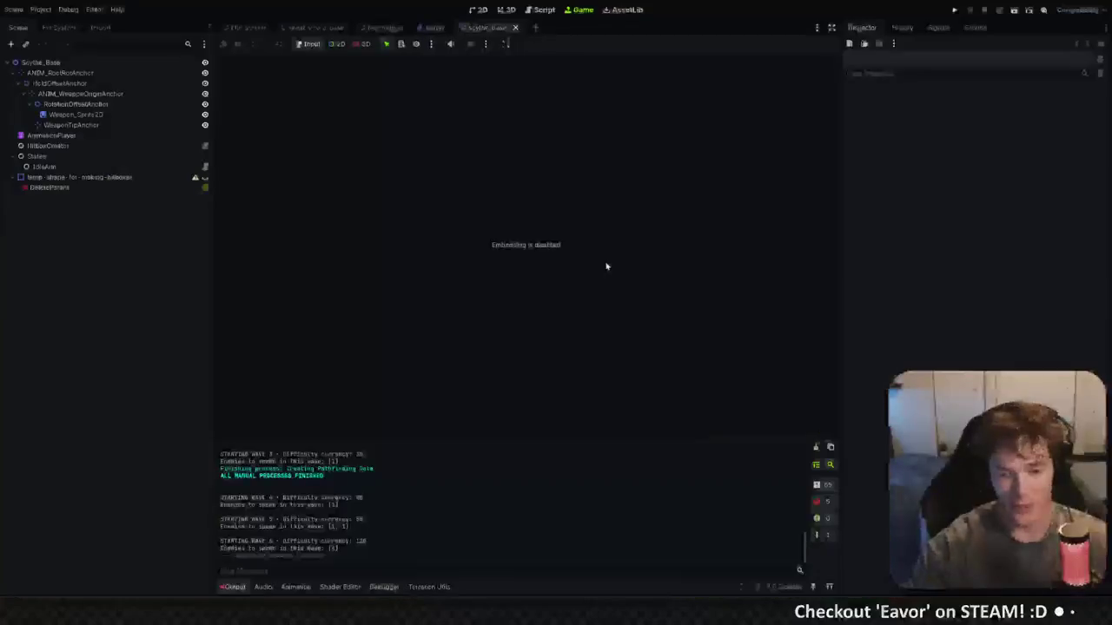
Switch to the 2D view and zoom in on the scythe sprite in scythe_base
left_click(478, 9)
scroll(542, 227, "up", 6)
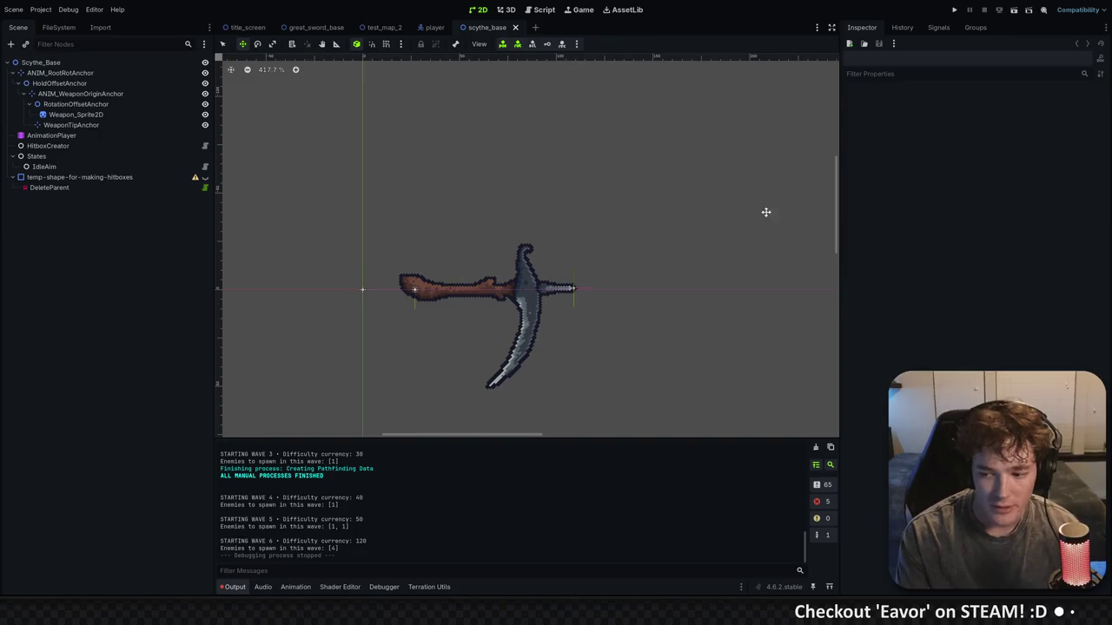
Move through the test_map_2 and great_sword_base tabs to title_screen, zoom out to 75%, and empty the output log
left_click(383, 28)
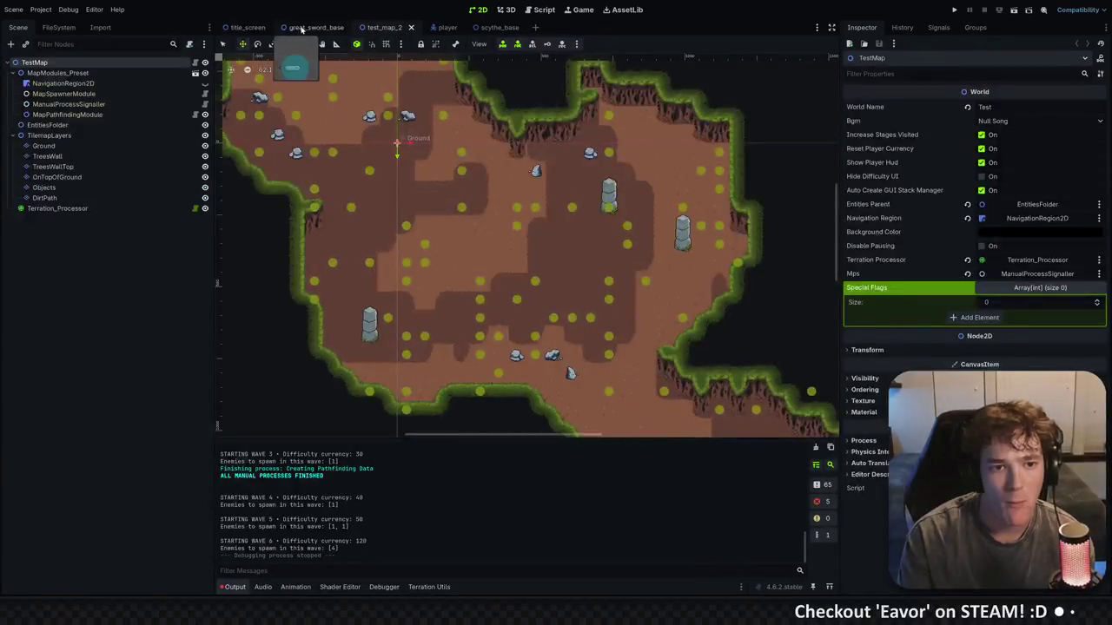
left_click(302, 29)
left_click(245, 28)
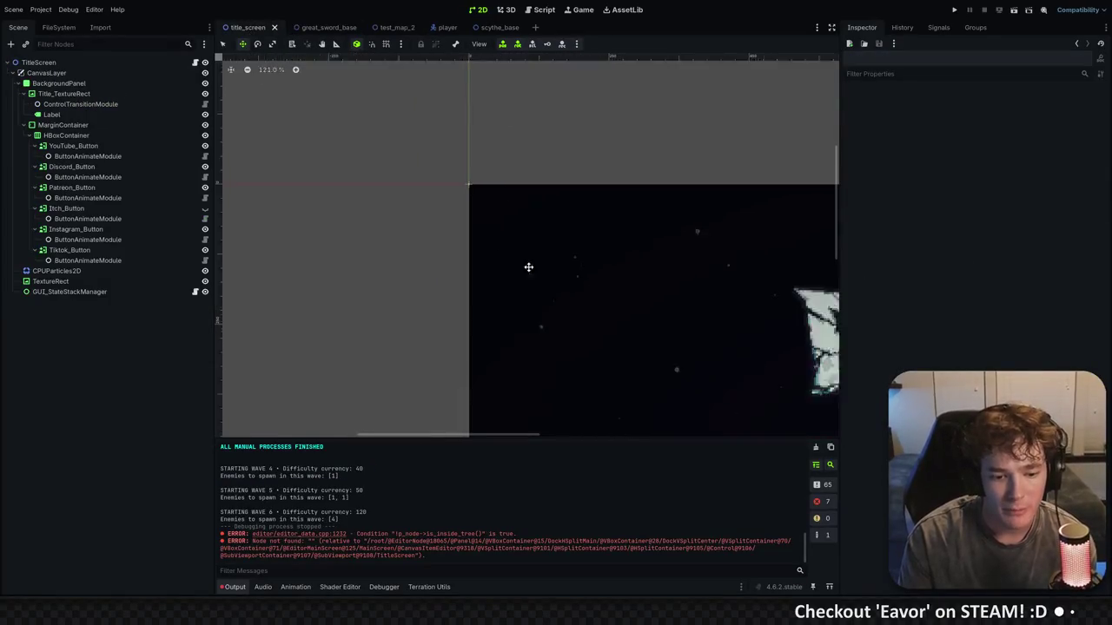
scroll(528, 266, "down", 3)
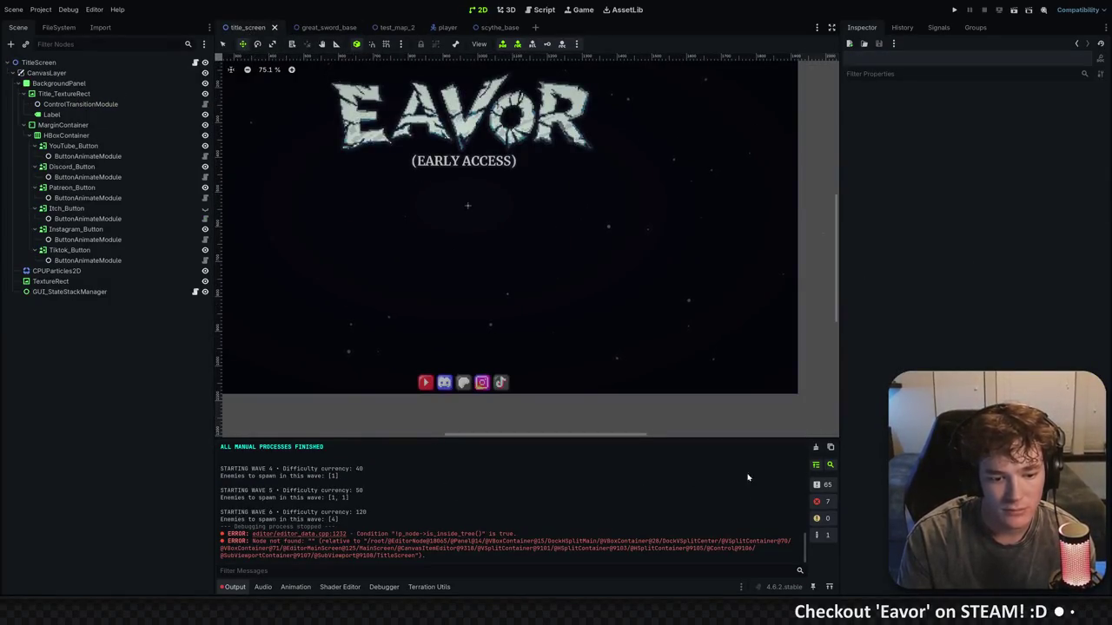
left_click(815, 447)
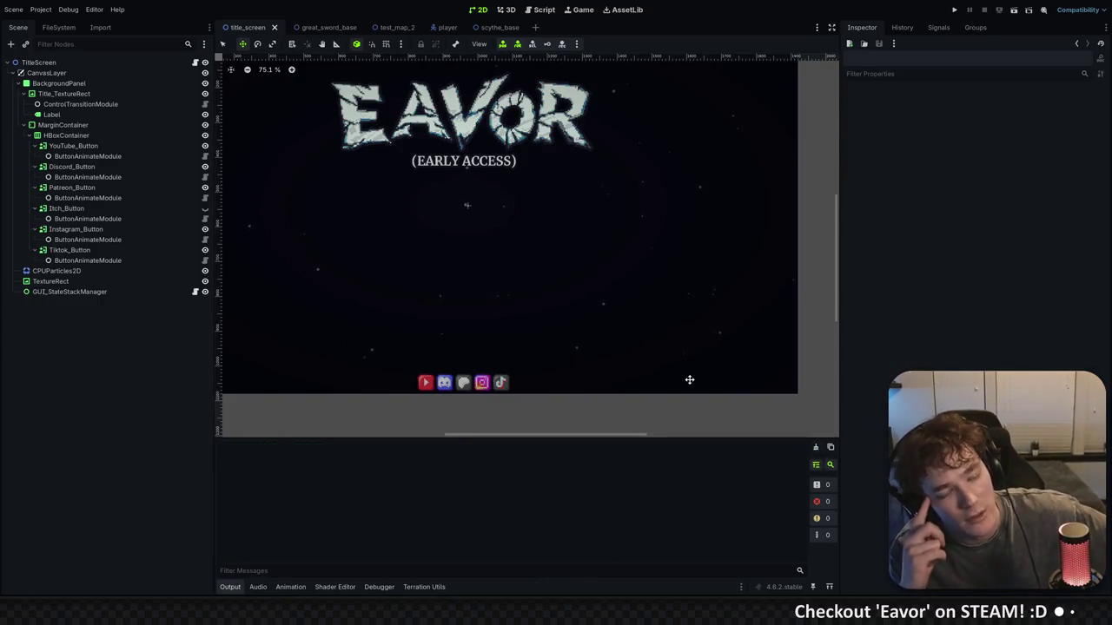
Run the game, open the equip_weapon error at player.gd line 78 in VS Code, then relaunch
key("F5")
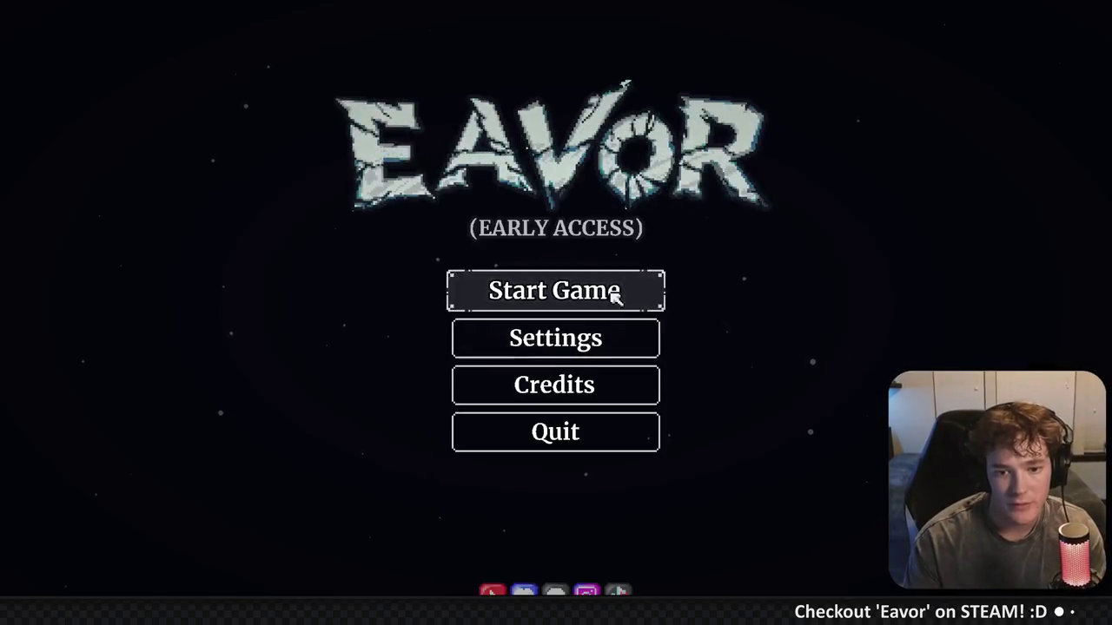
left_click(613, 293)
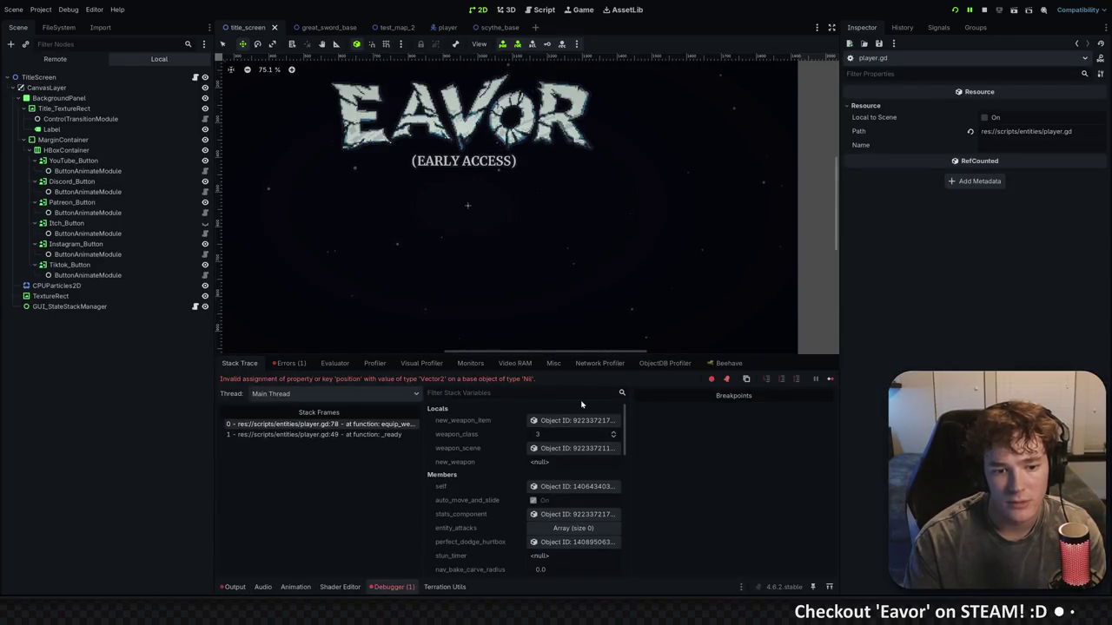
left_click(288, 364)
double_click(361, 401)
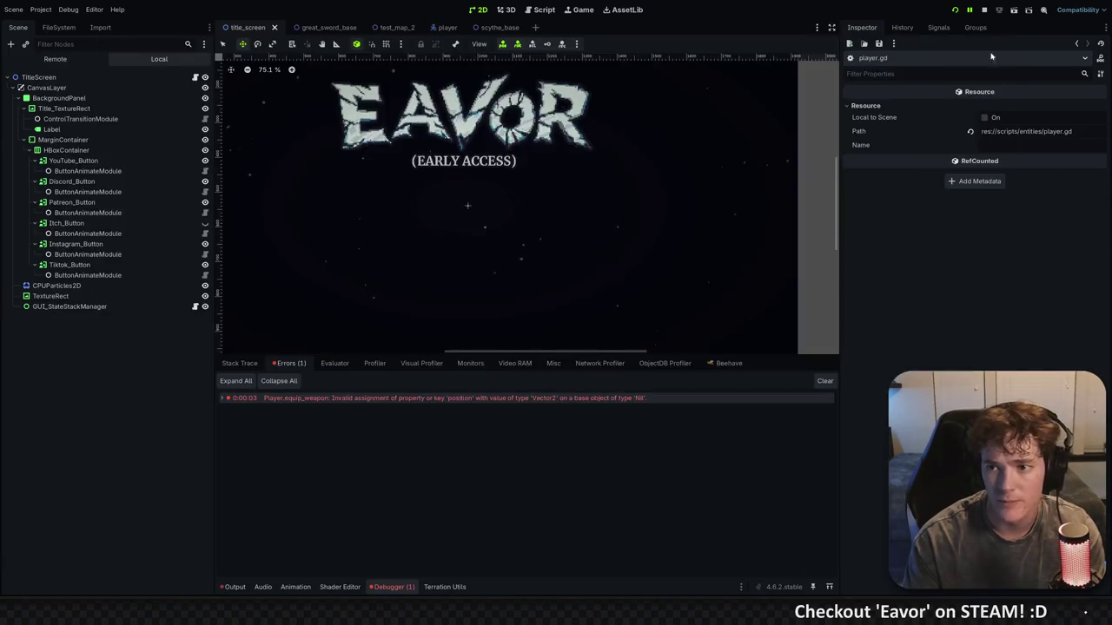
left_click(964, 25)
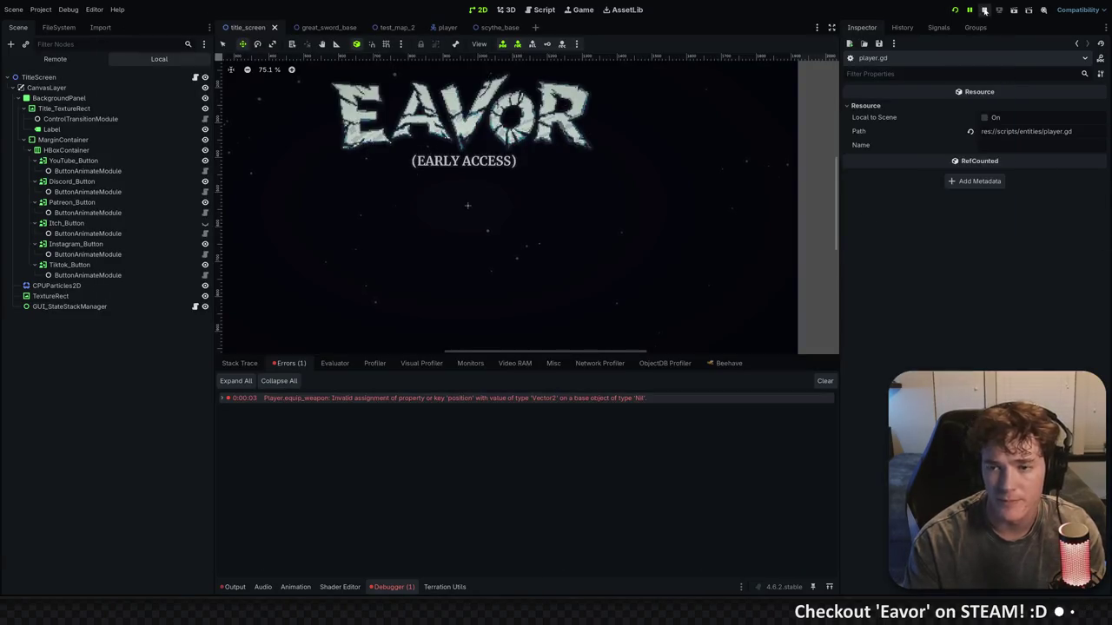
left_click(954, 10)
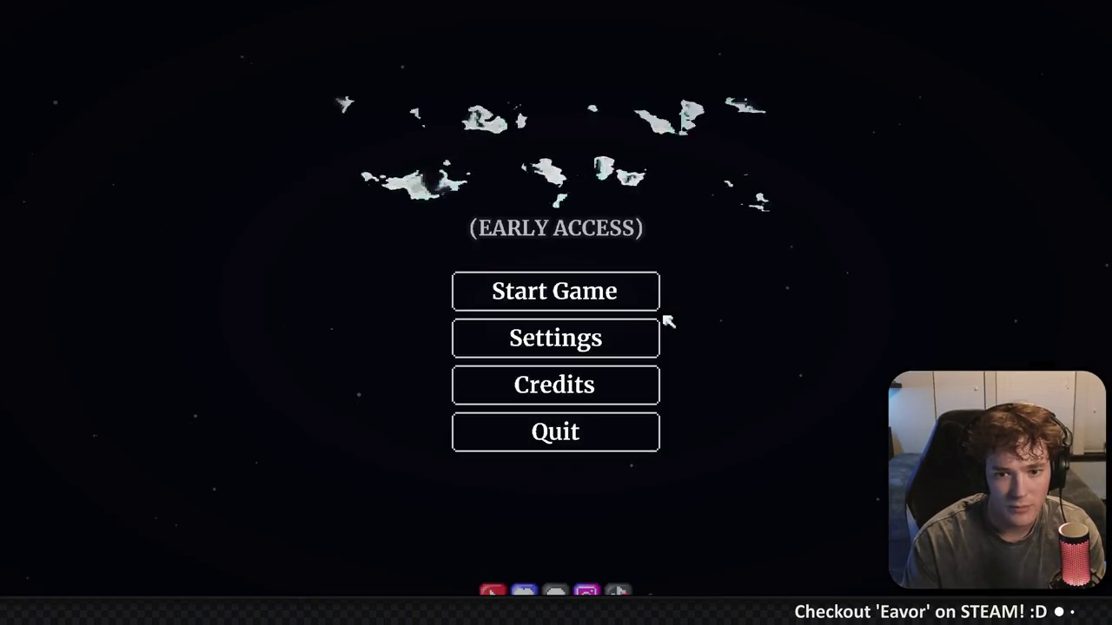
Start a new game and walk the player into the portal to Stage 1
left_click(600, 299)
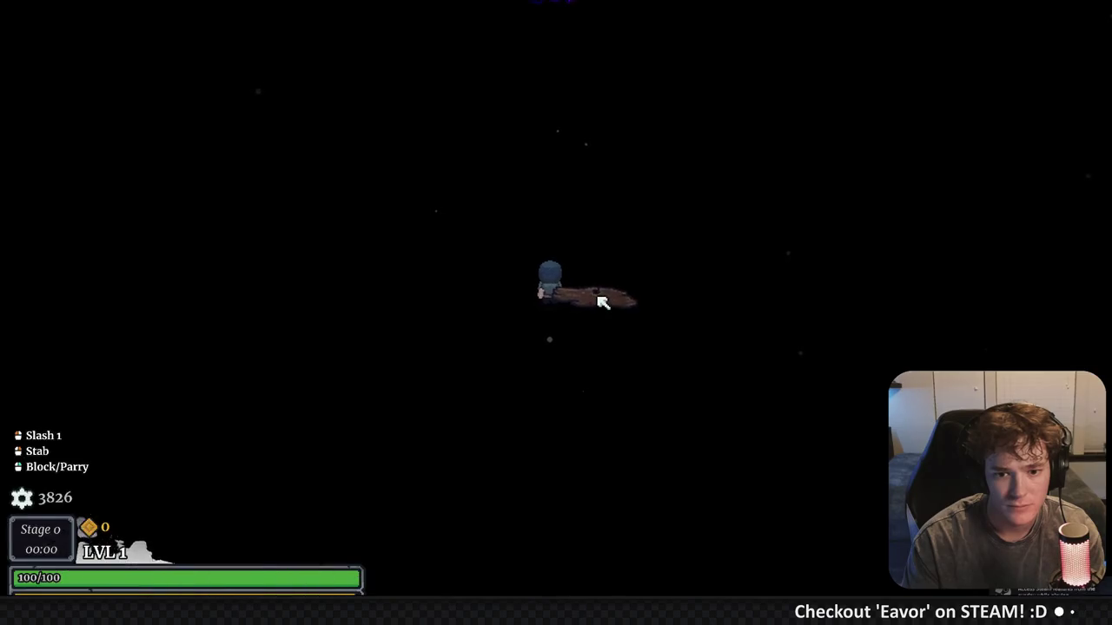
key("w")
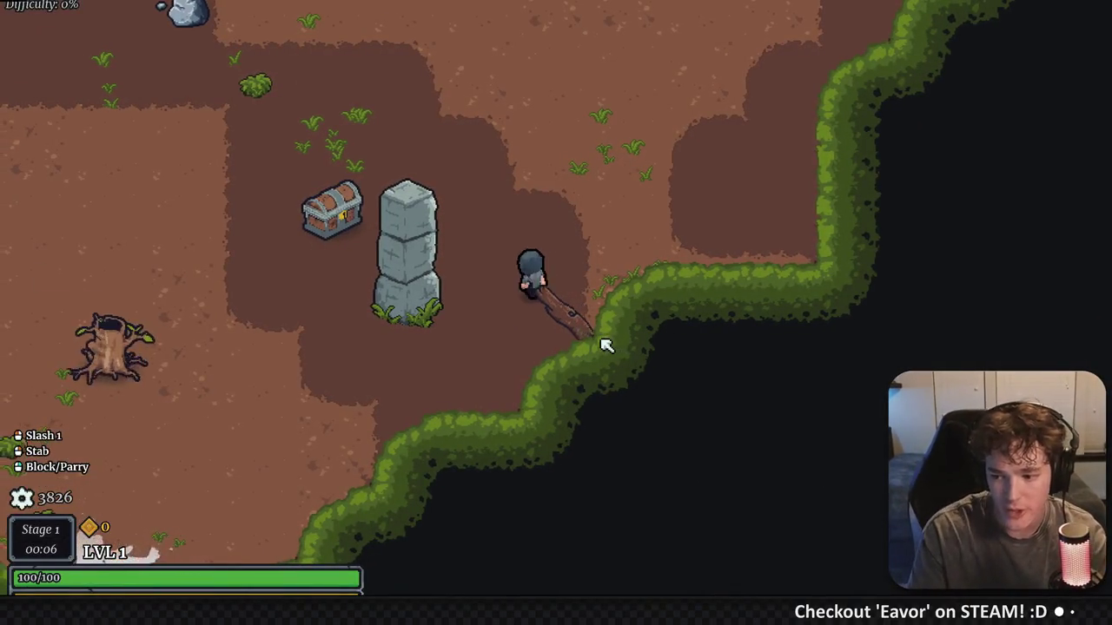
Circle the pillar and rock while slashing and charging scythe attacks at the Barkling
key("w+a")
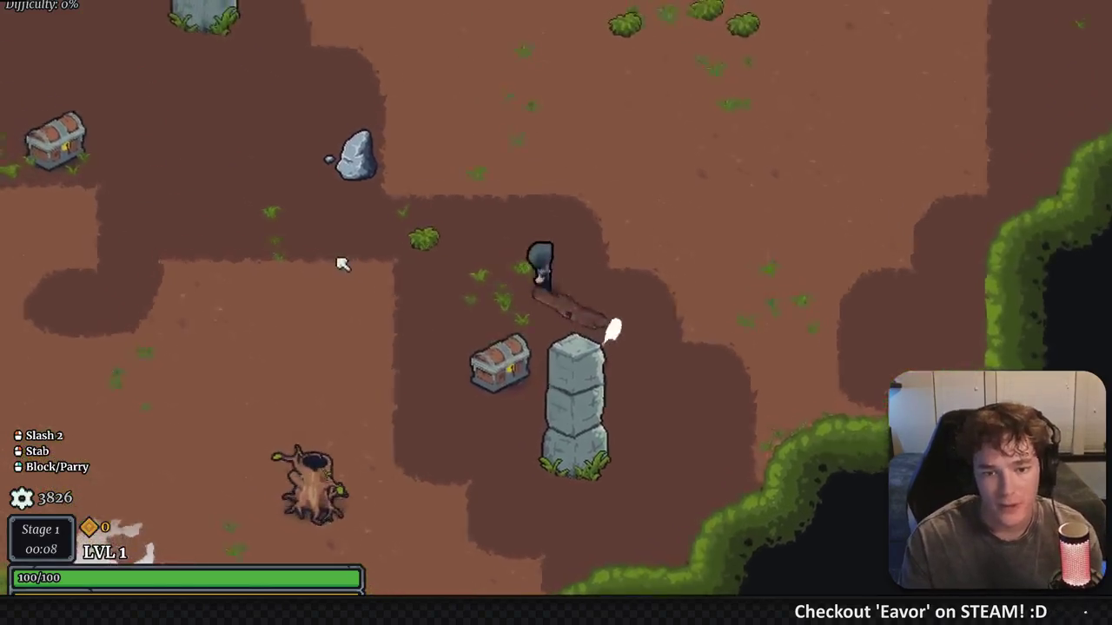
left_click(460, 248)
key("a")
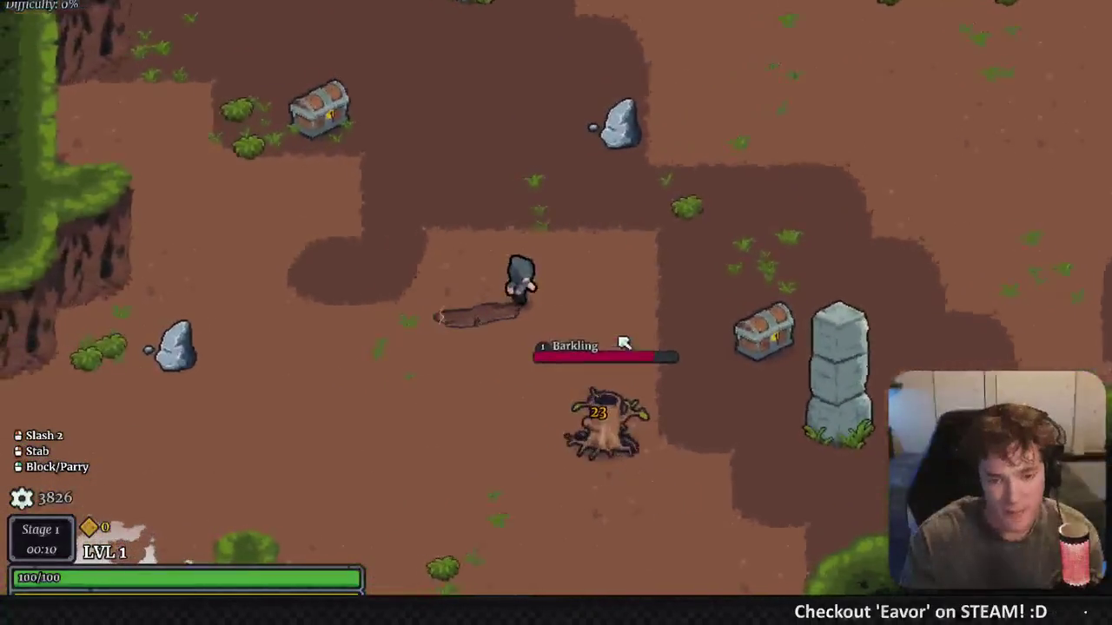
key("a+s")
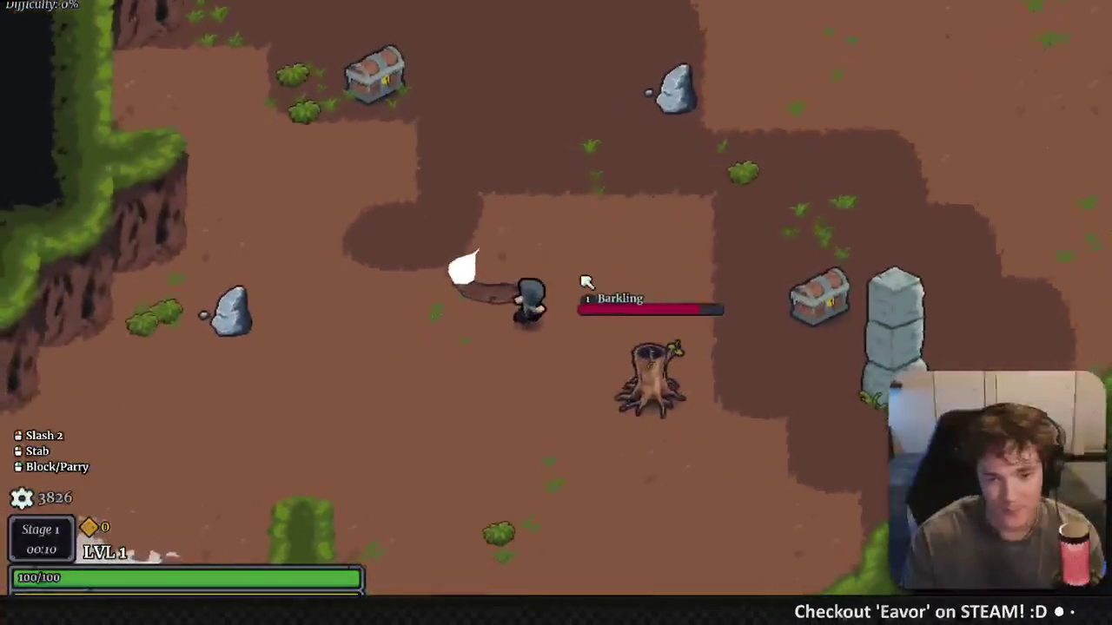
left_click(596, 277)
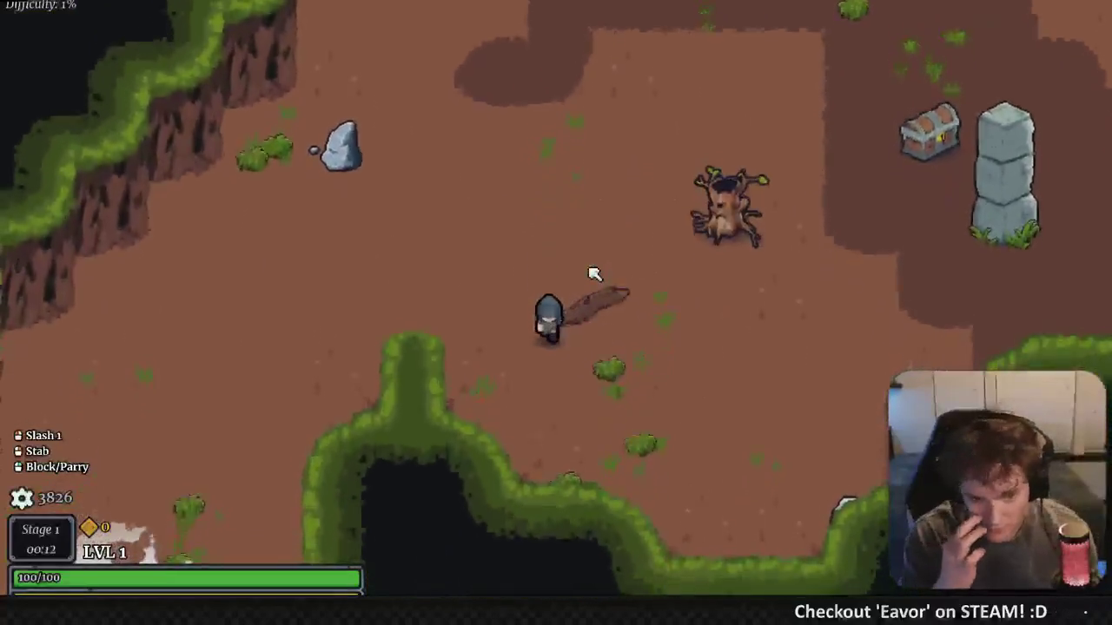
key("w")
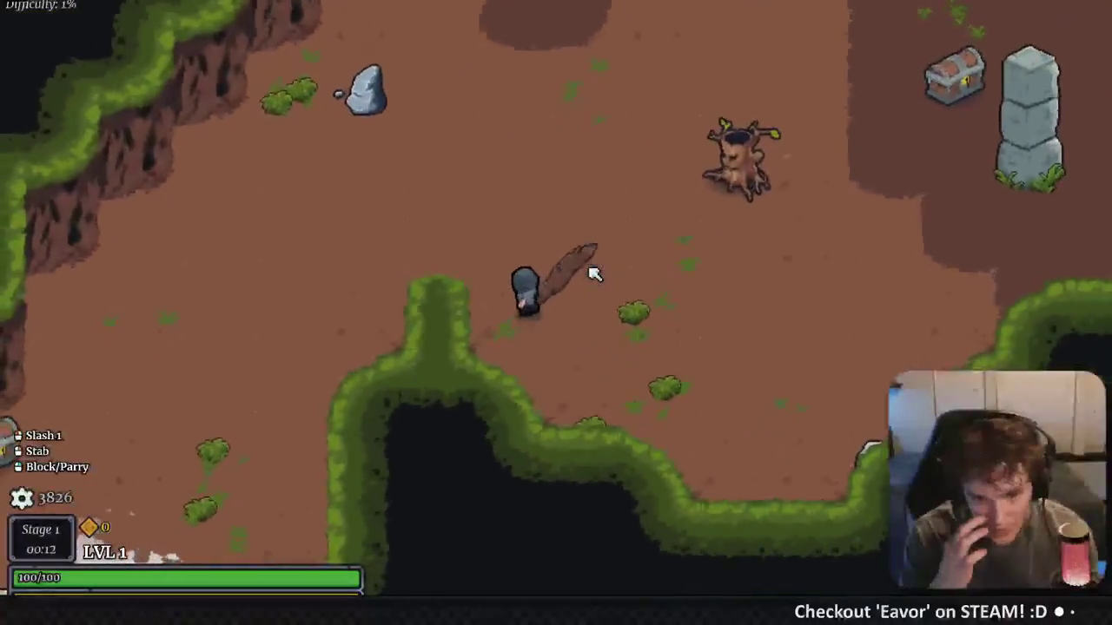
left_click(684, 314)
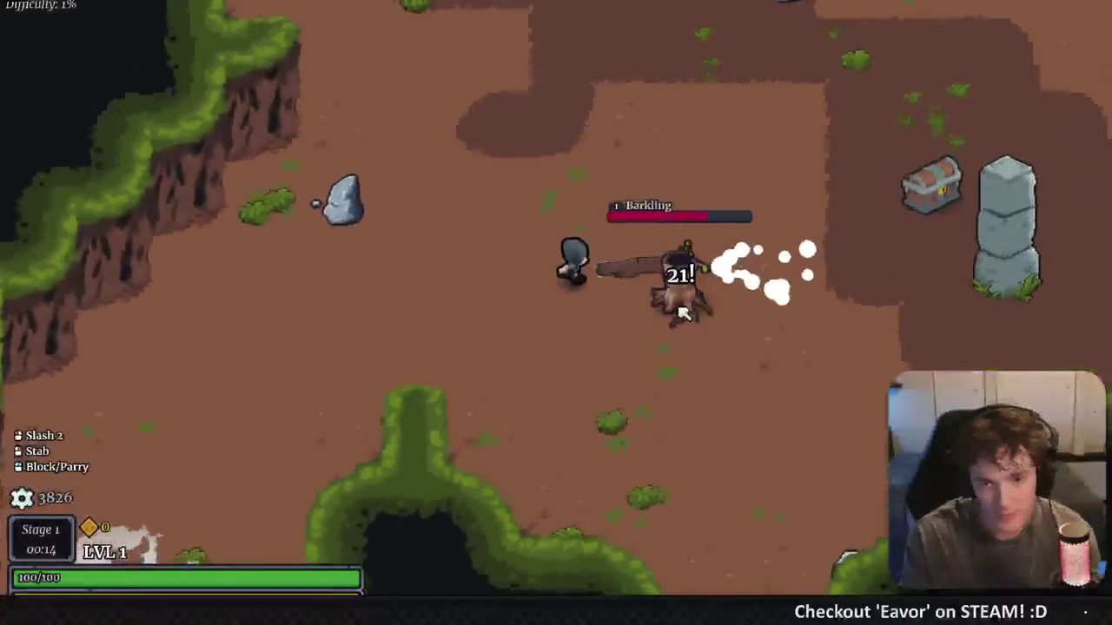
key("a+s")
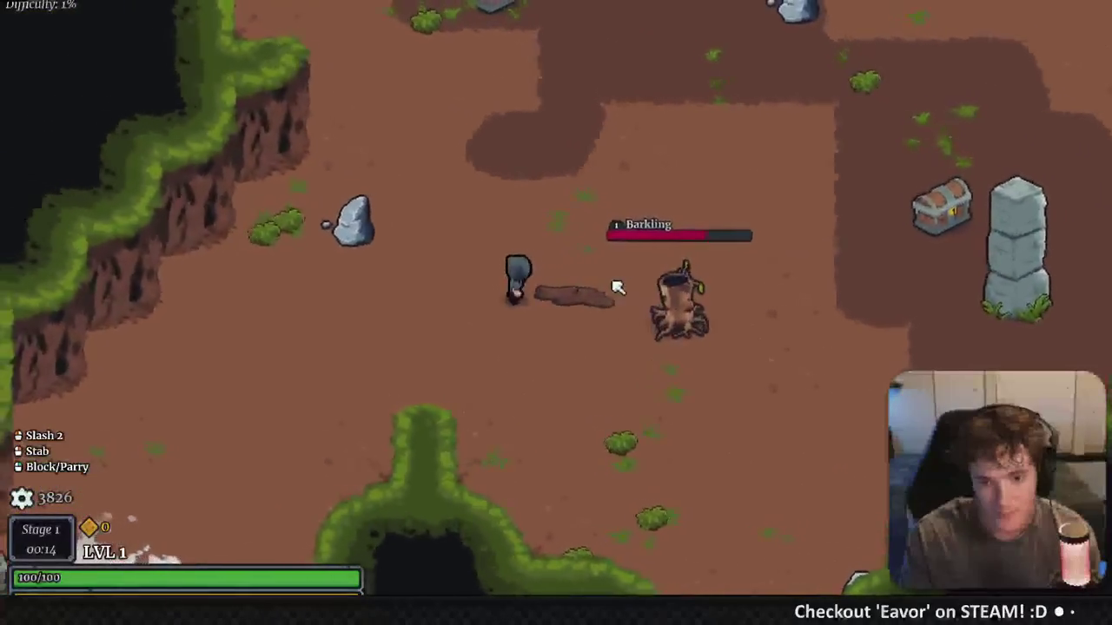
left_click(635, 318)
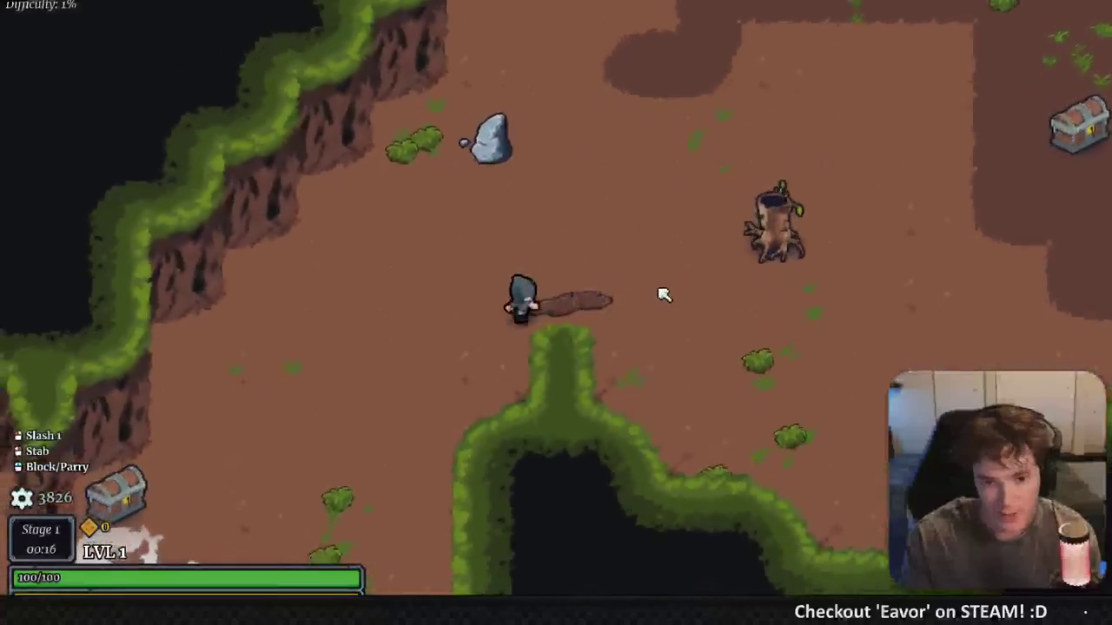
left_click(687, 318)
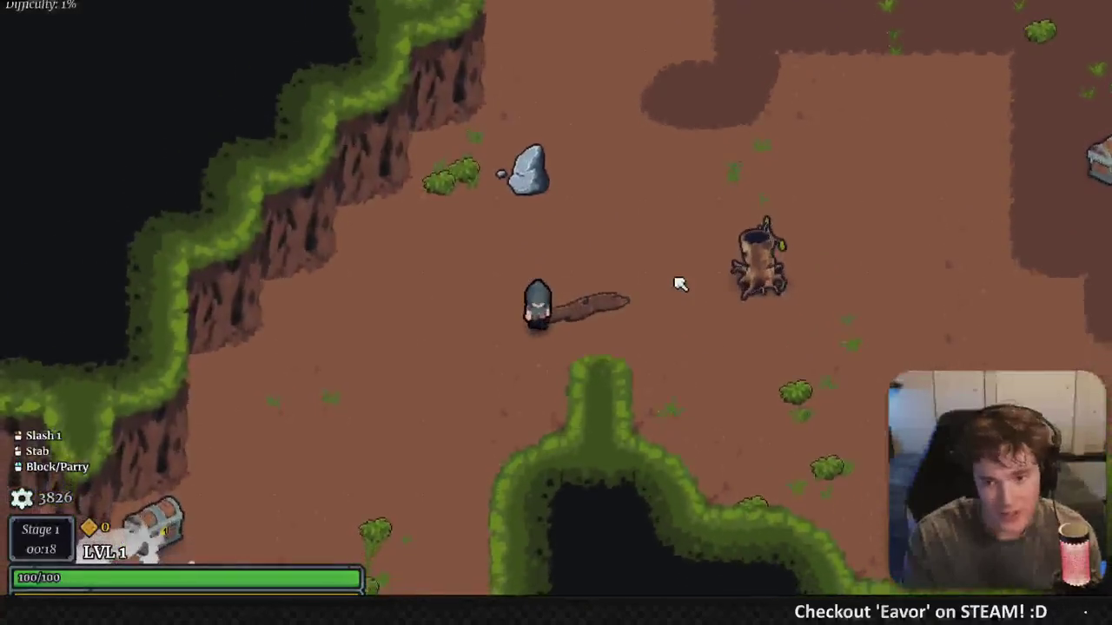
key("w+a")
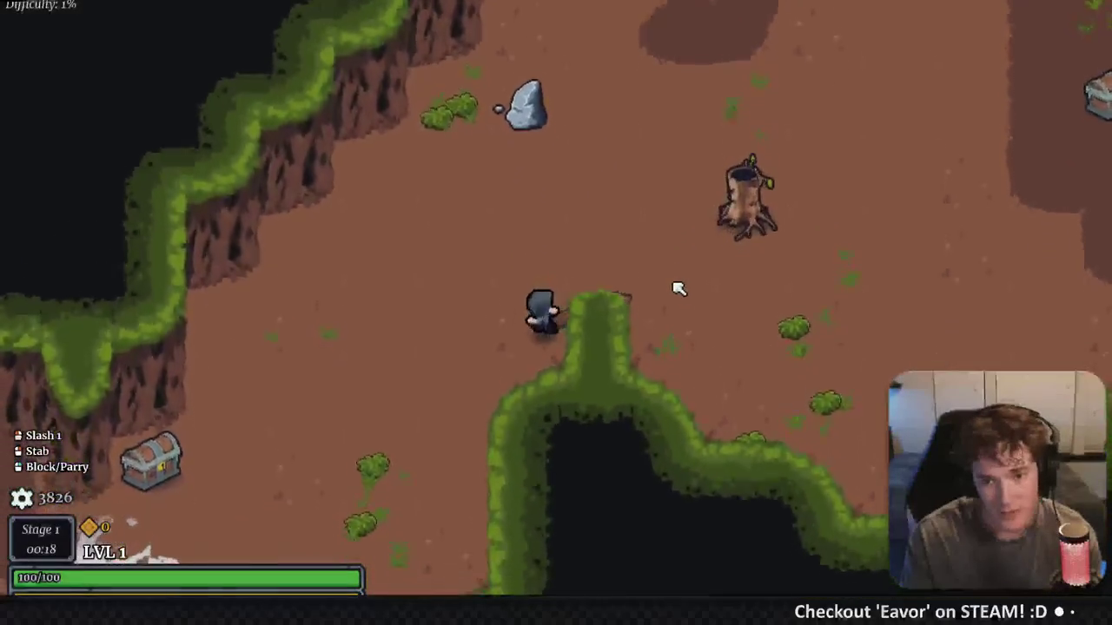
left_click(565, 231)
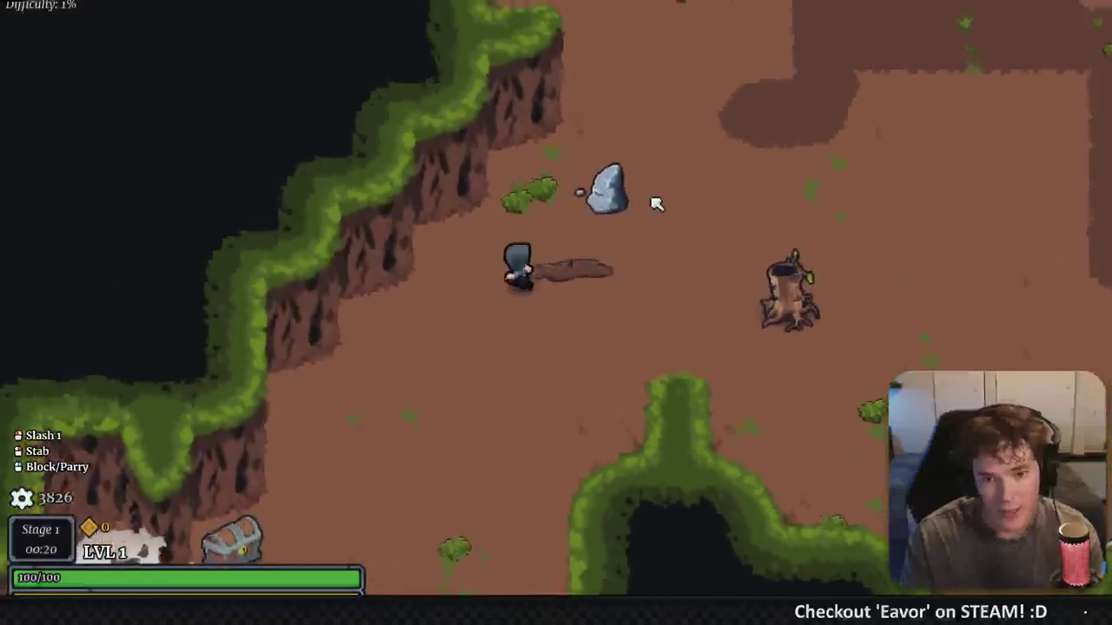
key("a+s")
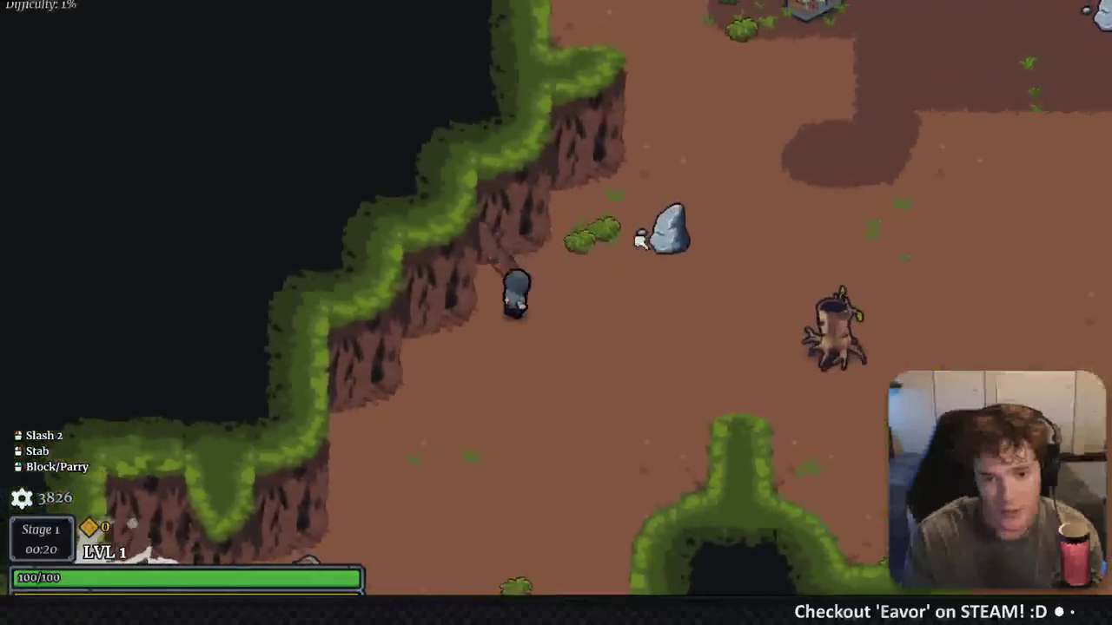
left_click(685, 278)
key("d")
key("w")
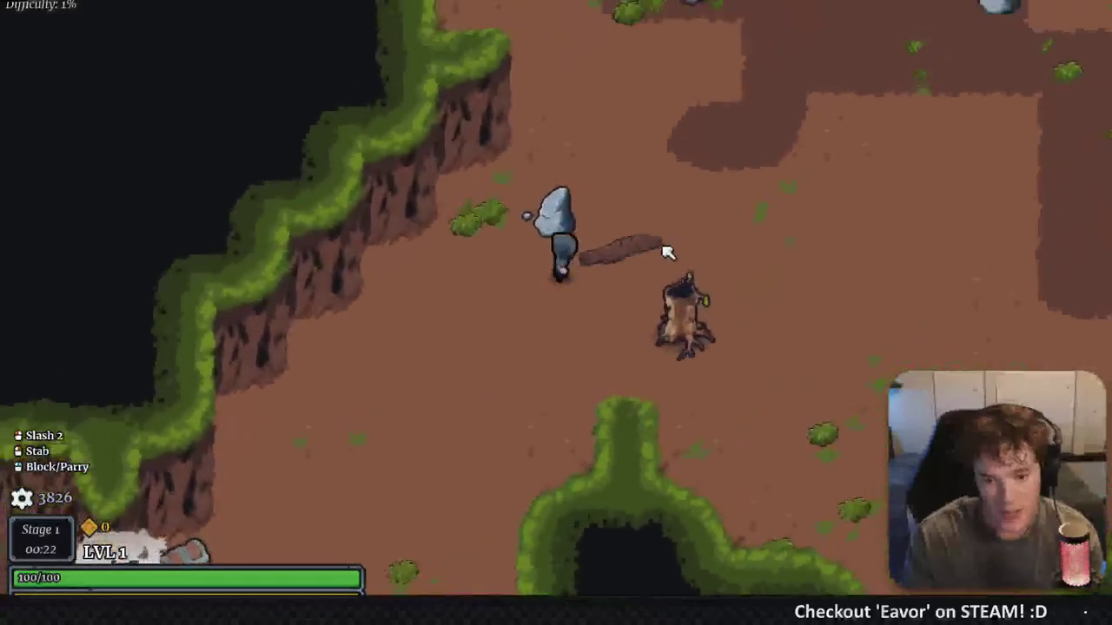
key("s+a")
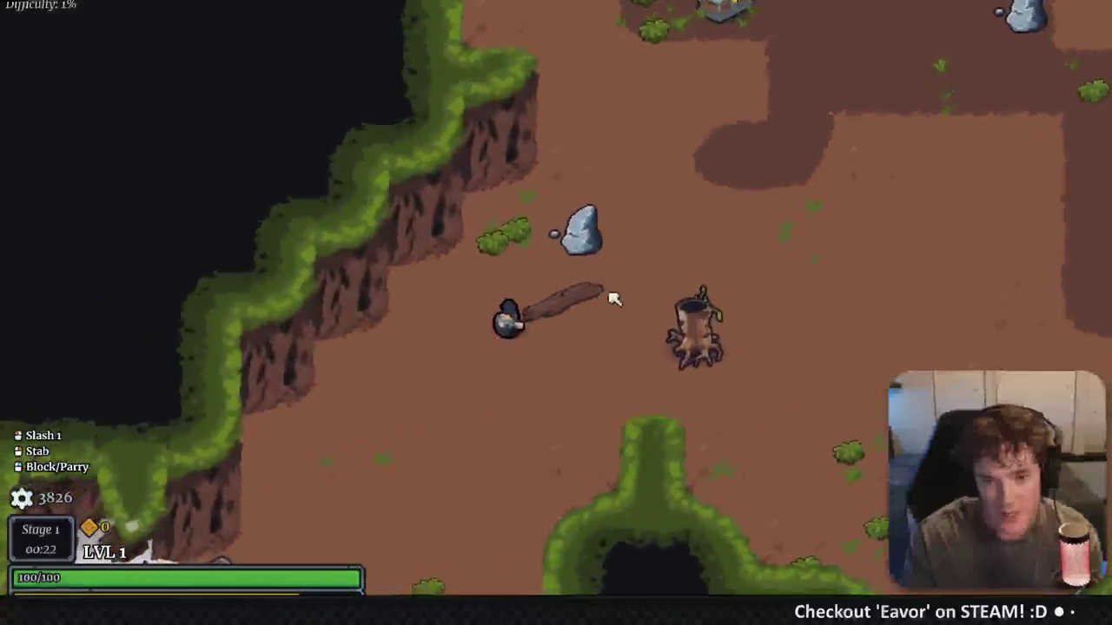
Keep up slash combos, a charged attack and a dash until the Barkling dies
left_click(686, 224)
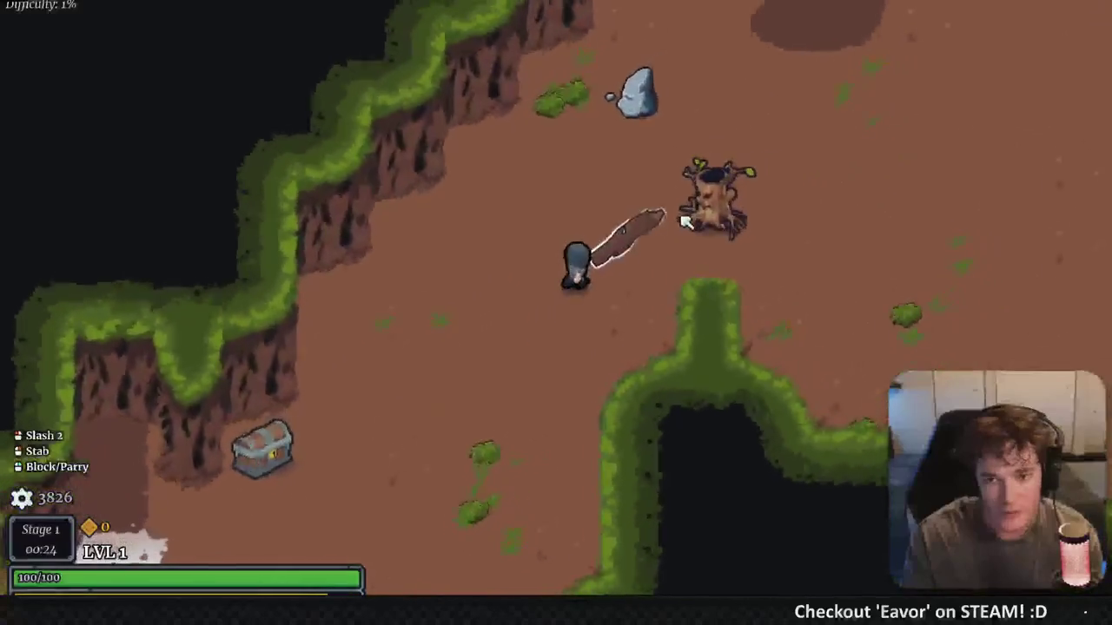
key("a")
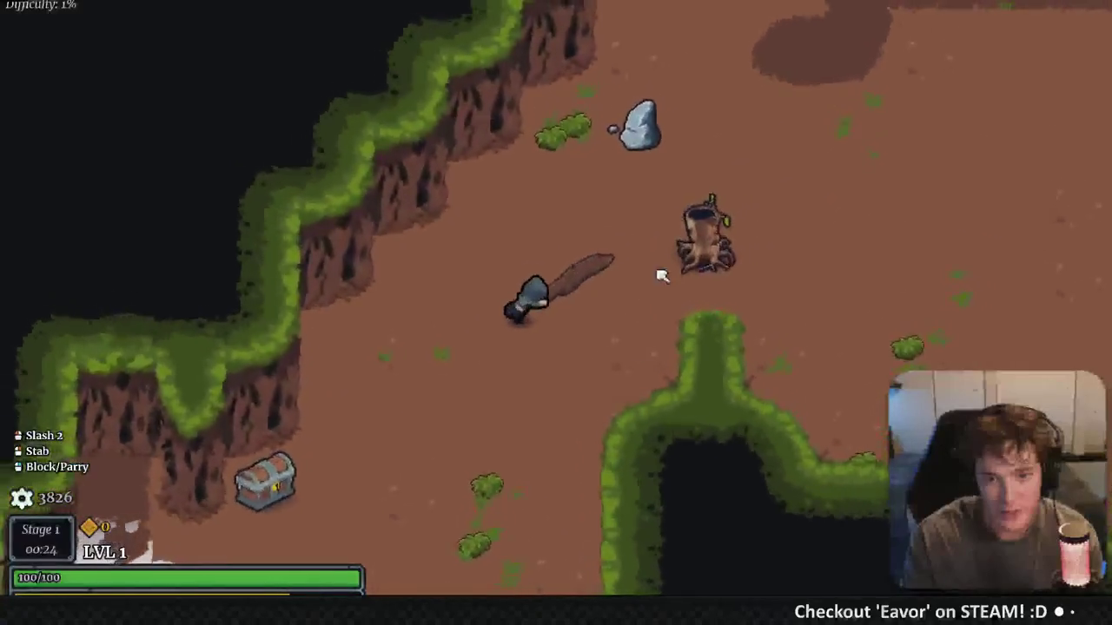
left_click(634, 295)
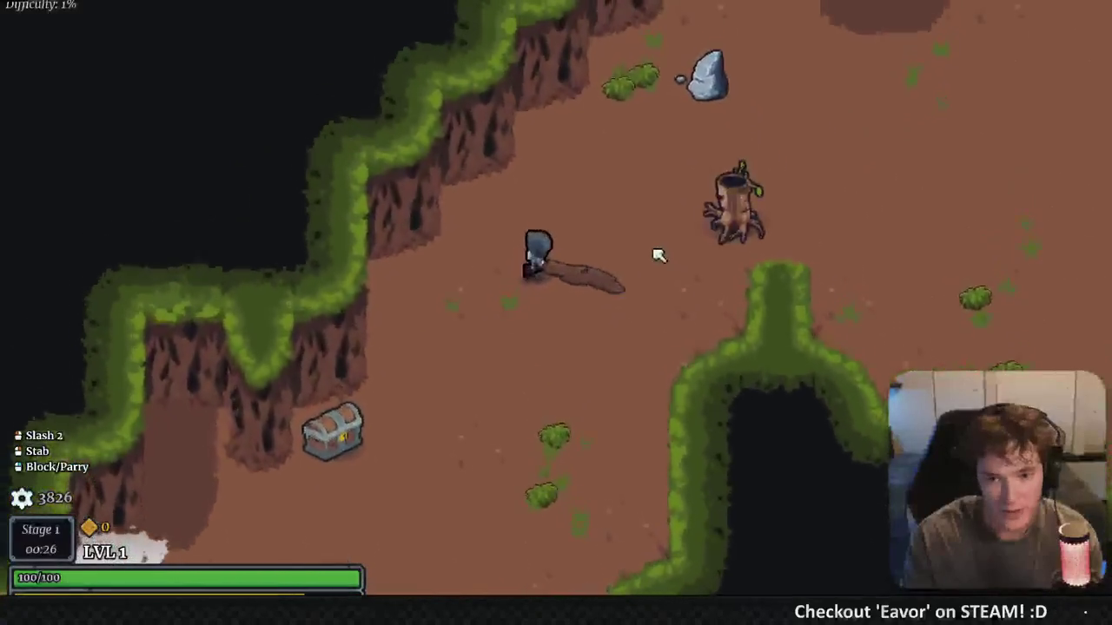
key("s")
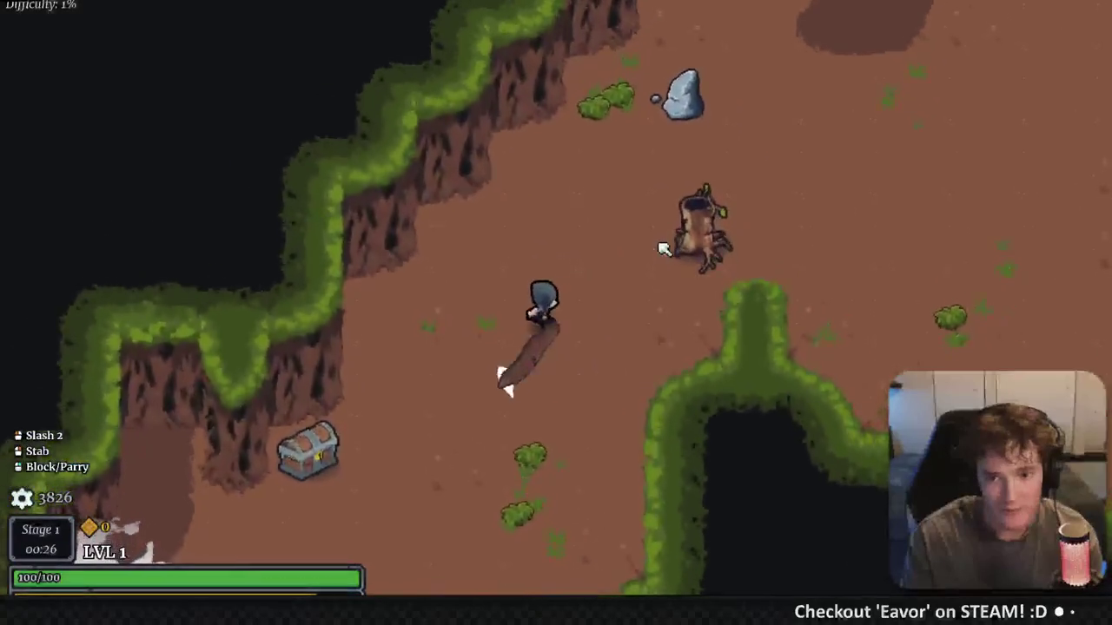
left_click(608, 218)
left_click(569, 238)
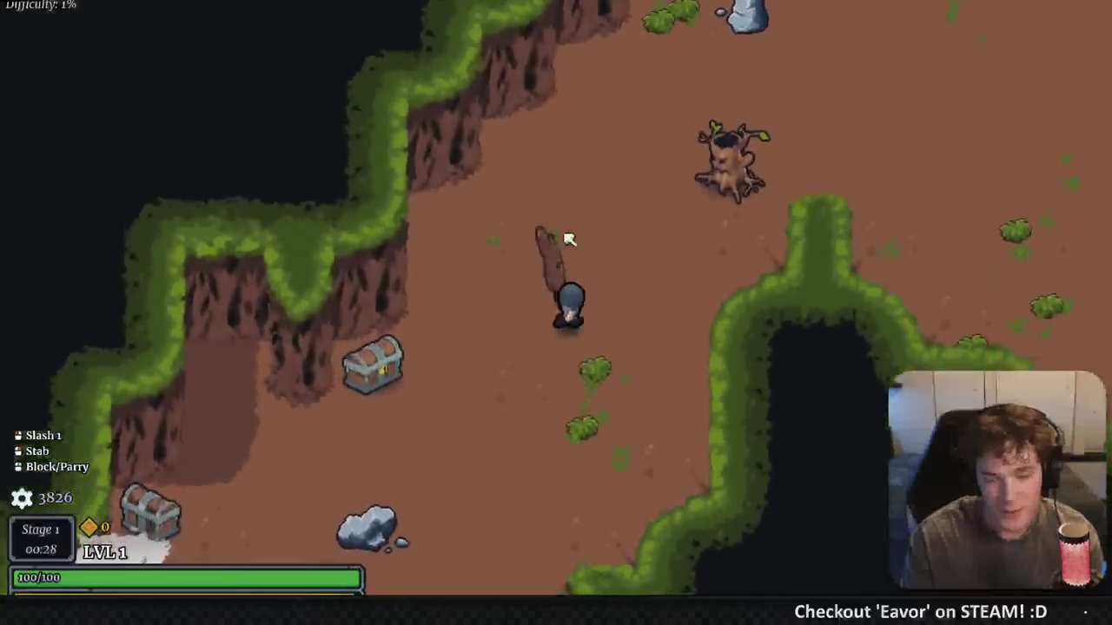
key("s")
left_click(599, 243)
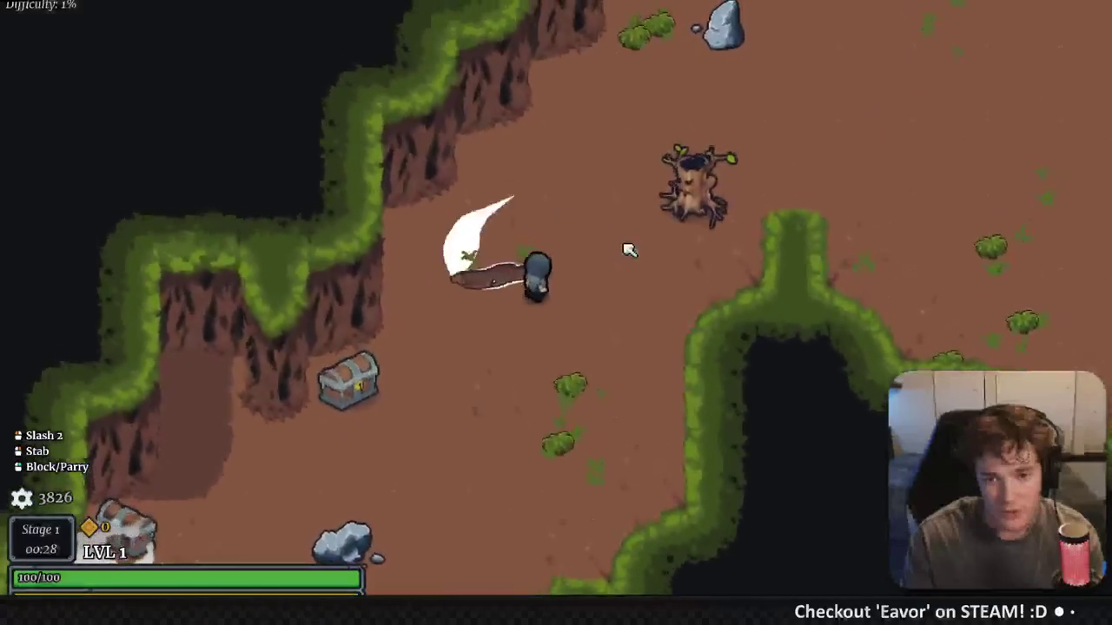
left_click(465, 391)
left_click(639, 193)
key("w")
left_click(621, 188)
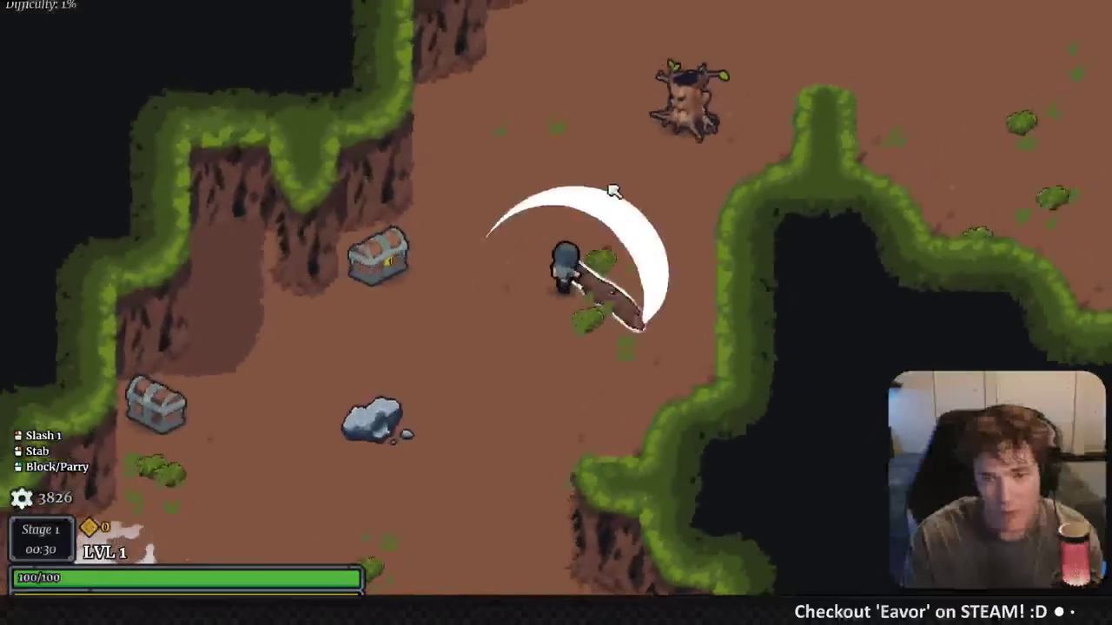
left_click(672, 201)
key("s")
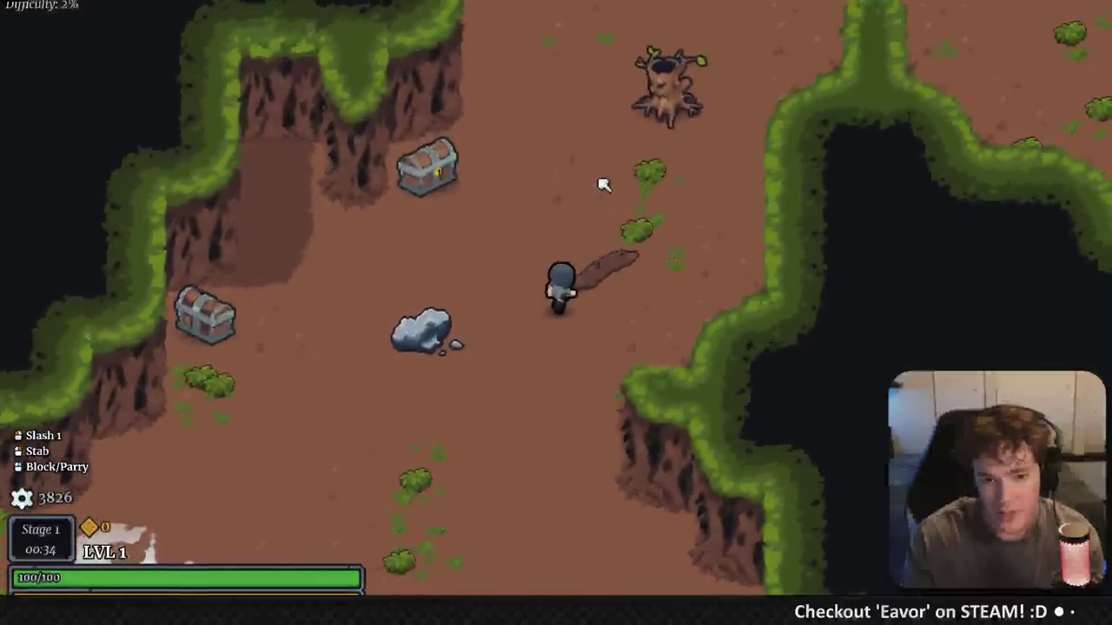
left_click(640, 179)
key("a")
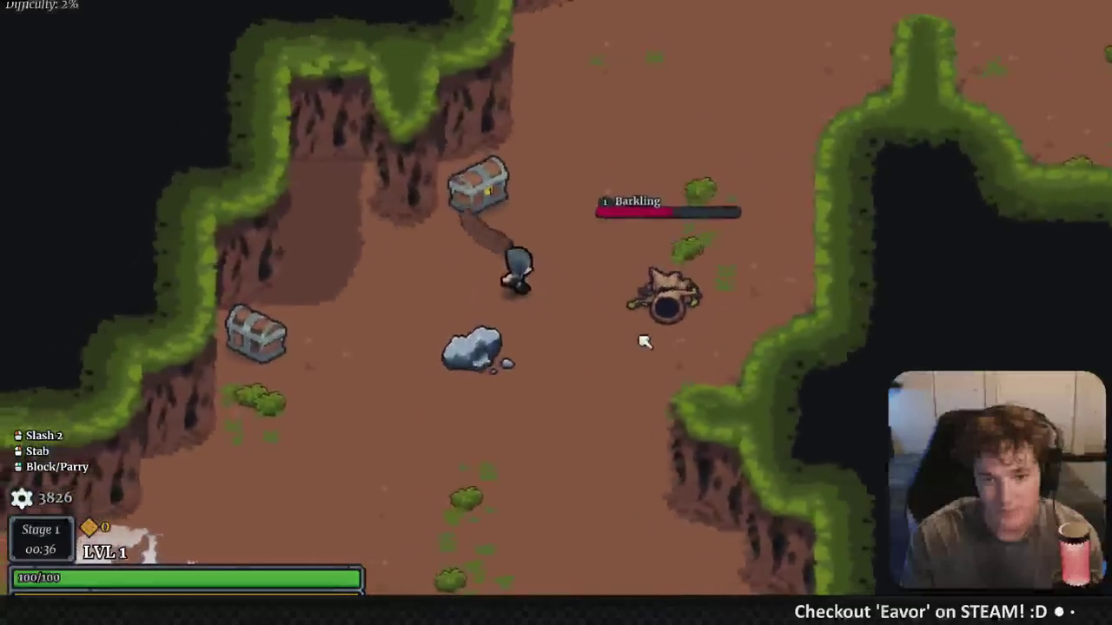
left_click(620, 286)
left_click(624, 285)
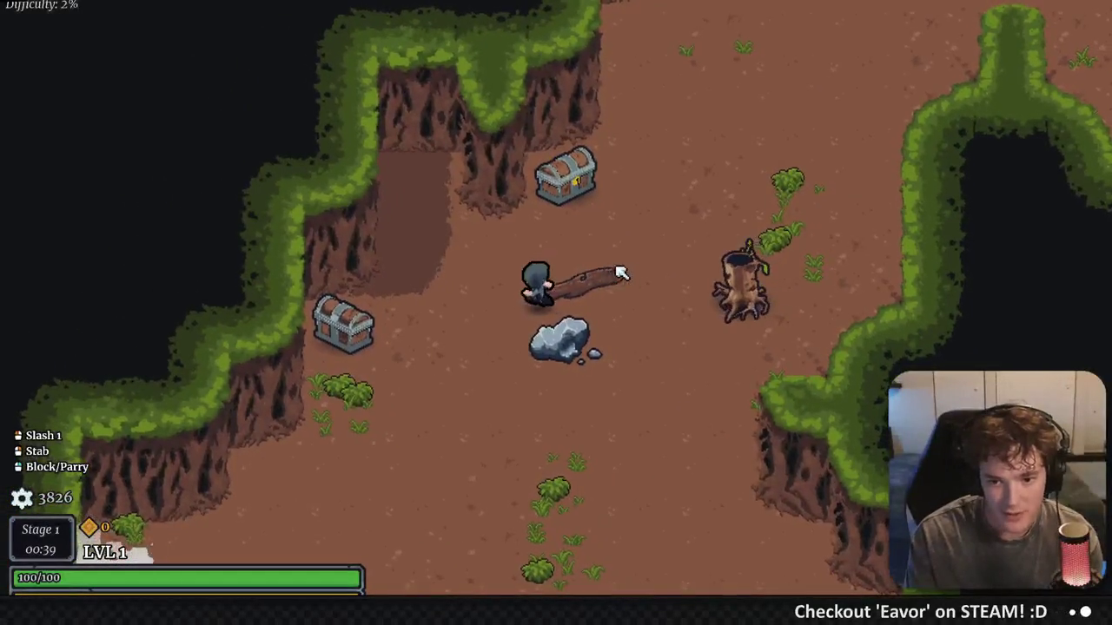
left_click(683, 335)
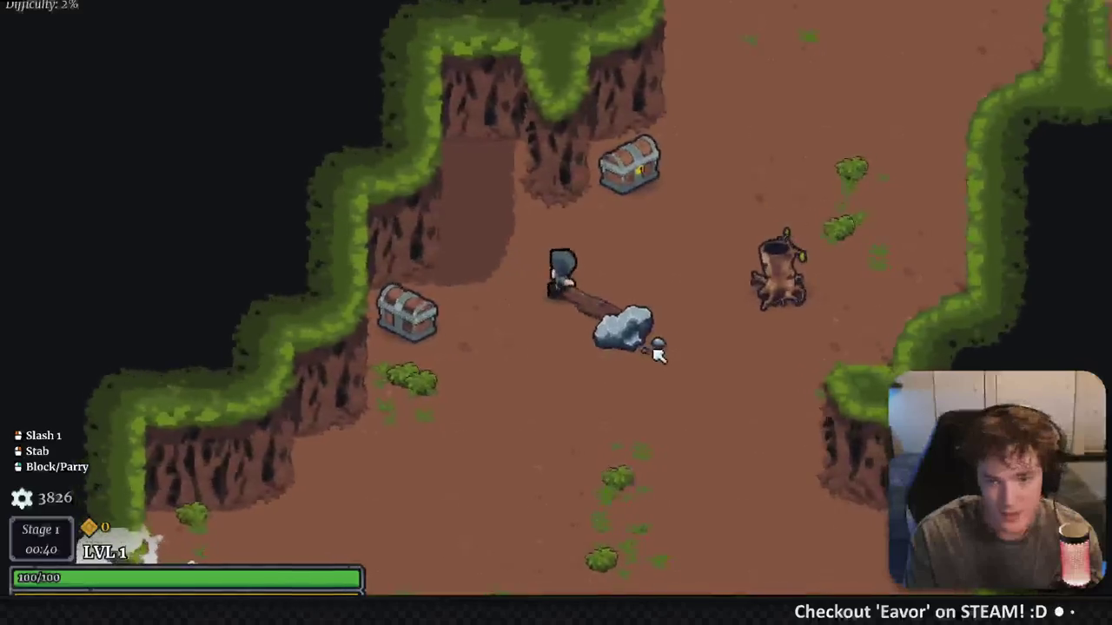
left_click(648, 337)
key("d")
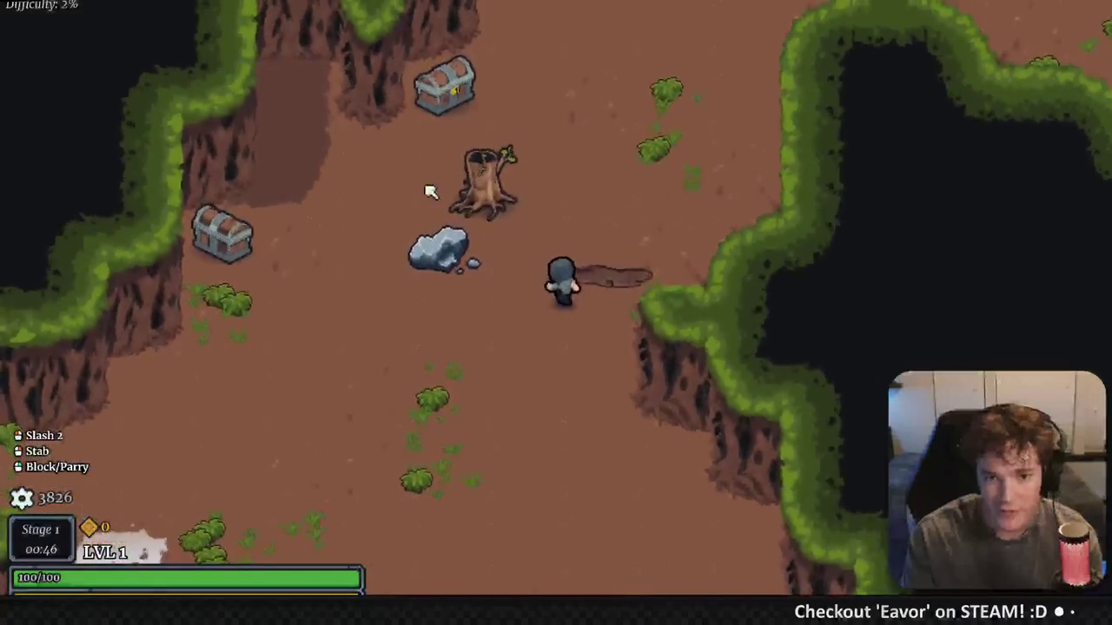
left_click(430, 186)
key("space")
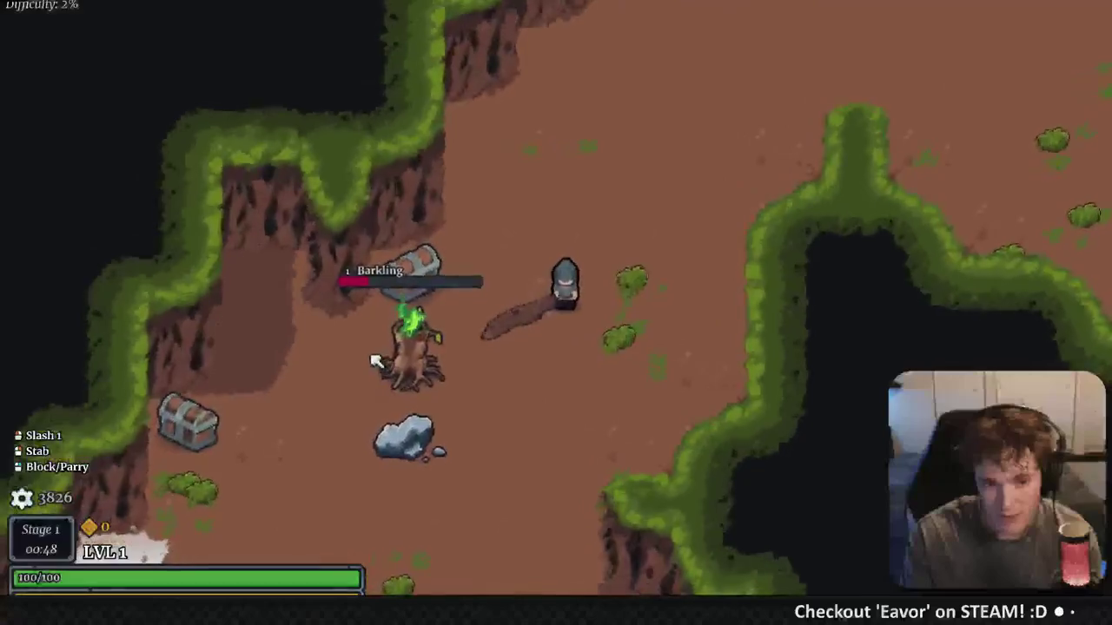
key("s")
key("a")
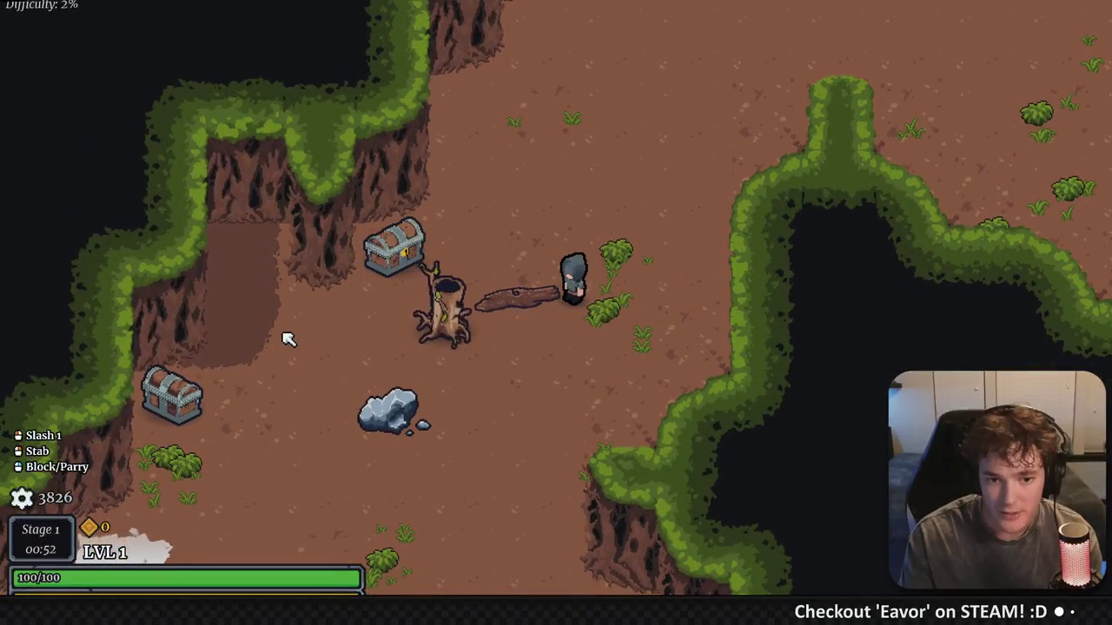
left_click(622, 257)
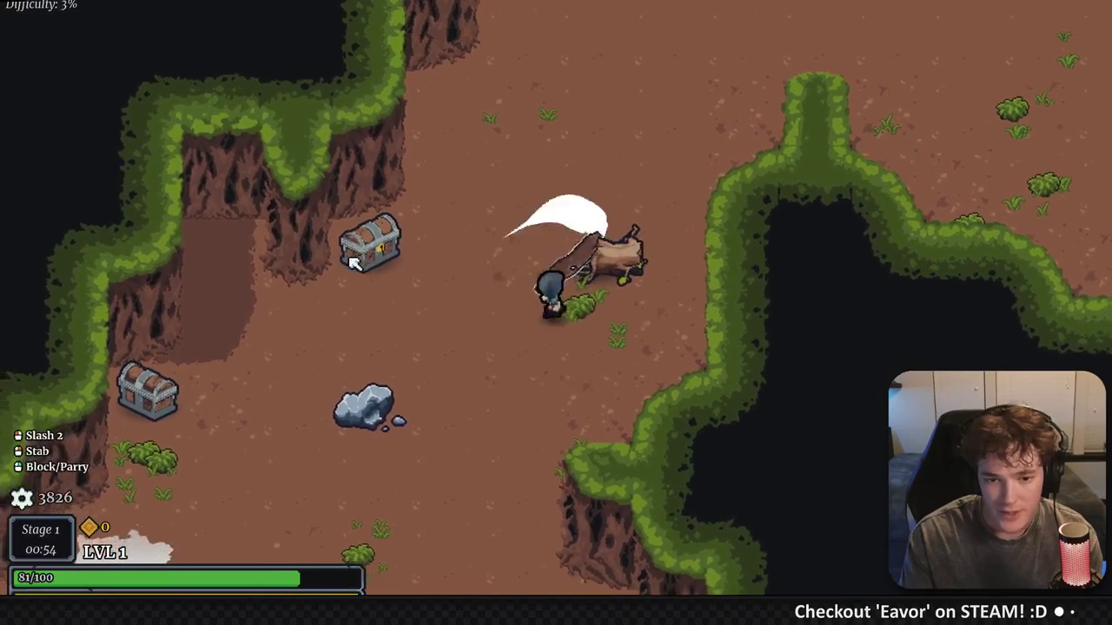
left_click(656, 256)
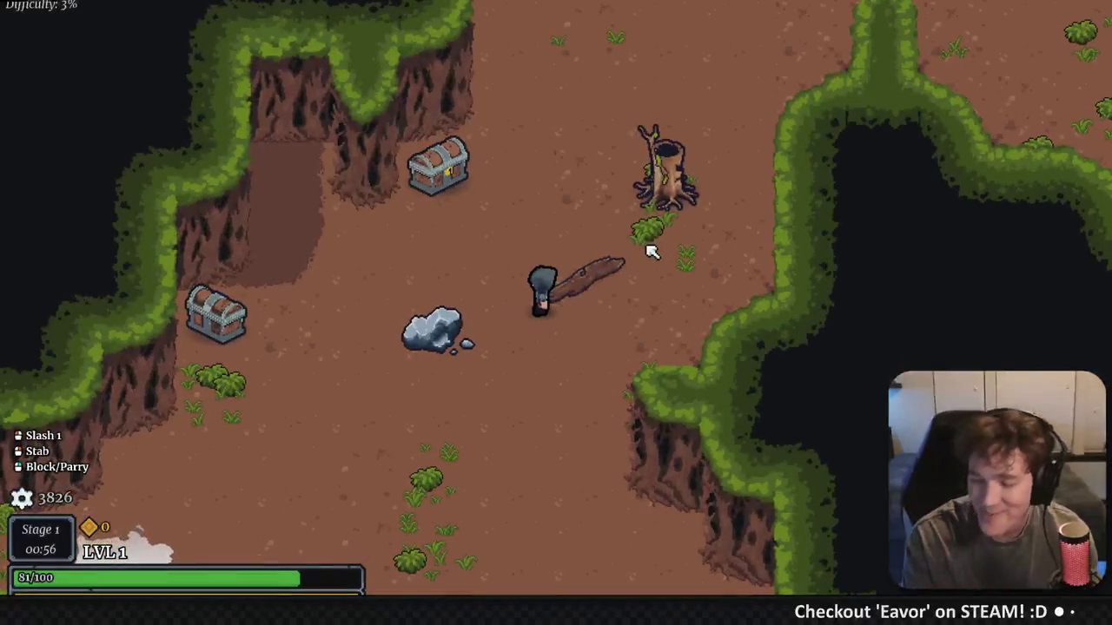
key("s")
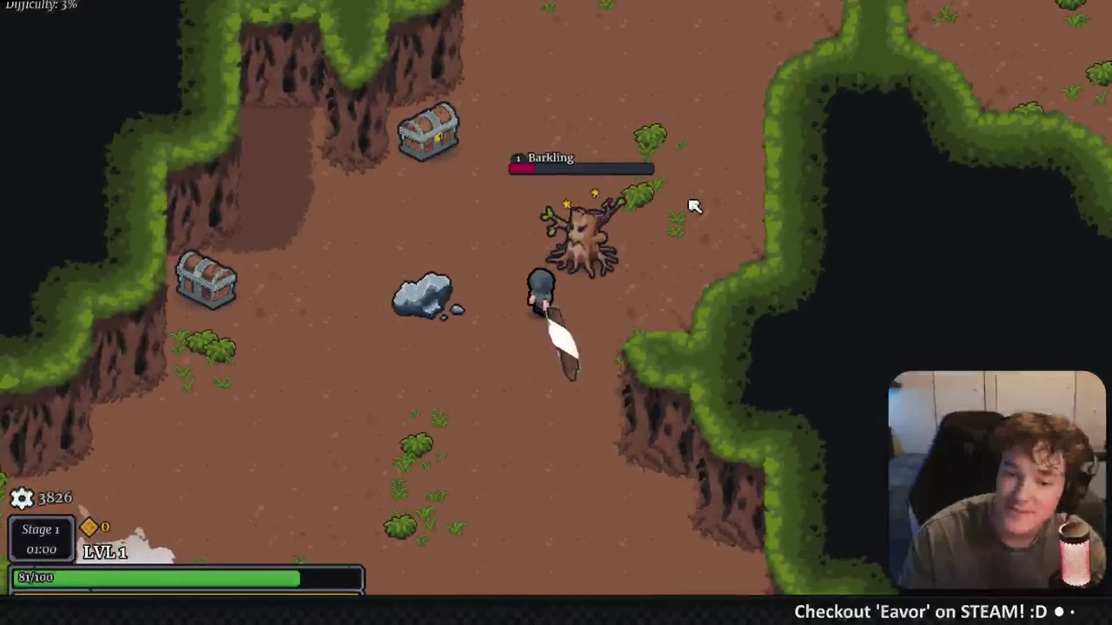
Walk up-right to collect the dropped gold, slashing along the way toward the stone pillar
key("w")
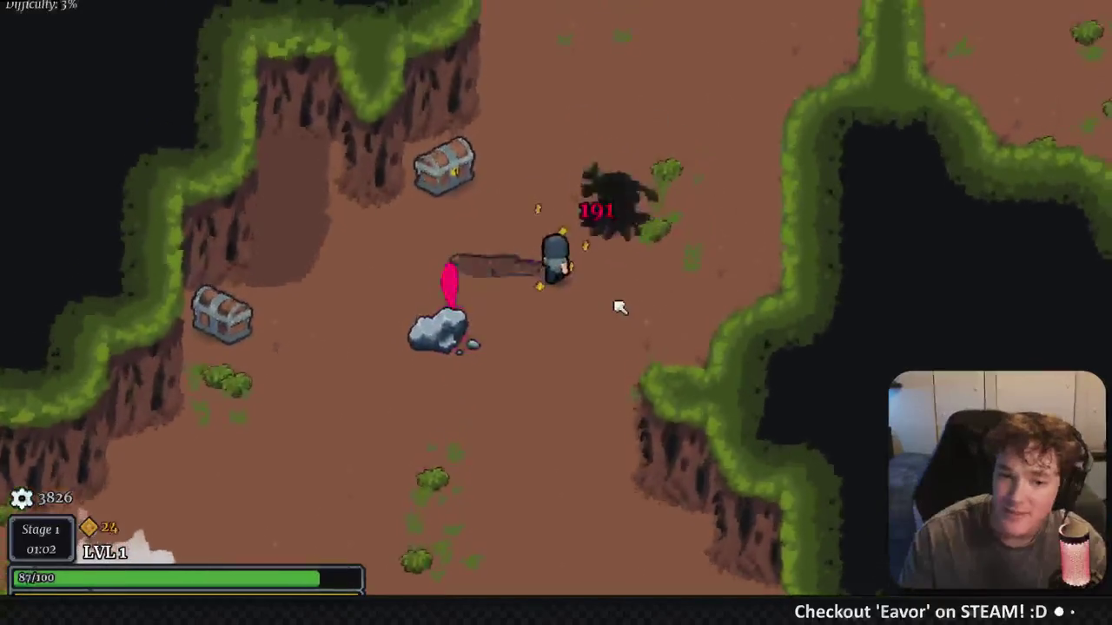
key("w")
key("d")
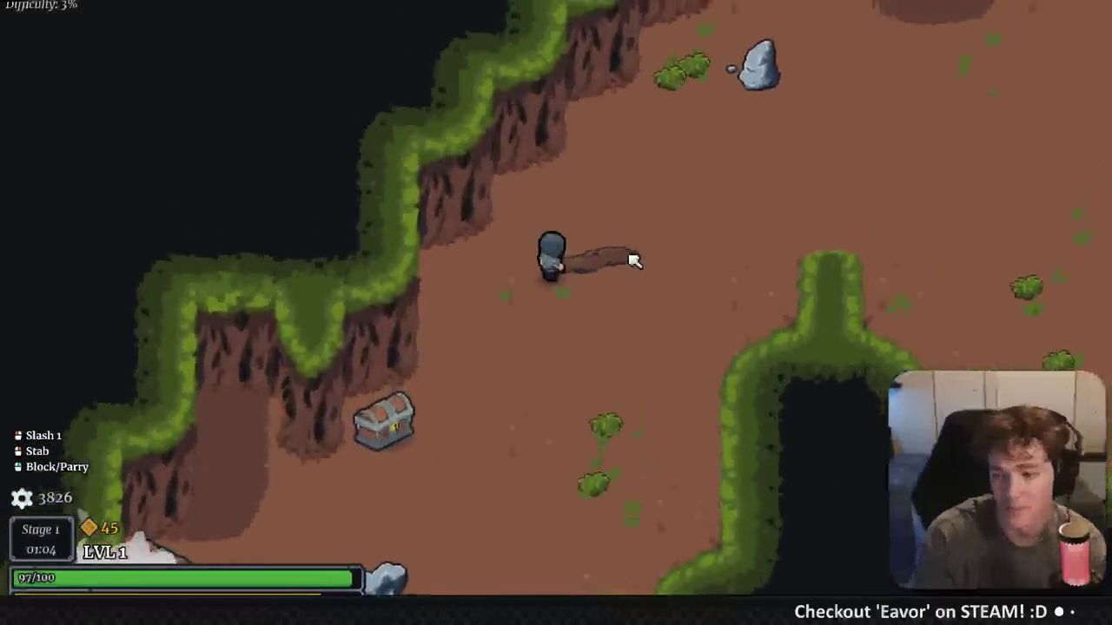
key("d")
left_click(712, 268)
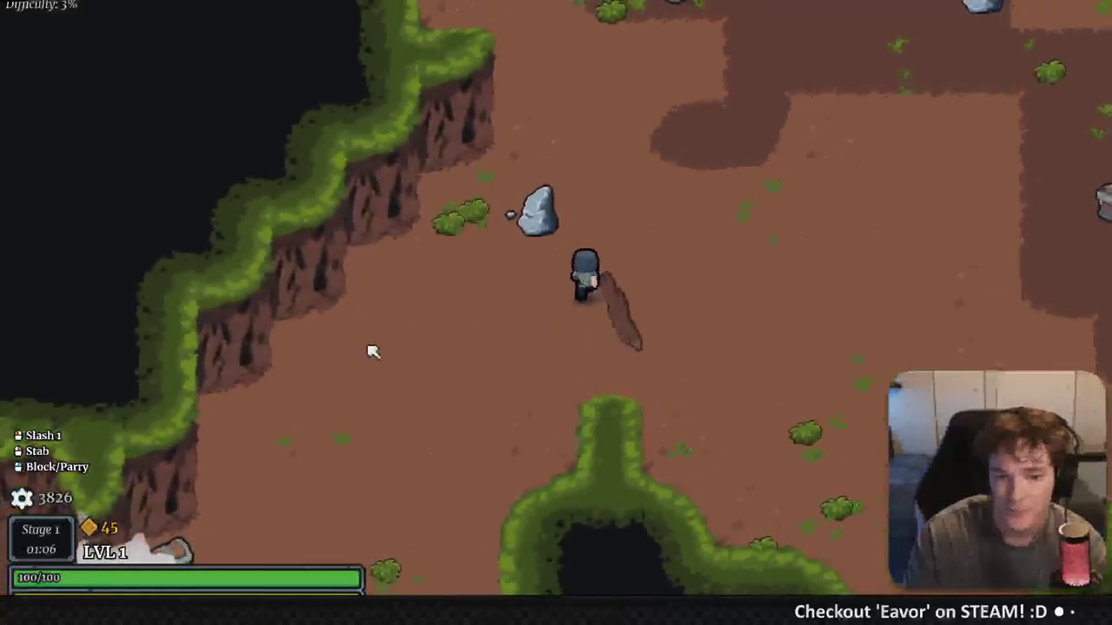
left_click(712, 244)
key("d")
key("w")
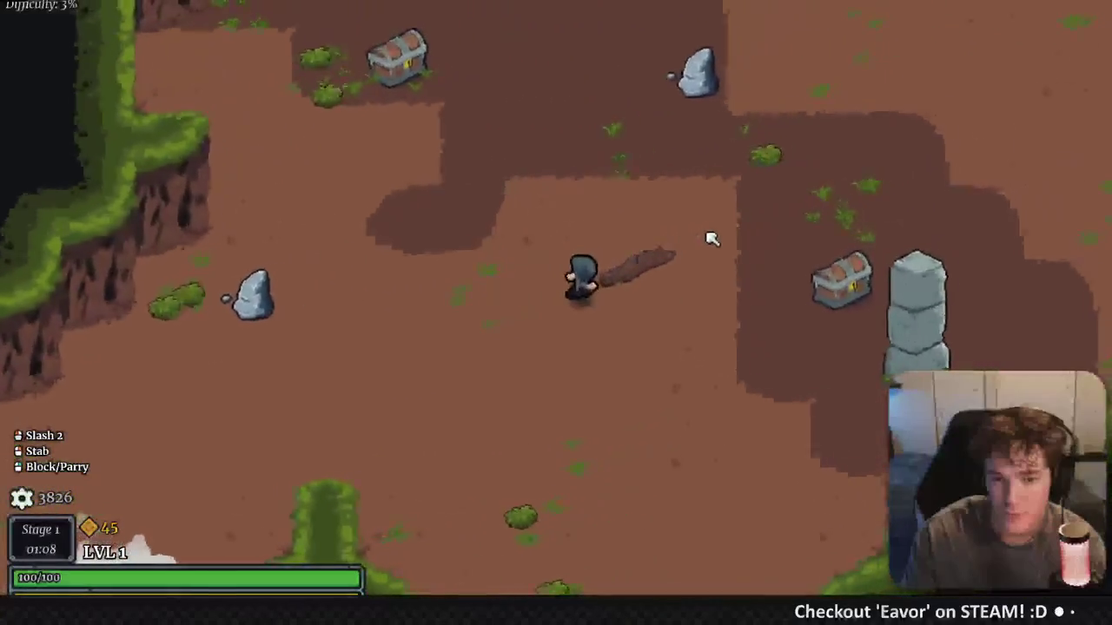
key("d")
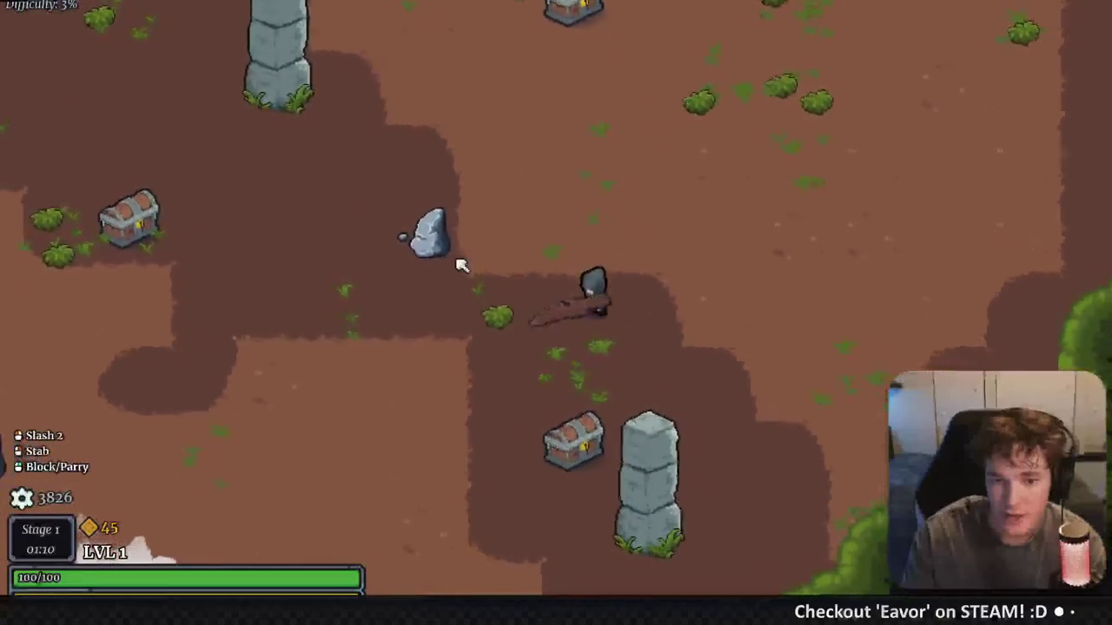
key("w")
Destroy the Altar with repeated slashes and two charged attacks
key("w")
left_click(649, 195)
key("a")
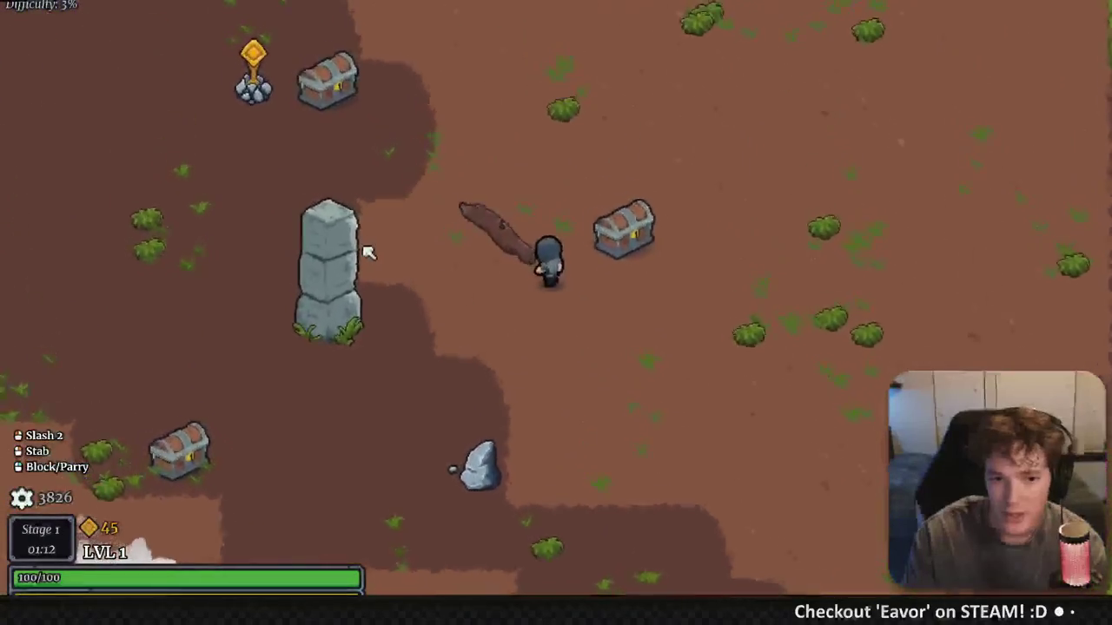
left_click(405, 155)
key("a")
key("w")
left_click(513, 168)
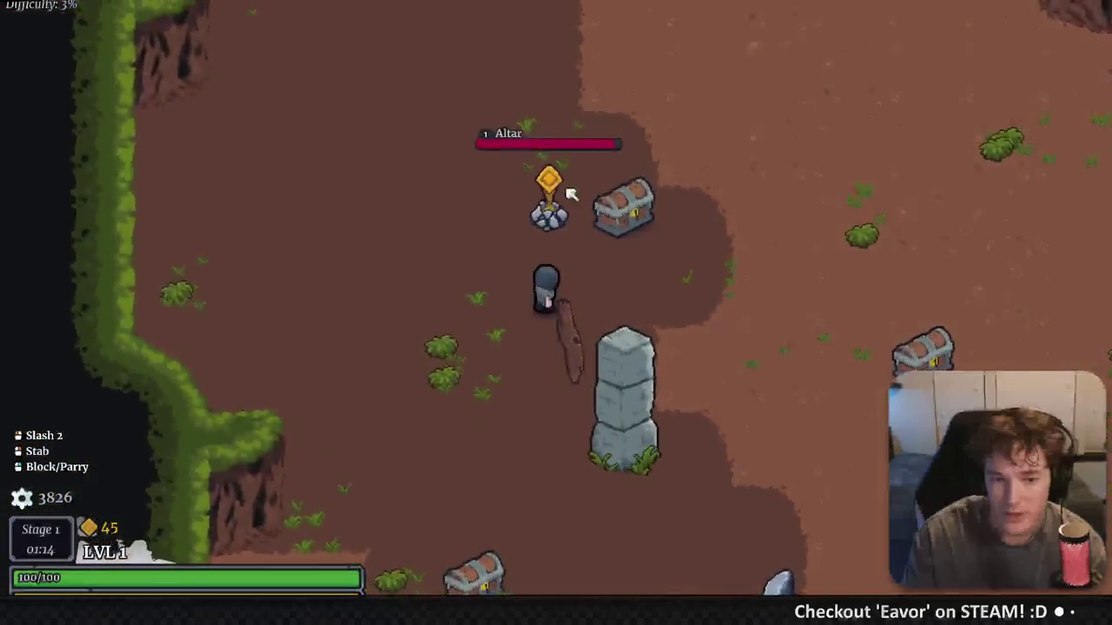
left_click(439, 258)
left_click(679, 267)
left_click(489, 211)
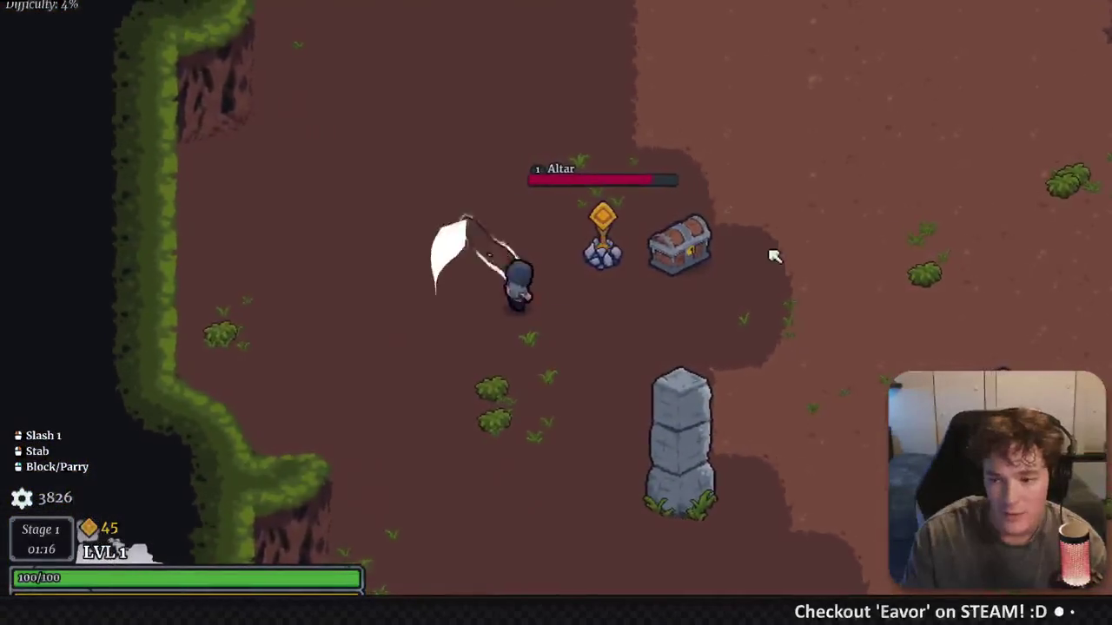
left_click(583, 169)
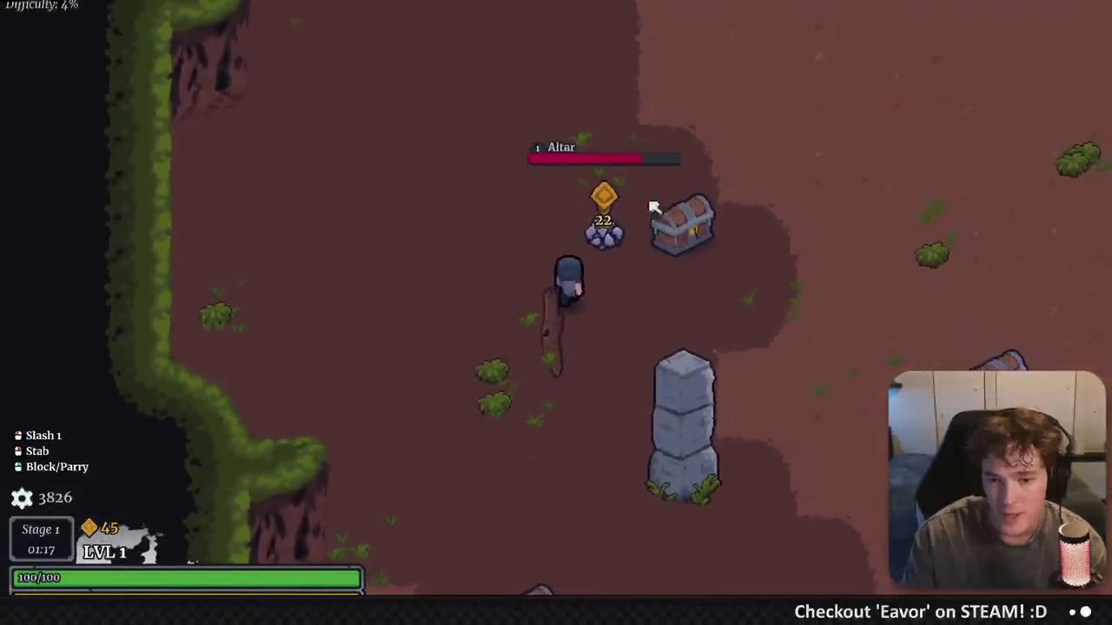
mouse_move(653, 206)
left_mouse_down()
mouse_move(702, 256)
mouse_move(660, 236)
left_mouse_up()
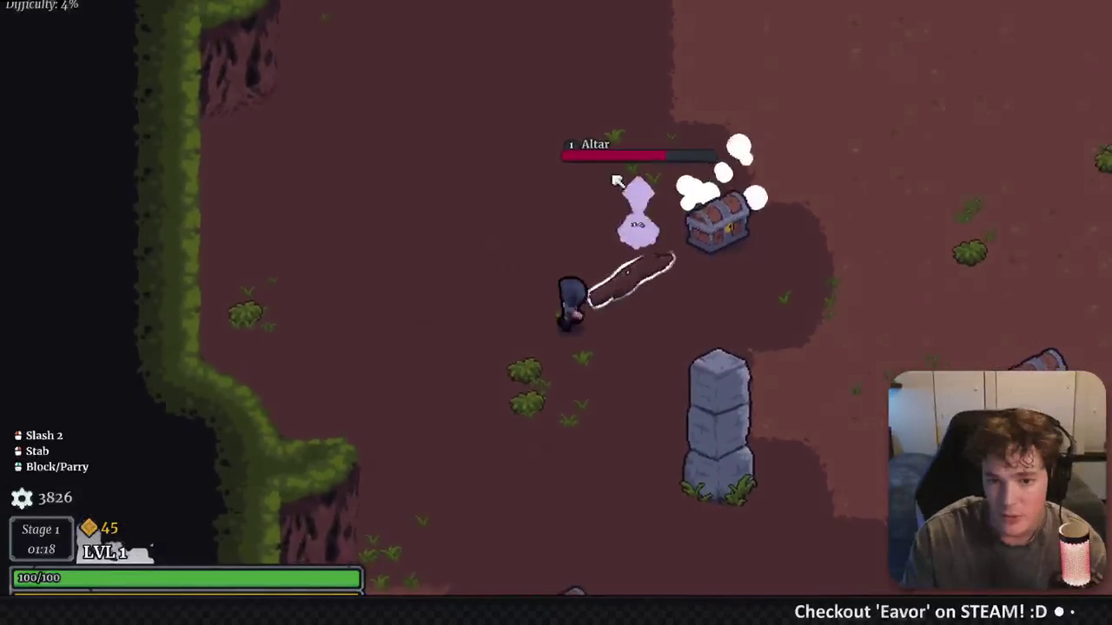
left_click(417, 178)
left_click(657, 238)
left_click(467, 251)
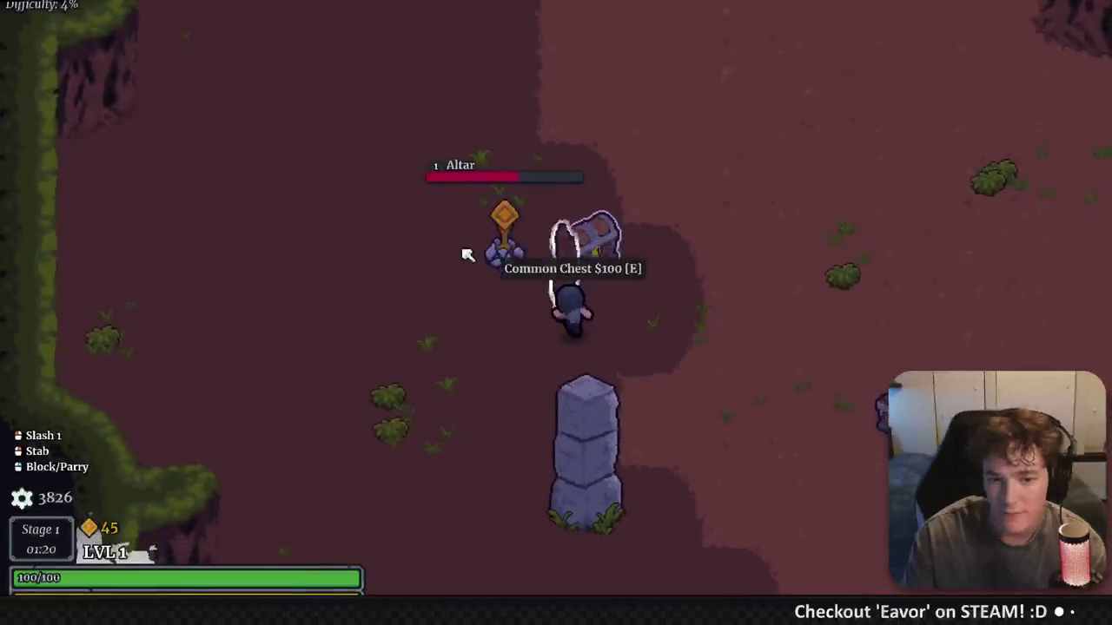
left_click(641, 206)
left_click_drag(504, 206, 625, 258)
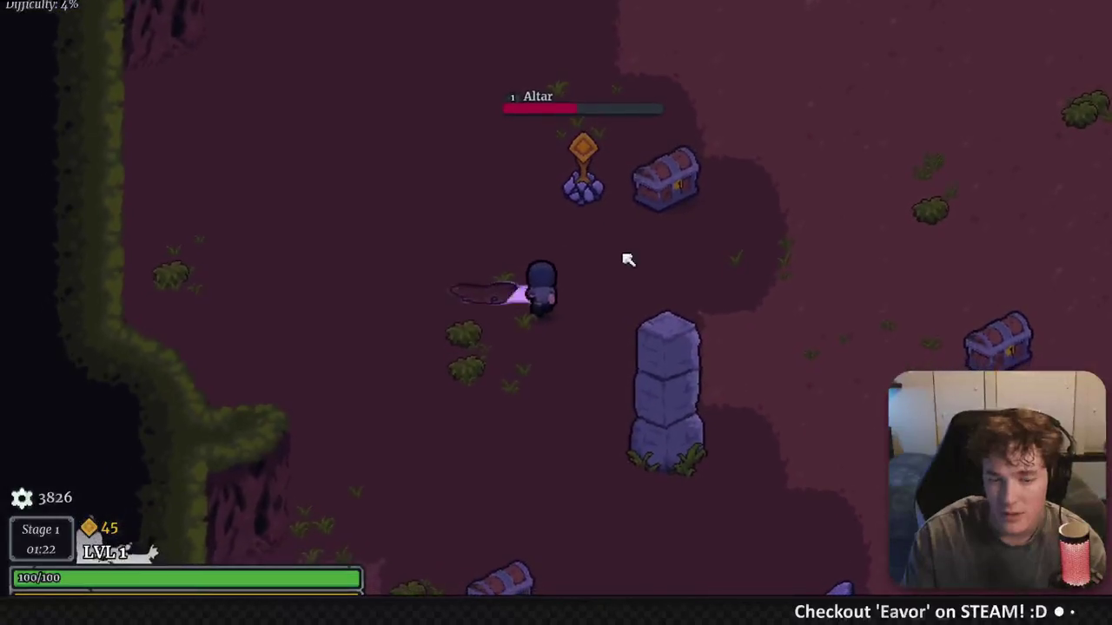
left_click(576, 201)
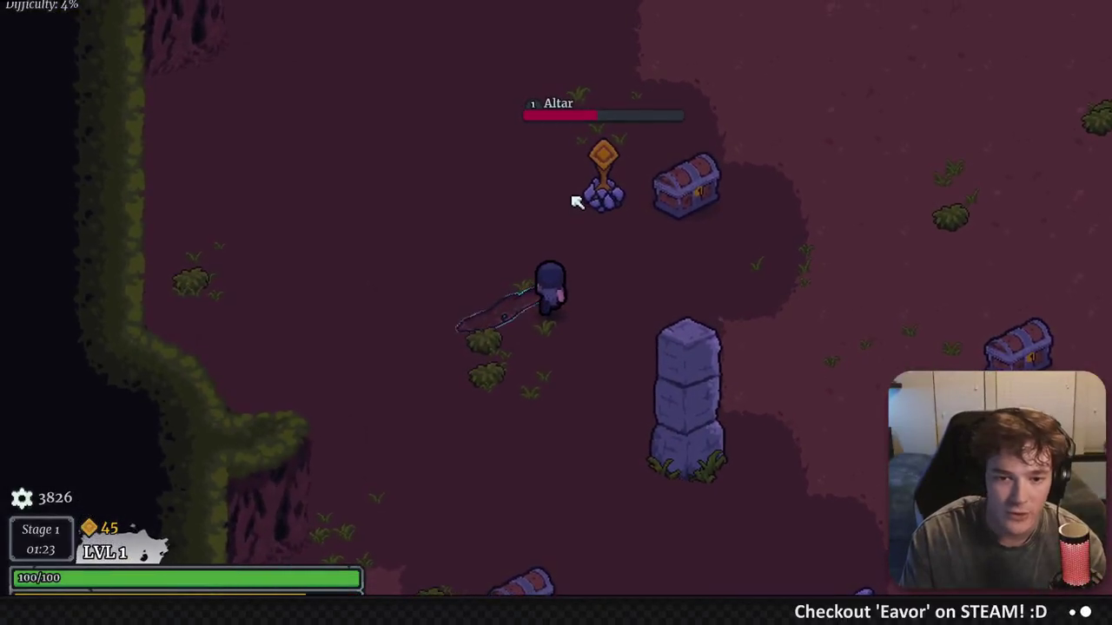
left_click(596, 219)
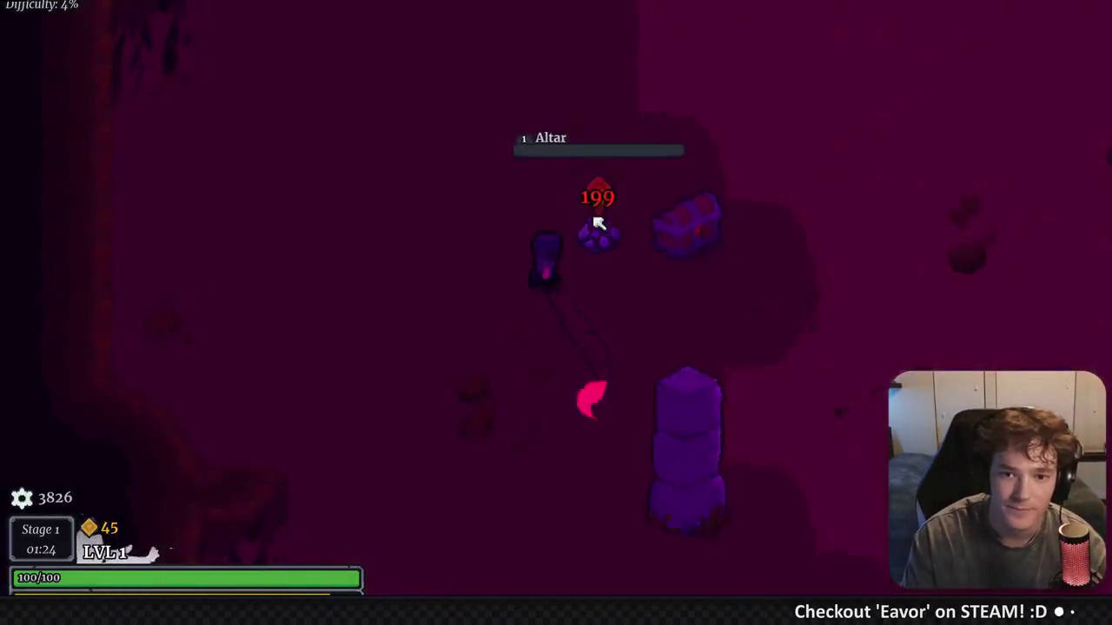
left_click(516, 437)
Head down past the pillar and finish off the approaching Barkling
key("d")
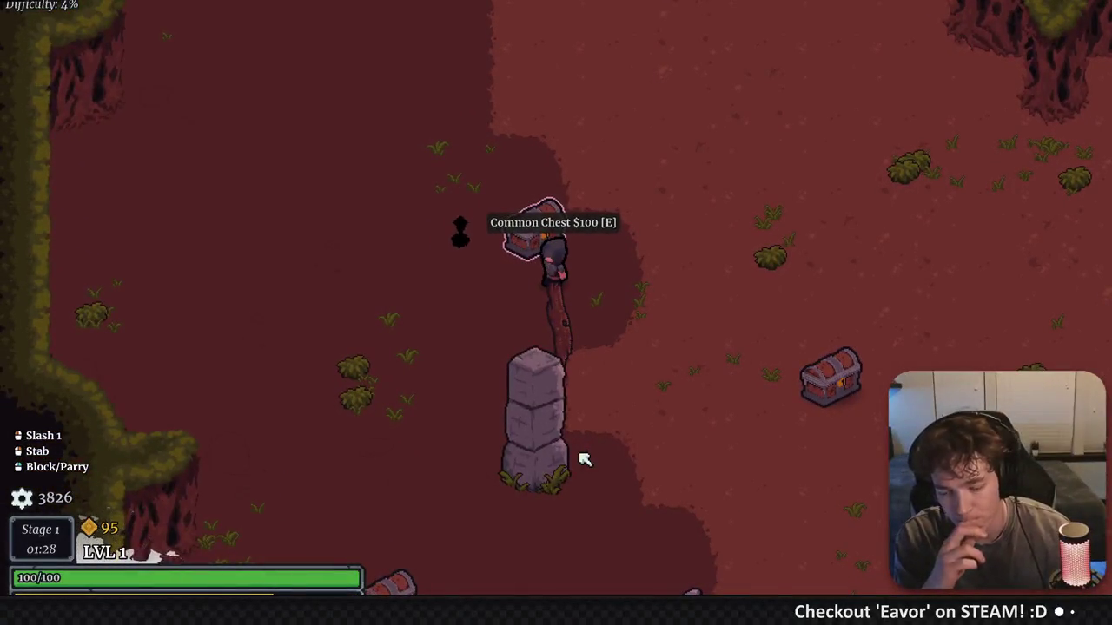
key("s")
left_click(563, 352)
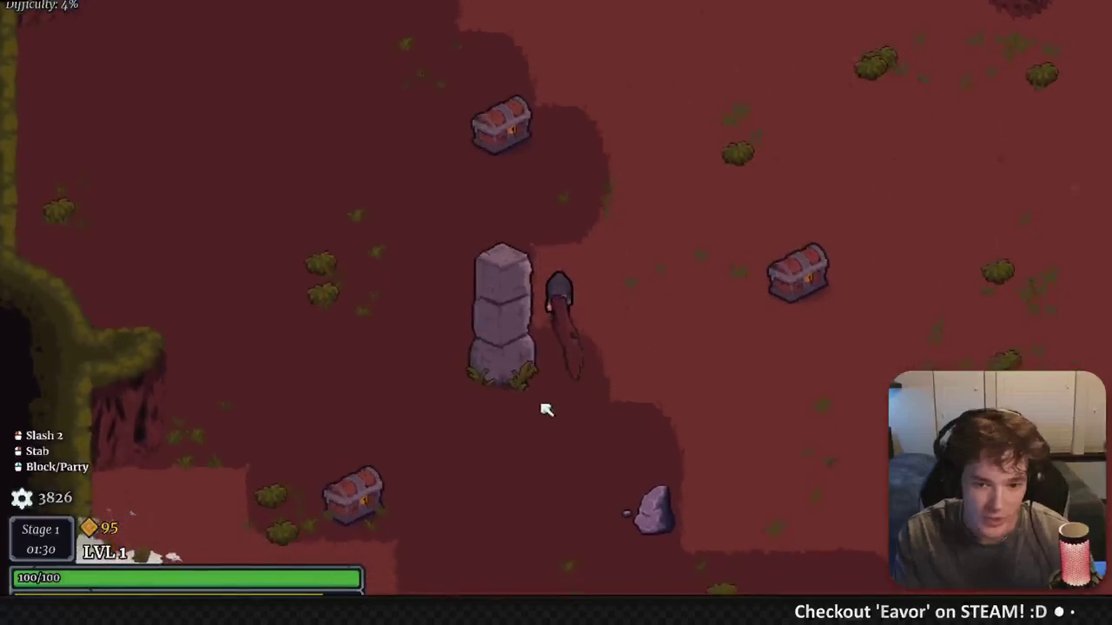
left_click(449, 355)
key("a")
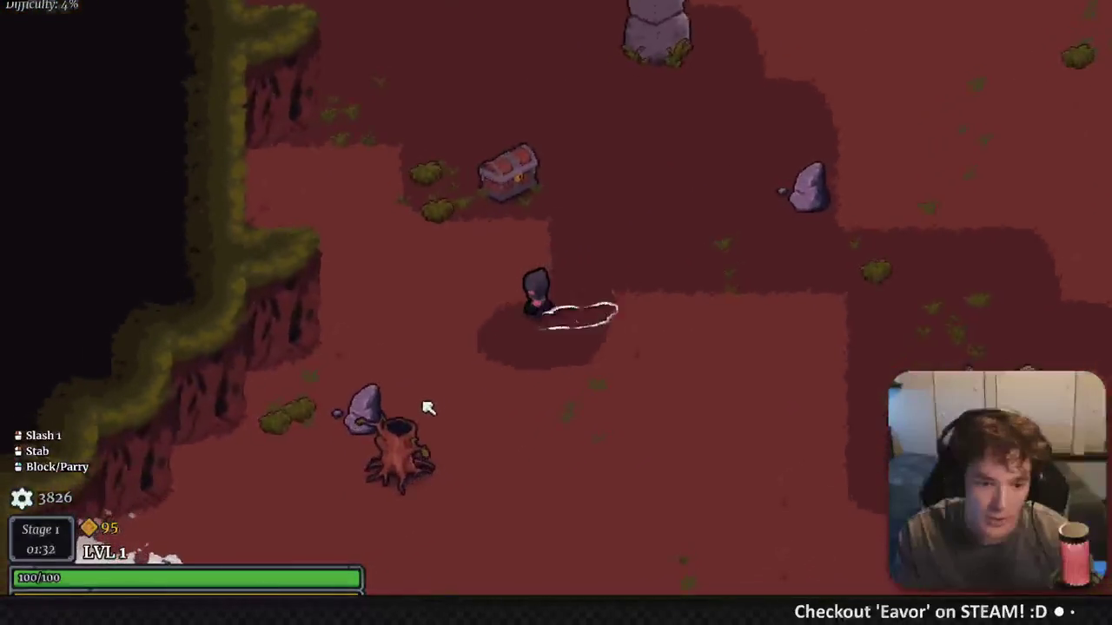
key("w")
left_click(412, 350)
key("d")
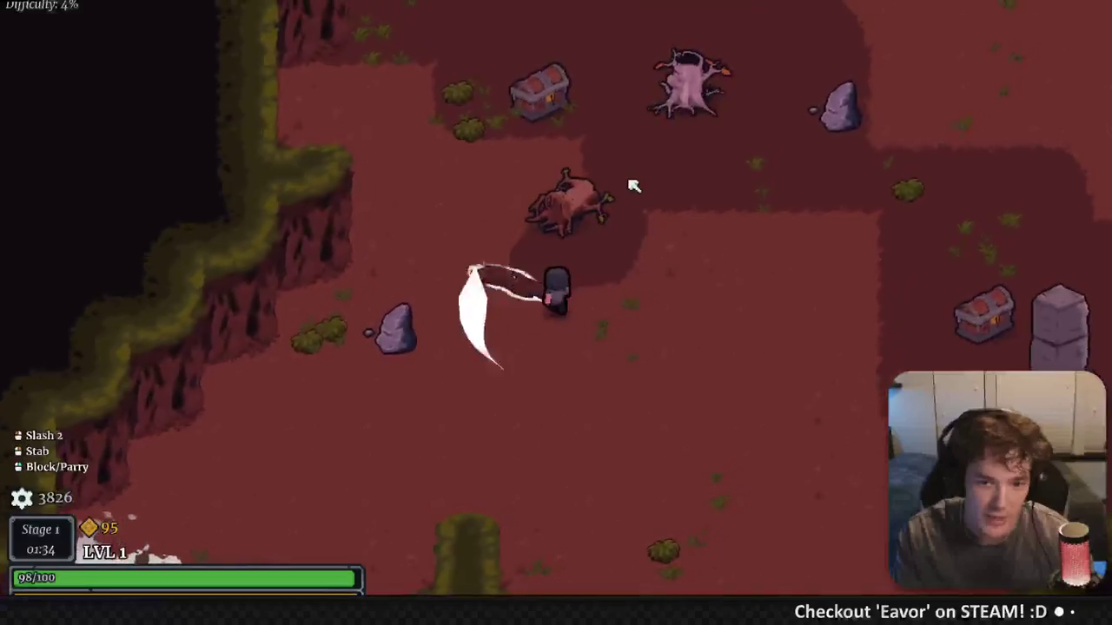
left_click(543, 313)
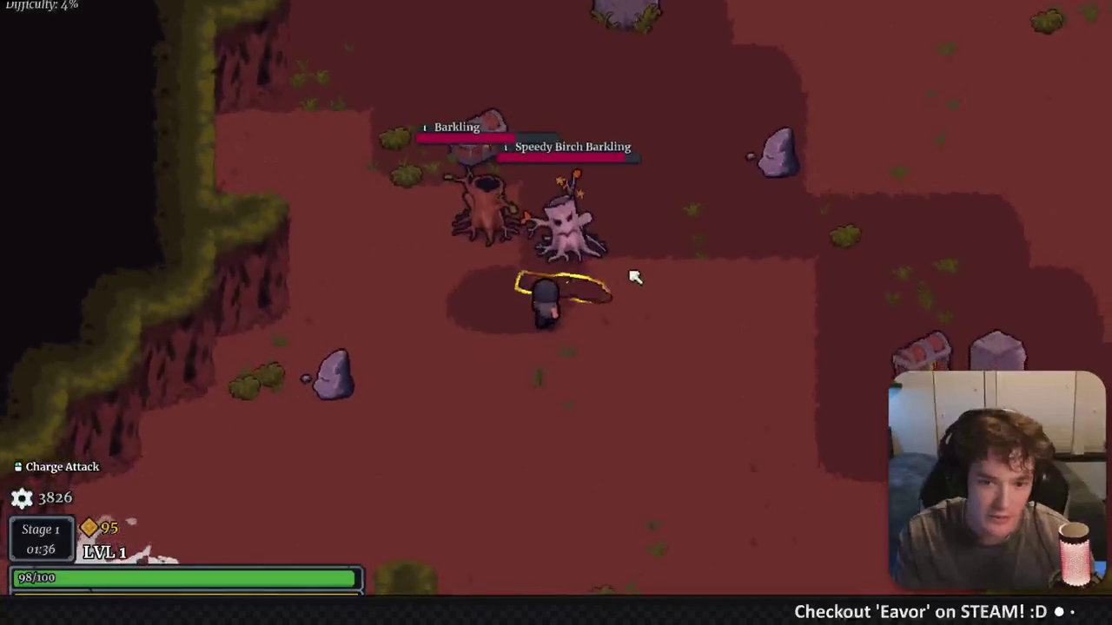
left_click(543, 202)
Kill the next two Barklings, including the Speedy Birch Barkling
key("w")
left_click(571, 202)
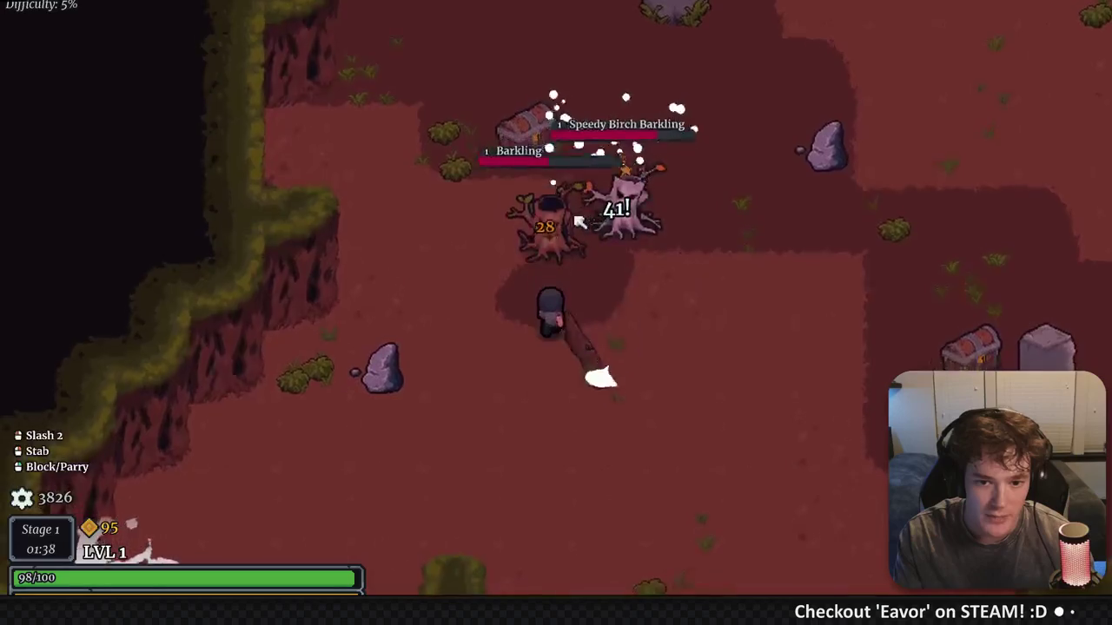
left_click(526, 218)
left_click(573, 193)
left_click(541, 267)
left_click(551, 397)
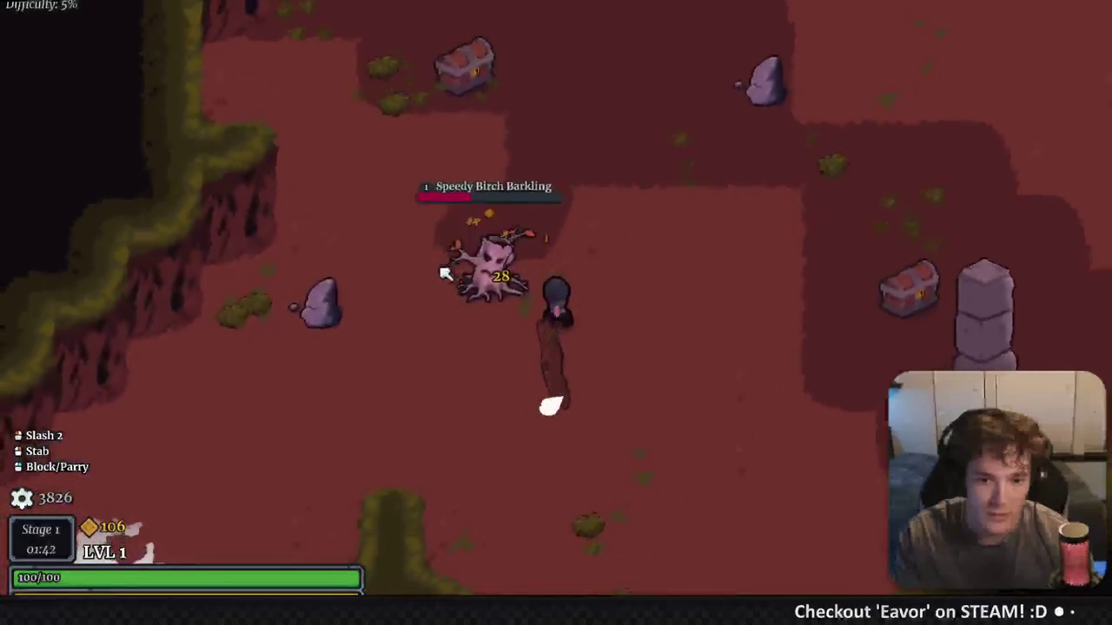
left_click(727, 278)
left_click(446, 298)
left_click(699, 268)
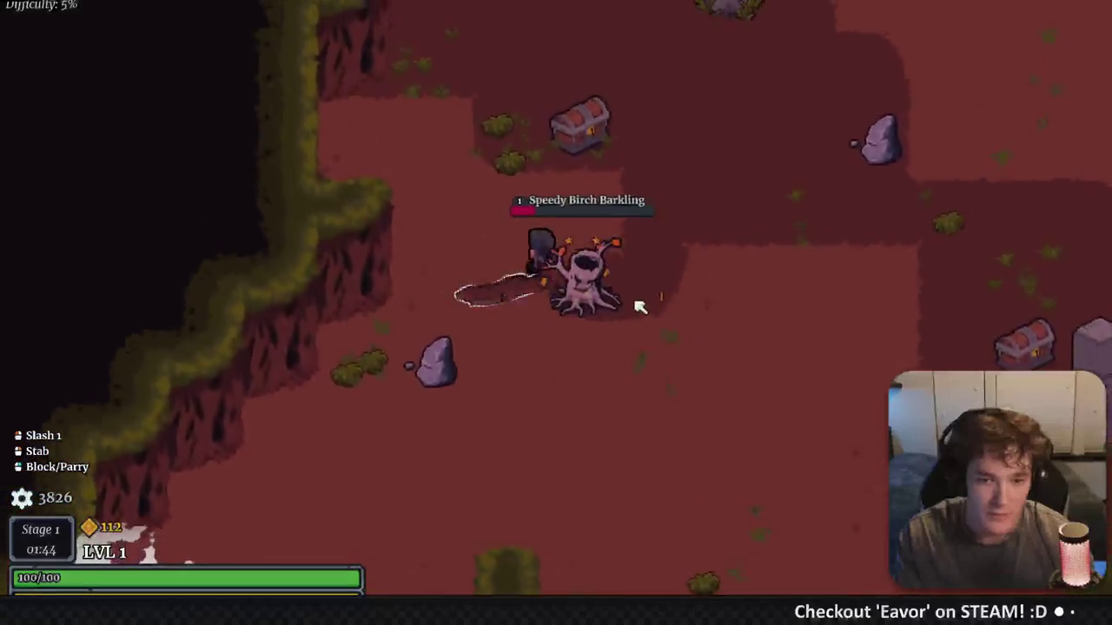
left_click(616, 377)
key("d")
key("d")
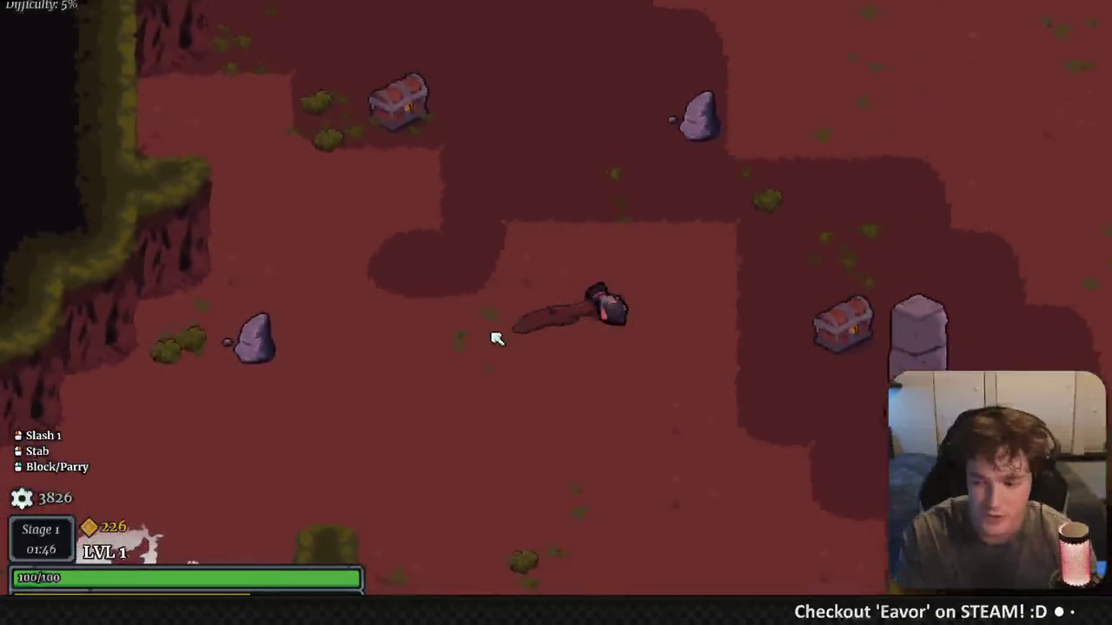
Spend gold to open the Rare Chest and pick up its dropped loot
key("e")
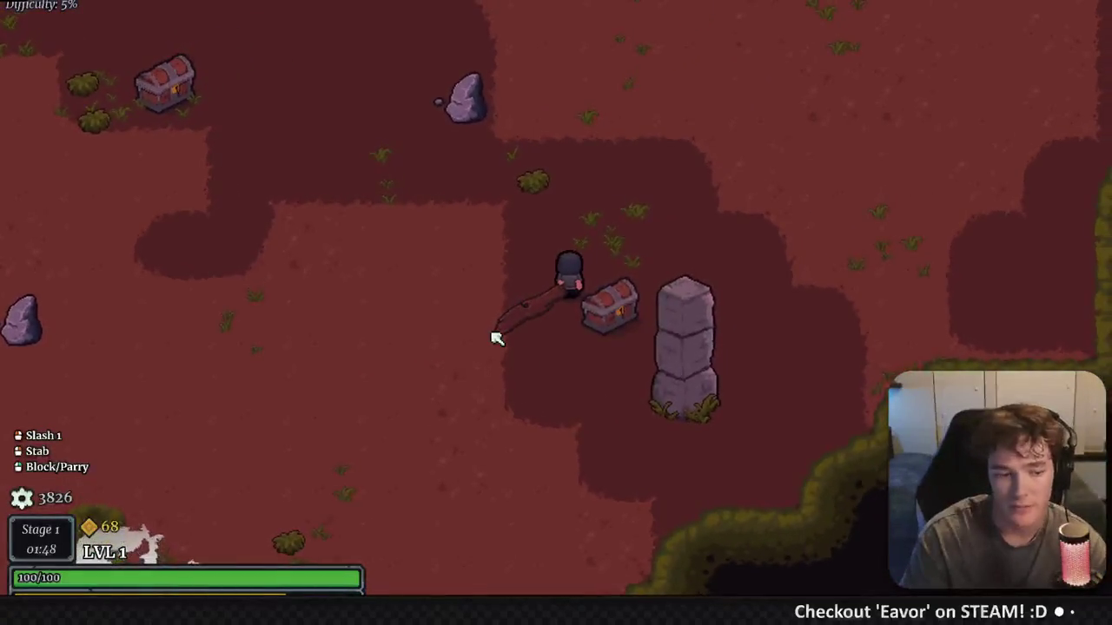
key("a")
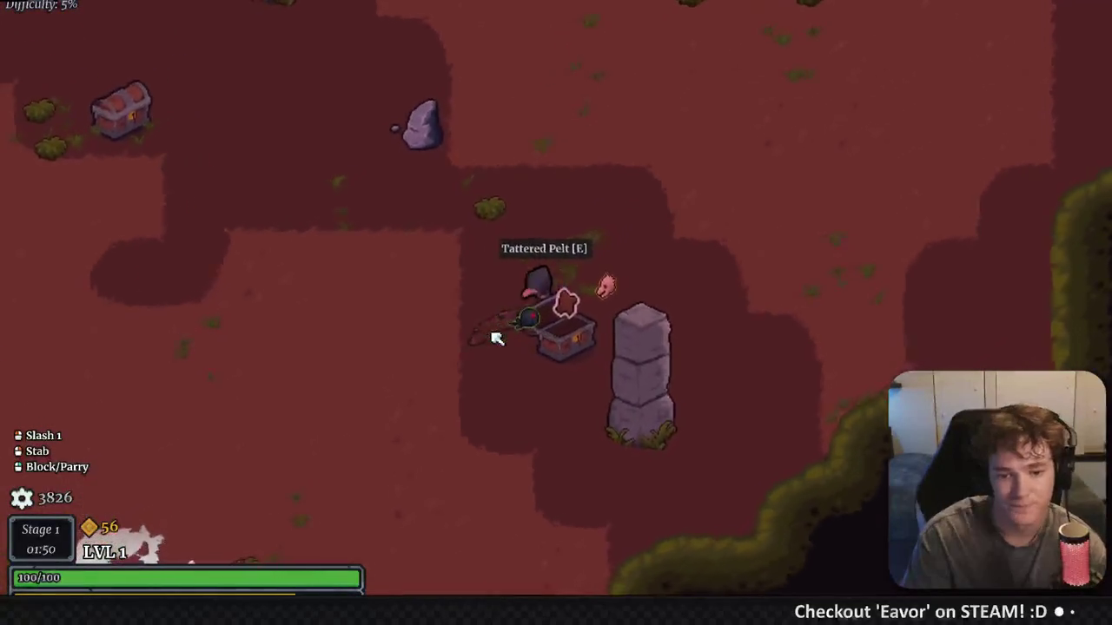
key("s")
key("a")
key("w")
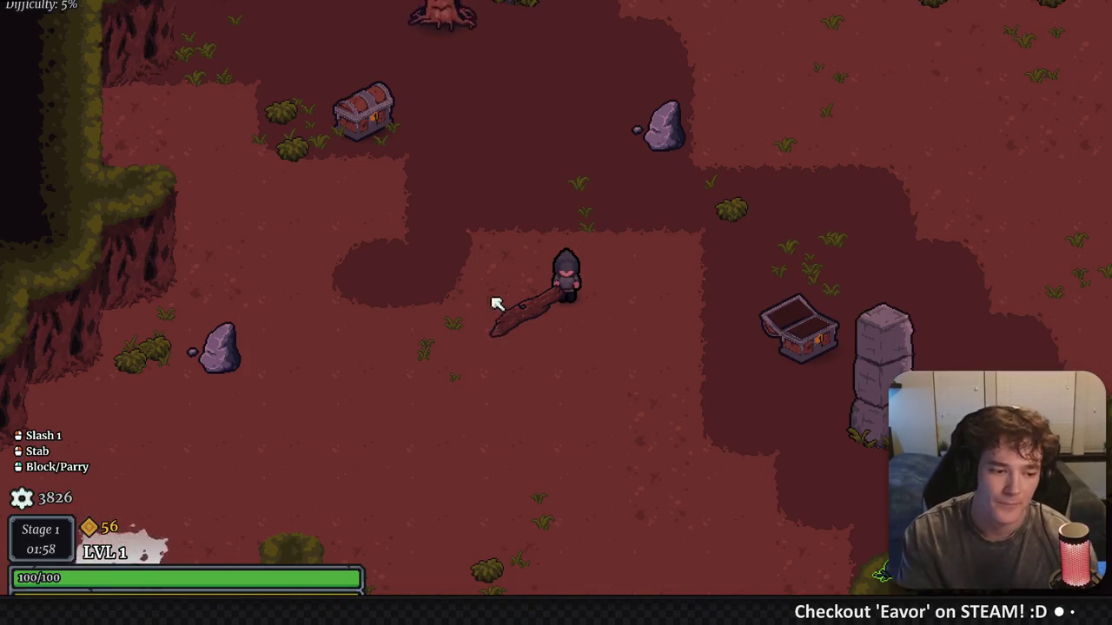
Kill one more Barkling, walk down to a chest, then stop the game with F8
key("w")
key("a")
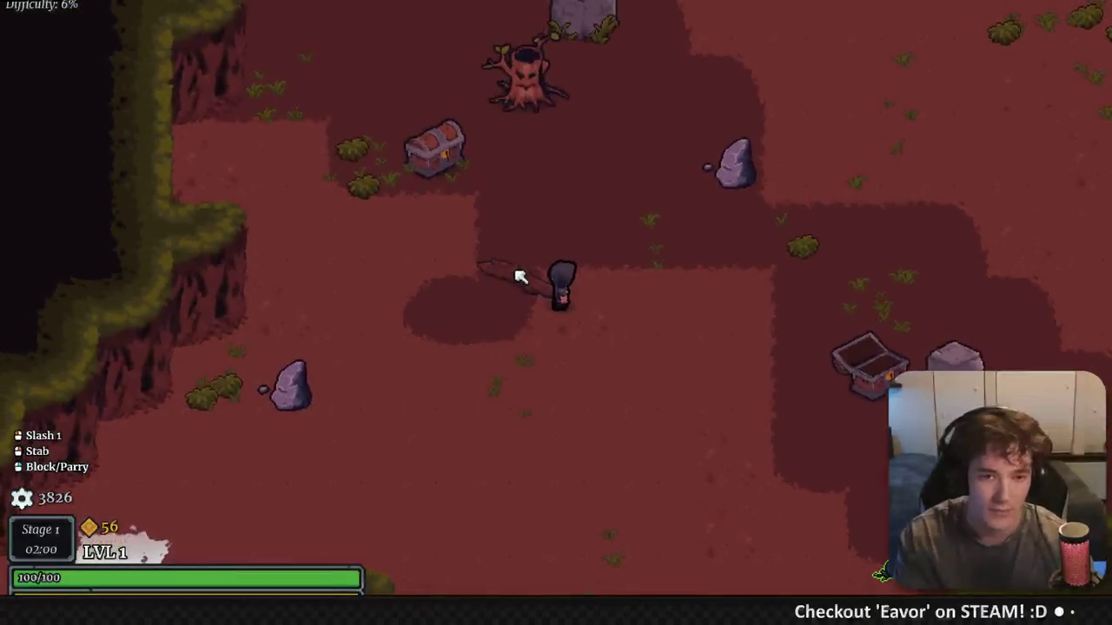
key("w")
left_click(565, 152)
left_click(408, 256)
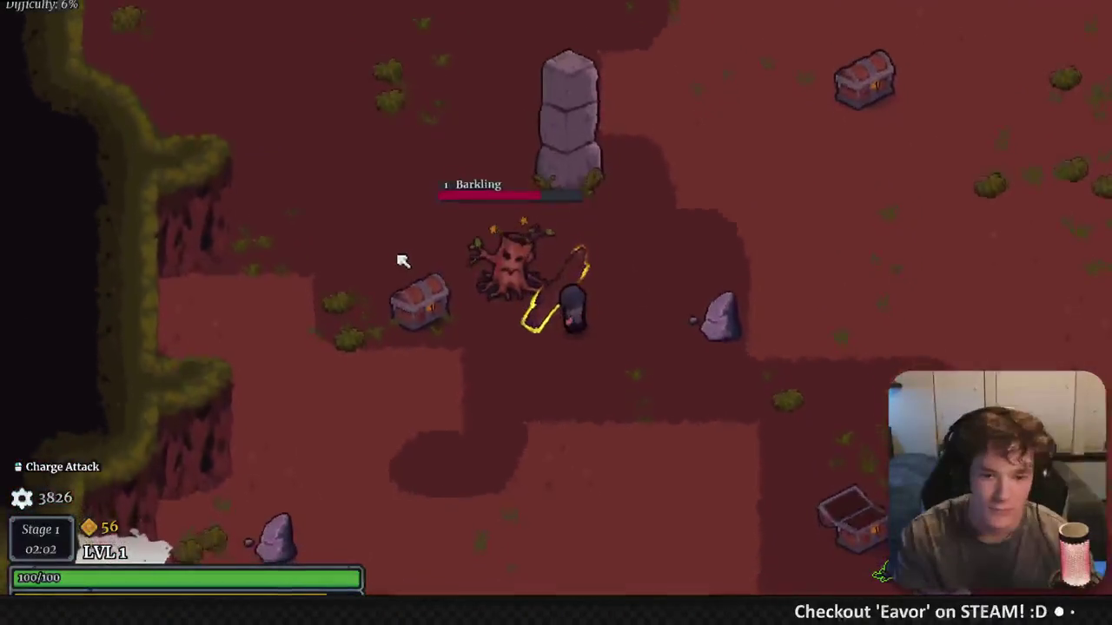
key("s")
key("w")
left_click(451, 261)
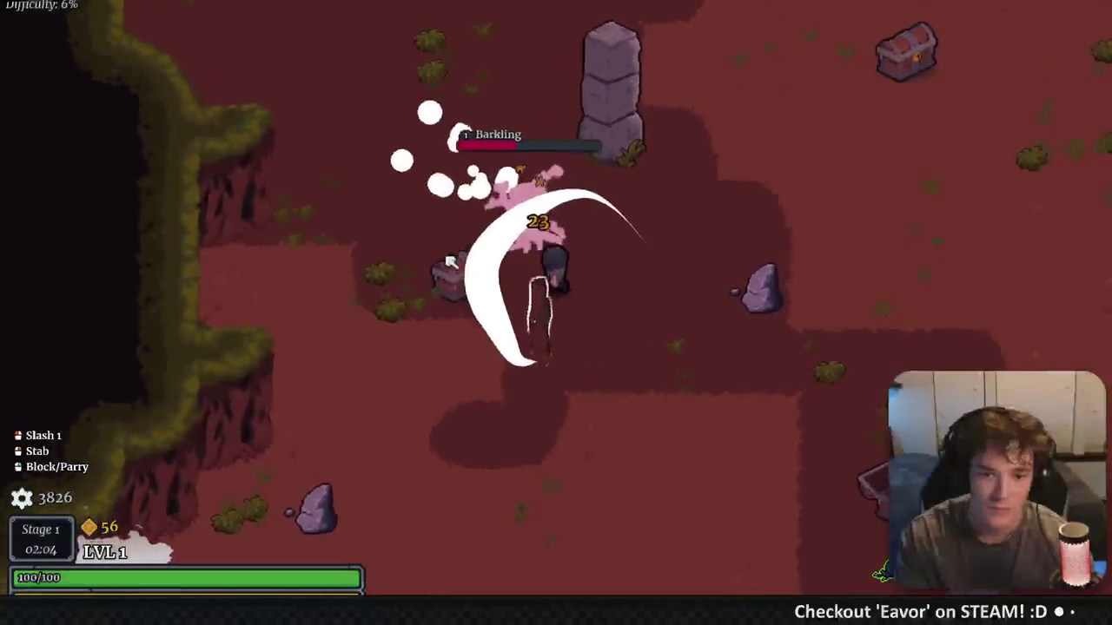
left_click(573, 204)
left_click(575, 205)
key("w")
left_click(576, 226)
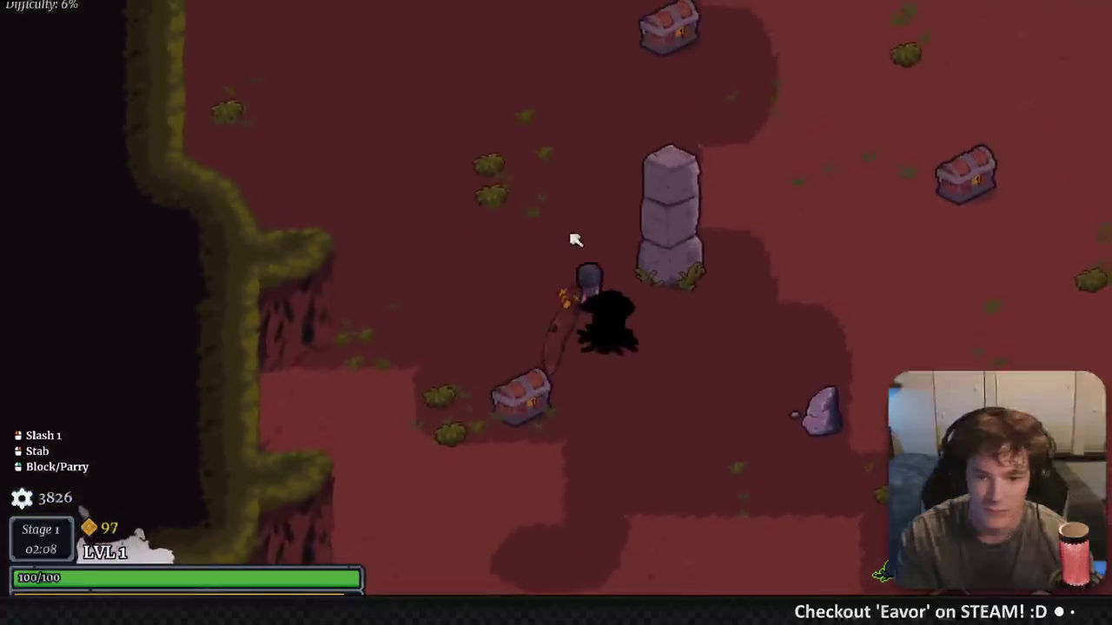
key("s")
key("F8")
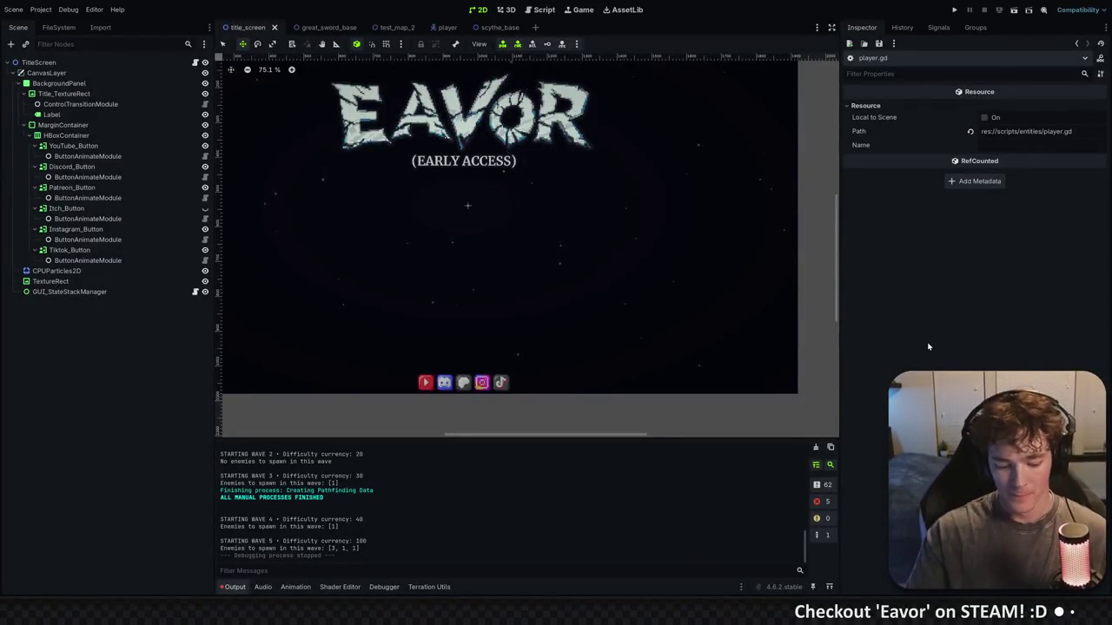
Switch to the scythe_base scene tab and select its Scythe_Base root node, then go to FileSystem
left_click(497, 27)
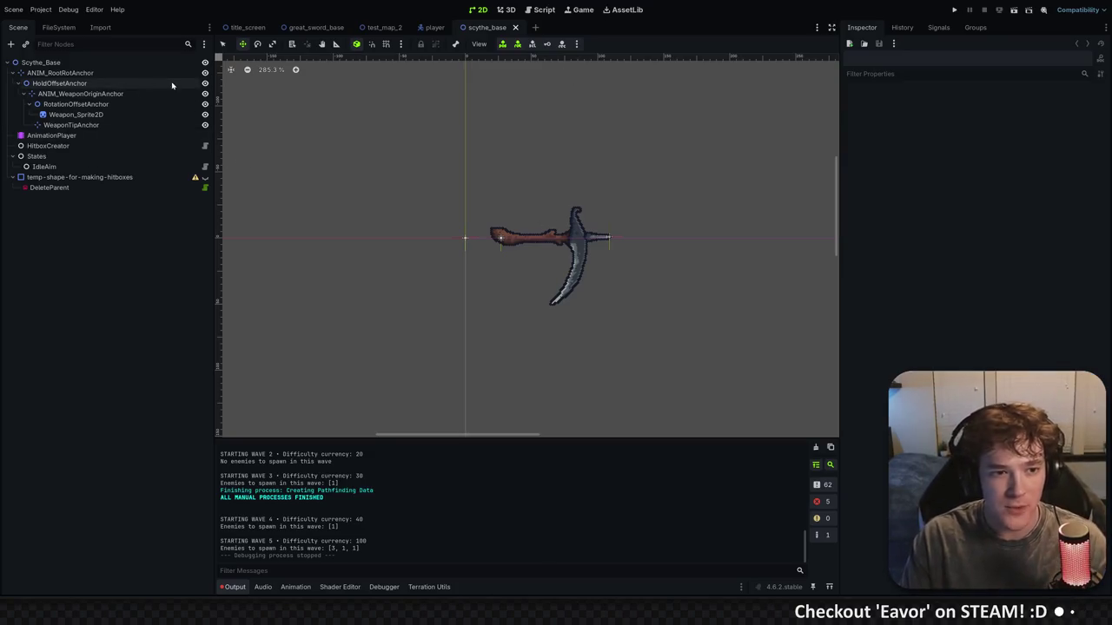
left_click(146, 65)
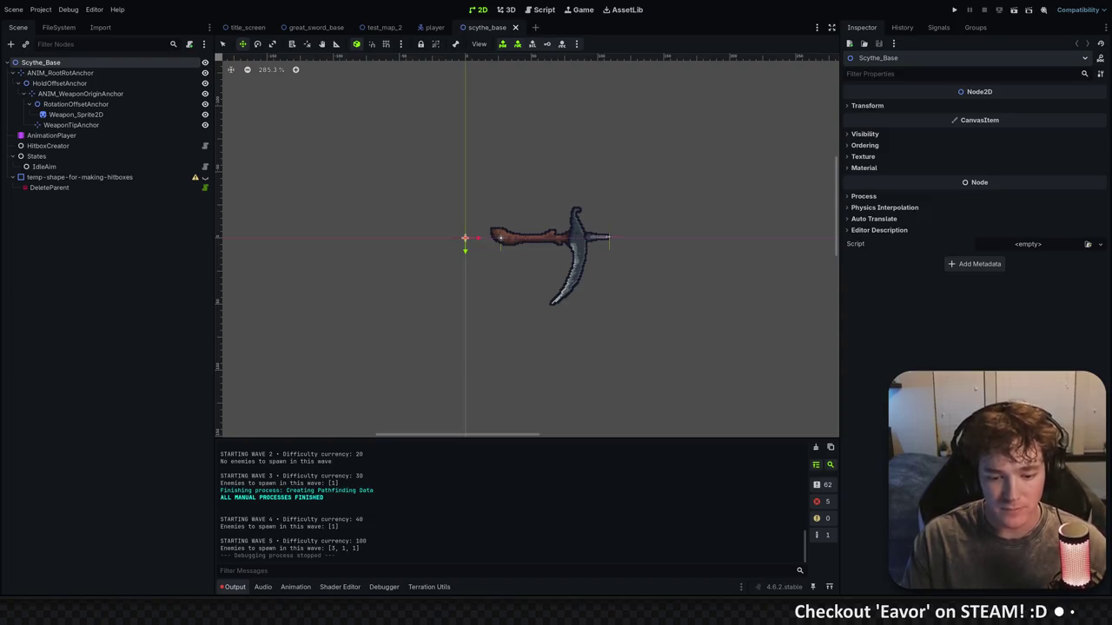
left_click(59, 27)
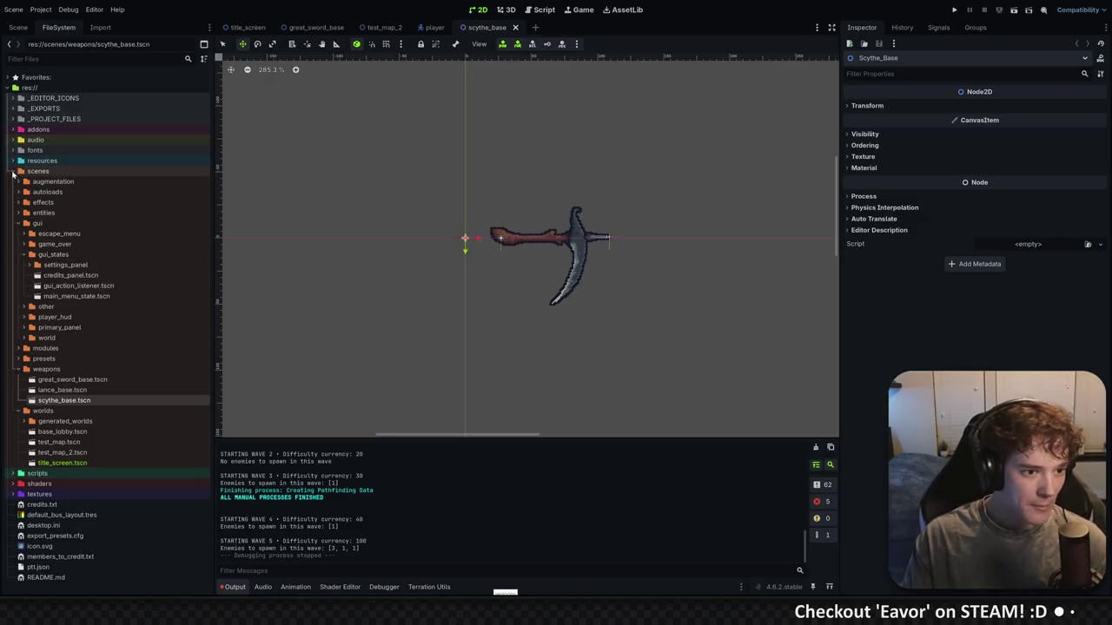
Expand the scripts, modules and weapons folders to locate greatsword_base.gd
left_click(18, 473)
scroll(115, 430, "down", 5)
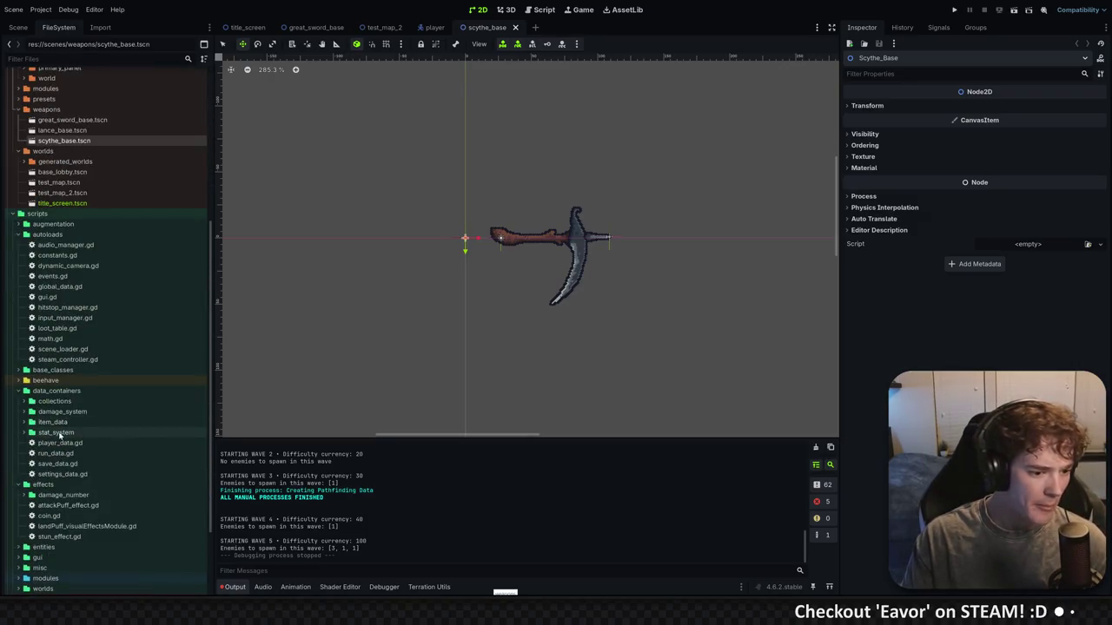
scroll(59, 434, "down", 2)
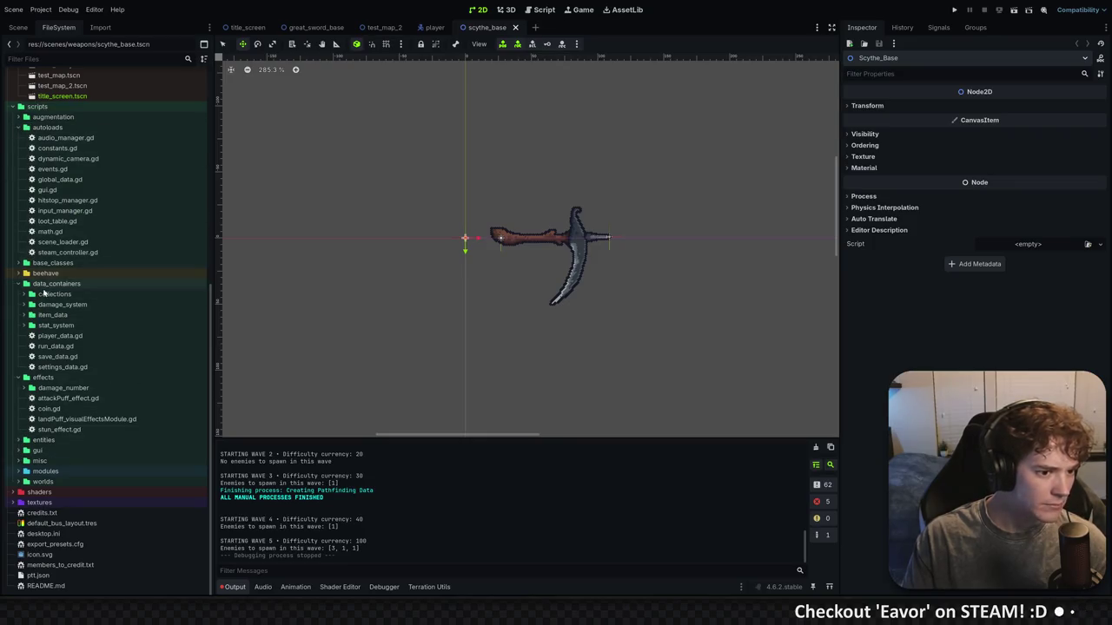
left_click(16, 471)
scroll(26, 417, "down", 4)
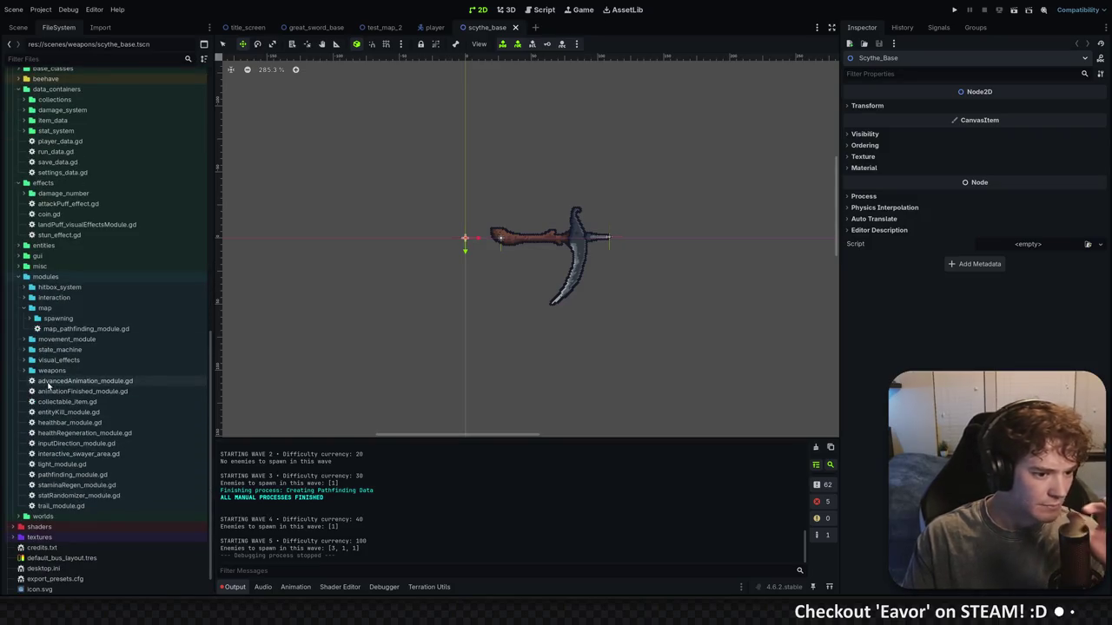
left_click(25, 370)
scroll(110, 408, "down", 1)
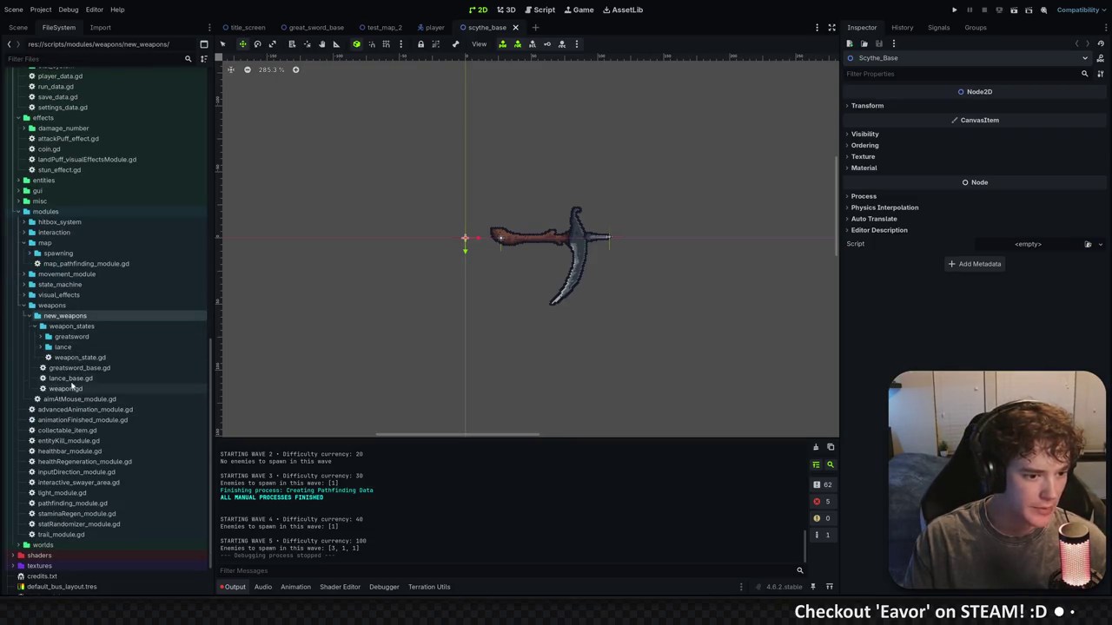
left_click(40, 337)
left_click(40, 337)
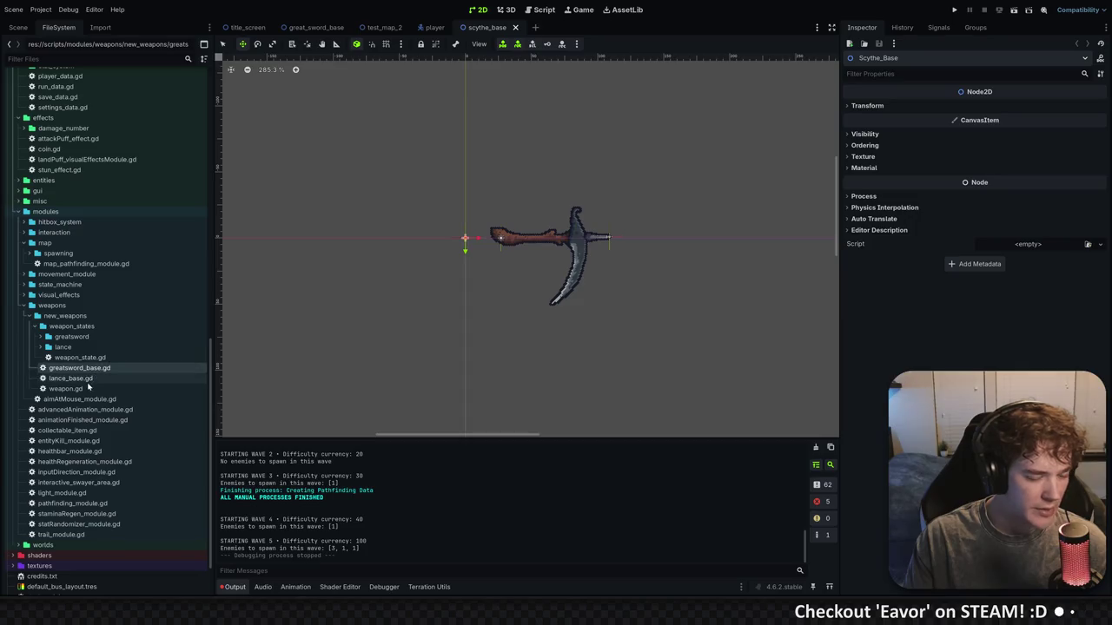
Duplicate greatsword_base.gd as scythe_base.gd, attach it to Scythe_Base, and open it in VS Code
right_click(76, 374)
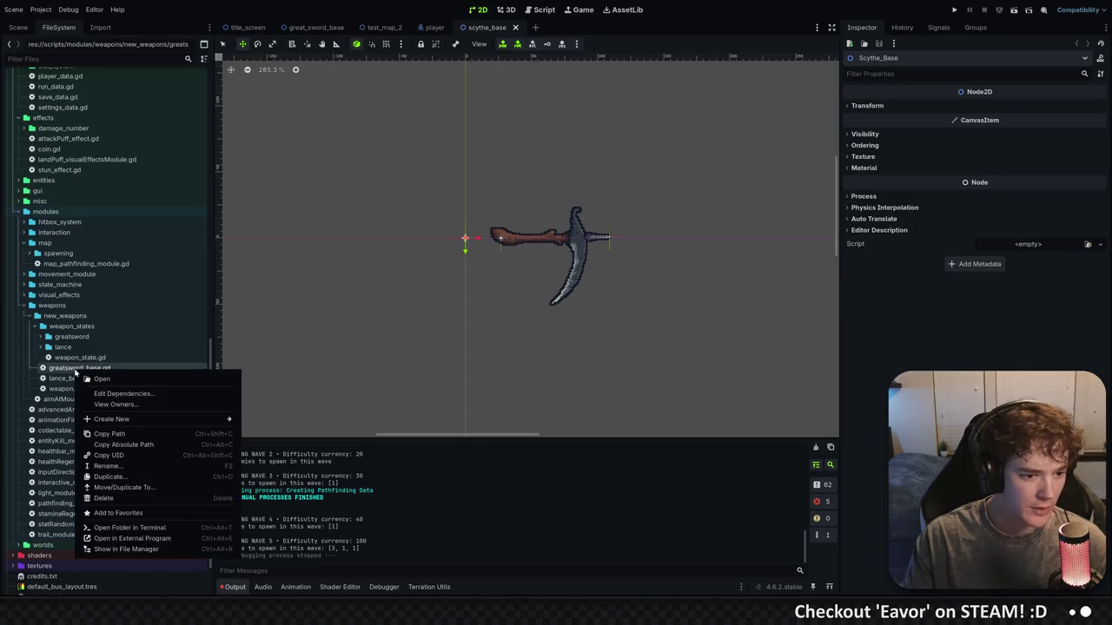
left_click(134, 476)
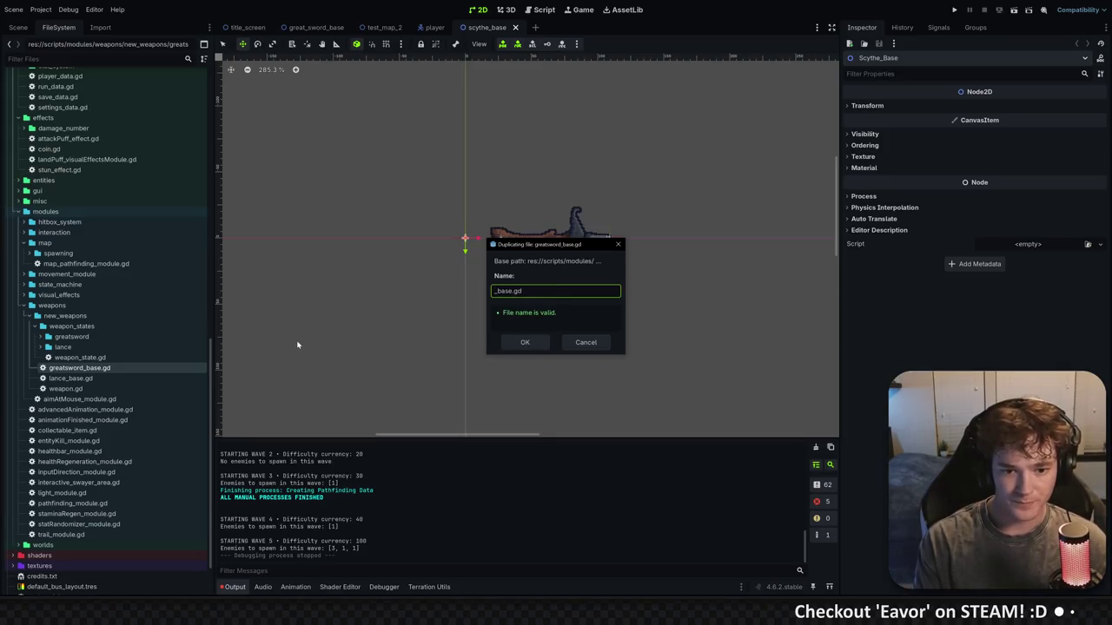
type("scythe")
key("Return")
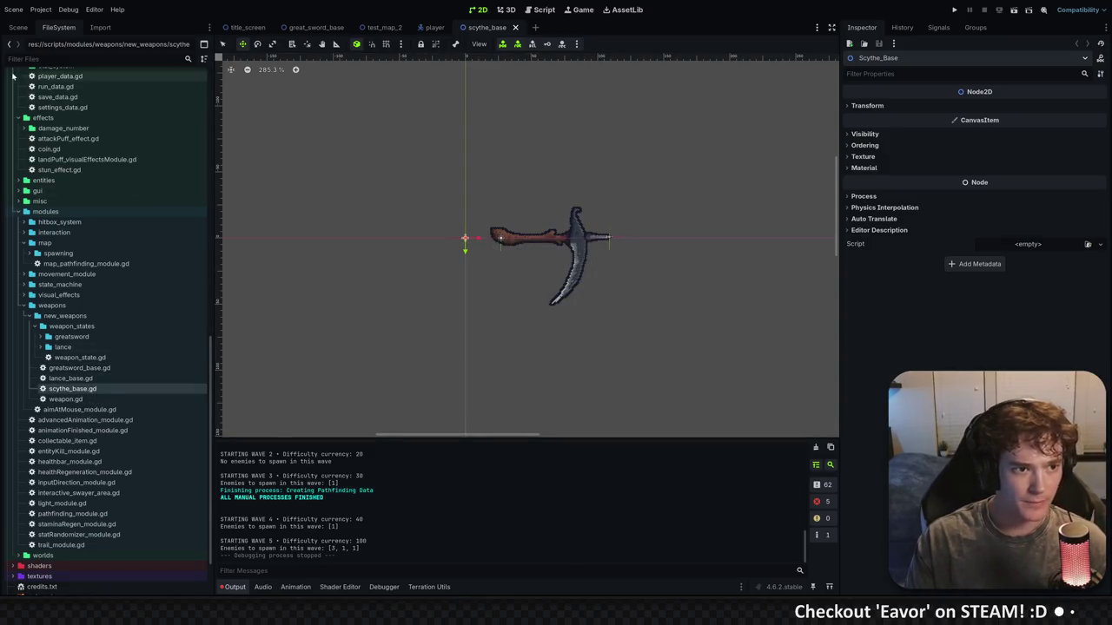
left_click_drag(74, 391, 24, 29)
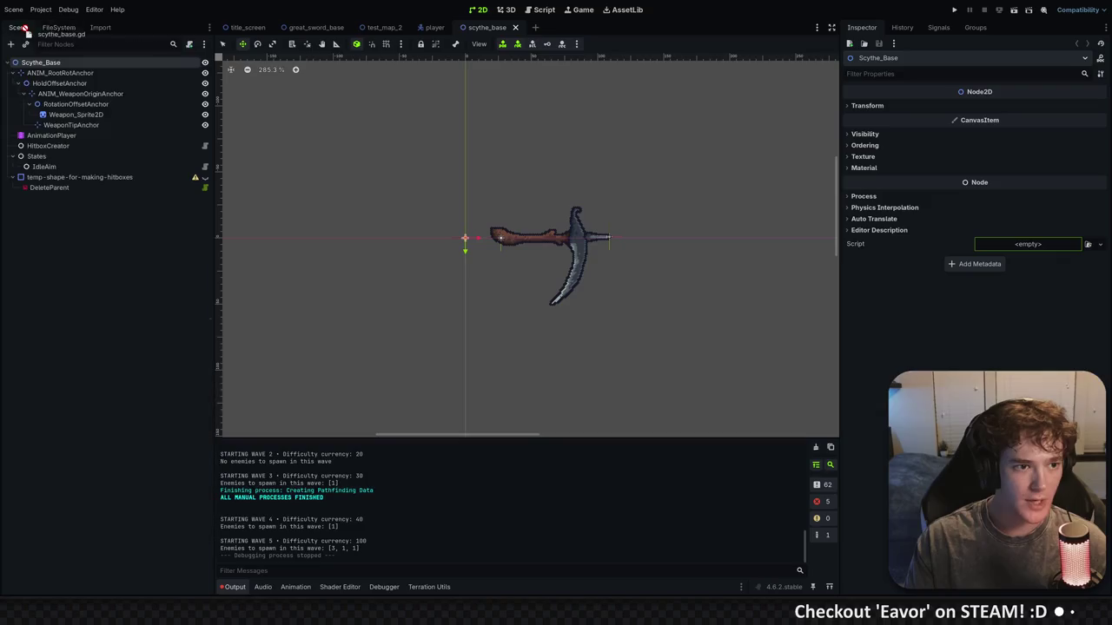
left_click_drag(1005, 250, 1005, 250)
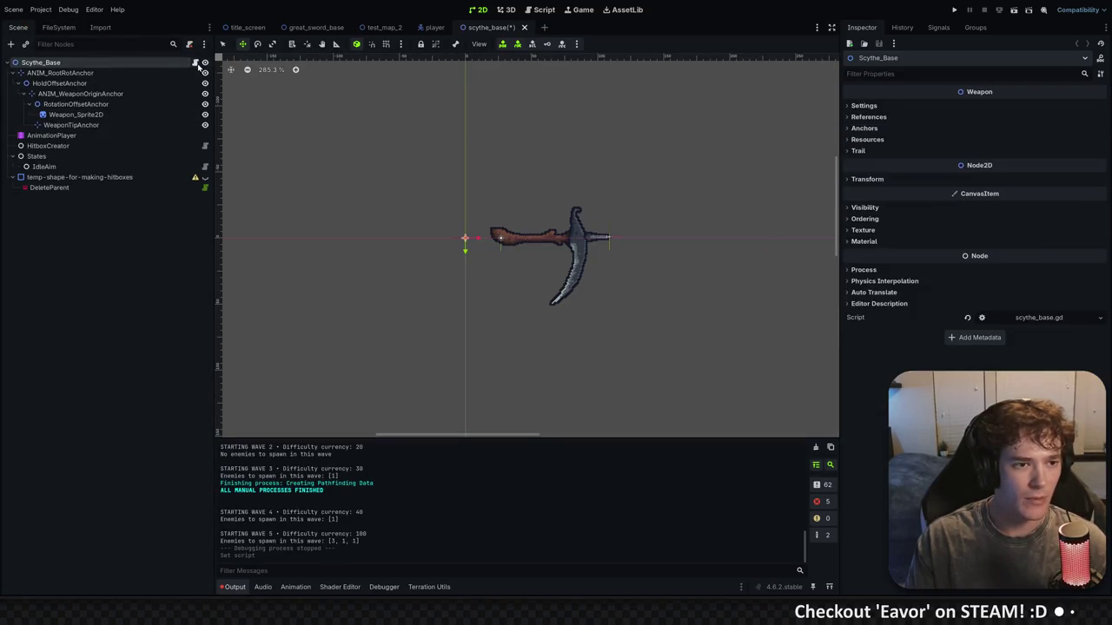
key("alt+Tab")
double_click(366, 55)
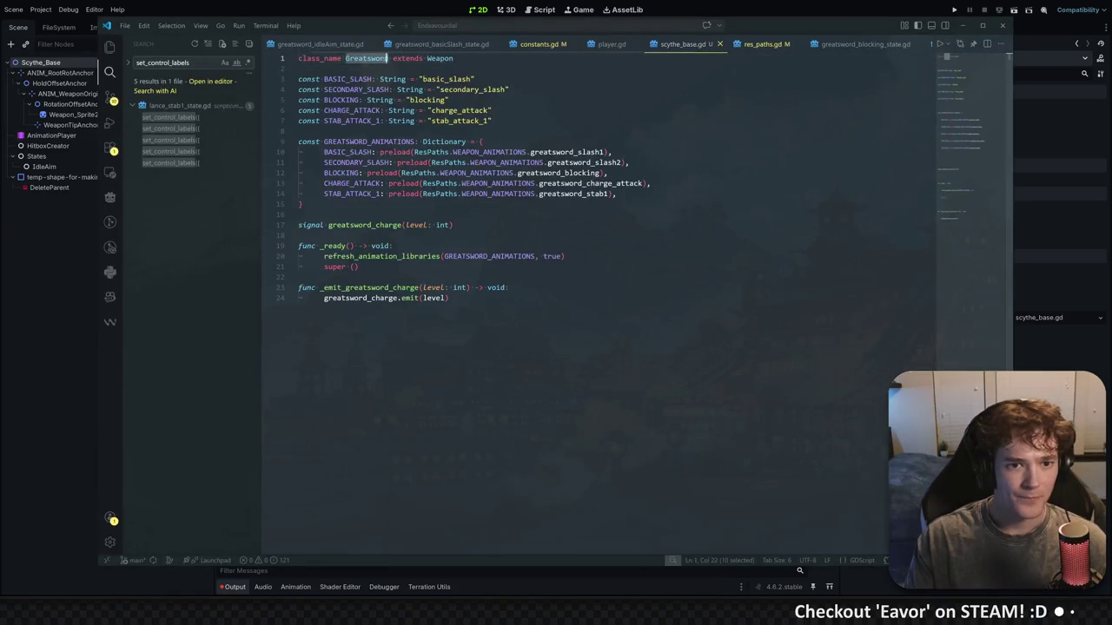
Change the class_name in scythe_base.gd from Greatsword to Scythe and save the script
type("Scy")
key("Tab")
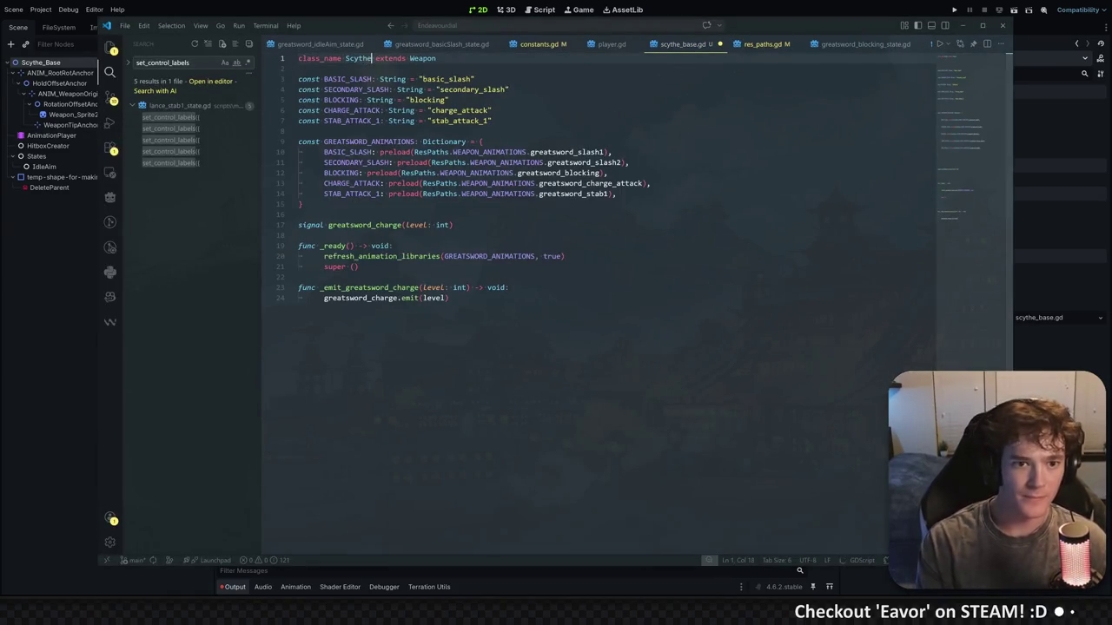
left_click(474, 79)
left_click(483, 142)
key("ctrl+s")
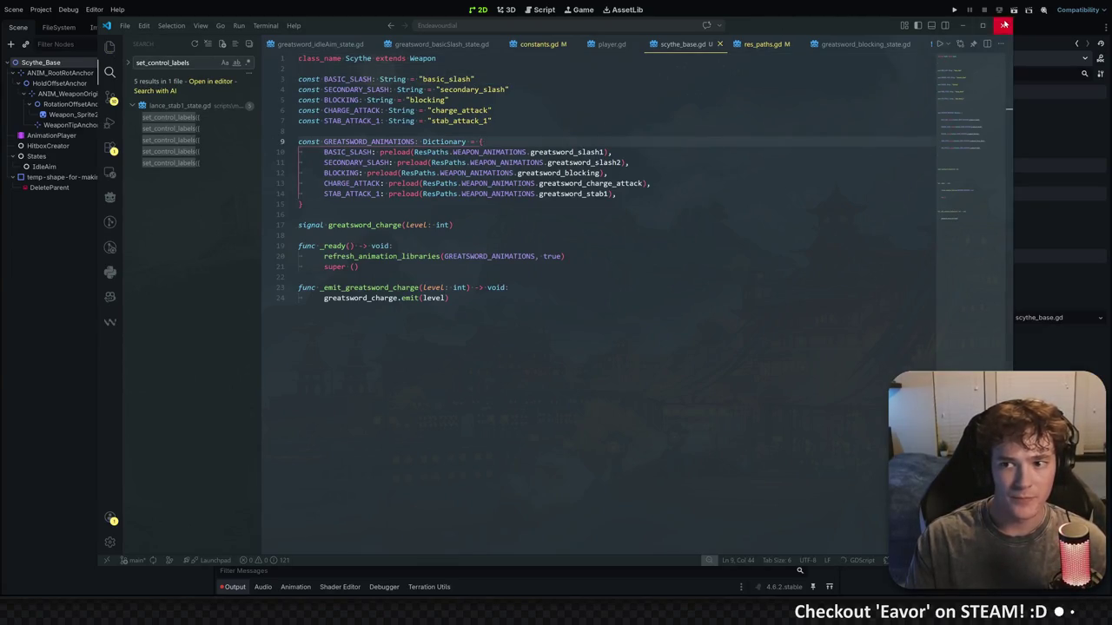
Close VS Code, reopen scythe_base.gd from Godot's script icon, and go to the _ready function
left_click(1002, 25)
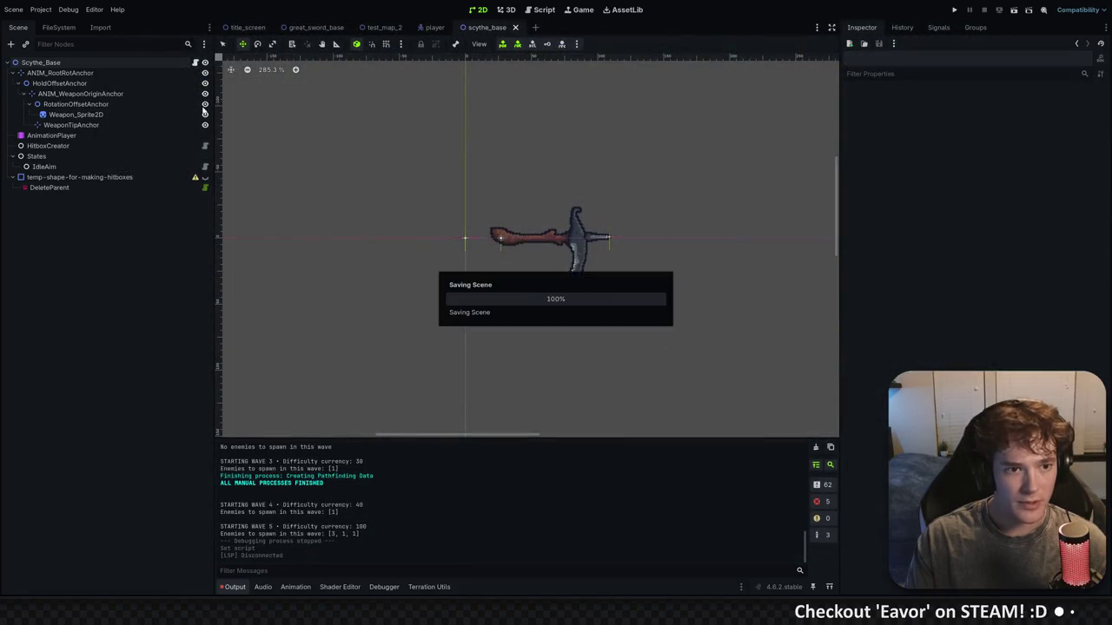
left_click(199, 61)
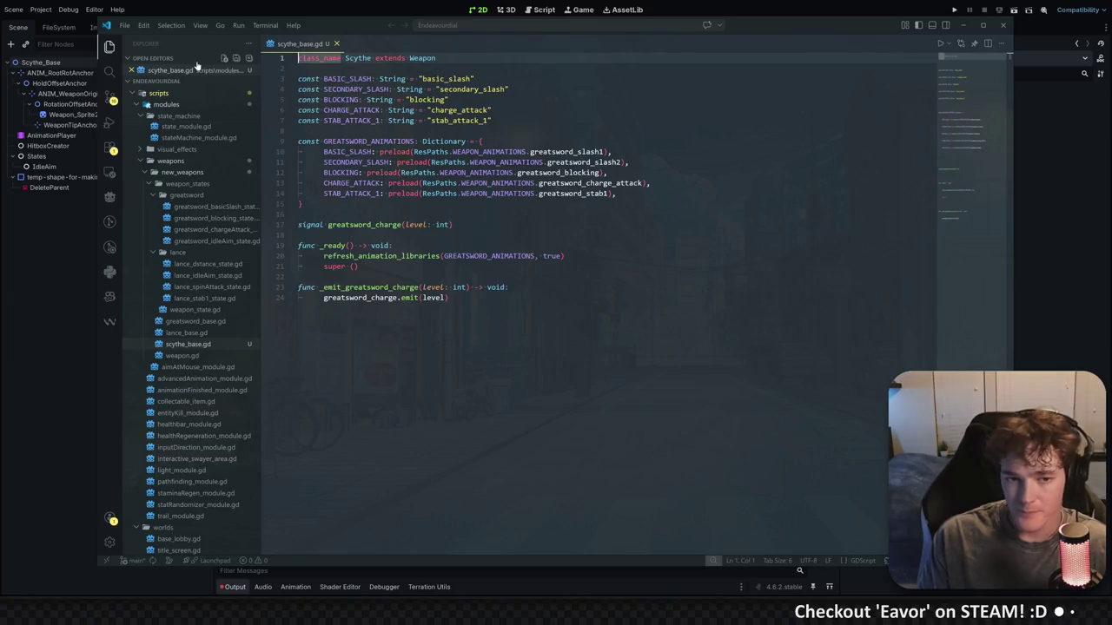
left_click(486, 152)
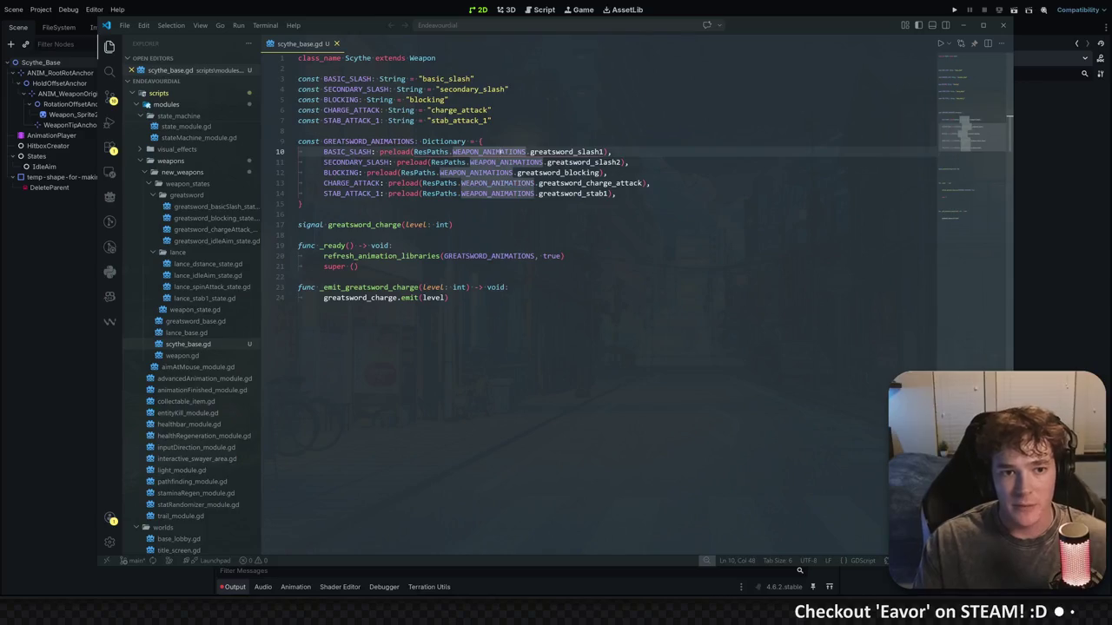
left_click(393, 245)
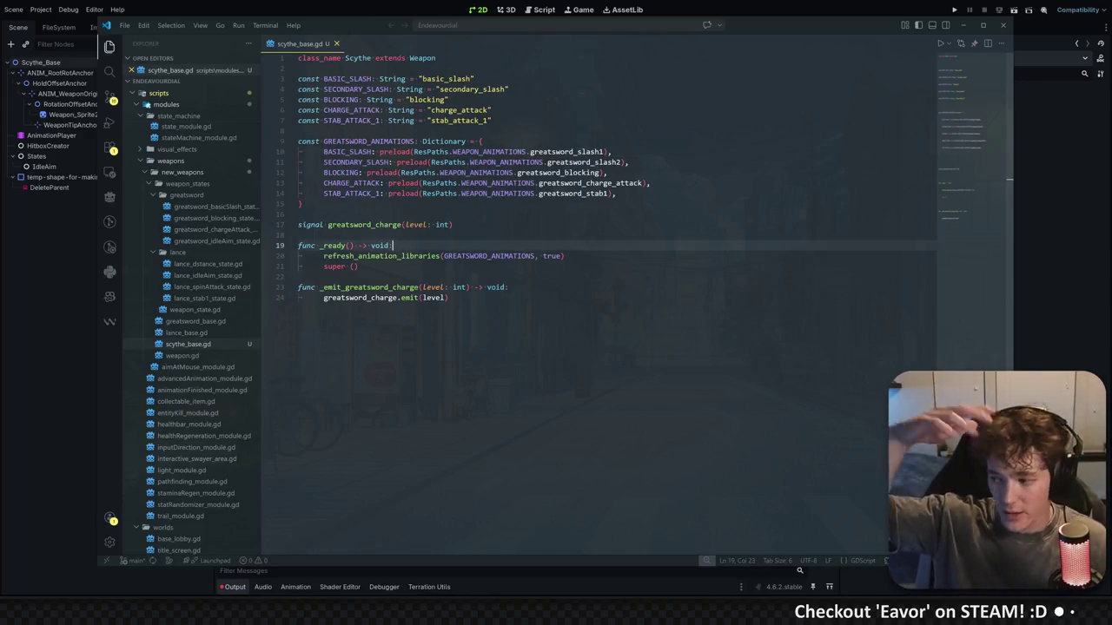
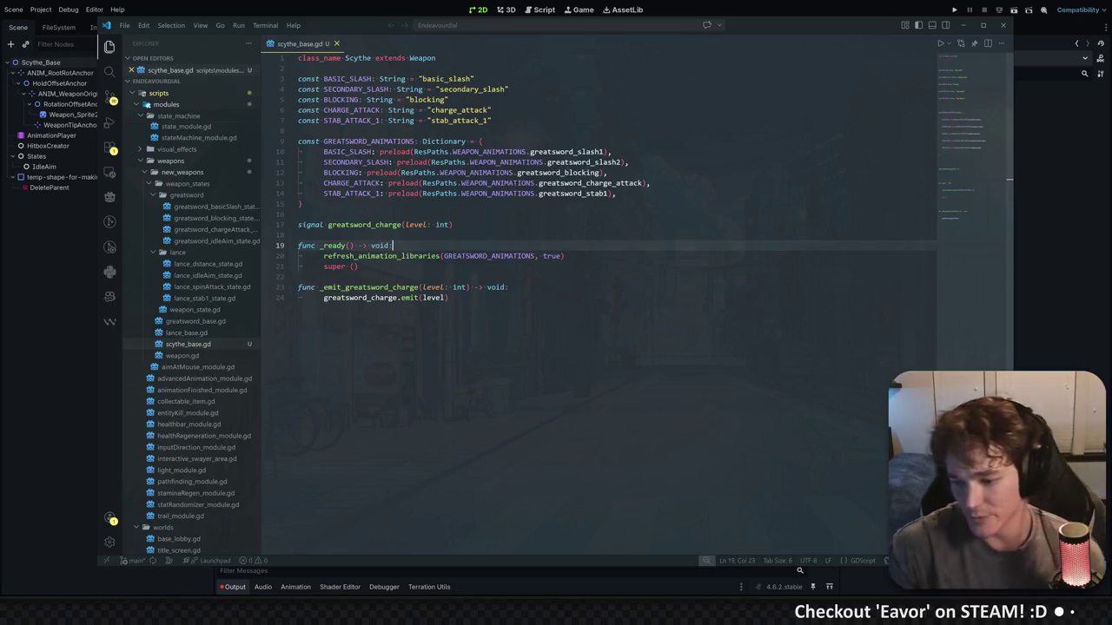
Review the attack-name constants and the GREATSWORD_ANIMATIONS dictionary in scythe_base.gd
left_click(449, 99)
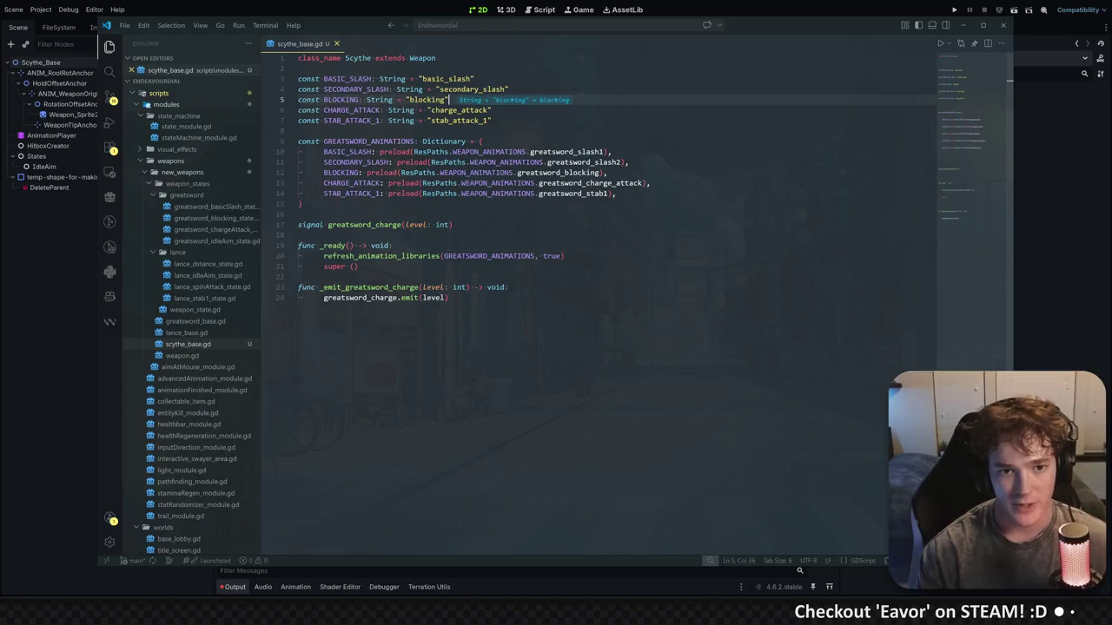
left_click(482, 140)
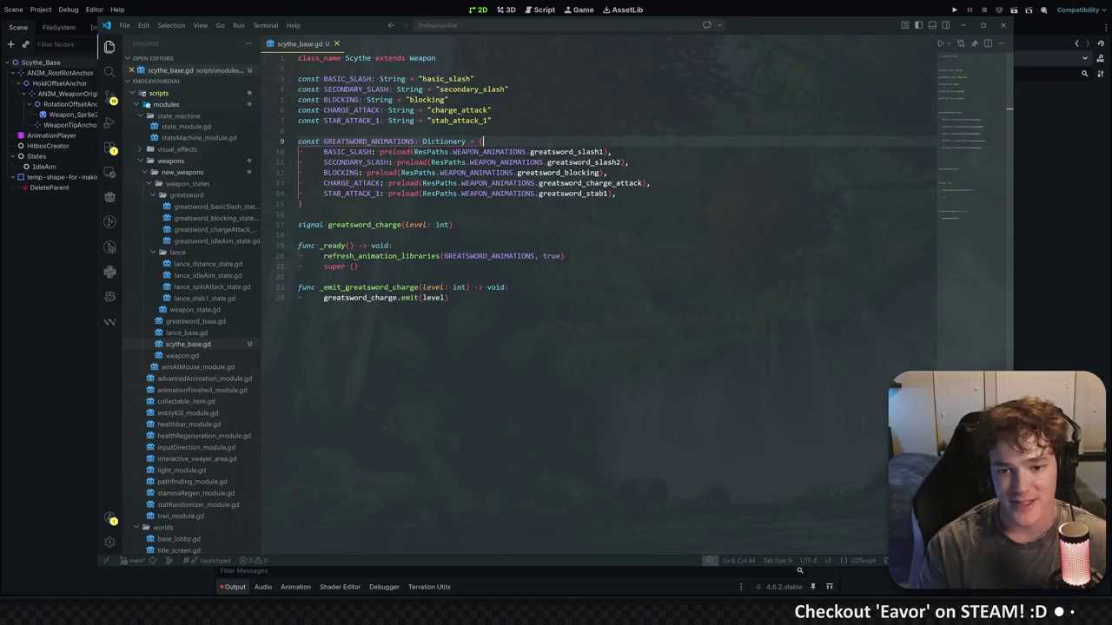
left_click(298, 130)
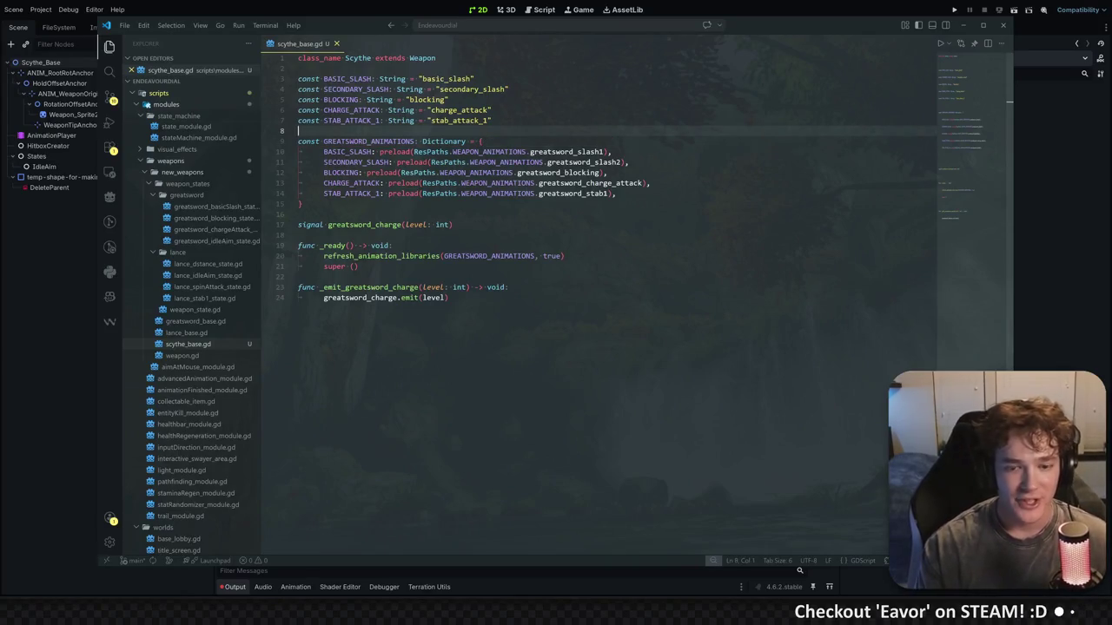
left_click(432, 120)
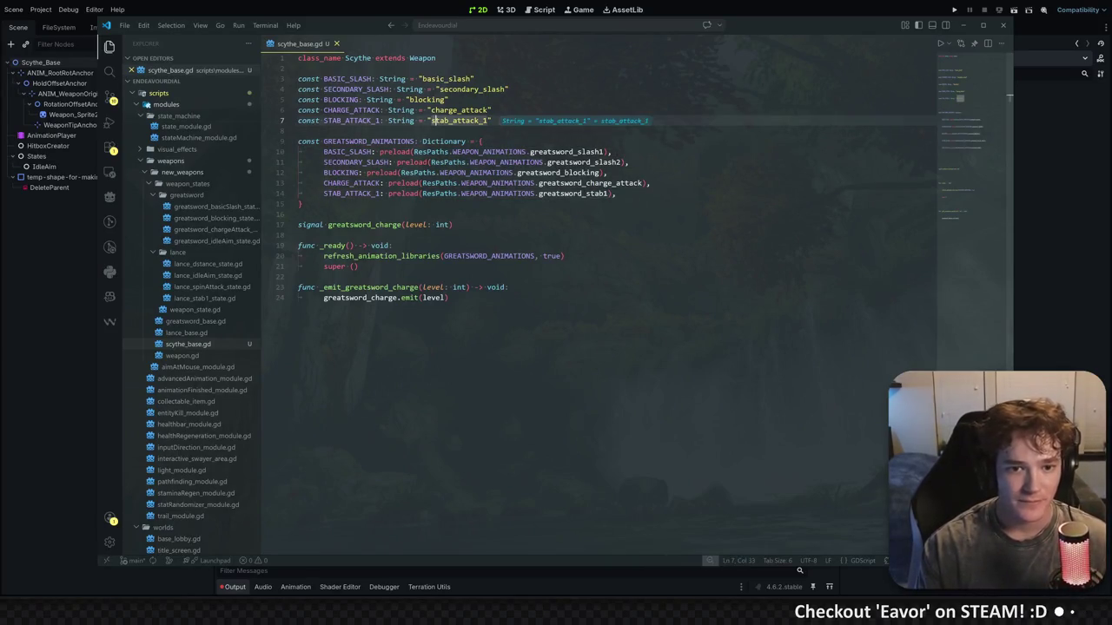
left_click(297, 68)
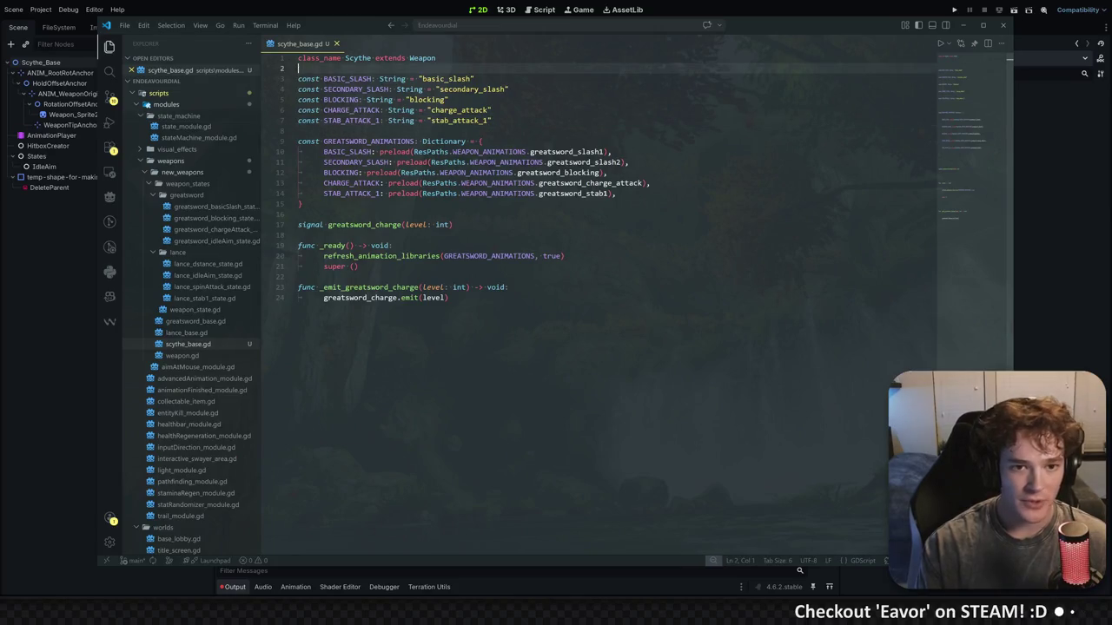
left_click_drag(298, 130, 298, 79)
left_click(301, 203)
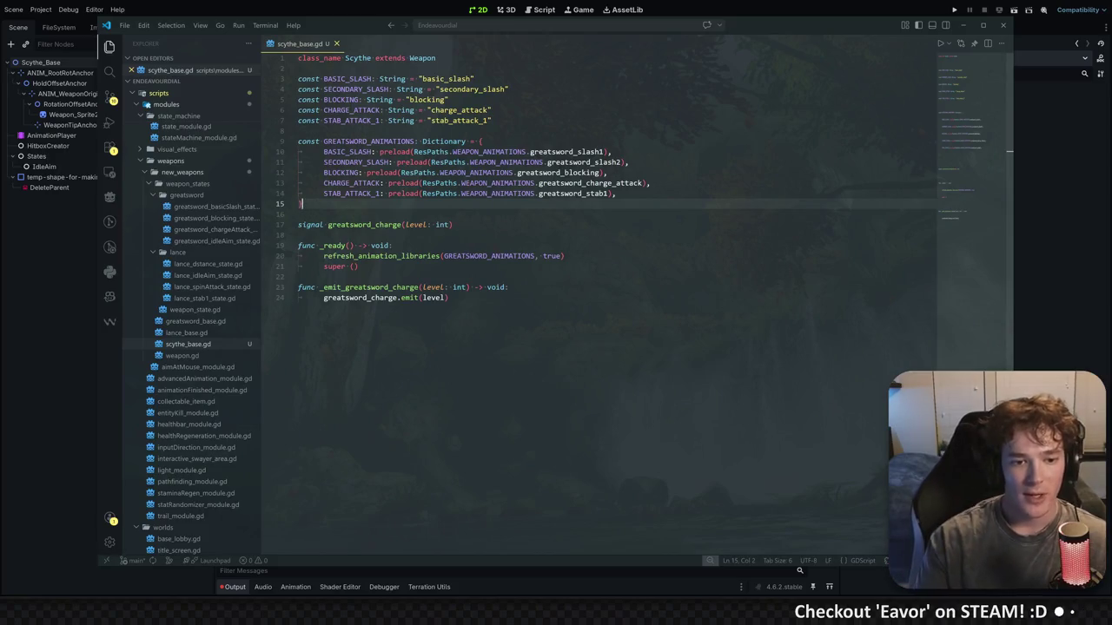
double_click(382, 255)
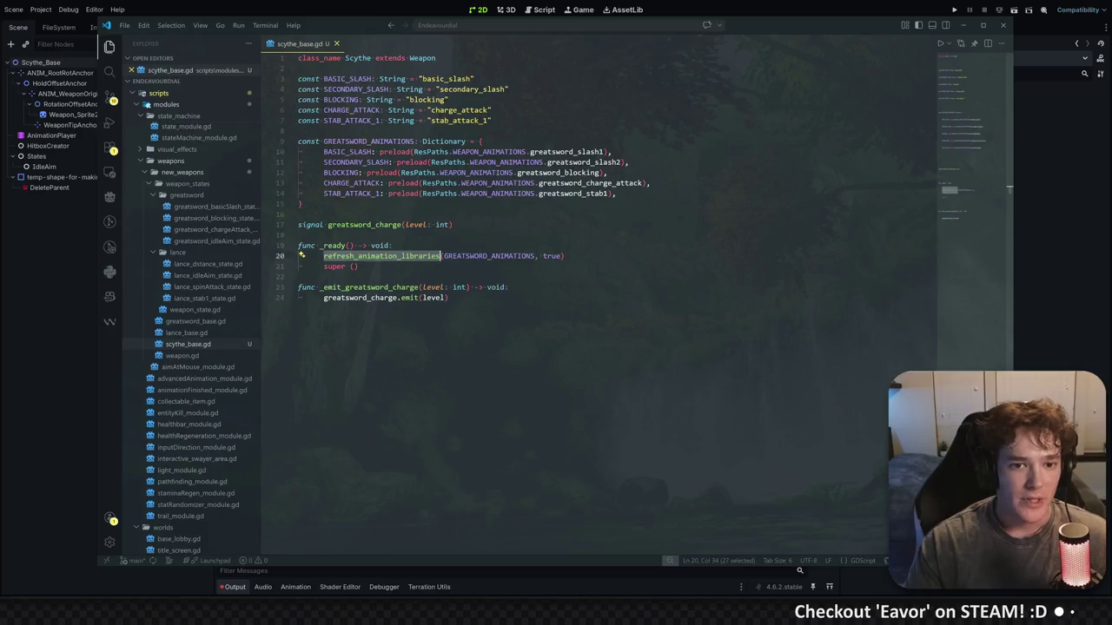
left_click(299, 130)
mouse_move(490, 152)
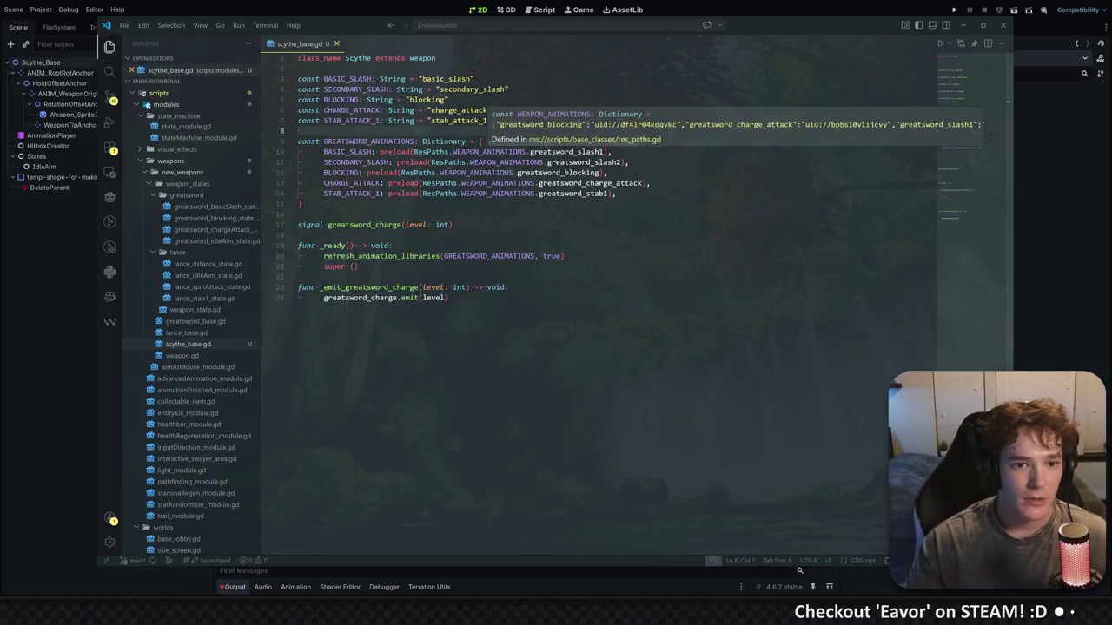
left_click(492, 111)
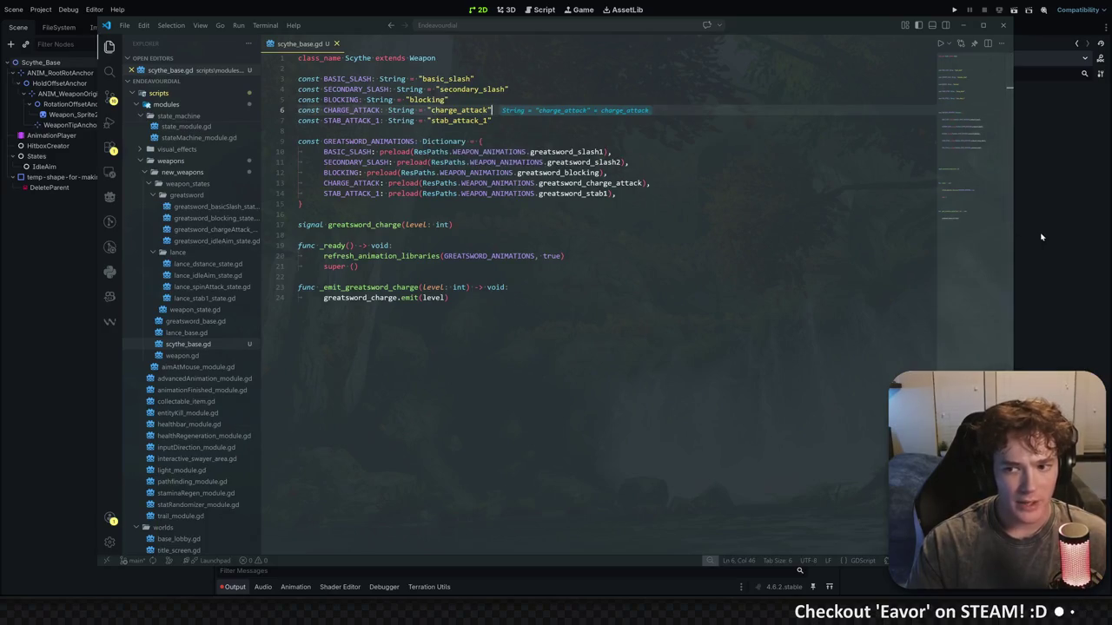
Find the _emit_greatsword_charge function and search the project for greatsword_charge
mouse_move(486, 256)
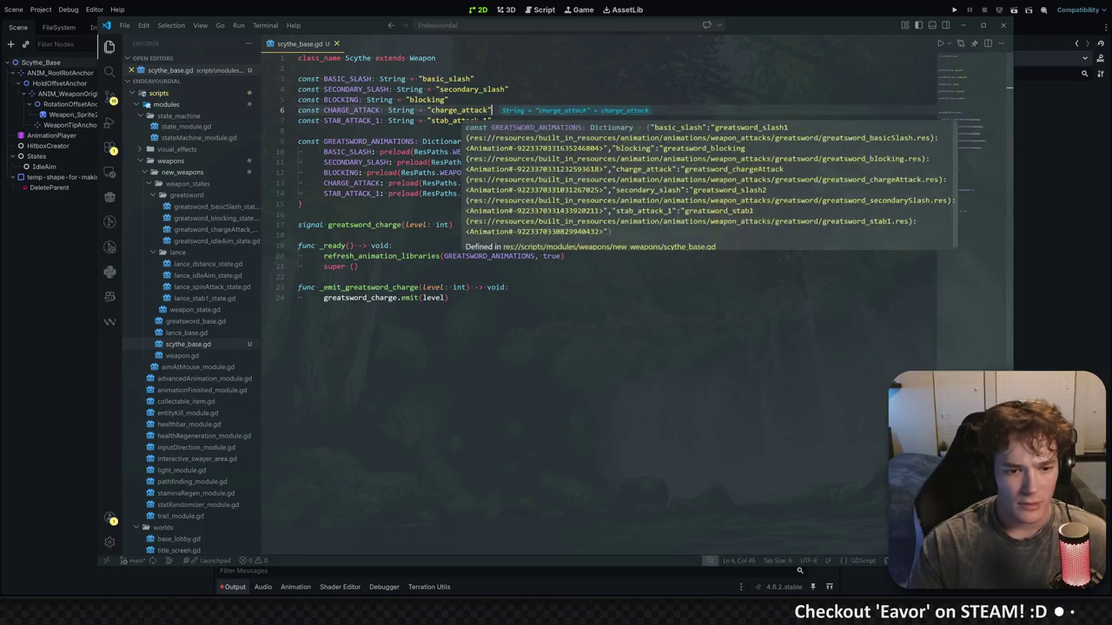
double_click(369, 287)
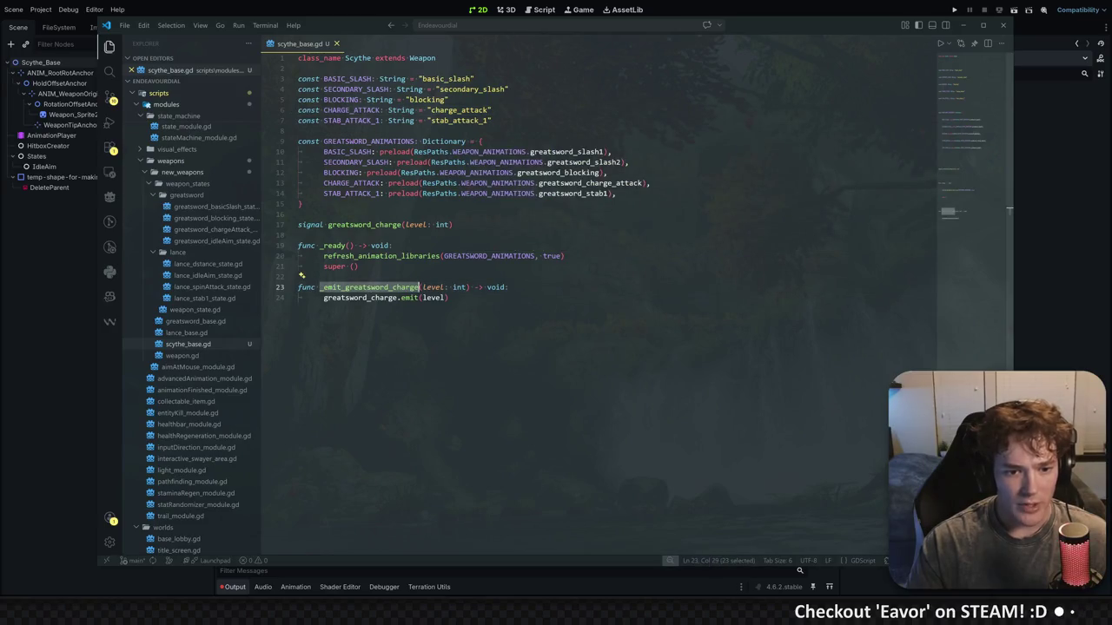
double_click(361, 298)
mouse_move(368, 299)
key("ctrl+shift+f")
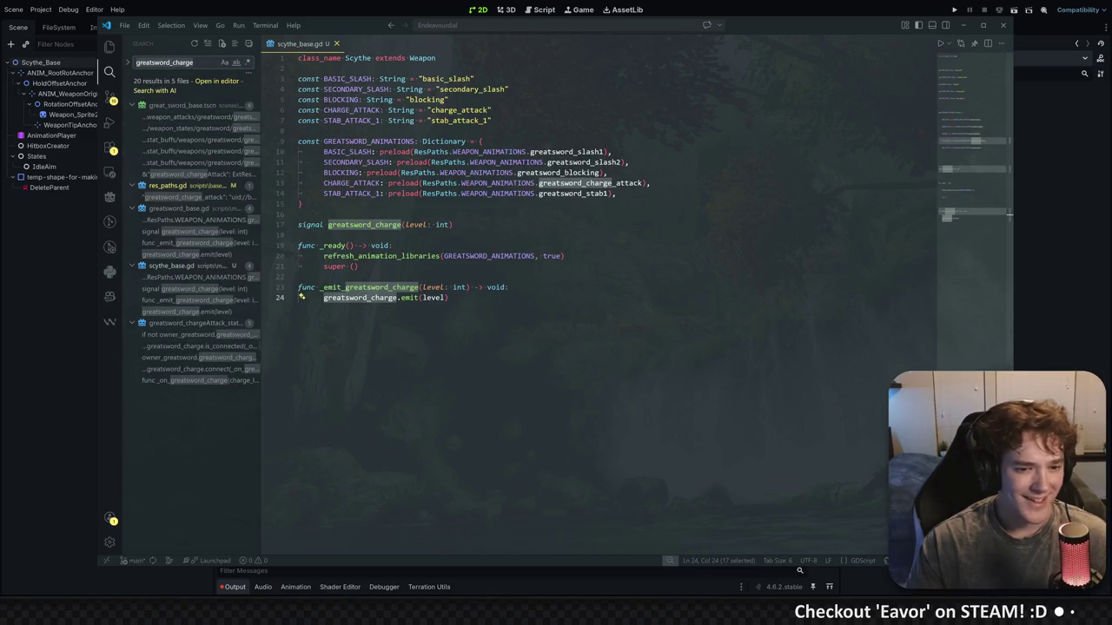
Delete the _emit_greatsword_charge function and greatsword_charge signal, save, and return to Godot
left_click_drag(448, 298, 298, 287)
key("BackSpace")
left_click_drag(452, 224, 298, 214)
key("BackSpace")
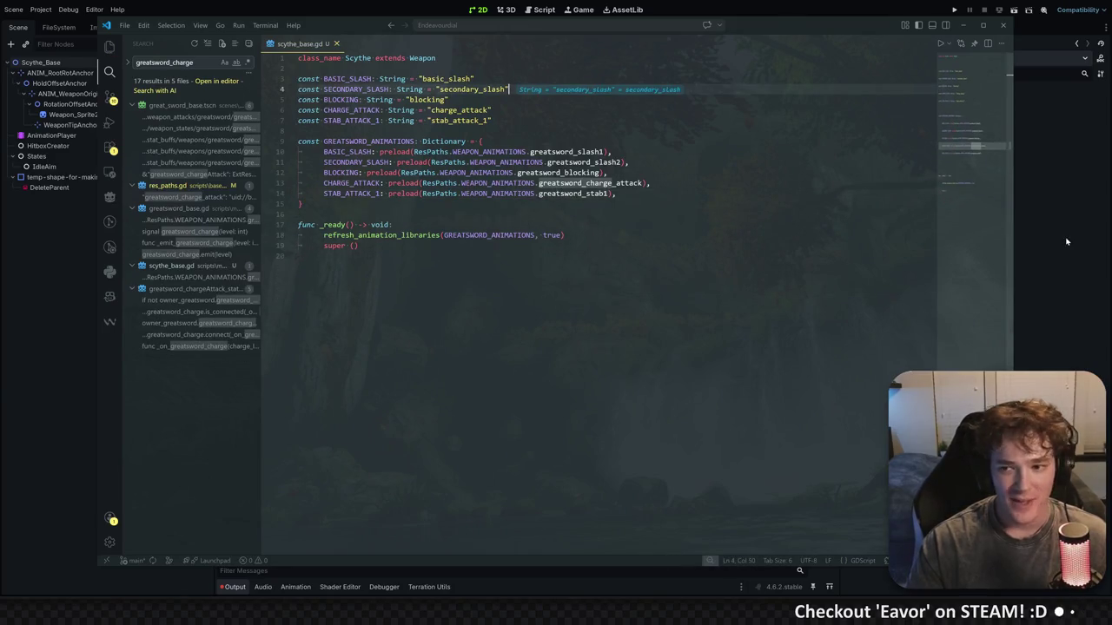
key("alt+Tab")
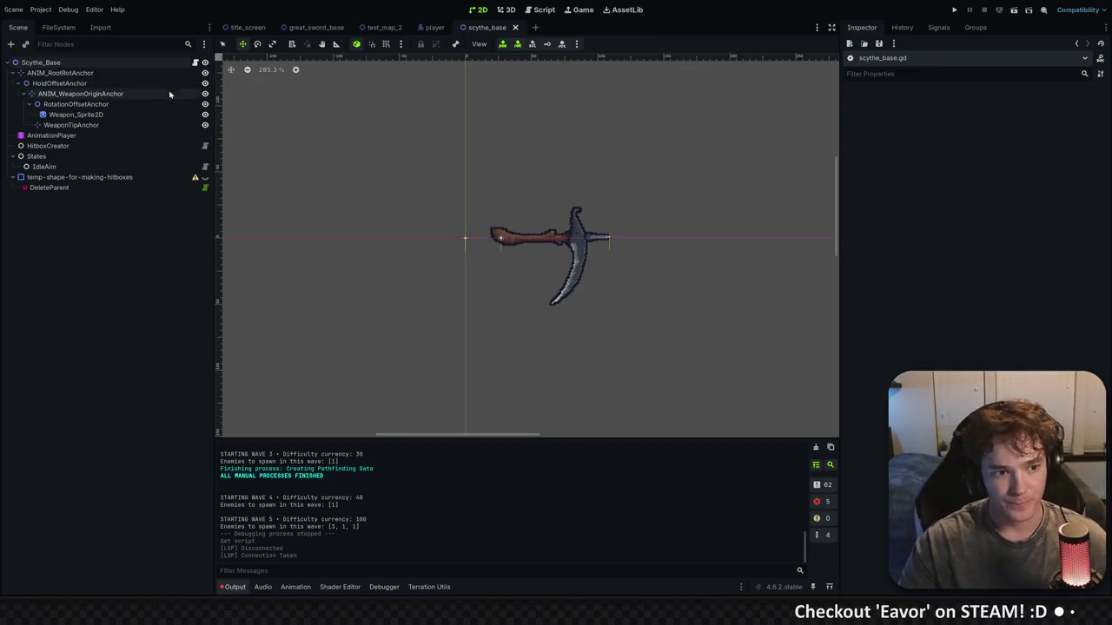
Select the scythe's AnimationPlayer, enlarge the animation panel, and check the animation list
left_click(138, 136)
left_click_drag(439, 410, 448, 291)
left_click(357, 303)
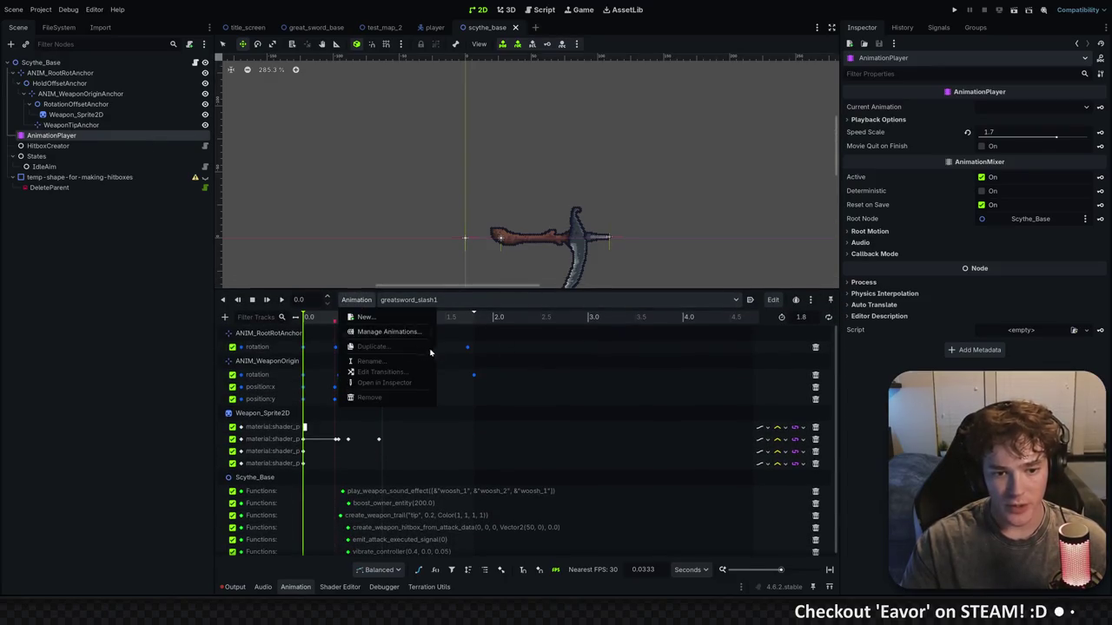
left_click(408, 303)
left_click(408, 303)
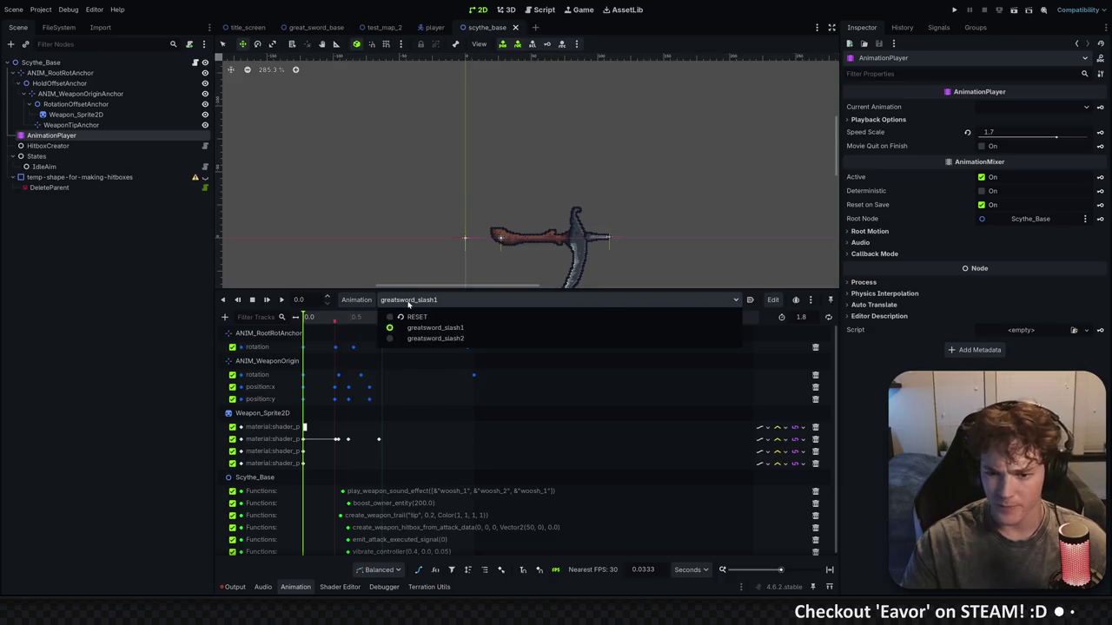
Review the animation libraries in Manage Animations, then show the project file tree
left_click(357, 300)
left_click(382, 335)
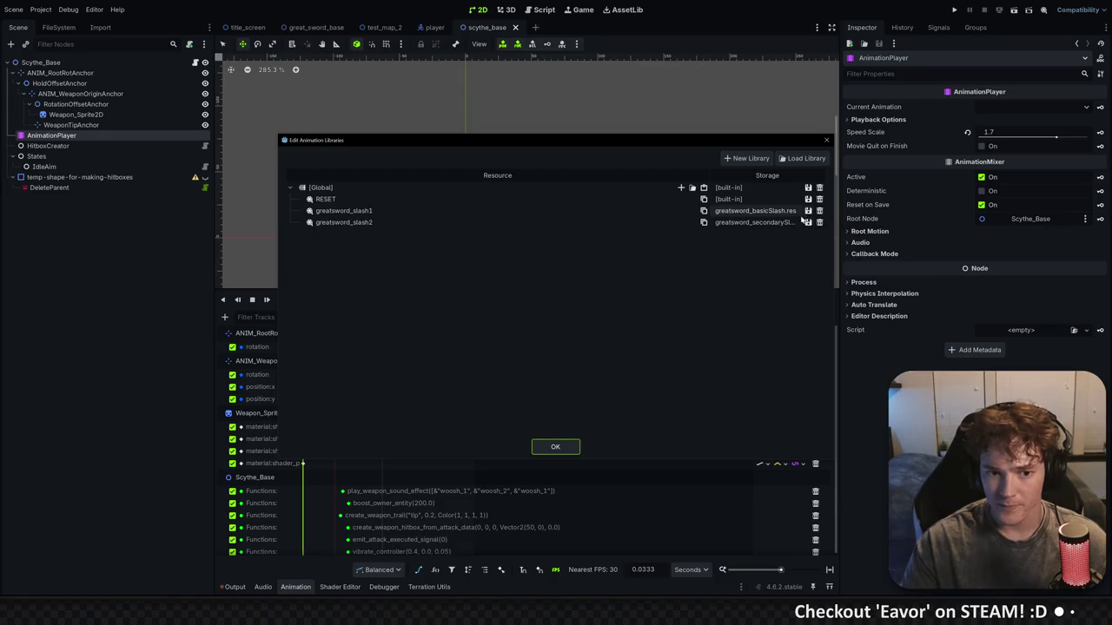
left_click(825, 140)
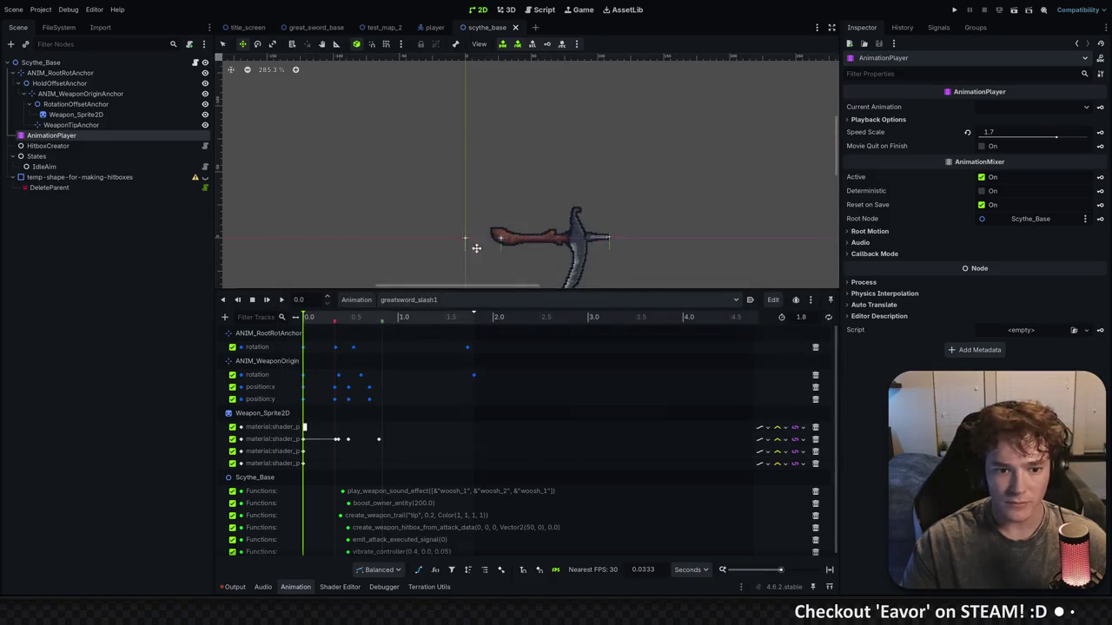
left_click(58, 27)
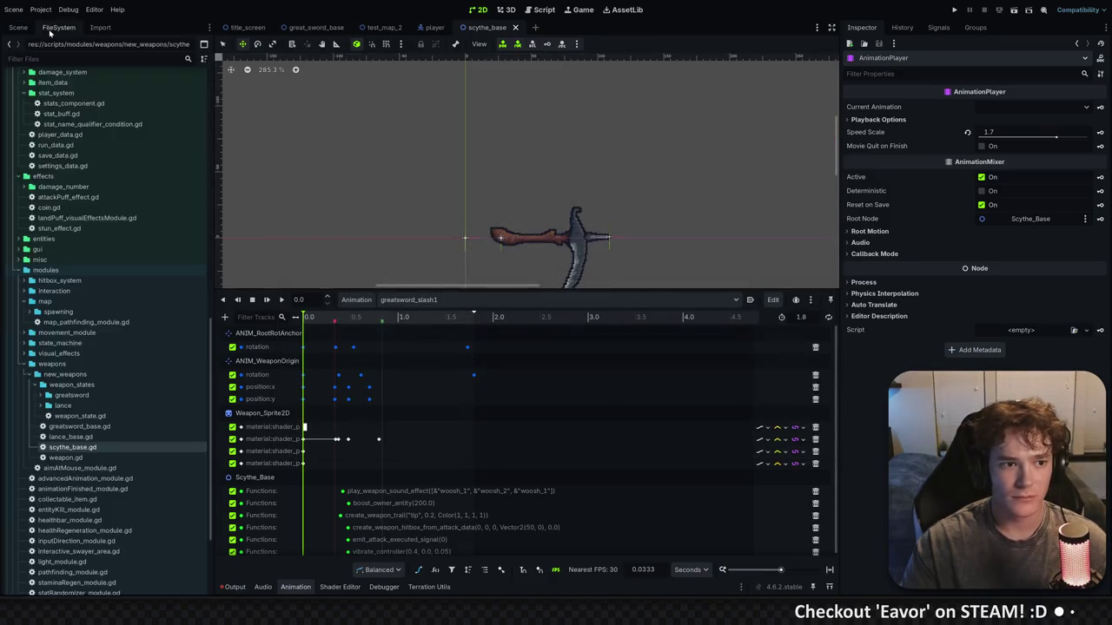
Dock the FileSystem panel in its own far-left column and widen it
left_click(209, 29)
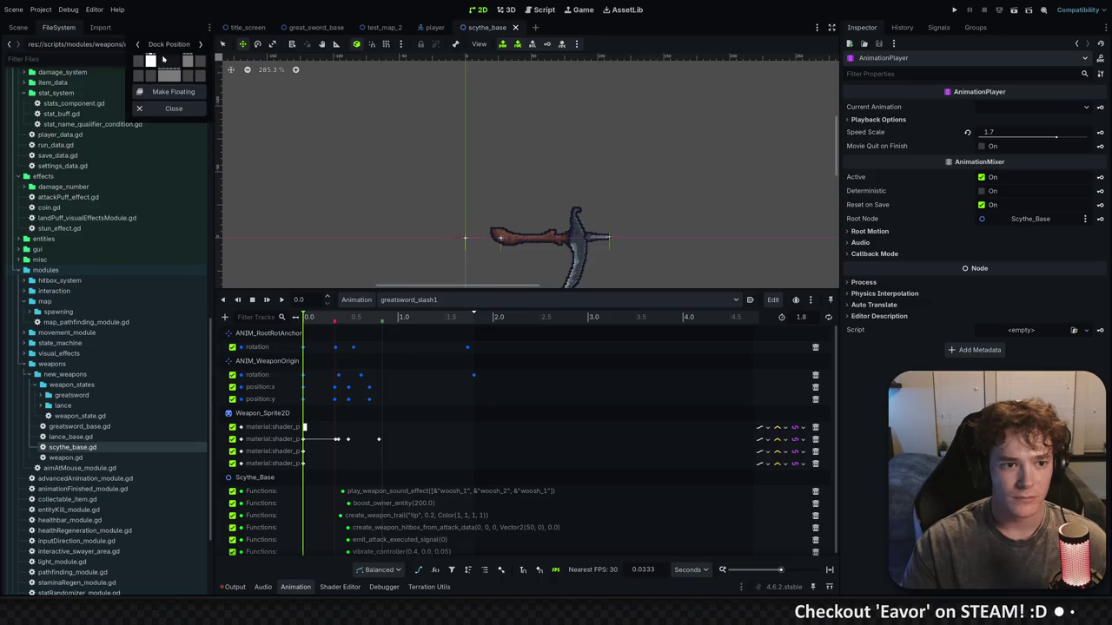
left_click(137, 61)
left_click_drag(295, 161, 399, 174)
left_click_drag(77, 209, 202, 204)
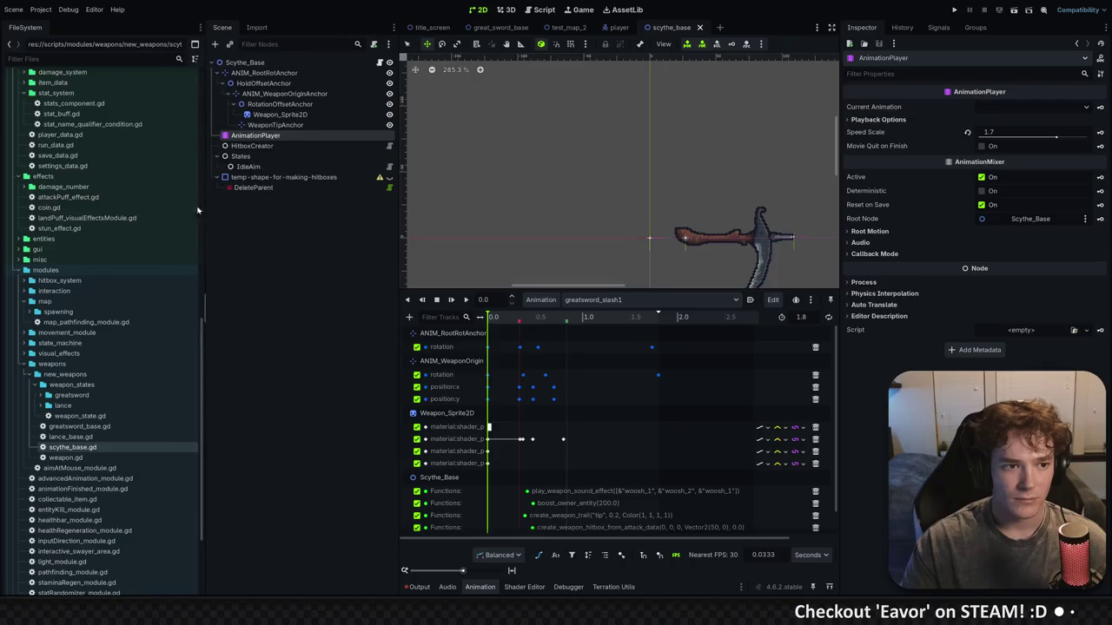
Reveal the greatsword and lance animation folders under weapon_attacks
left_click(87, 58)
type("animatin")
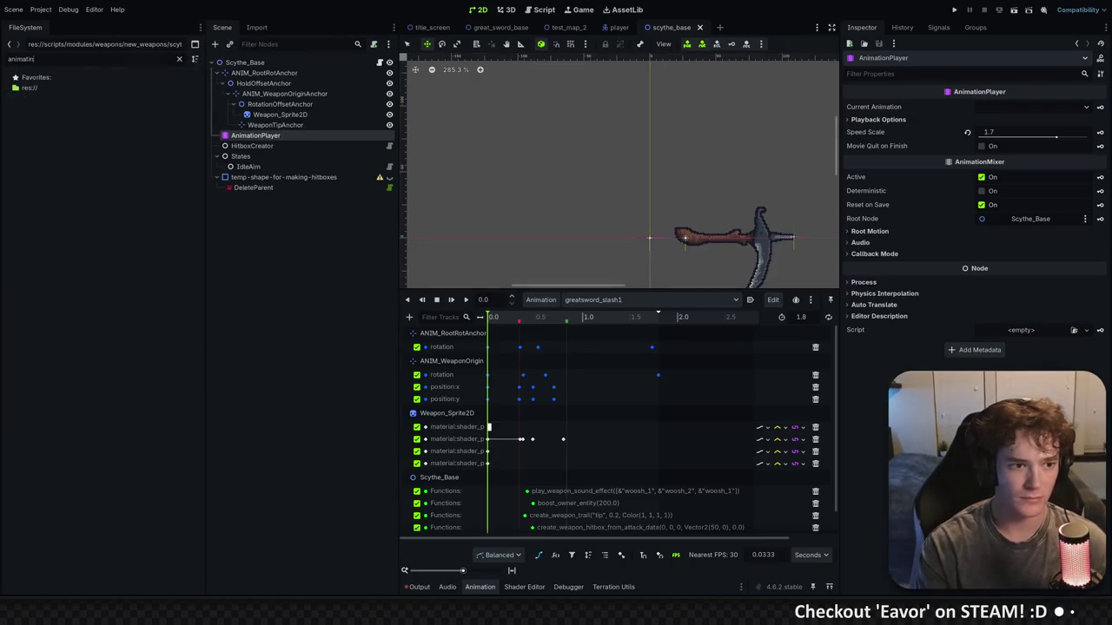
left_click(60, 129)
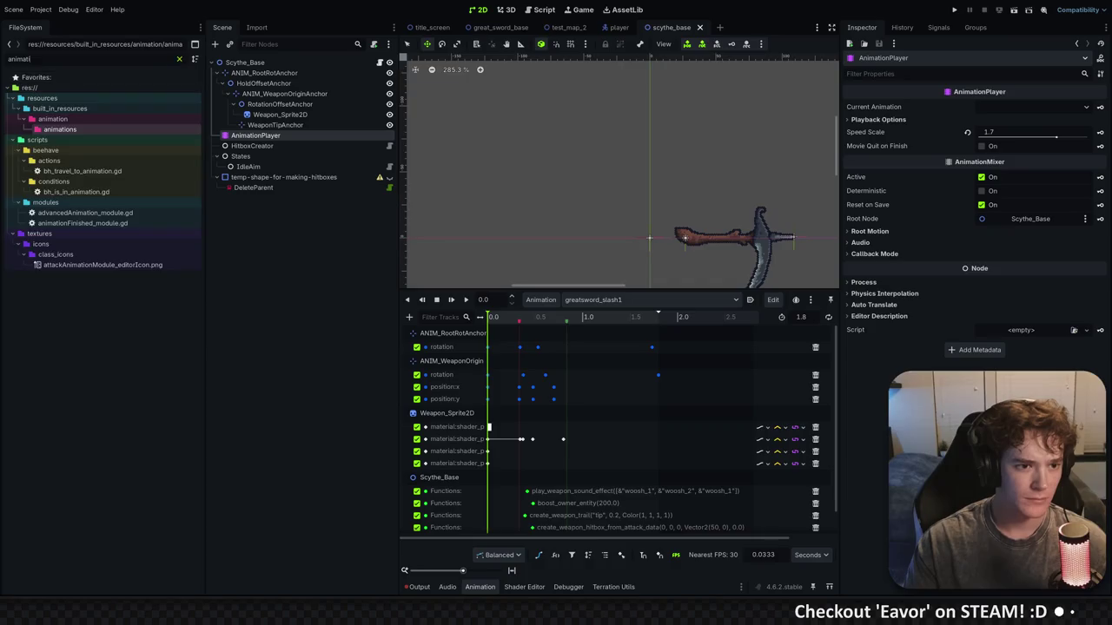
key("Escape")
left_click(43, 213)
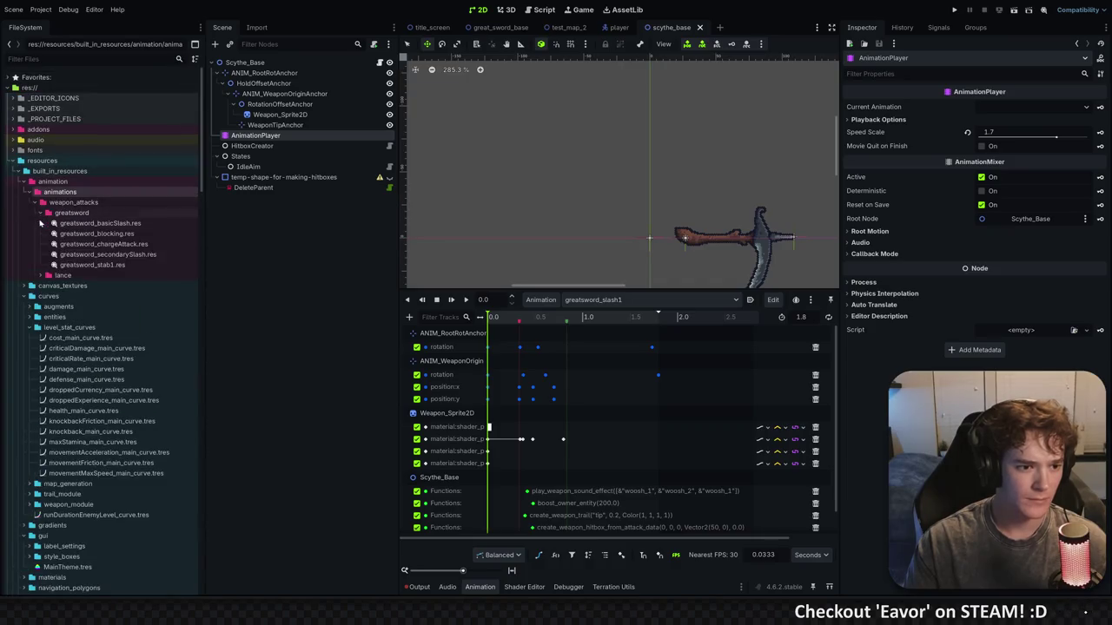
left_click(41, 275)
Create a new folder named scythe inside weapon_attacks
right_click(57, 205)
mouse_move(174, 218)
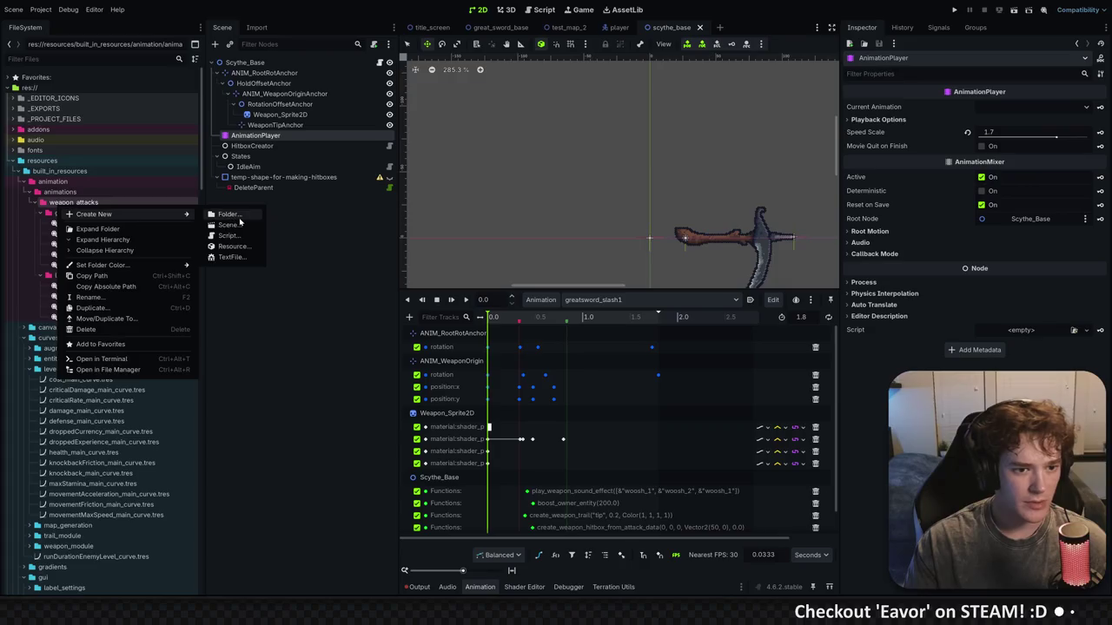
left_click(239, 217)
type("sc")
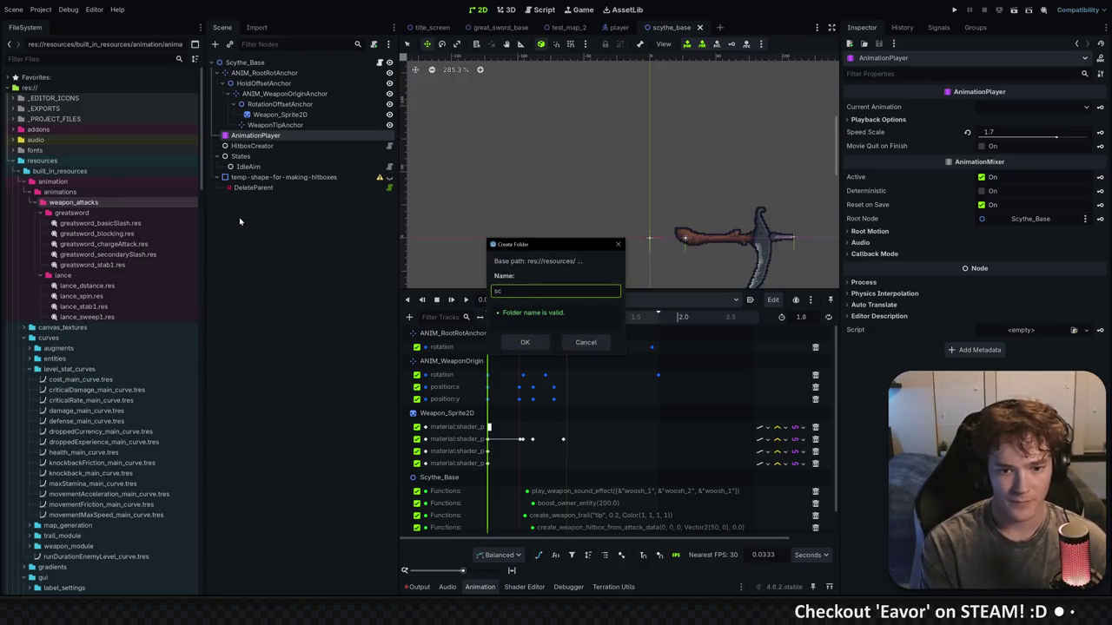
type("ythe")
key("Return")
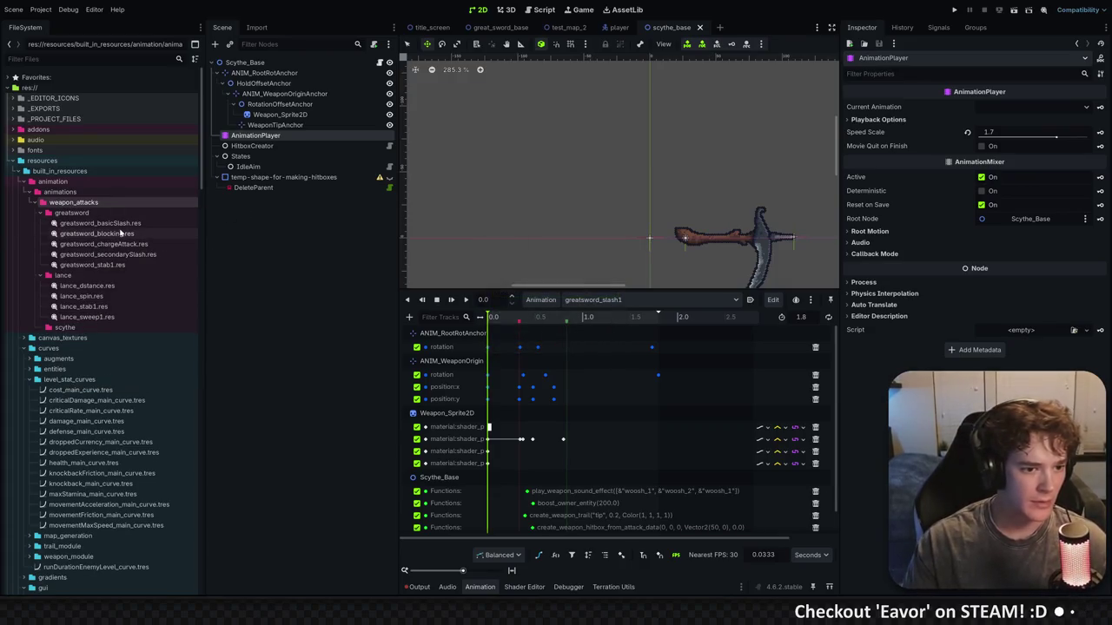
left_click(130, 224)
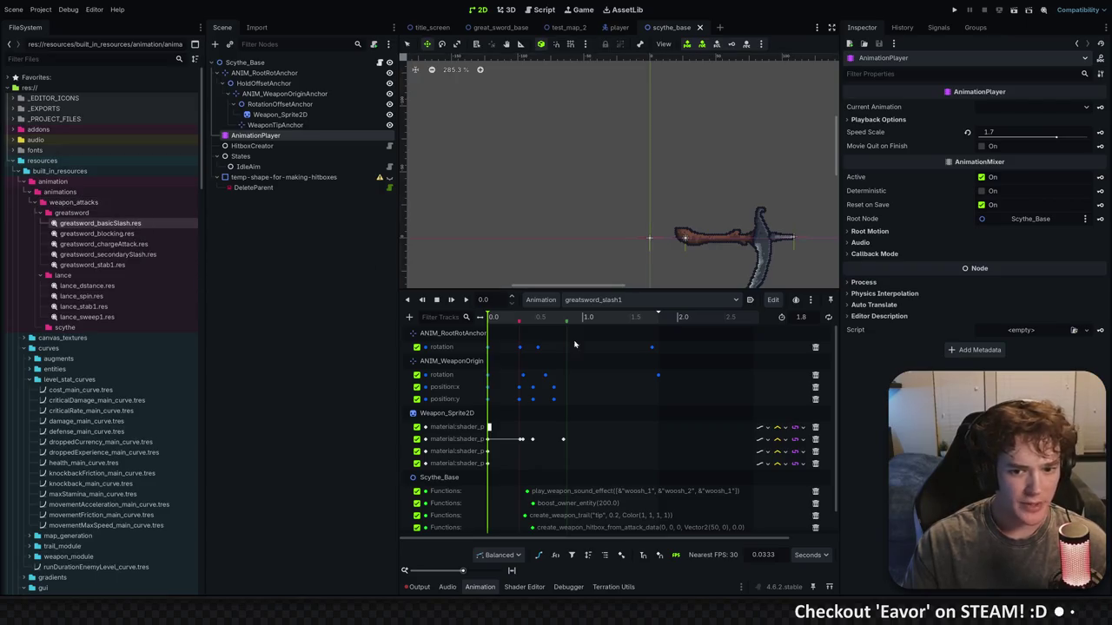
Close the animation libraries list and select greatsword_basicSlash and greatsword_secondarySlash files
left_click(545, 303)
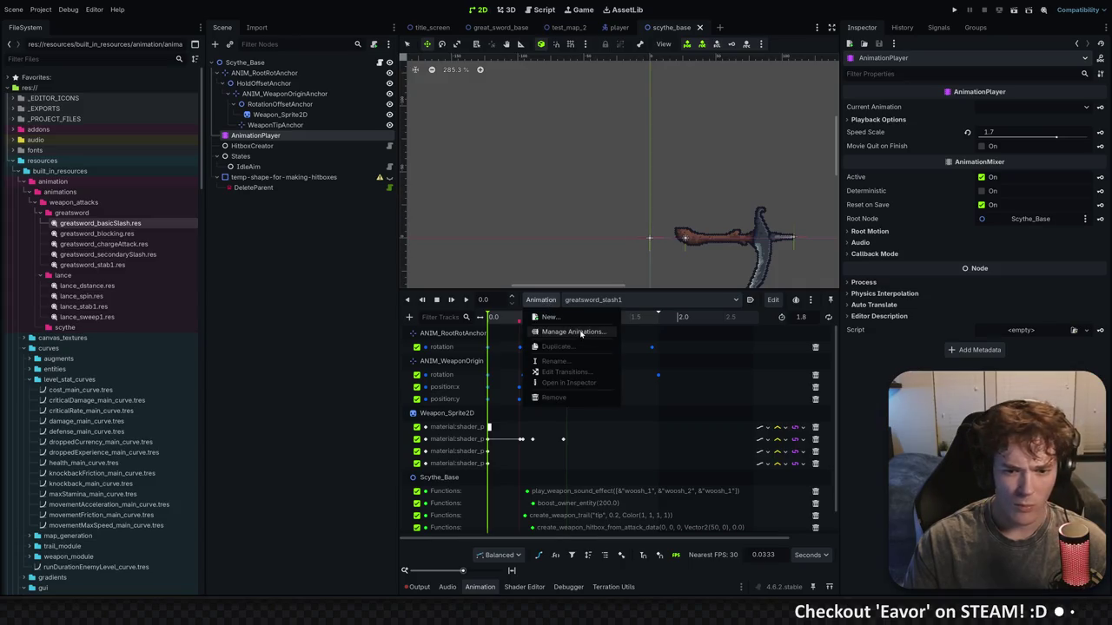
left_click(580, 337)
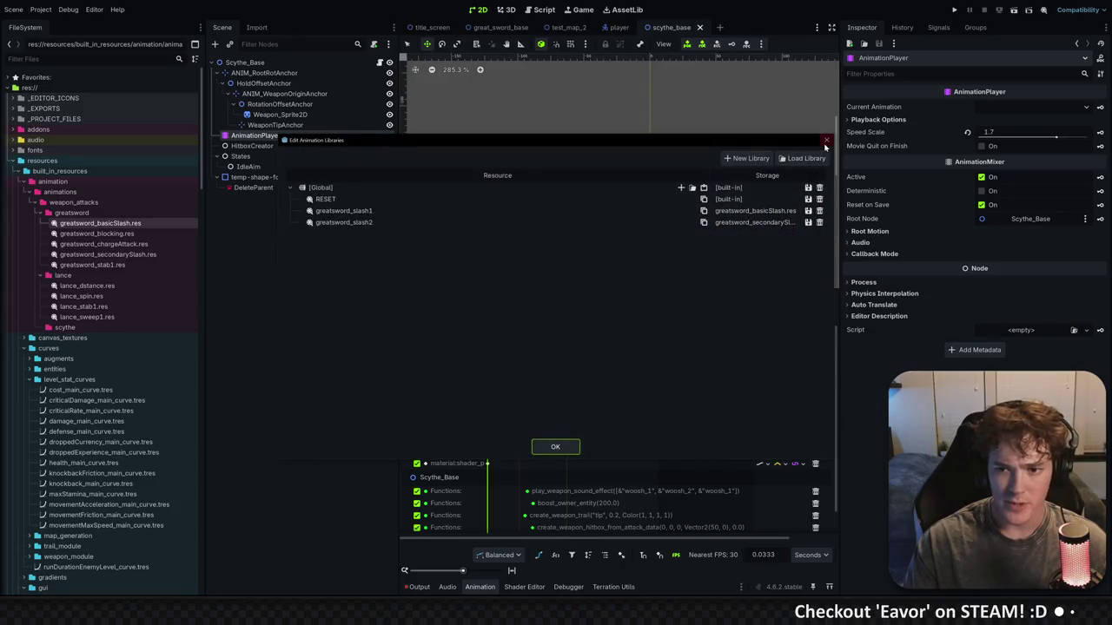
left_click(826, 139)
left_click(142, 257, "shift")
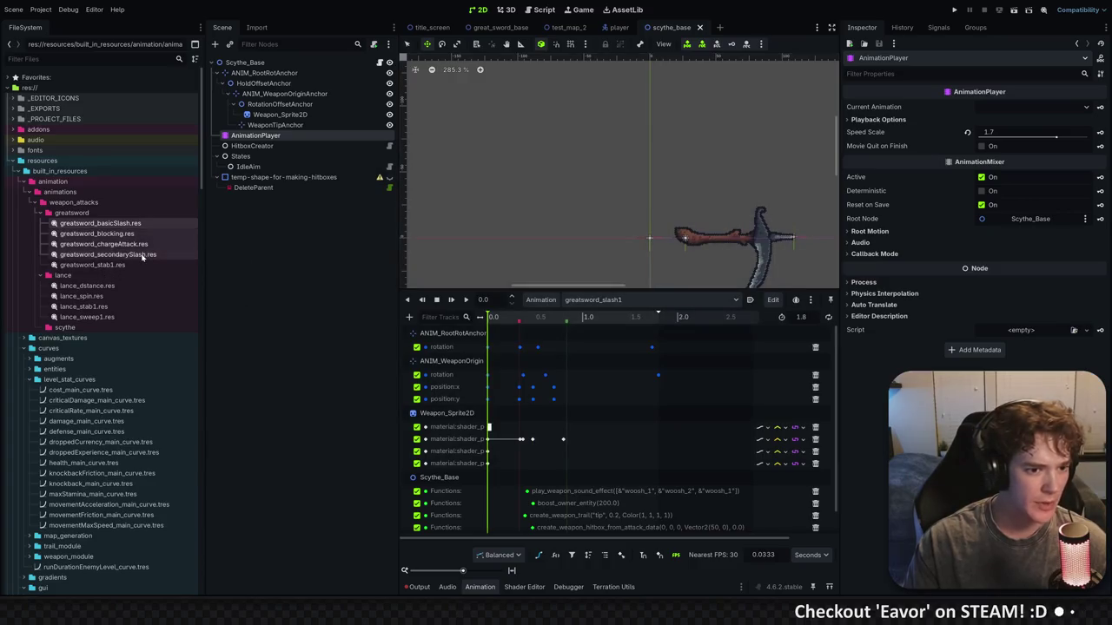
left_click(141, 224)
left_click(143, 255, "ctrl")
Aim Move/Duplicate To at the scythe folder for both slash files, then cancel
right_click(145, 255)
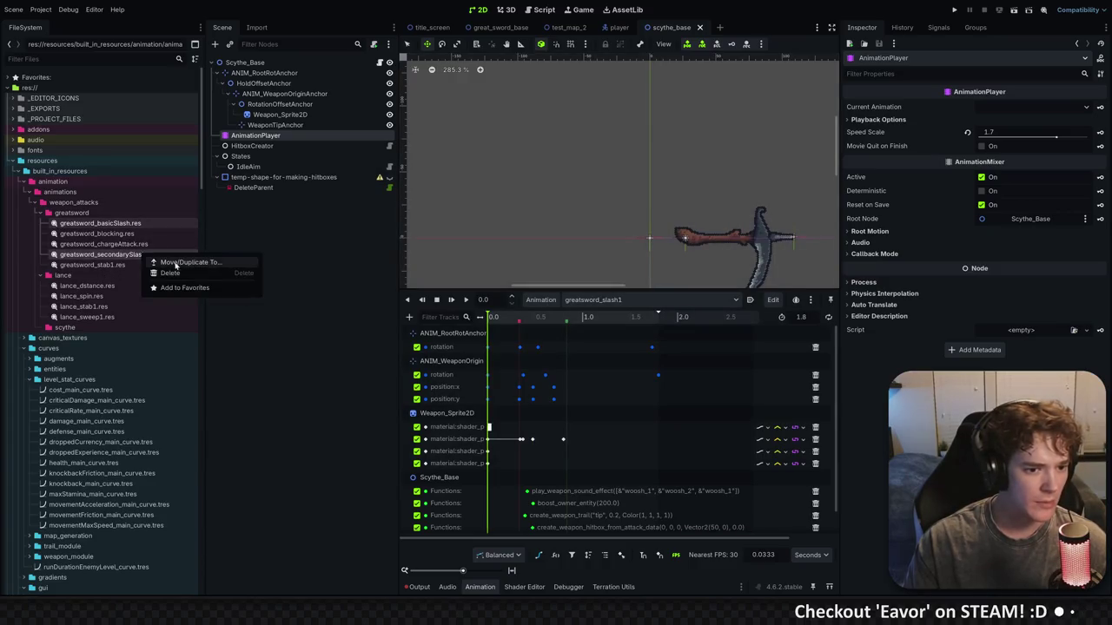
left_click(187, 262)
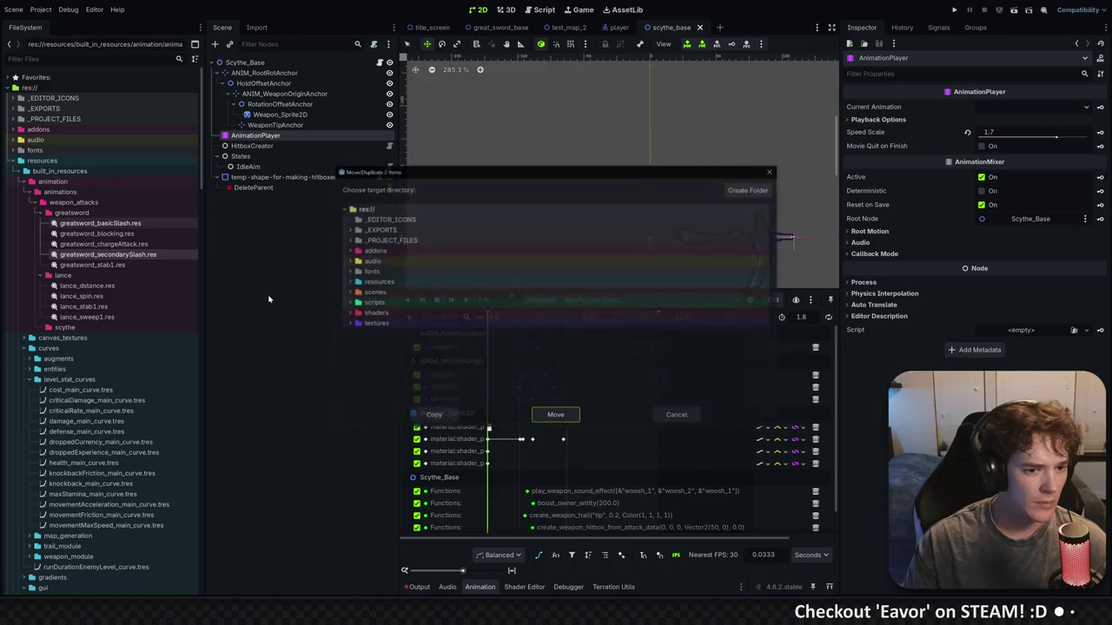
left_click(349, 271)
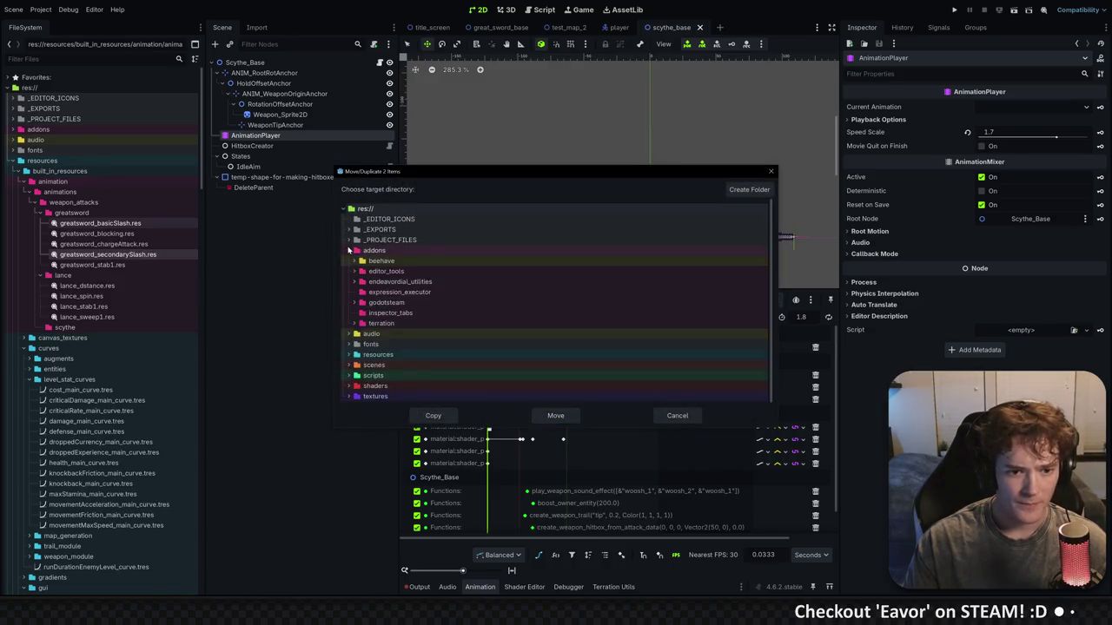
left_click(348, 271)
left_click(349, 281)
left_click(354, 292)
left_click(358, 303)
left_click(364, 313)
left_click(370, 324)
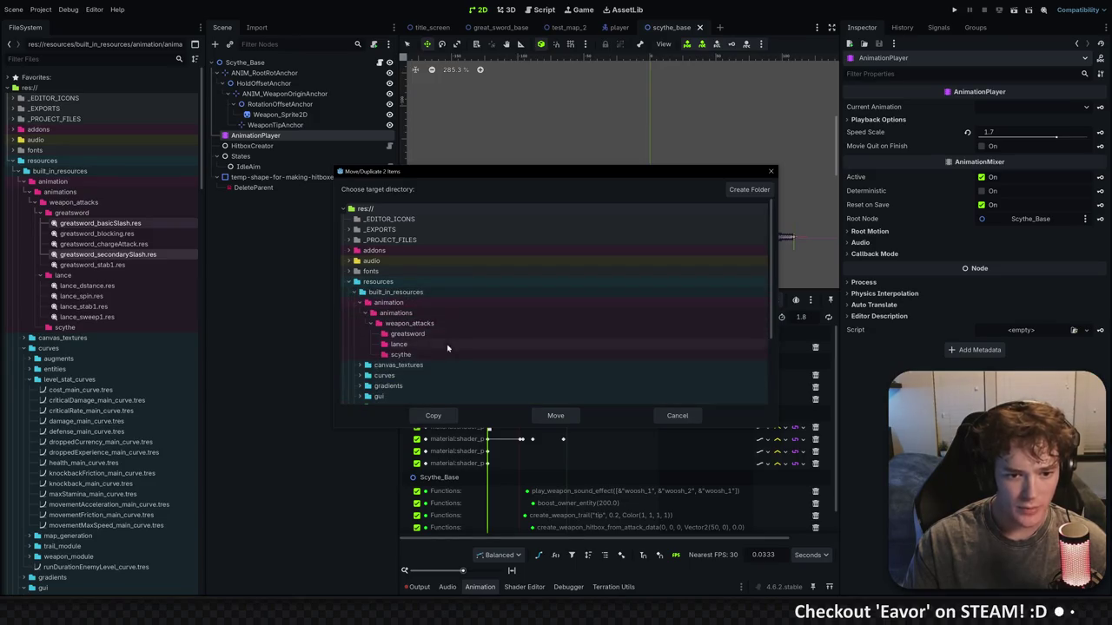
left_click(402, 354)
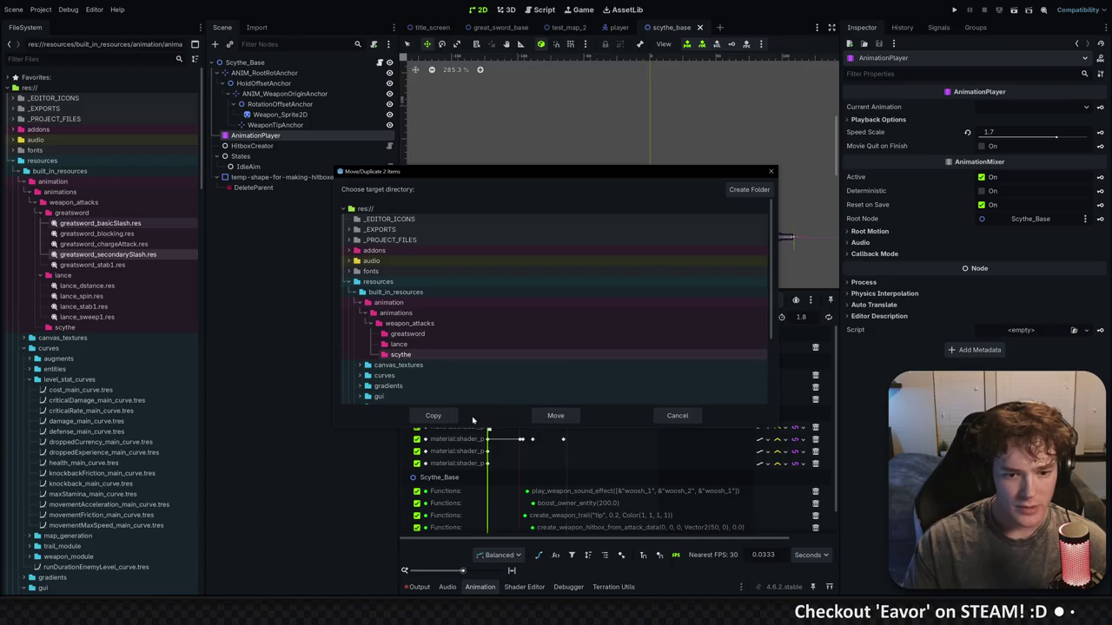
left_click(771, 171)
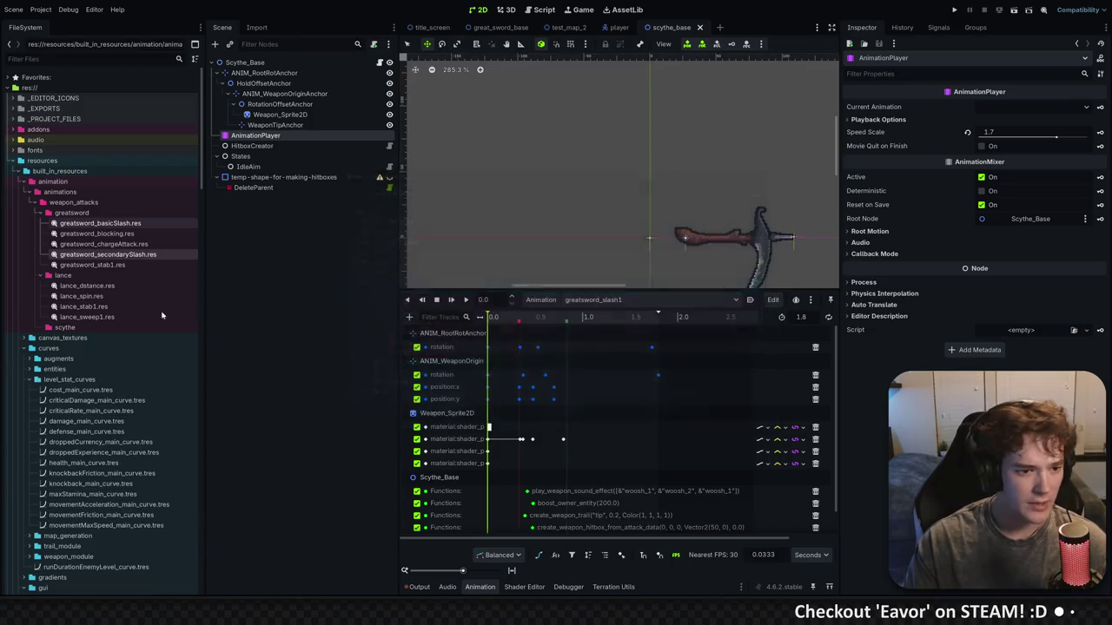
Duplicate greatsword_basicSlash.res as scythe_basicSlash.res
right_click(127, 225)
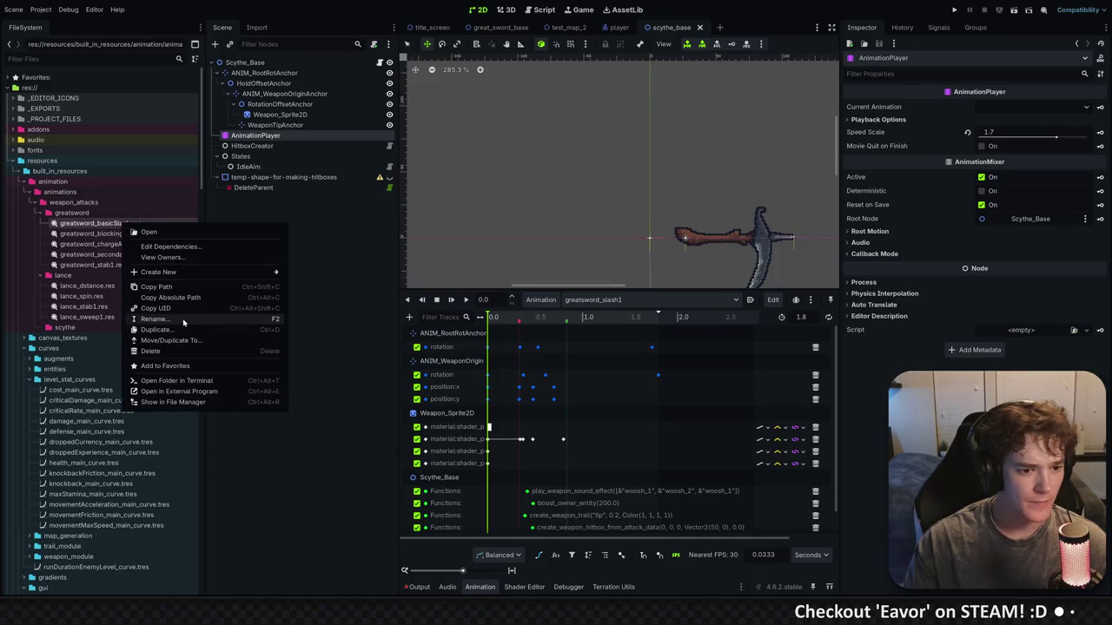
left_click(85, 229)
key("ctrl+d")
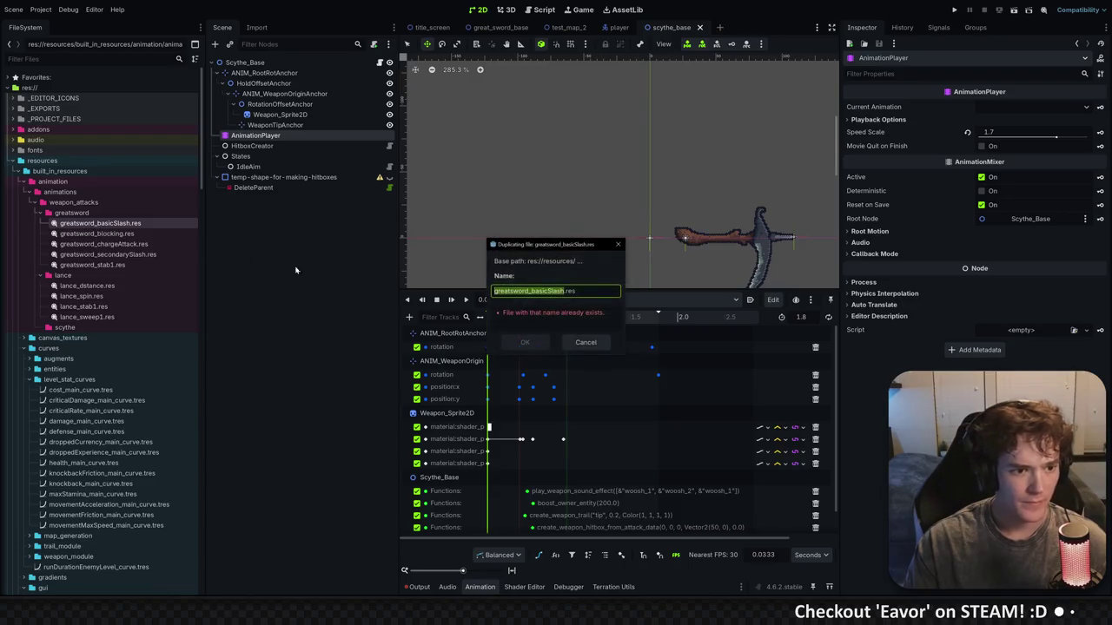
key("Left")
key("Delete")
key("Return")
left_click(157, 254)
Duplicate greatsword_secondarySlash.res as scythe_secondarySlash.res
key("ctrl+d")
key("Left")
key("Delete")
type("s")
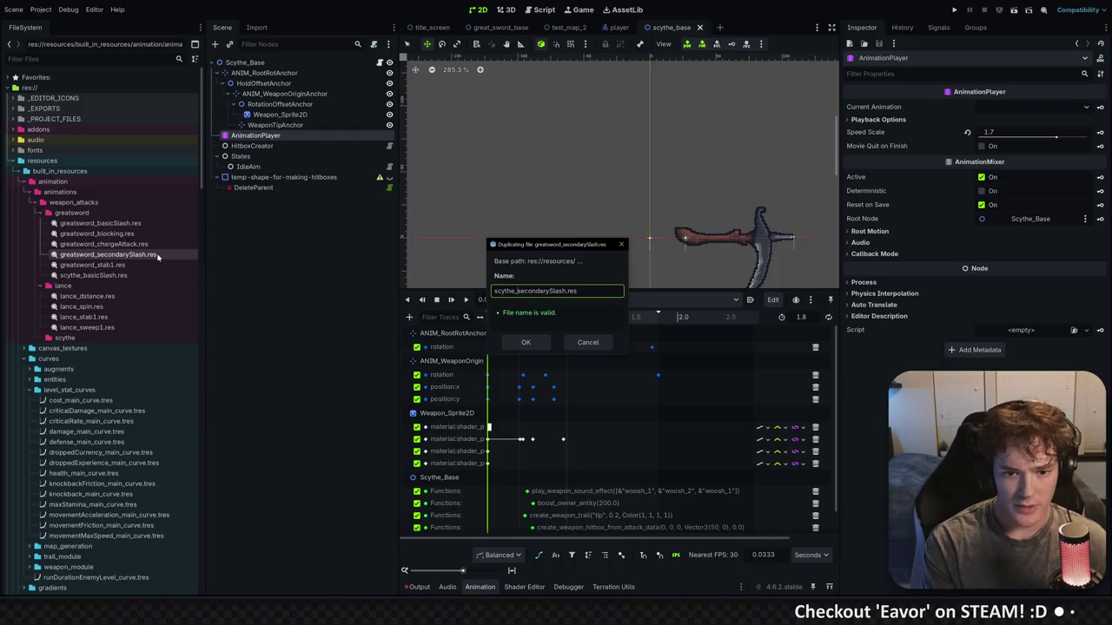
key("Return")
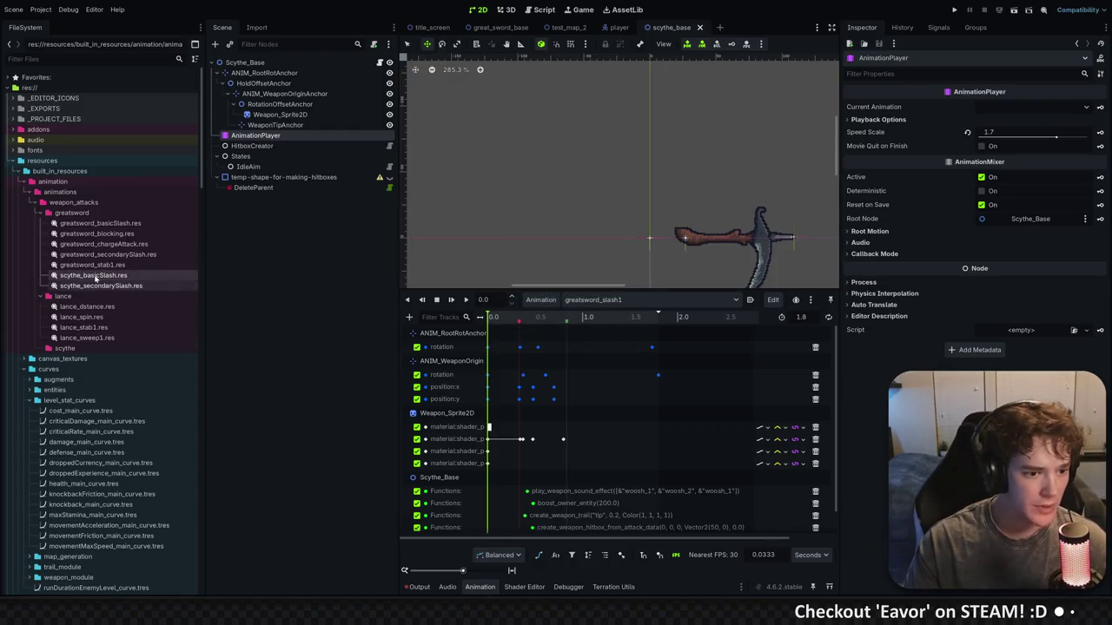
Move both scythe .res files into the scythe folder and narrow the file browser
left_click_drag(95, 278, 64, 348)
key("Return")
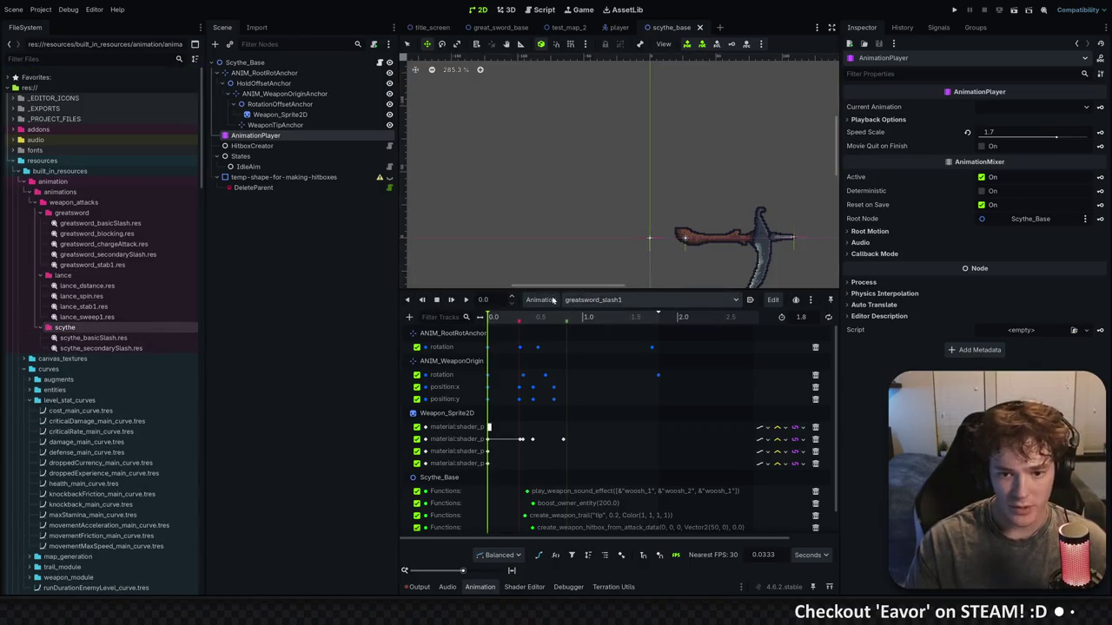
left_click_drag(204, 311, 84, 311)
Remove greatsword_slash1 and greatsword_slash2 from the animation library
left_click_drag(397, 303, 258, 311)
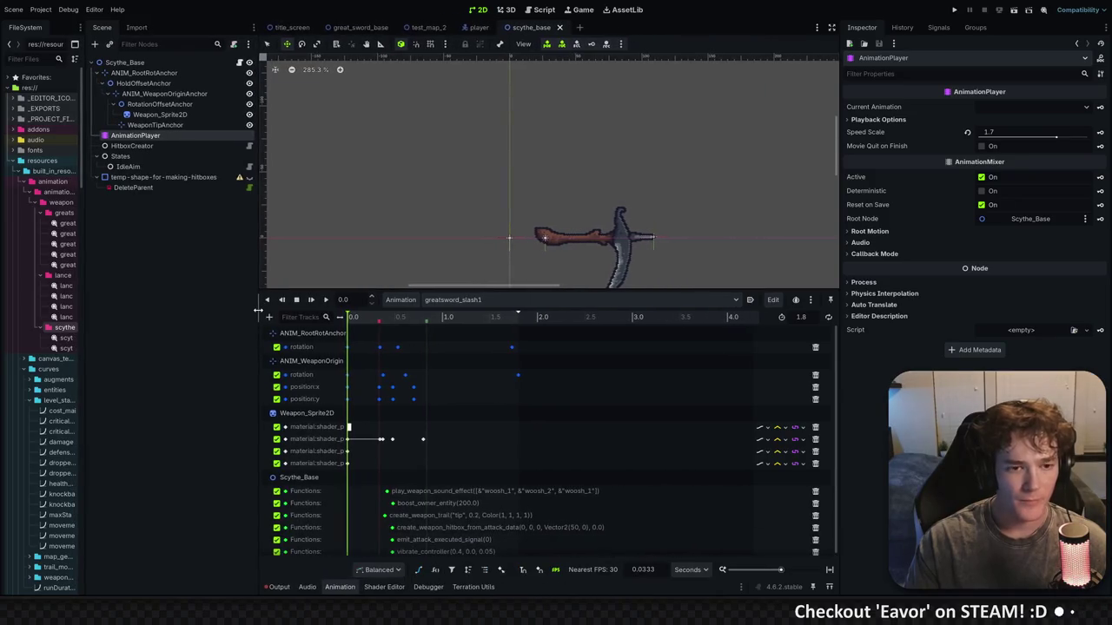
scroll(617, 266, "down", 2)
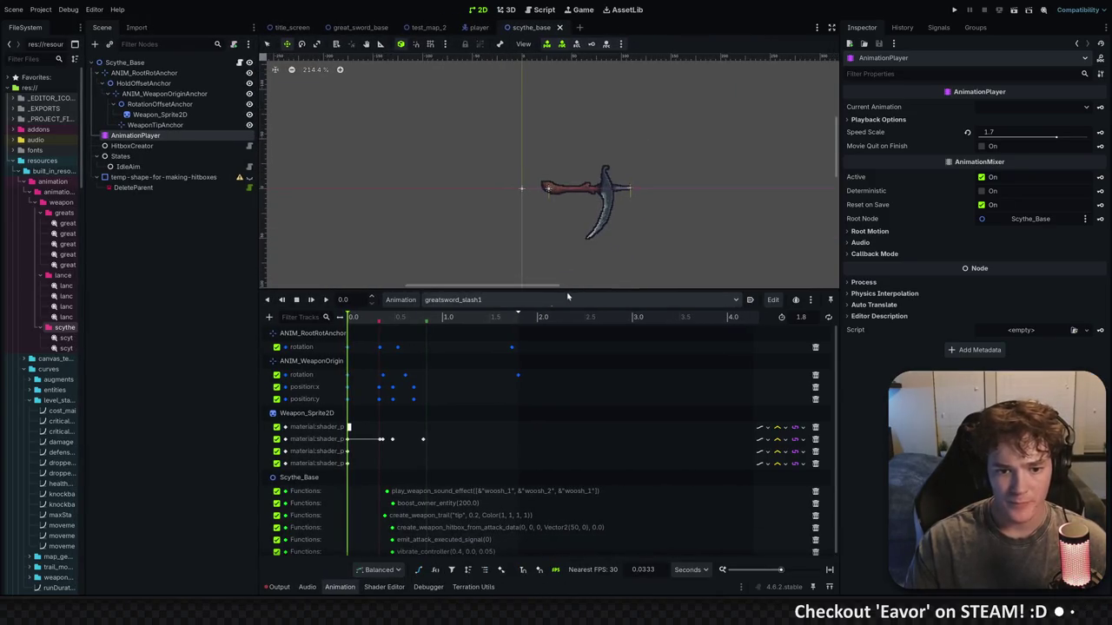
left_click(401, 300)
left_click(433, 332)
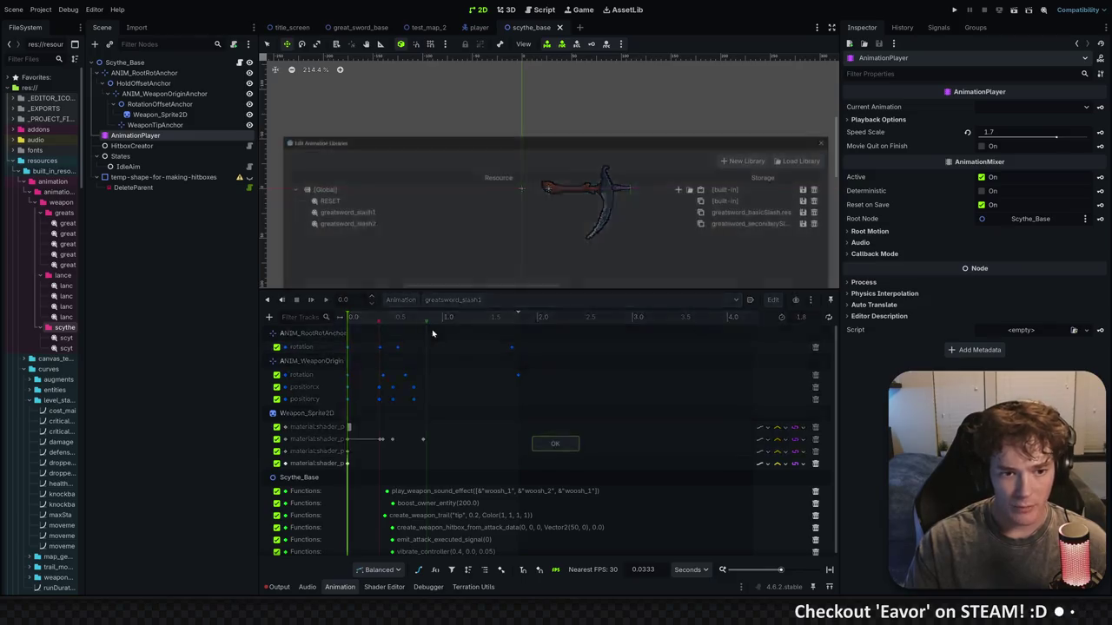
left_click(819, 211)
left_click(819, 211)
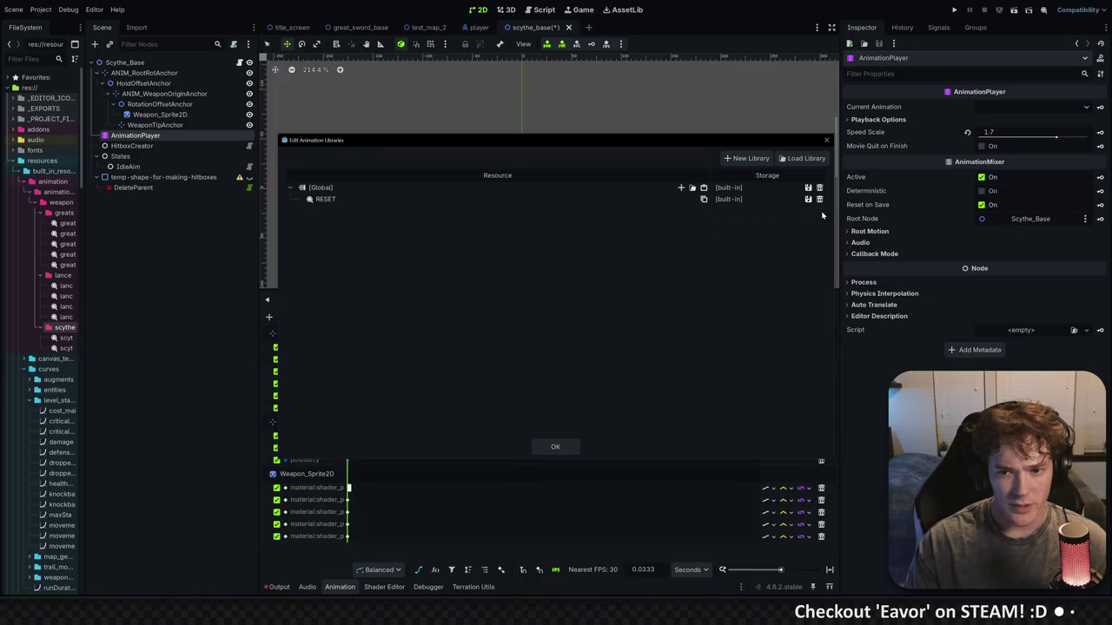
Load scythe_basicSlash.res from the scythe folder into the Global library
left_click(806, 159)
left_click(992, 47)
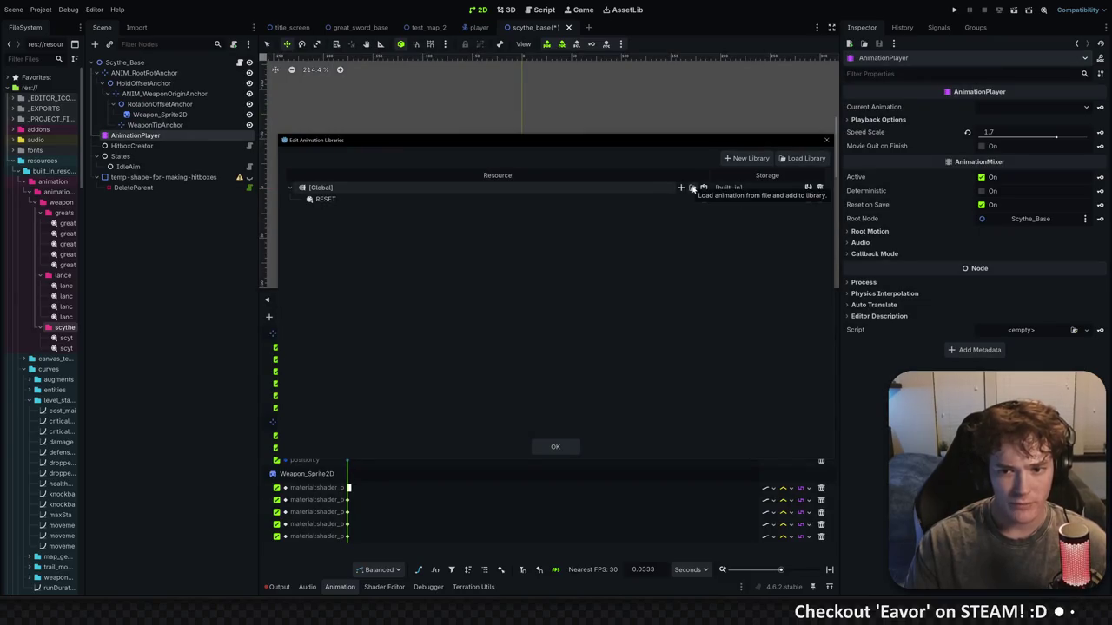
left_click(692, 189)
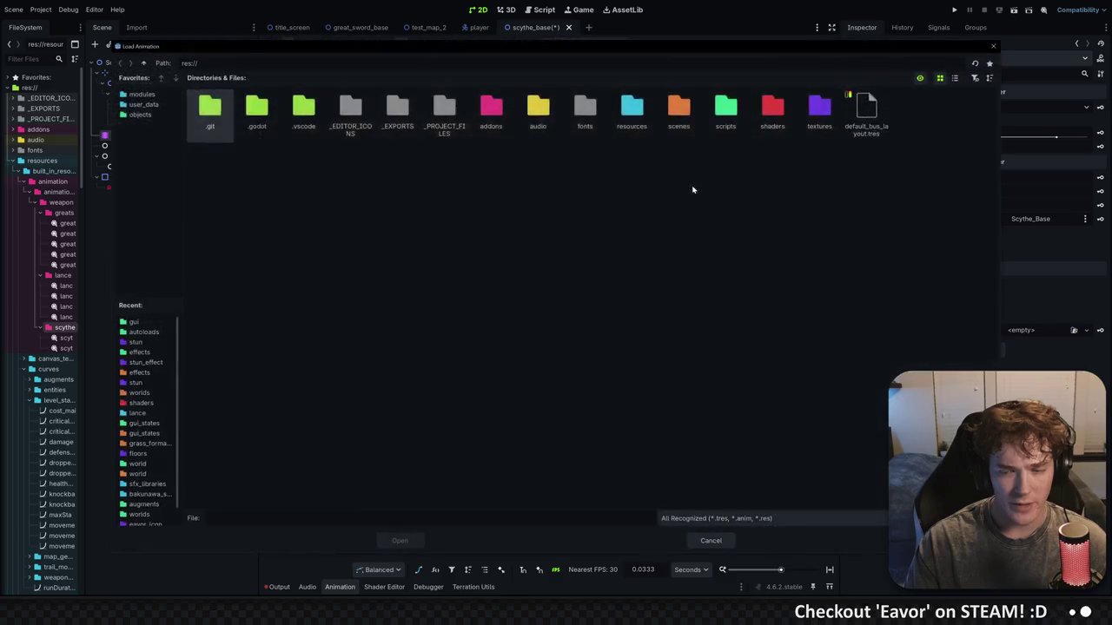
double_click(641, 128)
double_click(212, 113)
double_click(212, 113)
double_click(221, 122)
double_click(212, 113)
double_click(304, 111)
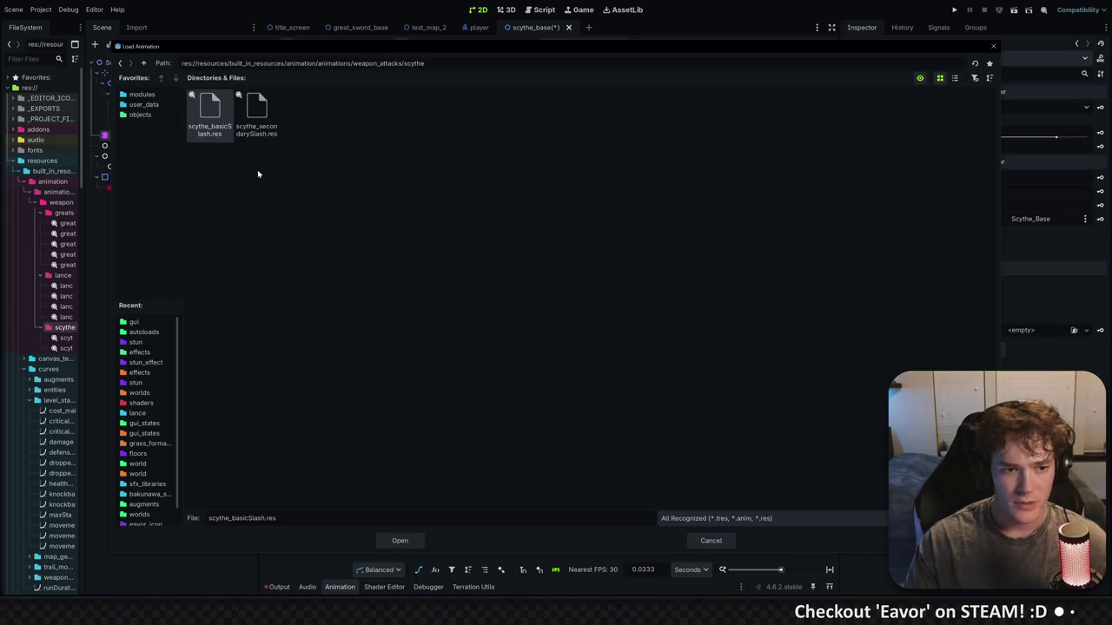
double_click(222, 123)
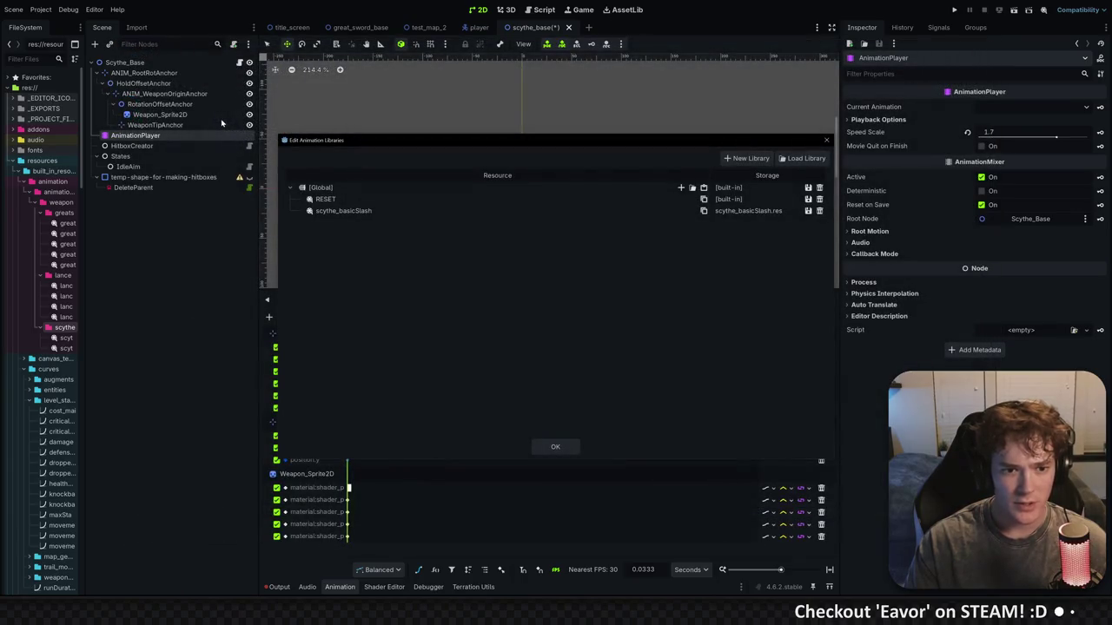
Load scythe_secondarySlash.res into the Global library and confirm the changes
left_click(693, 187)
left_click(259, 122)
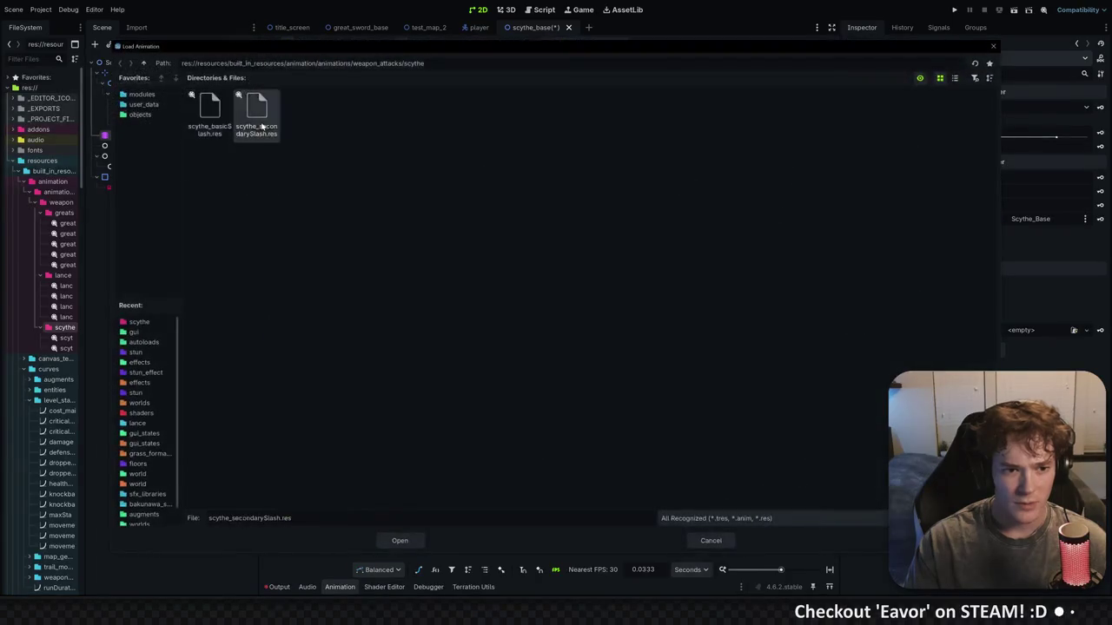
double_click(261, 126)
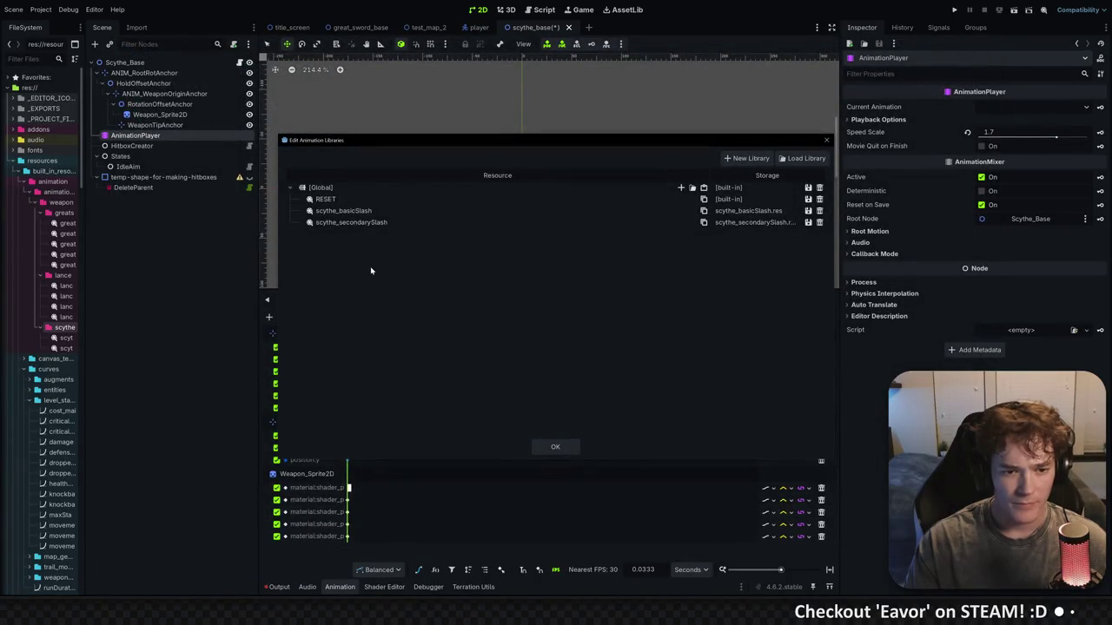
left_click(555, 447)
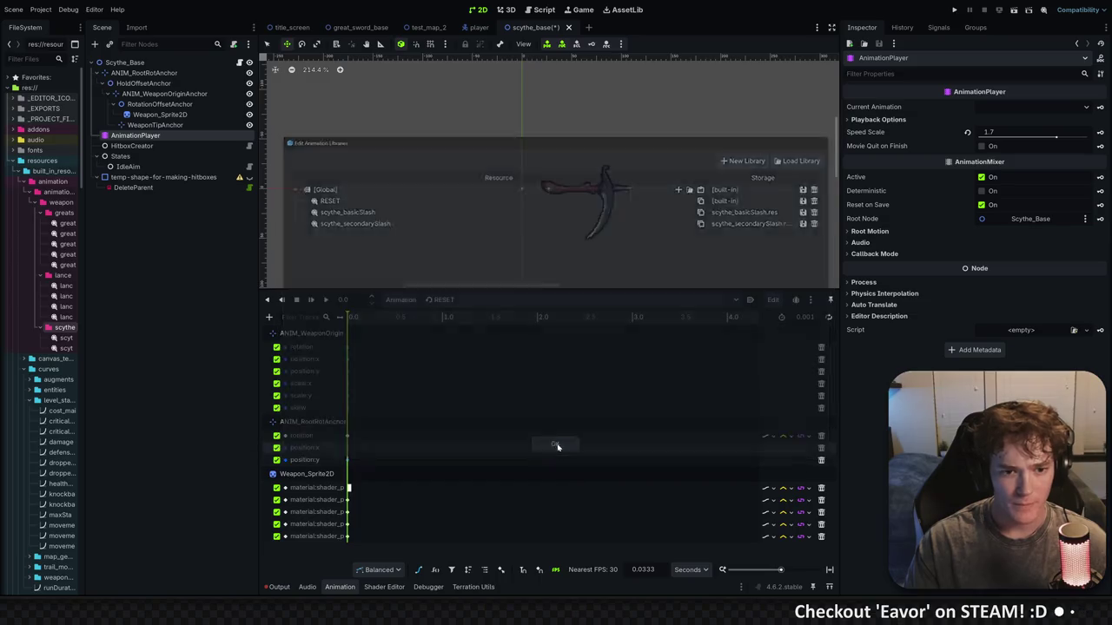
Open scythe_basicSlash in the timeline, make the timeline taller, and narrow the inspector
left_click(460, 299)
left_click(479, 327)
mouse_move(374, 320)
left_mouse_down()
mouse_move(470, 319)
mouse_move(378, 321)
left_mouse_up()
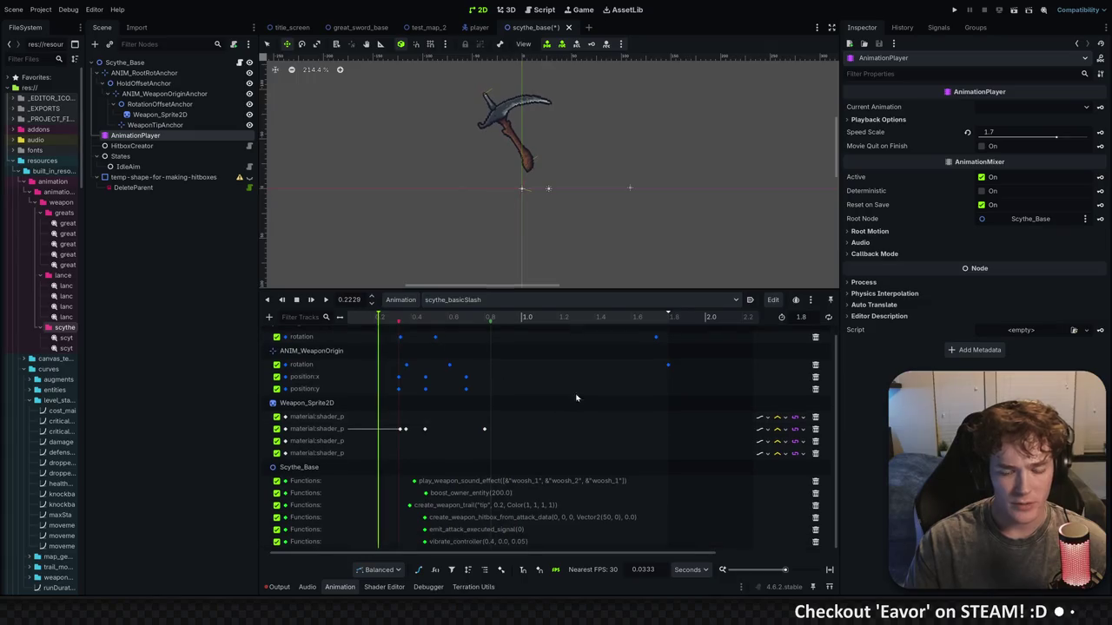
left_click_drag(524, 289, 524, 261)
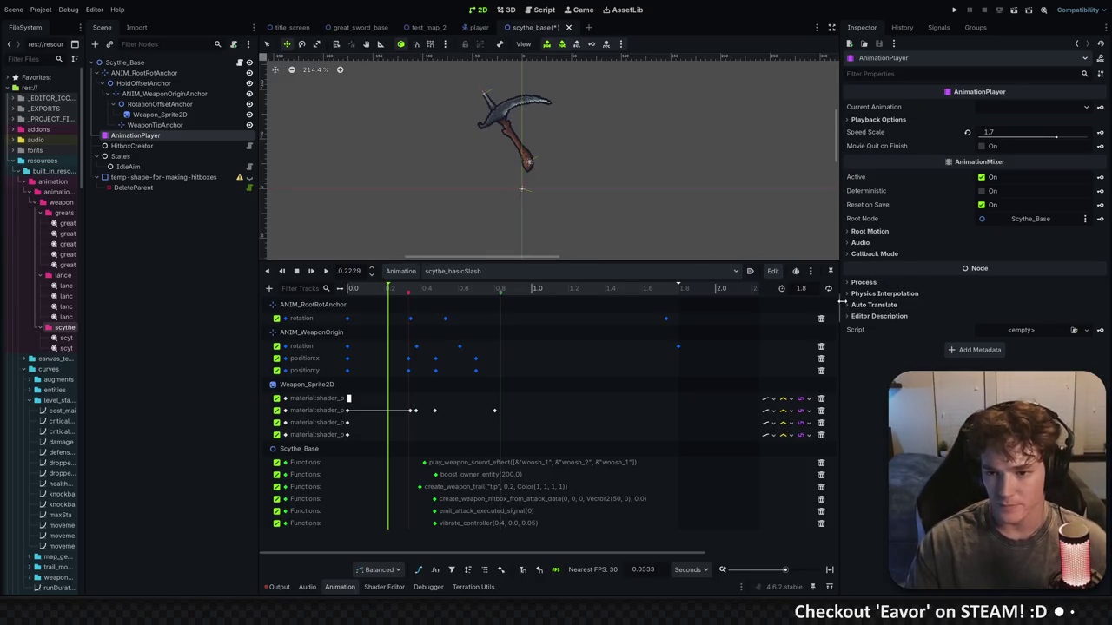
left_click_drag(841, 301, 880, 300)
Play scythe_basicSlash from the start at a playback speed of about 1.0
left_click_drag(383, 291, 335, 288)
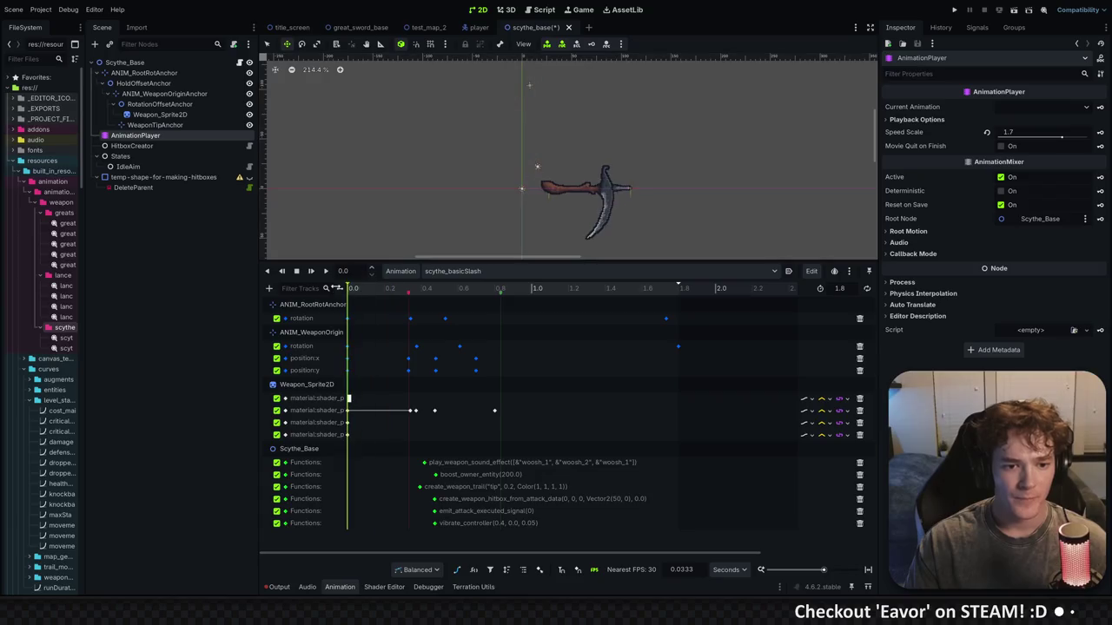
left_click(312, 273)
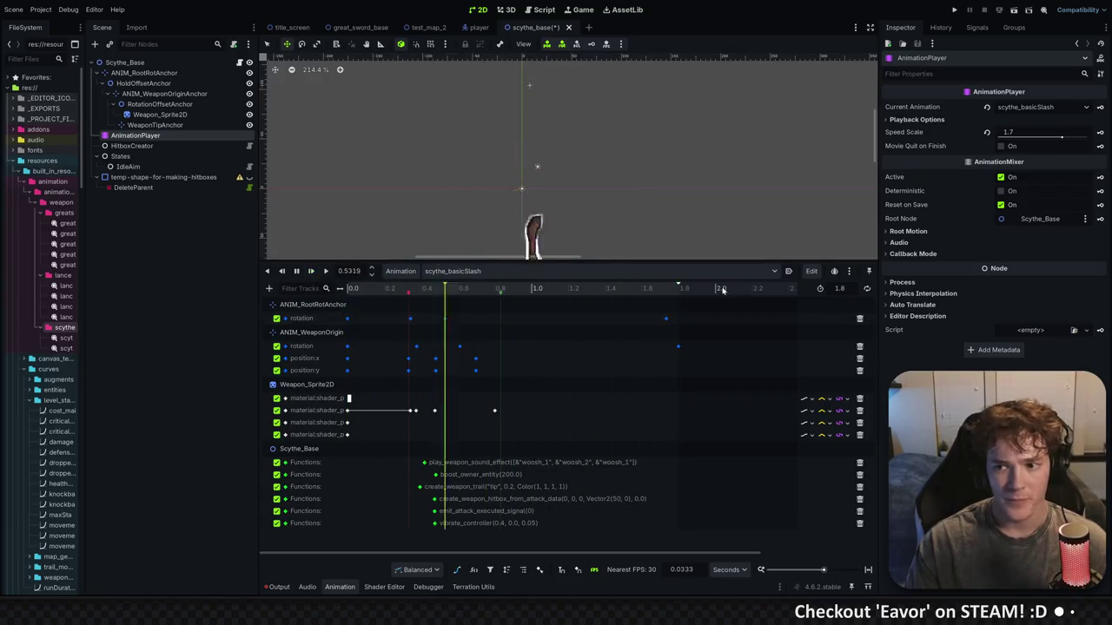
left_click(296, 272)
left_click_drag(1063, 141, 1055, 139)
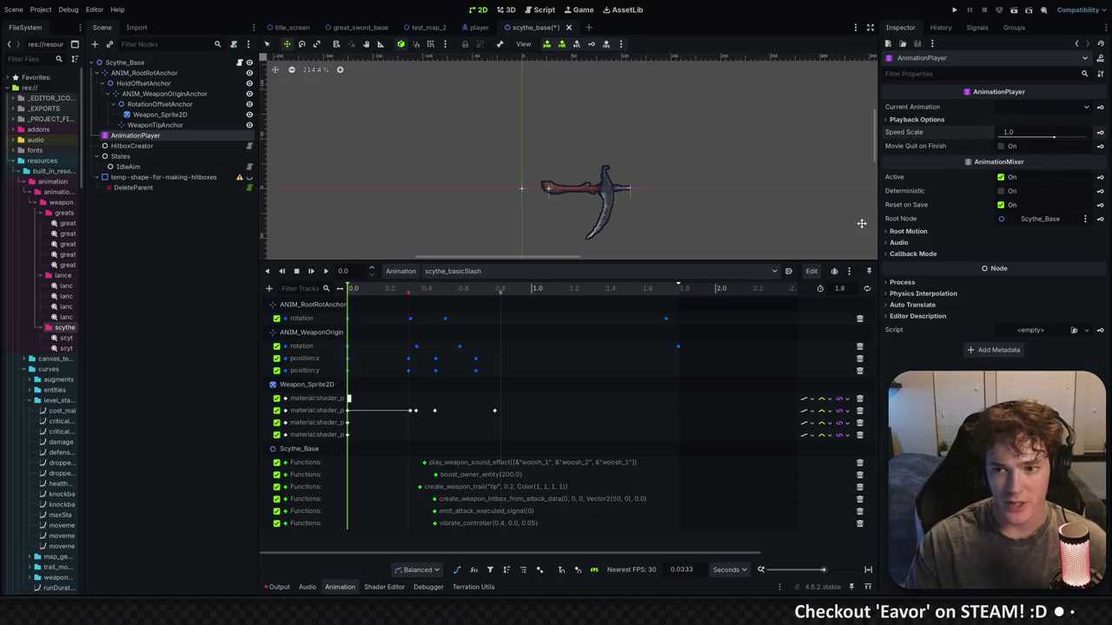
left_click(312, 273)
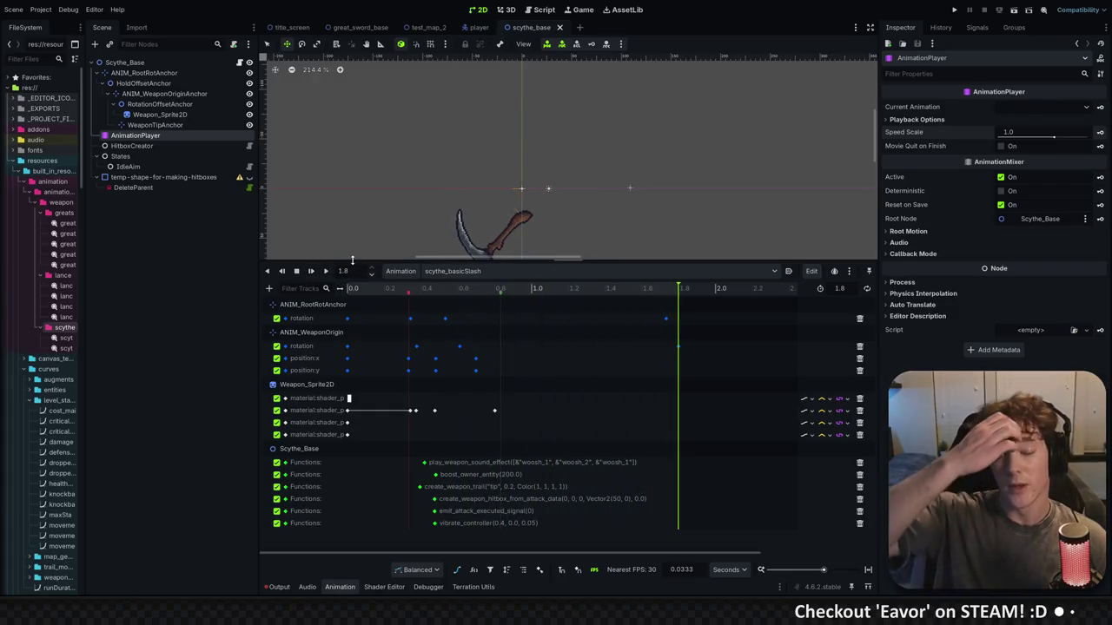
Rewind, give the 2D view more room, and scrub through the slash
key("s")
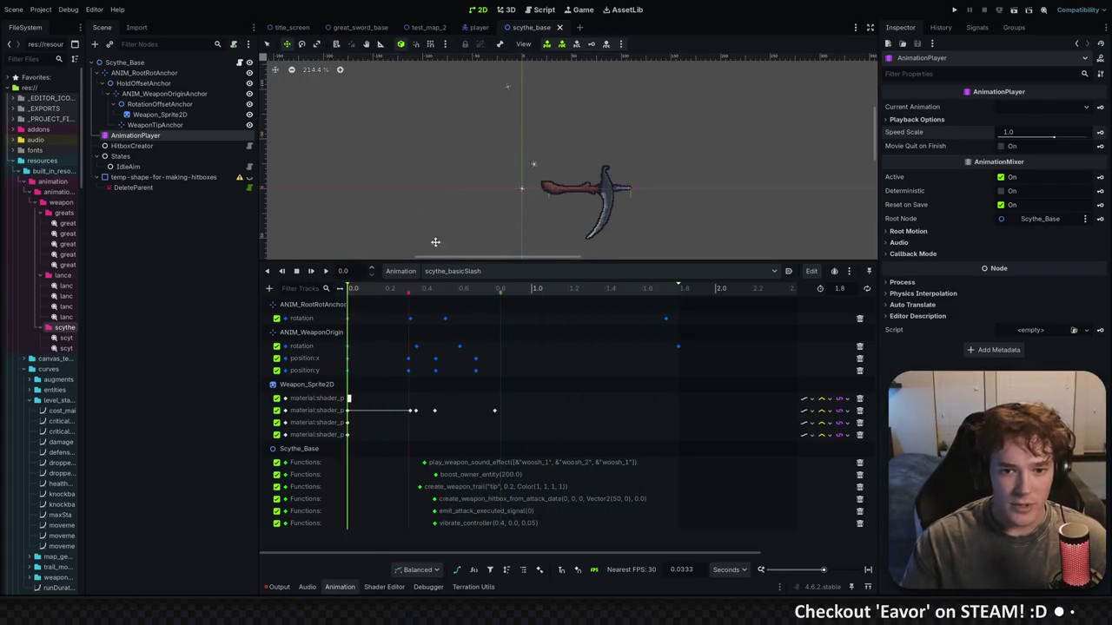
left_click_drag(571, 262, 573, 323)
left_click(369, 350)
mouse_move(368, 350)
left_mouse_down()
mouse_move(356, 350)
mouse_move(529, 351)
mouse_move(347, 351)
mouse_move(555, 352)
mouse_move(351, 357)
mouse_move(482, 363)
mouse_move(364, 353)
mouse_move(493, 353)
mouse_move(381, 365)
mouse_move(519, 369)
mouse_move(359, 367)
mouse_move(411, 366)
left_mouse_up()
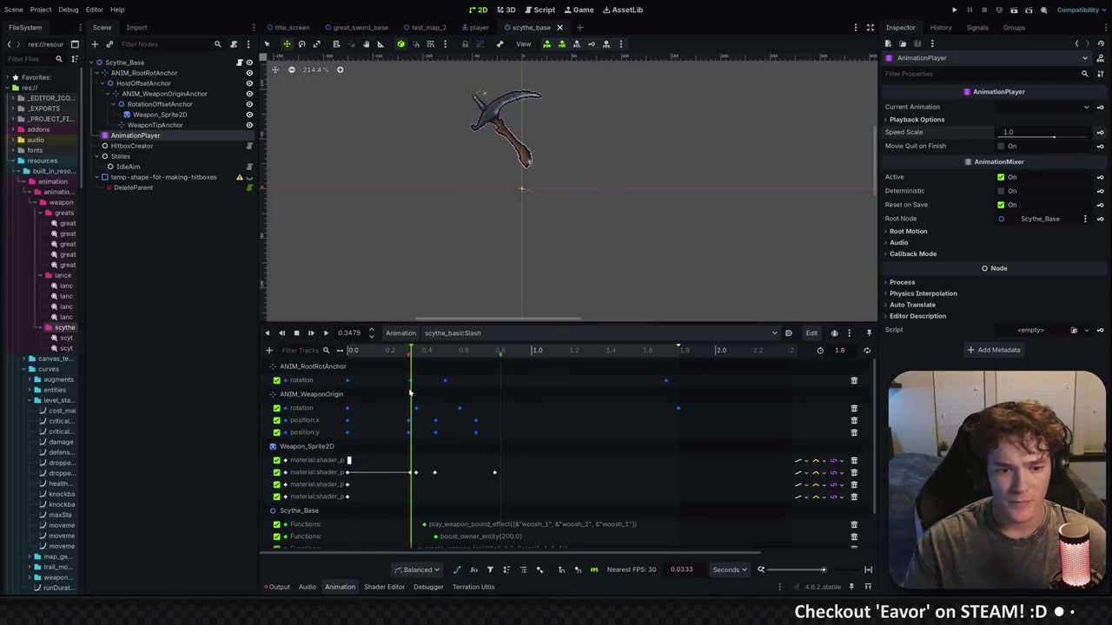
Move the early ANIM_RootRotAnchor rotation key to 0.3433 s with value -1.687
left_click(412, 382)
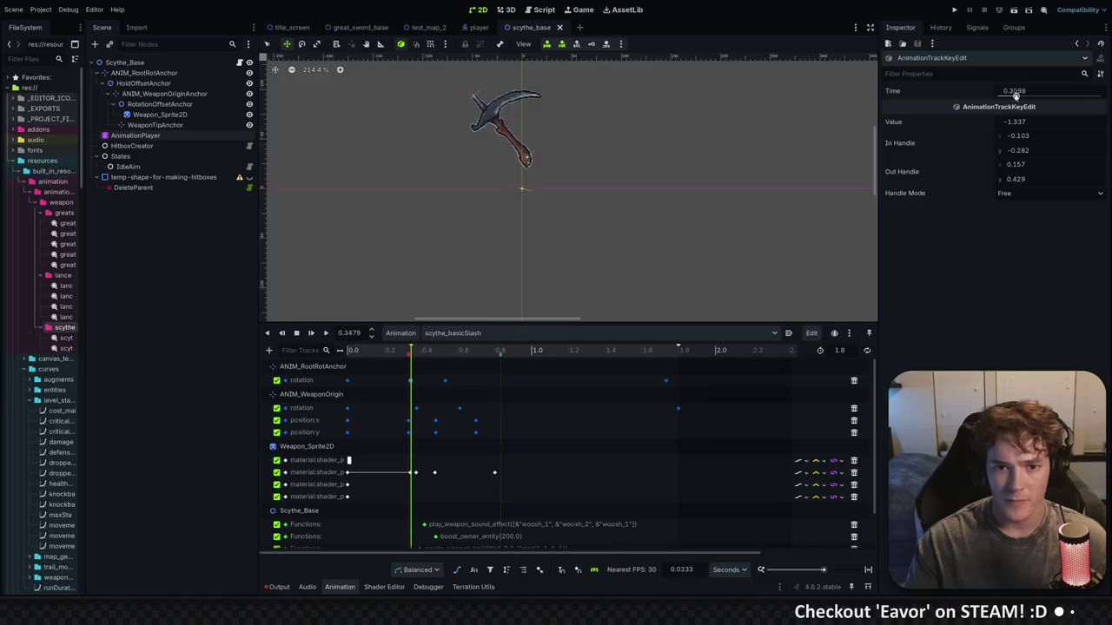
left_click_drag(1022, 96, 1032, 134)
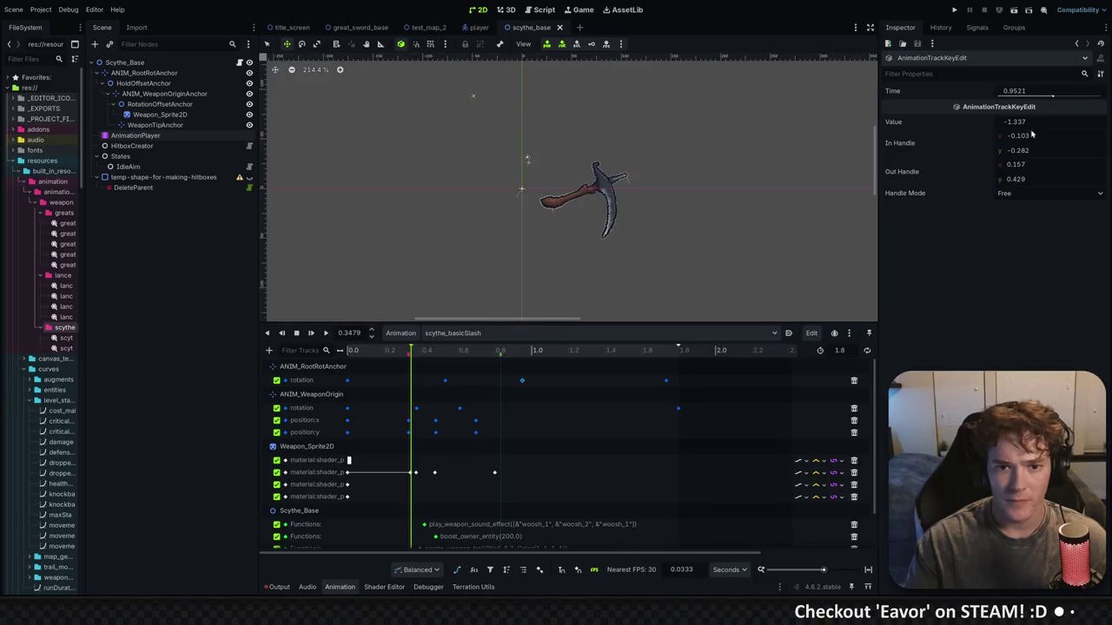
left_click_drag(856, 267, 849, 270)
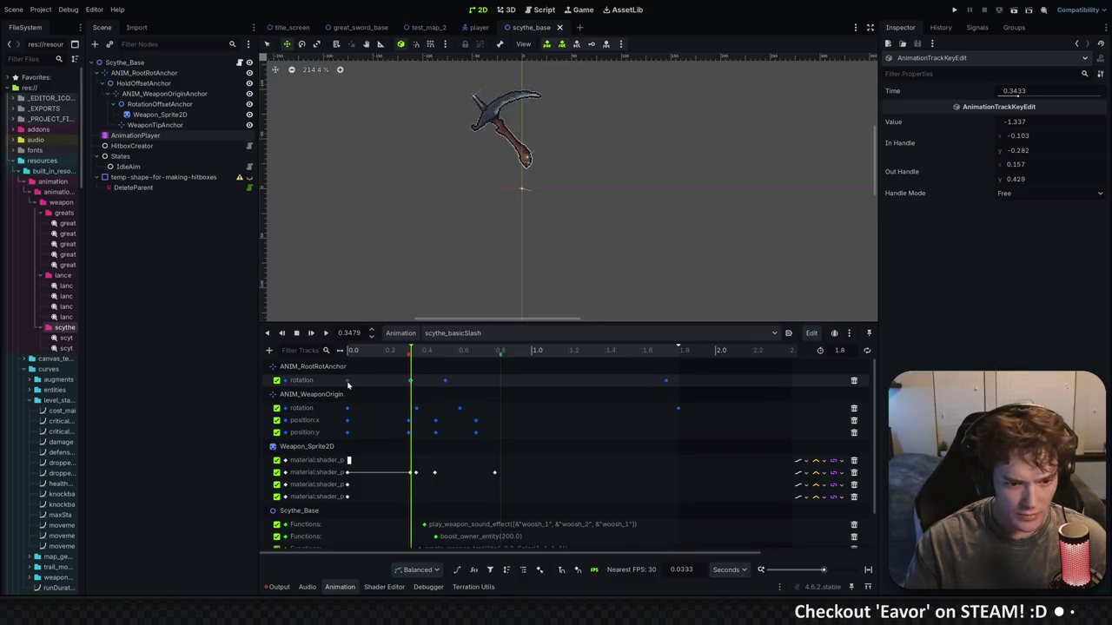
left_click(176, 75)
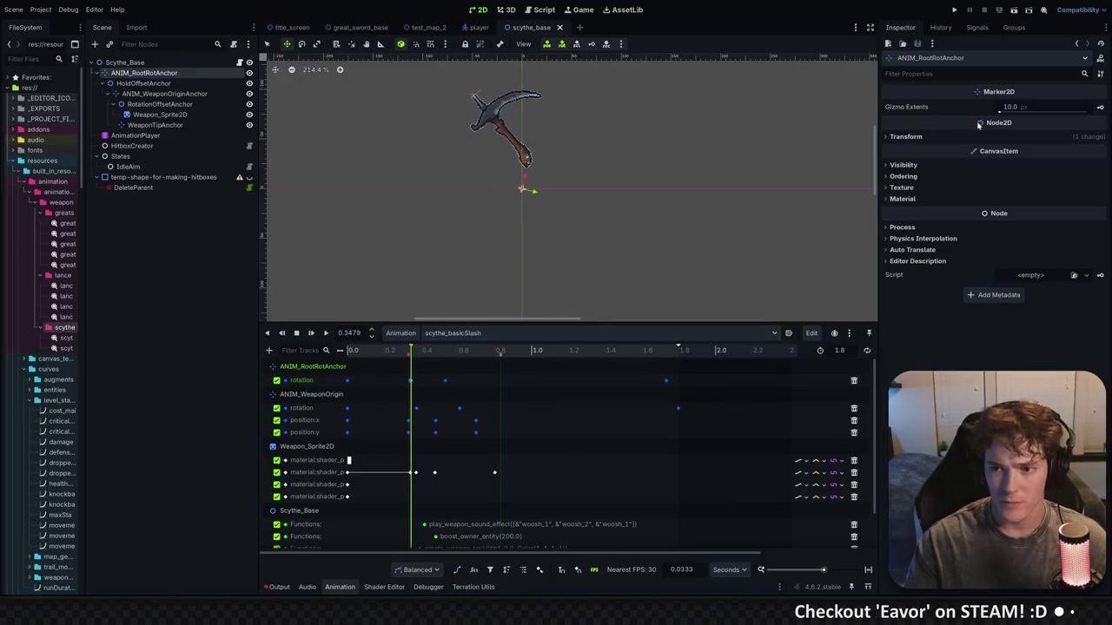
left_click(930, 137)
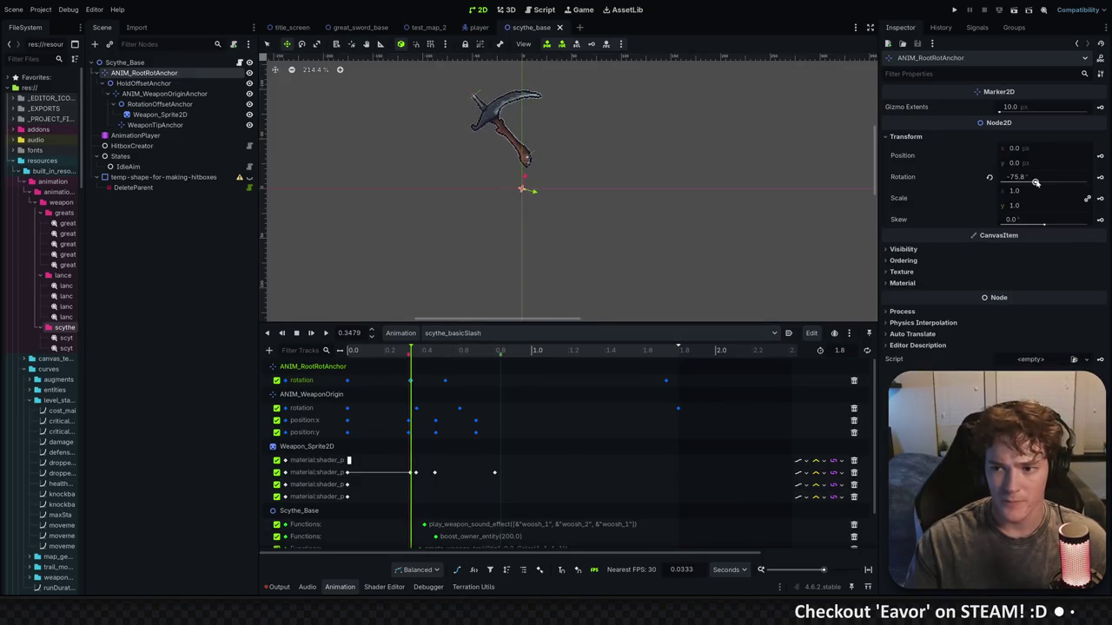
left_click(410, 381)
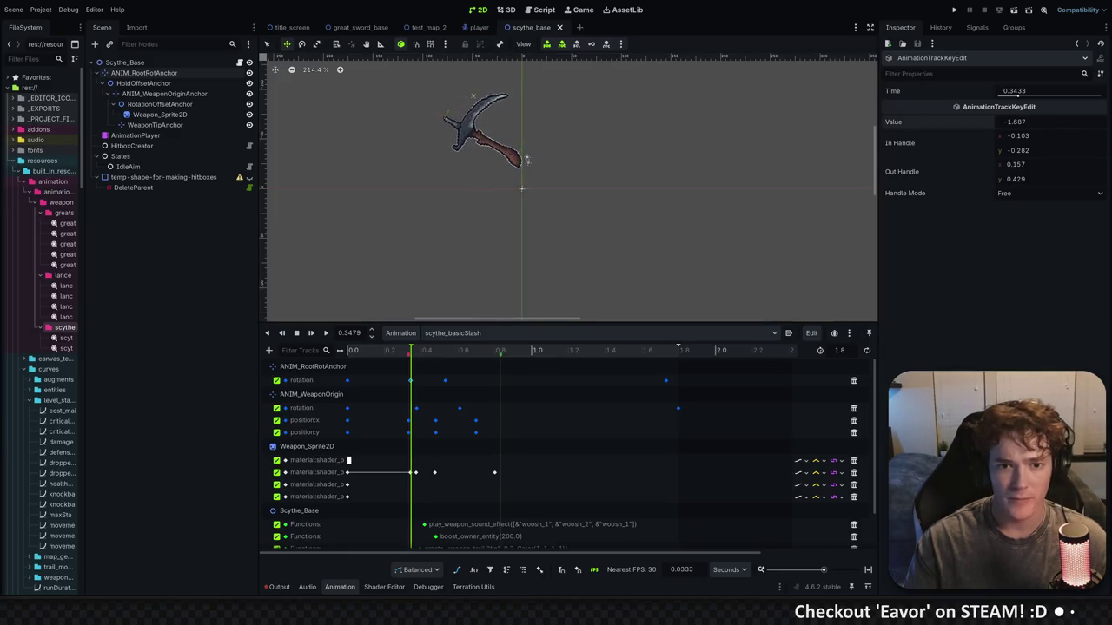
mouse_move(386, 352)
left_mouse_down()
mouse_move(373, 348)
mouse_move(469, 350)
mouse_move(393, 350)
mouse_move(456, 350)
mouse_move(383, 360)
mouse_move(441, 362)
mouse_move(358, 363)
mouse_move(389, 365)
left_mouse_up()
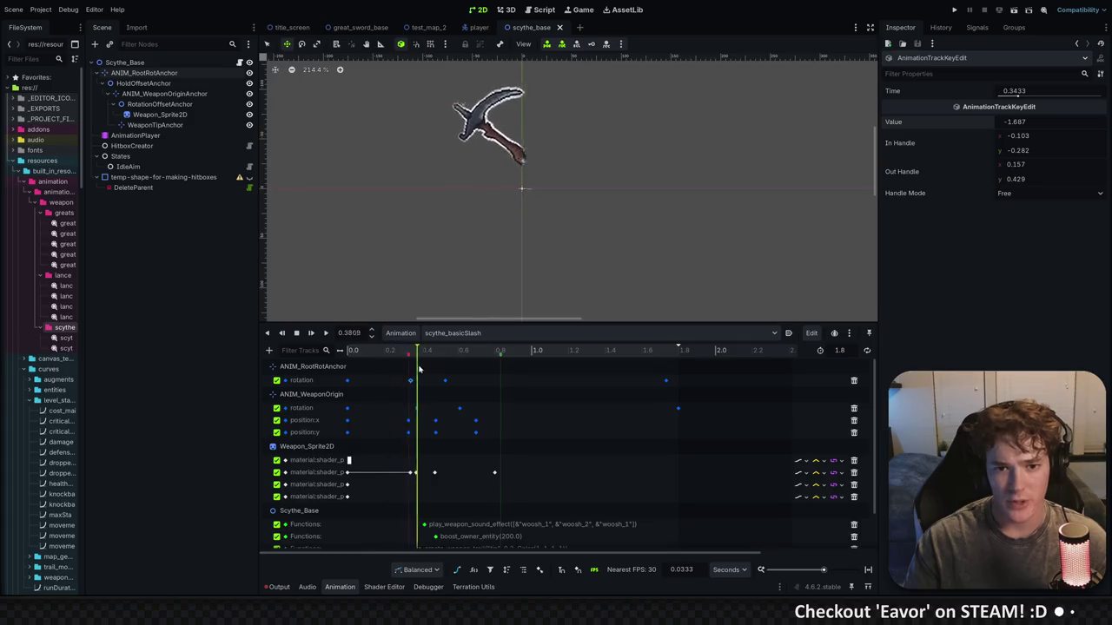
Zoom in on the scythe, replay the slash opening, then select the 0 s outline colour key
scroll(549, 63, "up", 3)
left_click_drag(565, 153, 513, 191)
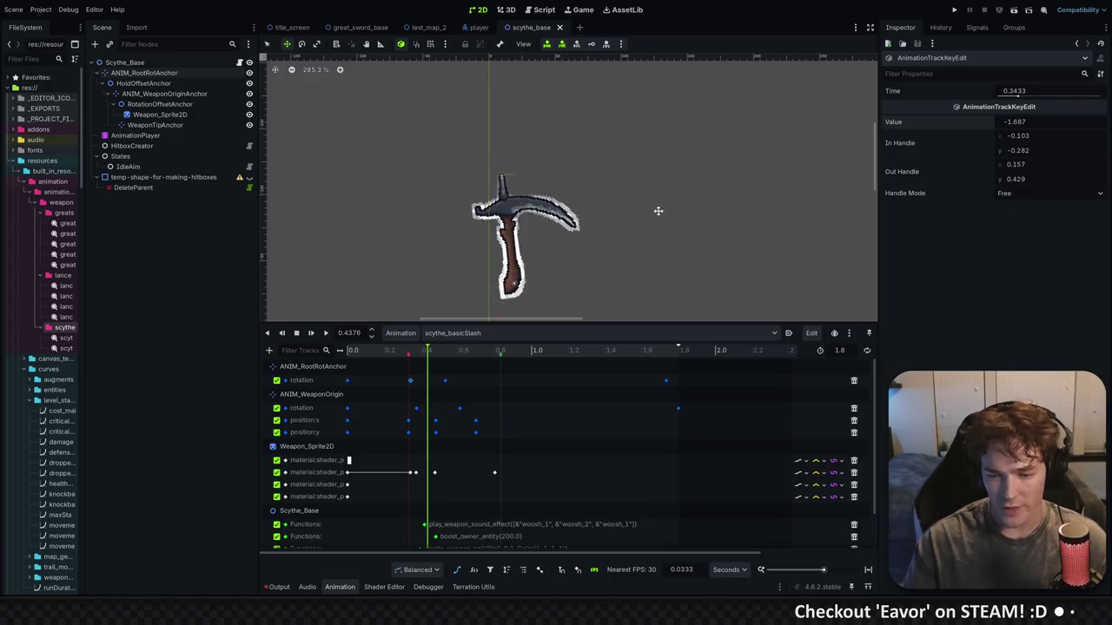
scroll(579, 186, "down", 2)
mouse_move(433, 351)
left_mouse_down()
mouse_move(358, 350)
mouse_move(419, 347)
left_mouse_up()
key("d")
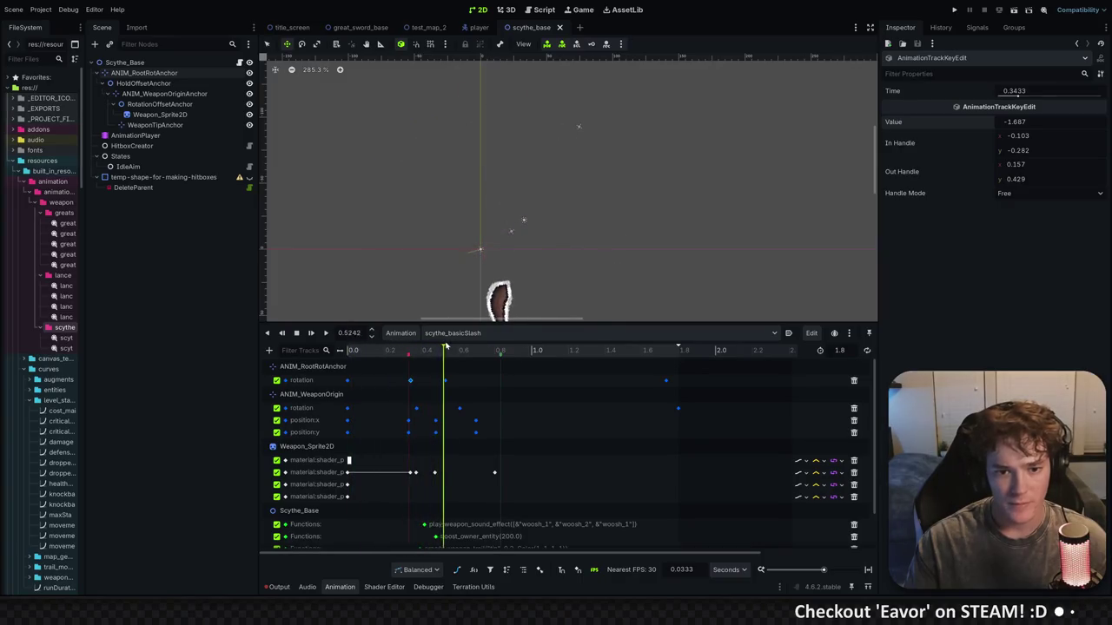
scroll(518, 270, "down", 2)
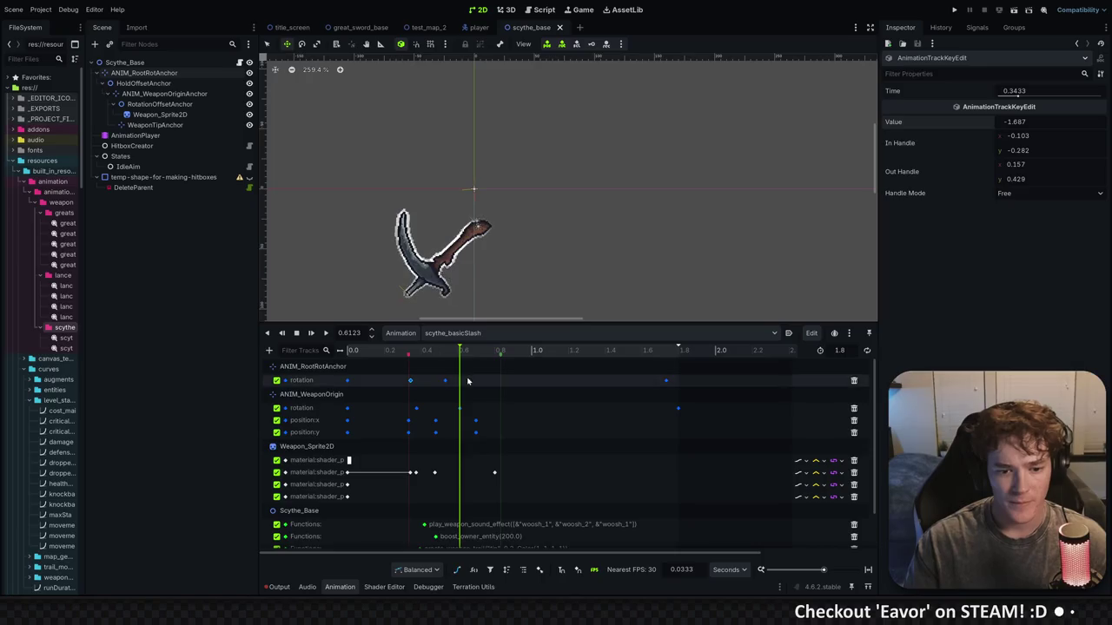
mouse_move(392, 354)
left_mouse_down()
mouse_move(347, 351)
mouse_move(422, 353)
left_mouse_up()
left_click(348, 460)
left_click(1030, 124)
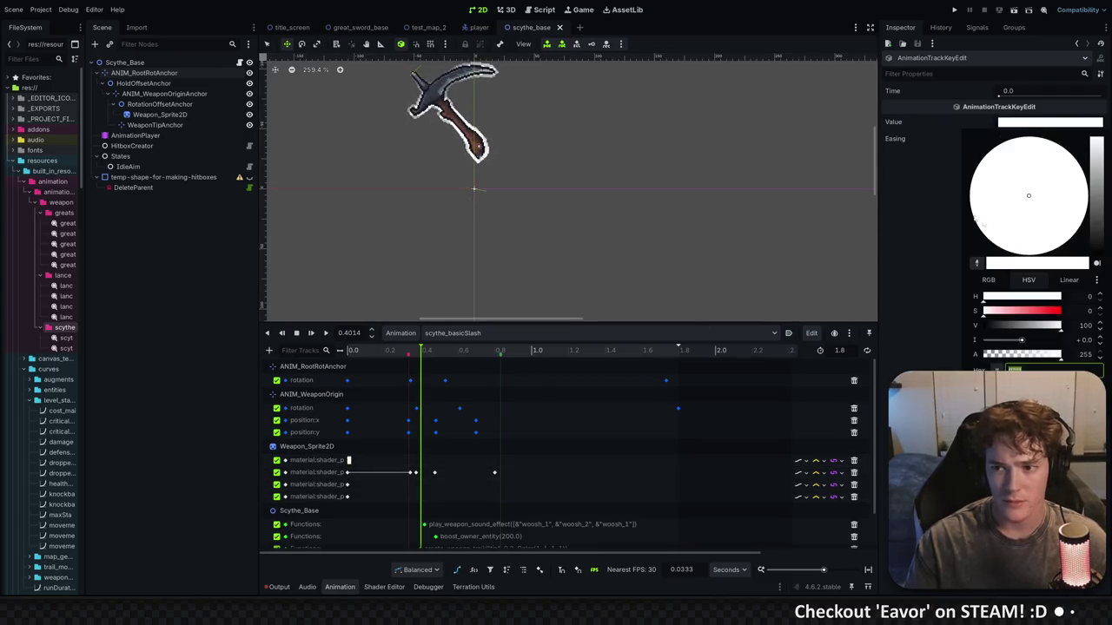
Change the 0 s outline colour key from white to green and scrub to verify
left_click_drag(1097, 216, 1097, 175)
left_click_drag(1013, 311, 1050, 316)
mouse_move(1072, 179)
left_mouse_down()
mouse_move(1053, 143)
mouse_move(994, 182)
mouse_move(978, 223)
mouse_move(956, 201)
left_mouse_up()
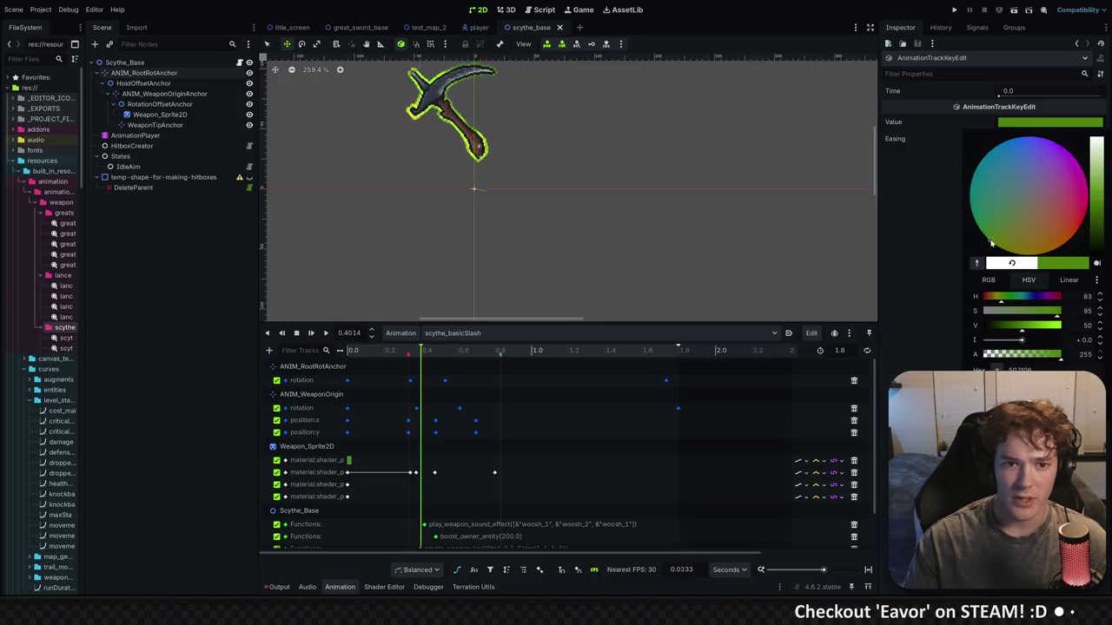
left_click(916, 244)
left_click(379, 351)
mouse_move(428, 350)
left_mouse_down()
mouse_move(496, 350)
mouse_move(367, 351)
mouse_move(446, 367)
left_mouse_up()
Lower the root rotation key at 0.5333 s to 0.762
left_click(445, 380)
left_click_drag(1012, 121, 912, 122)
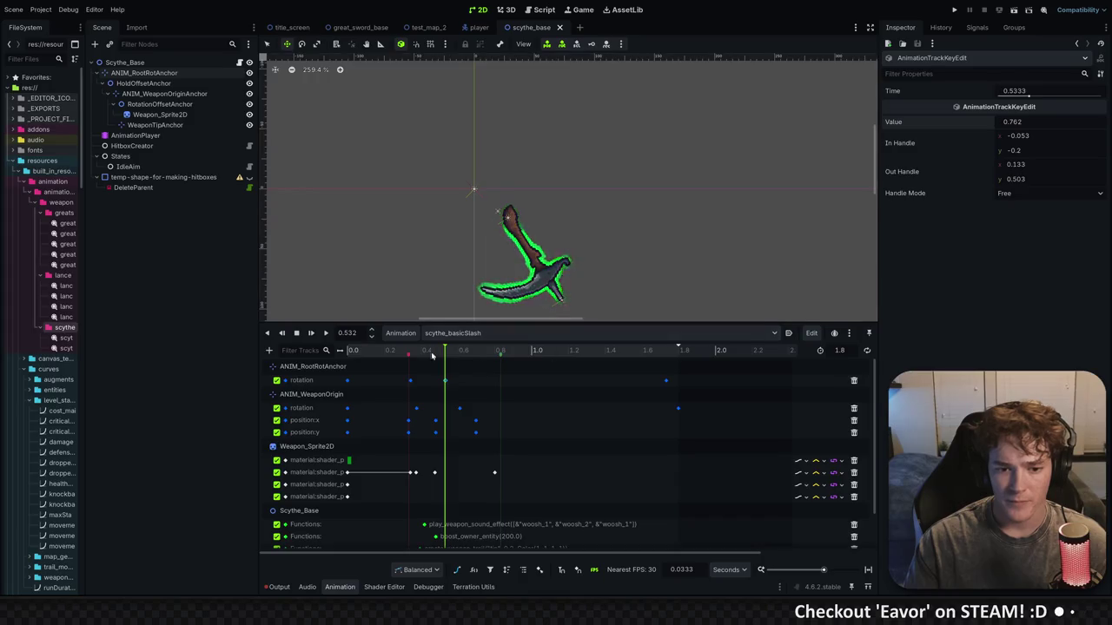
mouse_move(443, 352)
left_mouse_down()
mouse_move(489, 352)
mouse_move(356, 351)
mouse_move(680, 349)
mouse_move(350, 350)
left_mouse_up()
Play and scrub the slash to review the reduced mid-swing rotation
left_click(312, 337)
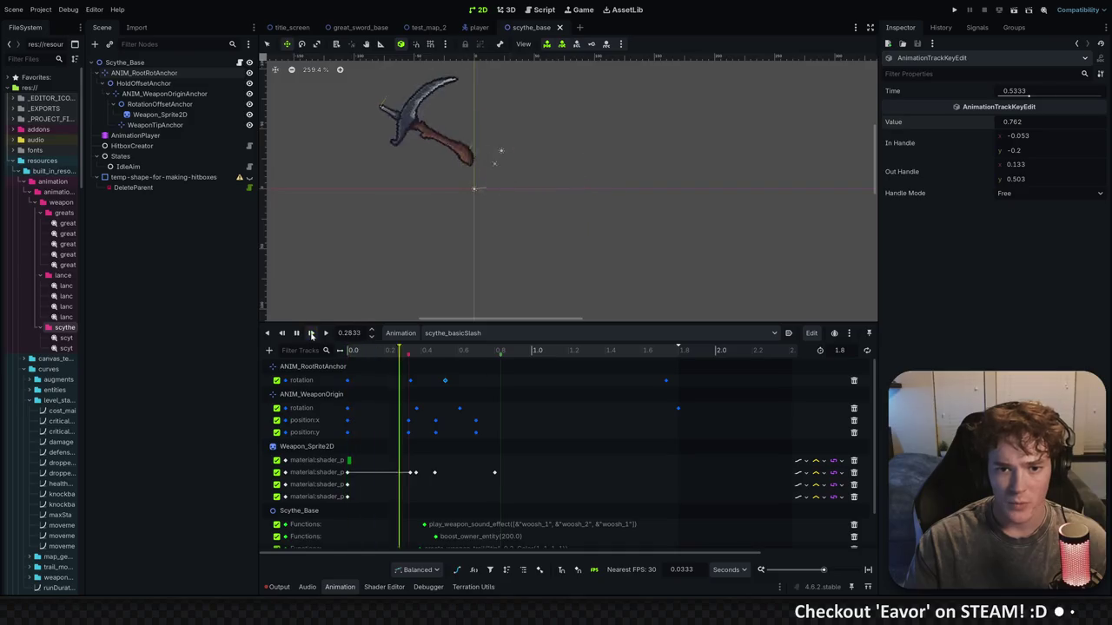
left_click_drag(374, 351, 458, 356)
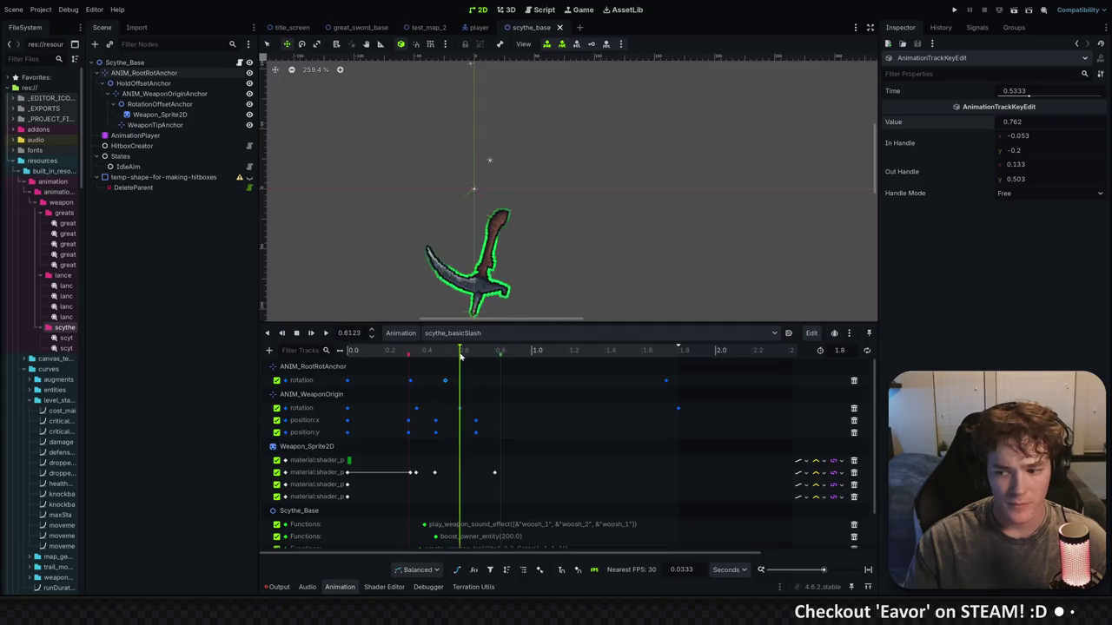
mouse_move(479, 356)
left_mouse_down()
mouse_move(648, 350)
mouse_move(370, 350)
mouse_move(514, 350)
mouse_move(435, 348)
left_mouse_up()
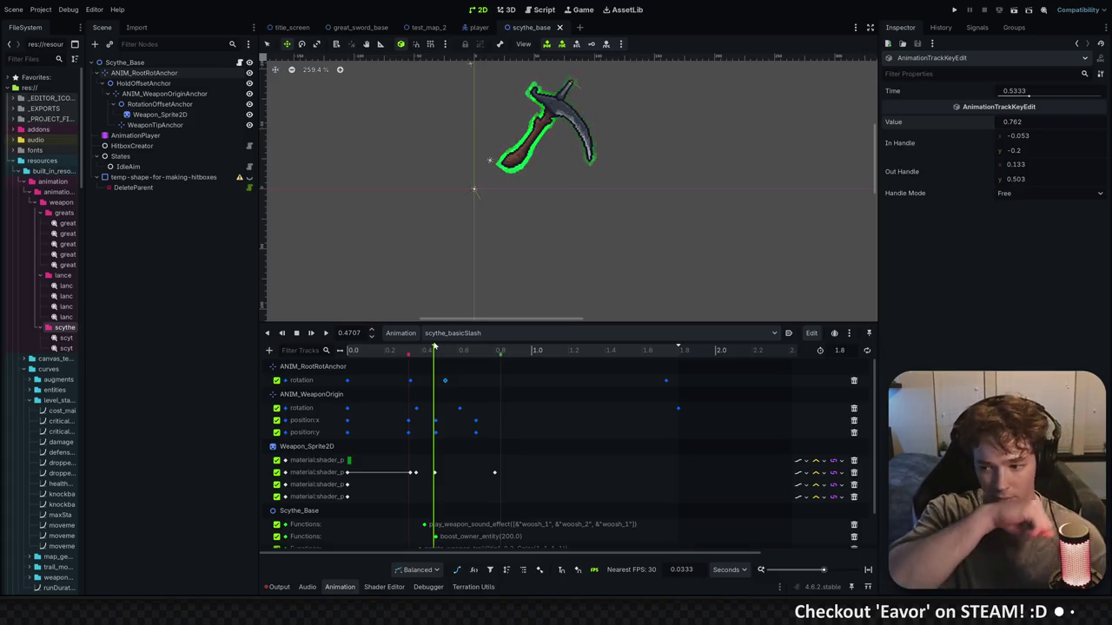
mouse_move(387, 350)
left_mouse_down()
mouse_move(347, 350)
mouse_move(524, 358)
mouse_move(454, 363)
mouse_move(671, 359)
left_mouse_up()
mouse_move(491, 361)
left_mouse_down()
mouse_move(461, 358)
mouse_move(663, 369)
left_mouse_up()
Set the last root rotation key at 1.7333 s to 1.365 and test the swing's ending
double_click(667, 380)
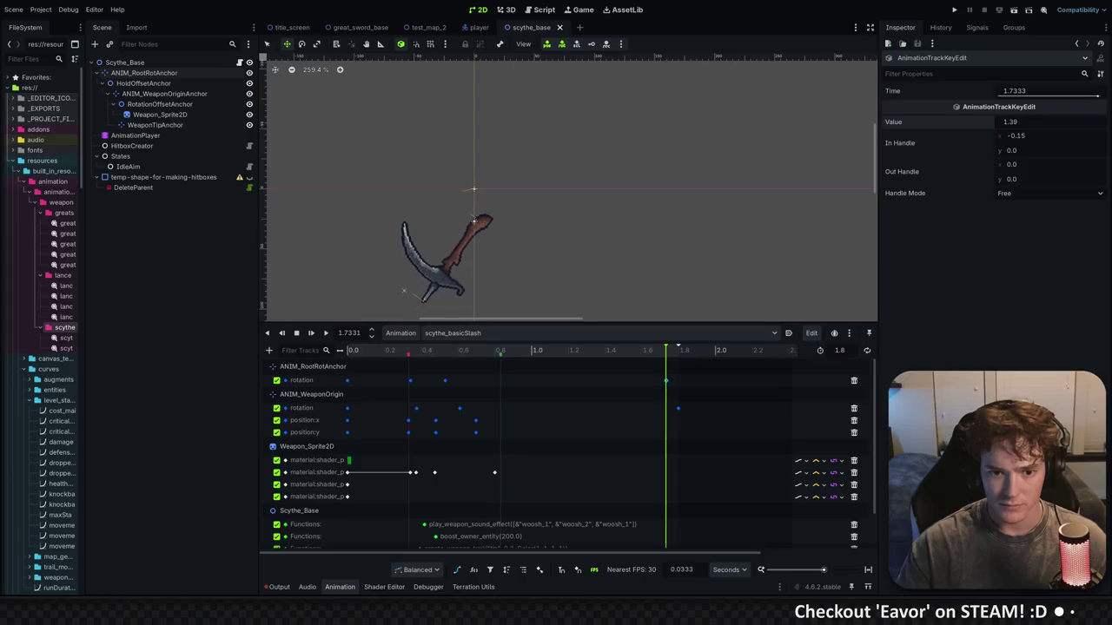
left_click(311, 332)
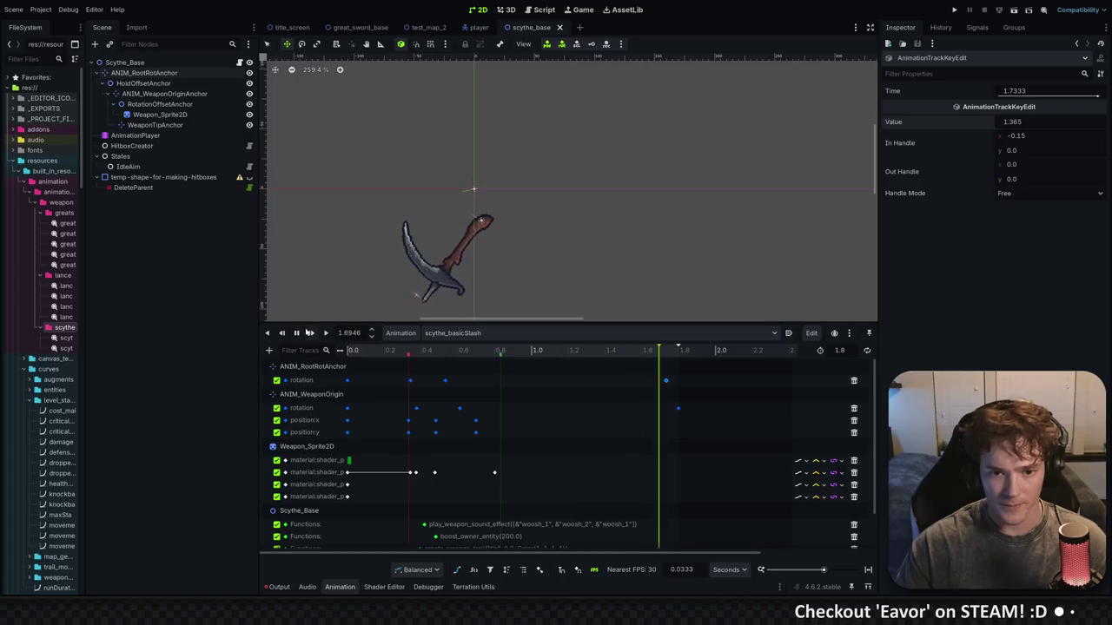
mouse_move(361, 350)
left_mouse_down()
mouse_move(525, 348)
mouse_move(479, 350)
mouse_move(509, 351)
left_mouse_up()
Drag the swing_end marker slightly earlier to about 0.82 s
left_click(503, 356)
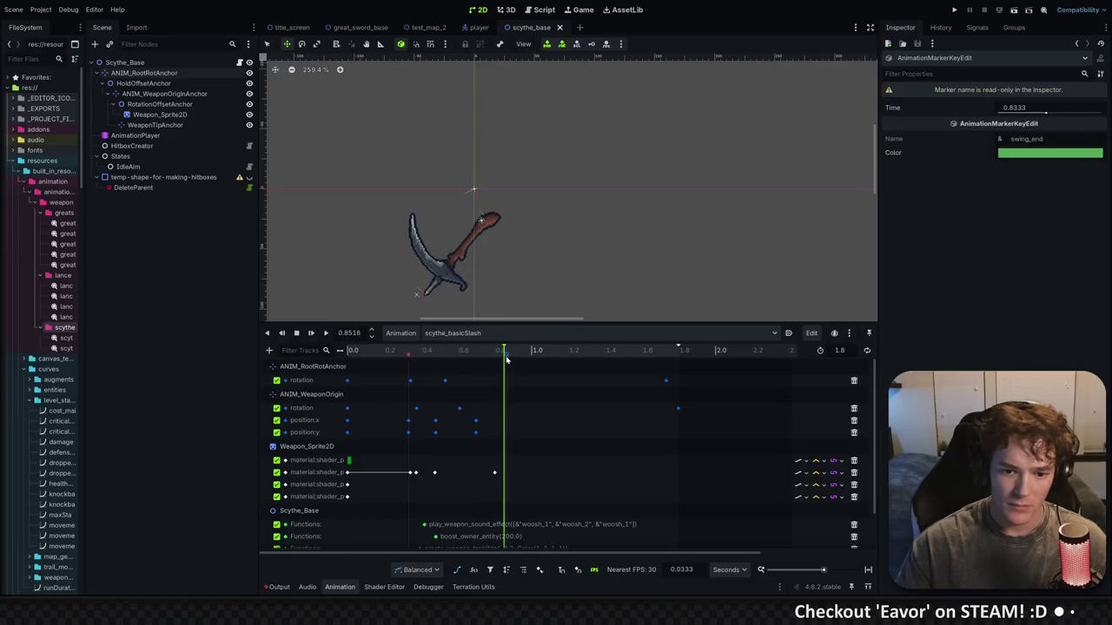
left_click(311, 332)
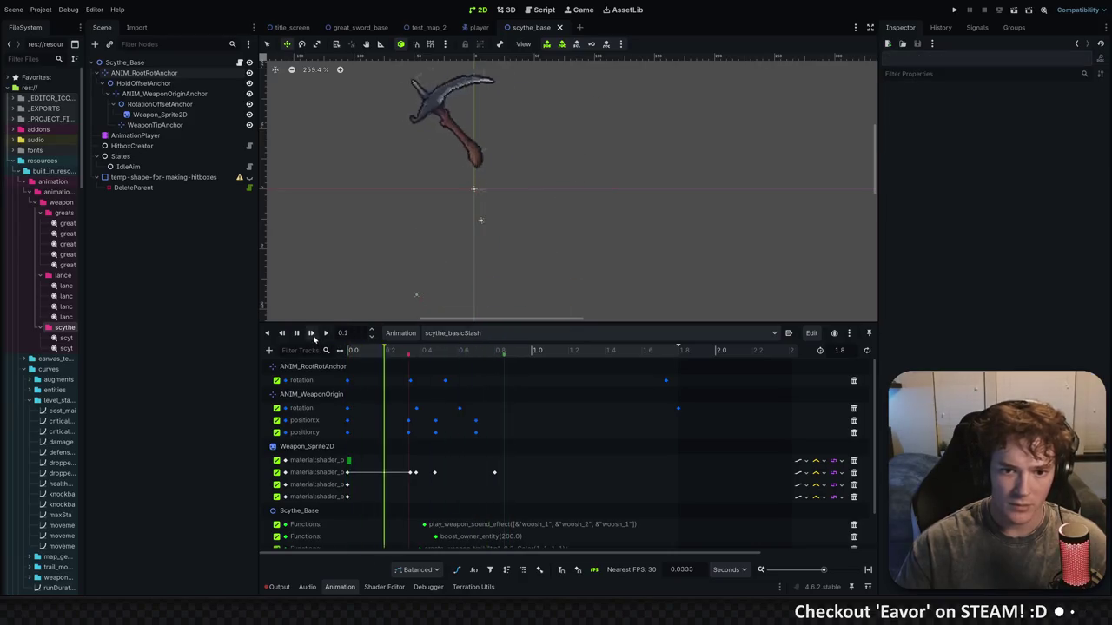
left_click(503, 356)
left_click_drag(499, 356, 484, 307)
mouse_move(400, 332)
left_mouse_down()
mouse_move(350, 332)
mouse_move(559, 333)
mouse_move(411, 335)
mouse_move(488, 335)
left_mouse_up()
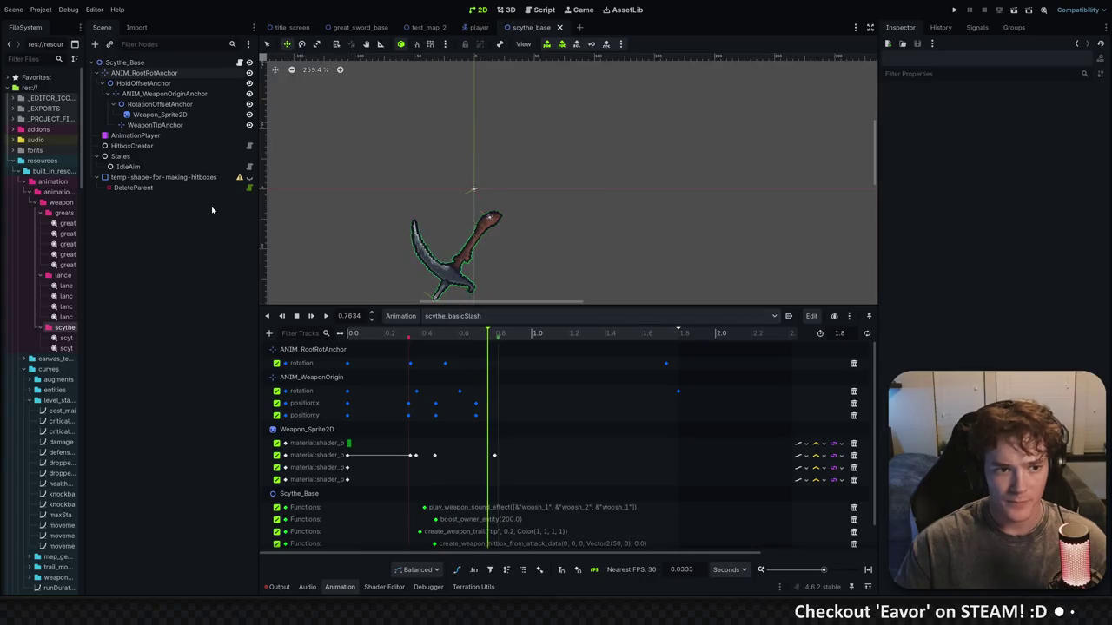
scroll(499, 183, "down", 2)
mouse_move(475, 306)
left_mouse_down()
mouse_move(475, 322)
mouse_move(441, 343)
mouse_move(360, 344)
mouse_move(437, 348)
left_mouse_up()
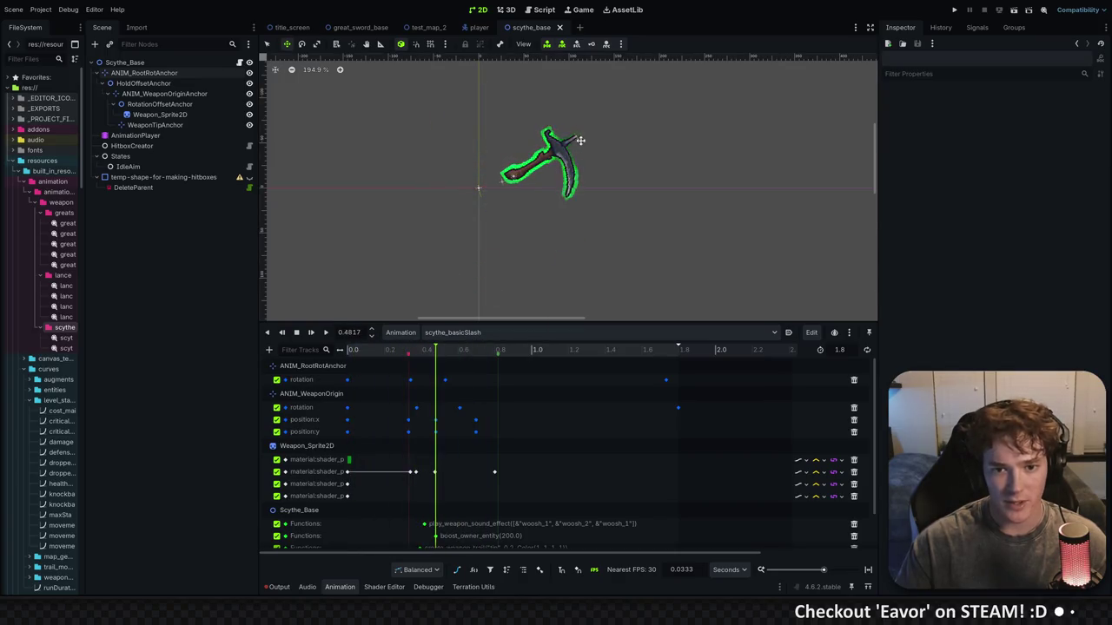
Copy the WeaponTipAnchor's Transform Position value (39.178, 49.146) at the blade tip
scroll(556, 122, "up", 5)
left_click(155, 125)
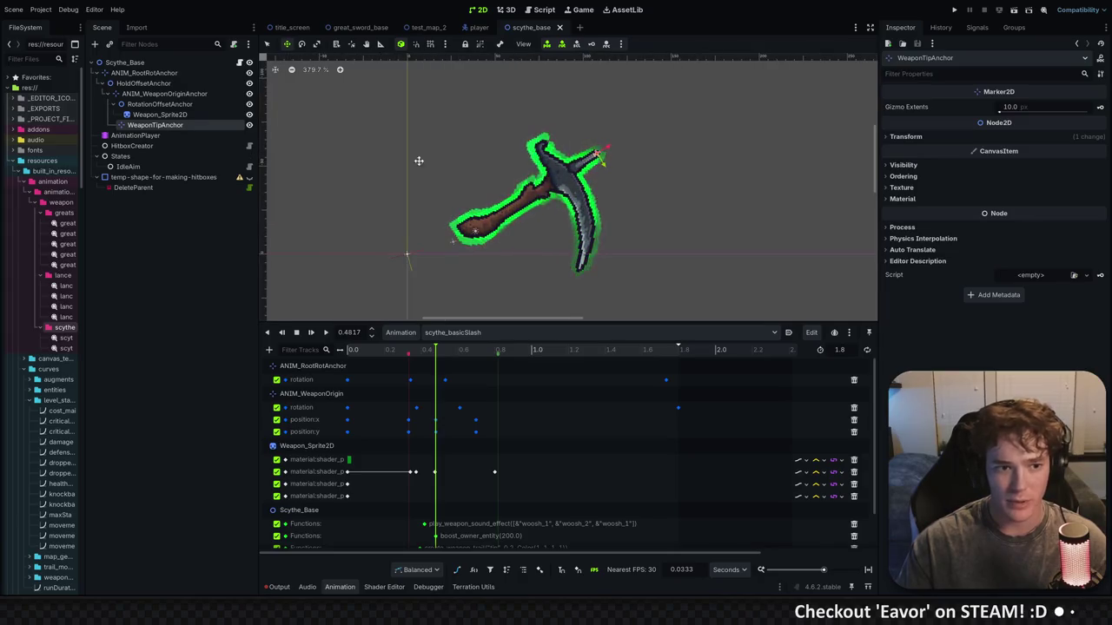
scroll(600, 154, "up", 2)
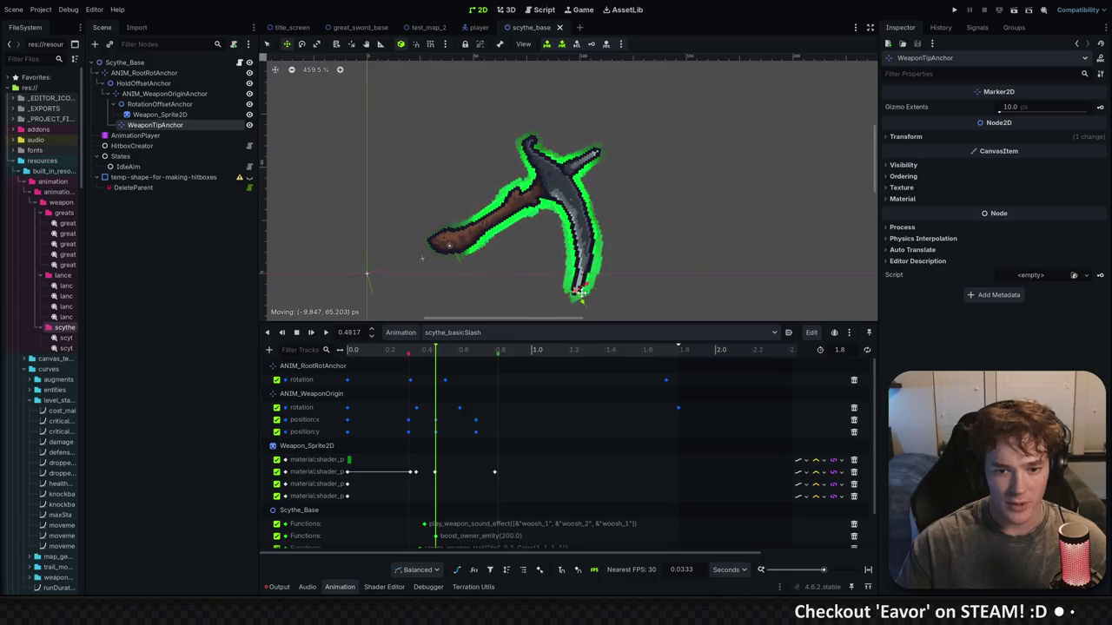
left_click(907, 138)
right_click(919, 162)
left_click(963, 170)
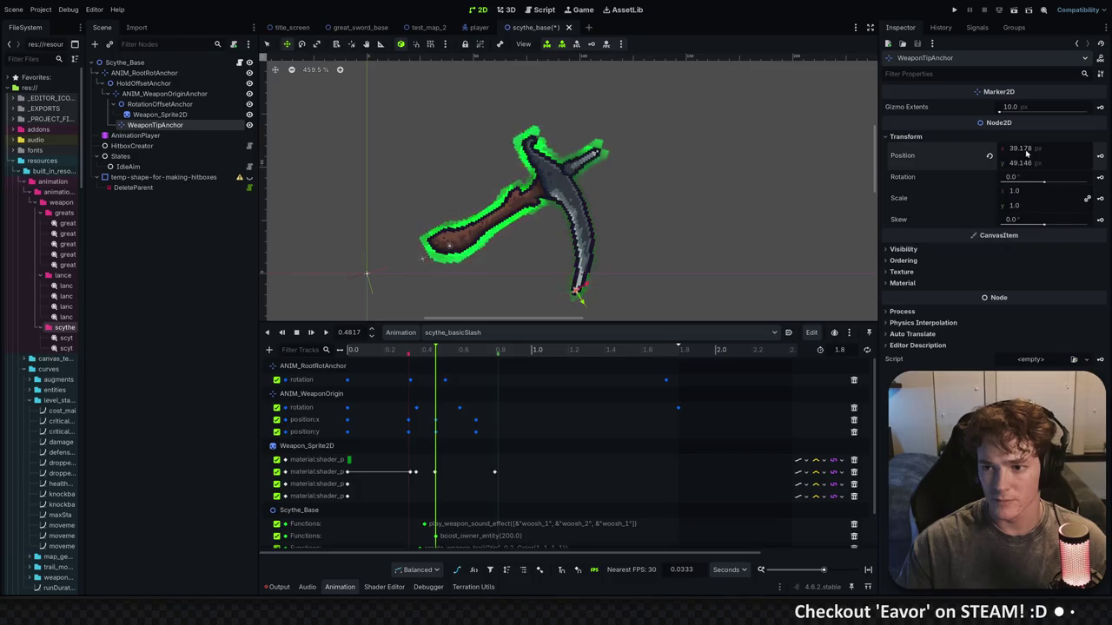
right_click(944, 157)
left_click(987, 171)
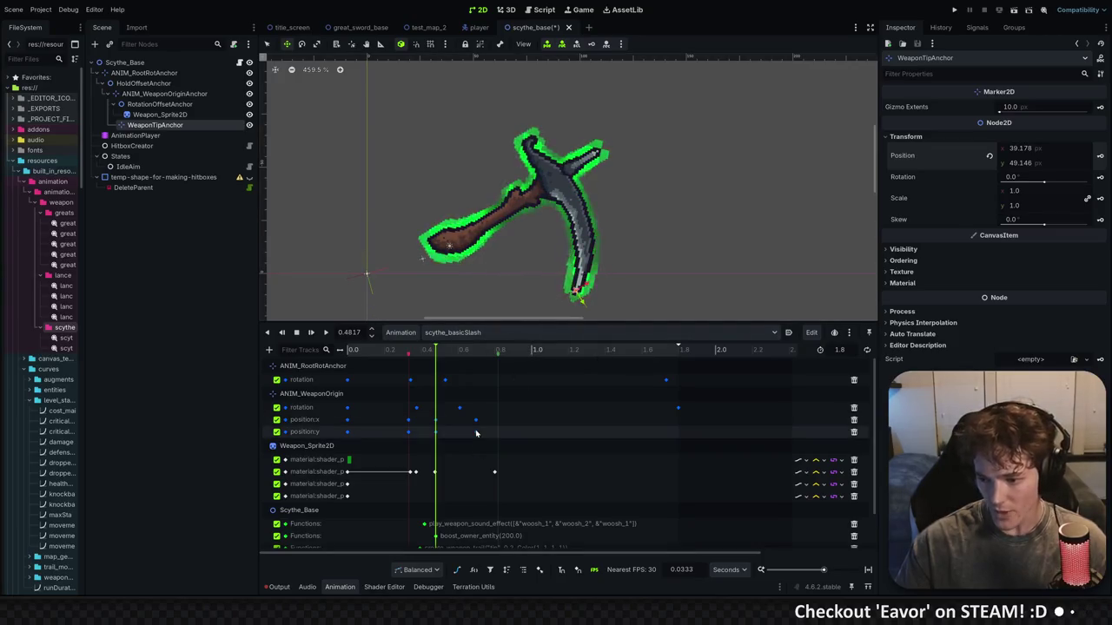
mouse_move(476, 433)
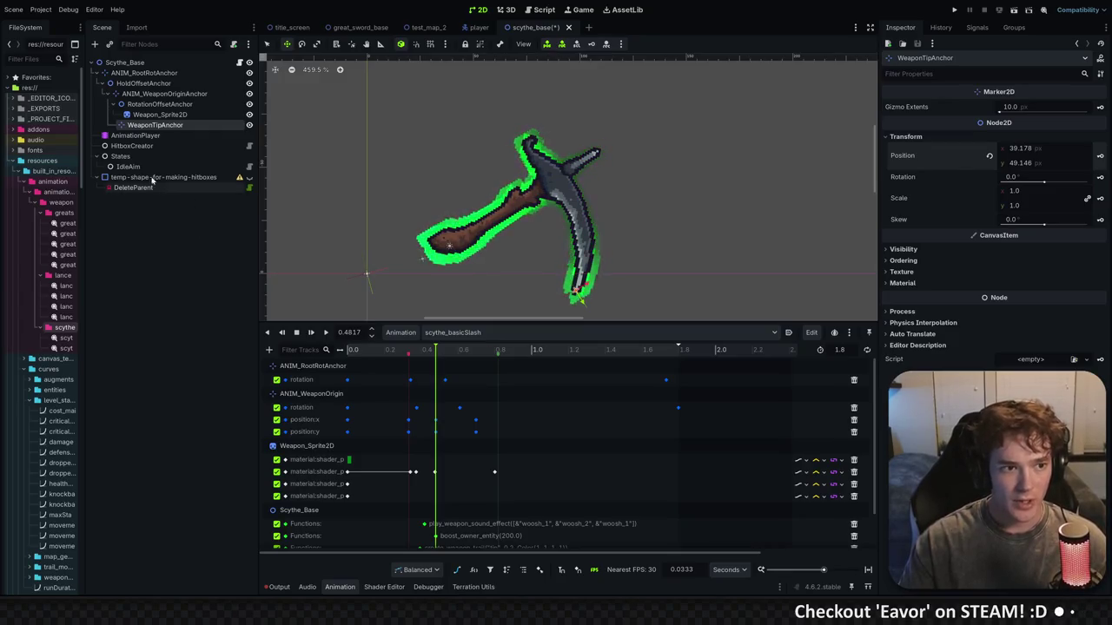
left_click(146, 320)
Open woodenHarvester_item.tres by searching resources for 'woodne'
key("alt+shift+o")
type("woodne")
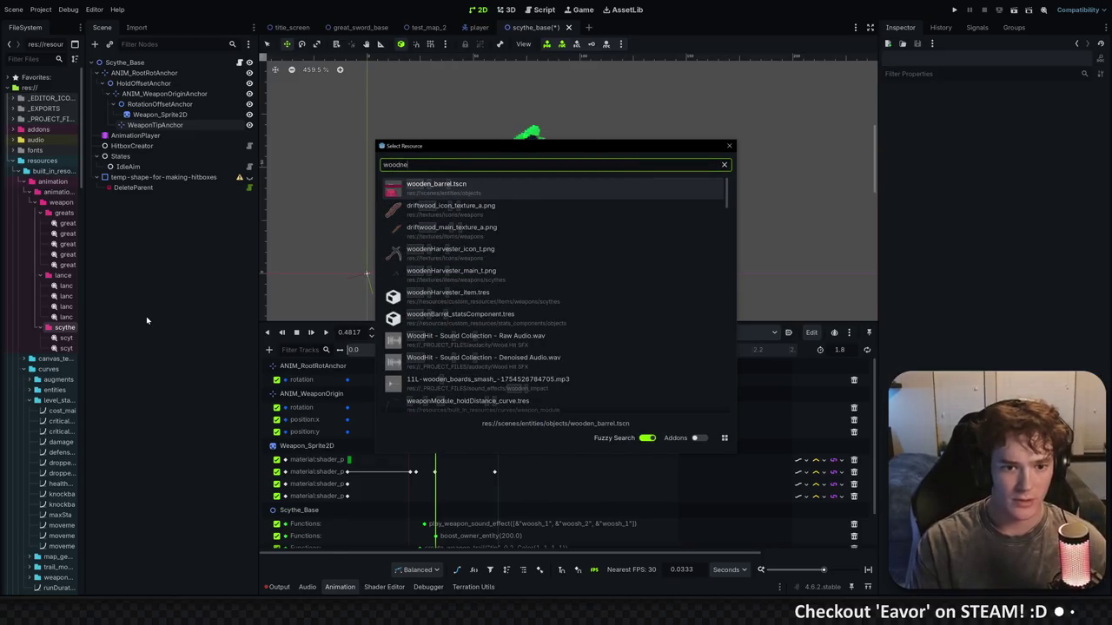
key("Down")
key("Down")
key("Down")
key("Return")
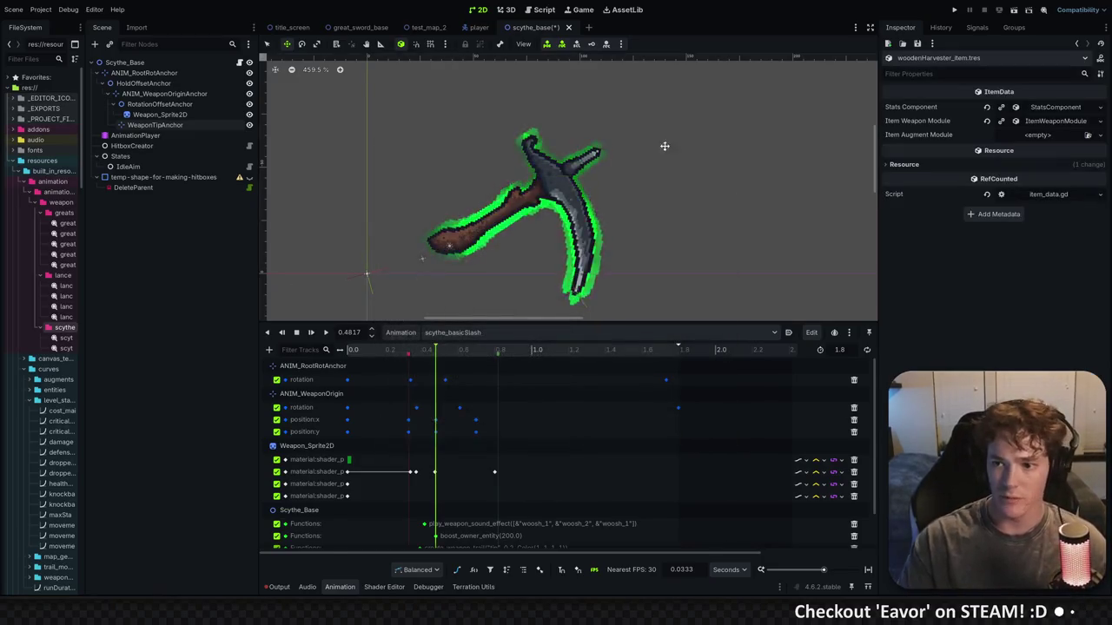
Paste 39.178, 49.146 into the Item Weapon Module's Weapon Tip Offset
left_click(1028, 122)
right_click(937, 206)
left_click(956, 233)
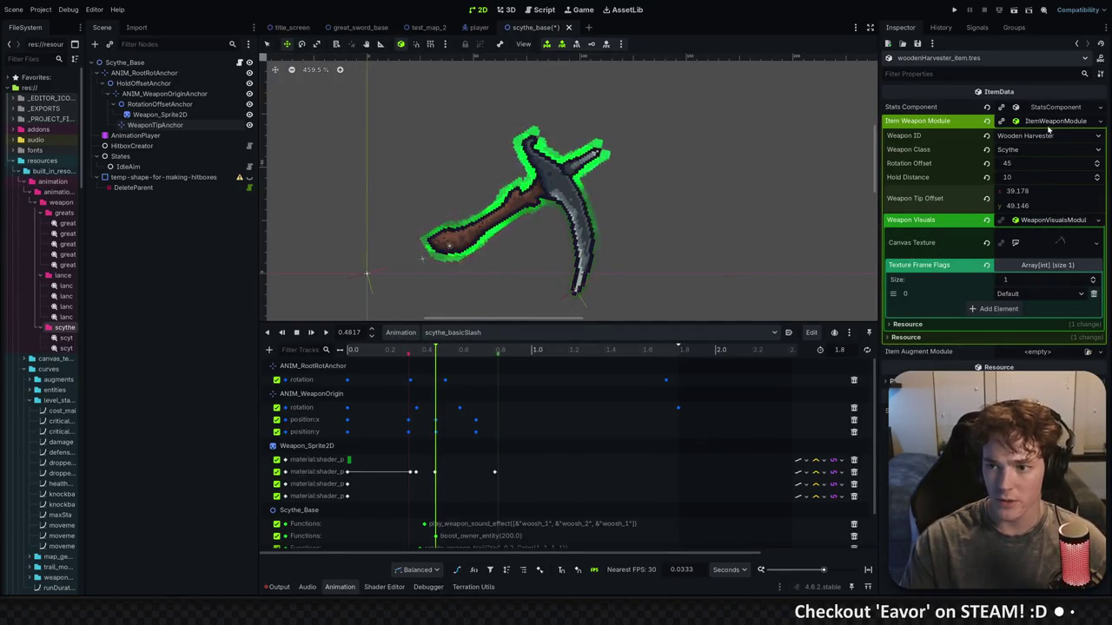
left_click(917, 121)
Scrub through the slash animation to review the swing
scroll(468, 152, "down", 1)
scroll(467, 152, "down", 5)
mouse_move(430, 348)
left_mouse_down()
mouse_move(360, 348)
mouse_move(500, 348)
left_mouse_up()
scroll(493, 215, "down", 3)
mouse_move(388, 349)
left_mouse_down()
mouse_move(351, 348)
mouse_move(581, 352)
left_mouse_up()
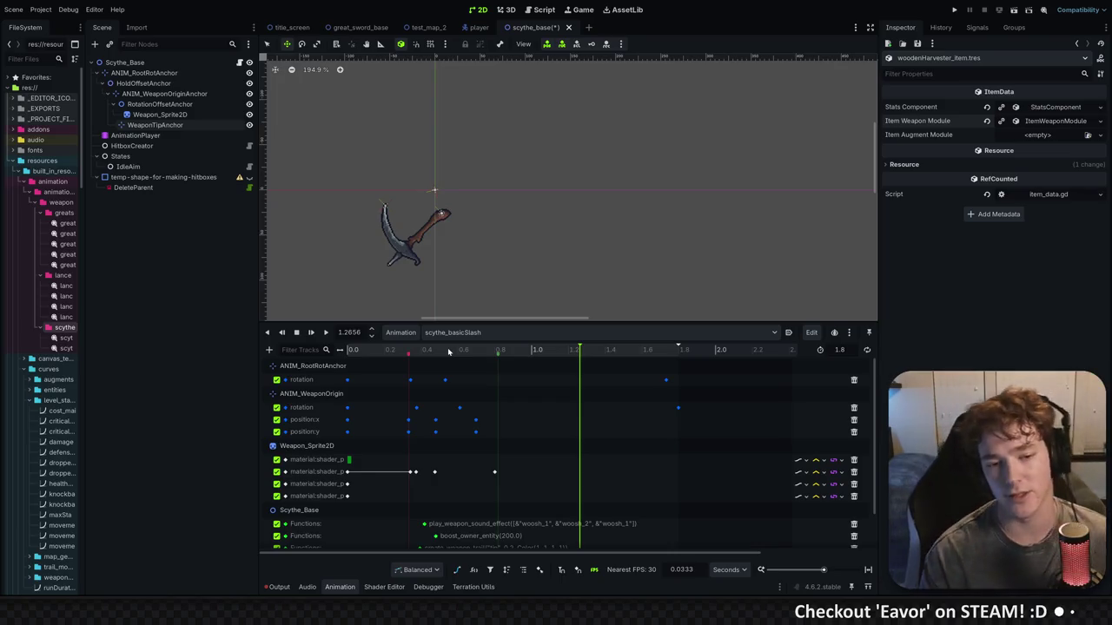
mouse_move(374, 352)
left_mouse_down()
mouse_move(353, 351)
mouse_move(618, 354)
mouse_move(375, 352)
mouse_move(495, 358)
mouse_move(446, 352)
left_mouse_up()
Preview the scythe_basicSlash swing from the start
left_click(311, 332)
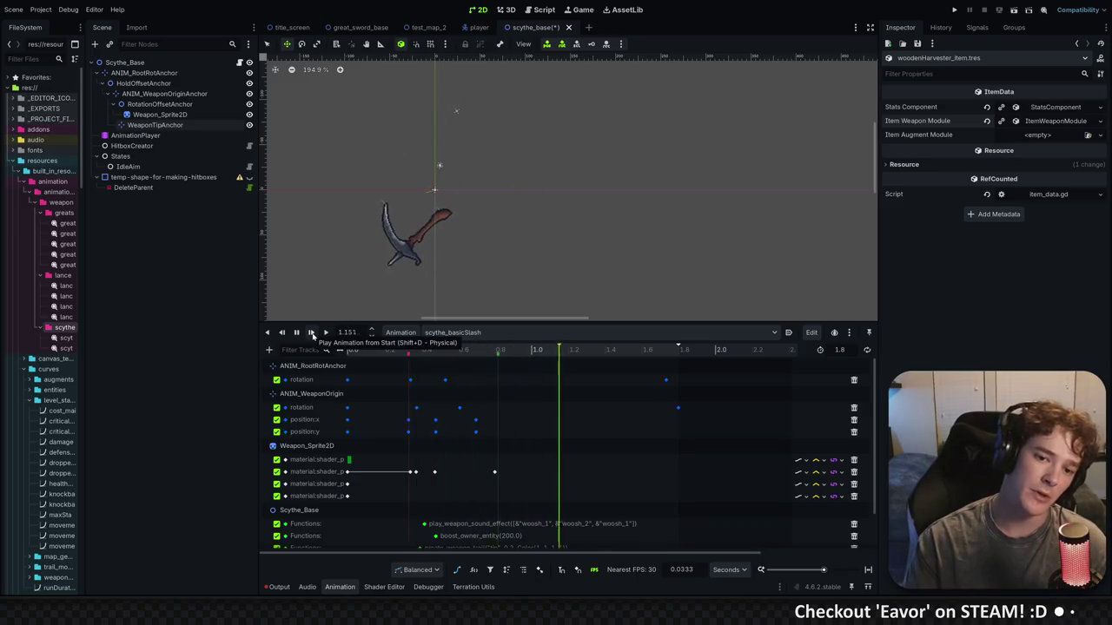
left_click(347, 349)
mouse_move(348, 350)
left_mouse_down()
mouse_move(511, 358)
mouse_move(367, 353)
mouse_move(424, 359)
left_mouse_up()
left_click(325, 332)
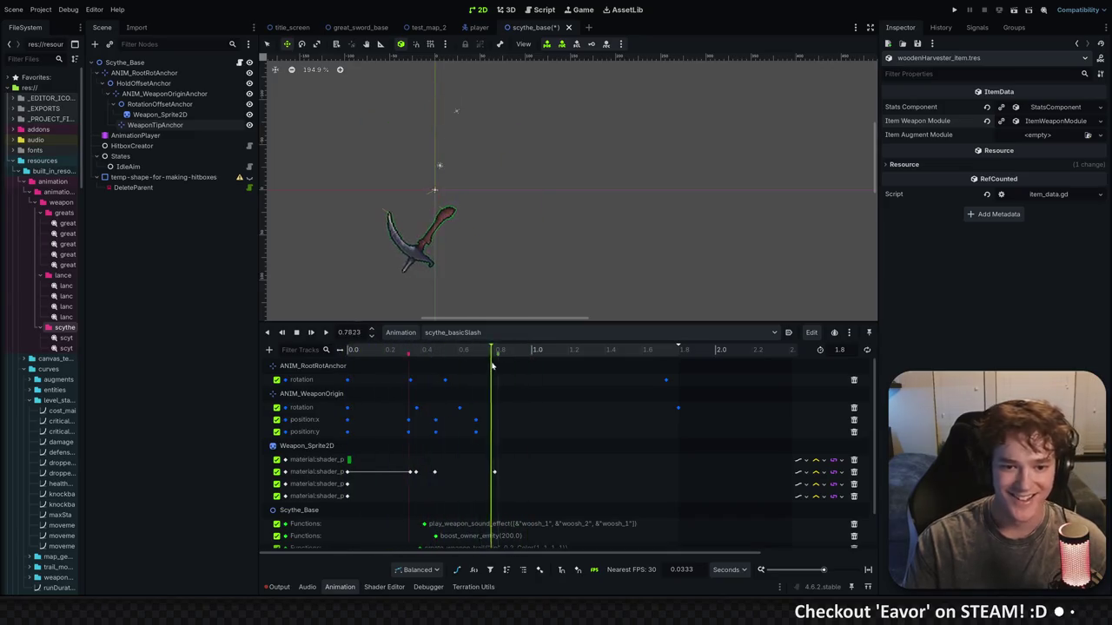
left_click(311, 332)
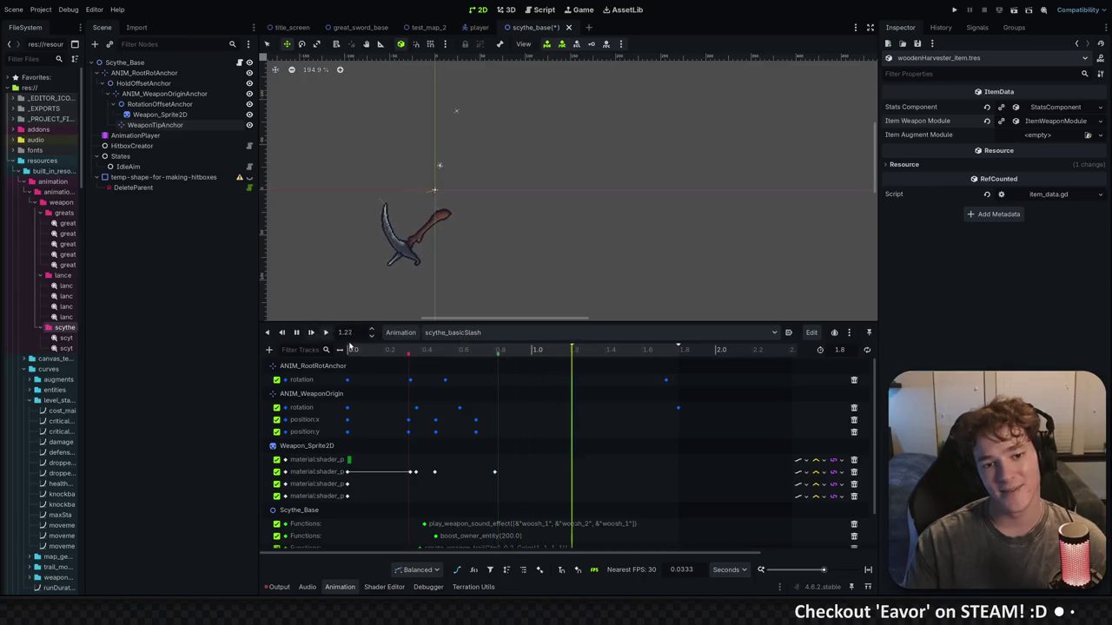
left_click_drag(359, 352, 670, 365)
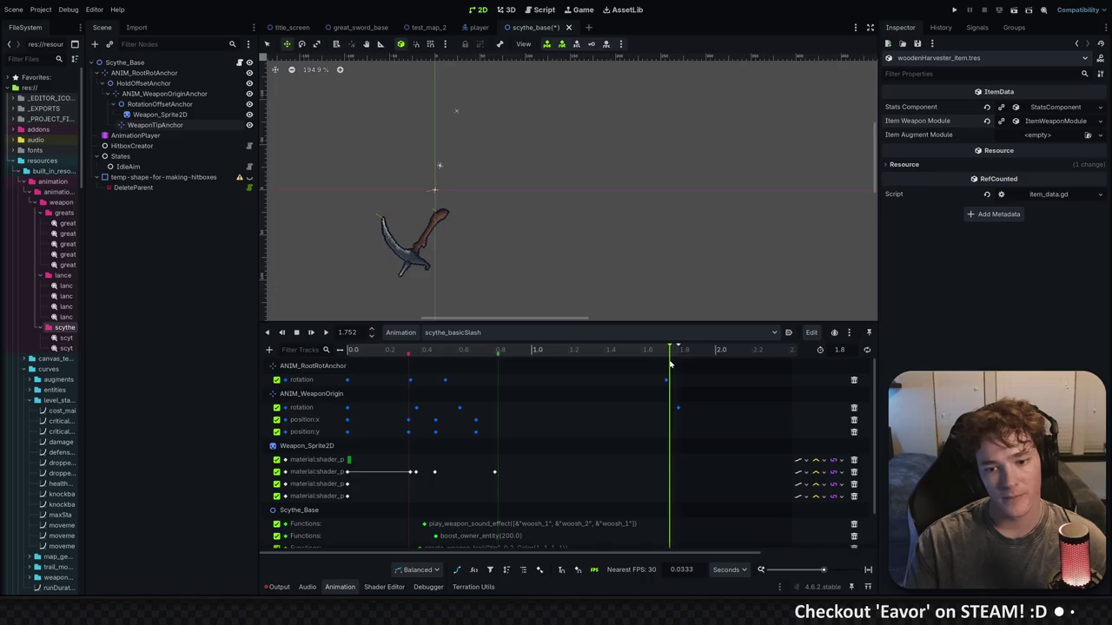
Raise the root rotation key at 1.7333 s to 1.51 and replay the slash
left_click(666, 380)
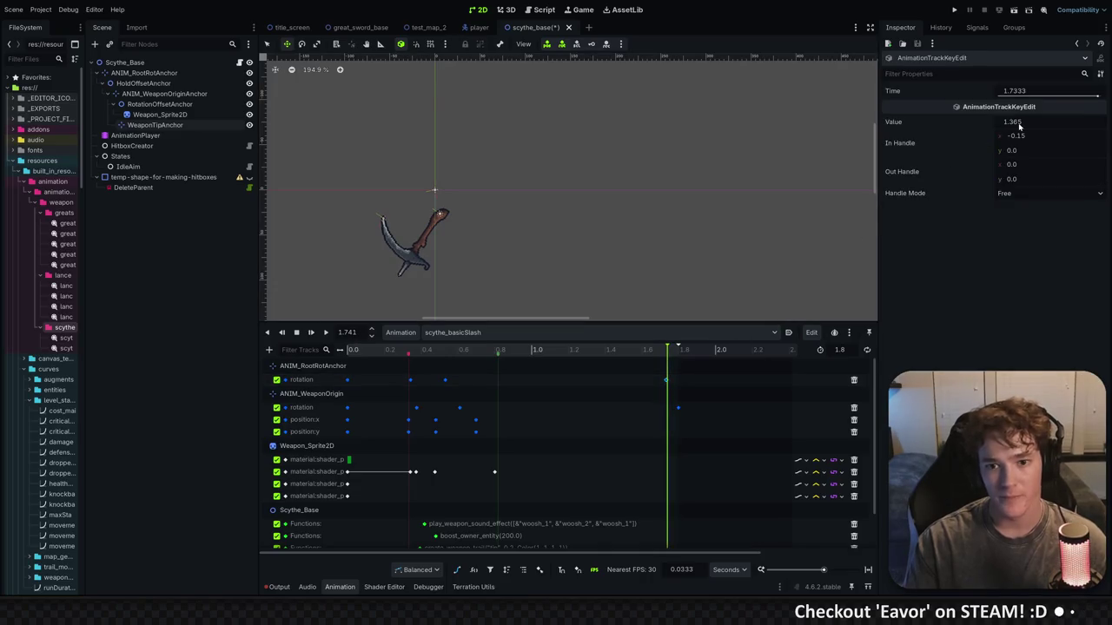
left_click_drag(1019, 126, 1007, 126)
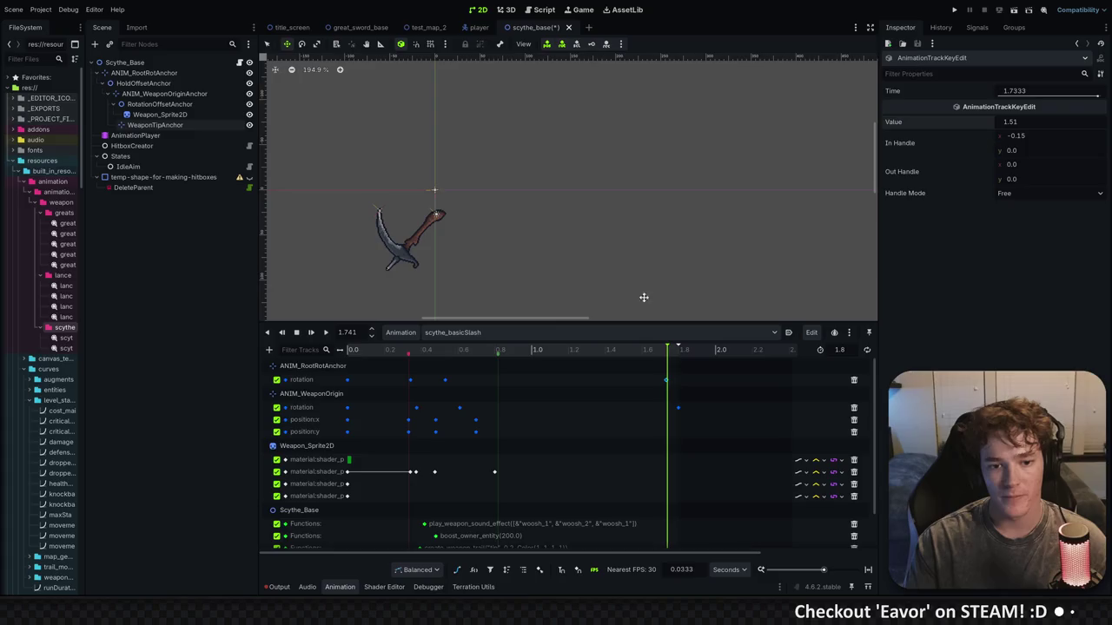
left_click(310, 333)
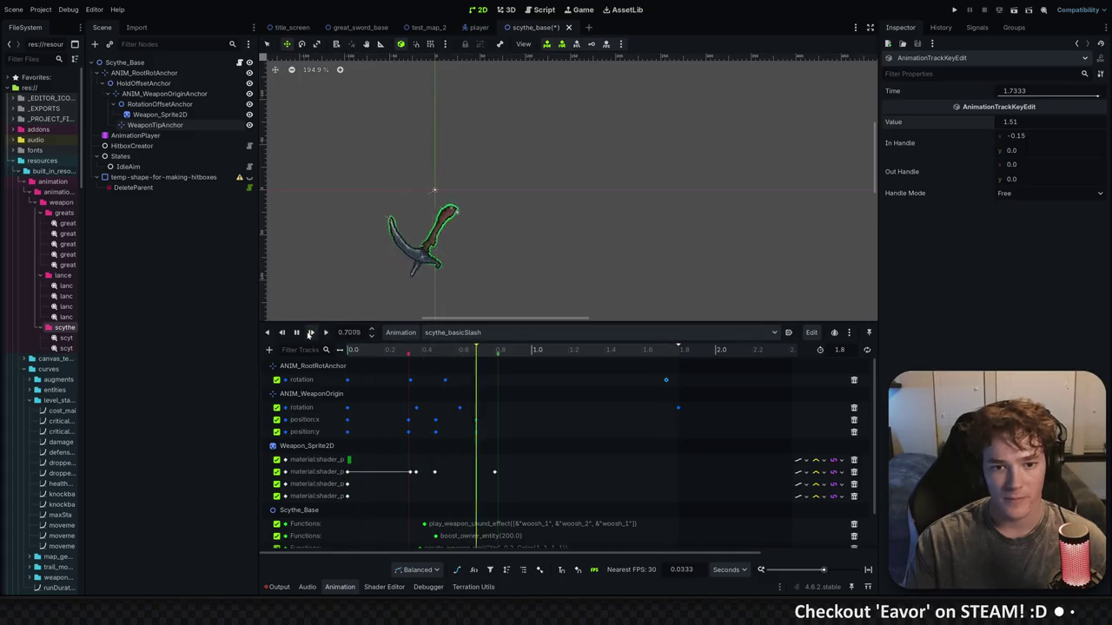
left_click(311, 333)
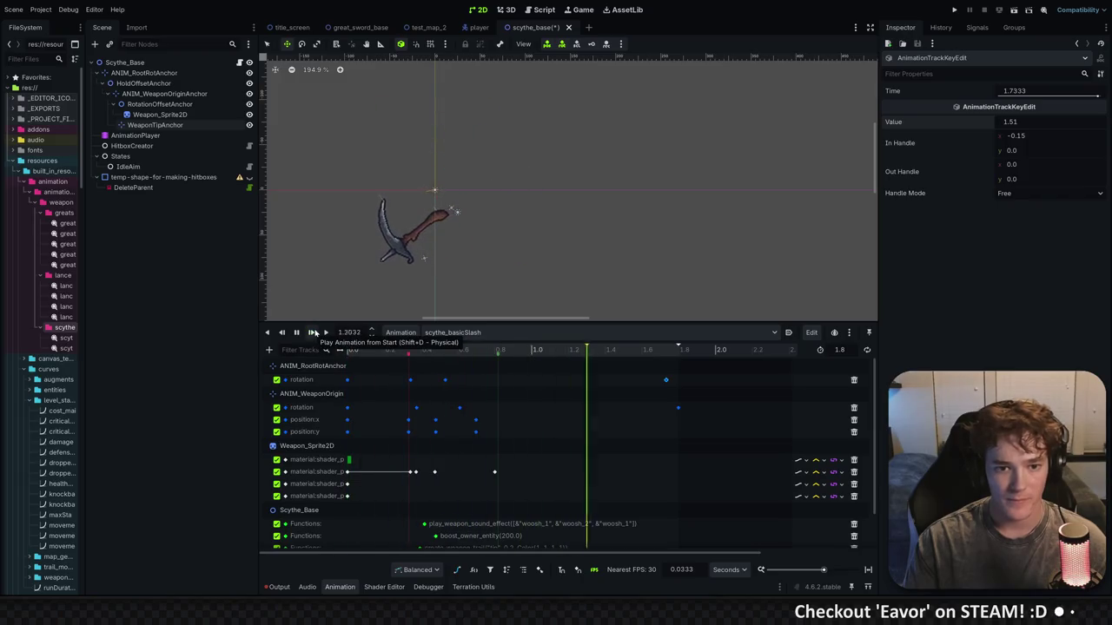
Step through the early swing from about 0.28 s to 0.53 s
mouse_move(349, 351)
left_mouse_down()
mouse_move(635, 369)
mouse_move(672, 356)
mouse_move(347, 357)
mouse_move(571, 357)
mouse_move(382, 356)
left_mouse_up()
left_click(311, 334)
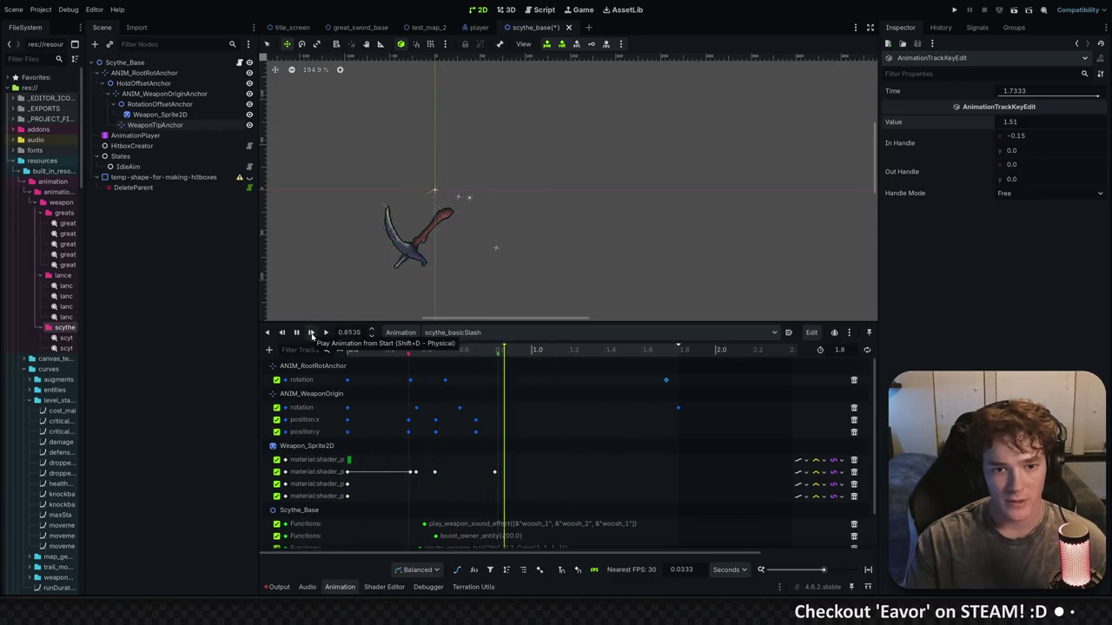
left_click(401, 352)
left_click_drag(400, 352, 413, 353)
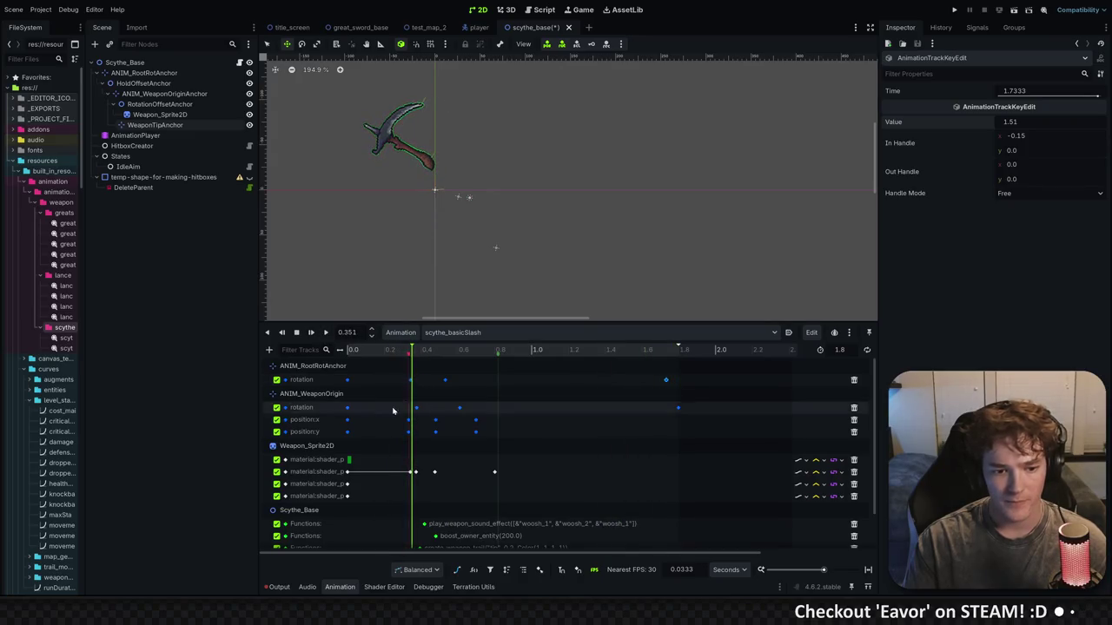
key("d")
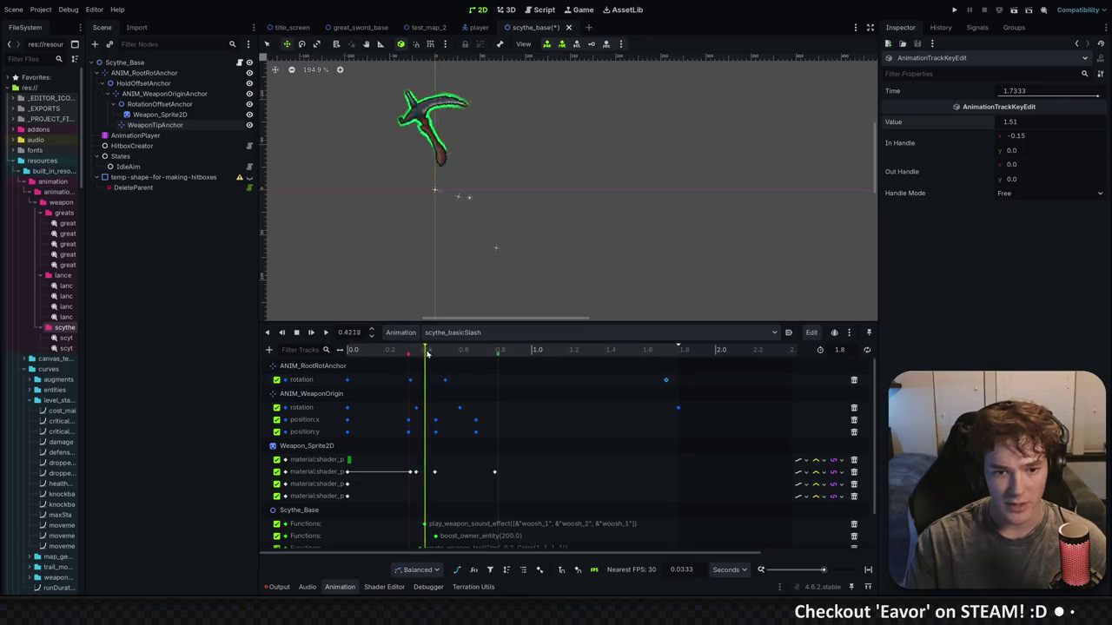
Select the root rotation key at 0.3433 s and switch to the Bezier curve view
left_click(410, 379)
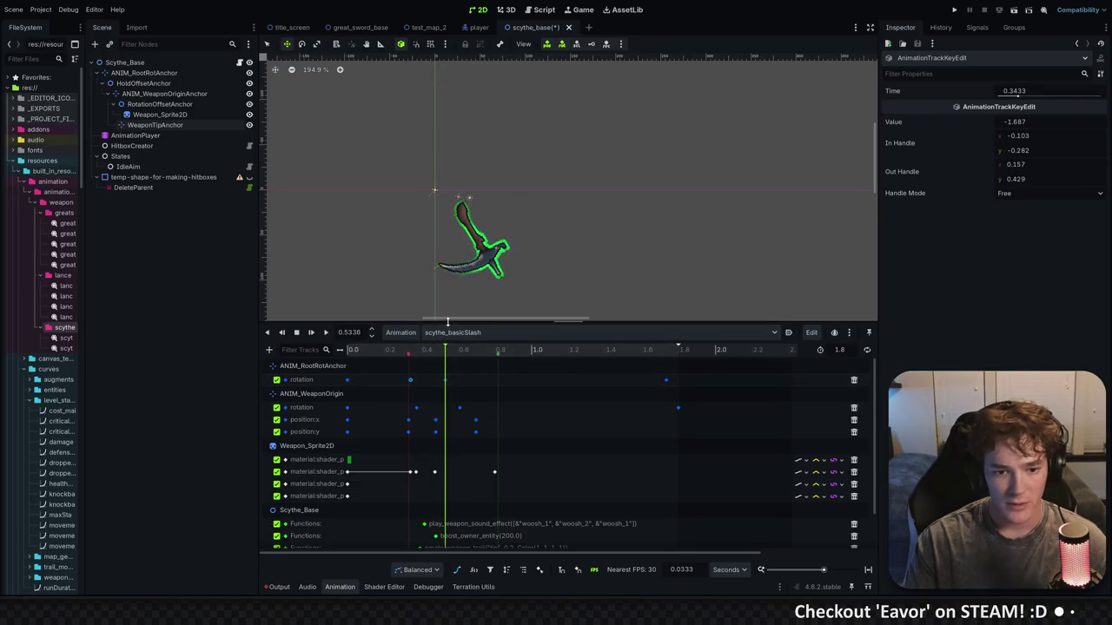
left_click_drag(447, 322, 447, 270)
scroll(533, 350, "up", 5)
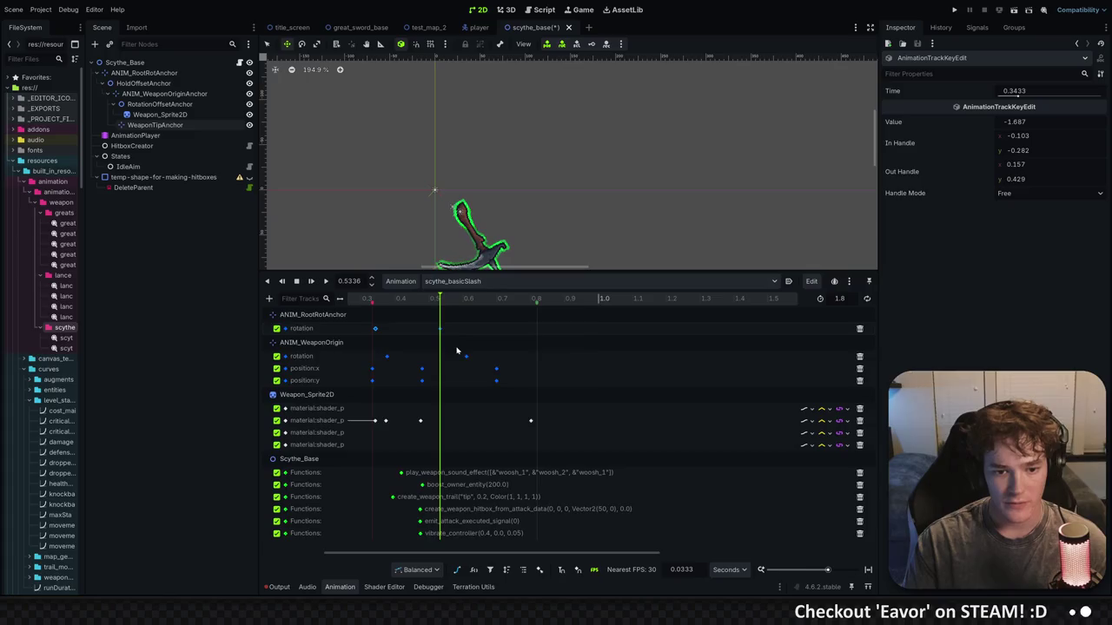
left_click(458, 570)
Isolate the weapon origin's rotation curve in the Bezier editor
left_click(290, 327)
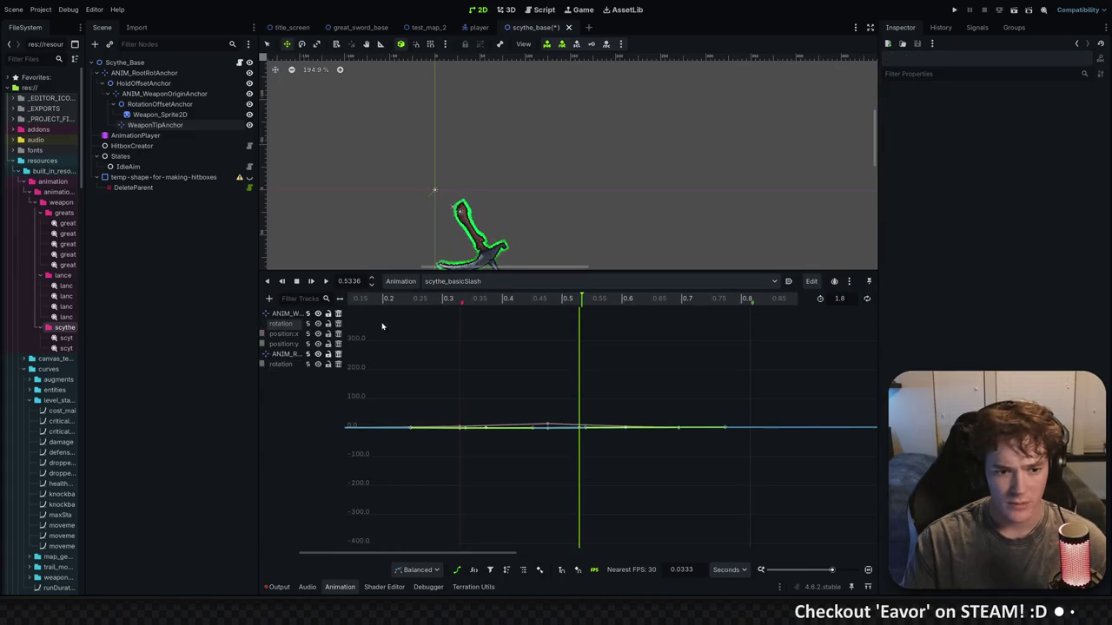
left_click(318, 313)
left_click(318, 313)
left_click(281, 323)
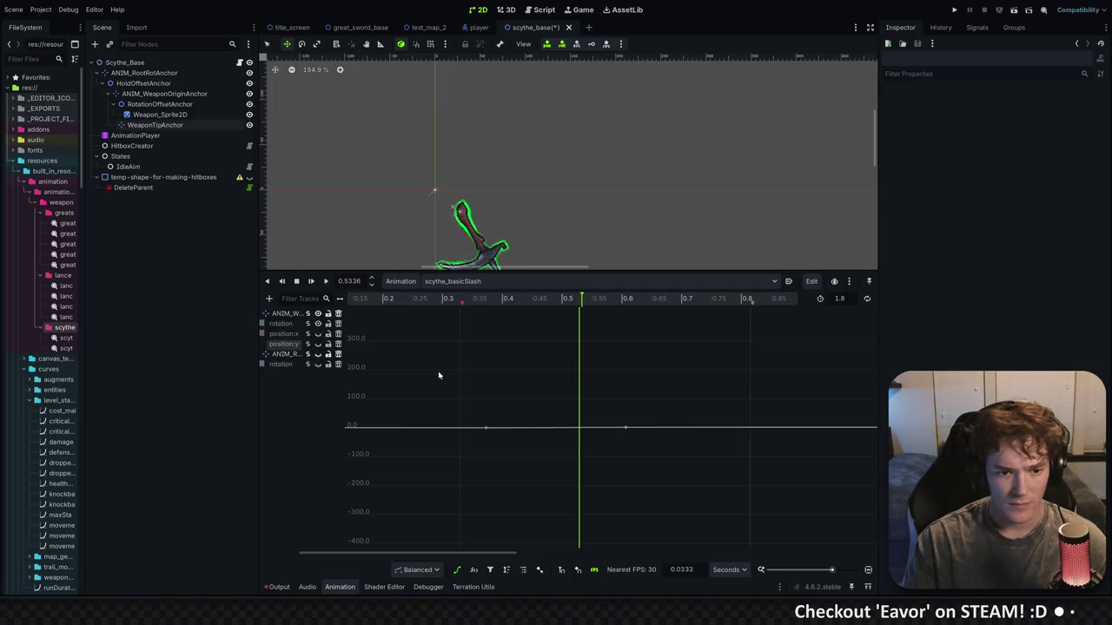
scroll(550, 438, "up", 12)
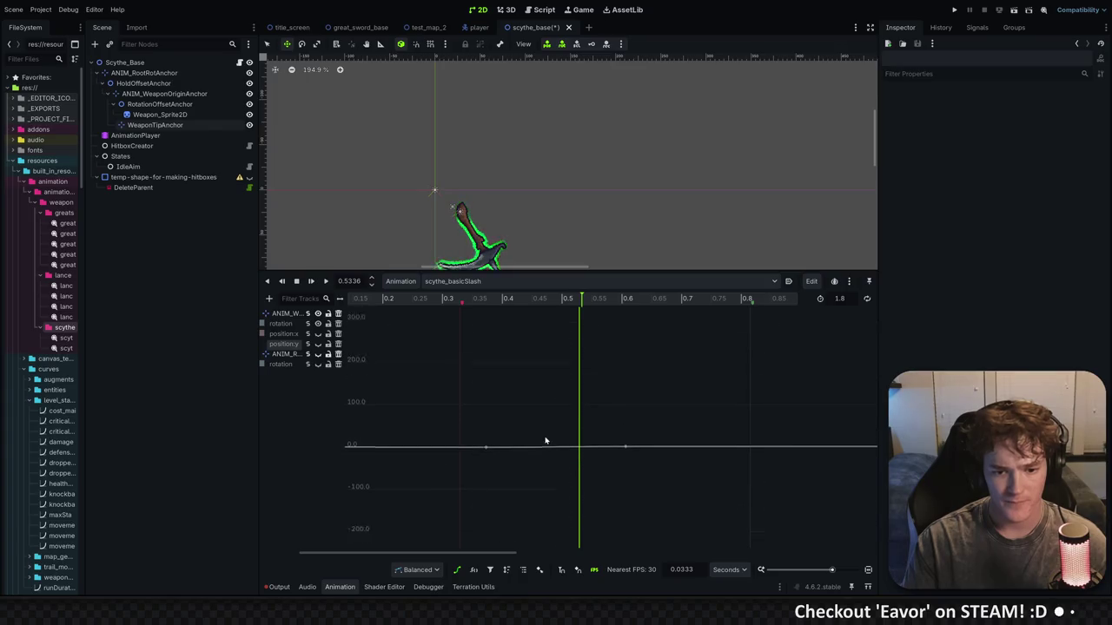
scroll(564, 482, "up", 15)
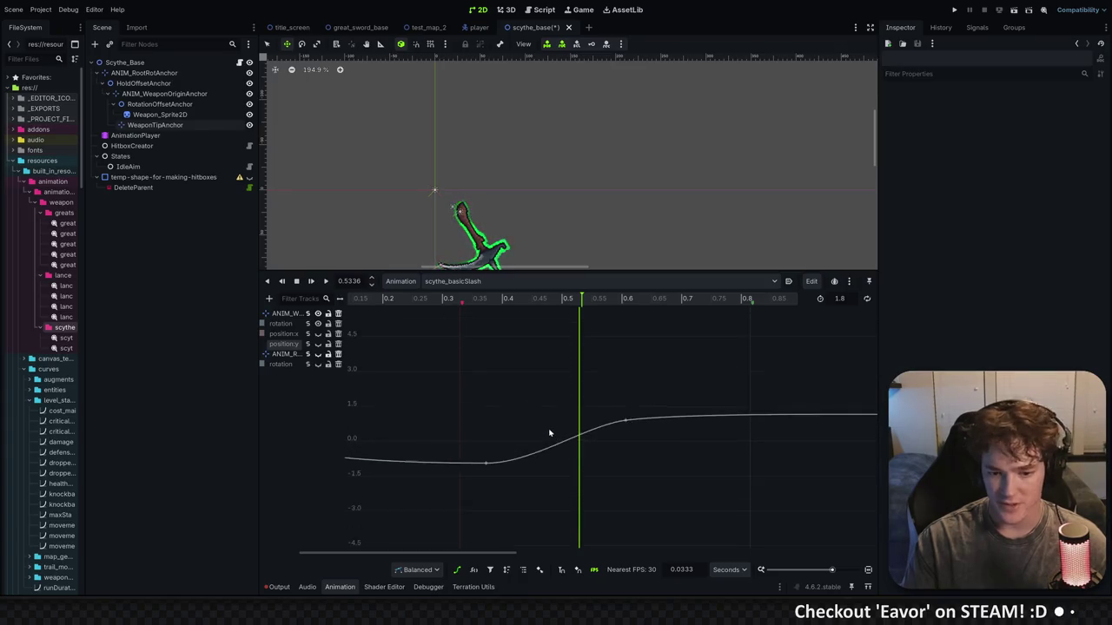
scroll(544, 417, "down", 3)
scroll(540, 191, "up", 3)
scroll(540, 191, "down", 5)
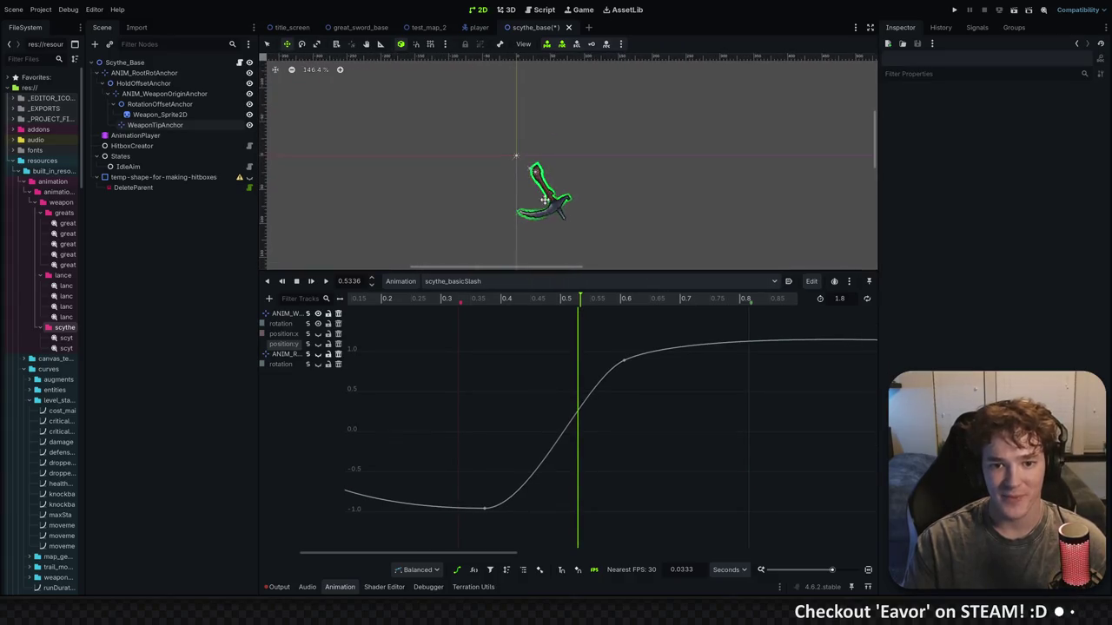
Stretch the 0.3776 s key's outgoing handle to steepen the rise, then replay
mouse_move(423, 301)
left_mouse_down()
mouse_move(620, 304)
mouse_move(567, 306)
left_mouse_up()
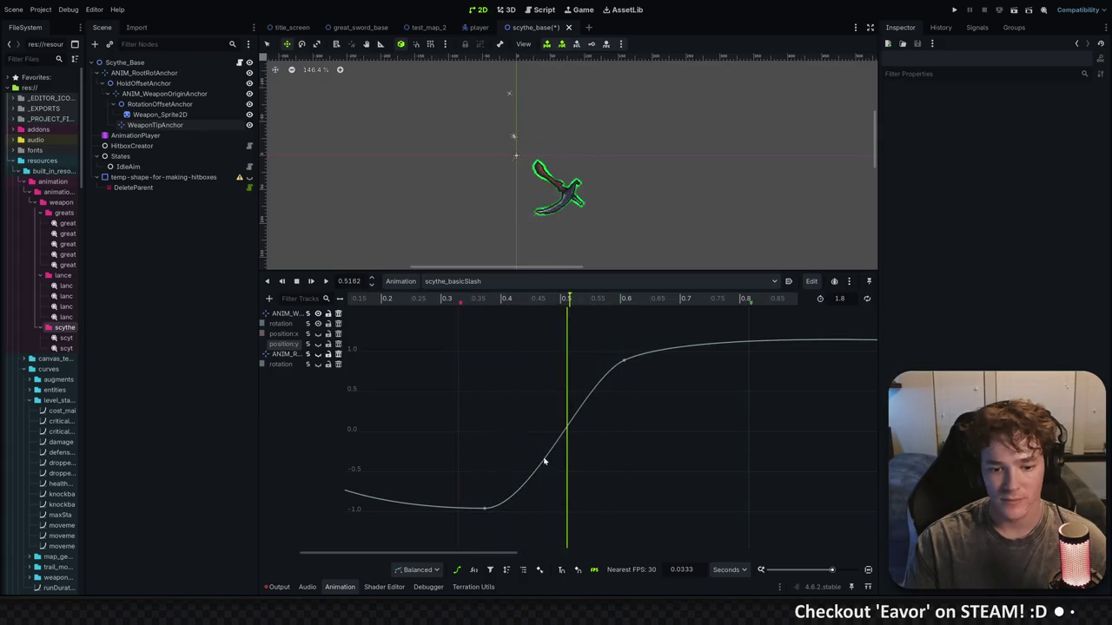
left_click(487, 509)
left_click_drag(531, 511, 610, 509)
mouse_move(480, 310)
left_mouse_down()
mouse_move(665, 330)
mouse_move(388, 300)
left_mouse_up()
left_click(311, 284)
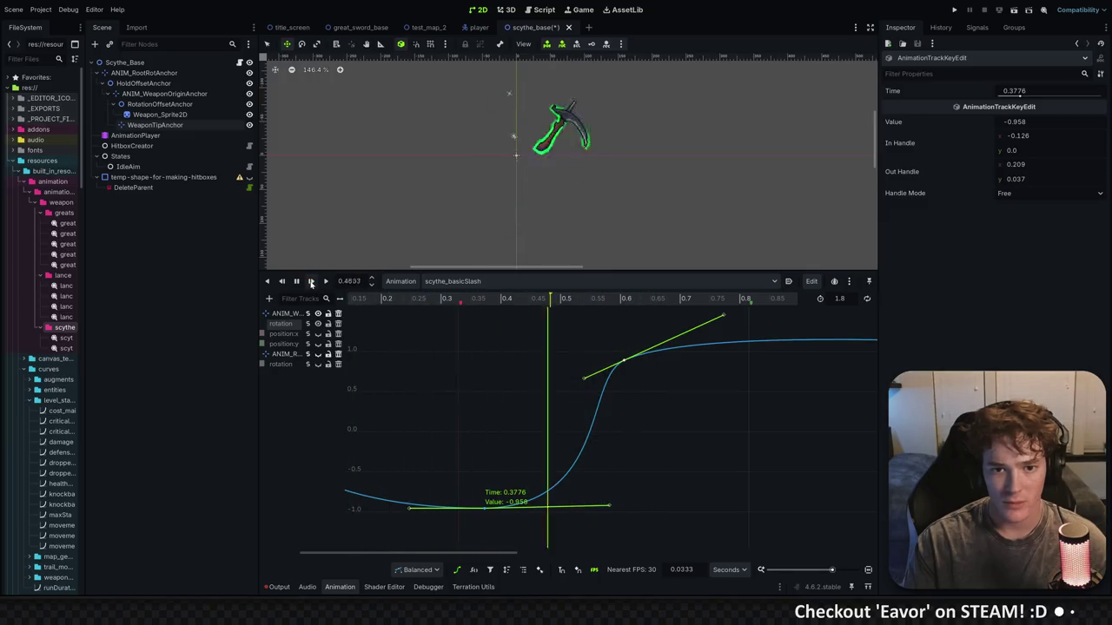
left_click(327, 282)
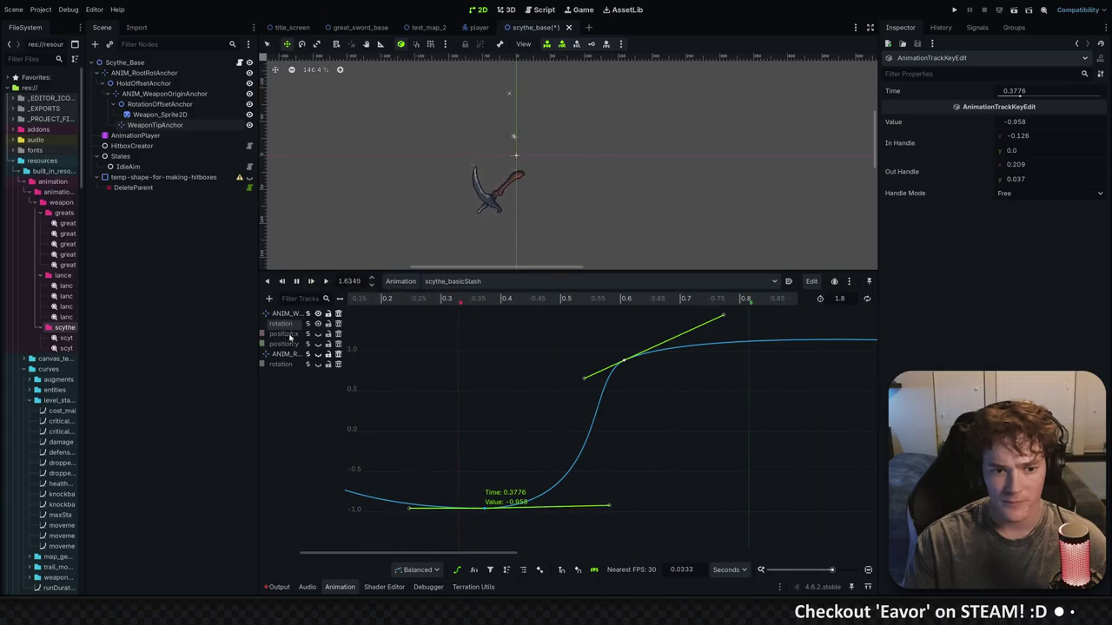
Show the root rotation curve alongside and select its 0.3433 s key
left_click(318, 364)
left_click(398, 300)
left_click_drag(400, 301, 539, 319)
left_click(472, 542)
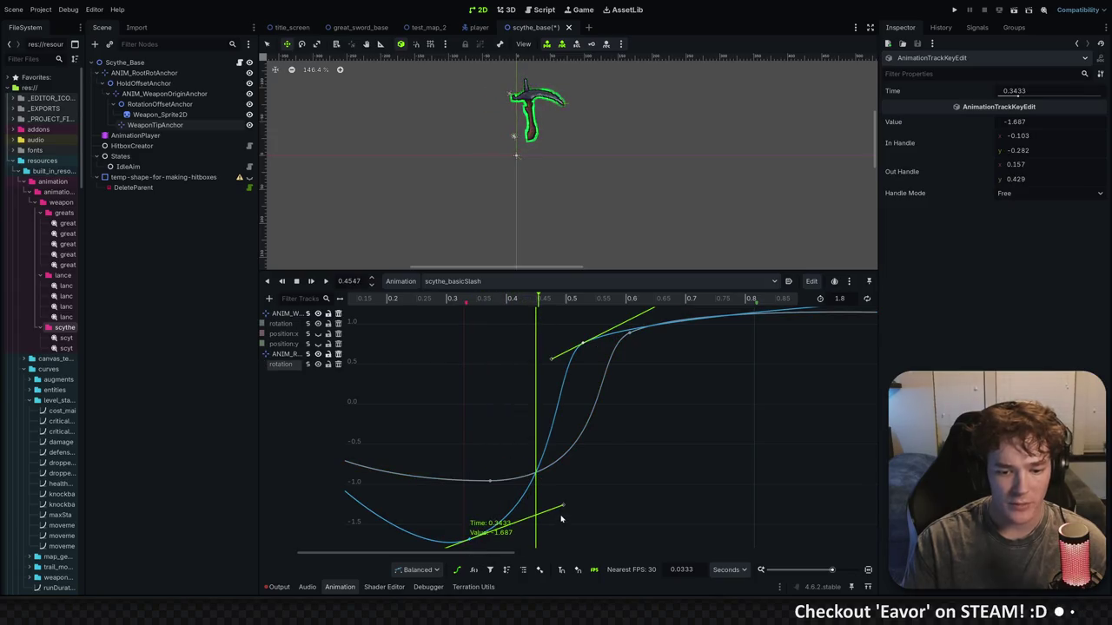
right_click(469, 542)
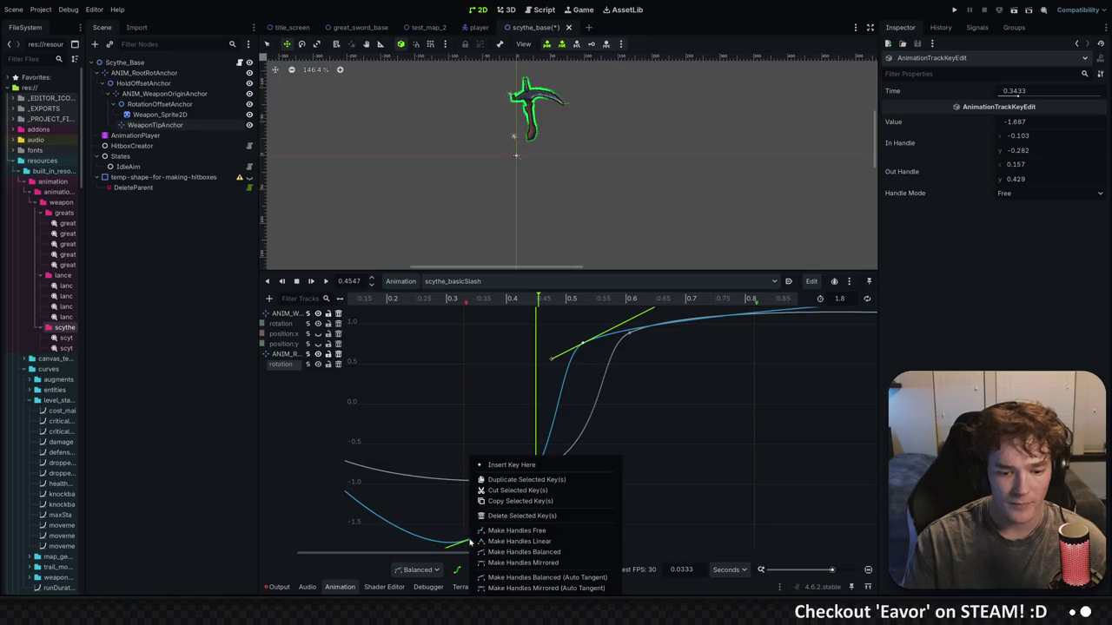
Free the 0.5333 s key's handles and flatten its outgoing handle
left_click(570, 521)
left_click_drag(564, 509, 577, 539)
left_click_drag(429, 302, 581, 304)
key("d")
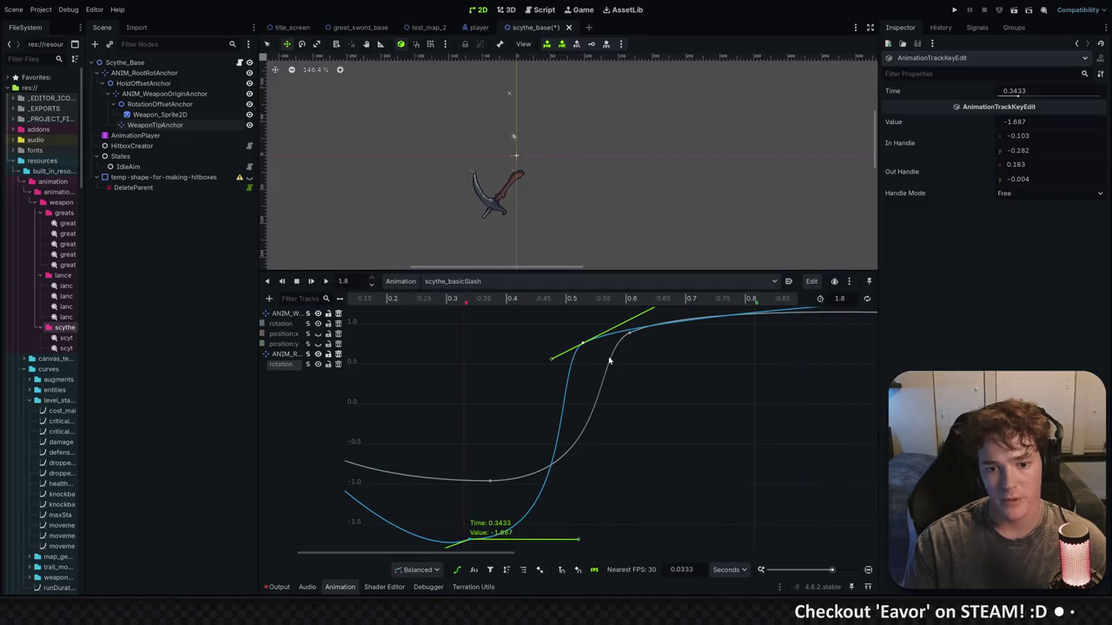
Nudge the outgoing handle upward, then try Balanced handle mode and undo it
scroll(496, 497, "down", 3)
scroll(496, 497, "left", 2)
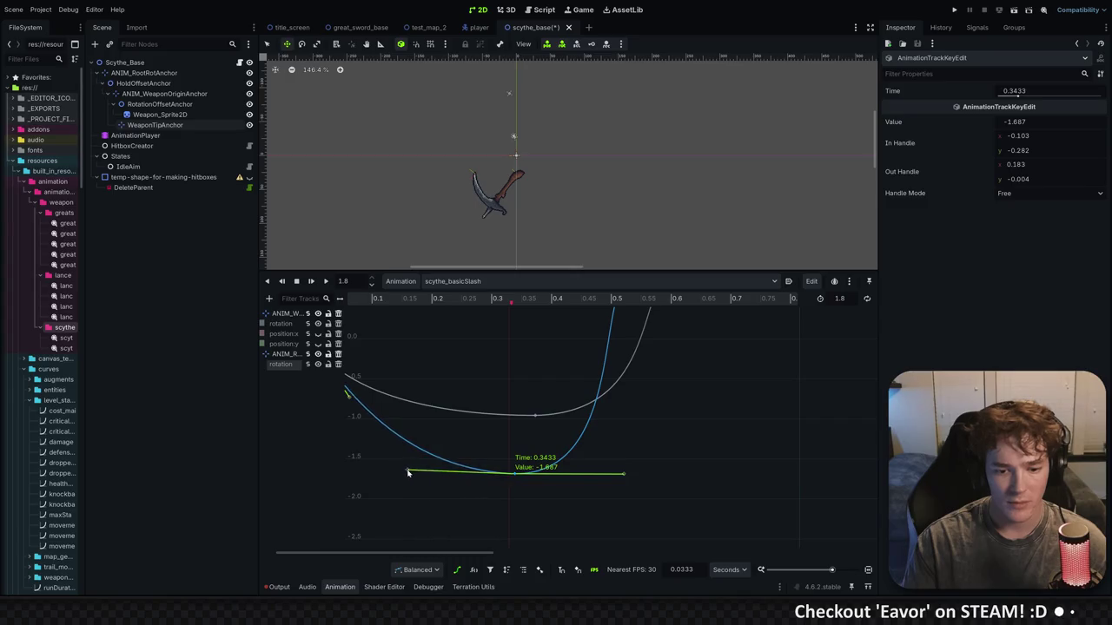
left_click_drag(622, 476, 634, 475)
scroll(611, 434, "up", 2)
scroll(610, 435, "right", 2)
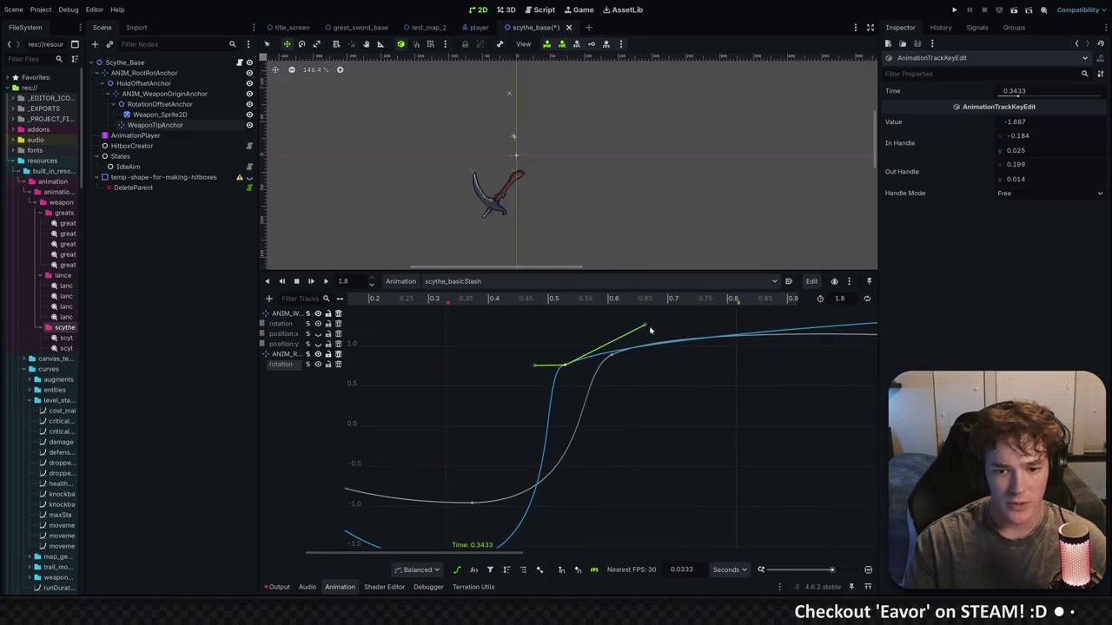
right_click(564, 367)
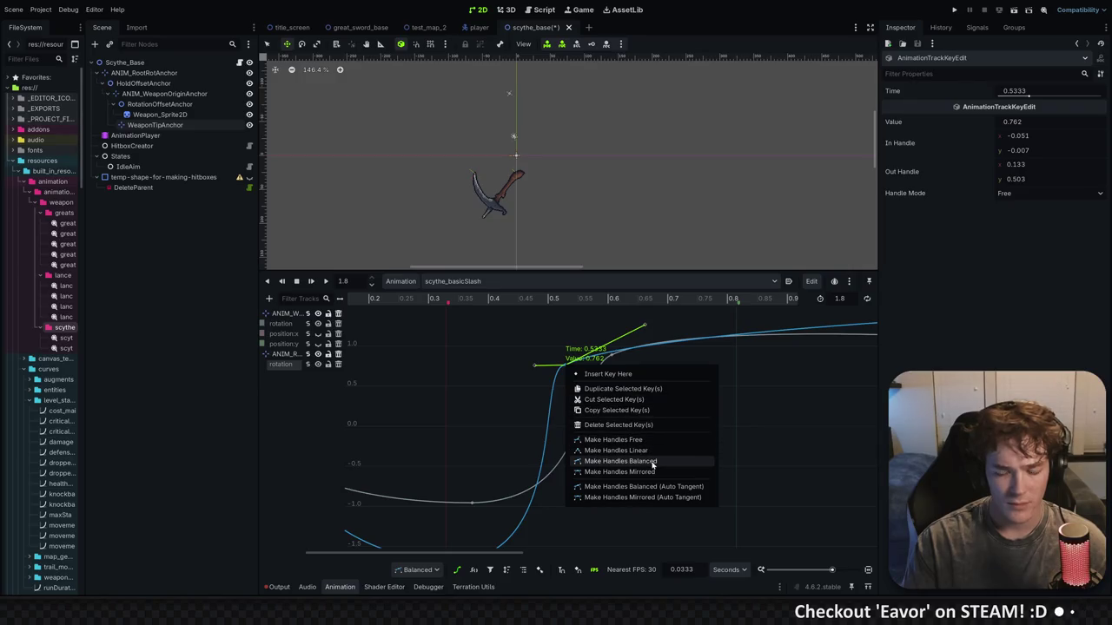
left_click(653, 462)
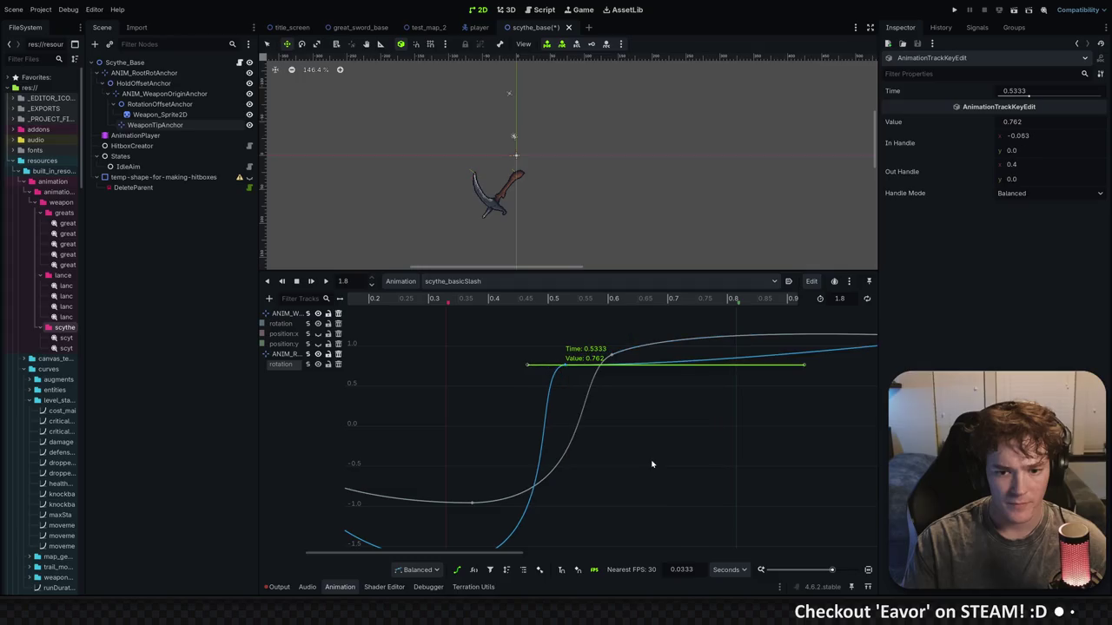
key("ctrl+z")
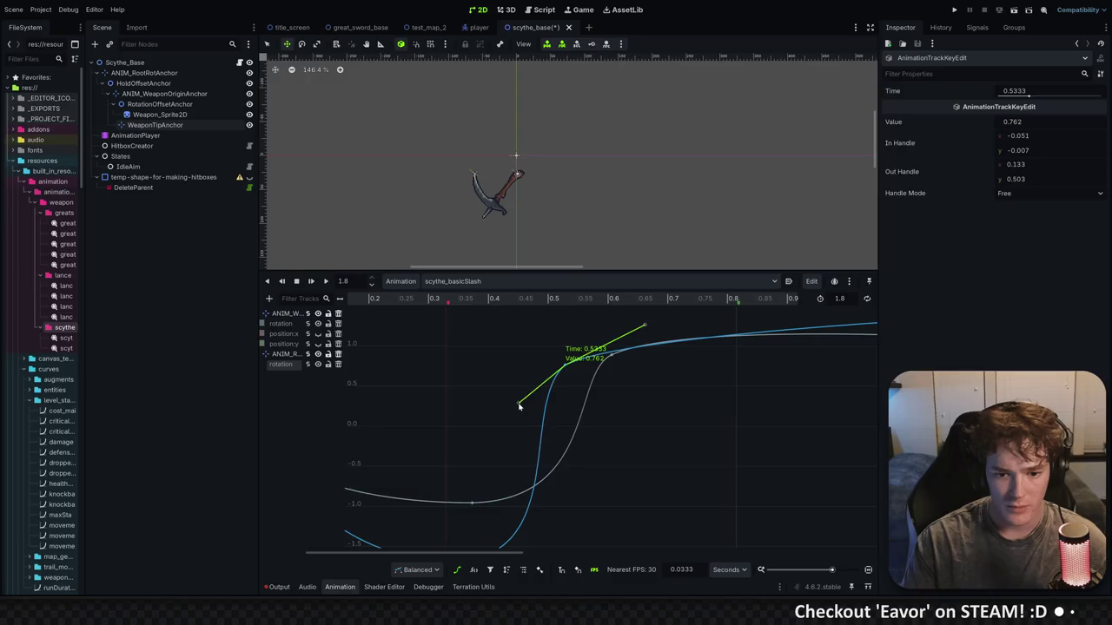
Replay the slash several times, then return to the regular track list
key("shift+d")
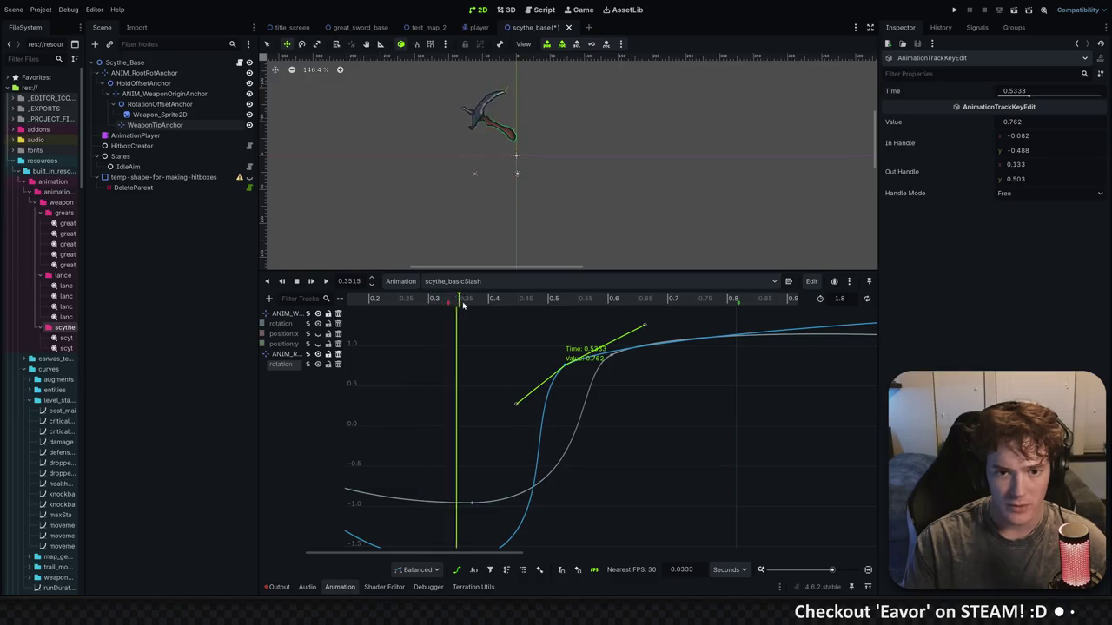
left_click(326, 281)
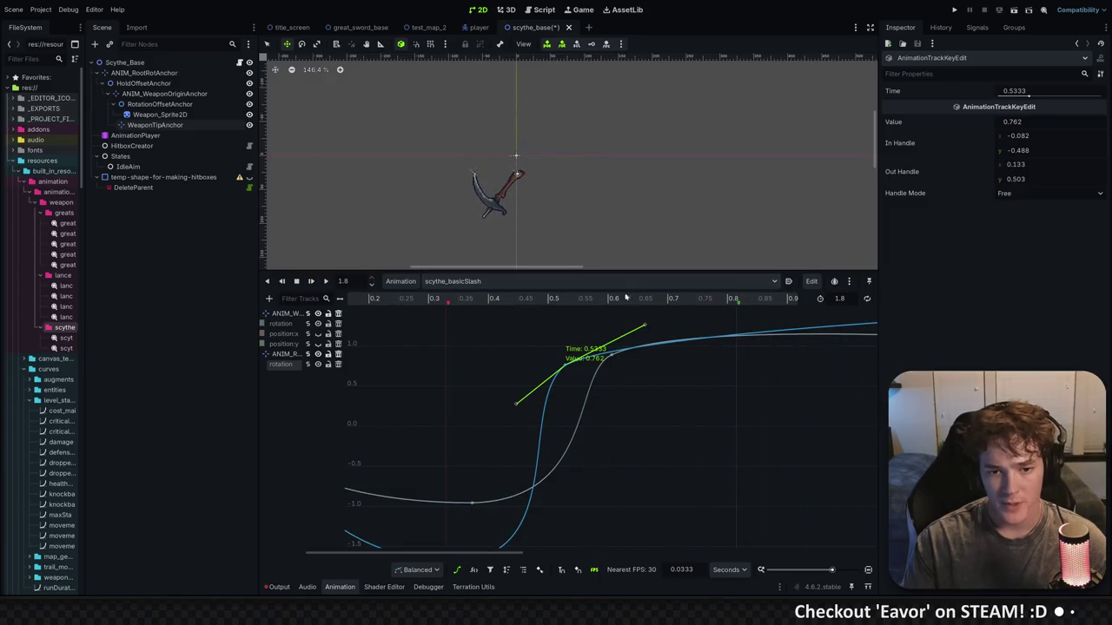
left_click(324, 282)
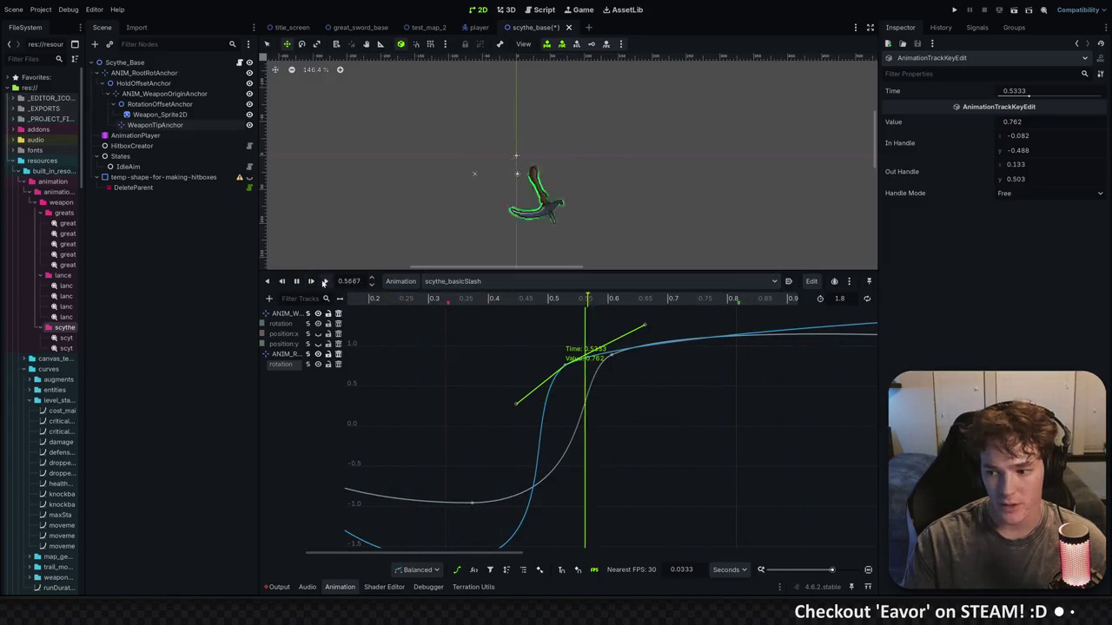
left_click(310, 280)
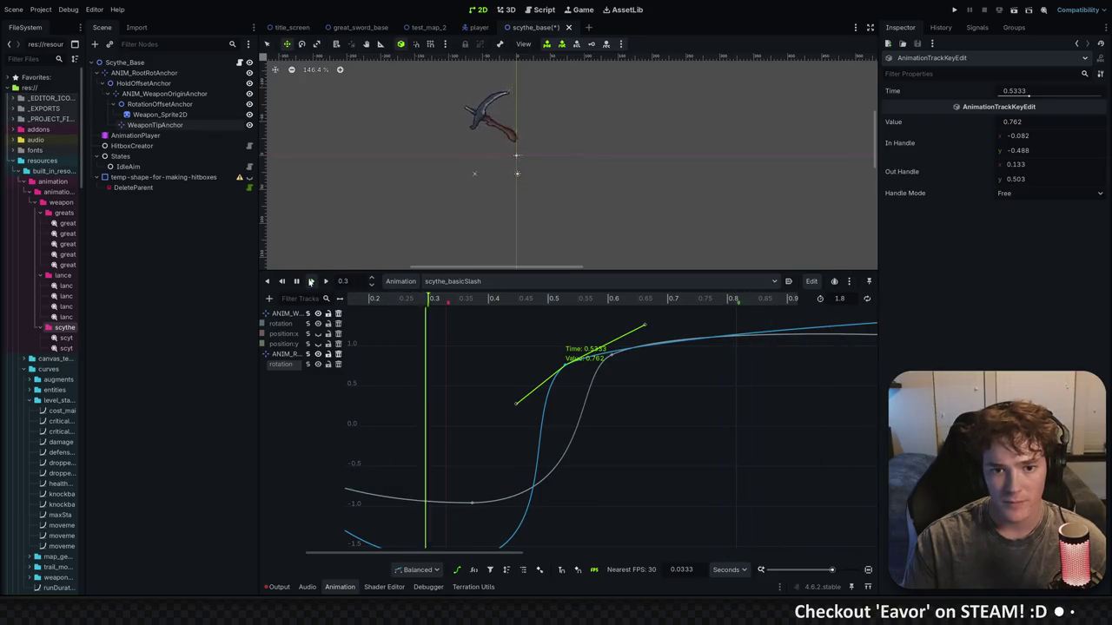
left_click(457, 570)
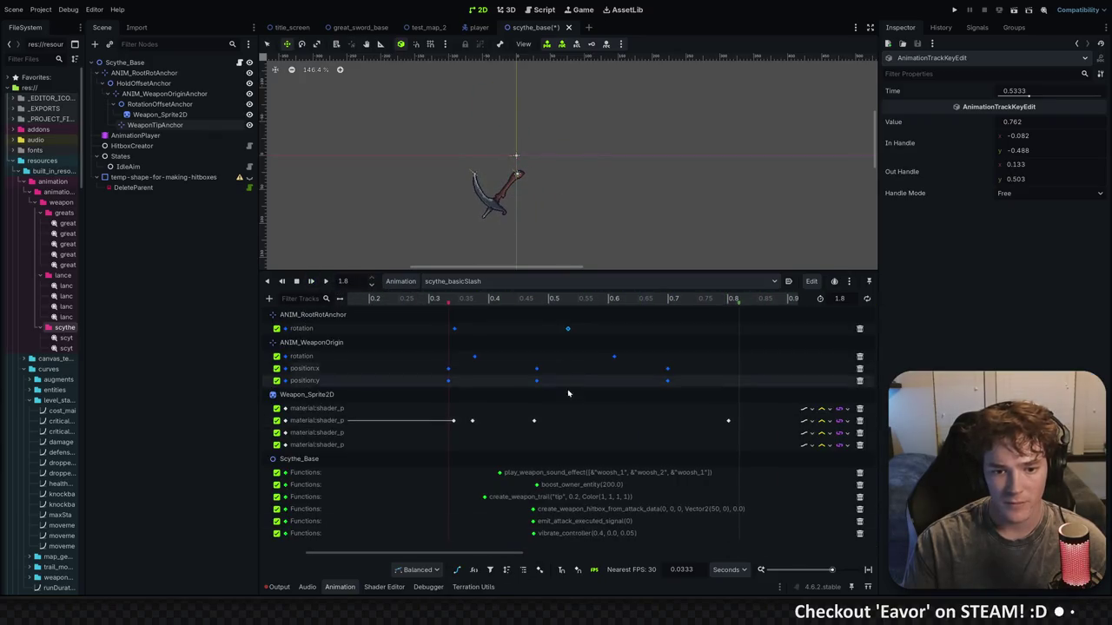
Play the slash and save the scythe scene with Ctrl+S
left_click(310, 281)
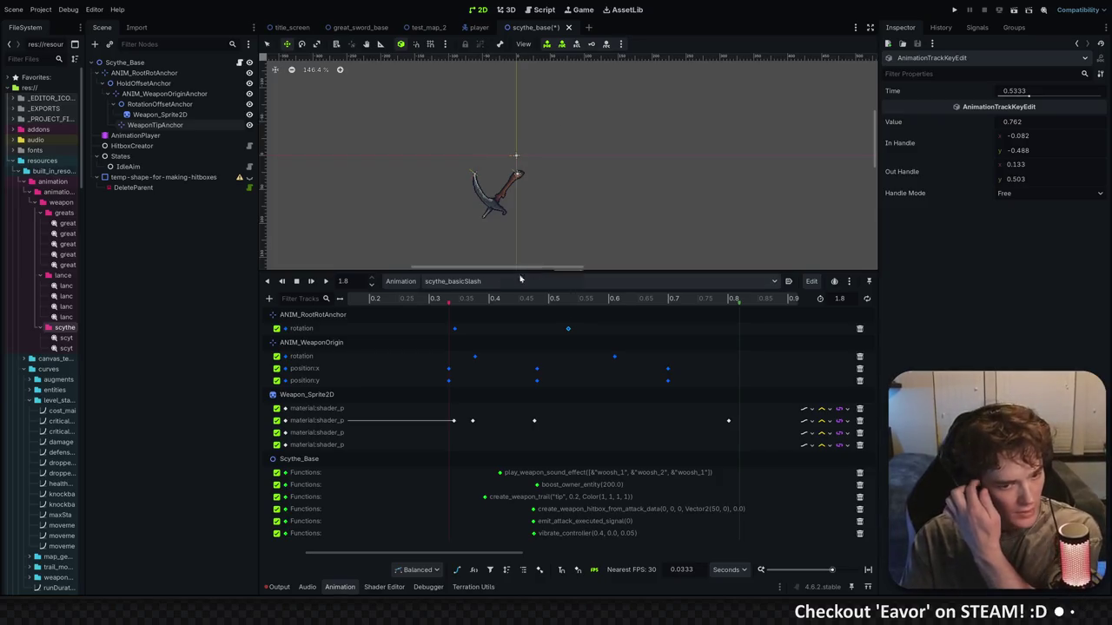
key("ctrl+s")
mouse_move(402, 298)
left_mouse_down()
mouse_move(526, 299)
mouse_move(515, 299)
left_mouse_up()
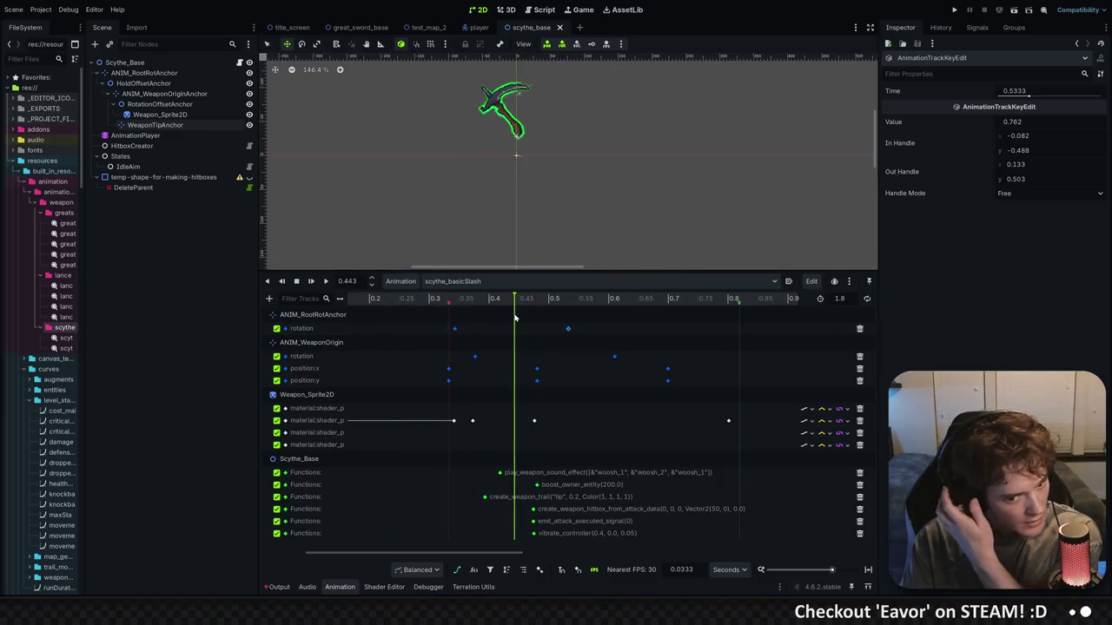
scroll(417, 400, "left", 3)
Set the shader colour key at time 0.0 to black
left_click(348, 409)
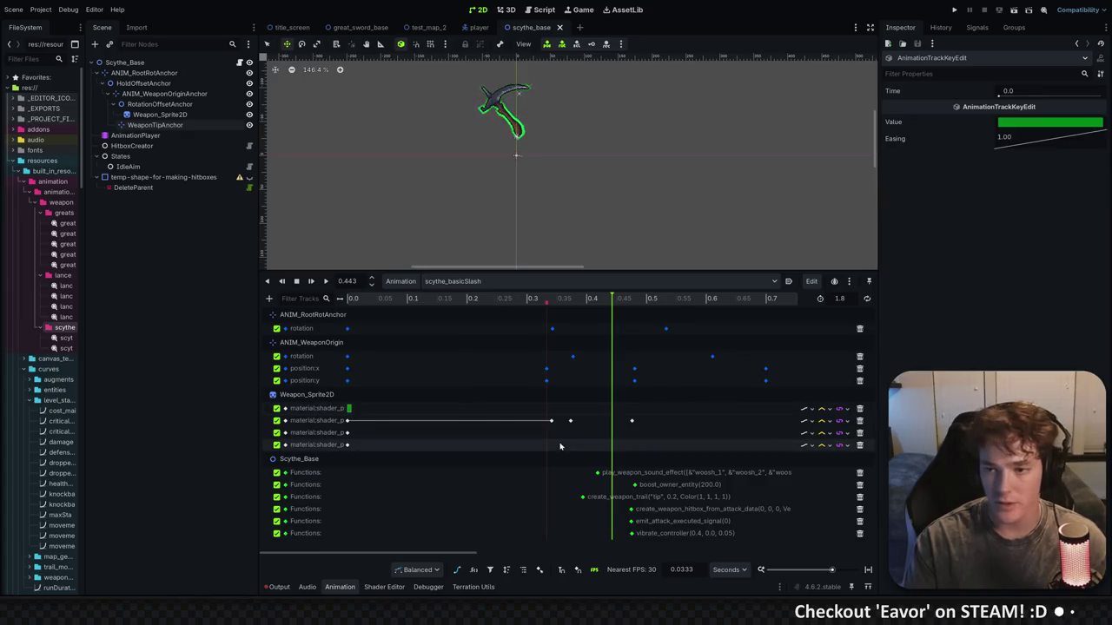
left_click(1031, 123)
left_click_drag(1006, 300, 985, 295)
left_click(1100, 126)
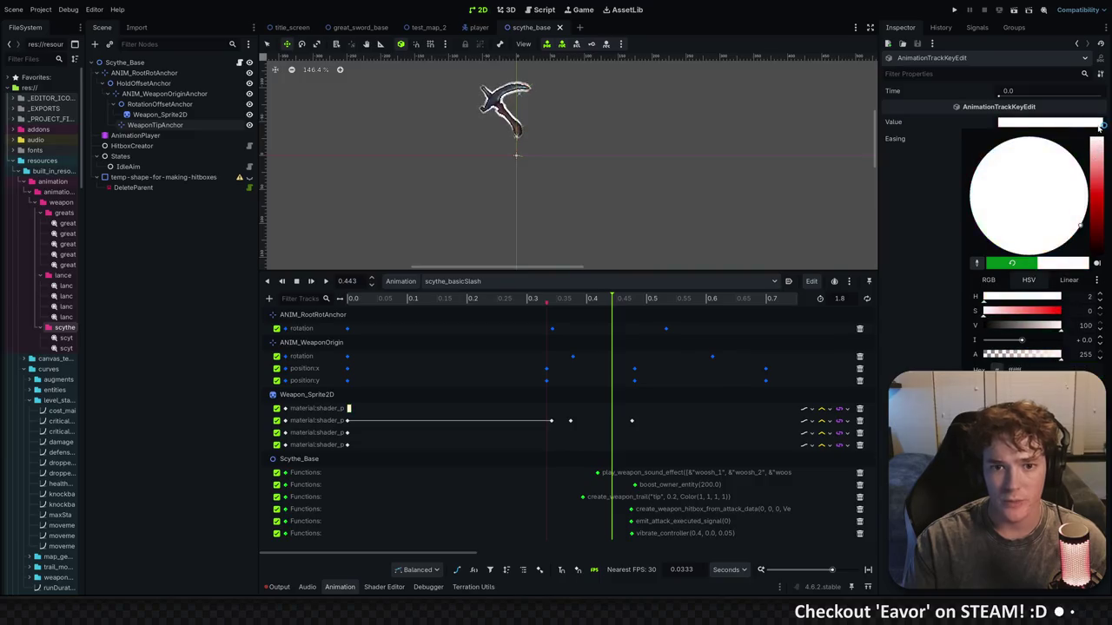
left_click_drag(1100, 163, 1102, 178)
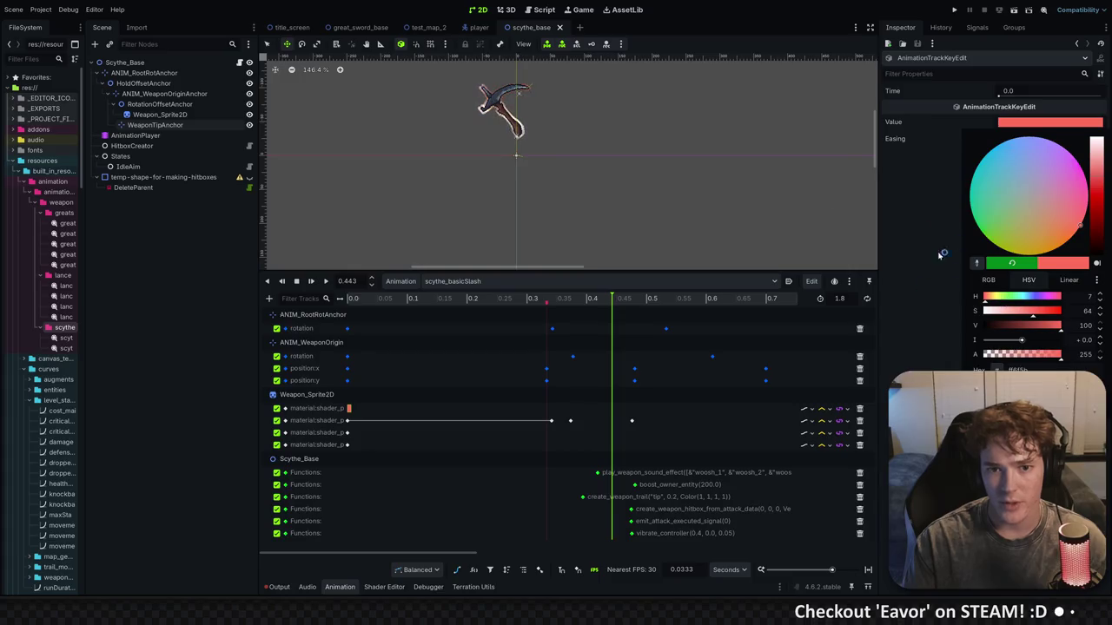
left_click(538, 149)
left_click(1006, 127)
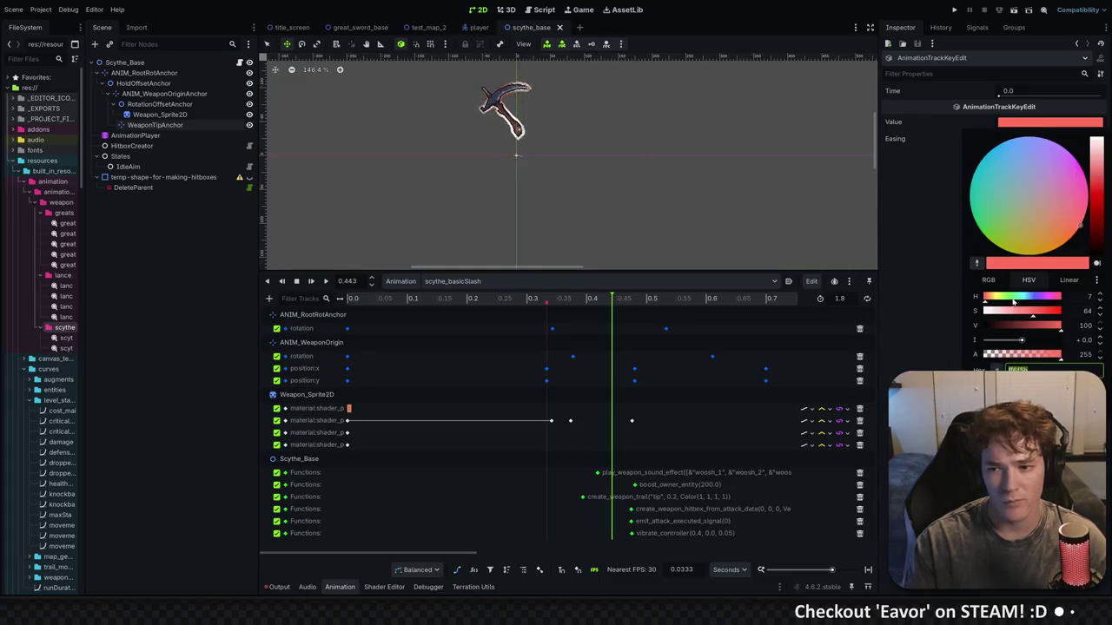
left_click_drag(1093, 220, 1098, 263)
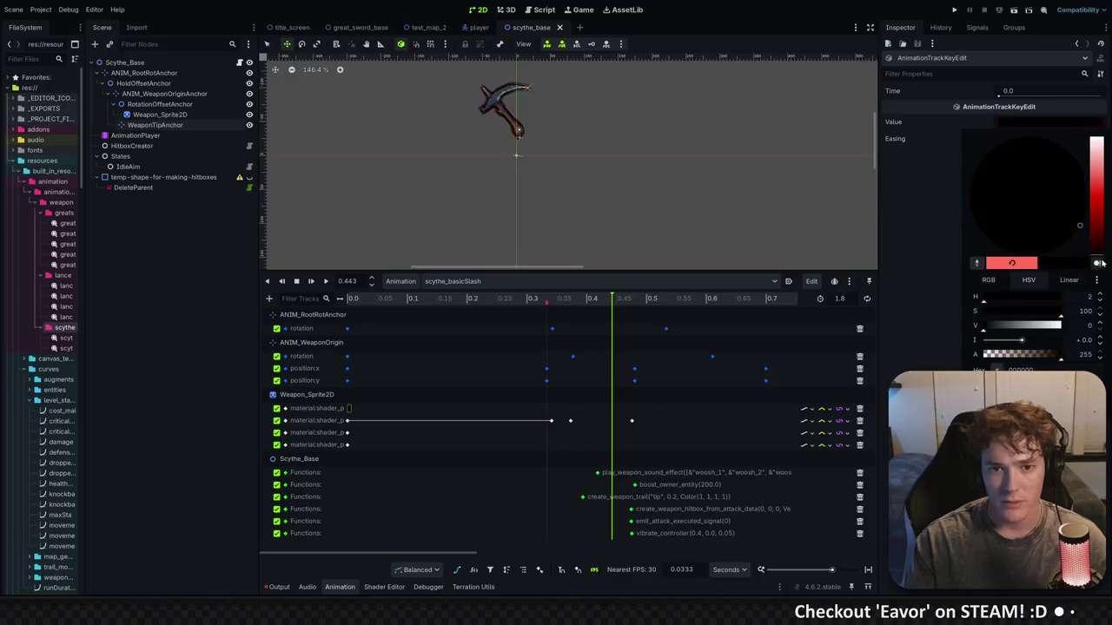
left_click(952, 300)
Scrub through the slash to check the pose and select the create_weapon_trail call key
scroll(536, 233, "up", 6)
scroll(537, 233, "up", 3)
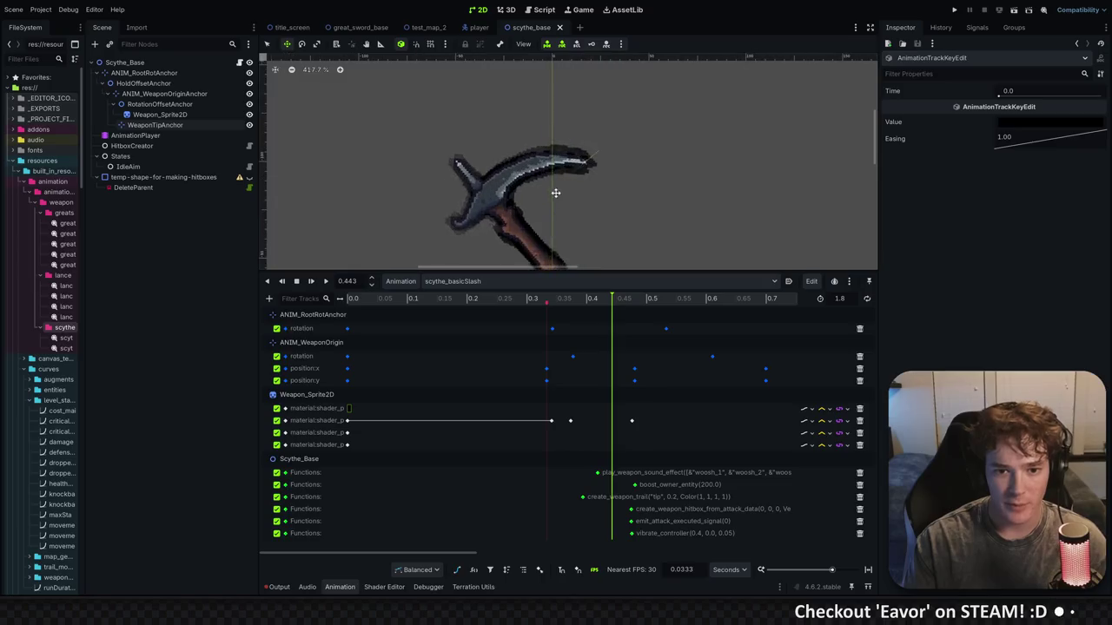
mouse_move(528, 300)
left_mouse_down()
mouse_move(397, 300)
mouse_move(700, 313)
left_mouse_up()
scroll(633, 185, "down", 10)
mouse_move(574, 300)
left_mouse_down()
mouse_move(516, 300)
mouse_move(690, 299)
left_mouse_up()
left_click_drag(603, 218, 589, 196)
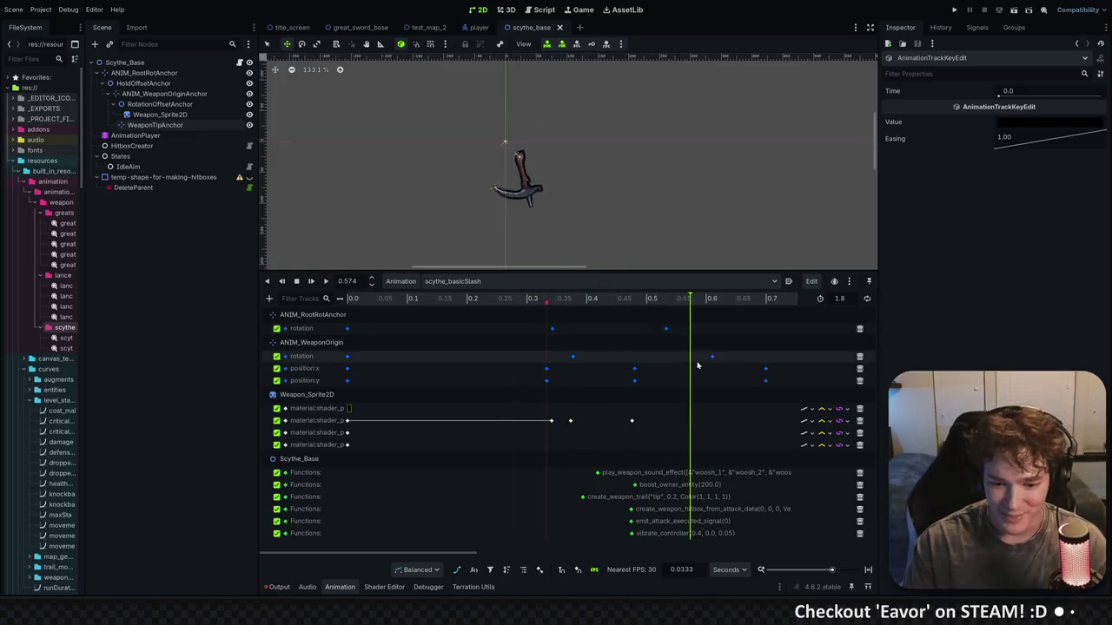
scroll(642, 486, "right", 1)
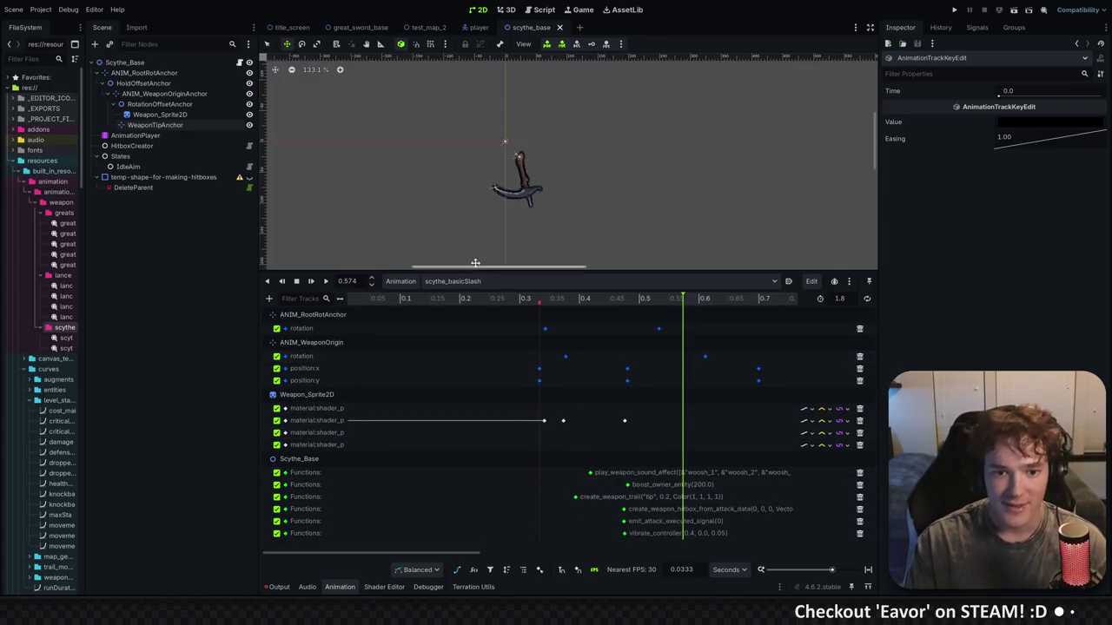
scroll(521, 417, "left", 1)
scroll(353, 418, "left", 1)
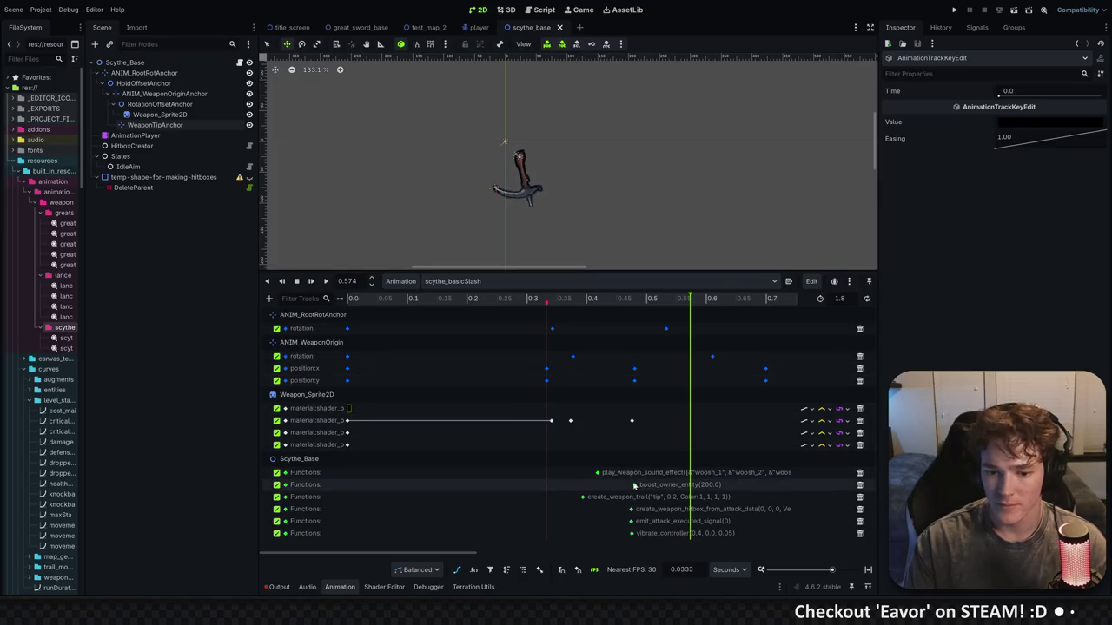
left_click(582, 497)
Set the create_weapon_trail call's colour argument to black
left_click(897, 149)
left_click(898, 182)
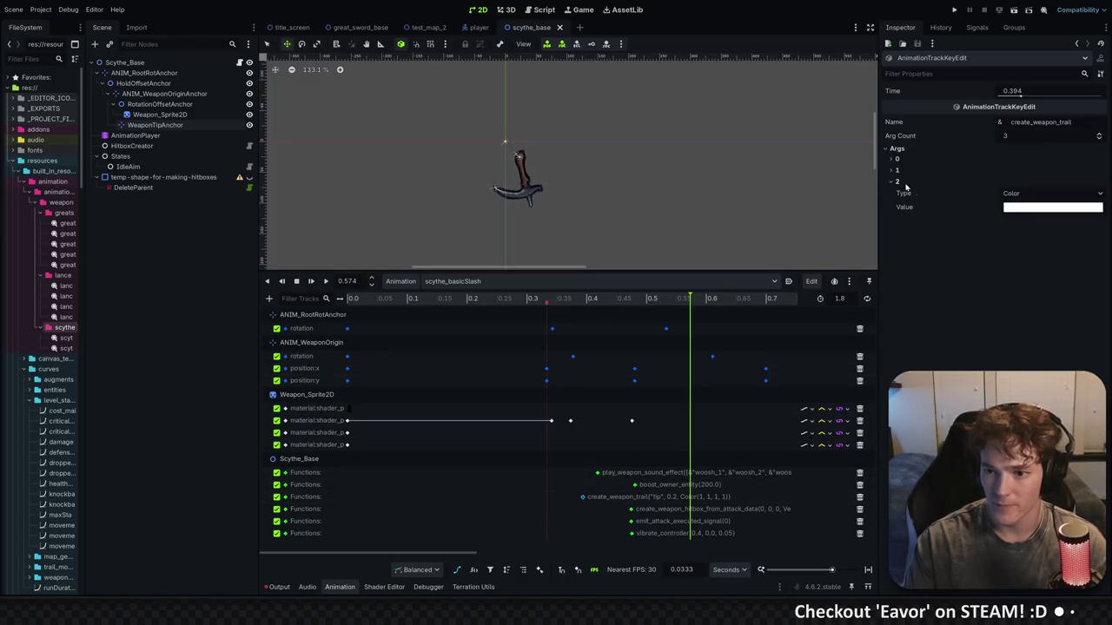
left_click(1024, 208)
left_click_drag(1102, 311, 1102, 343)
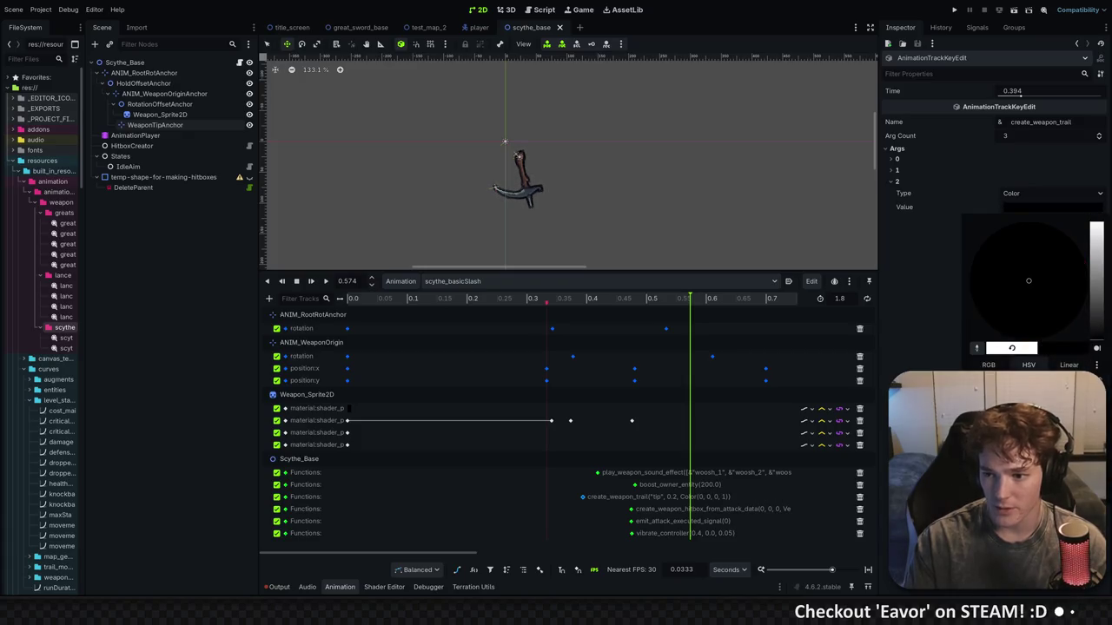
left_click(941, 355)
Raise the boost_owner_entity boost amount from 200.0 to 300.0
left_click_drag(565, 298, 754, 321)
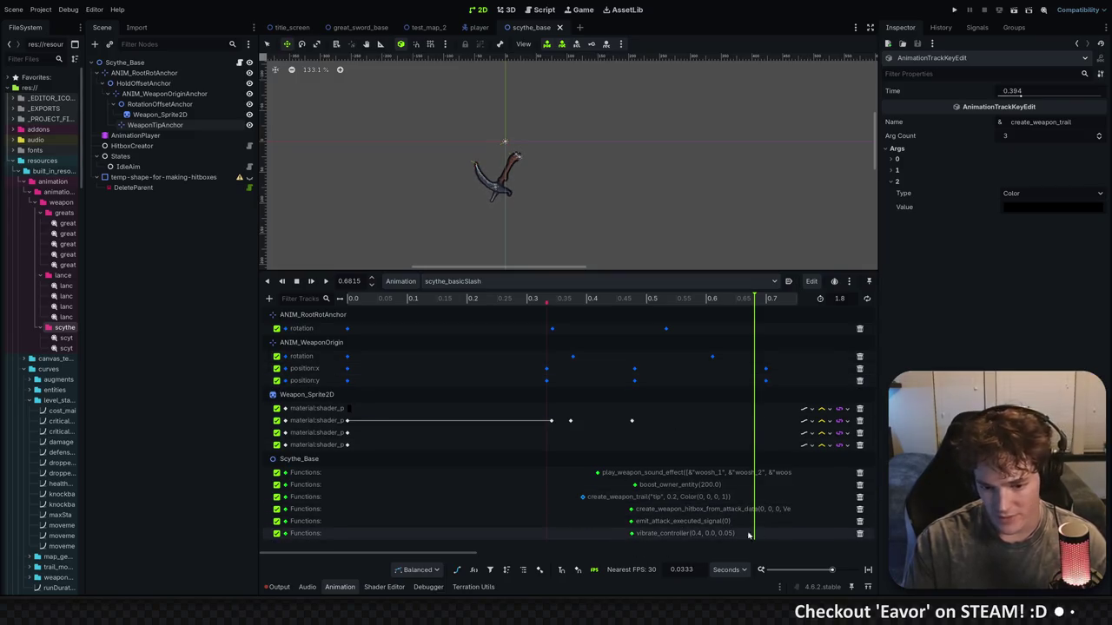
mouse_move(754, 298)
left_mouse_down()
mouse_move(573, 297)
mouse_move(665, 297)
mouse_move(649, 295)
left_mouse_up()
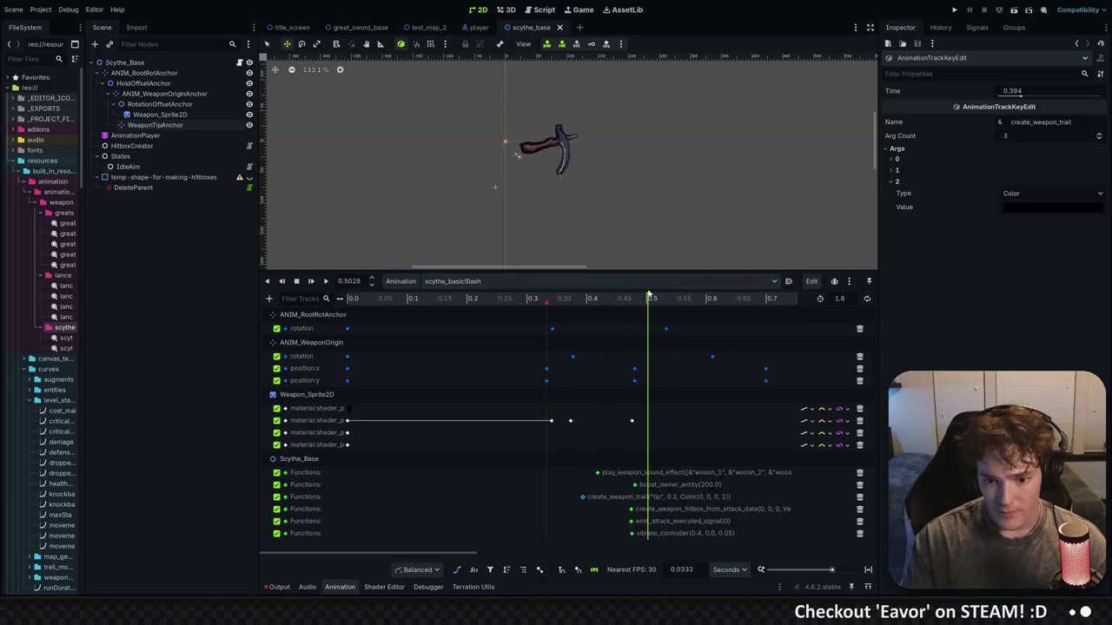
left_click(646, 521)
mouse_move(650, 297)
left_mouse_down()
mouse_move(601, 294)
mouse_move(642, 281)
mouse_move(643, 295)
left_mouse_up()
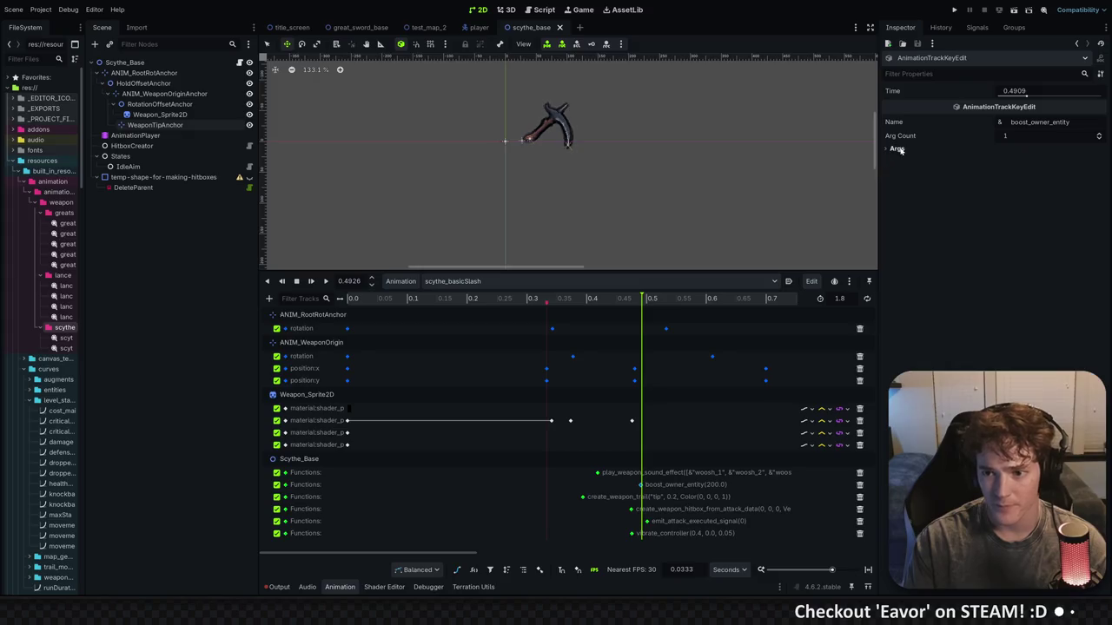
left_click(1024, 186)
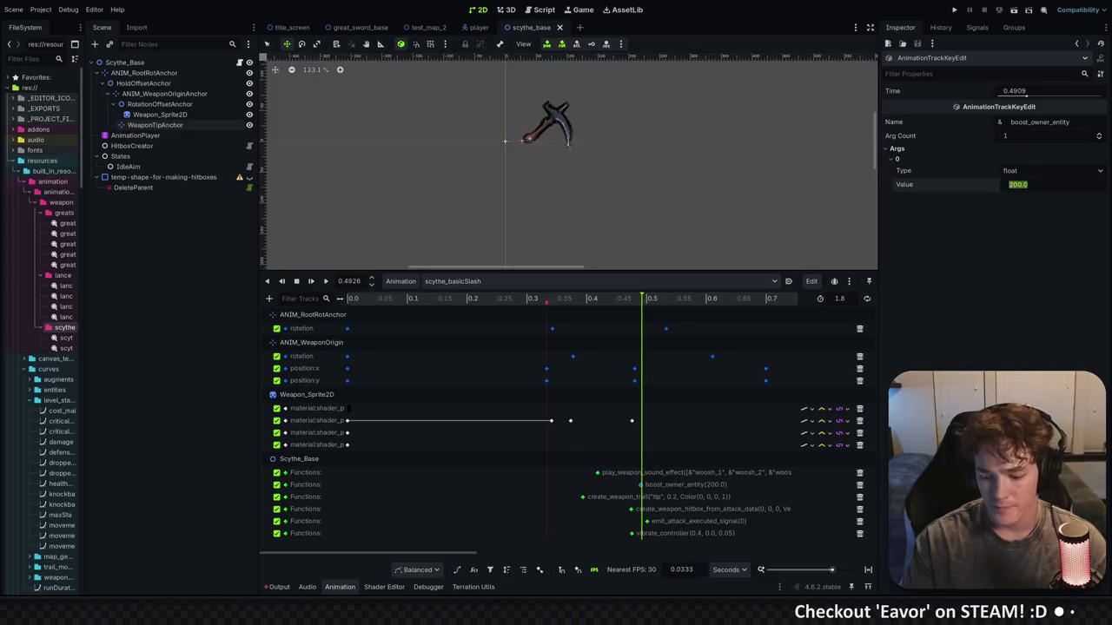
type("300")
key("Return")
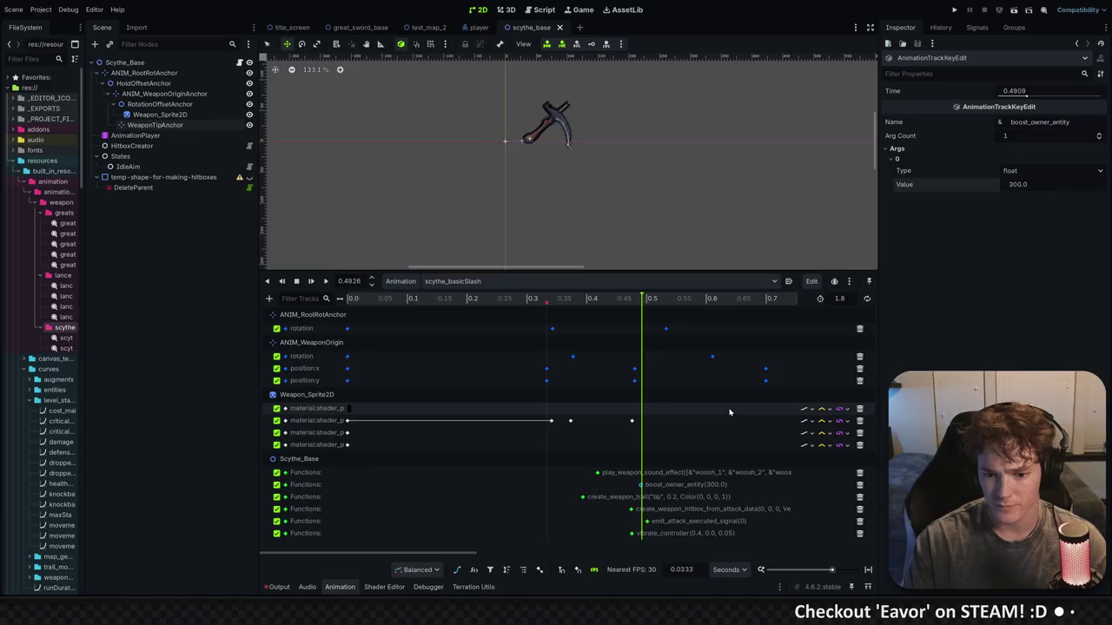
Move the play_weapon_sound_effect call key later to 0.4658 s
left_click_drag(564, 298, 625, 300)
left_click_drag(597, 472, 627, 476)
scroll(564, 420, "right", 5)
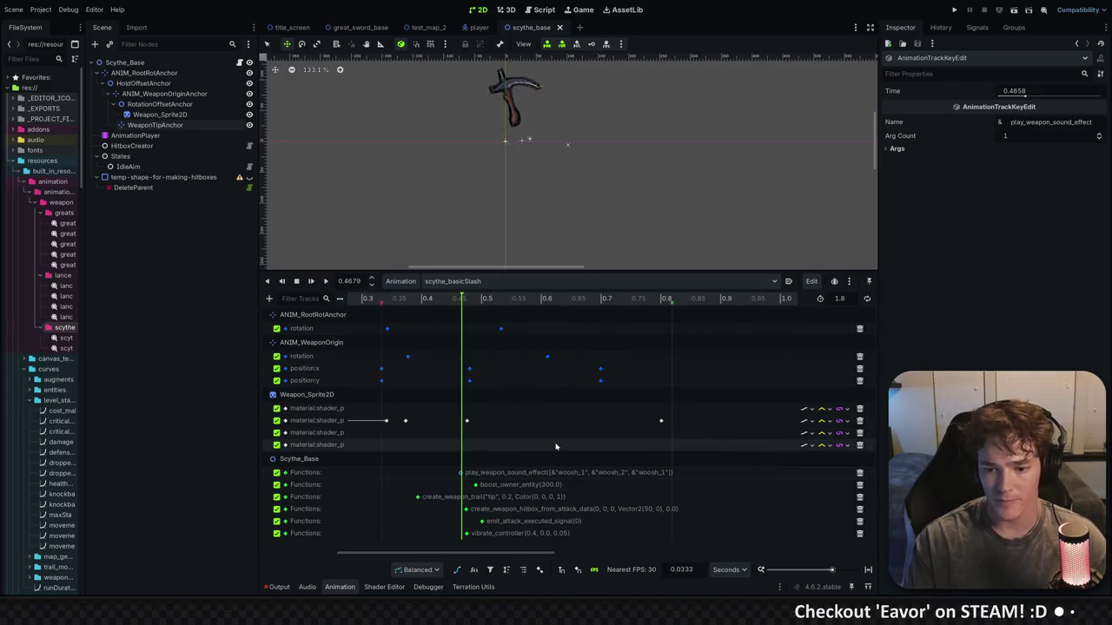
scroll(565, 531, "left", 1)
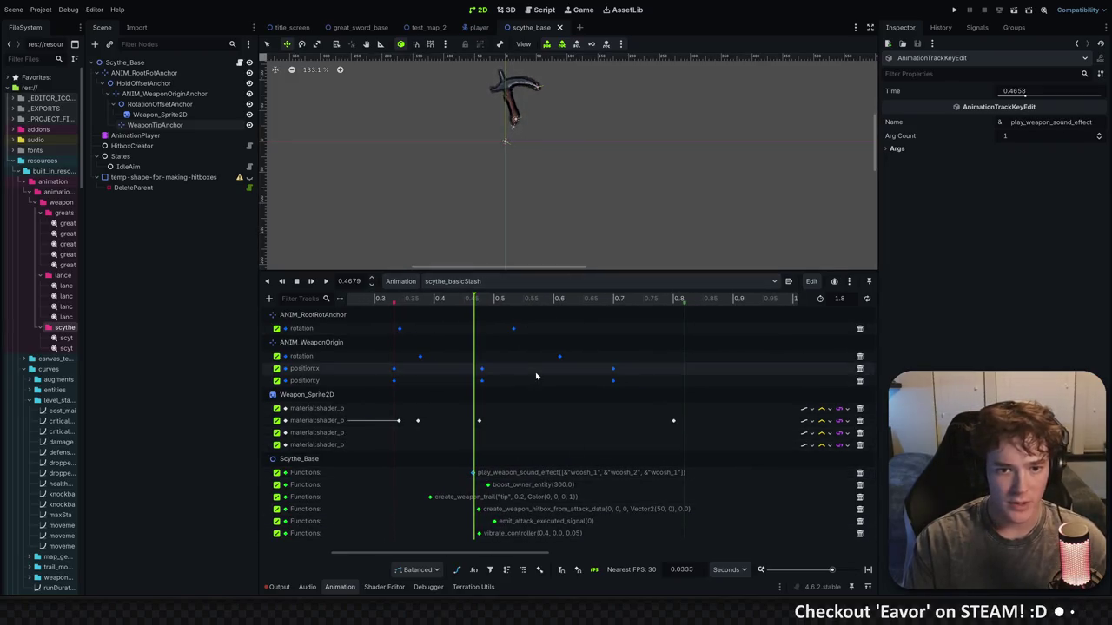
scroll(536, 109, "up", 5)
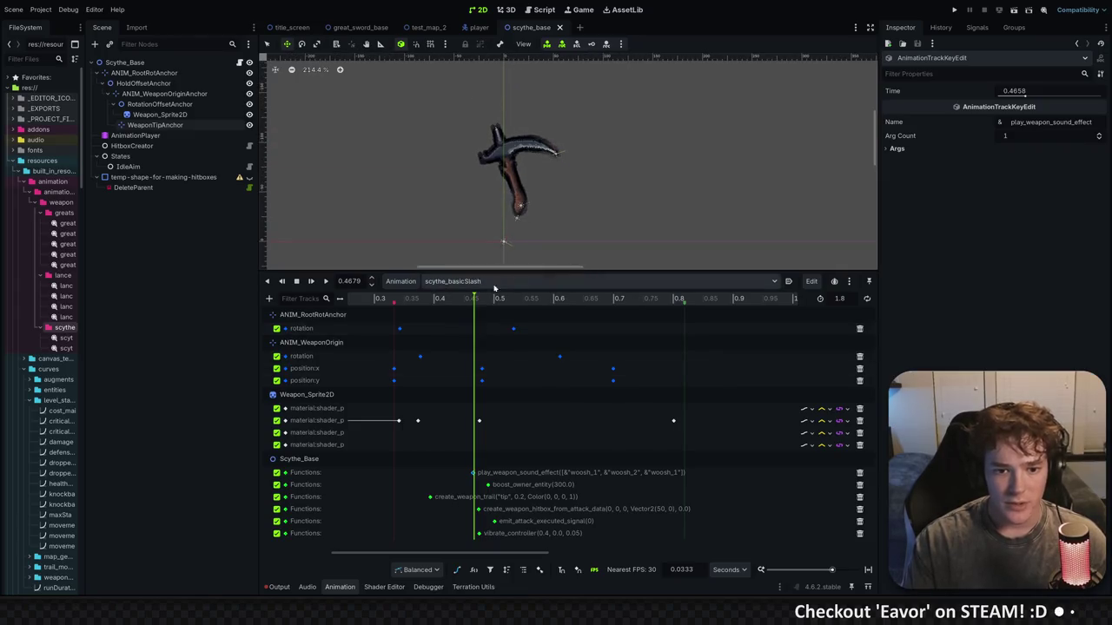
left_click(521, 281)
left_click(515, 319)
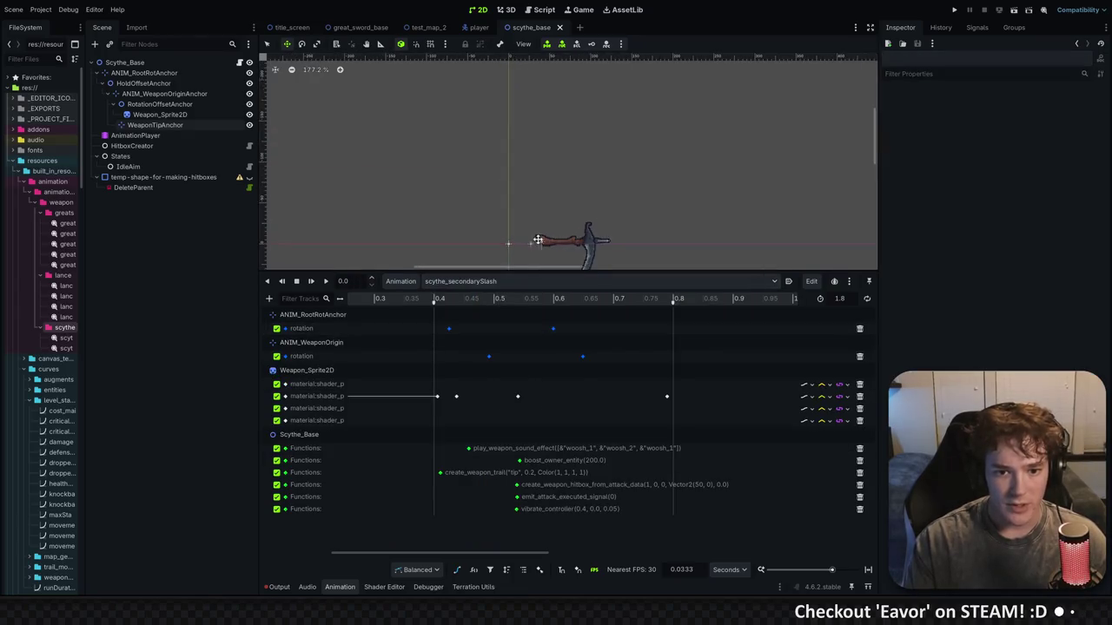
key("shift+d")
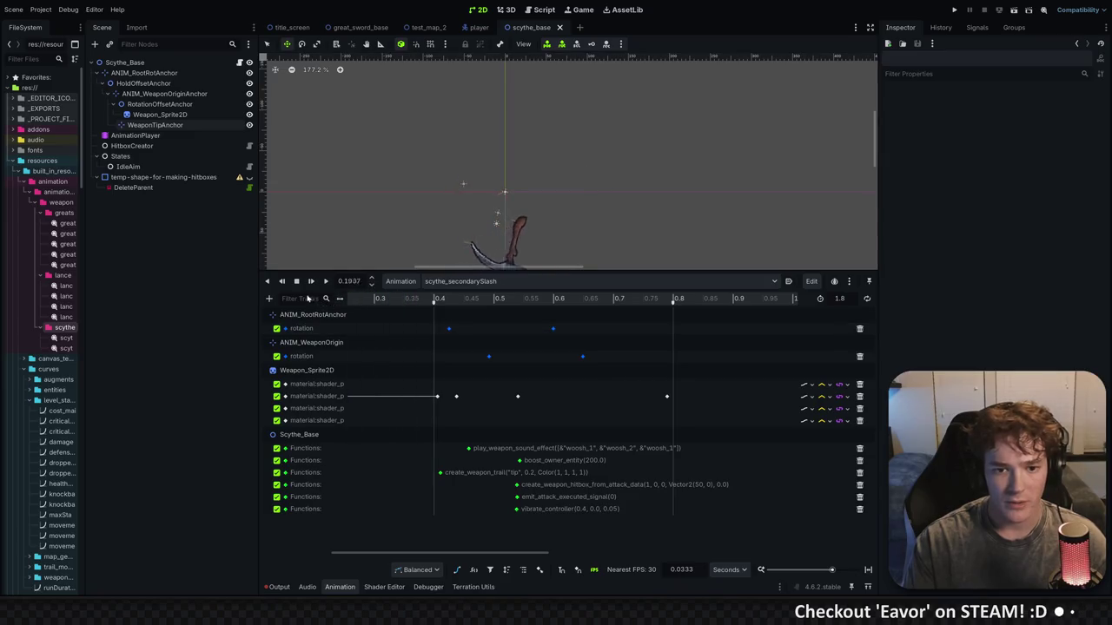
left_click(326, 280)
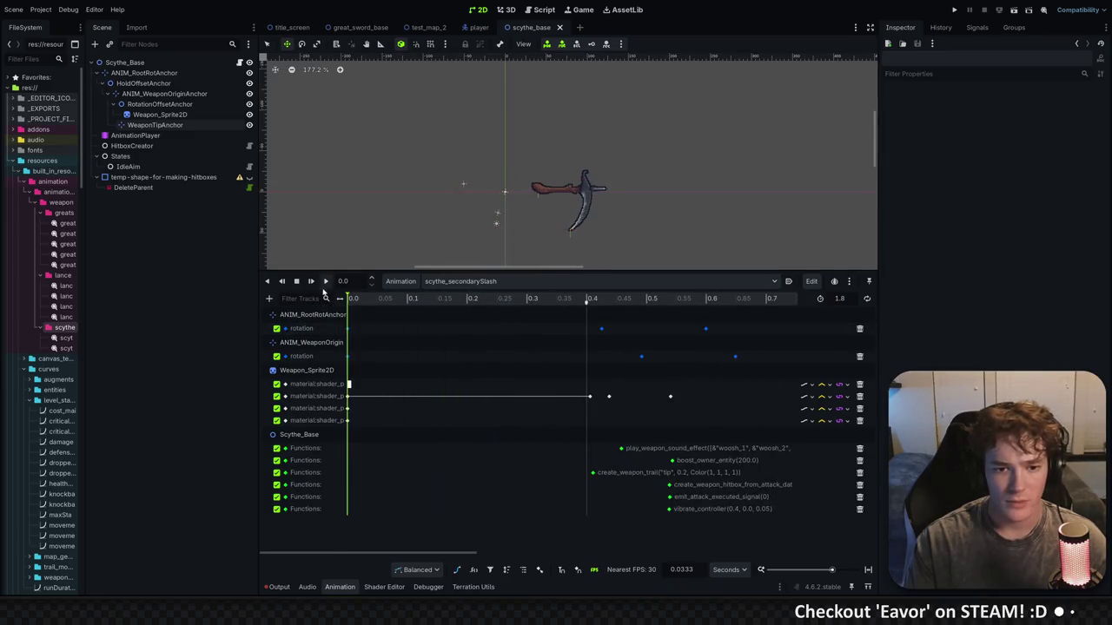
mouse_move(390, 297)
left_mouse_down()
mouse_move(720, 298)
mouse_move(702, 298)
left_mouse_up()
left_click(482, 280)
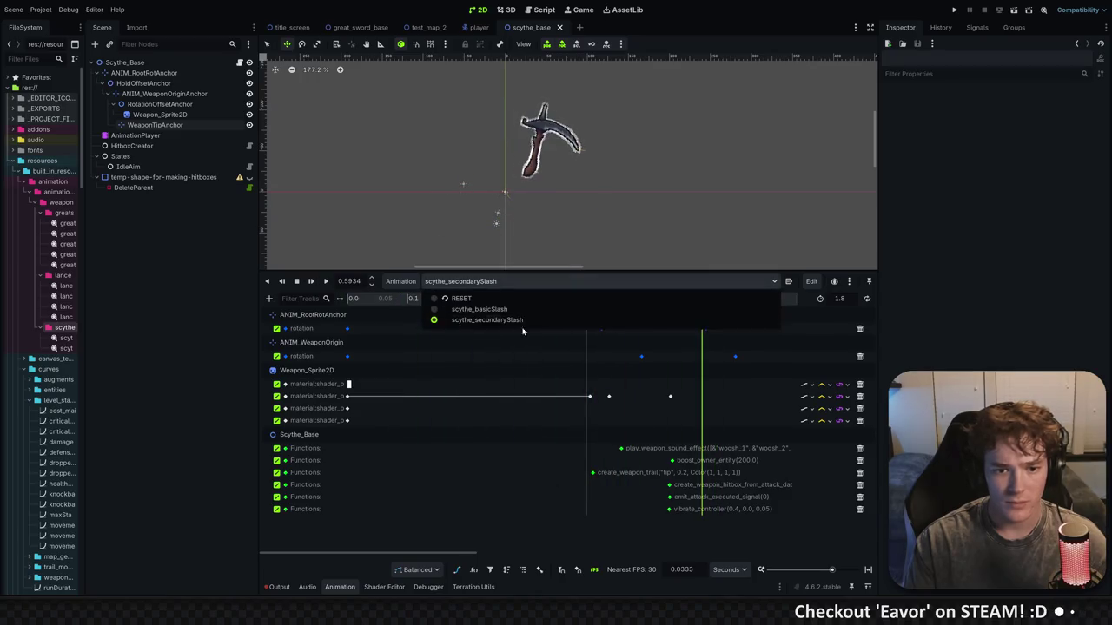
left_click(489, 310)
left_click(495, 299)
left_click_drag(503, 299, 584, 299)
left_click(485, 280)
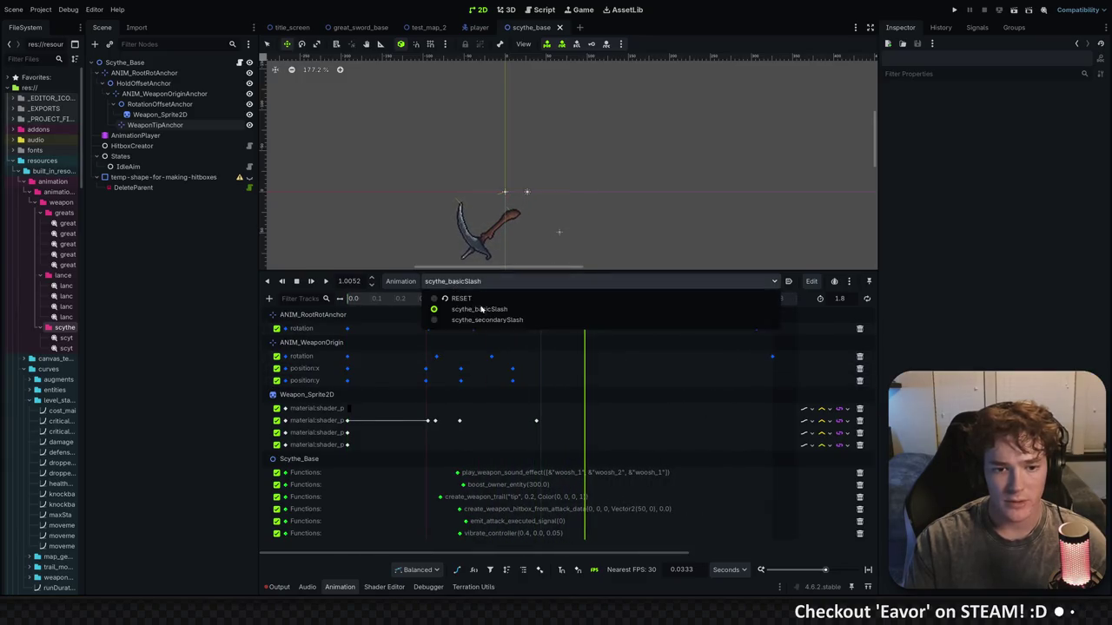
left_click(486, 319)
mouse_move(414, 298)
left_mouse_down()
mouse_move(496, 299)
mouse_move(472, 299)
left_mouse_up()
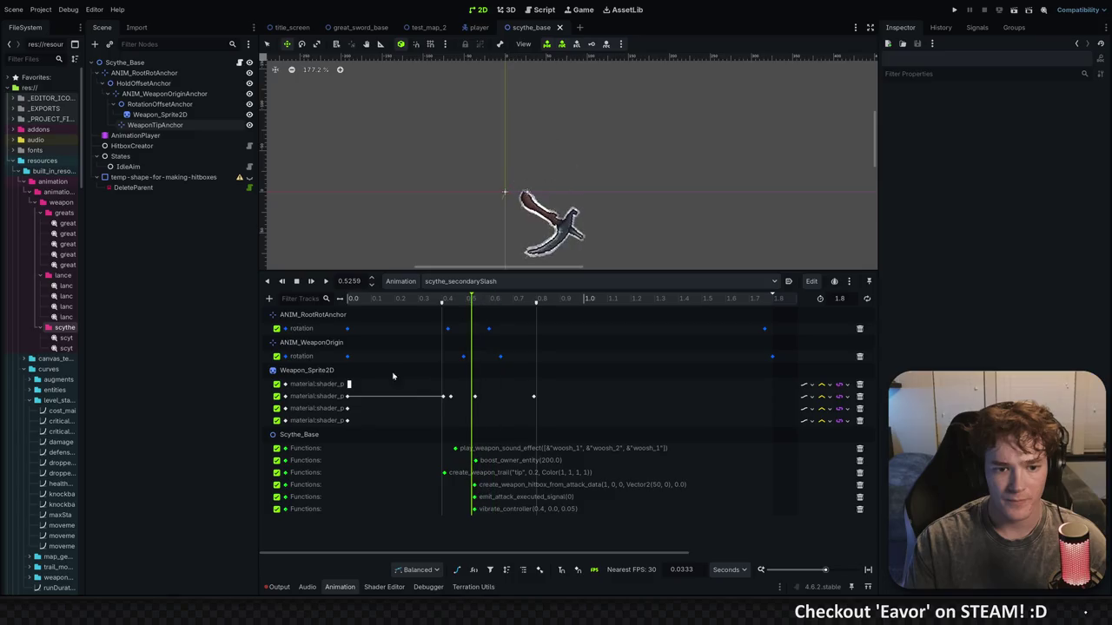
Set the first material:shader colour key to a very dark red with red hue and near-black value
left_click(348, 384)
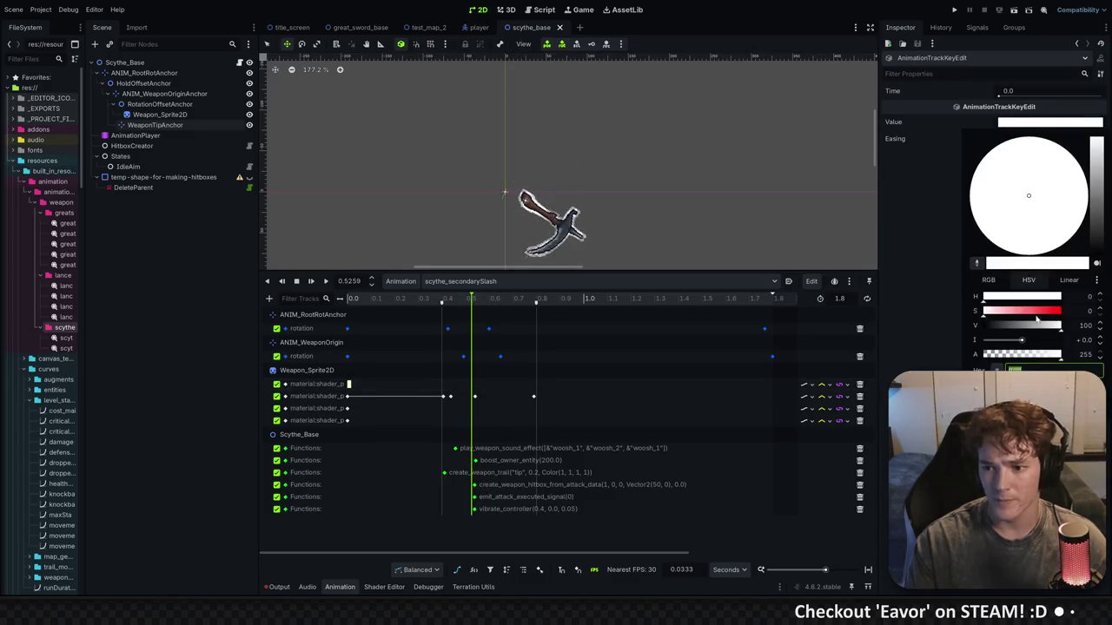
left_click(1081, 223)
left_click_drag(1096, 152, 1097, 248)
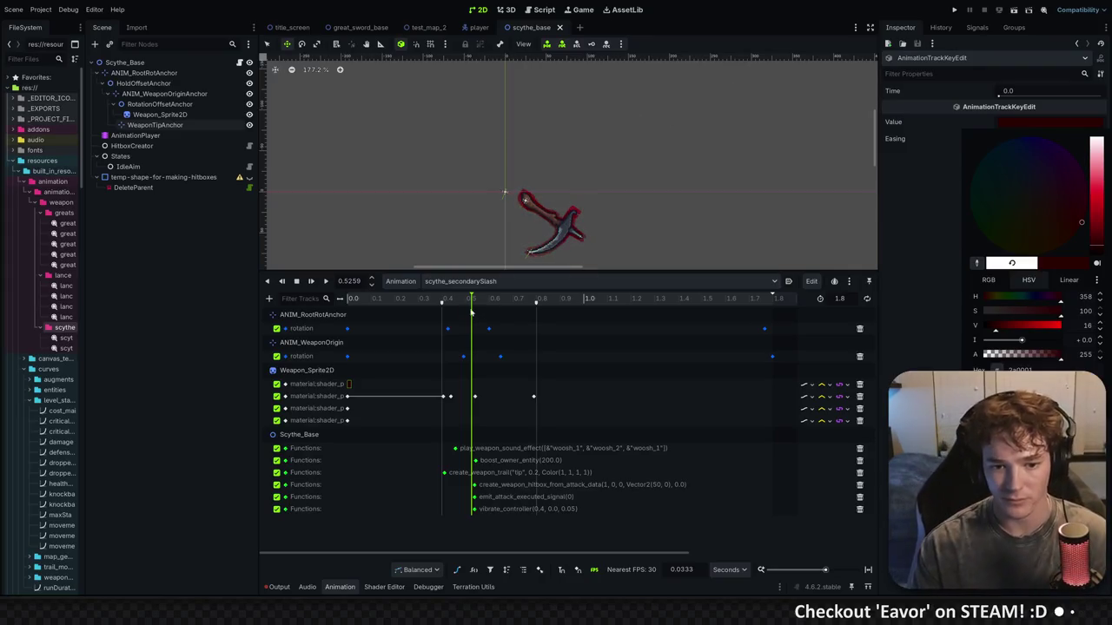
left_click(426, 298)
mouse_move(427, 298)
left_mouse_down()
mouse_move(409, 298)
mouse_move(556, 293)
mouse_move(408, 294)
mouse_move(544, 295)
mouse_move(410, 295)
mouse_move(491, 296)
left_mouse_up()
Brighten the dark red key colour slightly
left_click(1020, 126)
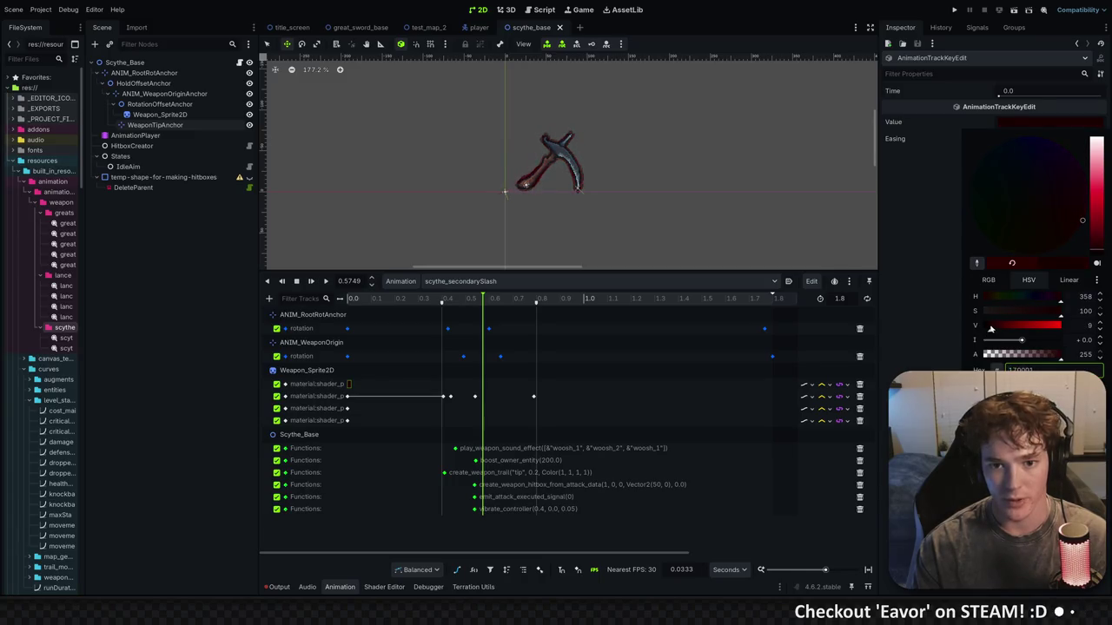
left_click_drag(985, 327, 995, 327)
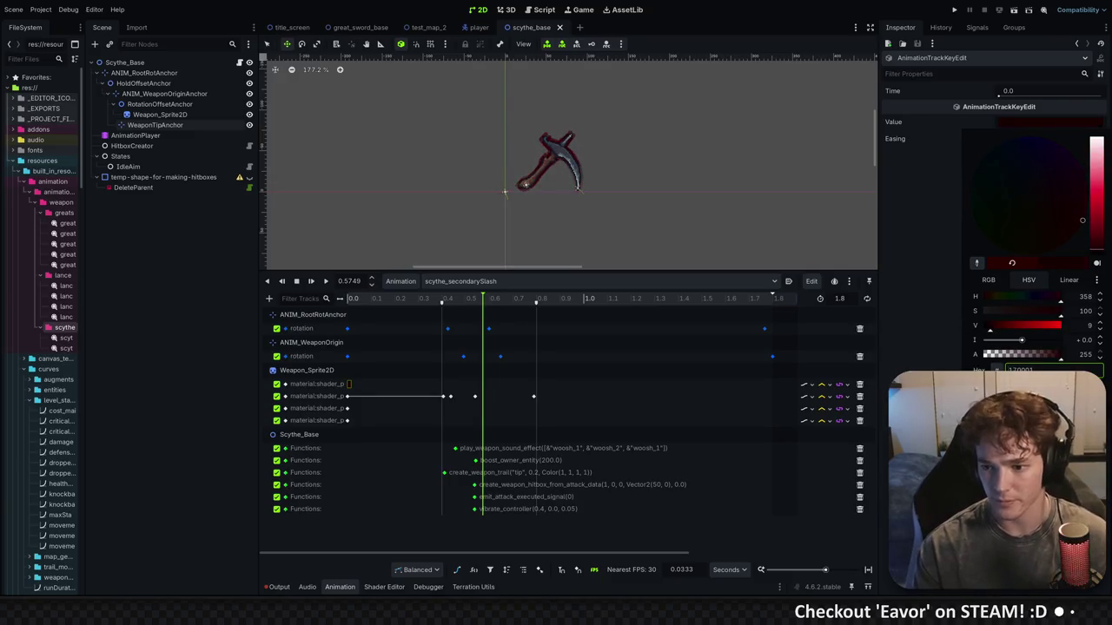
left_click(654, 365)
left_click(460, 281)
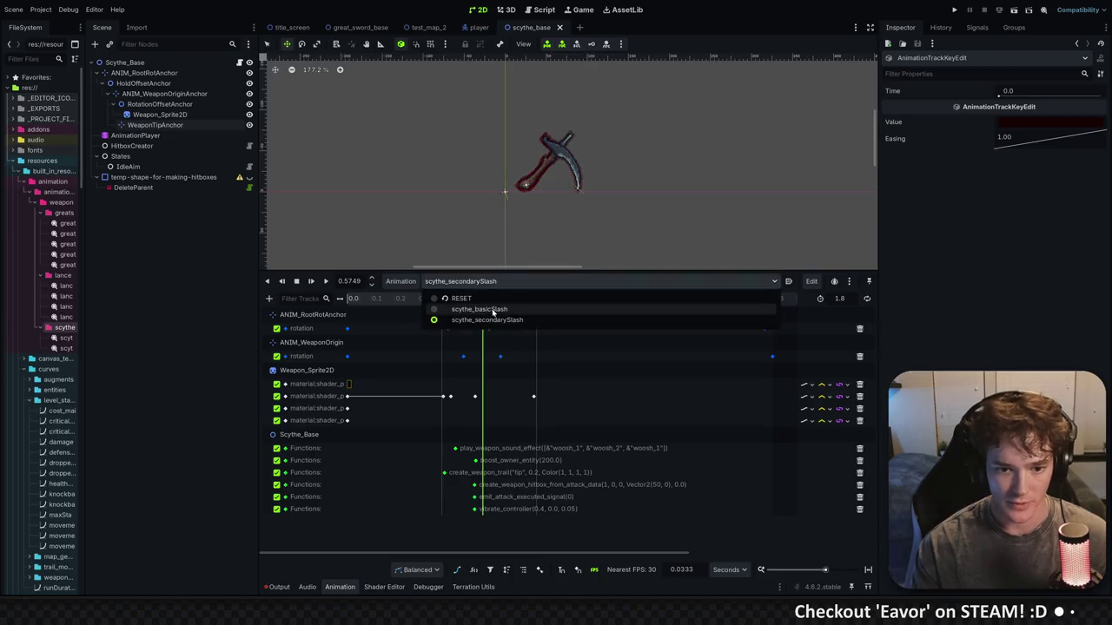
left_click(460, 306)
left_click(396, 300)
left_click_drag(402, 301, 533, 302)
left_click(460, 280)
left_click(460, 318)
mouse_move(434, 298)
left_mouse_down()
mouse_move(499, 300)
mouse_move(373, 298)
mouse_move(436, 297)
left_mouse_up()
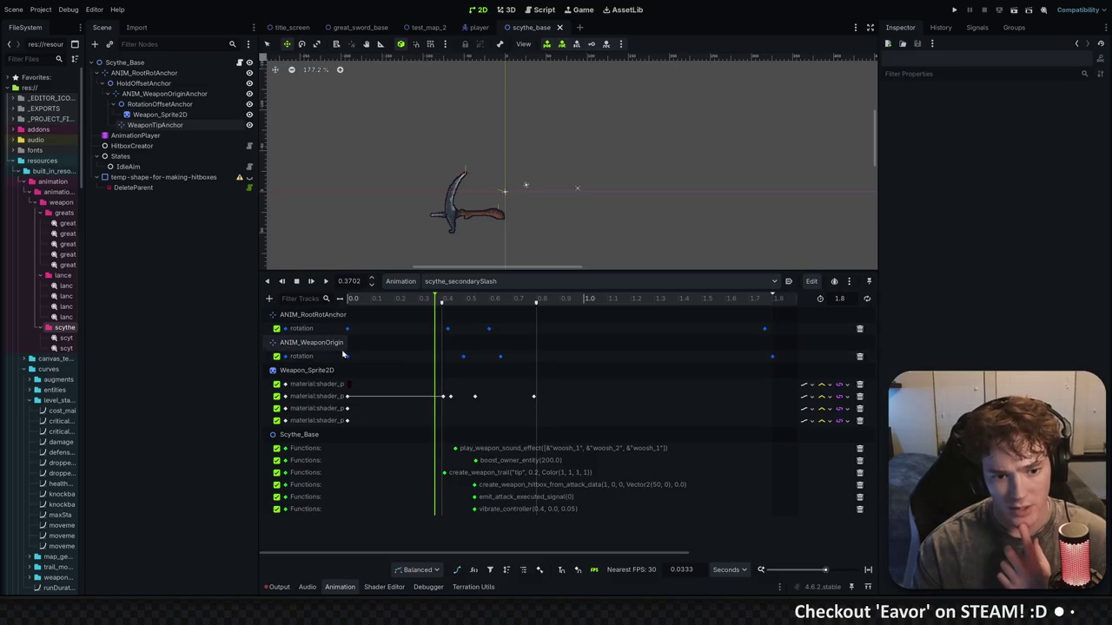
left_click(165, 94)
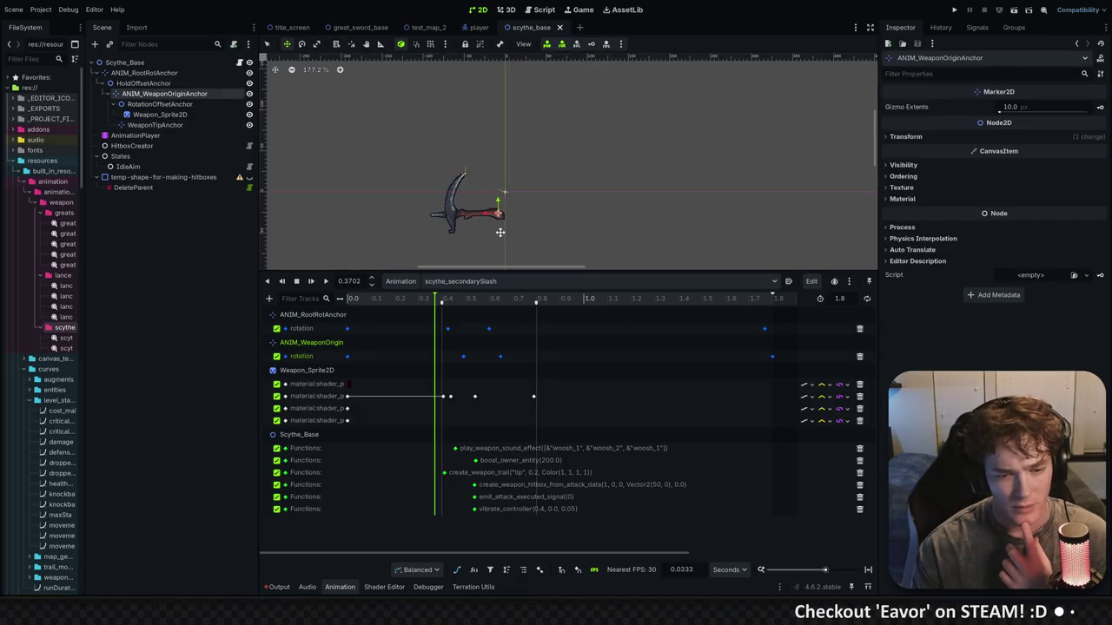
mouse_move(424, 298)
left_mouse_down()
mouse_move(402, 298)
mouse_move(437, 300)
left_mouse_up()
left_click_drag(443, 300, 451, 301)
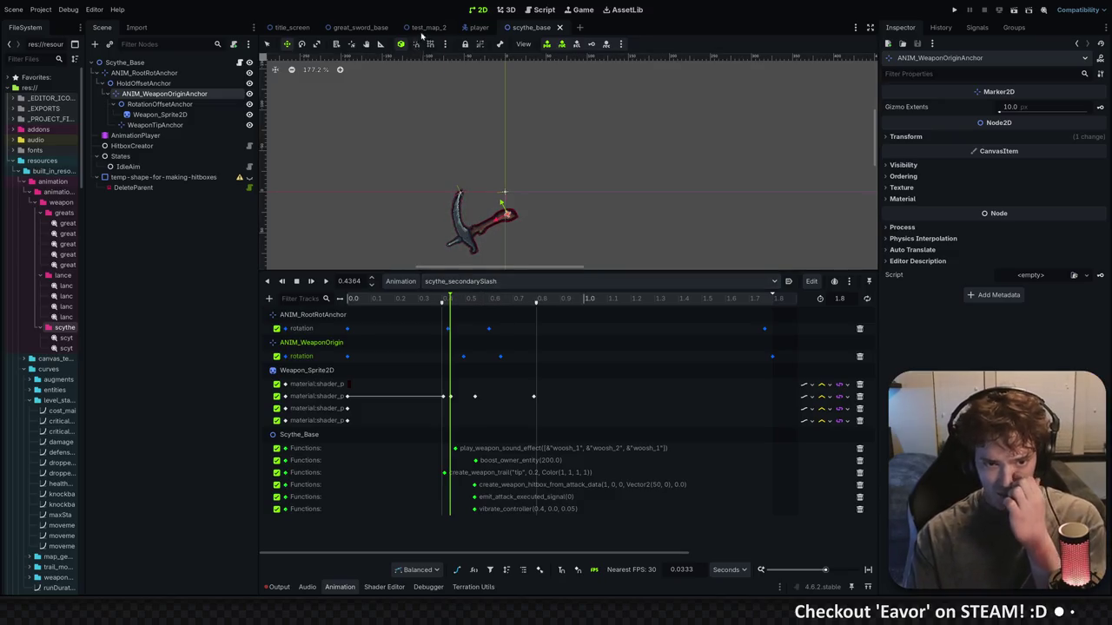
left_click(357, 29)
left_click(438, 280)
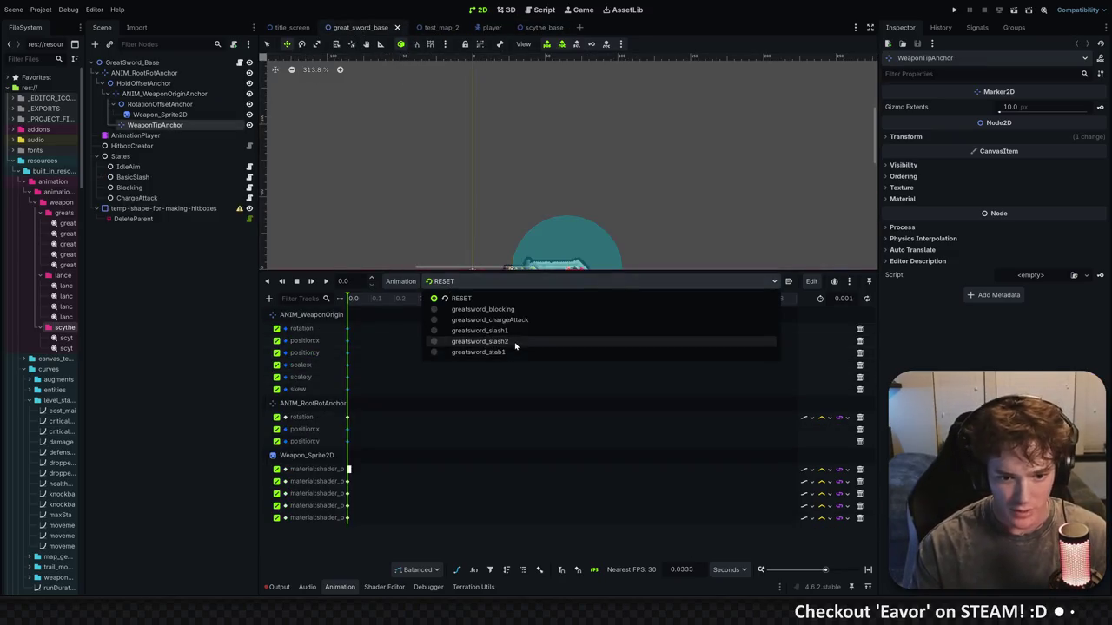
left_click(452, 348)
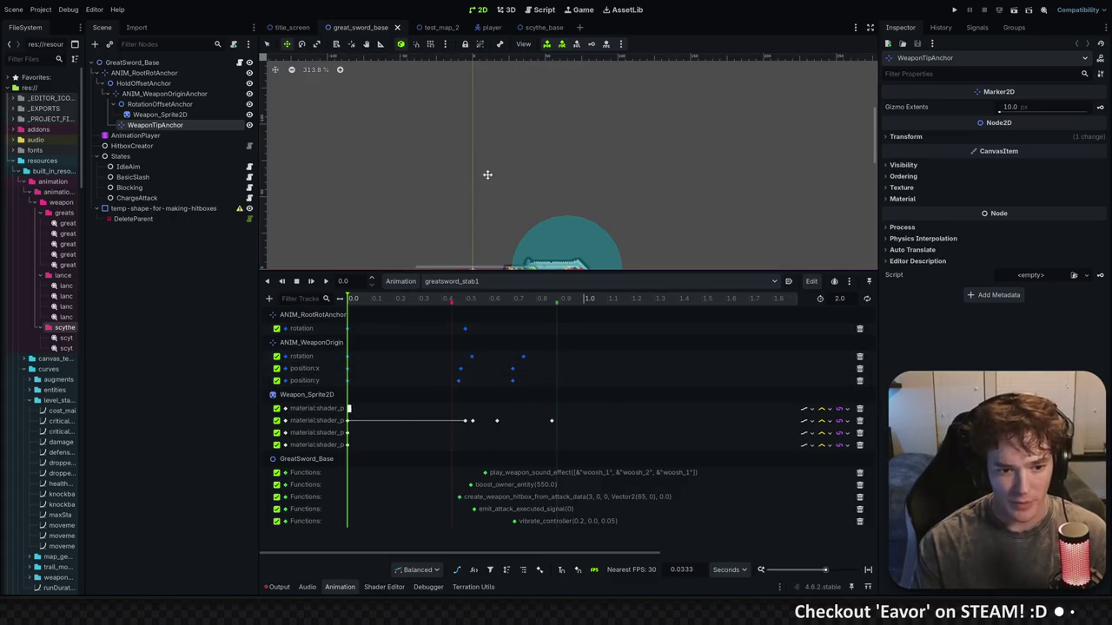
left_click(538, 27)
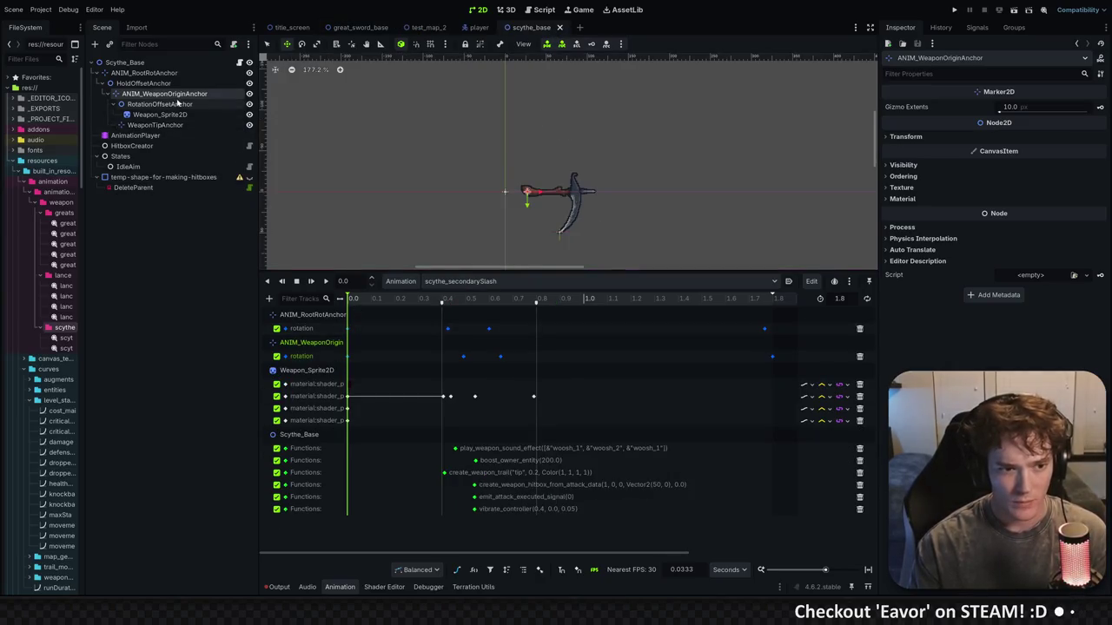
left_click(903, 136)
Create keyed position:x and position:y tracks for ANIM_WeaponOriginAnchor and scrub through the swing
left_click(1099, 157)
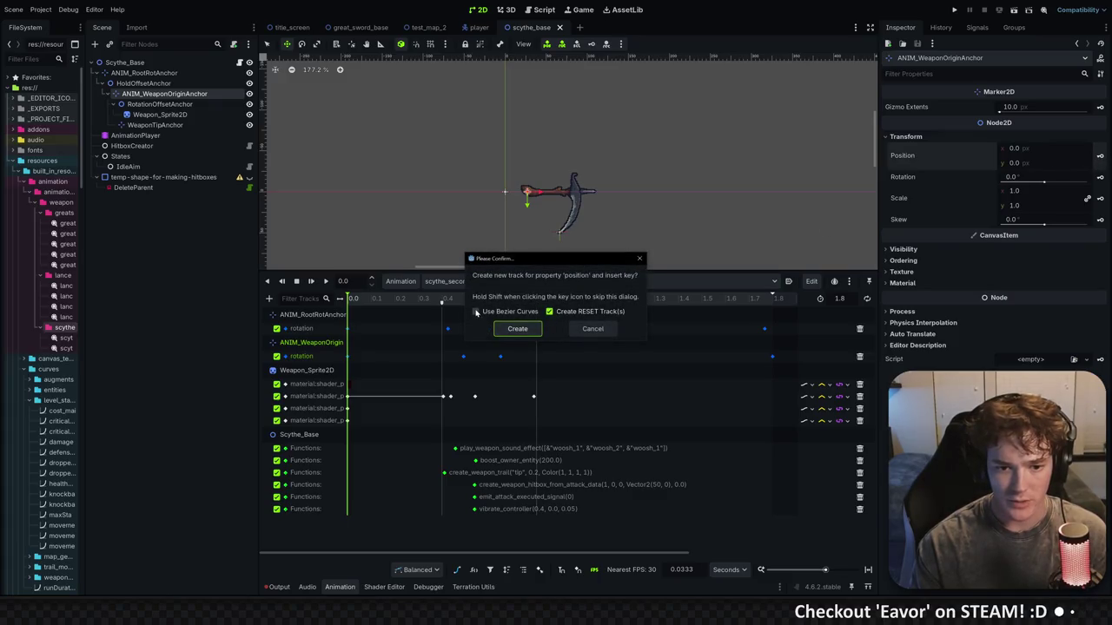
left_click(526, 333)
mouse_move(352, 300)
left_mouse_down()
mouse_move(452, 298)
mouse_move(410, 298)
mouse_move(429, 298)
left_mouse_up()
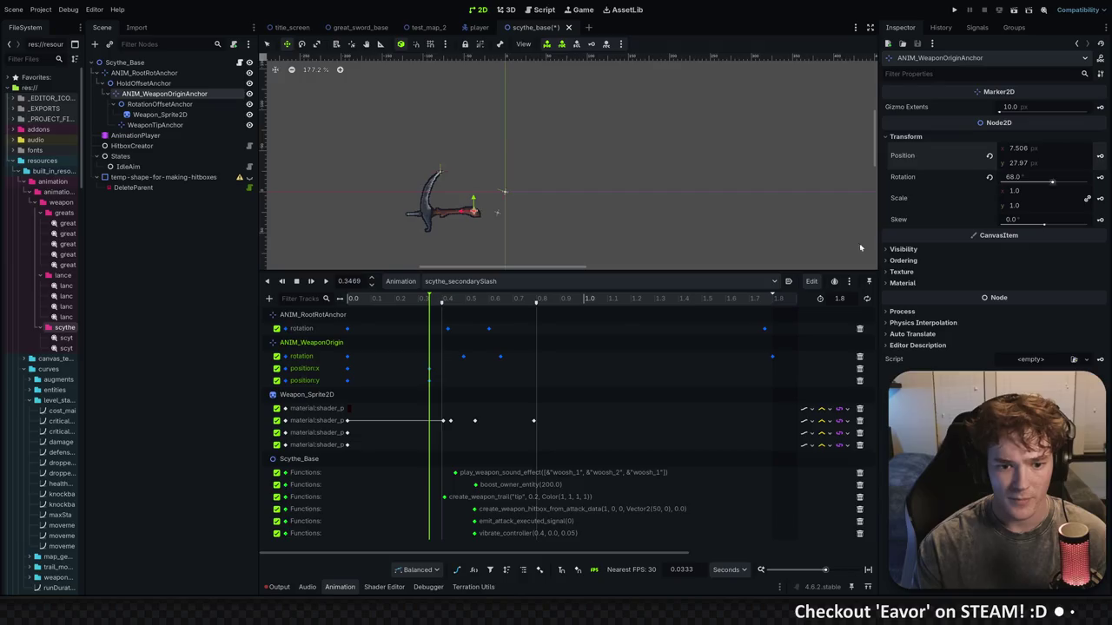
mouse_move(425, 304)
left_mouse_down()
mouse_move(352, 298)
mouse_move(509, 290)
mouse_move(342, 272)
mouse_move(529, 266)
mouse_move(368, 281)
mouse_move(445, 280)
mouse_move(371, 281)
mouse_move(431, 279)
left_mouse_up()
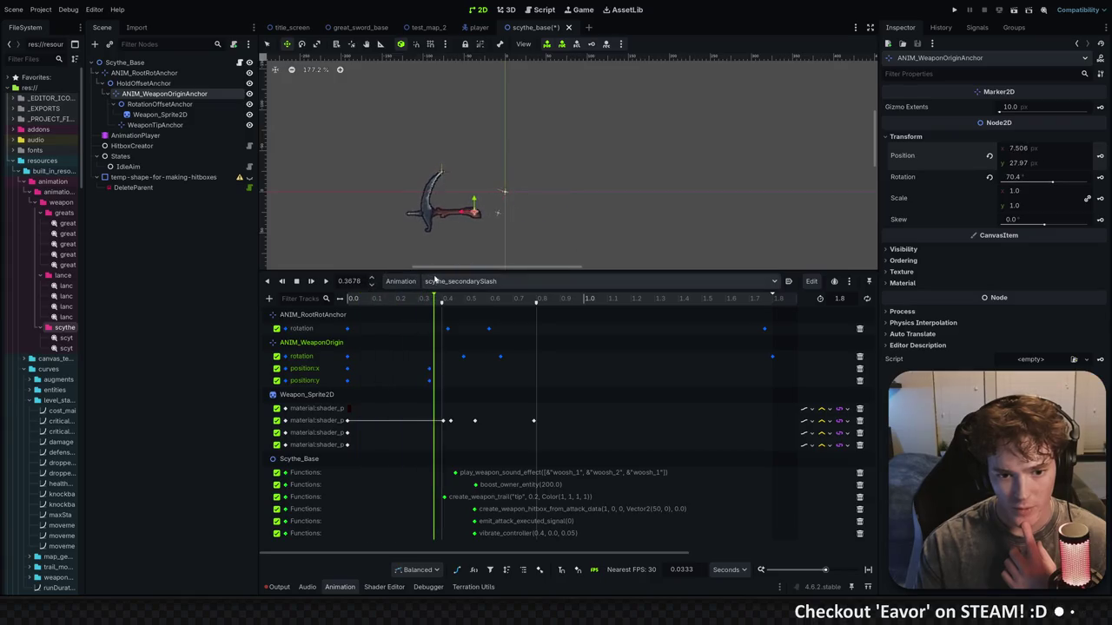
left_click_drag(436, 280, 436, 292)
left_click(443, 304)
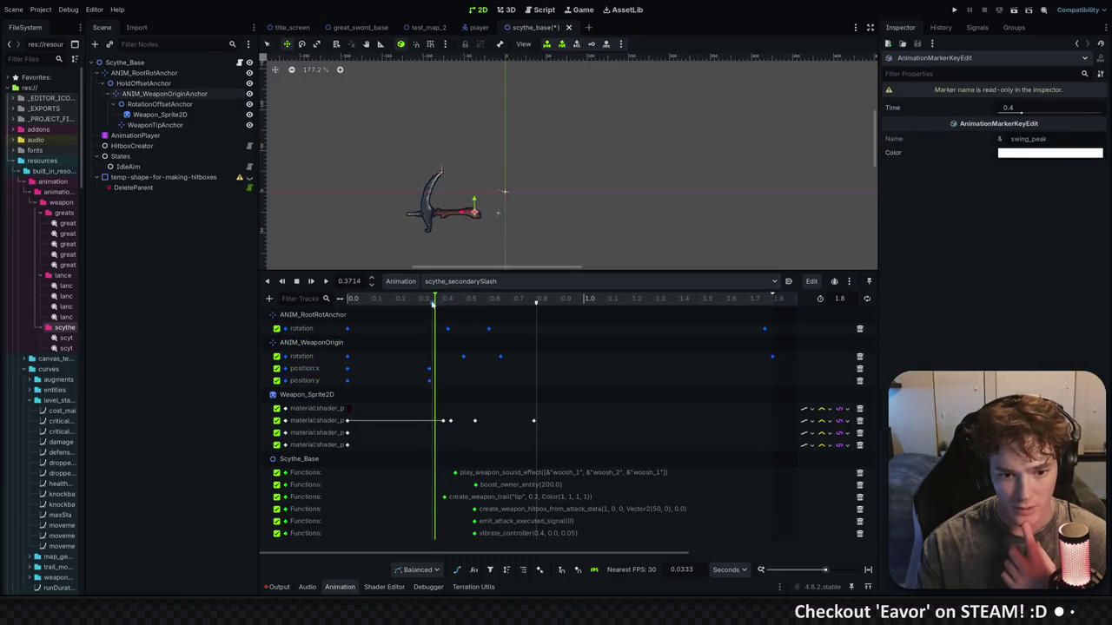
Copy the boost_owner_entity(200.0) key and paste a duplicate at 0.4 s
left_click_drag(421, 298, 433, 299)
left_click(444, 497)
scroll(467, 505, "up", 5, "ctrl")
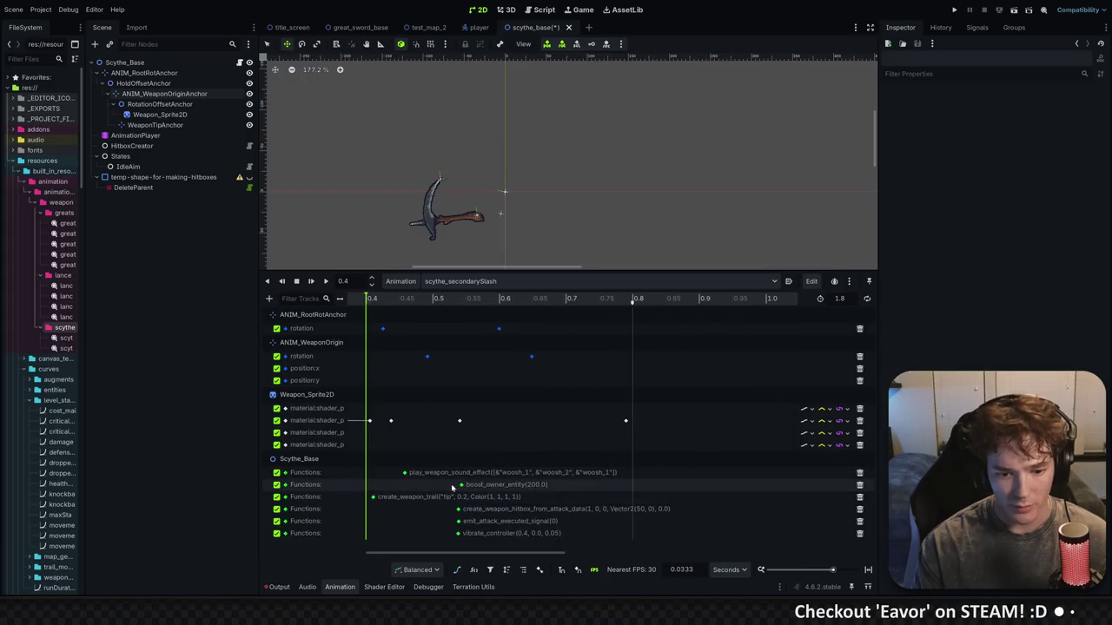
left_click(518, 488)
key("ctrl+c")
left_click(404, 487)
key("ctrl+v")
Move the boost key copy to about 0.37 s and preview the slash from there
left_click_drag(410, 489, 408, 488)
left_click(399, 300)
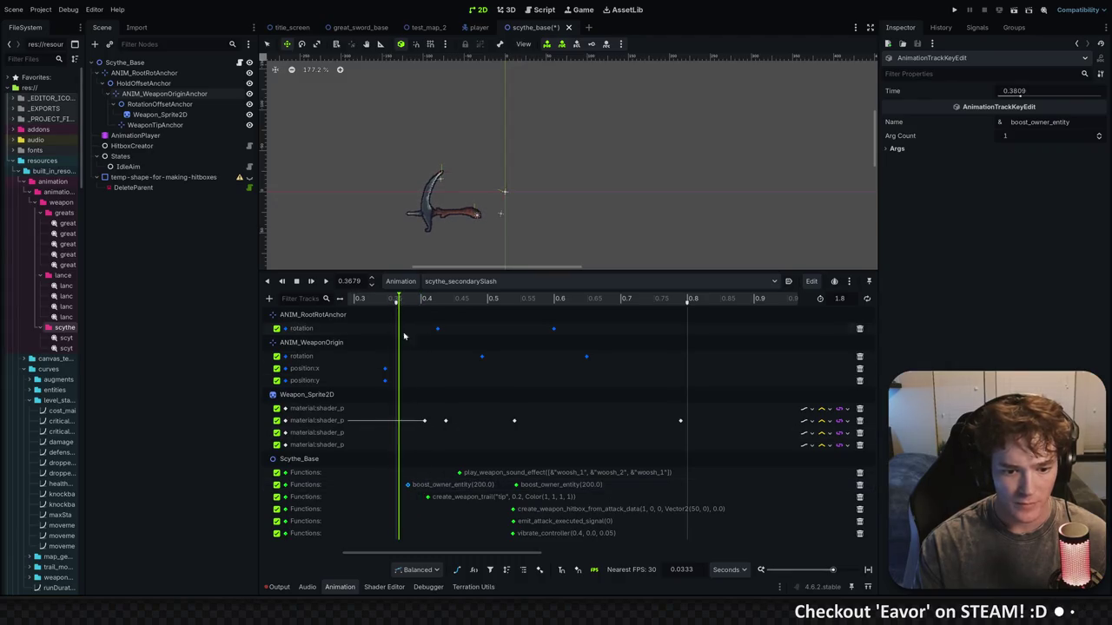
left_click_drag(407, 488, 400, 488)
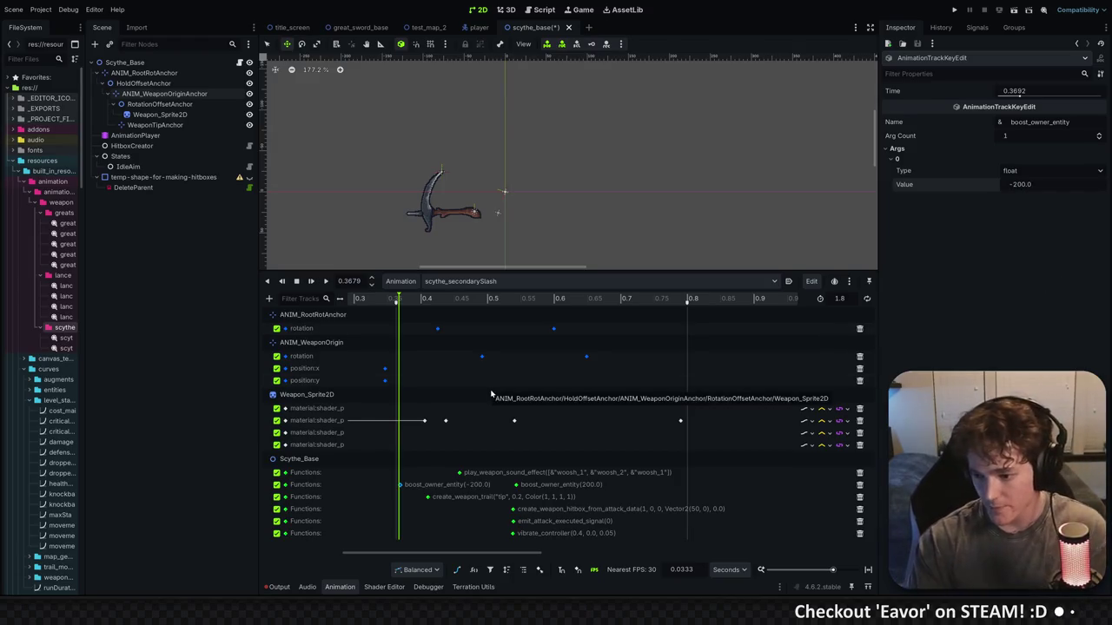
mouse_move(399, 299)
left_mouse_down()
mouse_move(388, 298)
mouse_move(598, 299)
left_mouse_up()
scroll(397, 320, "down", 4, "ctrl")
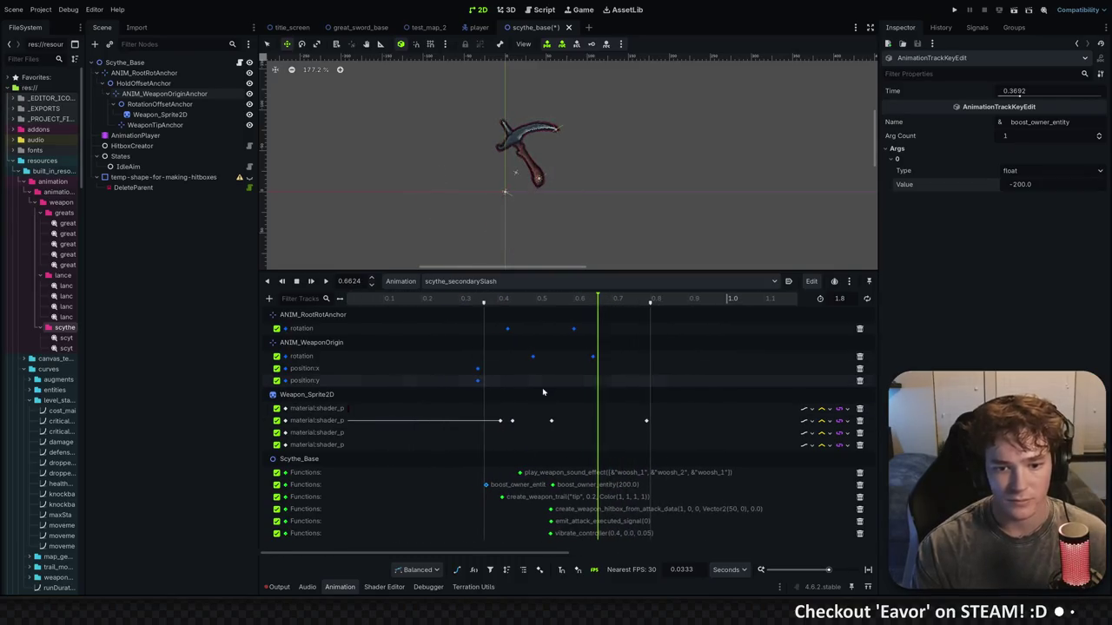
mouse_move(397, 299)
left_mouse_down()
mouse_move(653, 311)
mouse_move(492, 313)
mouse_move(638, 308)
mouse_move(522, 306)
mouse_move(594, 301)
mouse_move(578, 303)
left_mouse_up()
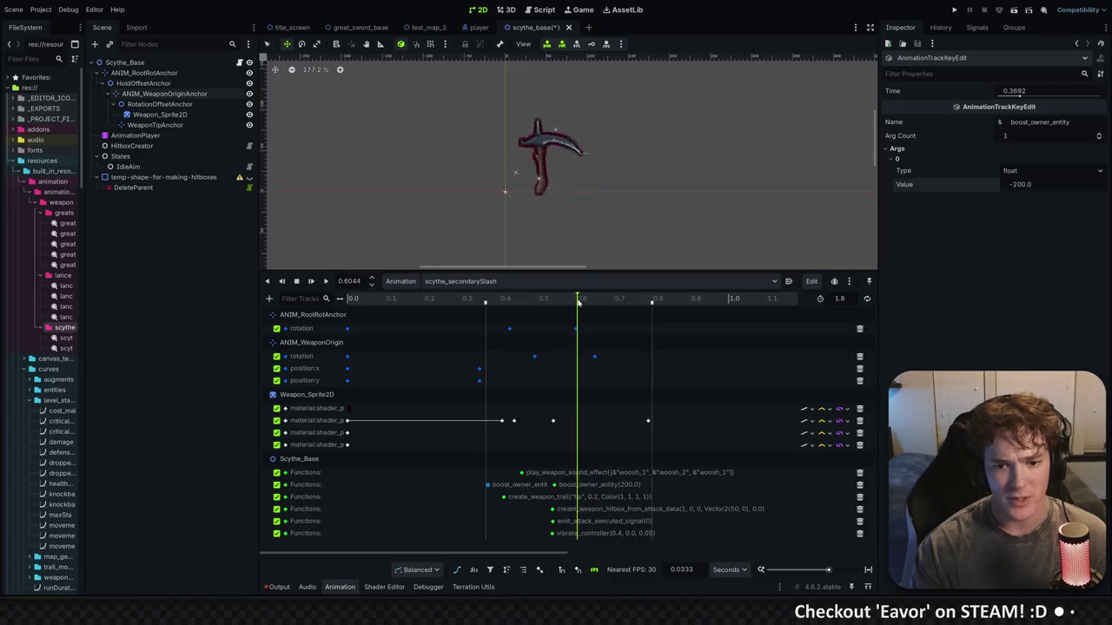
left_click(594, 356)
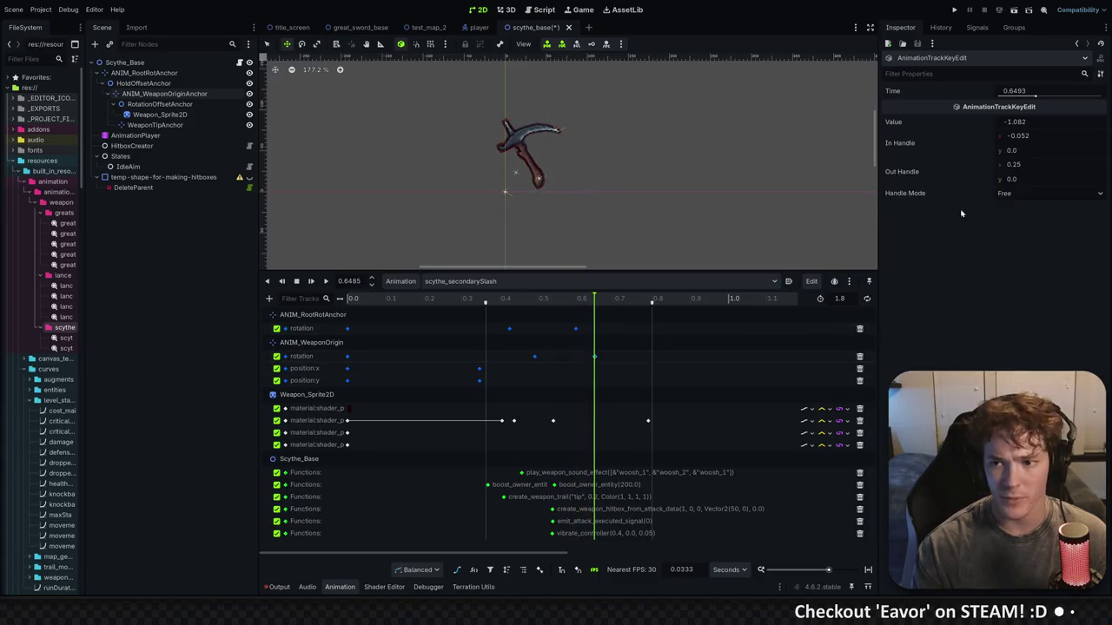
Inspect the root rotation keys at 0.6 s and 1.77 s, undoing a stray value change
left_click_drag(1041, 127, 1030, 126)
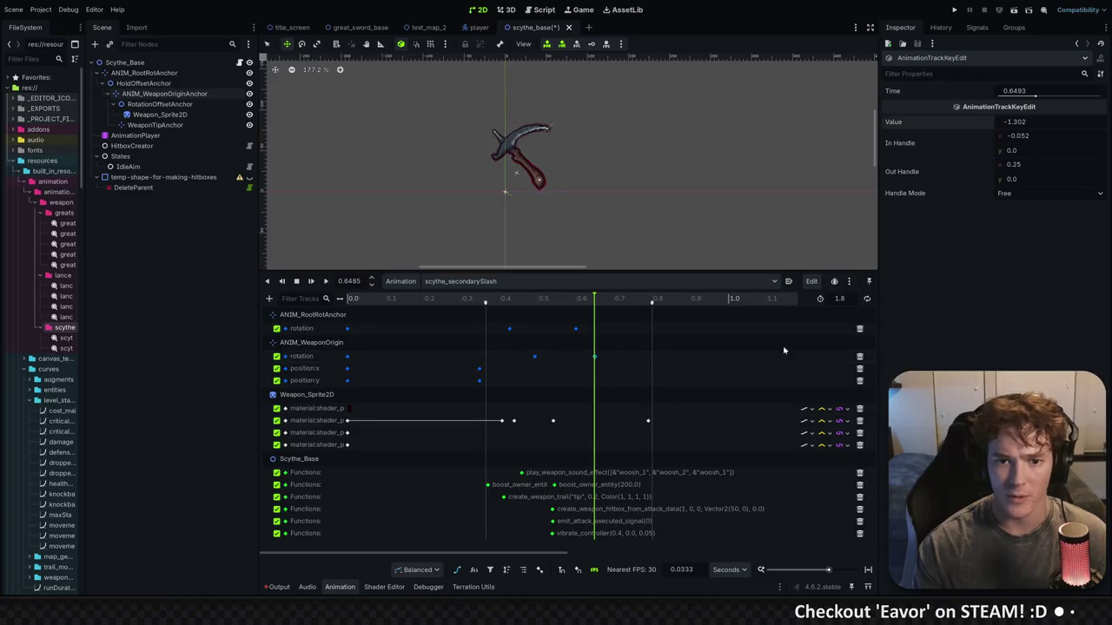
key("ctrl+z")
left_click_drag(575, 300, 575, 299)
left_click(575, 328)
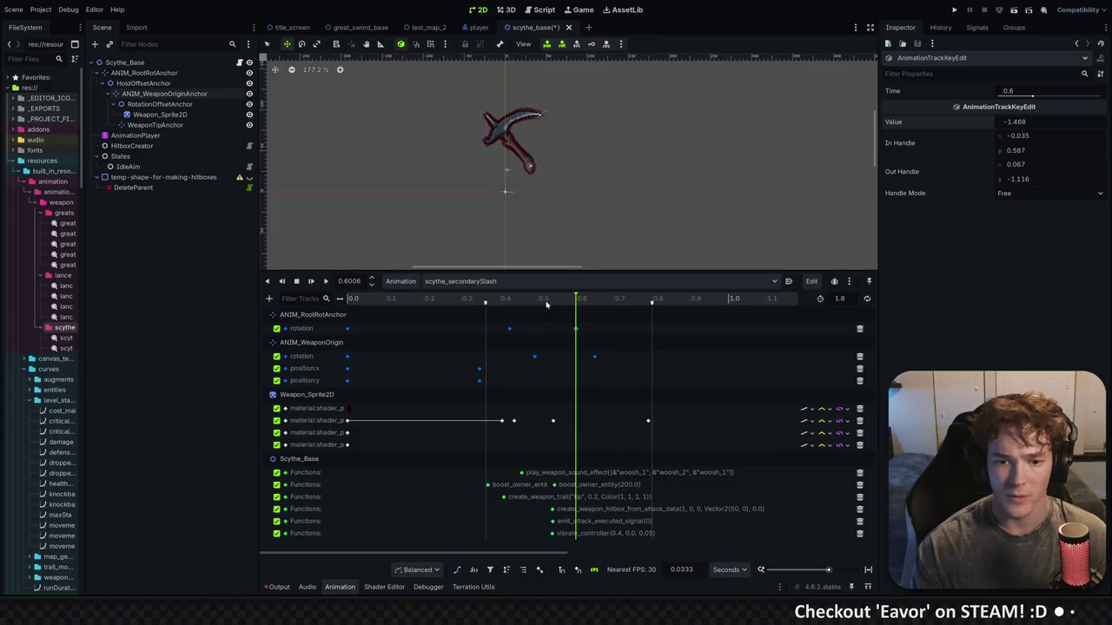
key("d")
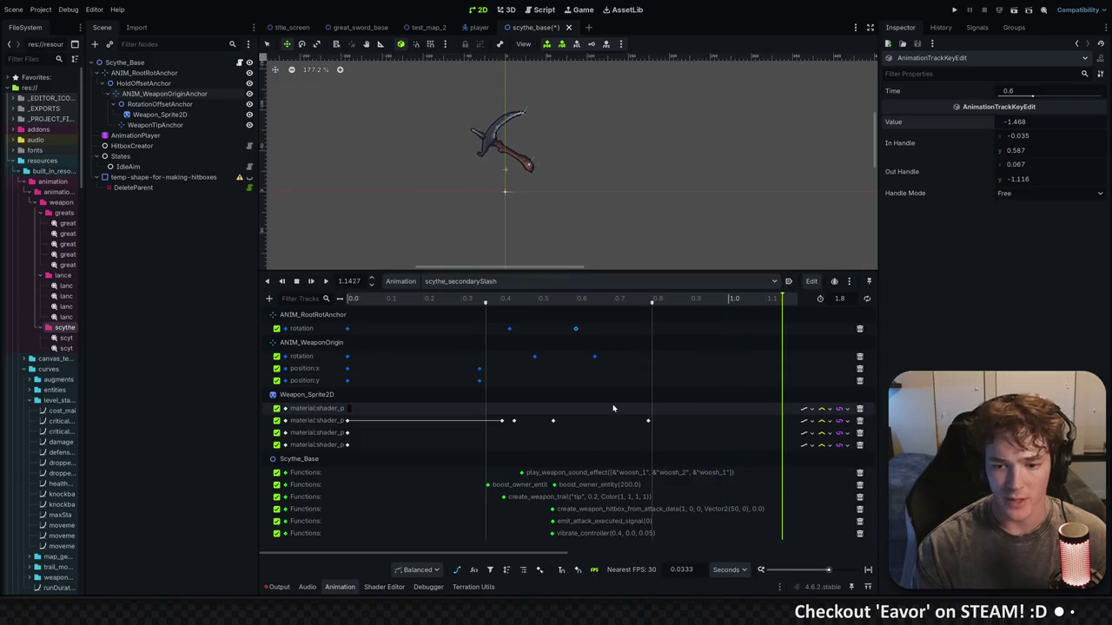
scroll(612, 408, "down", 3)
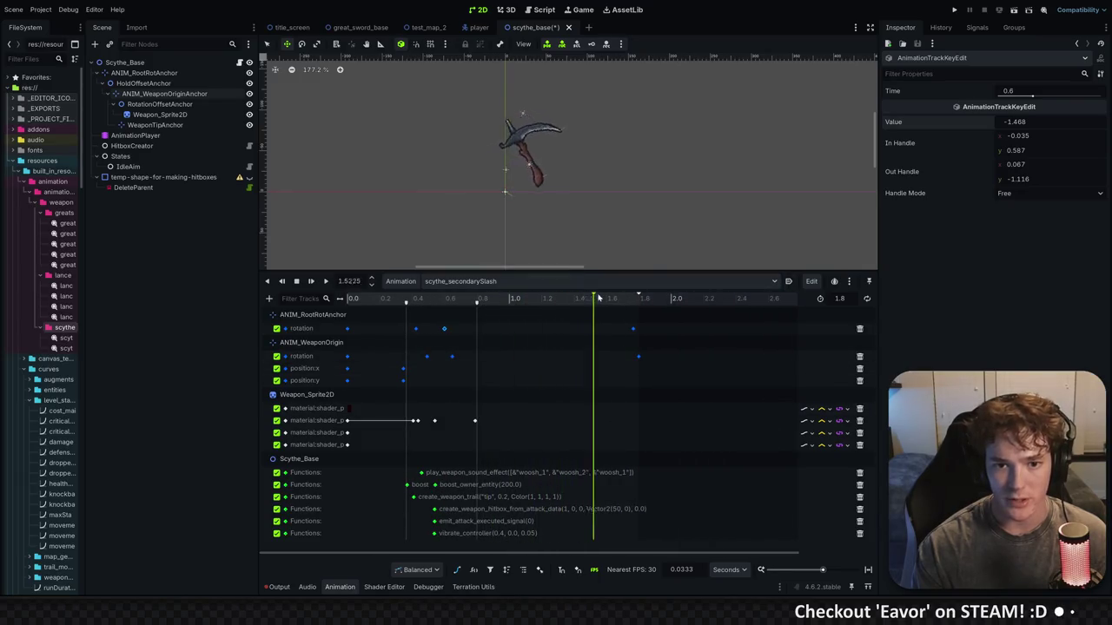
mouse_move(662, 302)
left_mouse_down()
mouse_move(405, 298)
mouse_move(635, 297)
left_mouse_up()
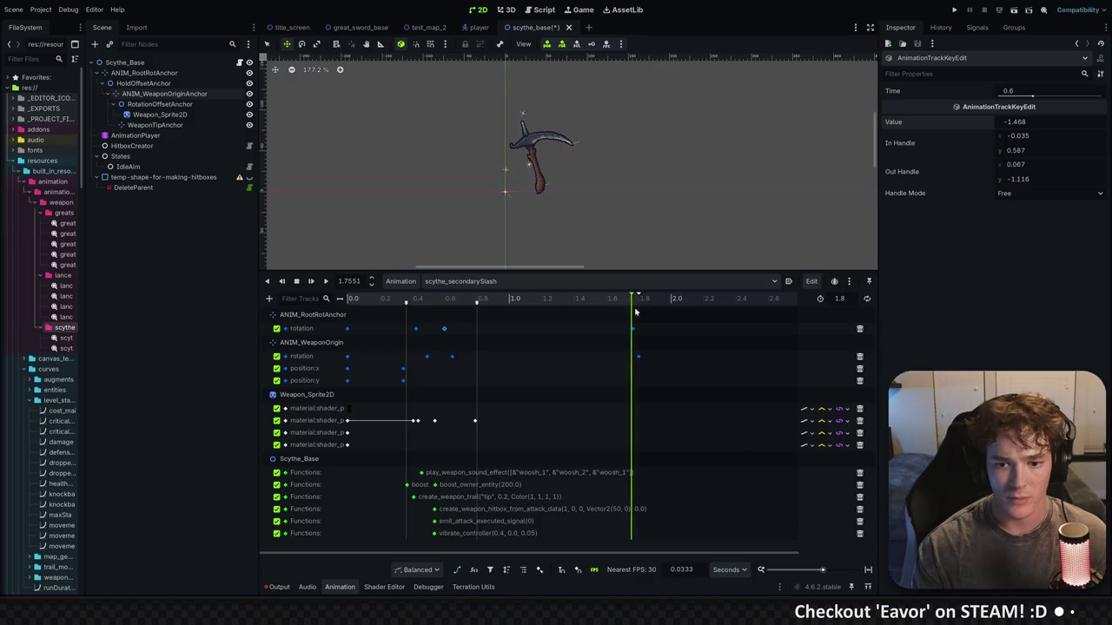
left_click(634, 328)
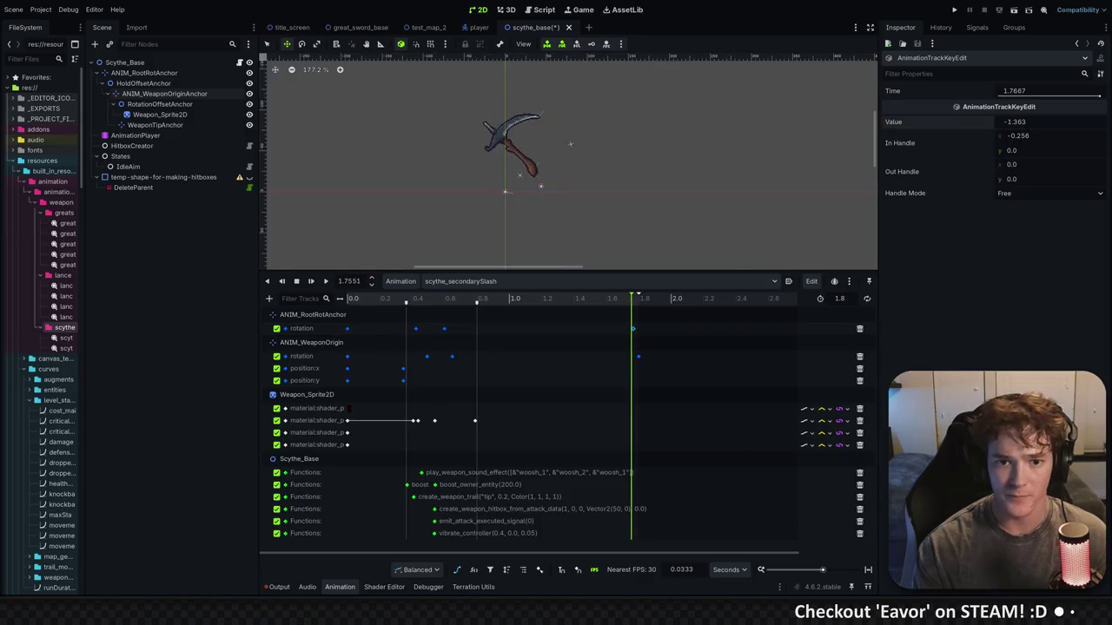
mouse_move(470, 298)
left_mouse_down()
mouse_move(461, 298)
mouse_move(639, 297)
left_mouse_up()
Set the final WeaponOrigin rotation key at 1.8 s to -1.455
left_click(638, 356)
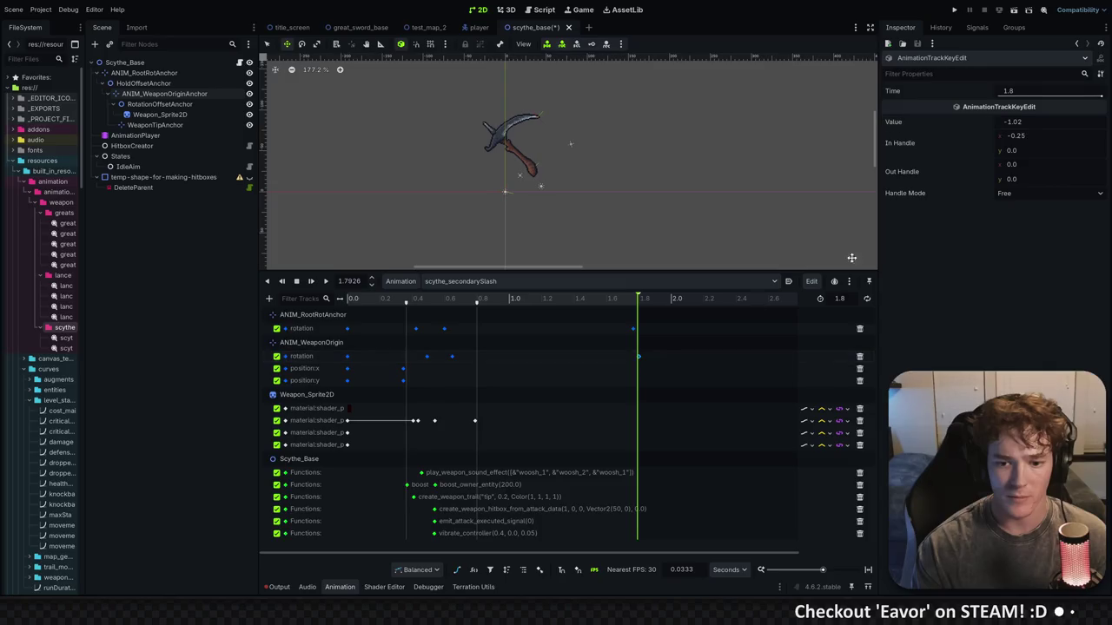
left_click_drag(1016, 122, 1030, 122)
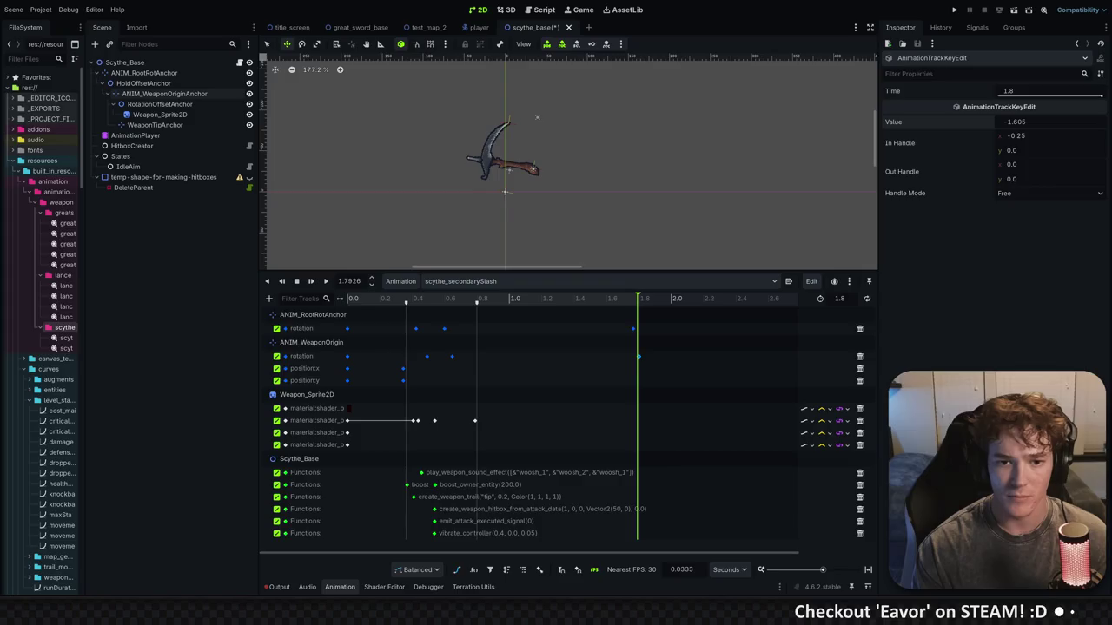
mouse_move(564, 296)
left_mouse_down()
mouse_move(385, 296)
mouse_move(638, 297)
mouse_move(366, 296)
mouse_move(588, 294)
mouse_move(634, 297)
mouse_move(405, 297)
mouse_move(643, 307)
left_mouse_up()
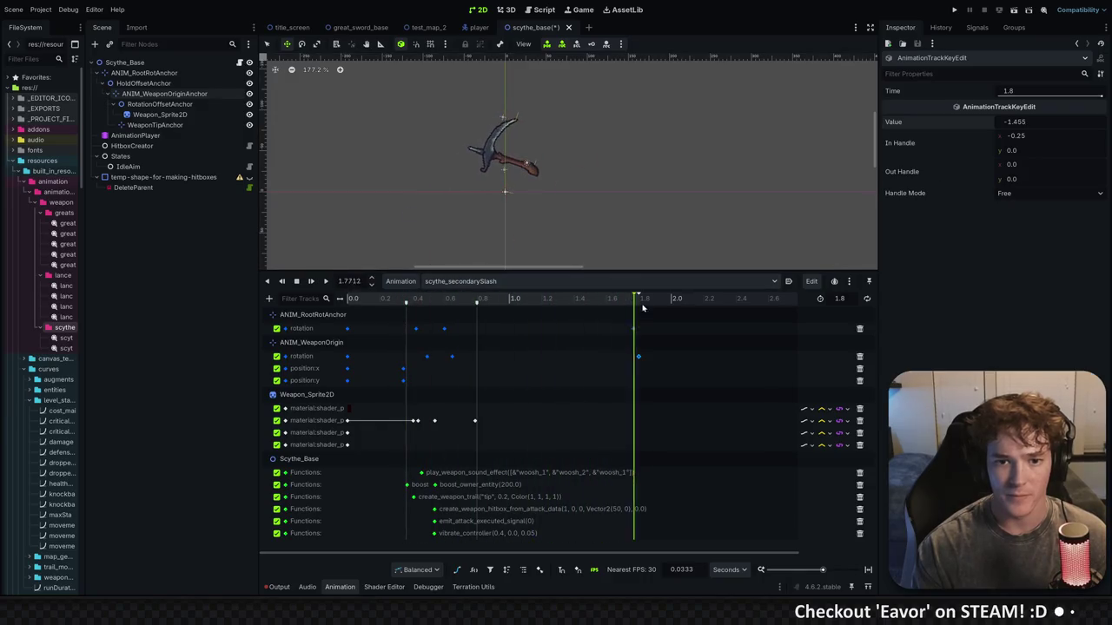
Replay the slash from the start and scrub to about 0.39 s
left_click_drag(478, 304, 342, 298)
left_click(311, 281)
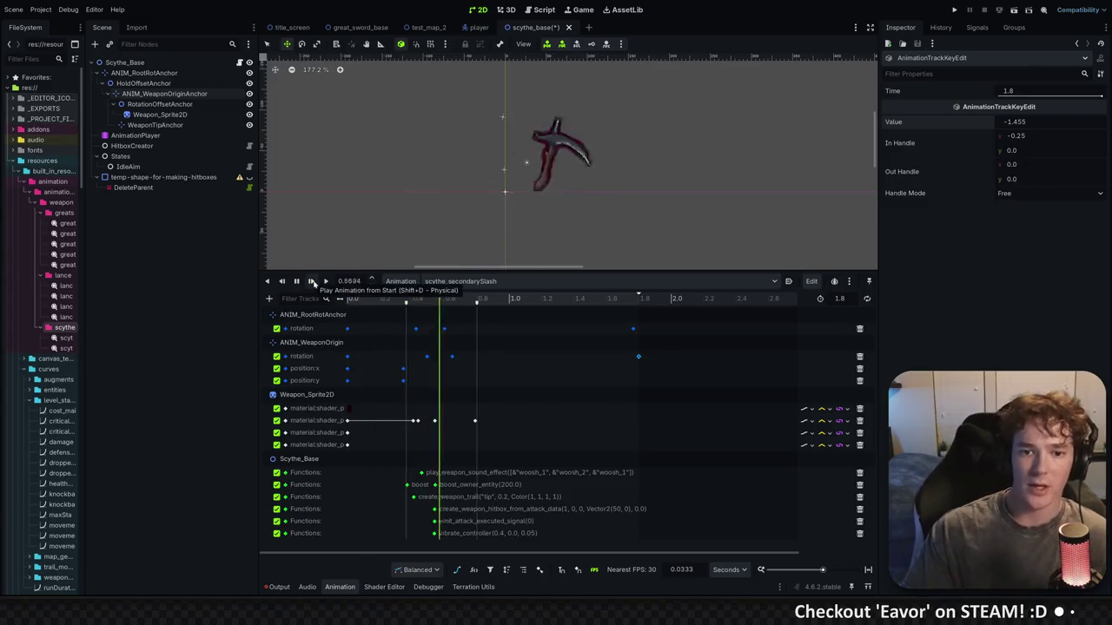
left_click(311, 281)
left_click(311, 281)
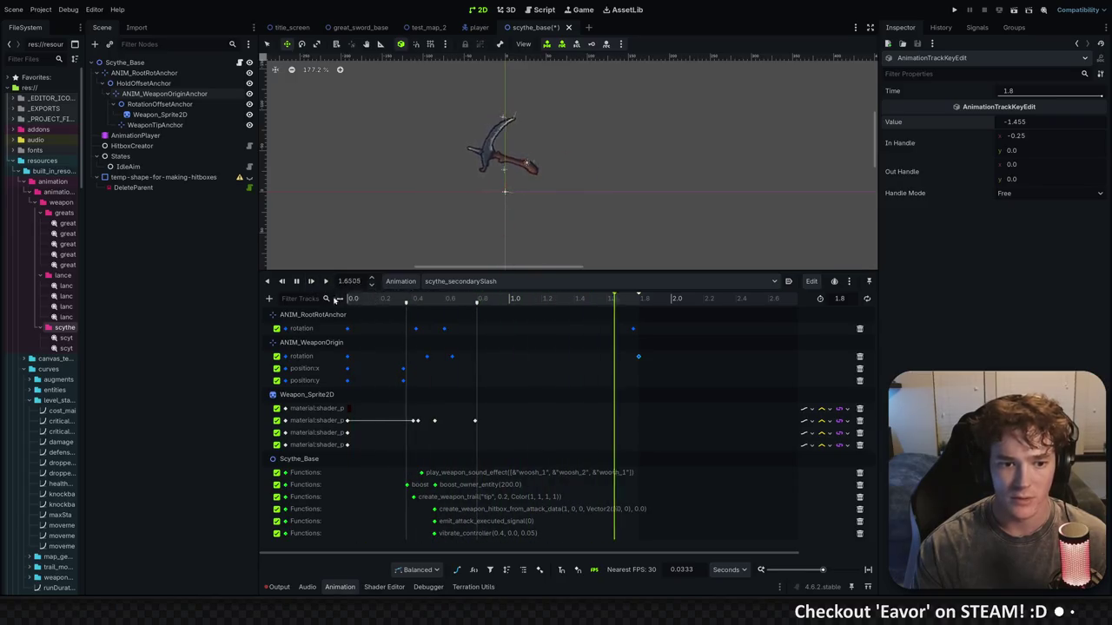
left_click(357, 299)
left_click_drag(358, 298, 413, 299)
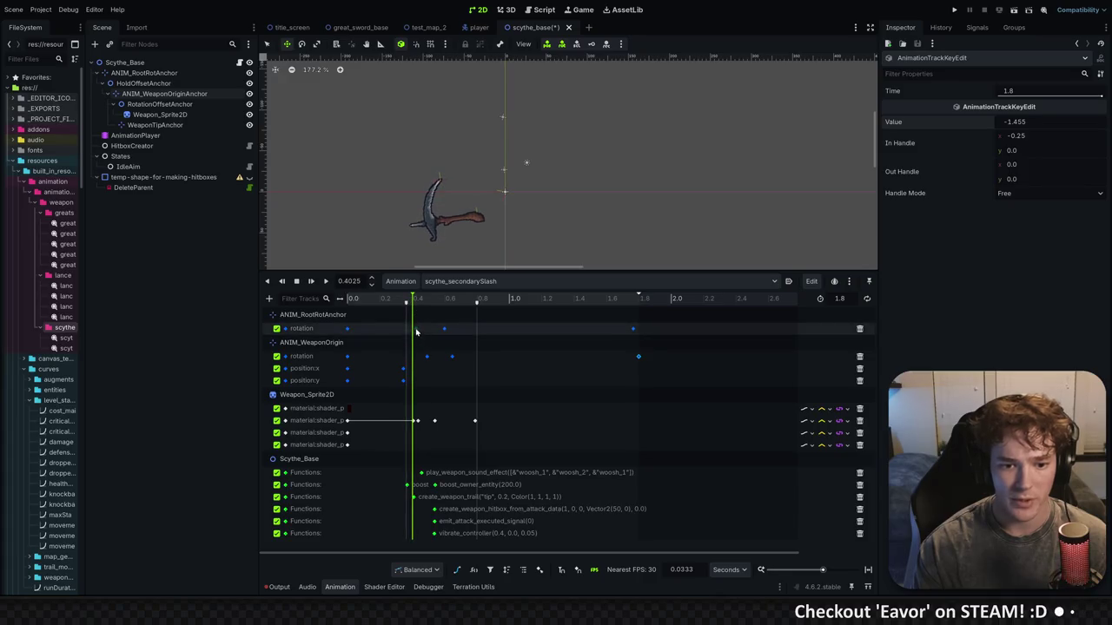
Switch the rotation tracks to Bezier curves, hide the ANIM_W group, and zoom around 0.4 s
left_click(416, 329)
left_click(457, 570)
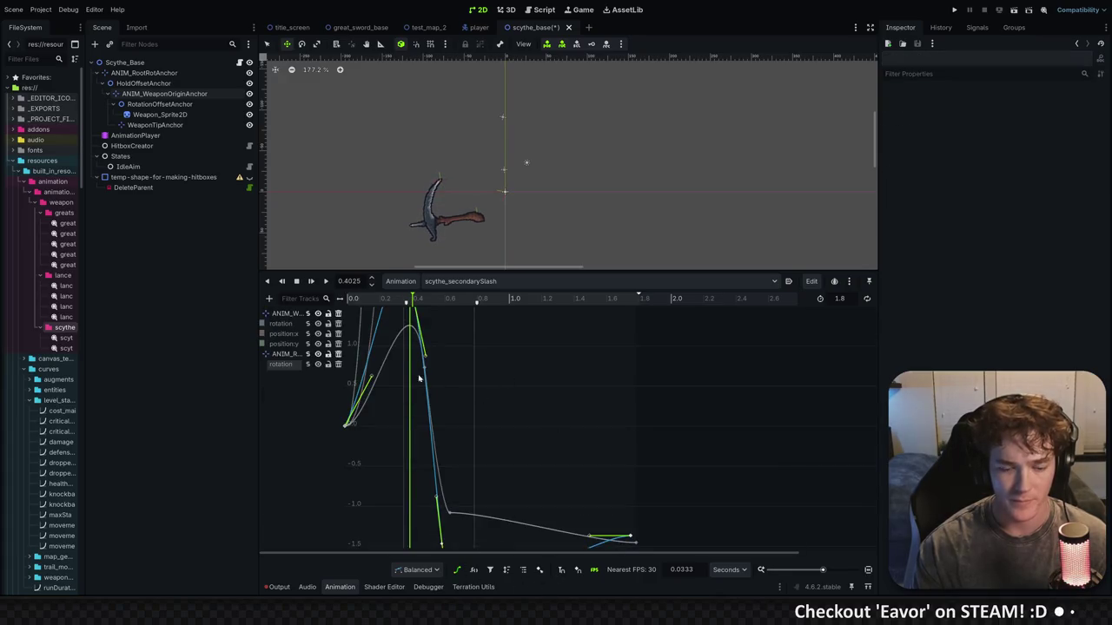
scroll(425, 416, "down", 5)
scroll(463, 419, "down", 3)
left_click(318, 314)
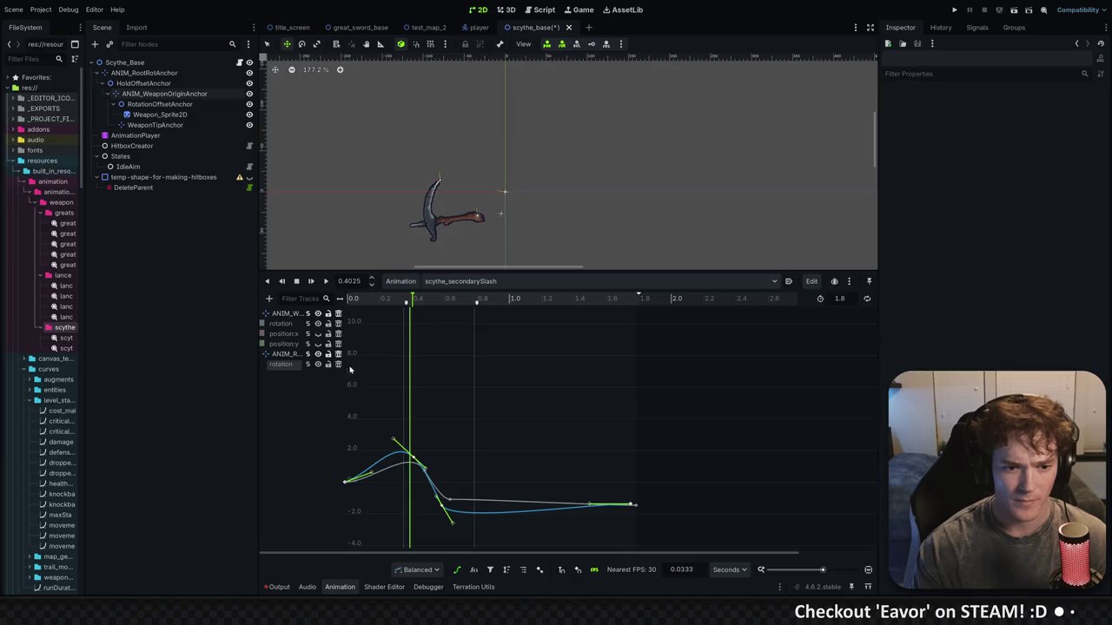
scroll(449, 484, "up", 2)
scroll(457, 459, "down", 4)
scroll(435, 468, "up", 3, "ctrl")
scroll(436, 467, "up", 5, "ctrl")
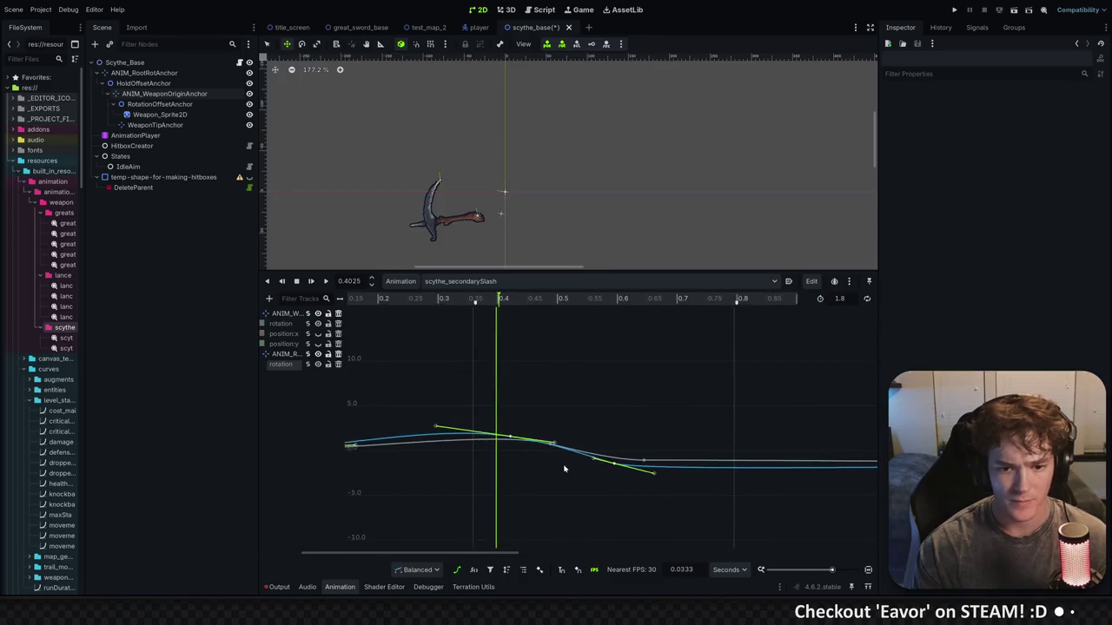
scroll(542, 449, "up", 5)
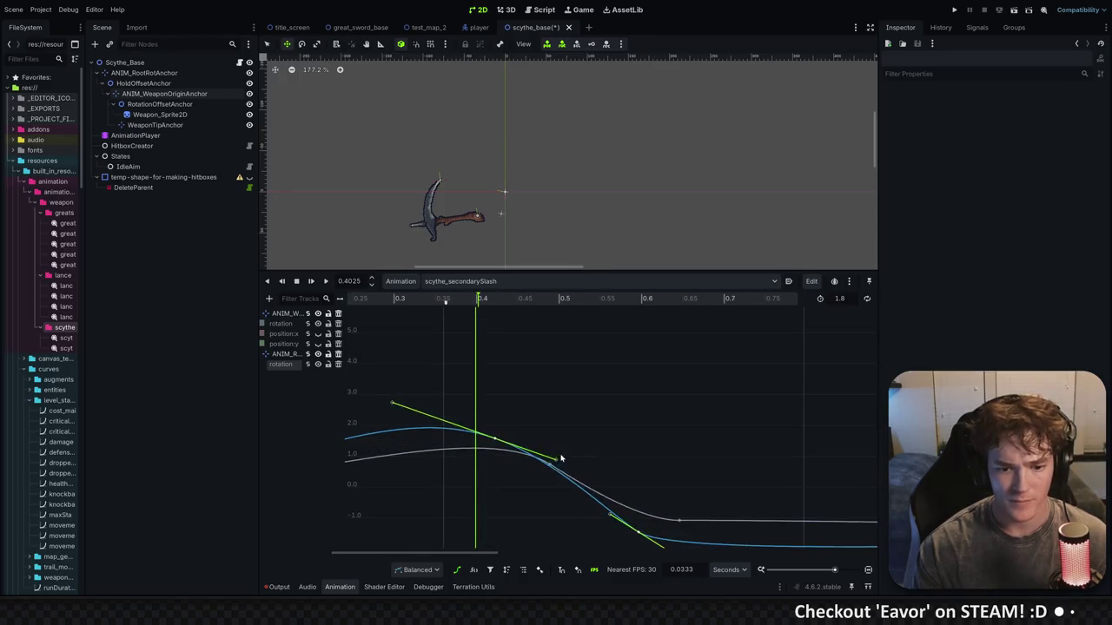
scroll(591, 365, "left", 2)
mouse_move(461, 299)
left_mouse_down()
mouse_move(669, 304)
mouse_move(619, 301)
left_mouse_up()
Select the 0.4924 s rotation key and hide the second rotation track's curve
left_click(618, 399)
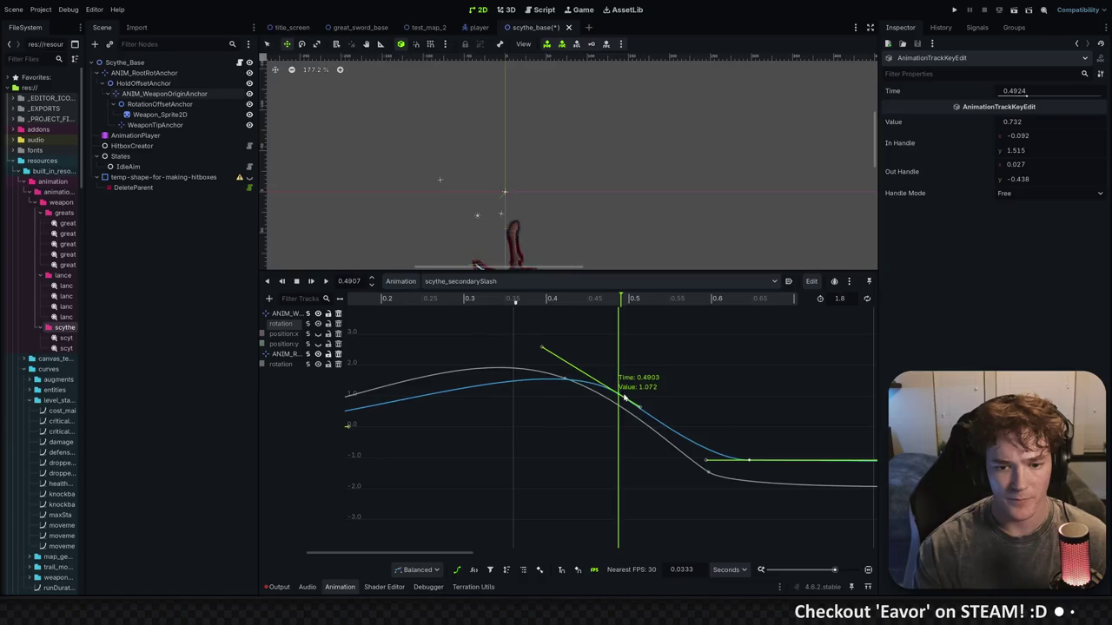
left_click(629, 401)
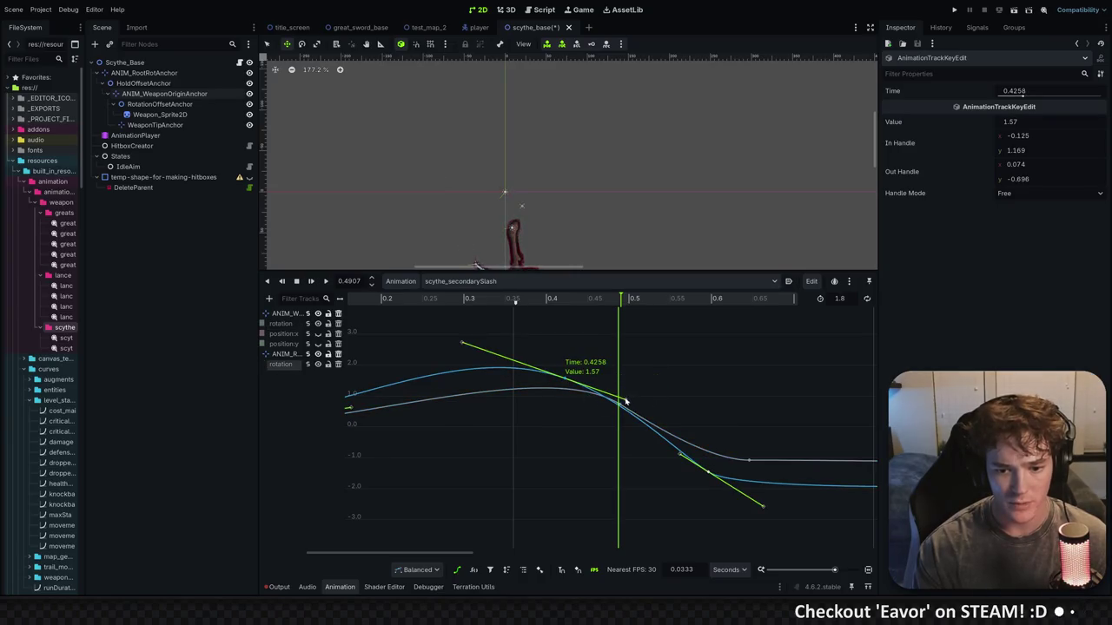
left_click(619, 398)
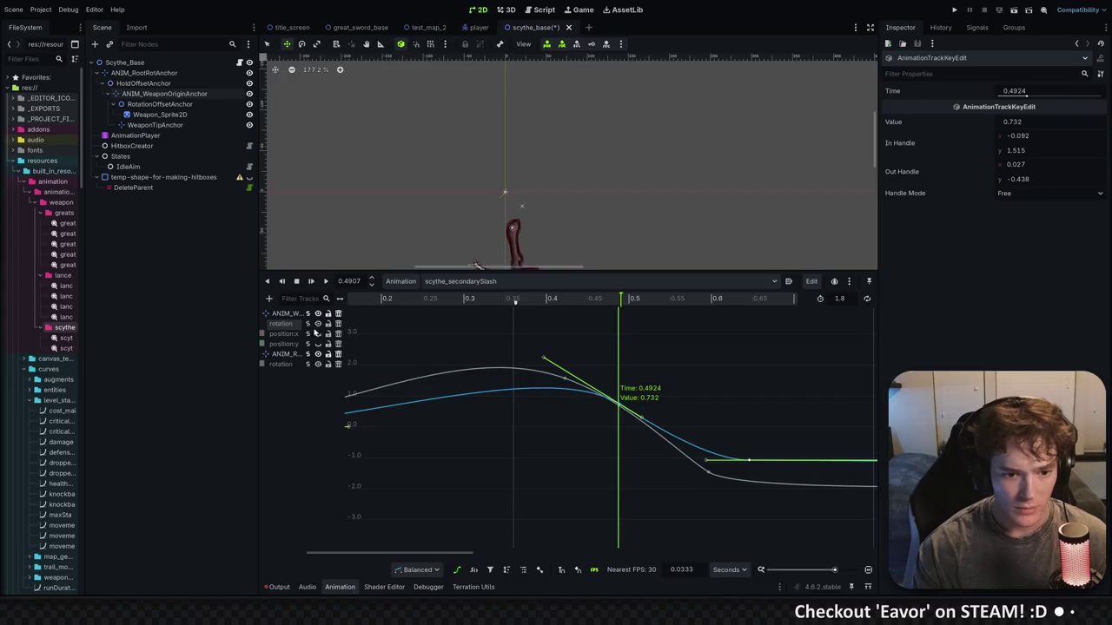
left_click(318, 365)
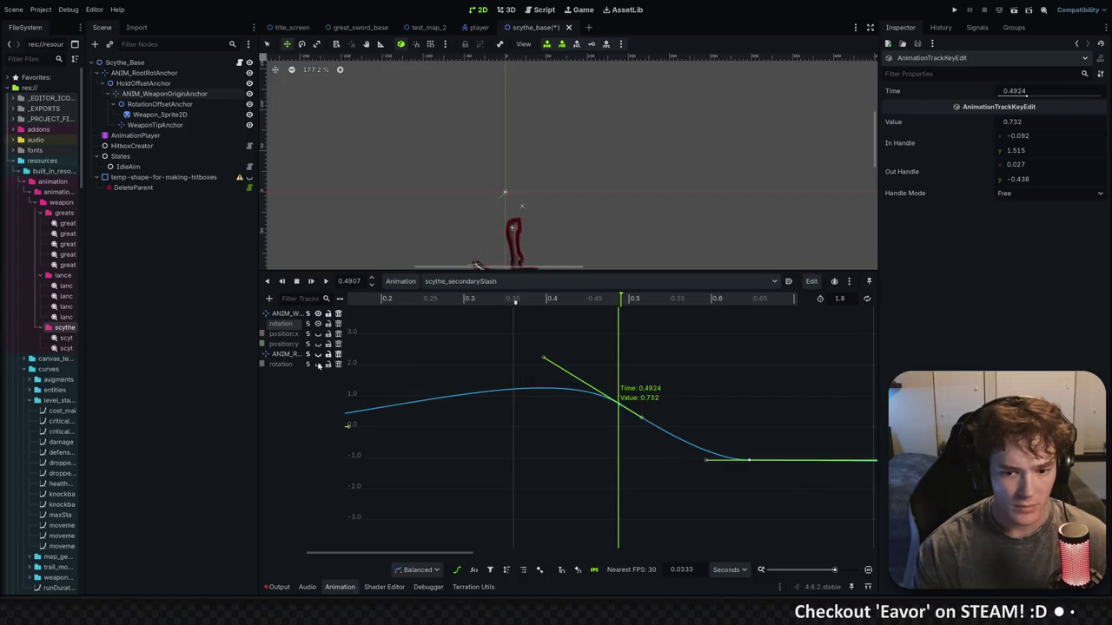
left_click(318, 364)
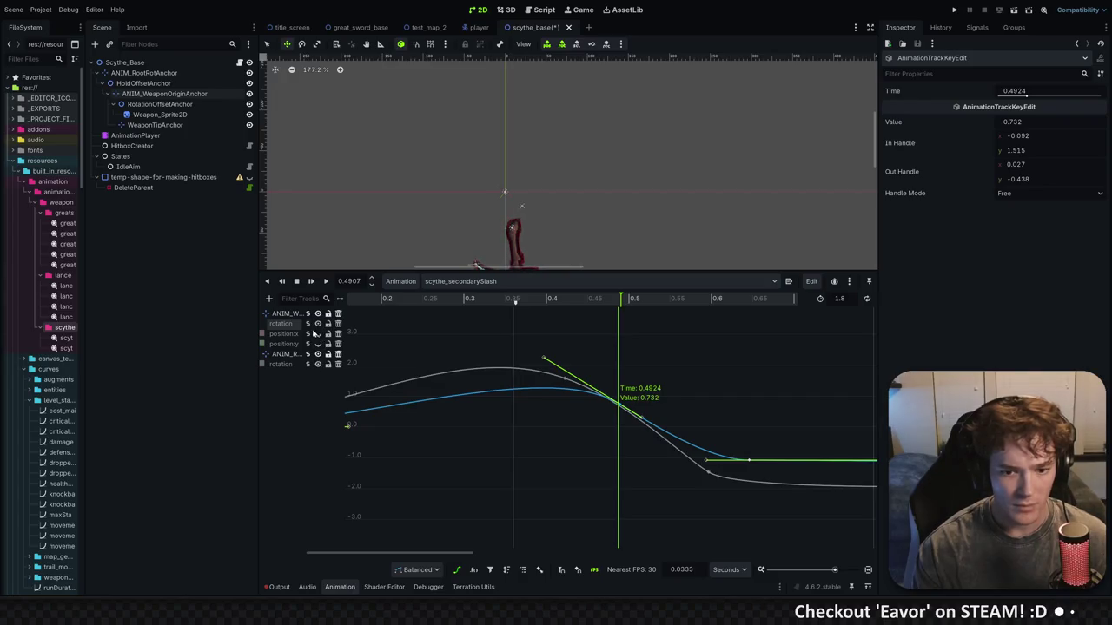
left_click(522, 394)
left_click(318, 365)
left_click_drag(489, 298, 562, 302)
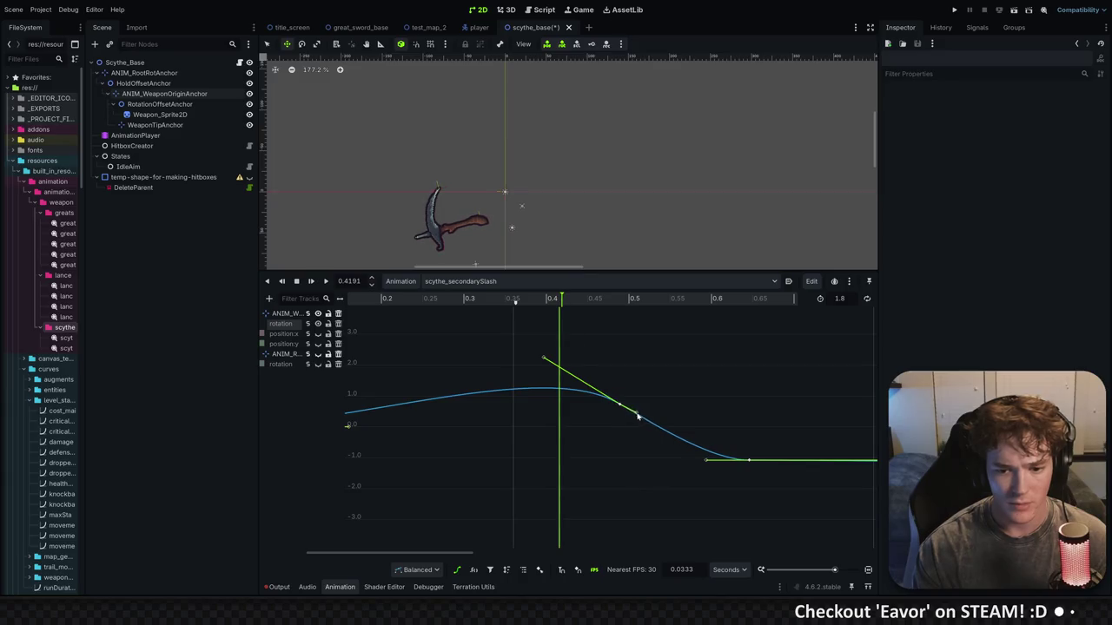
Make the 0.4924 s key's handles balanced and steepen its tangents for a sharp drop
left_click(618, 404)
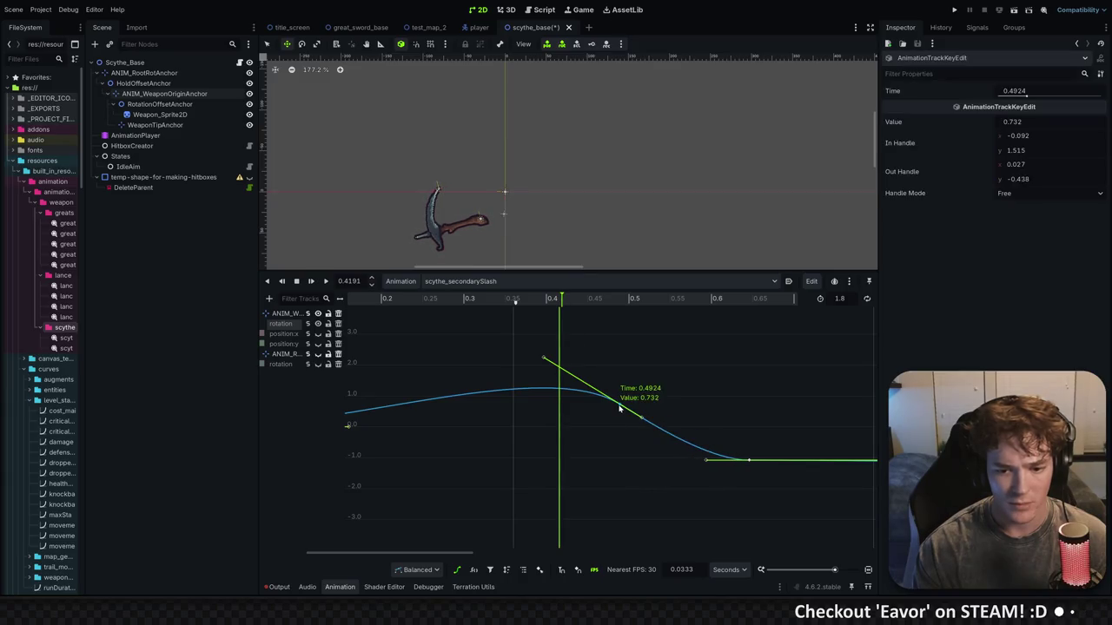
right_click(618, 405)
left_click(700, 513)
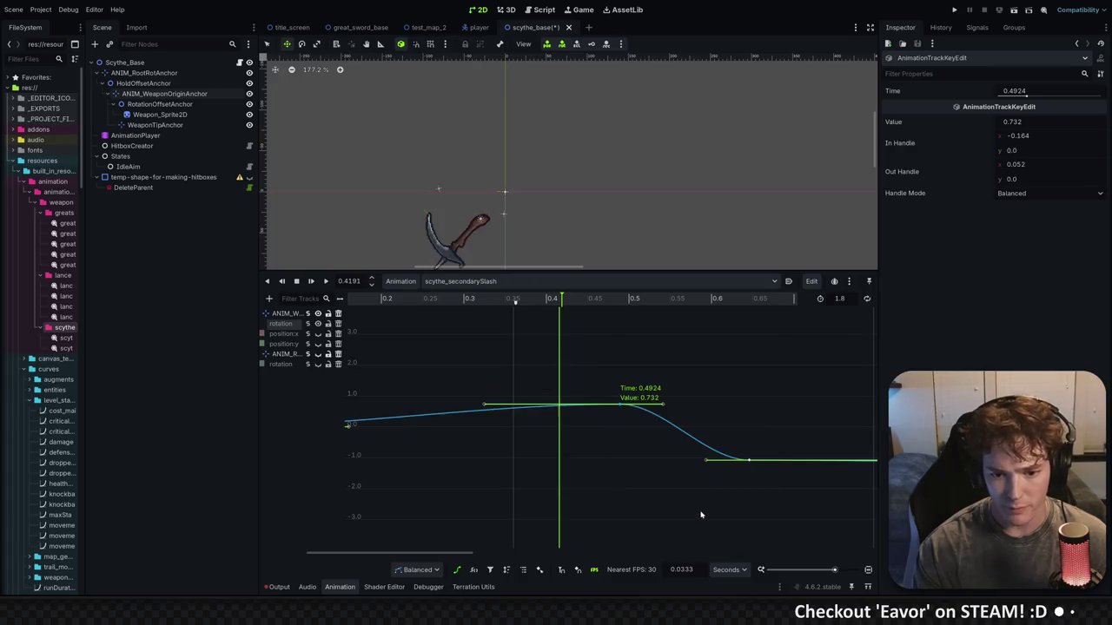
mouse_move(483, 405)
left_mouse_down()
mouse_move(453, 337)
mouse_move(544, 358)
left_mouse_up()
mouse_move(514, 299)
left_mouse_down()
mouse_move(491, 301)
mouse_move(618, 304)
left_mouse_up()
left_click_drag(642, 423, 628, 472)
mouse_move(605, 300)
left_mouse_down()
mouse_move(692, 299)
mouse_move(509, 300)
left_mouse_up()
left_click(313, 282)
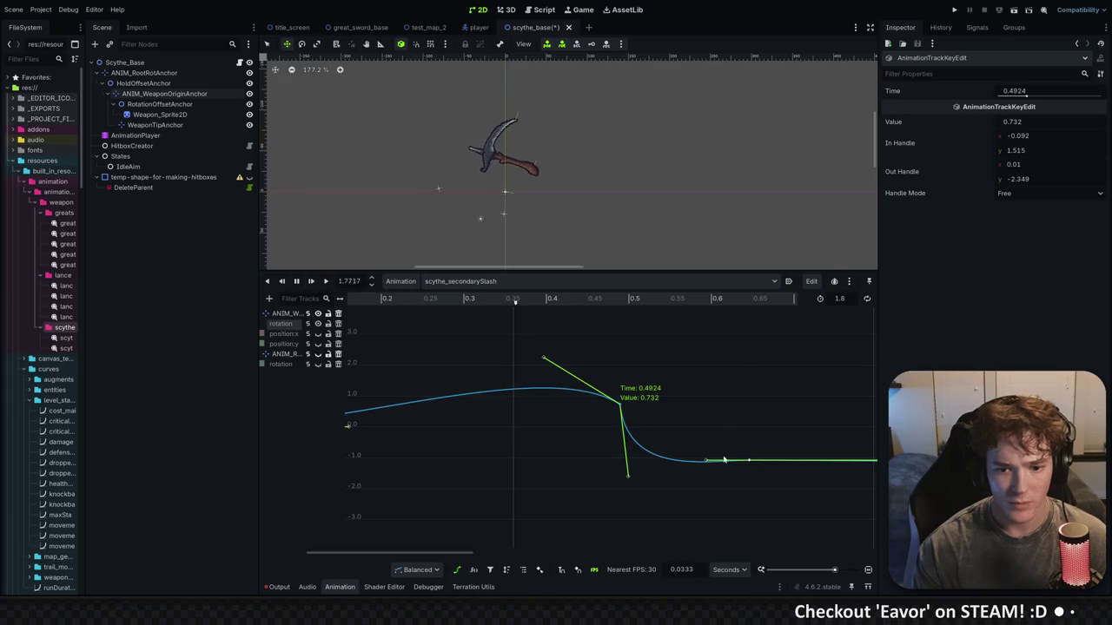
Fine-tune the dip after the key, settling on a shallower drop, replaying the slash between edits
left_click_drag(630, 492, 631, 513)
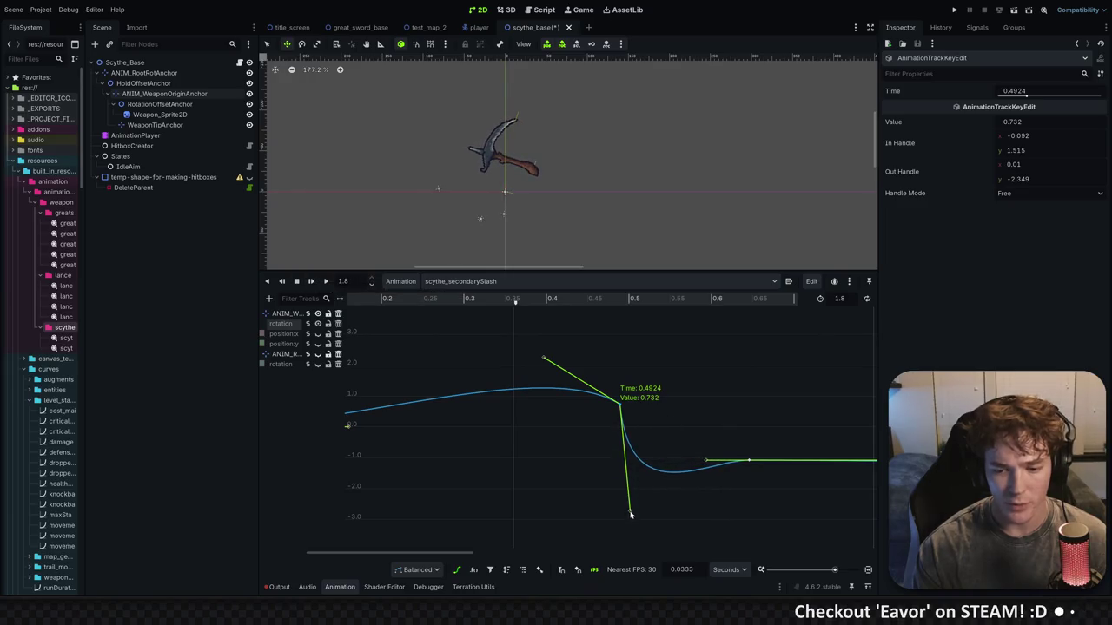
left_click_drag(706, 463, 700, 470)
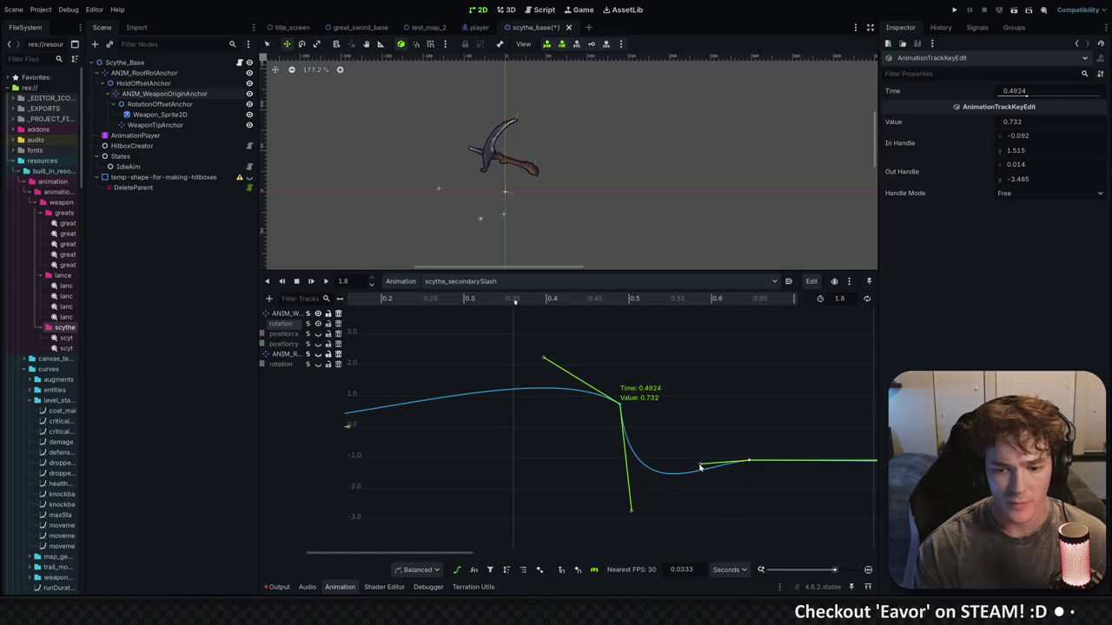
left_click(313, 282)
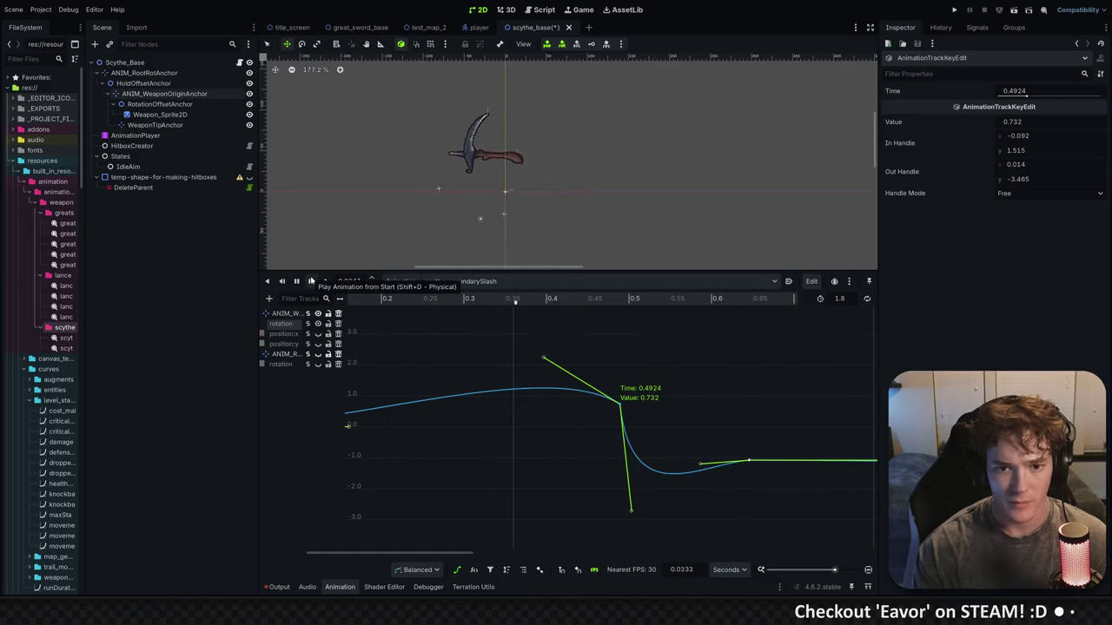
left_click_drag(631, 513, 629, 486)
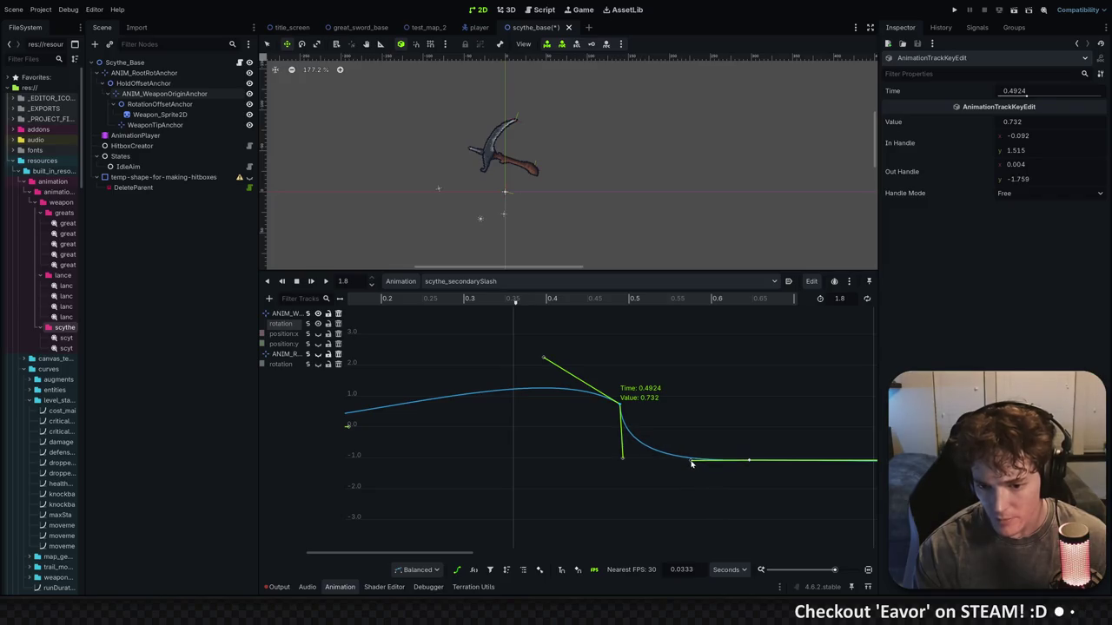
left_click(311, 283)
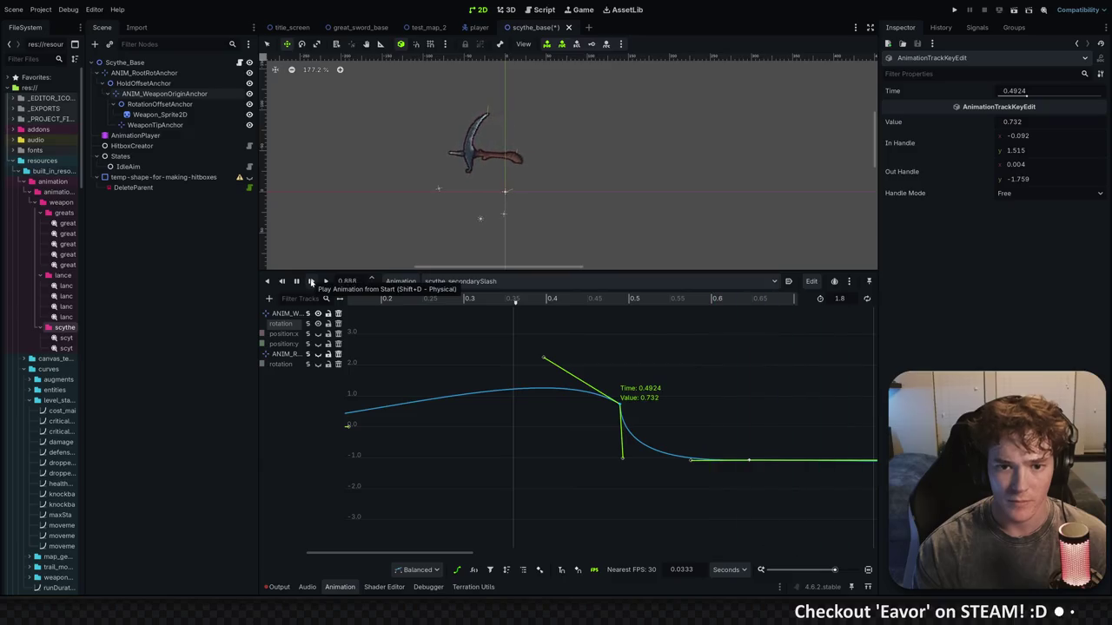
left_click(311, 282)
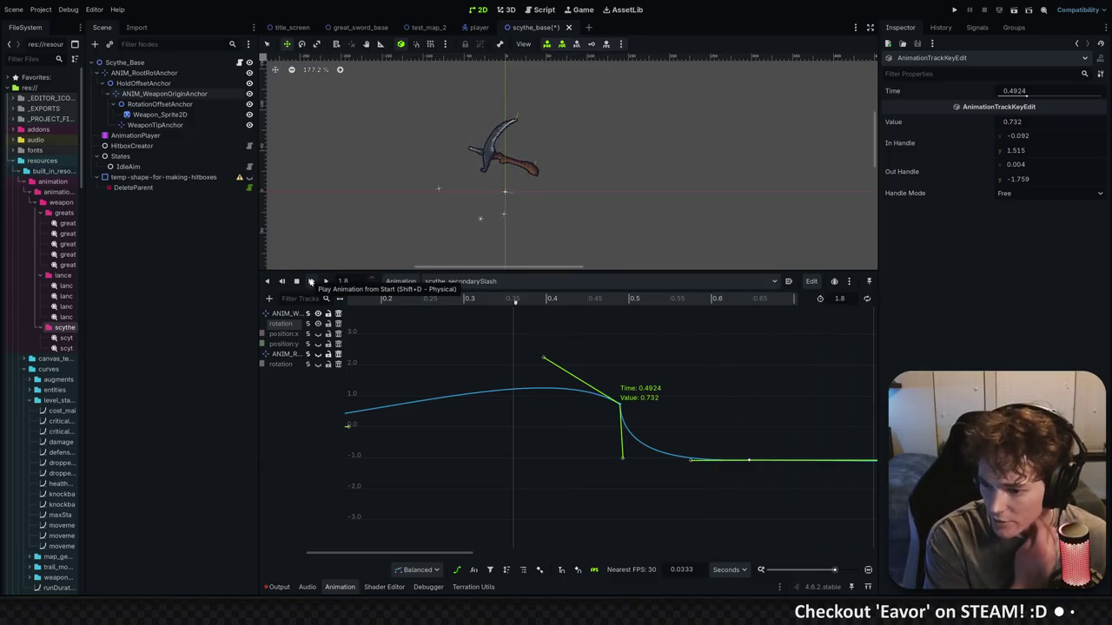
left_click(311, 282)
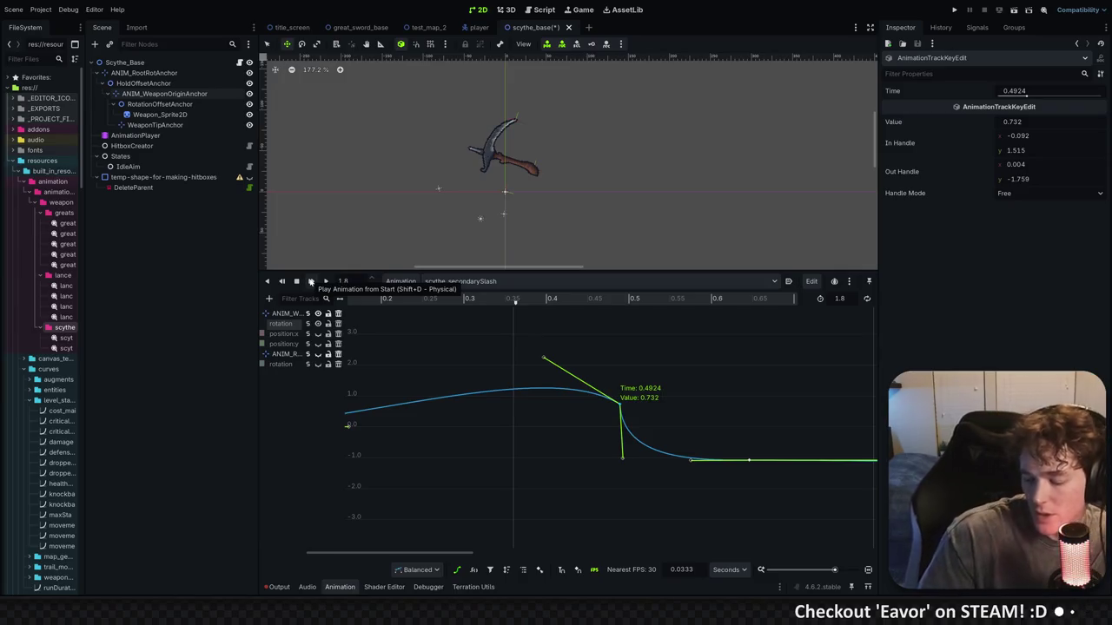
scroll(642, 378, "right", 3)
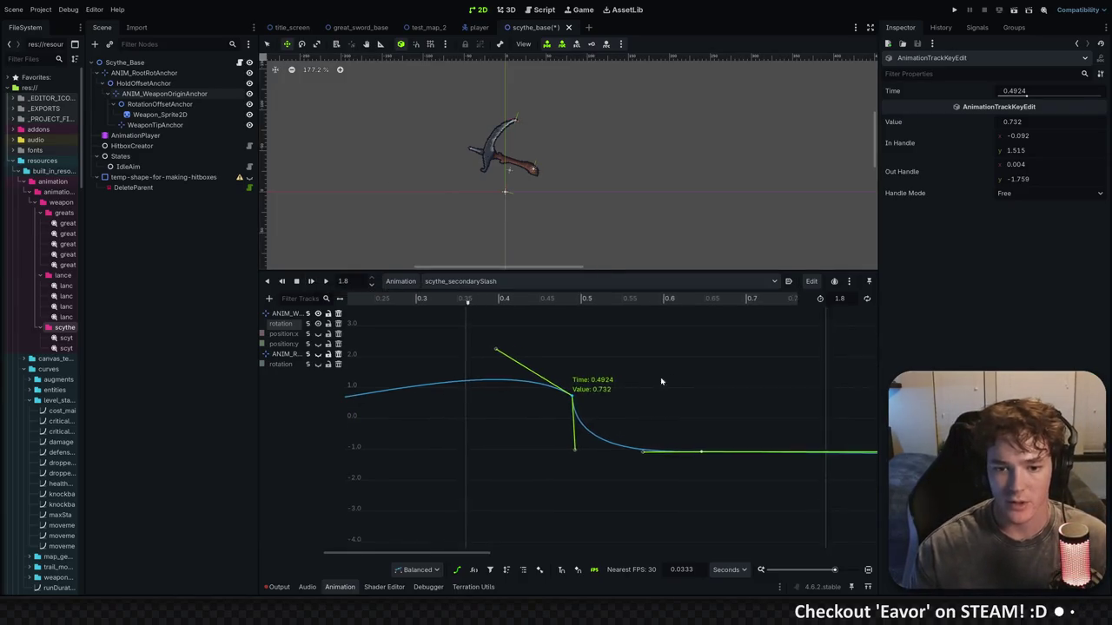
Raise the incoming tangent on the rotation curve and preview the slash
mouse_move(374, 300)
left_mouse_down()
mouse_move(718, 301)
mouse_move(553, 301)
left_mouse_up()
mouse_move(479, 355)
left_mouse_down()
mouse_move(490, 325)
mouse_move(505, 348)
mouse_move(543, 360)
left_mouse_up()
left_click(310, 281)
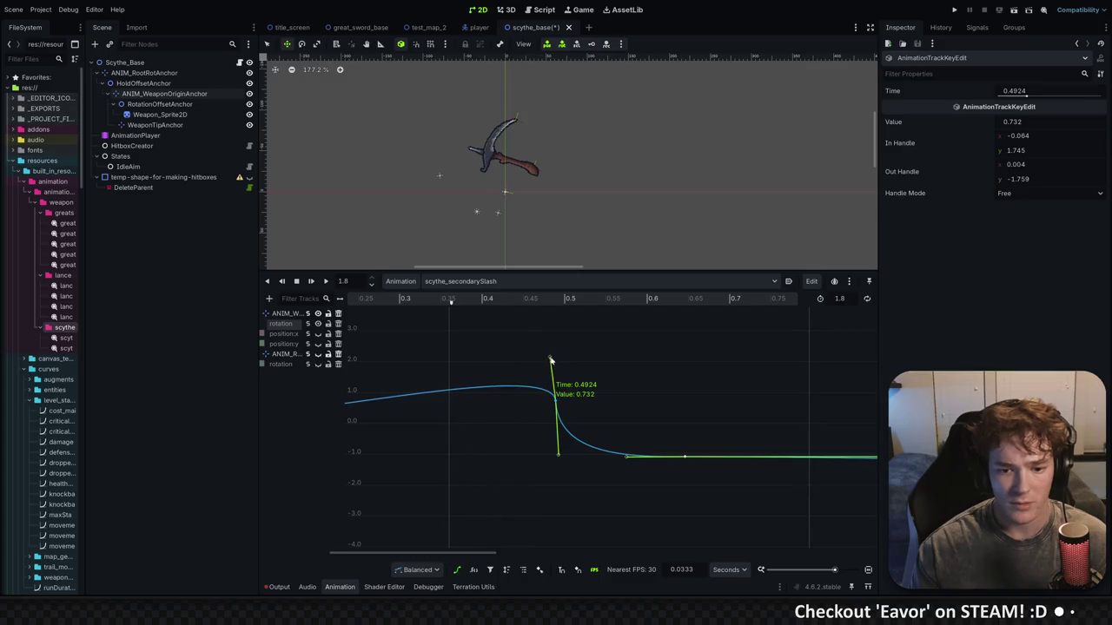
mouse_move(385, 299)
left_mouse_down()
mouse_move(647, 324)
mouse_move(443, 318)
mouse_move(528, 327)
mouse_move(692, 323)
mouse_move(379, 322)
left_mouse_up()
left_click(311, 281)
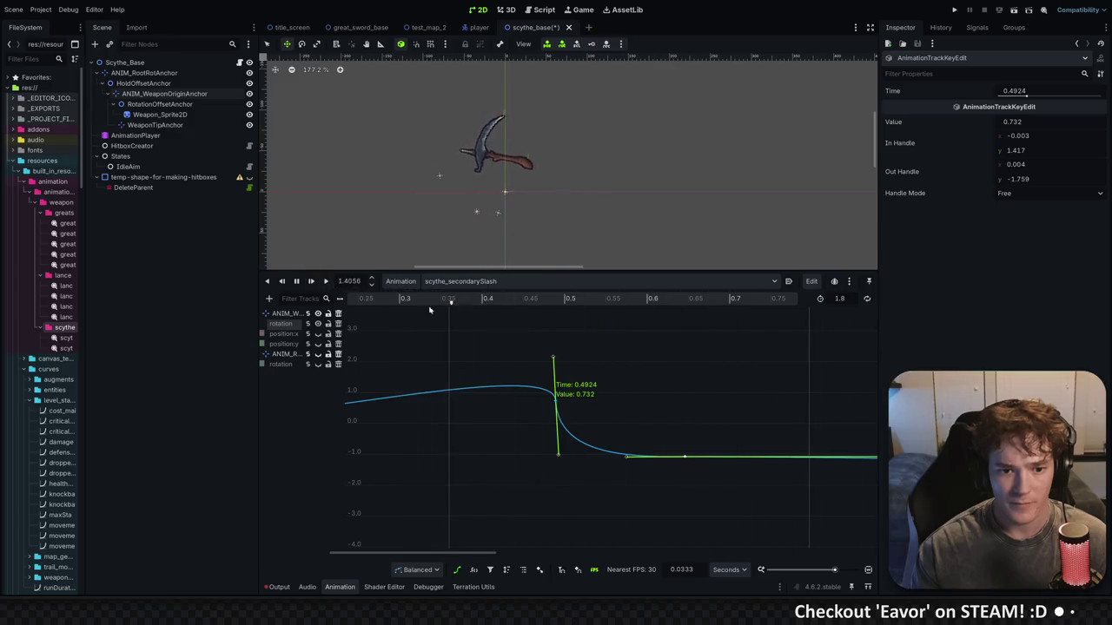
left_click_drag(582, 307, 798, 300)
Flatten the outgoing tangent of the ANIM_R rotation key at 0.4258 s and replay the swing
left_click(318, 323)
left_click(318, 354)
mouse_move(406, 304)
left_mouse_down()
mouse_move(633, 302)
mouse_move(577, 302)
mouse_move(587, 302)
left_mouse_up()
left_click(501, 376)
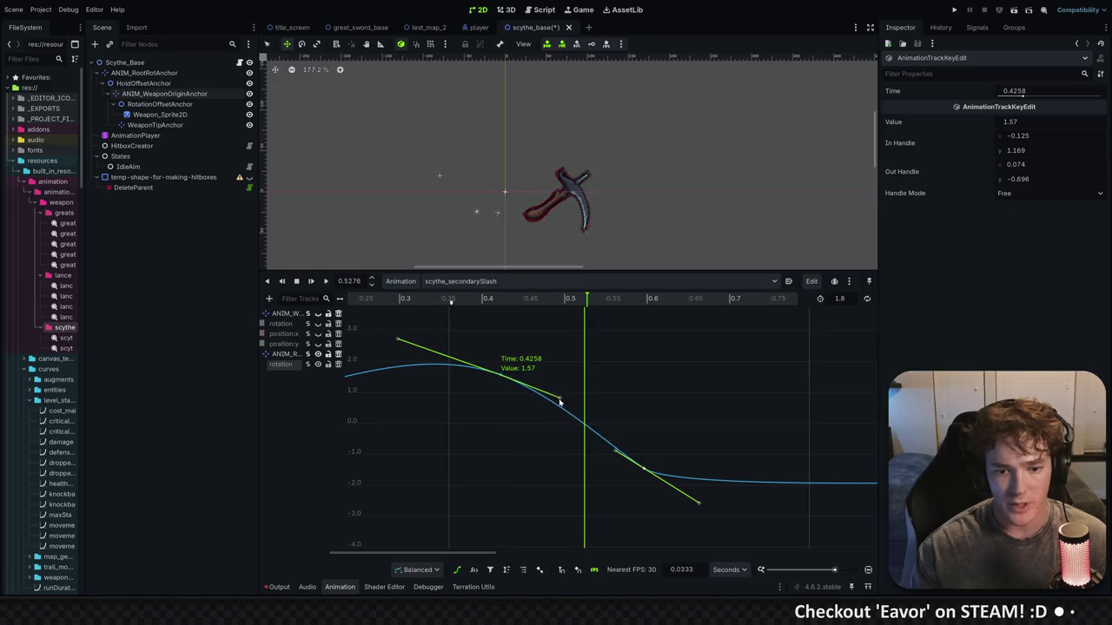
mouse_move(548, 418)
left_mouse_down()
mouse_move(573, 408)
mouse_move(583, 379)
left_mouse_up()
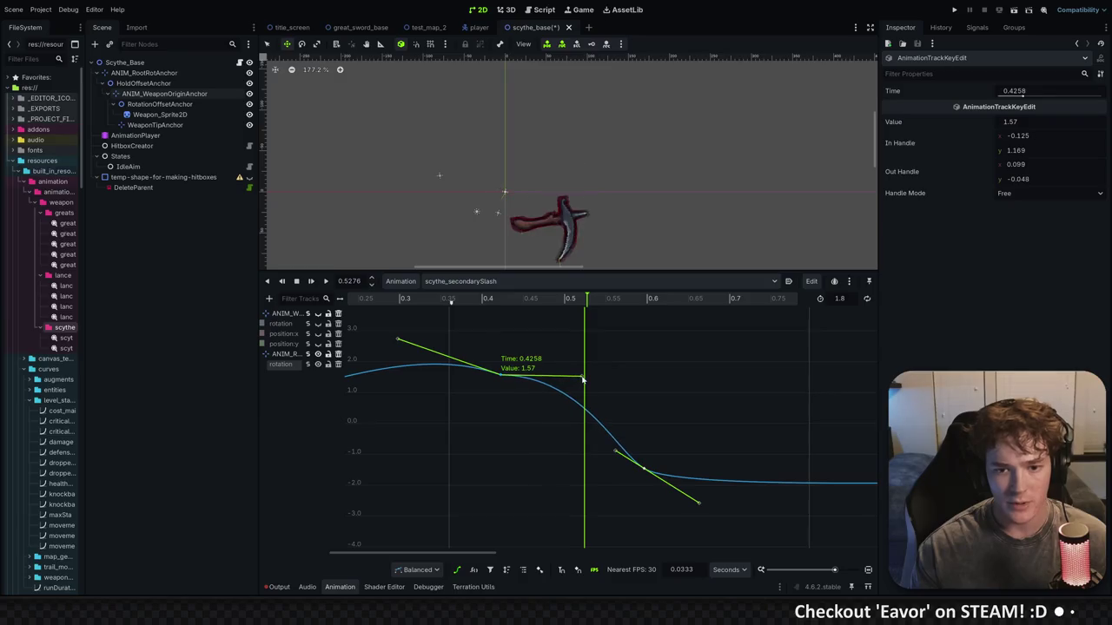
mouse_move(442, 298)
left_mouse_down()
mouse_move(424, 298)
mouse_move(653, 293)
left_mouse_up()
left_click(311, 281)
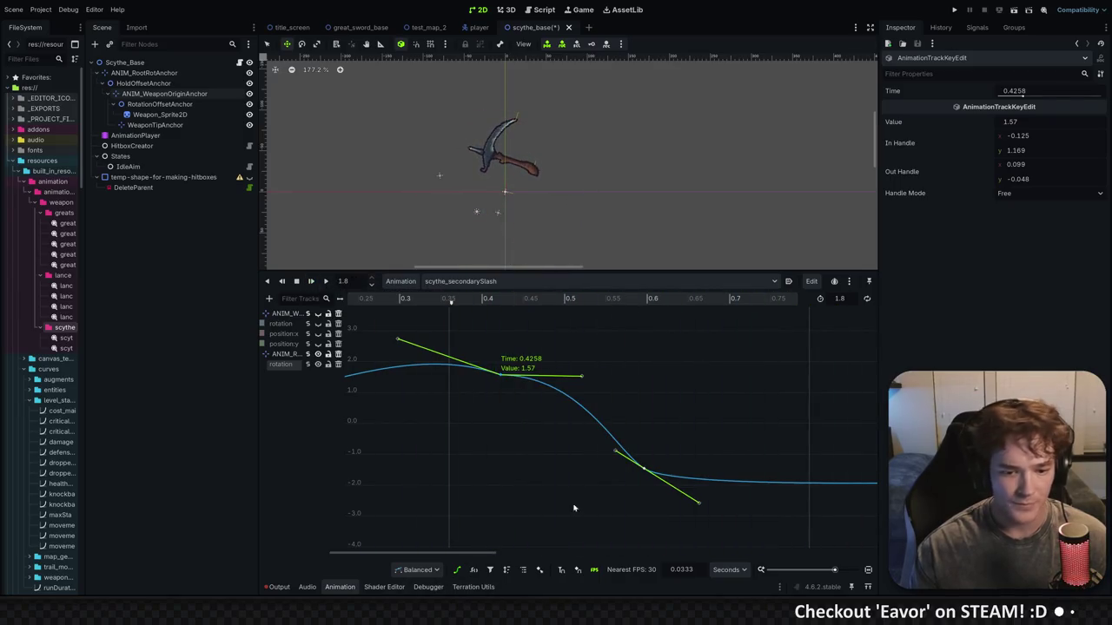
left_click(457, 572)
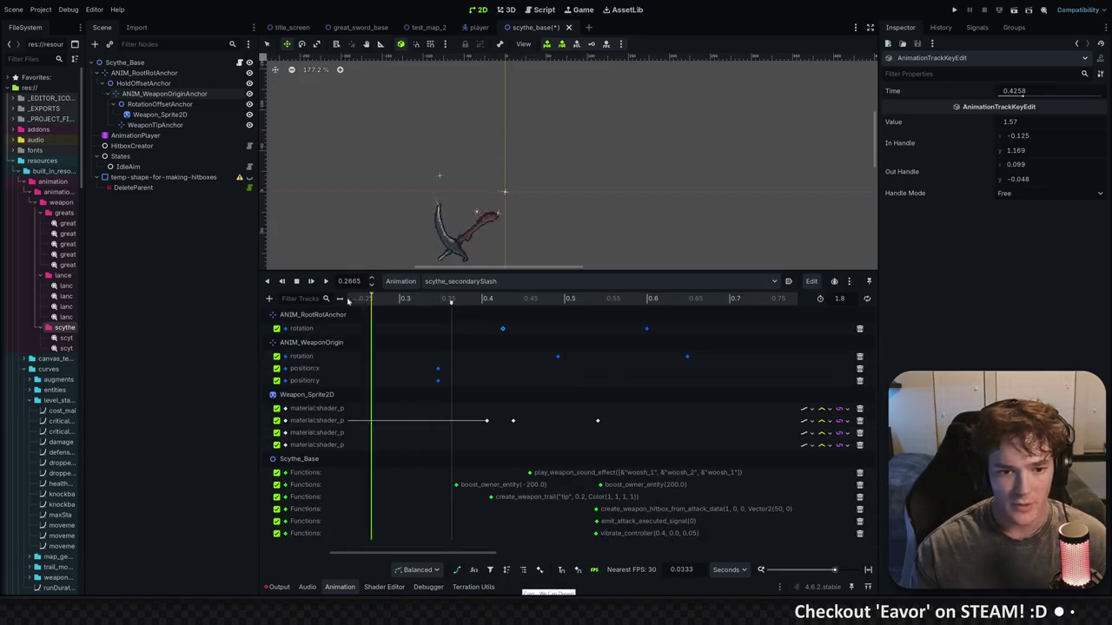
Move the create_weapon_trail function key slightly earlier
left_click(491, 299)
left_click_drag(491, 299, 658, 299)
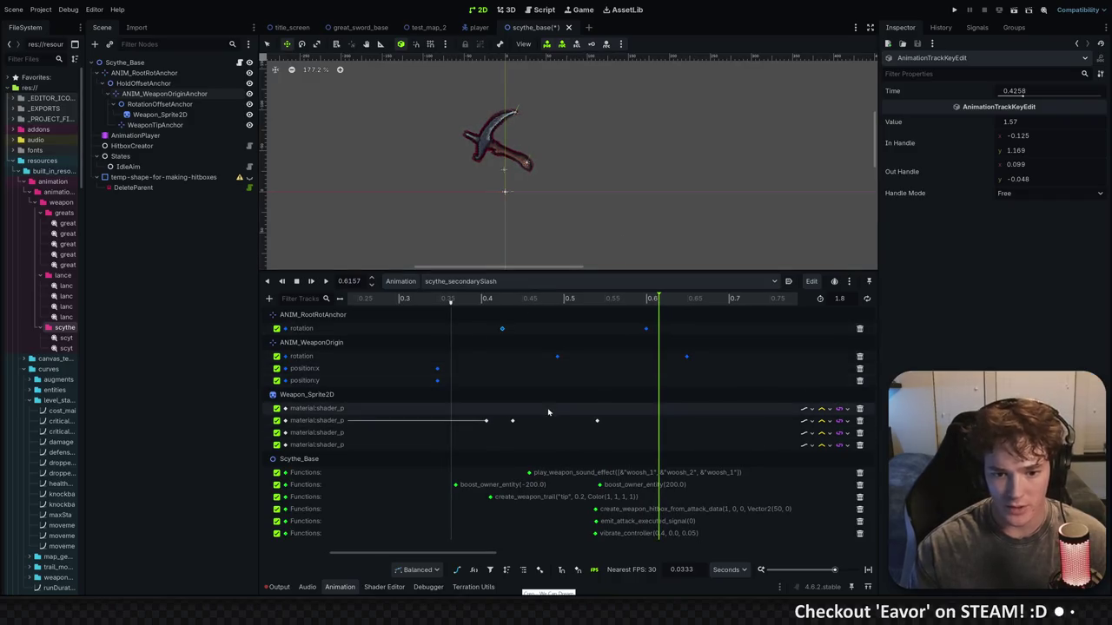
mouse_move(476, 299)
left_mouse_down()
mouse_move(437, 298)
mouse_move(510, 304)
mouse_move(484, 298)
mouse_move(496, 299)
left_mouse_up()
left_click(491, 498)
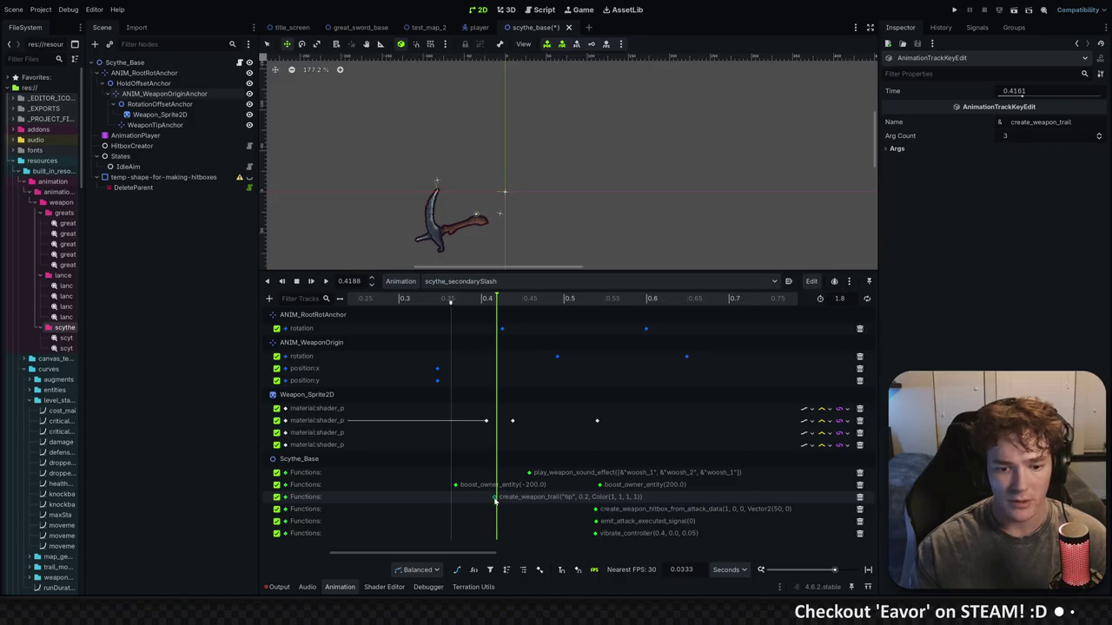
left_click_drag(492, 499, 489, 499)
mouse_move(496, 299)
left_mouse_down()
mouse_move(568, 299)
mouse_move(559, 304)
left_mouse_up()
Move the play_weapon_sound_effect key later to 0.4903 and check the nearby call keys
left_click_drag(529, 473, 560, 480)
left_click_drag(560, 299, 598, 298)
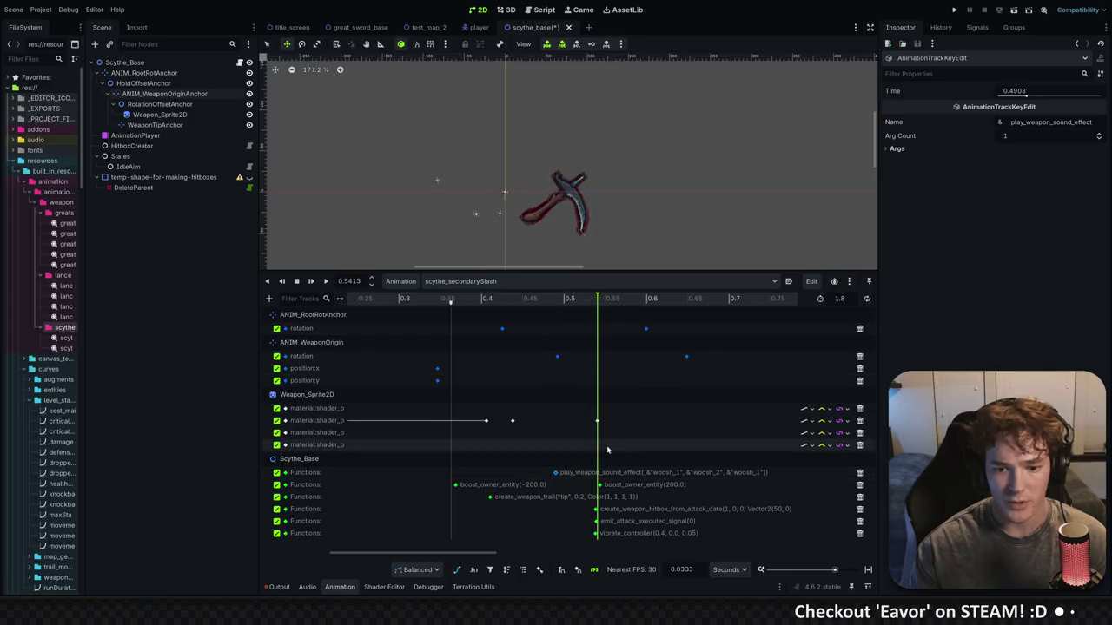
left_click(597, 484)
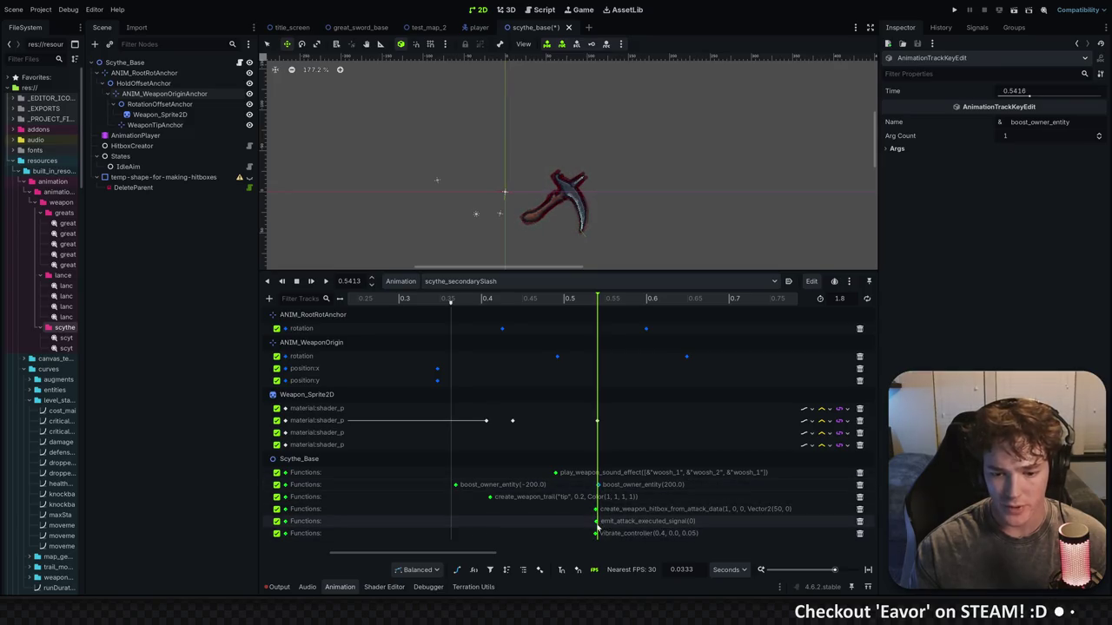
mouse_move(597, 303)
left_mouse_down()
mouse_move(514, 300)
mouse_move(717, 298)
mouse_move(595, 297)
left_mouse_up()
left_click(596, 521)
scroll(556, 417, "down", 5)
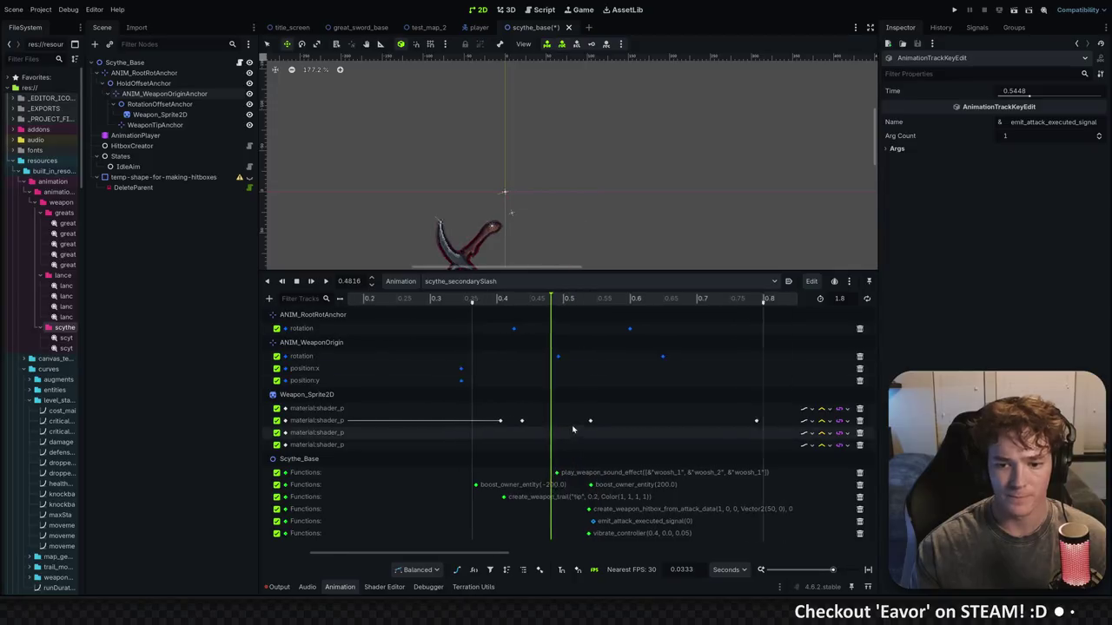
mouse_move(498, 300)
left_mouse_down()
mouse_move(660, 299)
mouse_move(531, 300)
left_mouse_up()
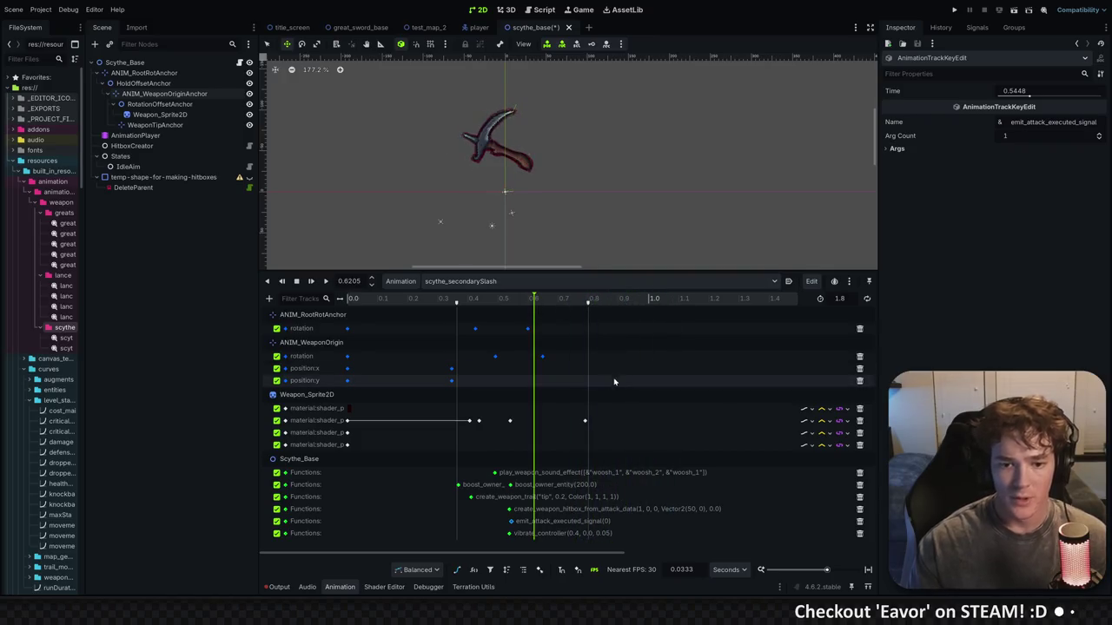
Replay the slash from the start and save the scythe_base scene
scroll(532, 300, "down", 3)
key("shift+d")
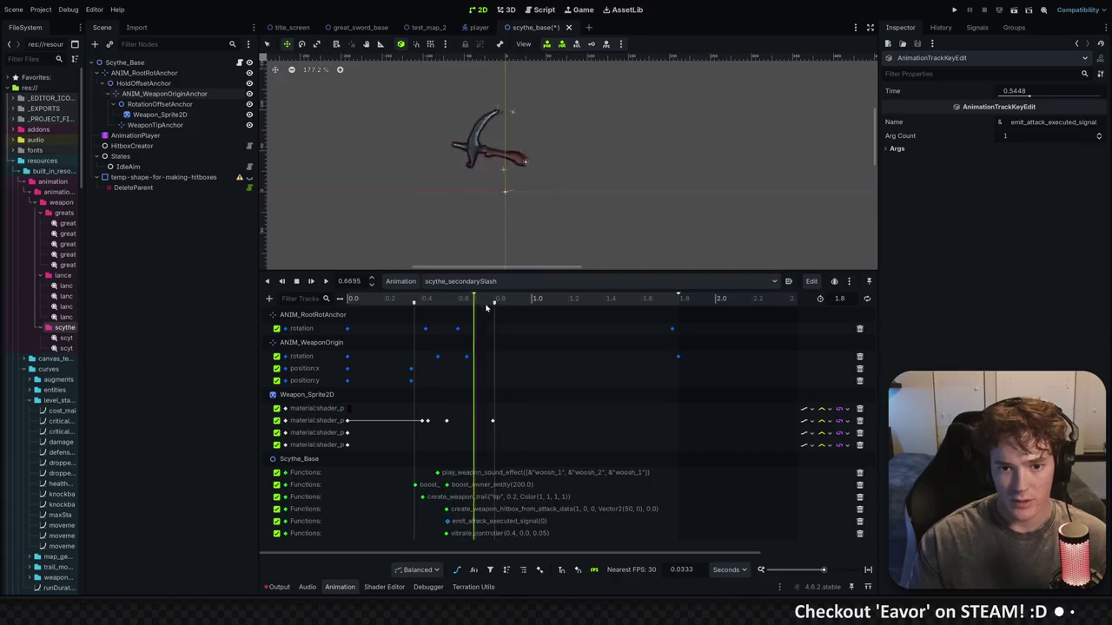
key("ctrl+s")
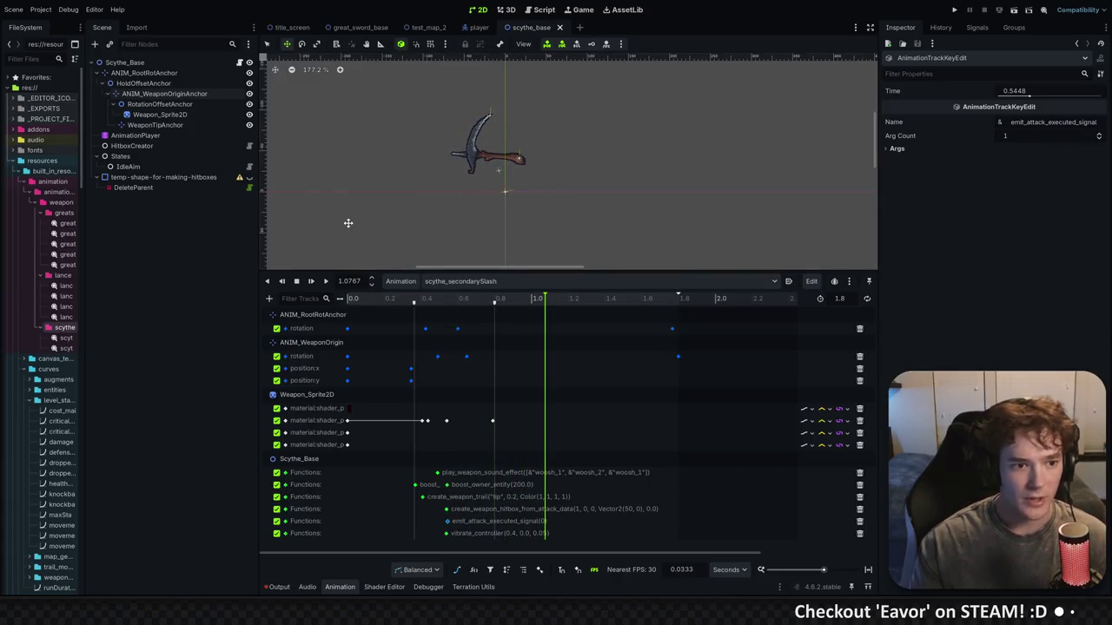
left_click(188, 166)
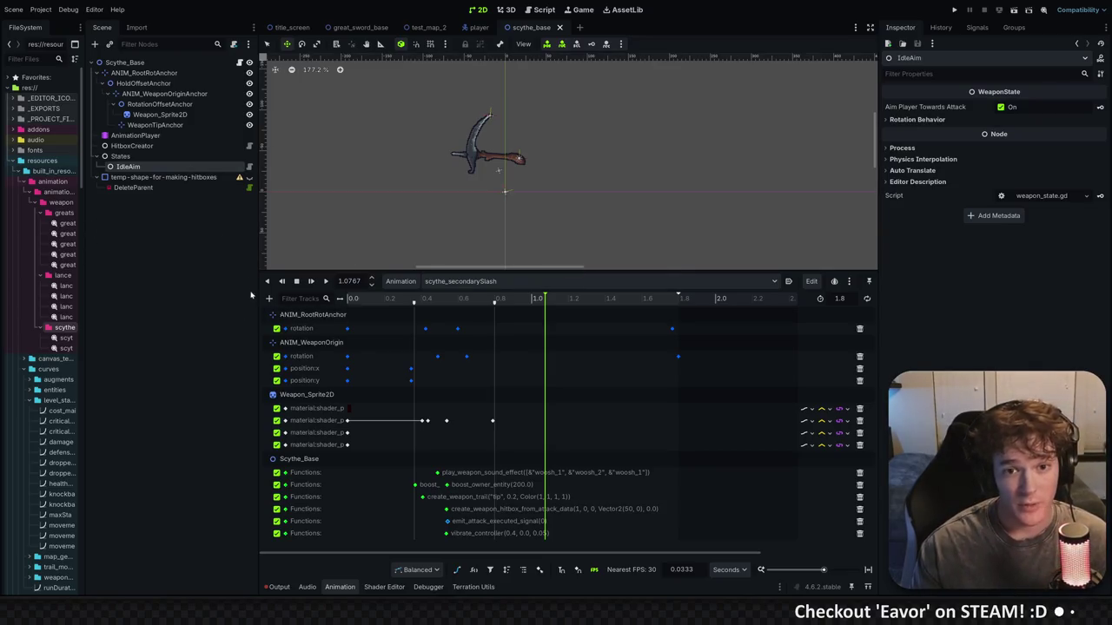
In VS Code's terminal, run git add -A, git commit -m 'scythe base setup' and git push
key("alt+Tab")
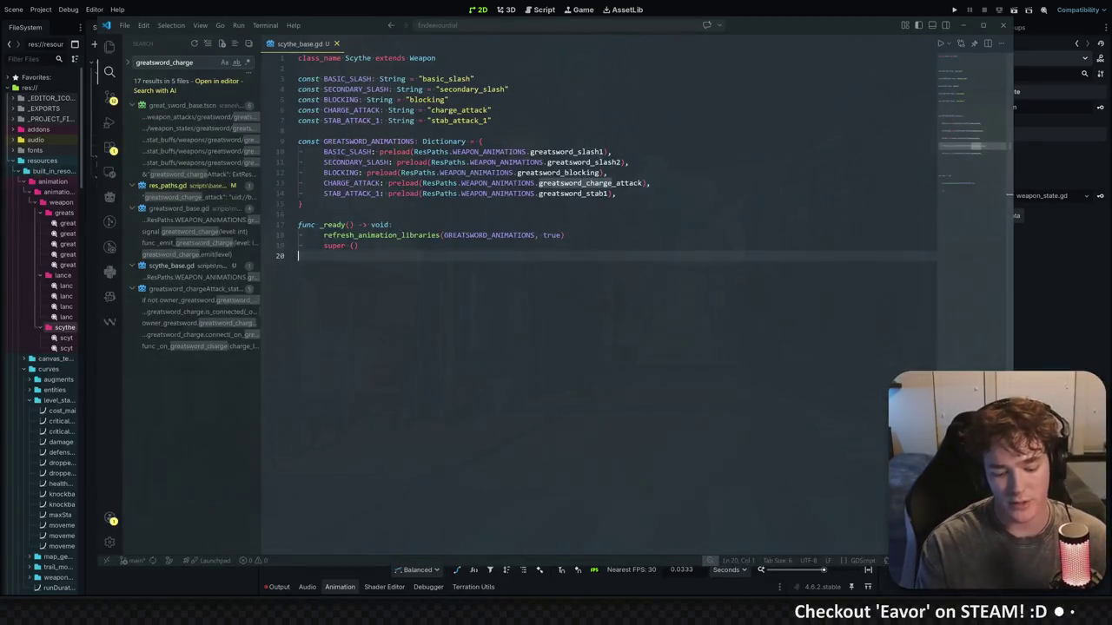
key("ctrl+grave")
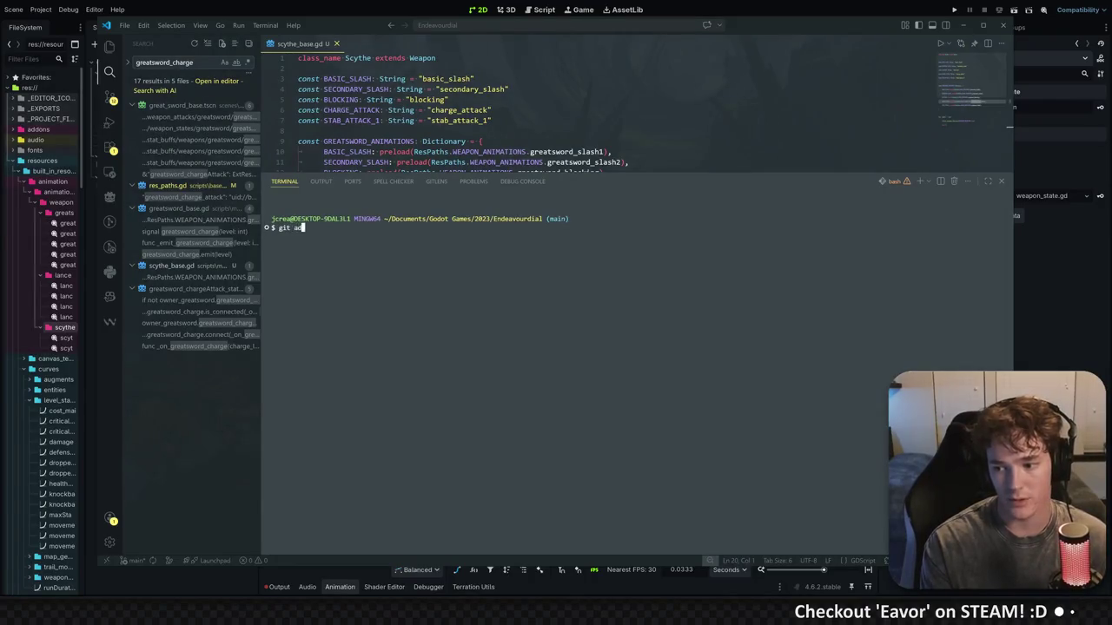
type("git commit -m 'scythe base setup")
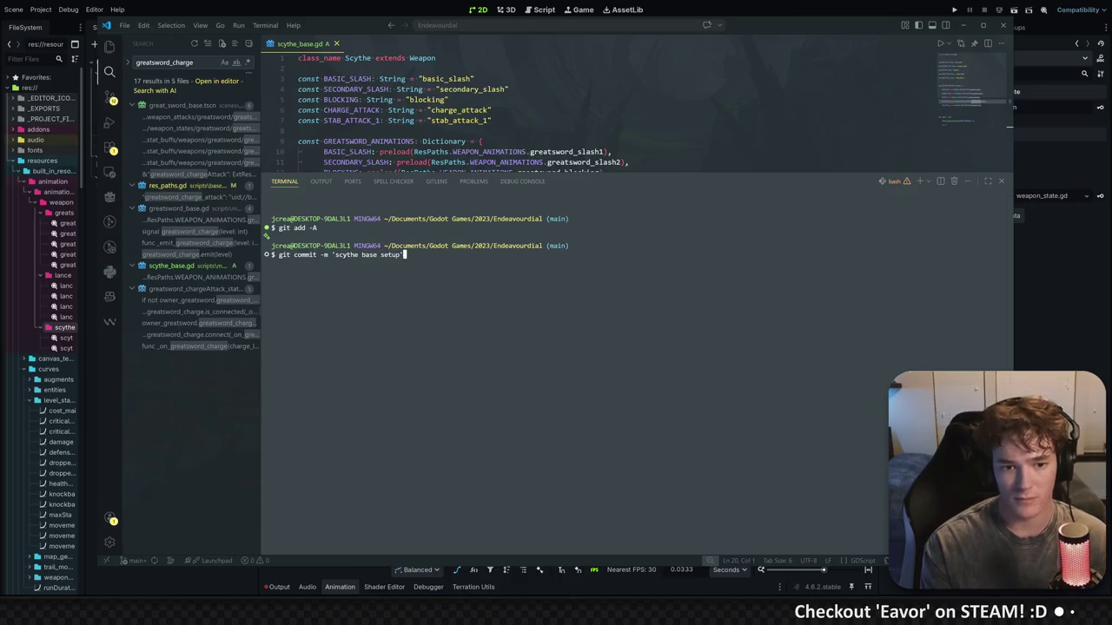
key("Return")
type("git push")
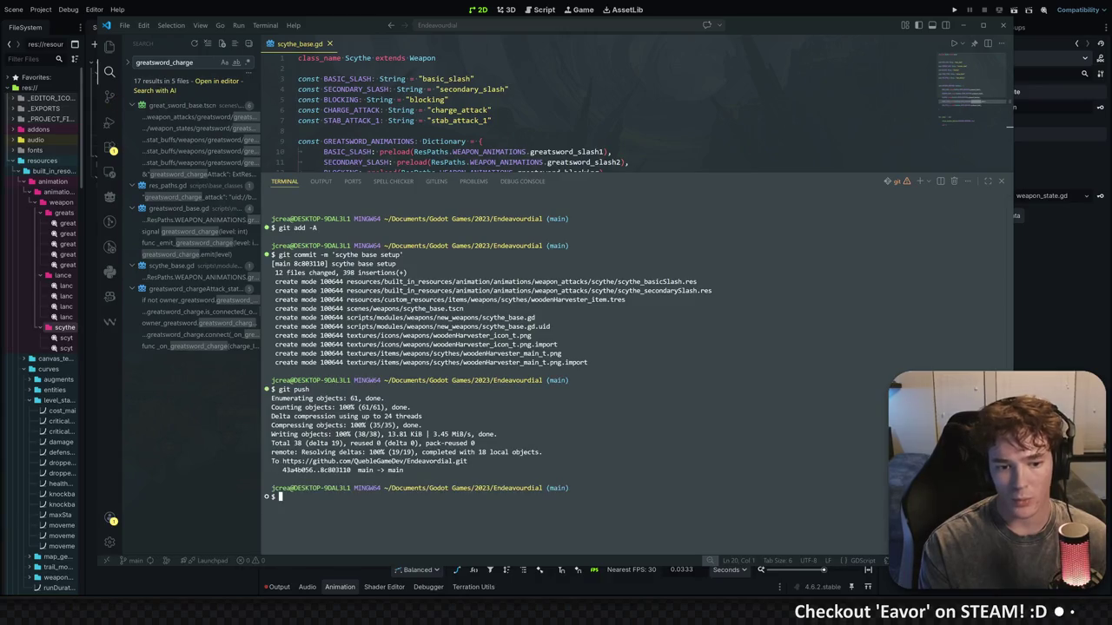
key("ctrl+grave")
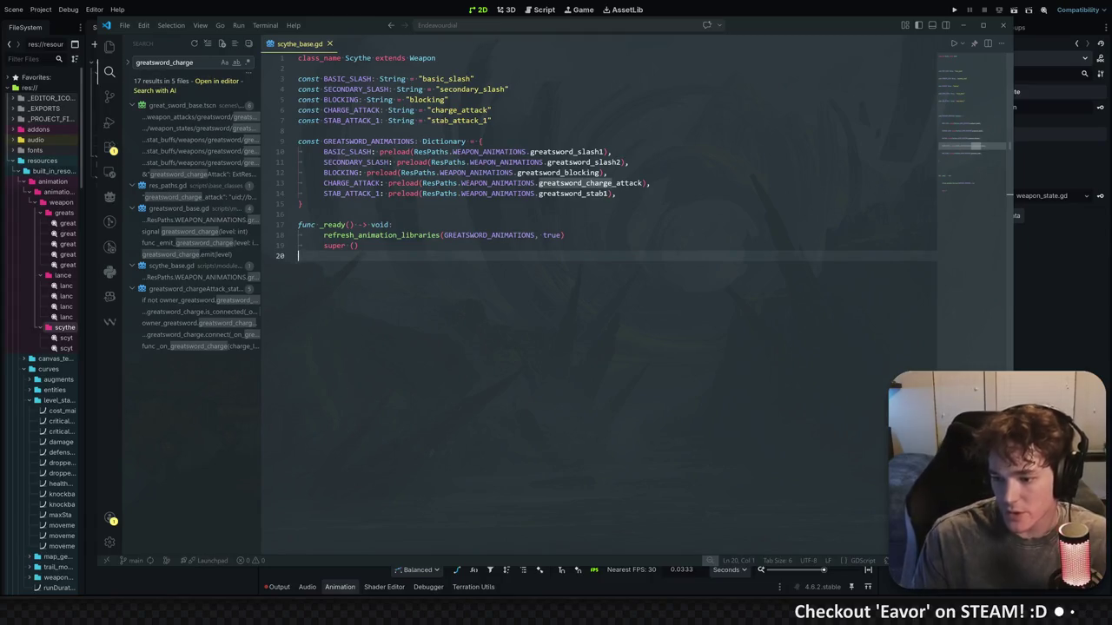
left_click(1022, 280)
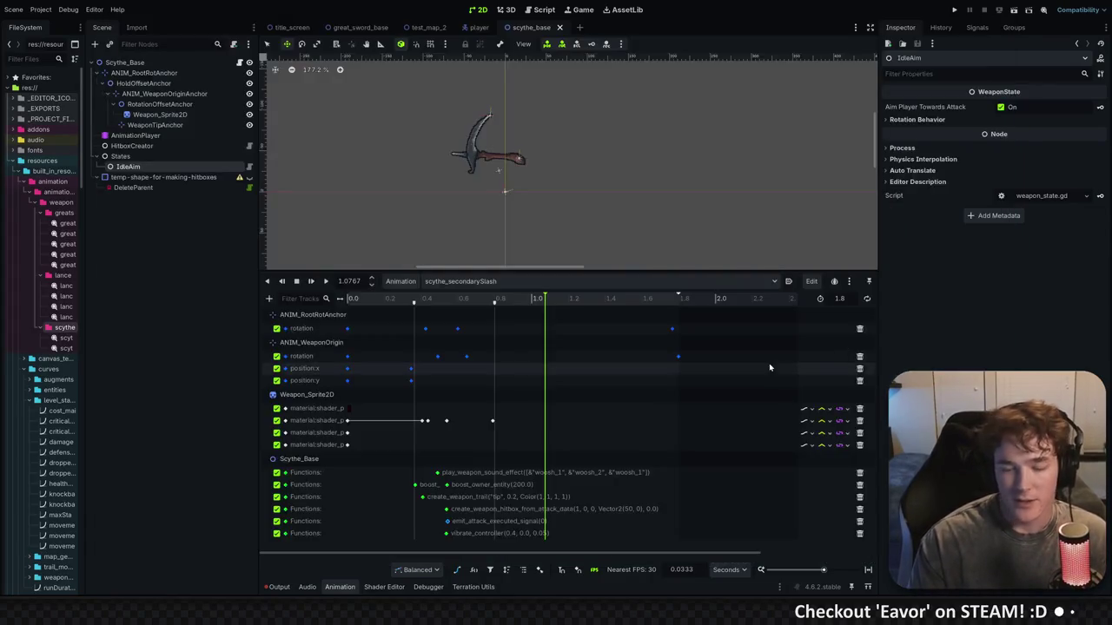
Pan the 2D view and lower the animation panel splitter to enlarge the viewport
left_click_drag(425, 273, 452, 229)
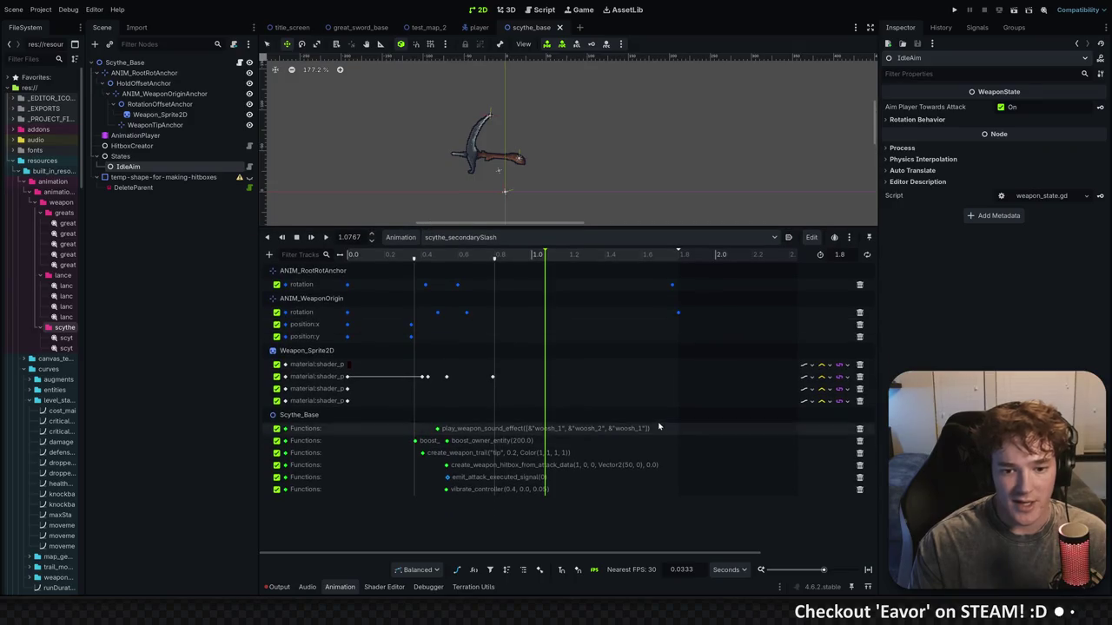
mouse_move(712, 228)
left_mouse_down()
mouse_move(697, 285)
mouse_move(700, 271)
left_mouse_up()
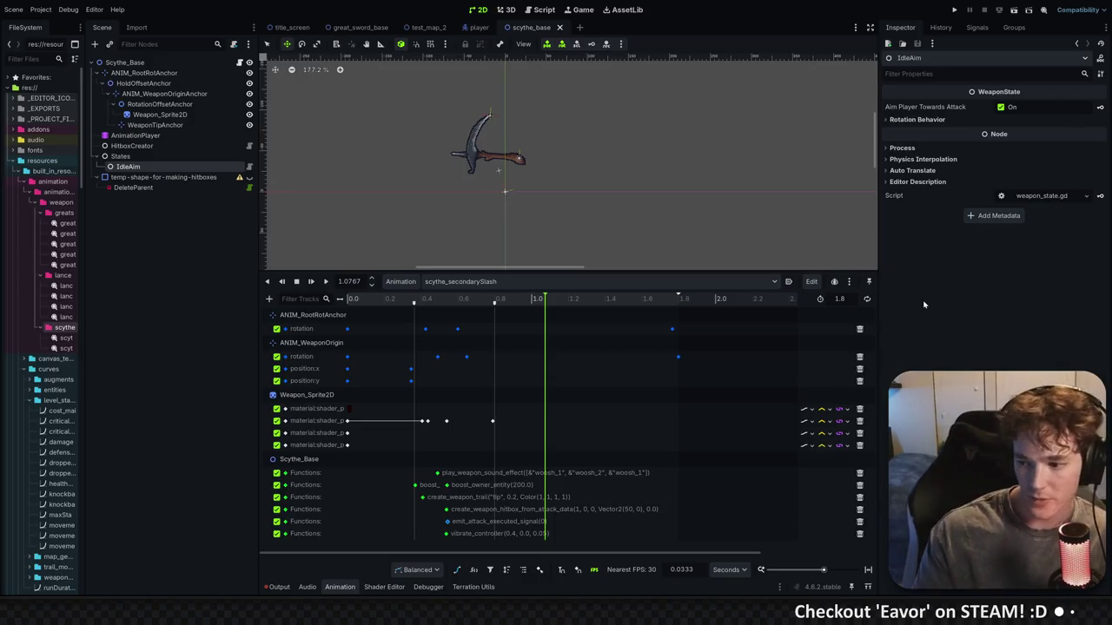
left_click_drag(486, 136, 481, 166)
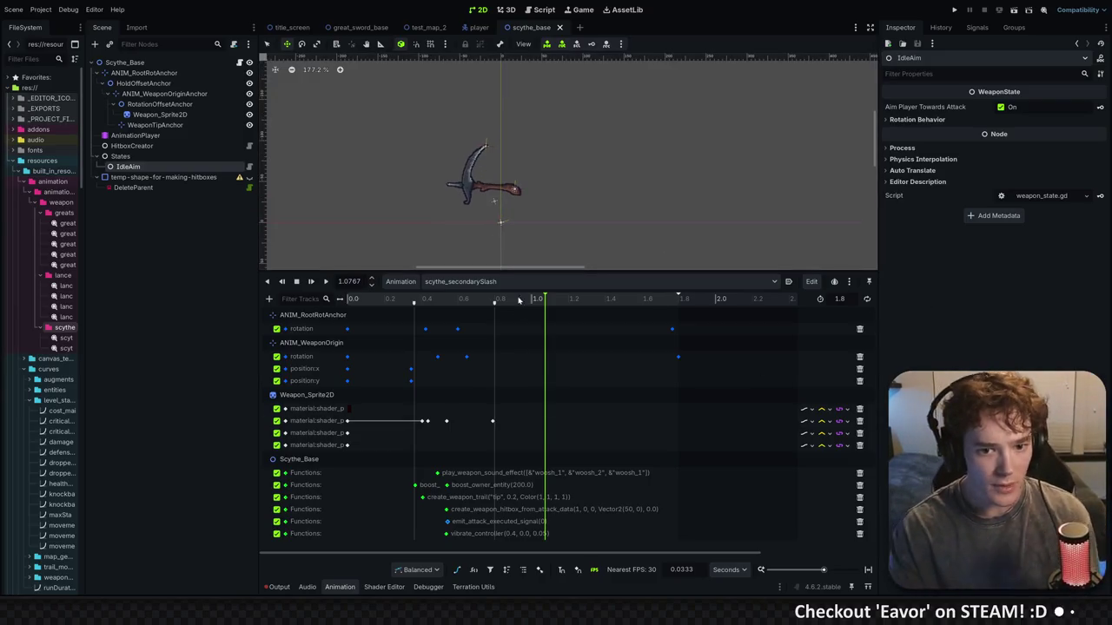
left_click_drag(530, 271, 537, 334)
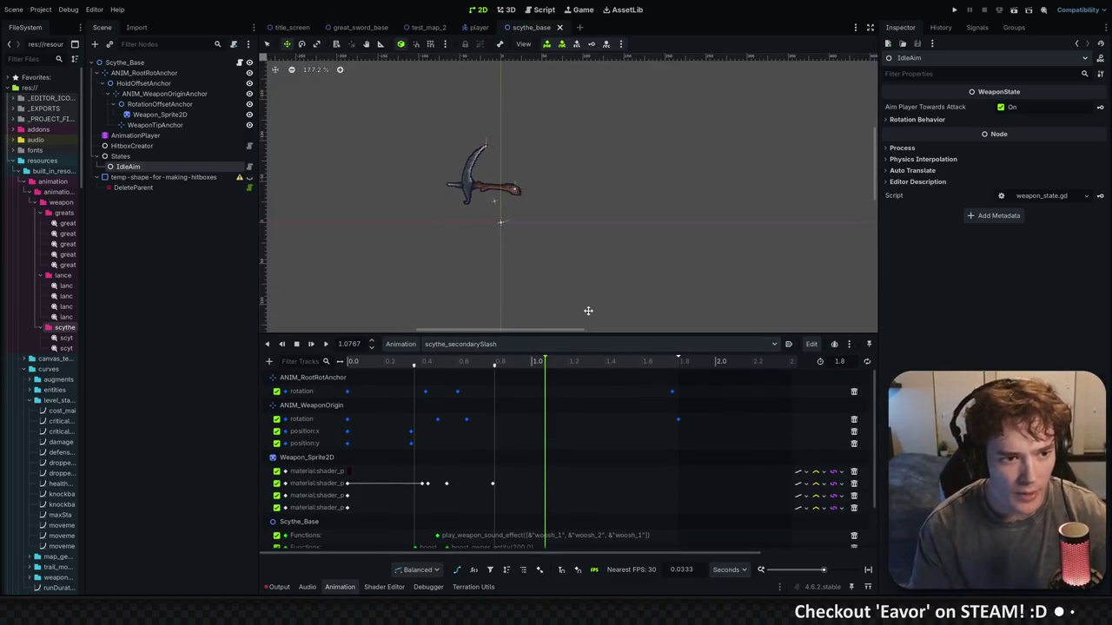
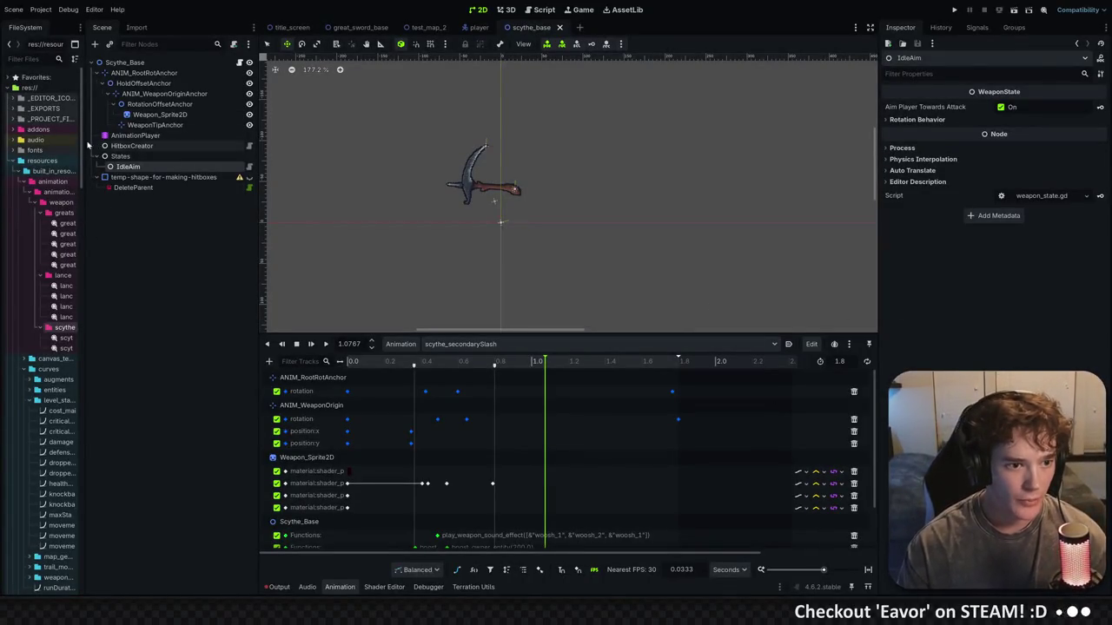
Widen the FileSystem dock and collapse the curves, gui, custom_resources and scenes folders
left_click_drag(85, 140, 179, 143)
mouse_move(270, 200)
left_mouse_down()
mouse_move(372, 200)
mouse_move(362, 200)
left_mouse_up()
scroll(139, 439, "down", 3)
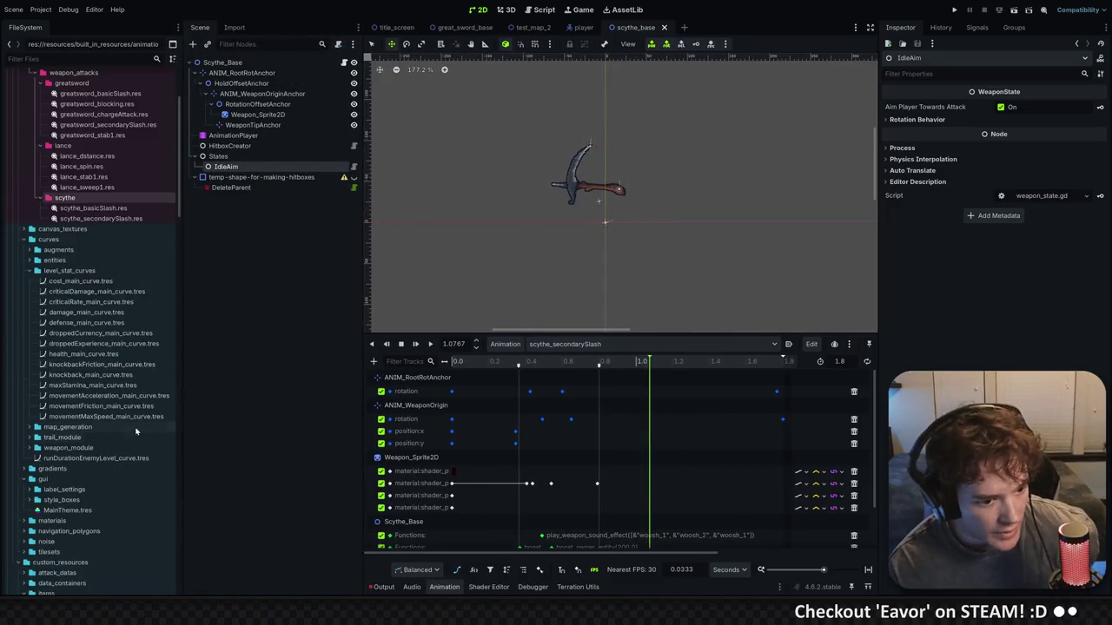
left_click(24, 239)
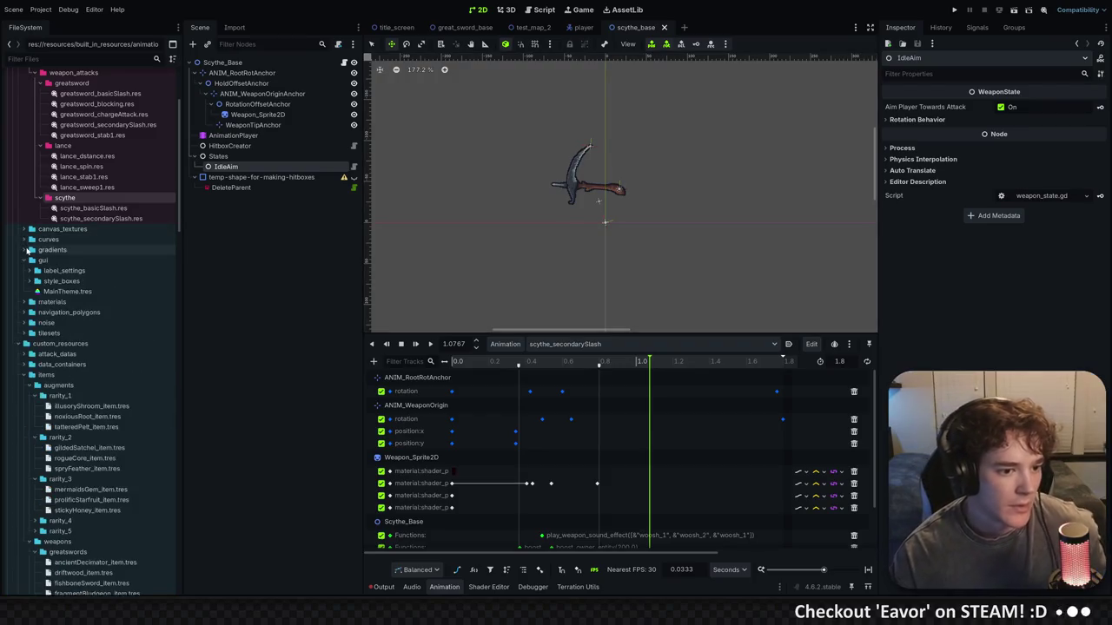
left_click(24, 260)
left_click(19, 312)
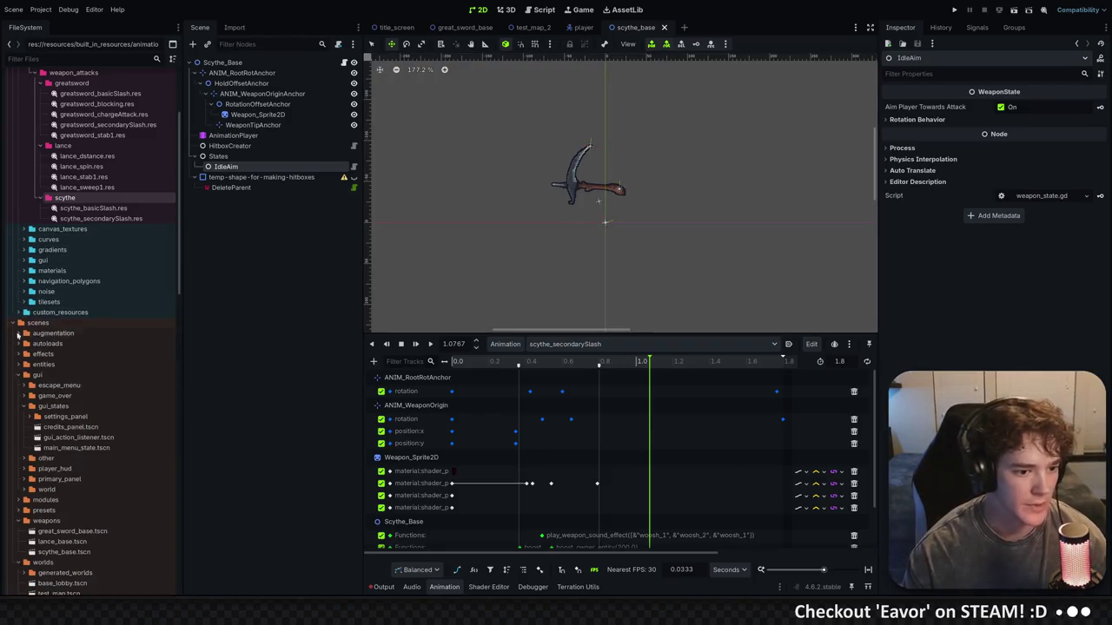
left_click(11, 324)
Collapse autoloads, data_containers and effects, then expand new_weapons/weapon_states/greatsword to show its scripts
scroll(135, 435, "down", 2)
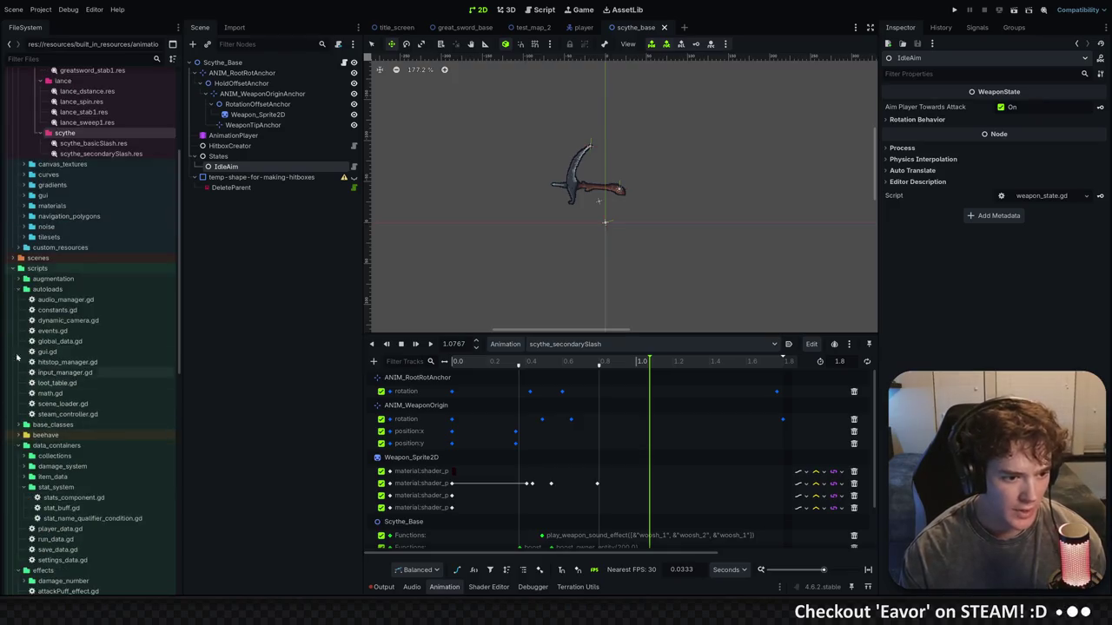
left_click(17, 290)
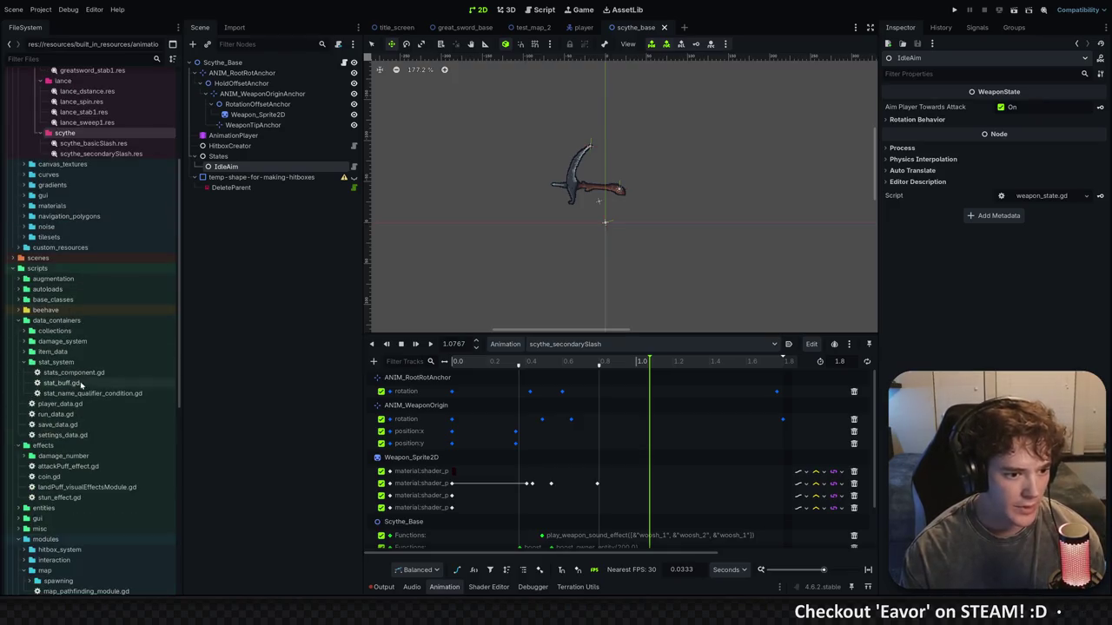
left_click(19, 322)
left_click(19, 330)
scroll(148, 382, "down", 6)
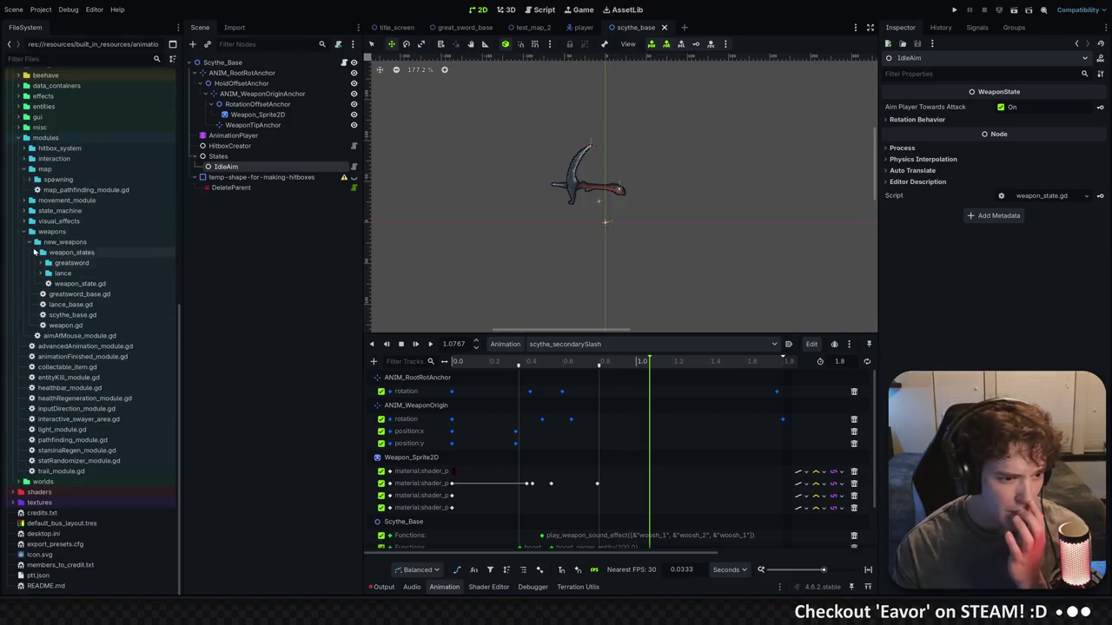
left_click(87, 243)
left_click(93, 262)
left_click(40, 262)
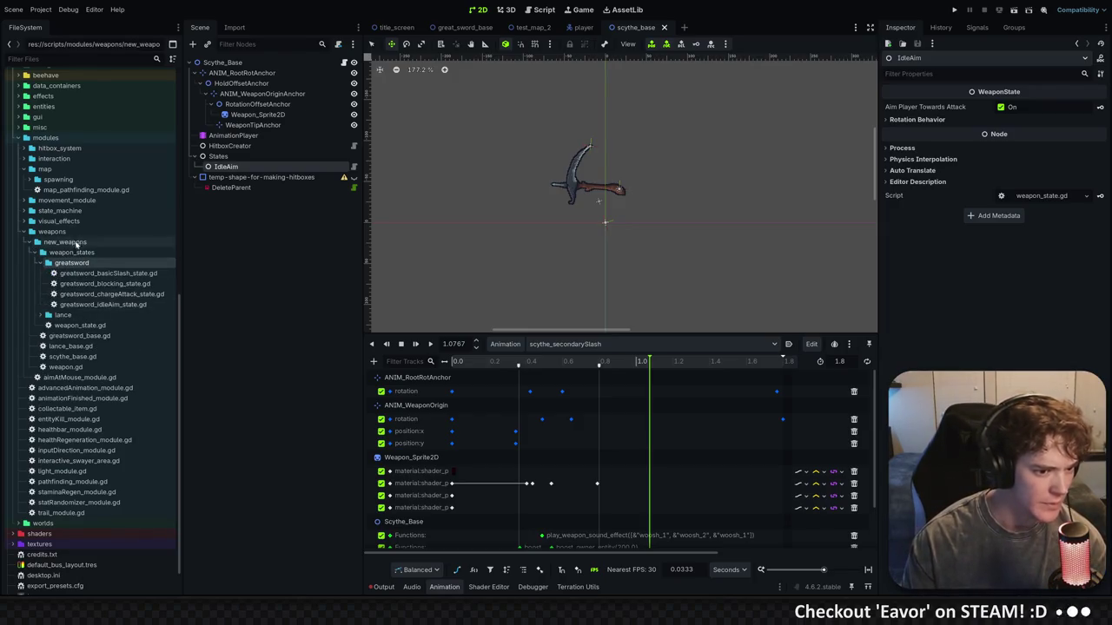
Create a new folder named 'scythe' inside weapon_states
right_click(76, 253)
mouse_move(113, 262)
left_click(239, 263)
type("scythe")
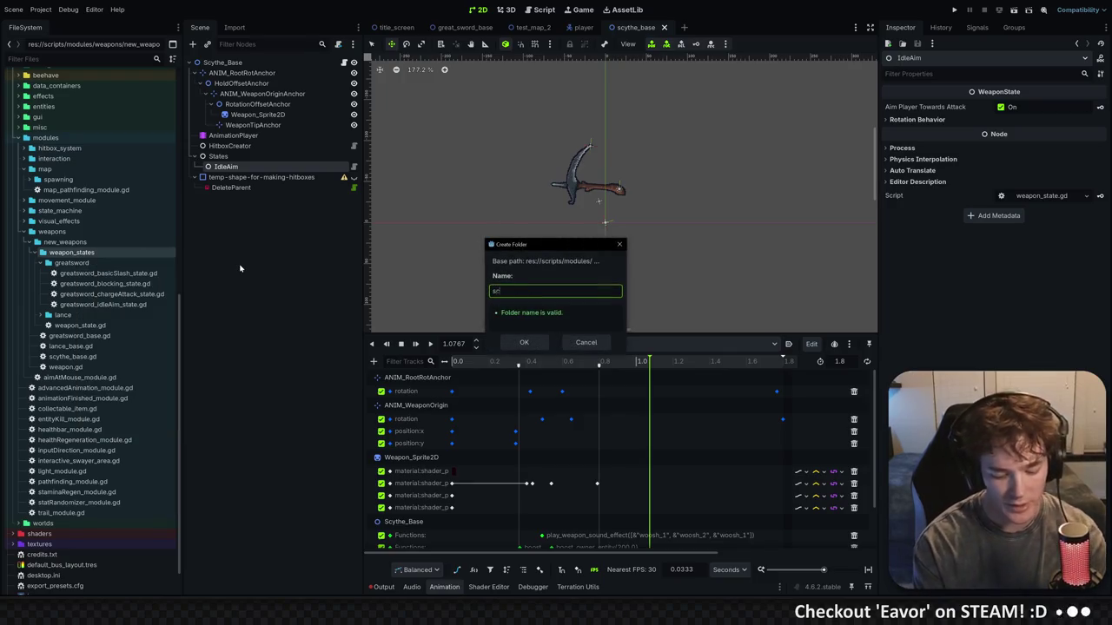
key("Return")
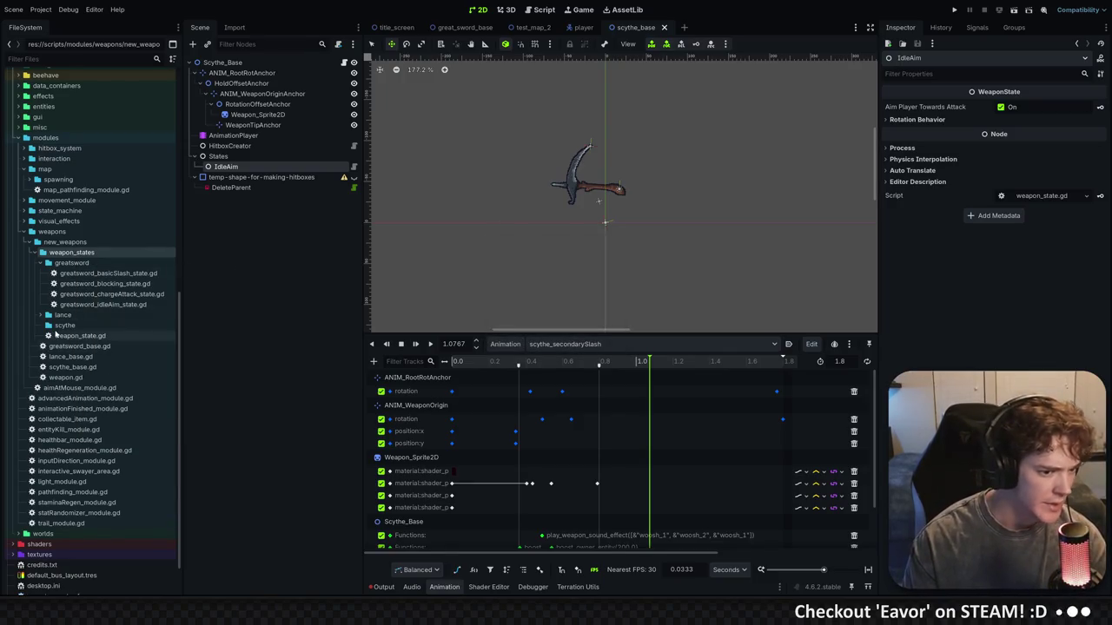
Duplicate greatsword_idleAim_state.gd as scythe_idleAim_state.gd
right_click(134, 305)
left_click(187, 413)
key("Home")
key("Delete")
key("Delete")
key("Delete")
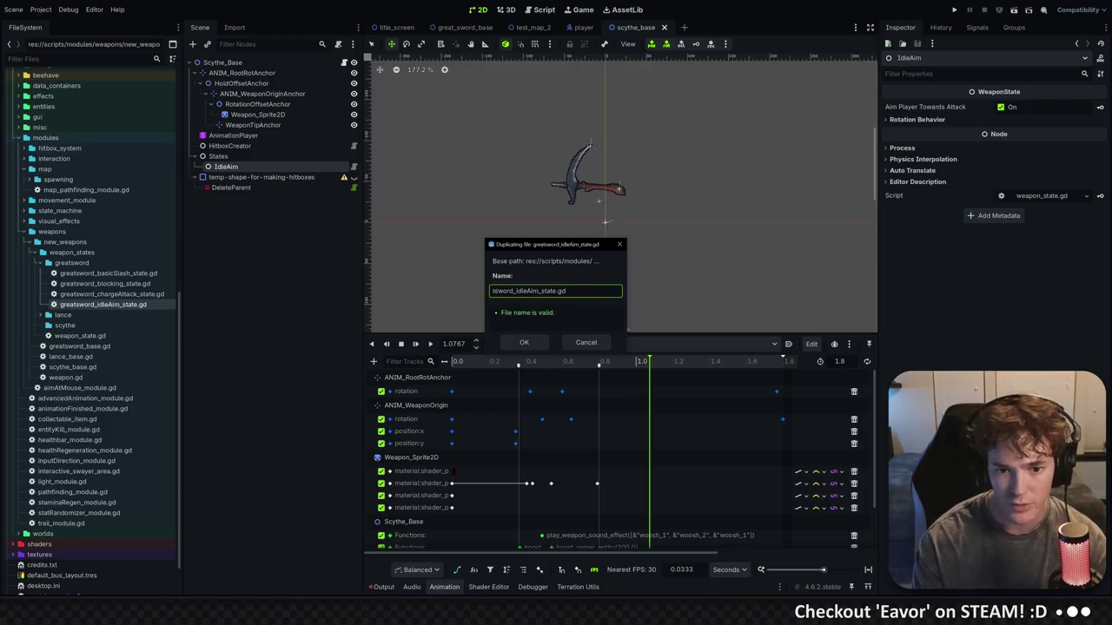
type("scythe")
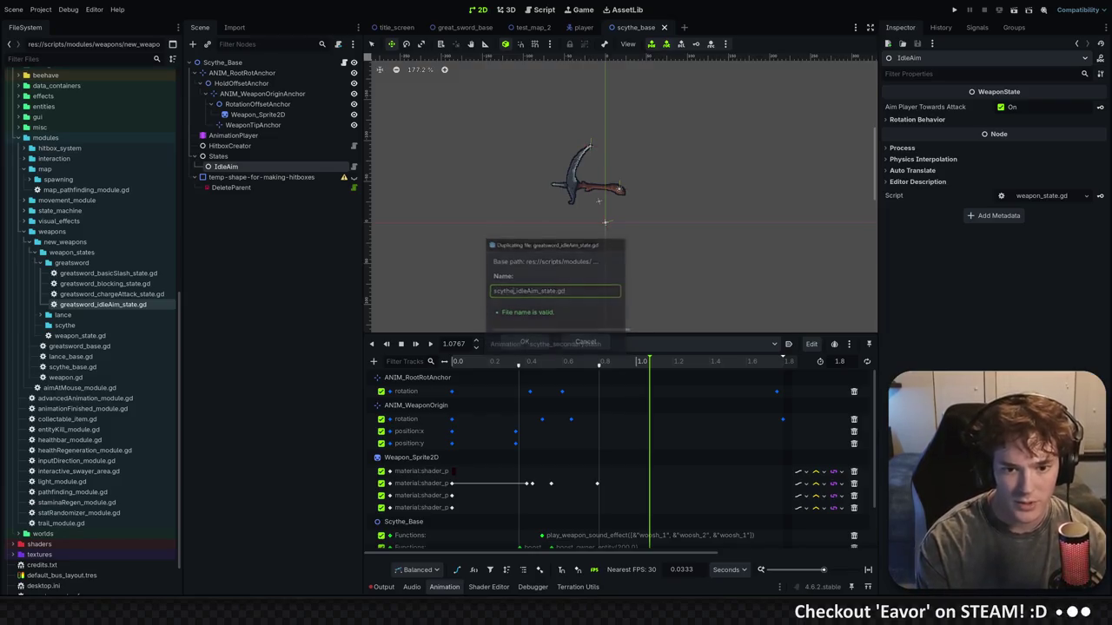
key("Return")
Move scythe_idleAim_state.gd into the scythe folder and attach it to the IdleAim node
mouse_move(76, 318)
left_mouse_down()
mouse_move(84, 327)
mouse_move(66, 336)
left_mouse_up()
left_click(489, 311)
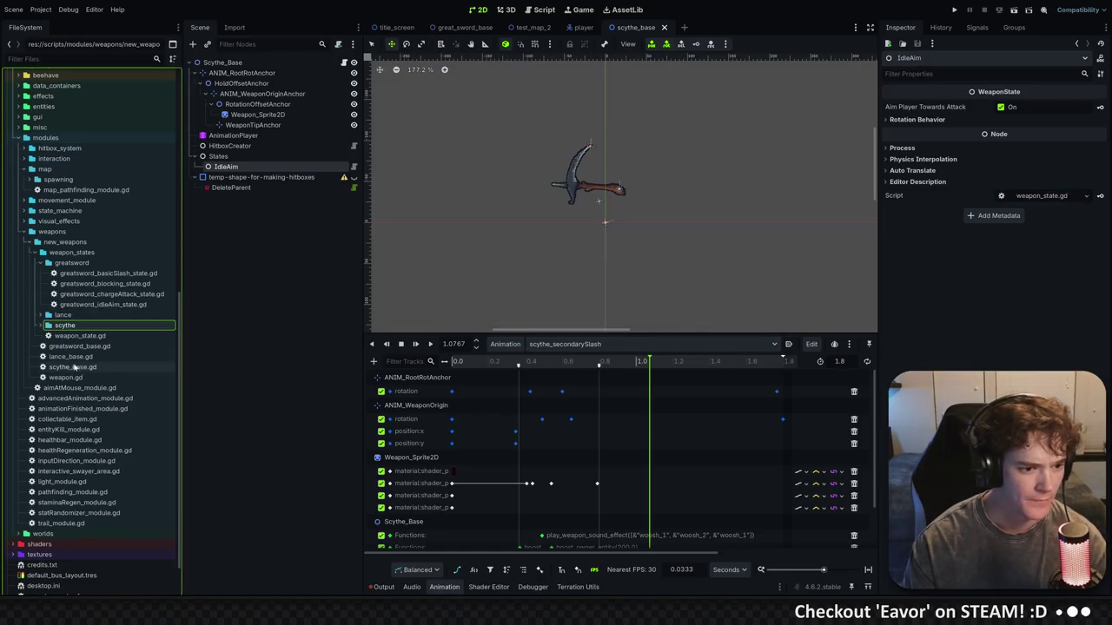
mouse_move(96, 337)
left_mouse_down()
mouse_move(269, 238)
mouse_move(258, 170)
left_mouse_up()
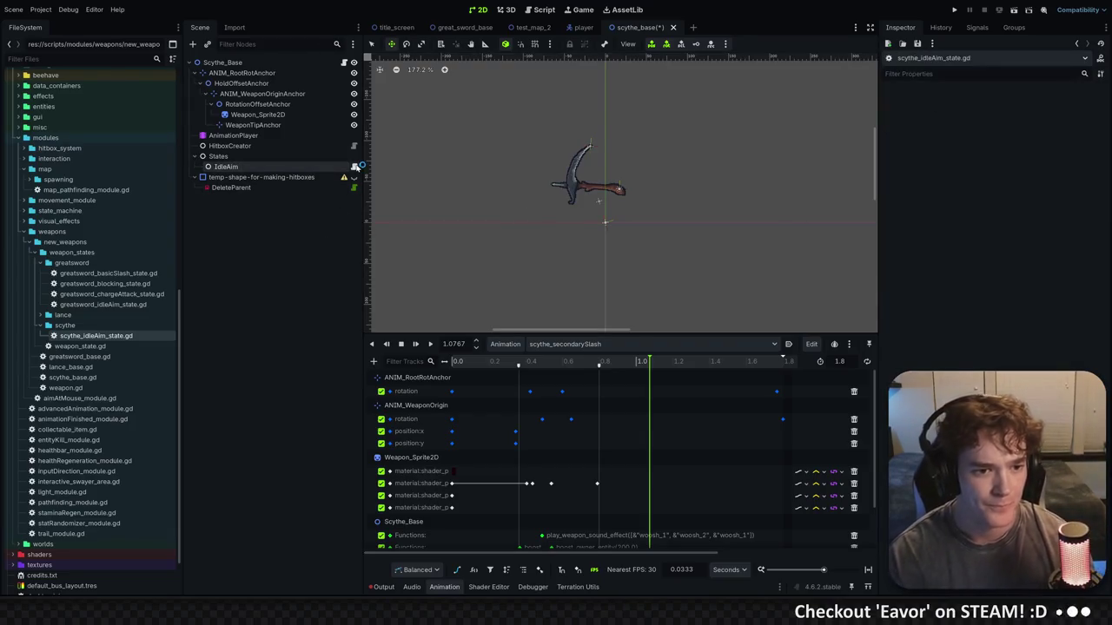
left_click(353, 166)
Rename the line-3 export basic_slash_state to slash_one_state and delete the block_state export line
left_click(480, 78)
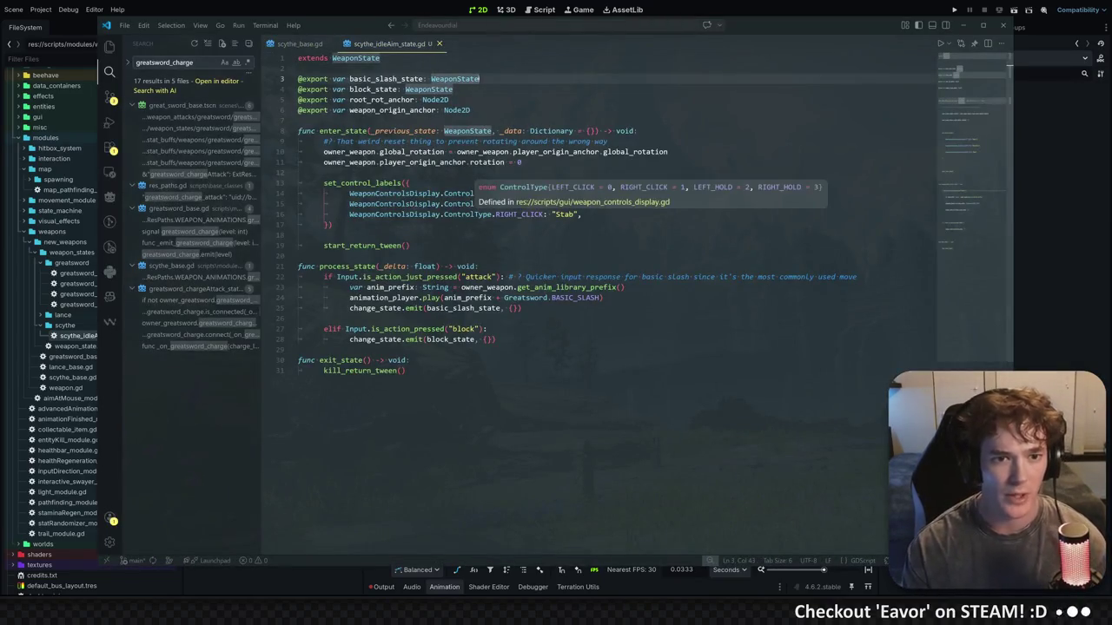
left_click(453, 89)
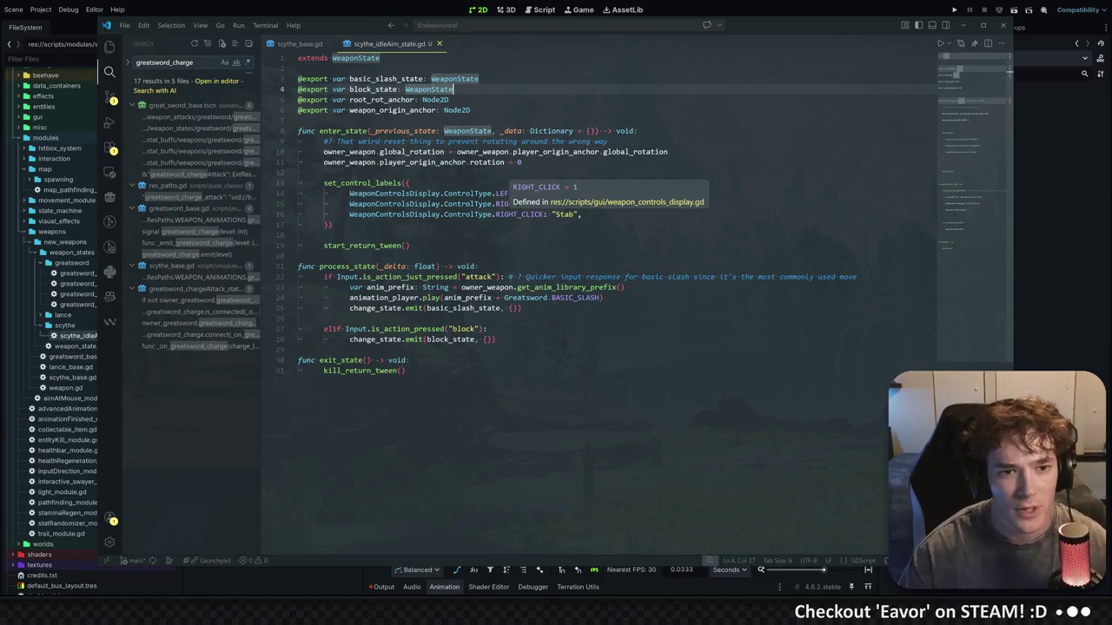
left_click(449, 99)
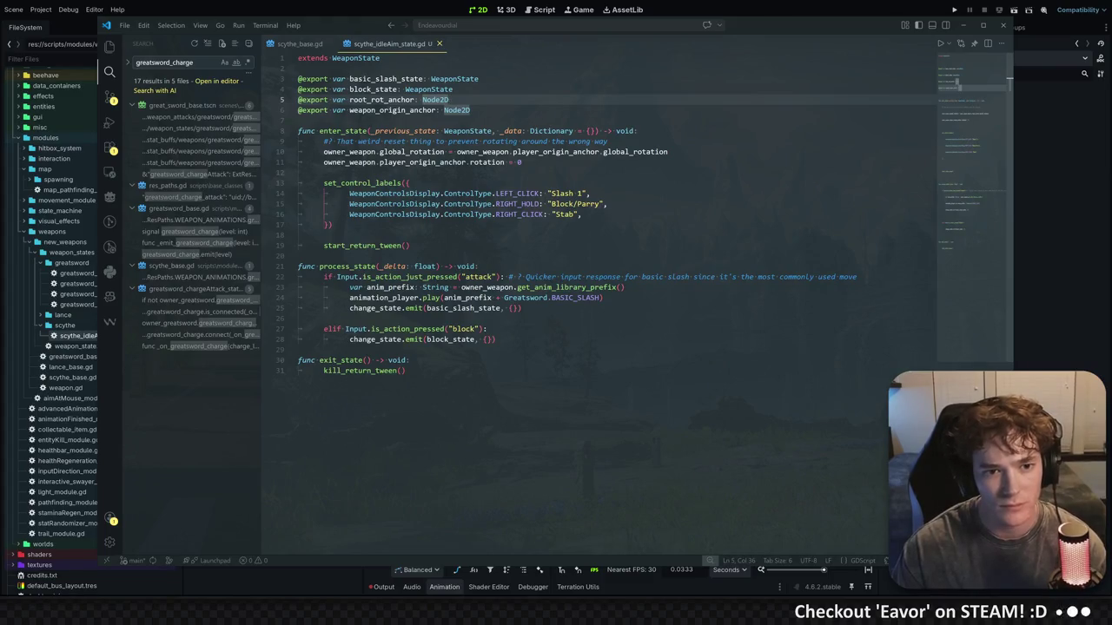
double_click(385, 78)
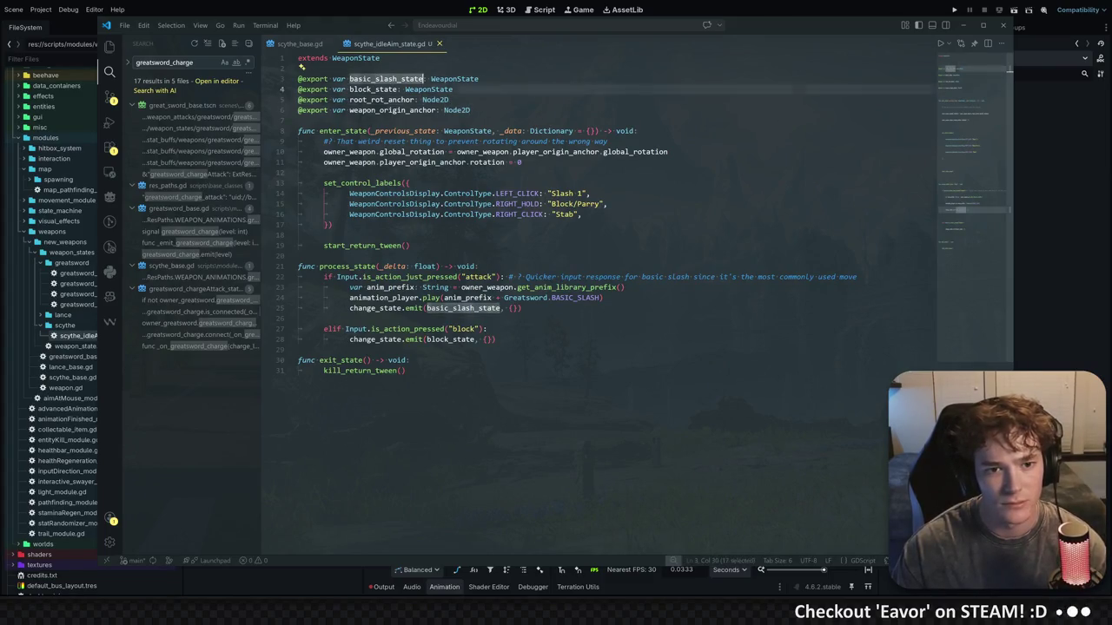
type("sc")
key("BackSpace")
type("lash_")
type("state")
type("one_")
left_click(415, 79)
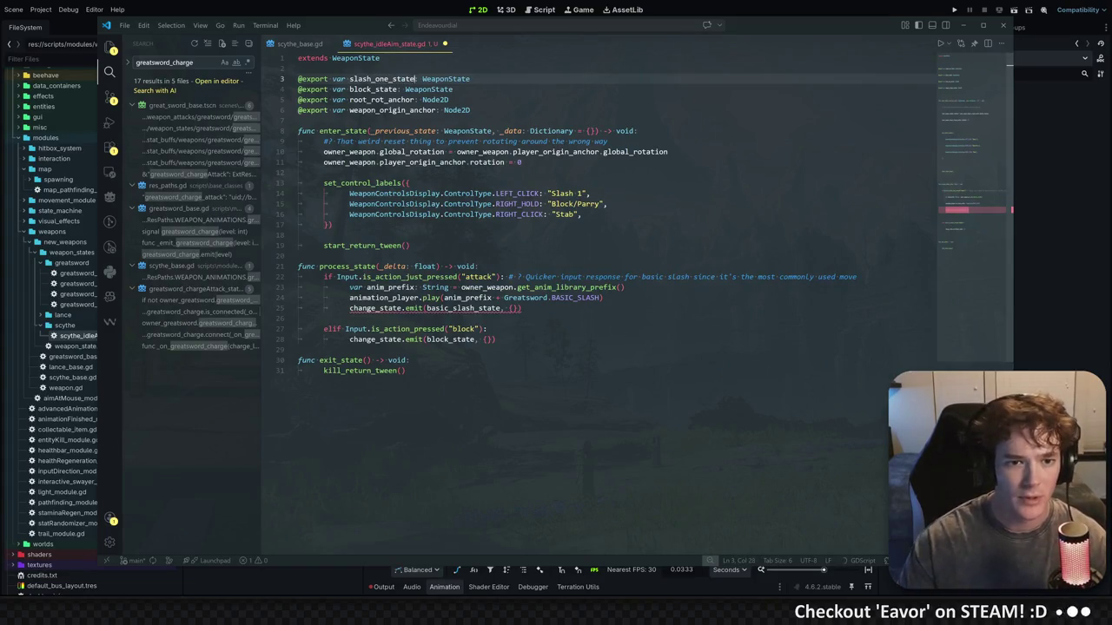
left_click(455, 89)
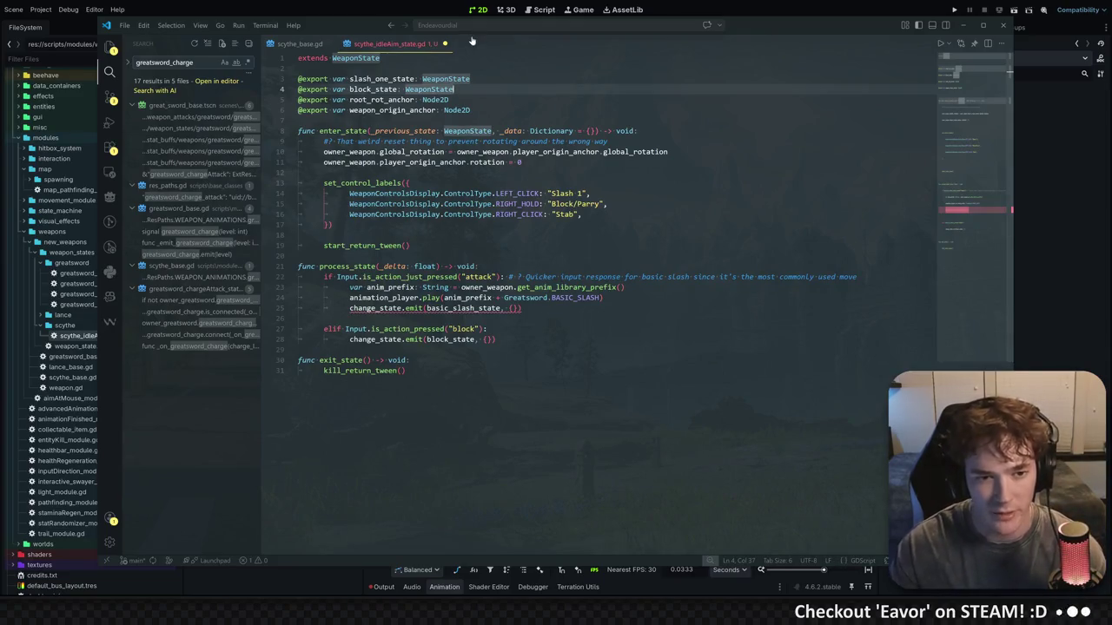
key("ctrl+shift+k")
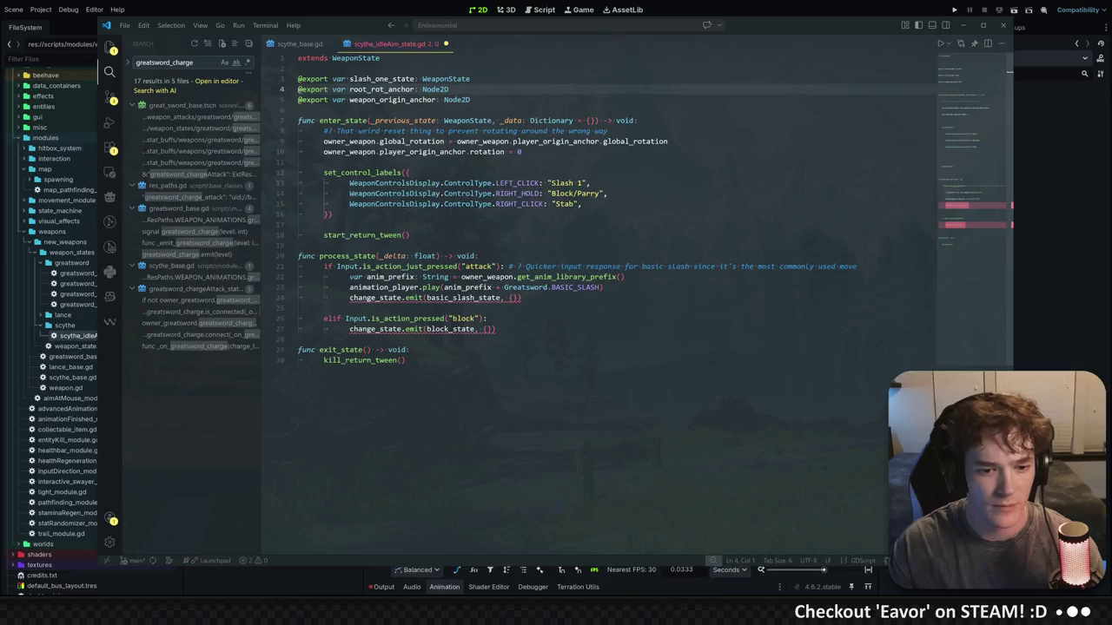
Delete the elif "block" branch from process_state at the end of the script
left_click(406, 359)
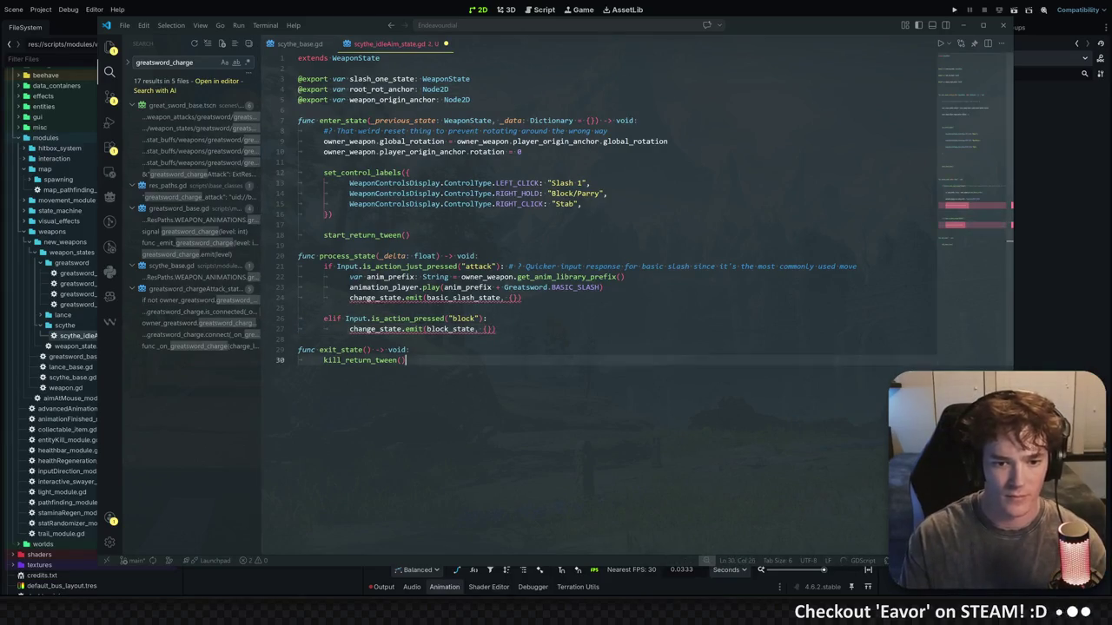
left_click_drag(496, 328, 301, 317)
key("BackSpace")
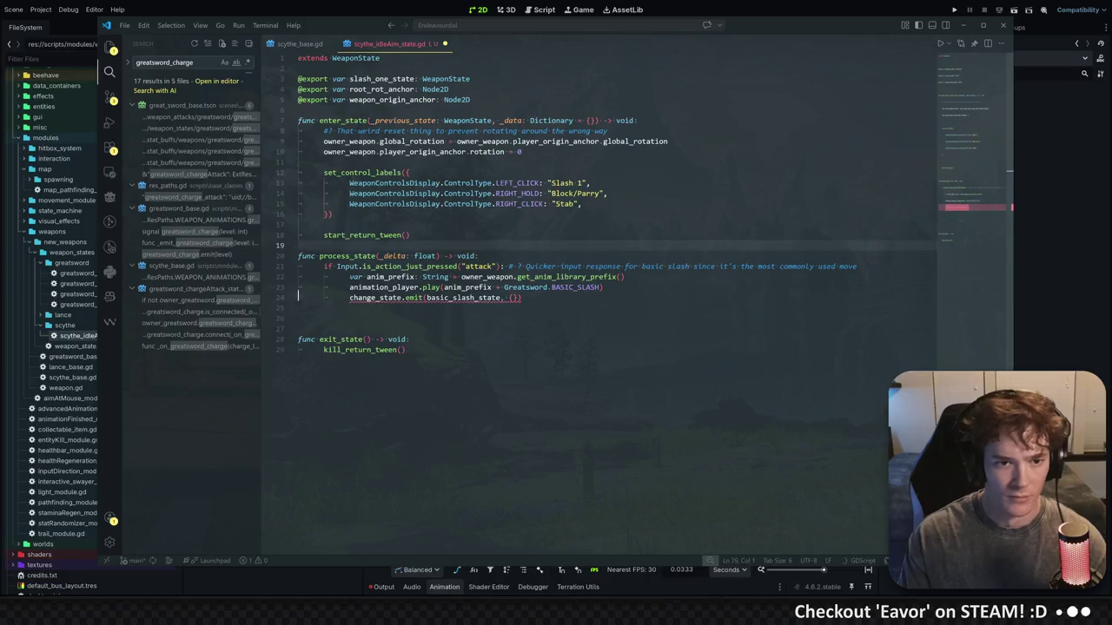
Select the root_rot_anchor and weapon_origin_anchor export lines
left_click(471, 99)
left_click(449, 89)
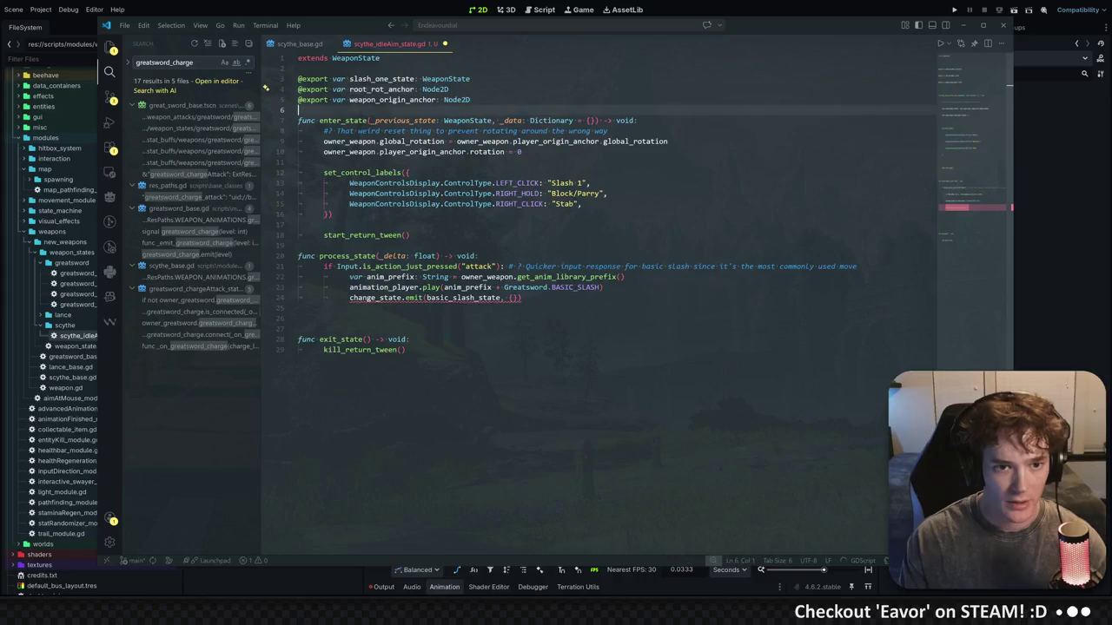
double_click(382, 88)
left_click(382, 99)
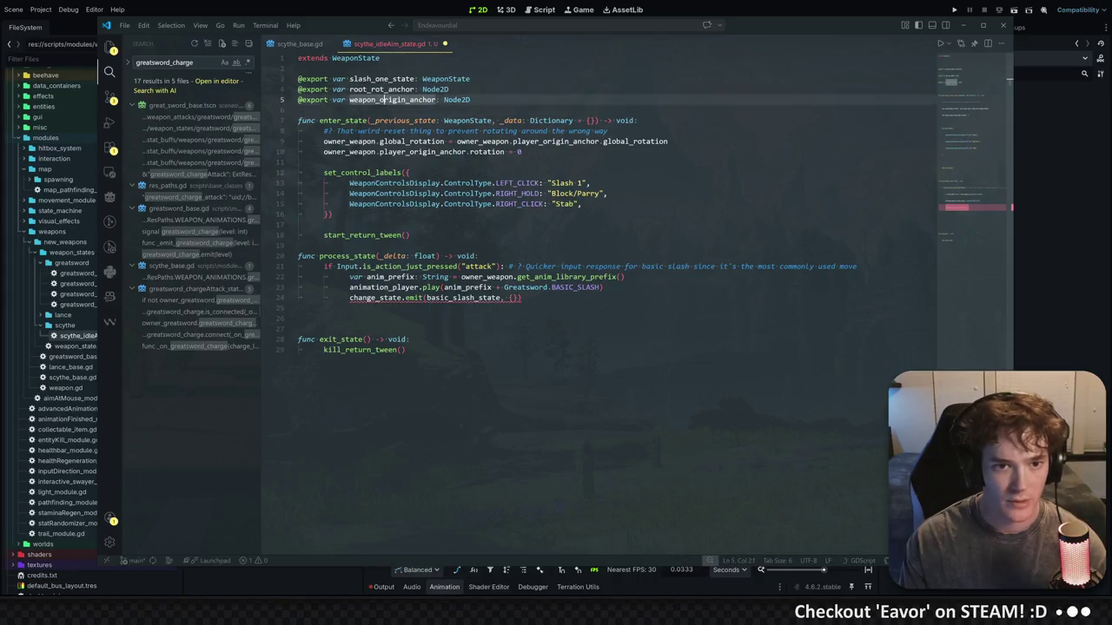
double_click(382, 99)
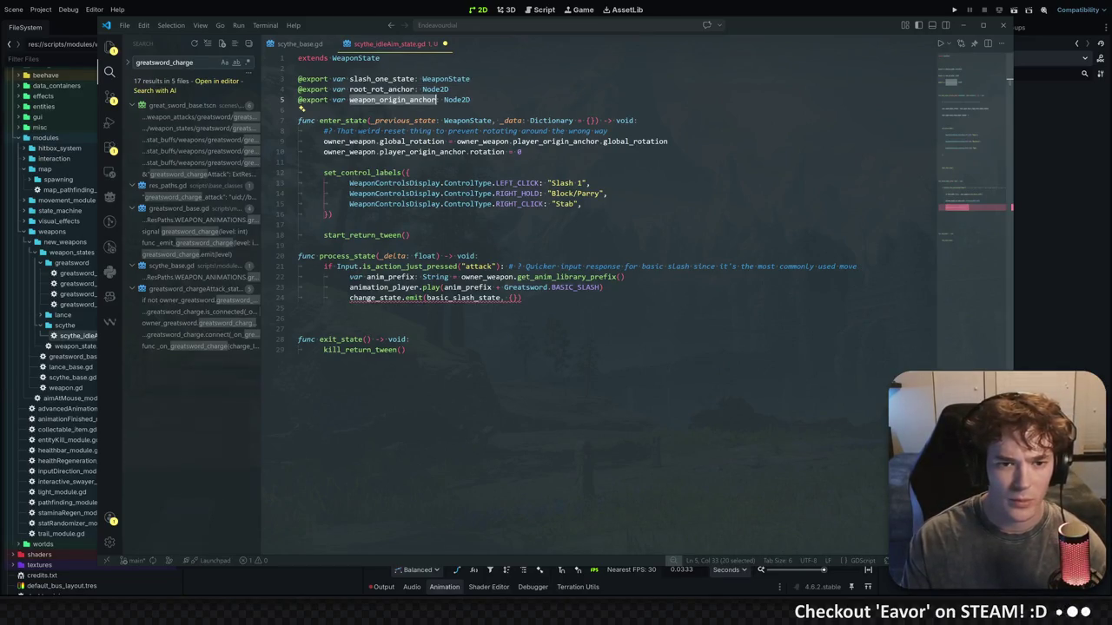
key("shift+Up")
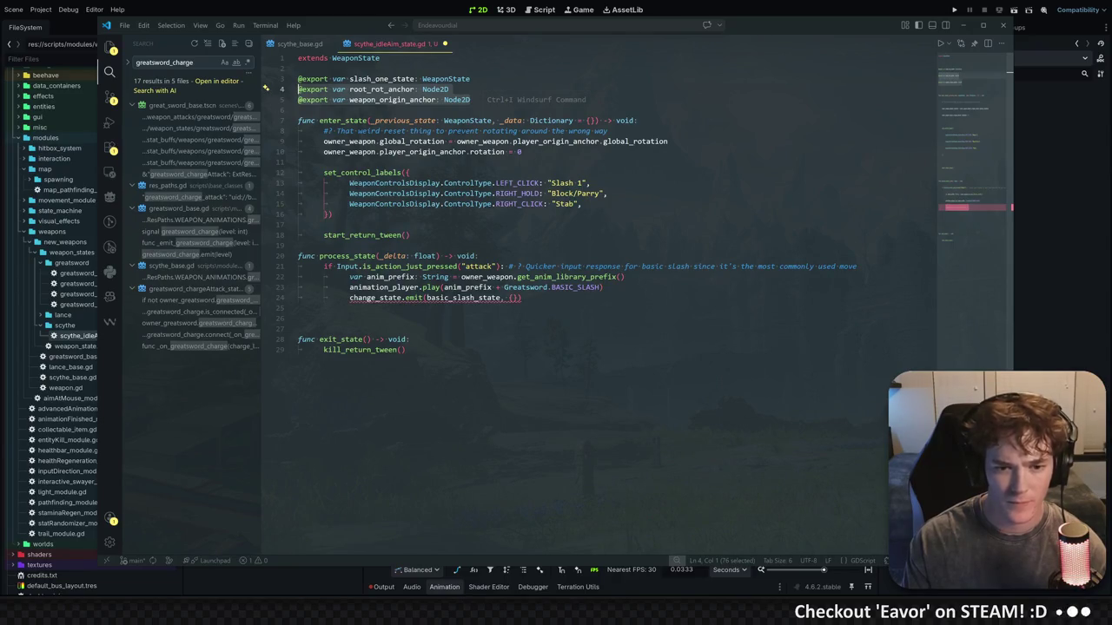
Replace basic_slash_state in the attack branch with a pasted slash_one_state
double_click(382, 79)
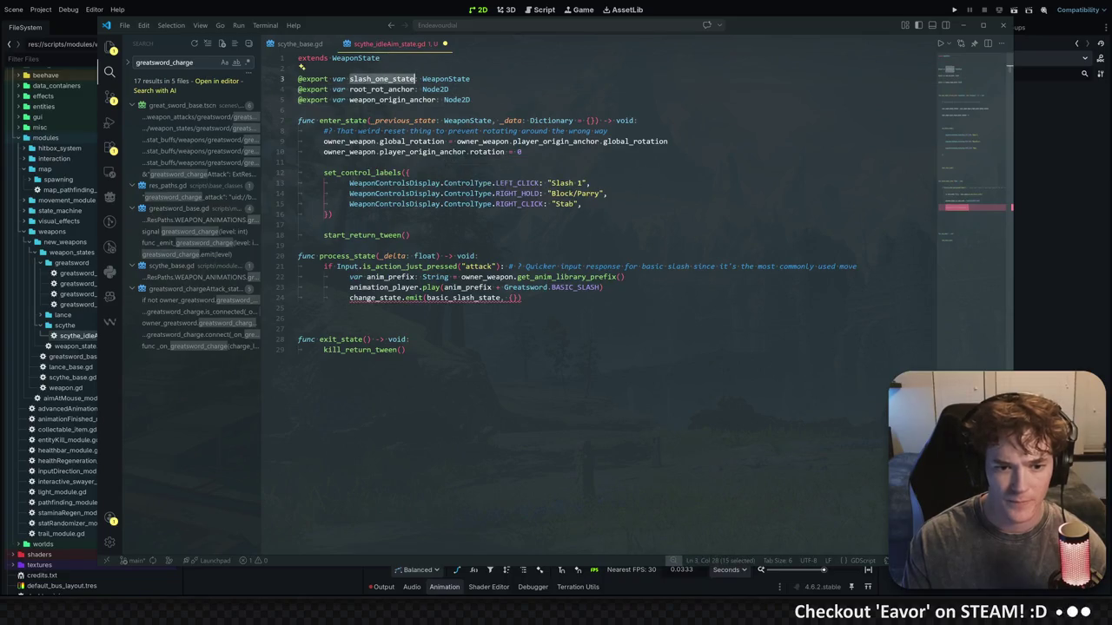
key("ctrl+c")
double_click(463, 297)
key("ctrl+v")
left_click(557, 193)
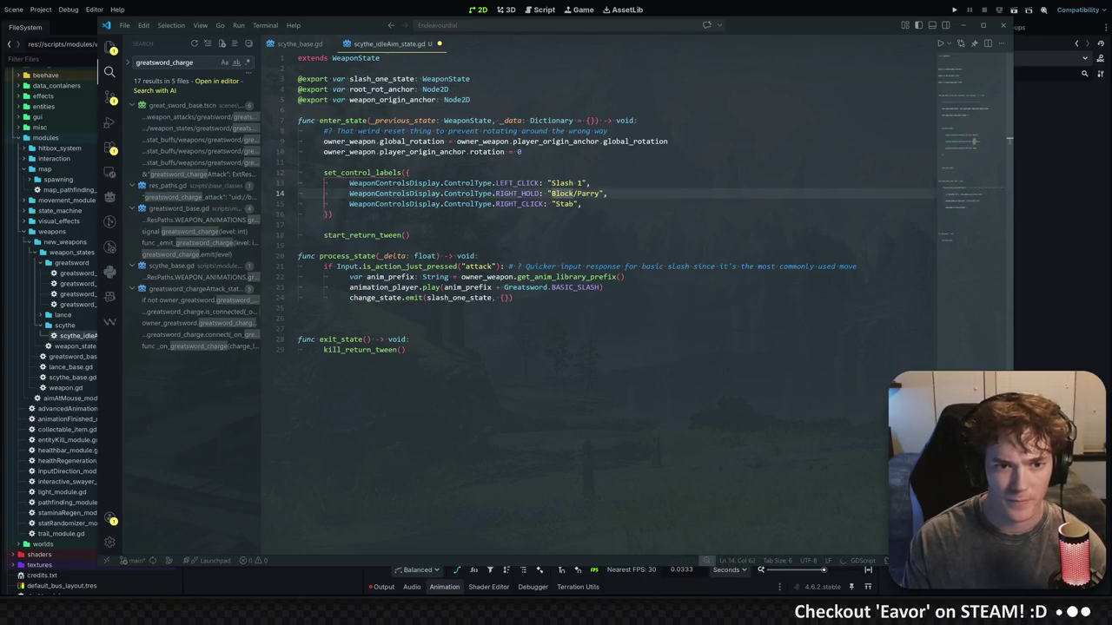
Search the whole project for root_rot_anchor
double_click(393, 99)
double_click(383, 89)
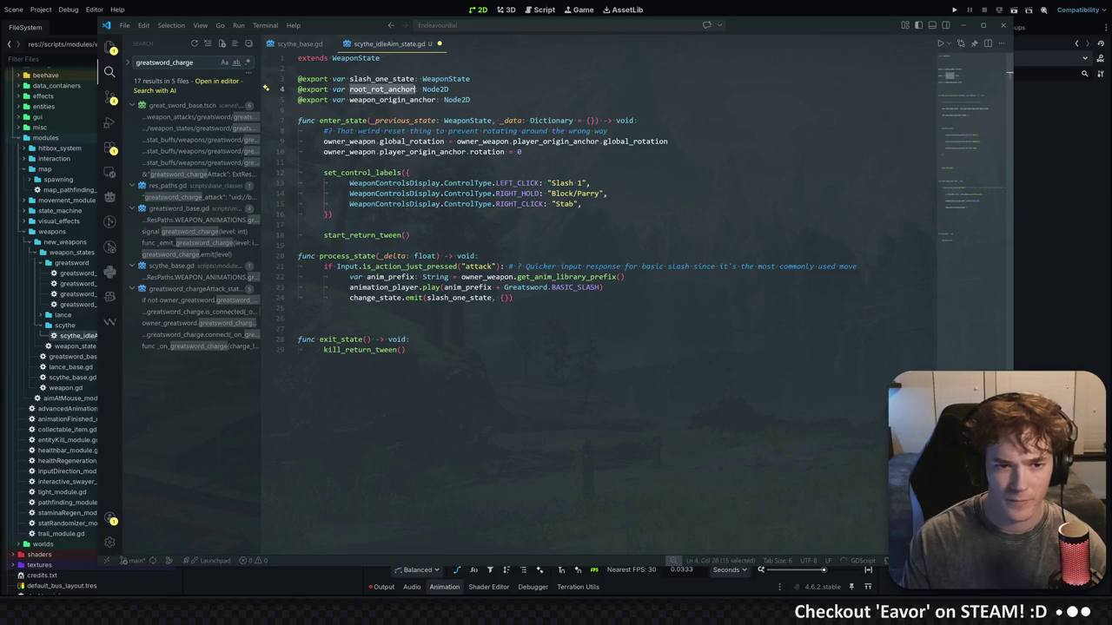
key("ctrl+shift+f")
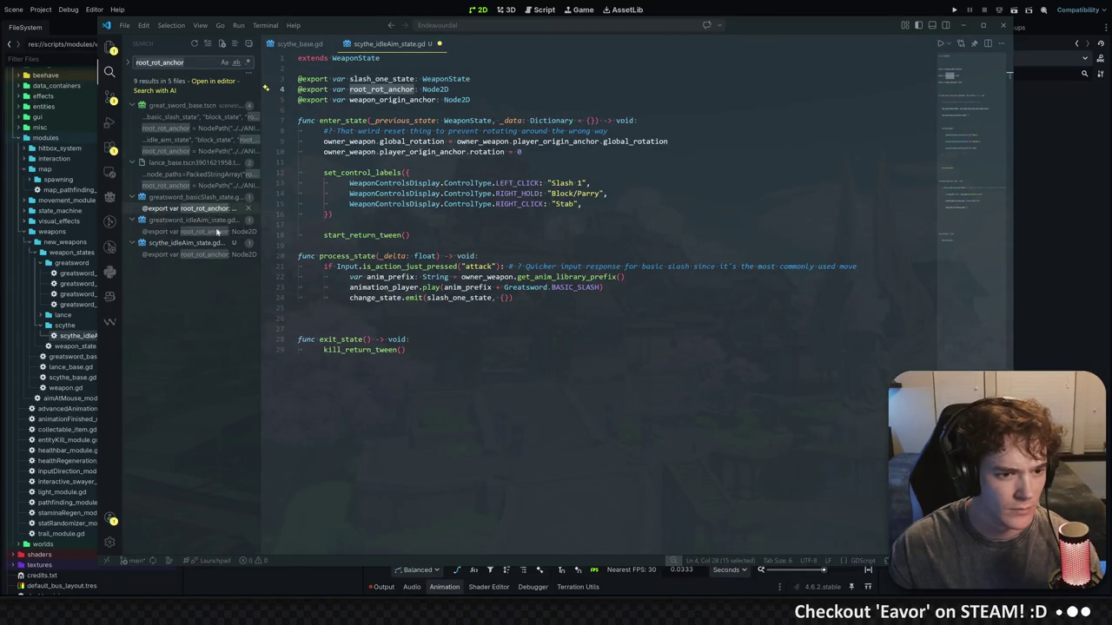
Check the root_rot_anchor match in greatsword_basicSlash_state.gd, then close that script
left_click(212, 209)
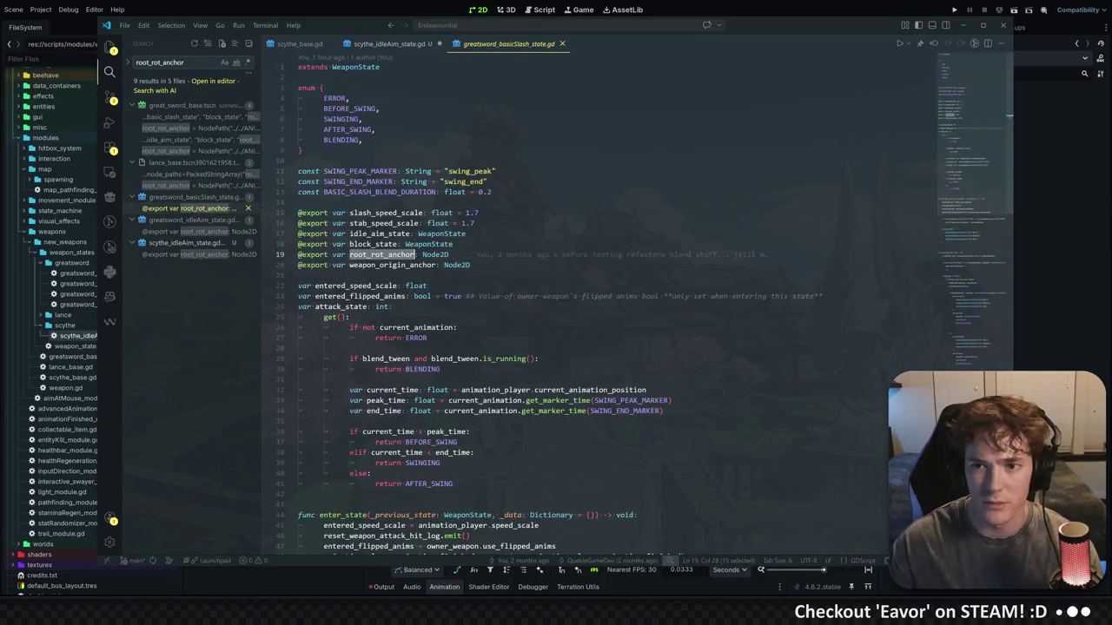
key("ctrl+f")
left_click(920, 68)
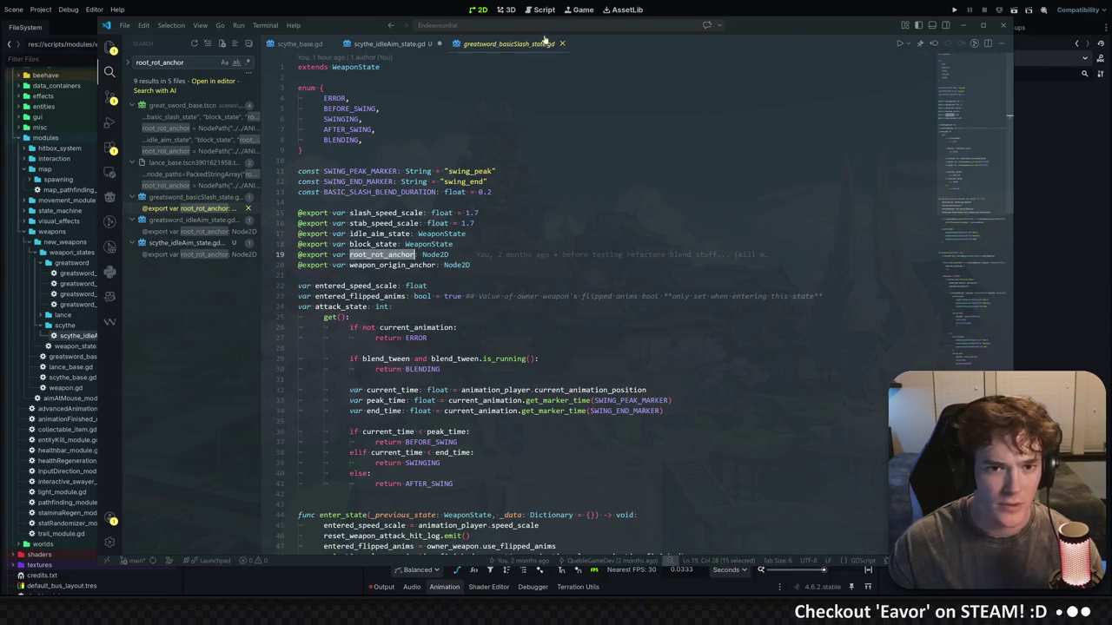
left_click(561, 42)
Delete the root_rot_anchor and weapon_origin_anchor export lines and save scythe_idleAim_state.gd
key("Up")
key("Up")
key("End")
key("shift+Up")
key("shift+Up")
key("BackSpace")
key("ctrl+s")
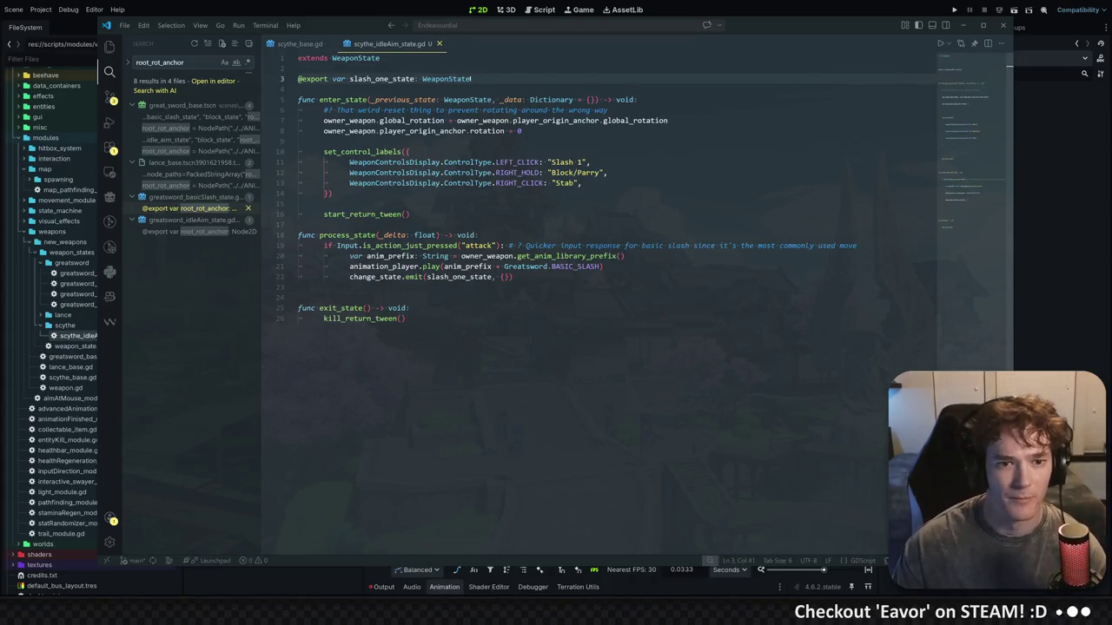
Review the player_origin_anchor rotation reset lines near the top of the script
left_click(598, 120)
left_click(299, 88)
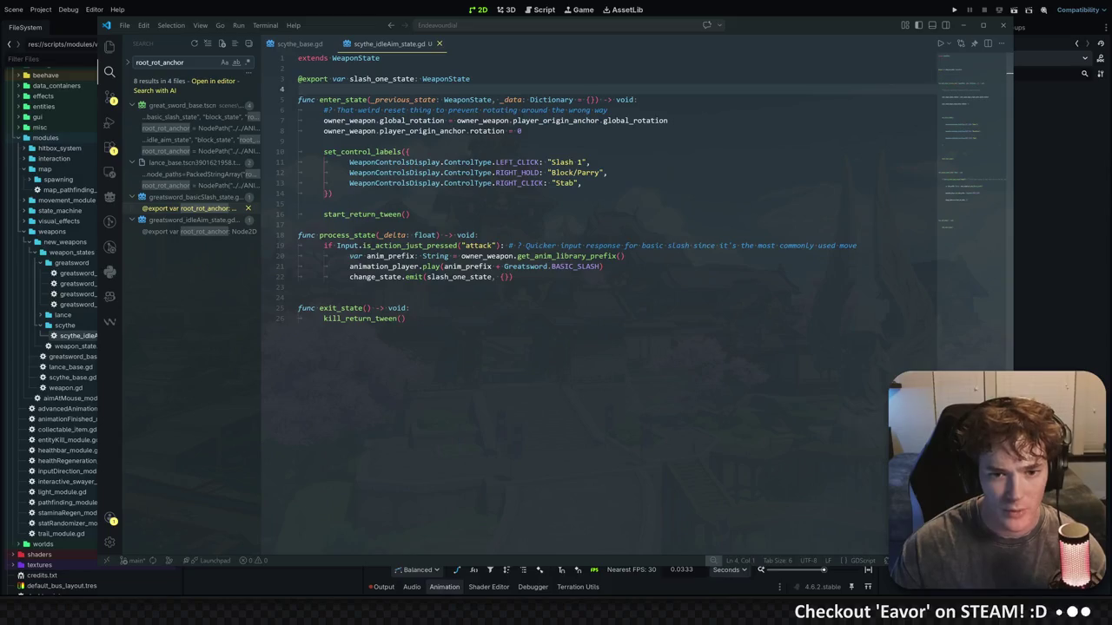
left_click(521, 130)
left_click(668, 120)
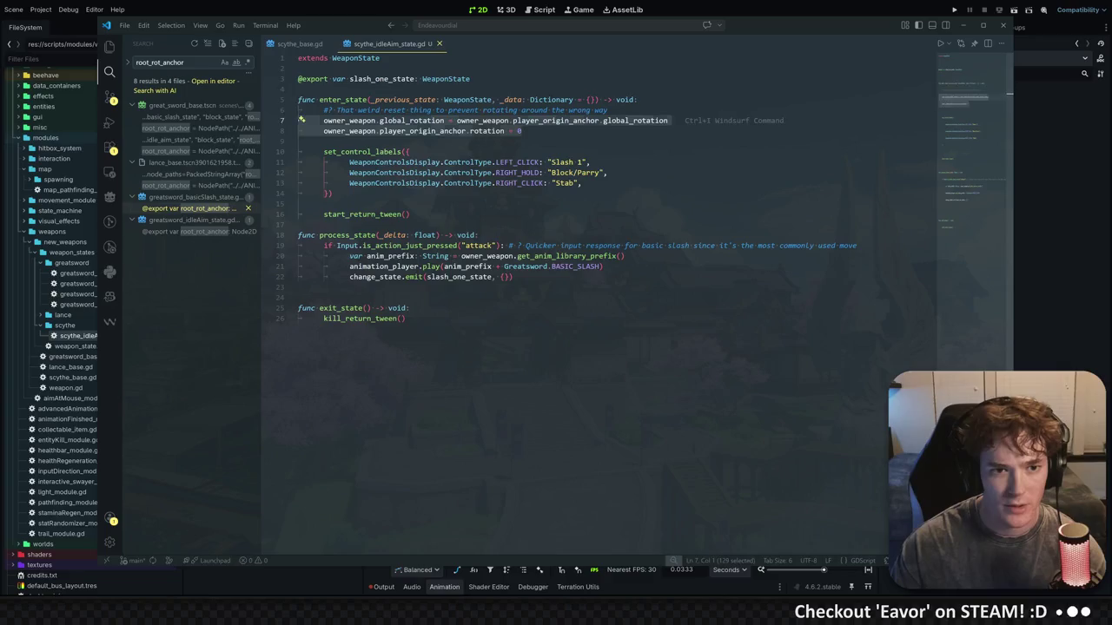
left_click(299, 89)
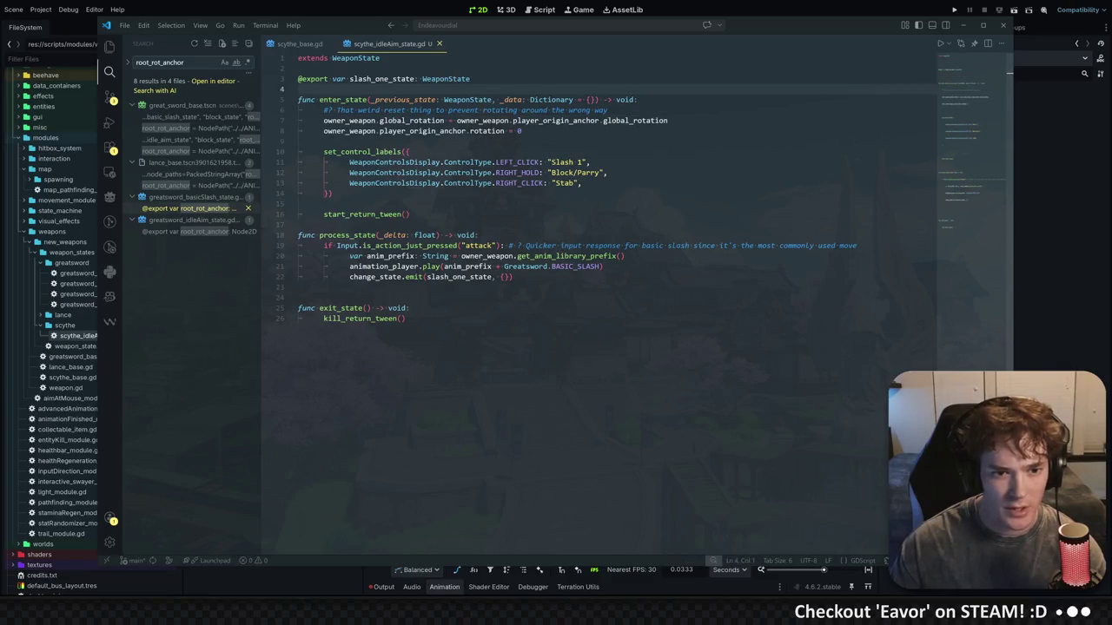
Change the LEFT_CLICK control label from "Slash 1" to "Harvest Swing"
left_click(579, 172)
left_click_drag(584, 163, 547, 162)
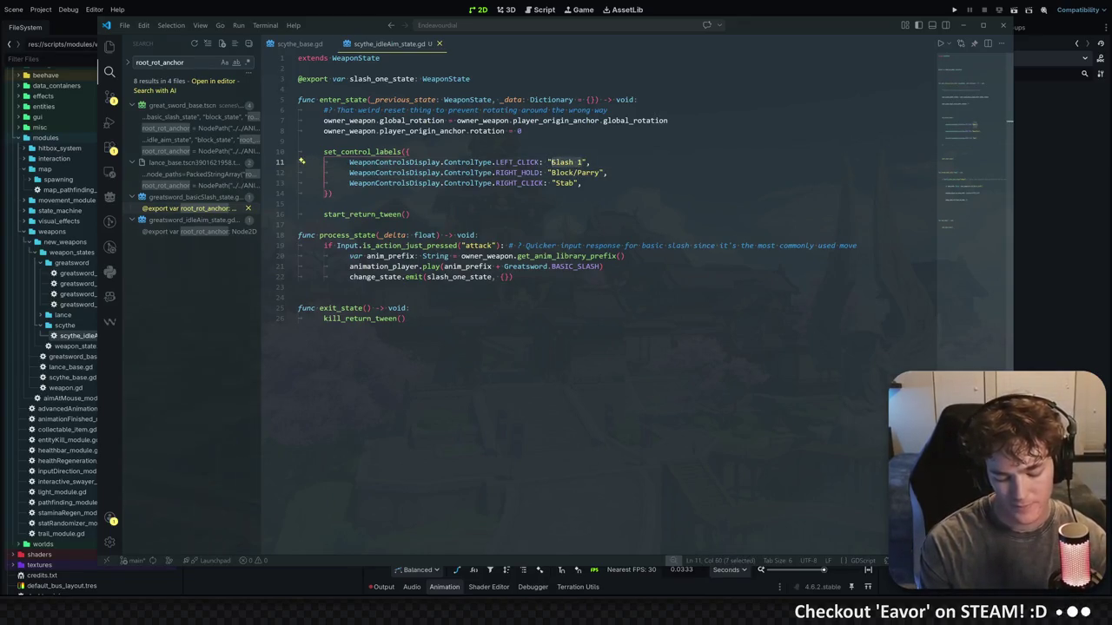
type("Harvest")
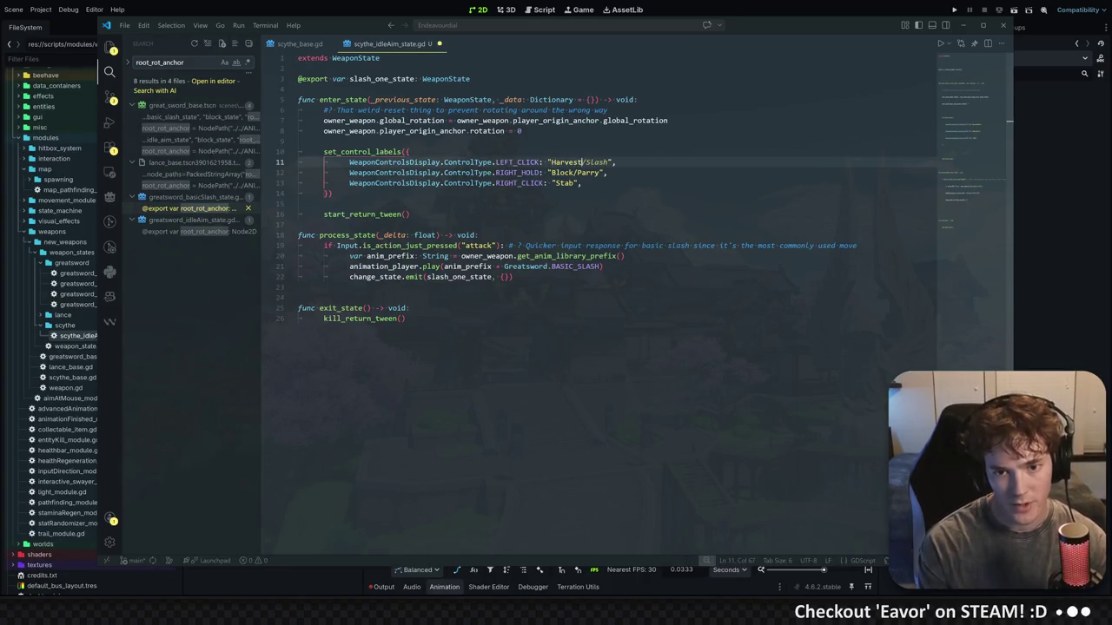
type(" Slash")
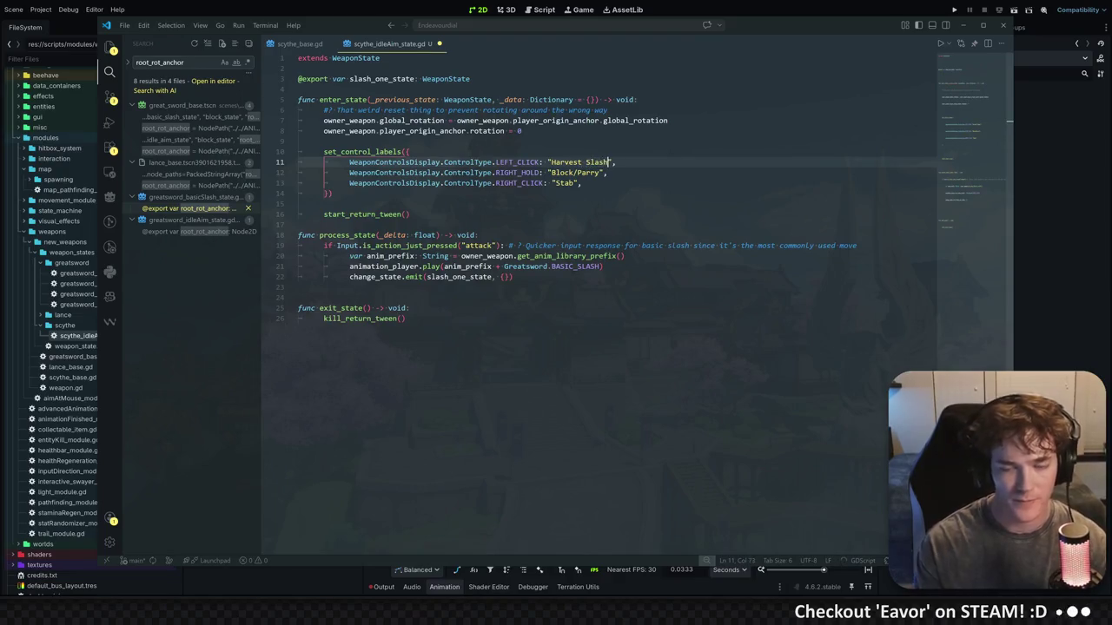
key("ctrl+d")
type("Swing")
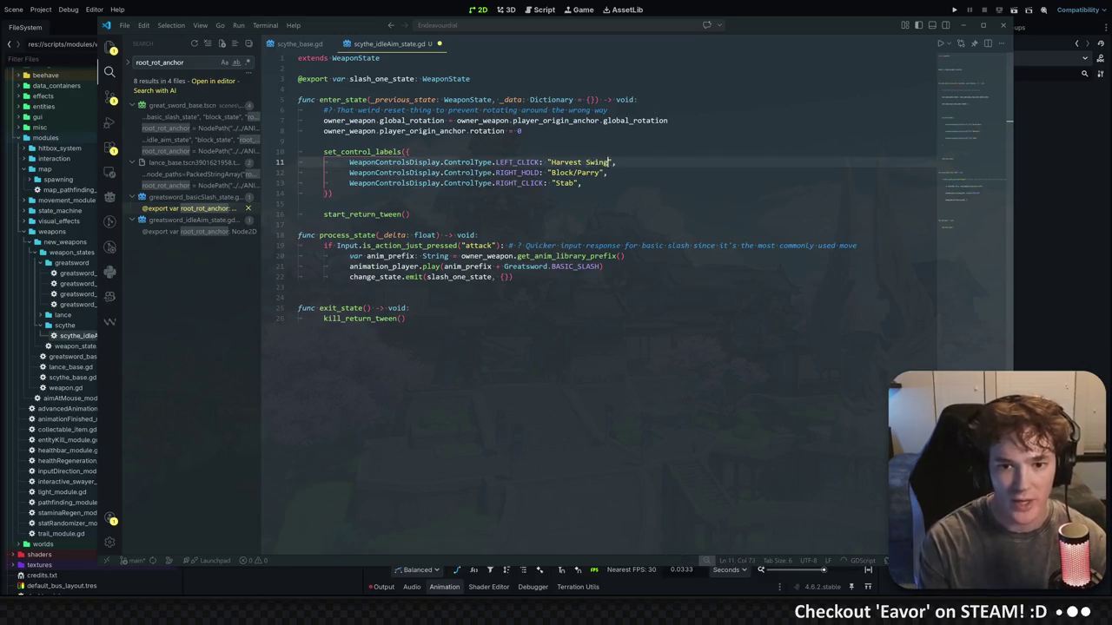
Delete the RIGHT_HOLD "Block/Parry" and RIGHT_CLICK "Stab" label lines
left_click(333, 193)
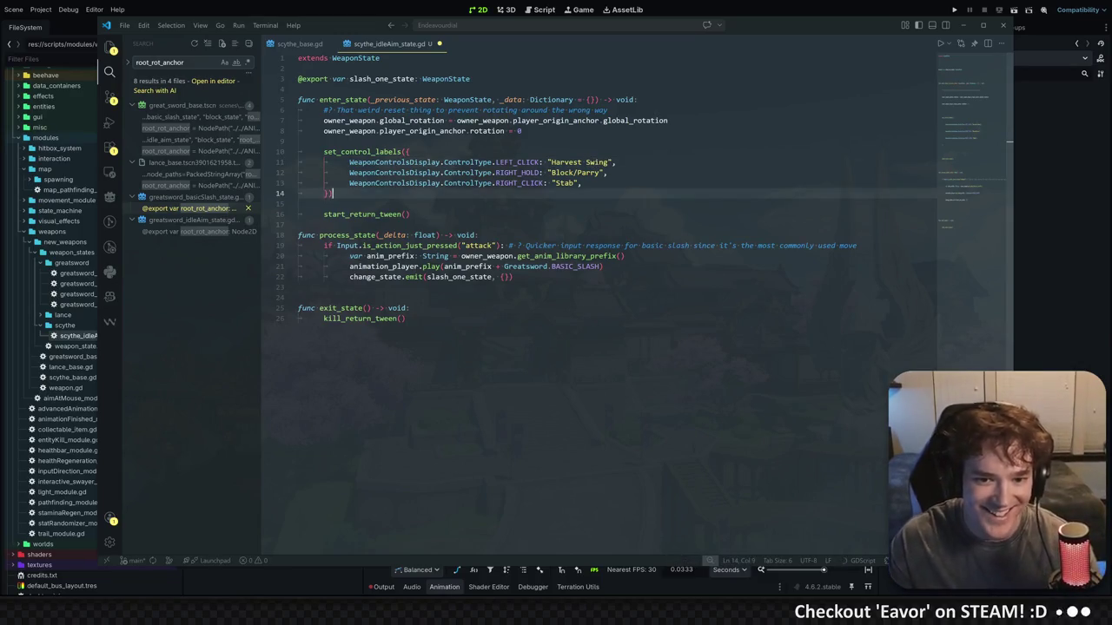
key("Up")
key("shift+Up")
key("ctrl+shift+k")
left_click(299, 140)
left_click(333, 172)
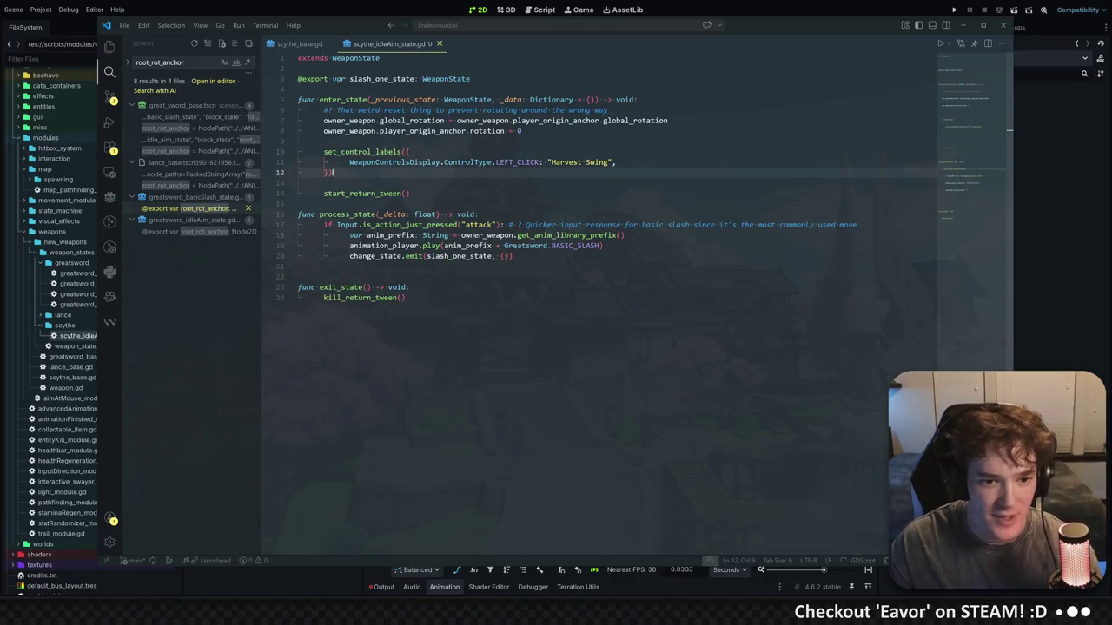
left_click(301, 193)
key("Down")
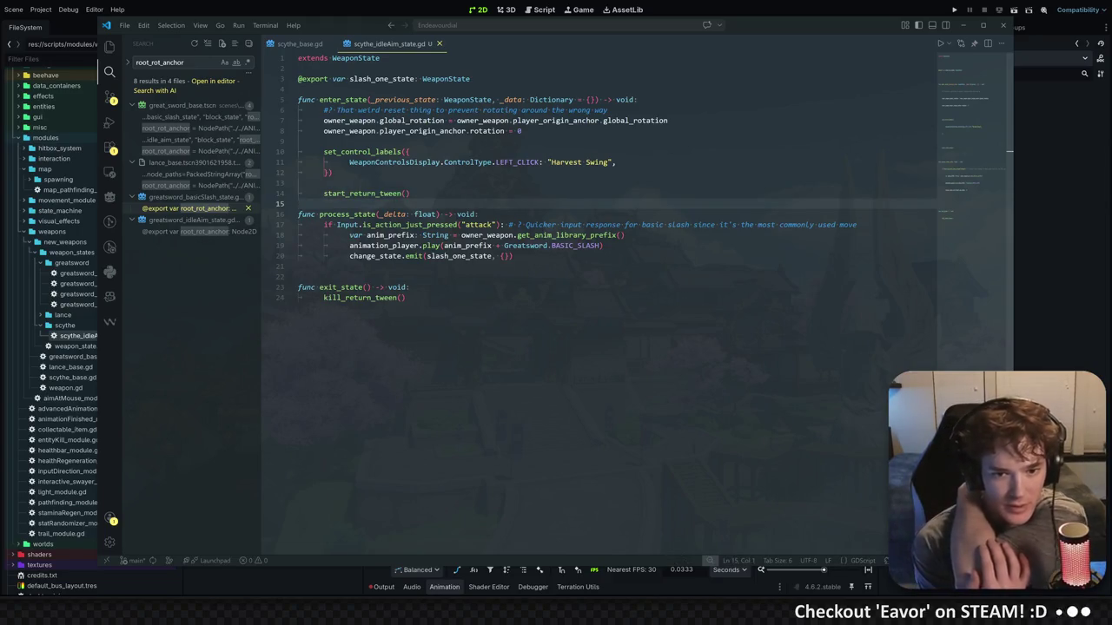
Switch back to the Godot editor with Ctrl+F1
mouse_move(525, 246)
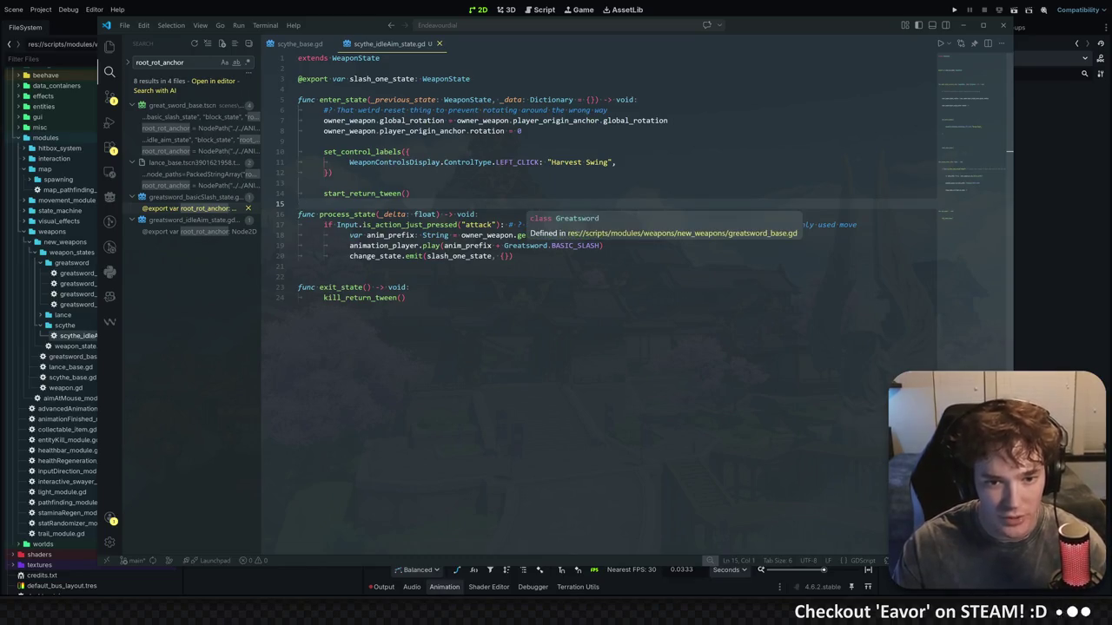
mouse_move(388, 109)
left_click(564, 68)
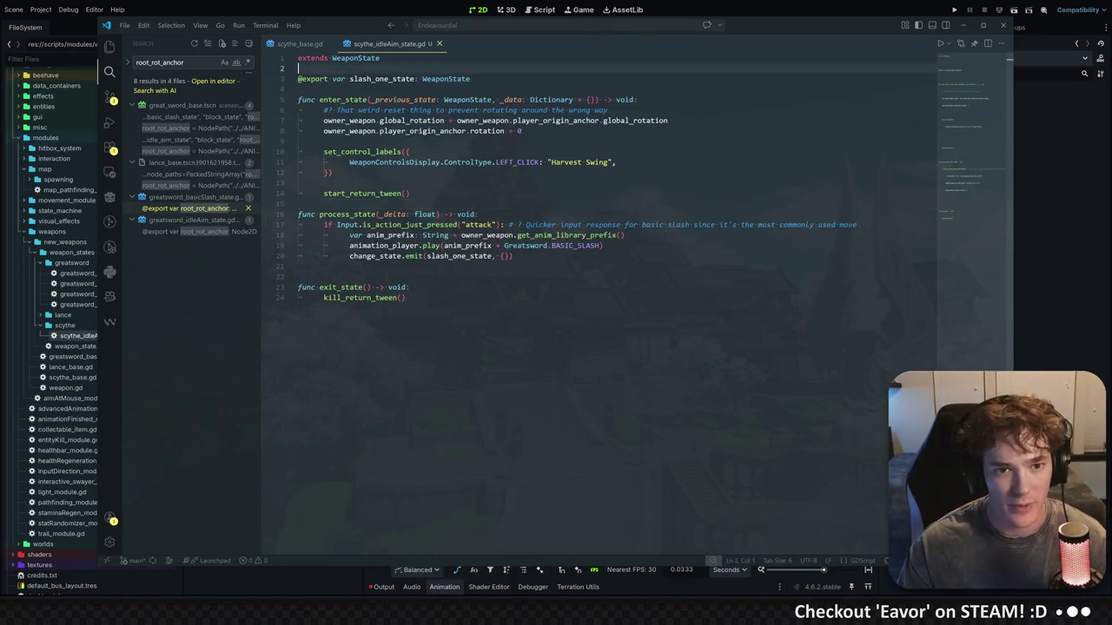
key("ctrl+F1")
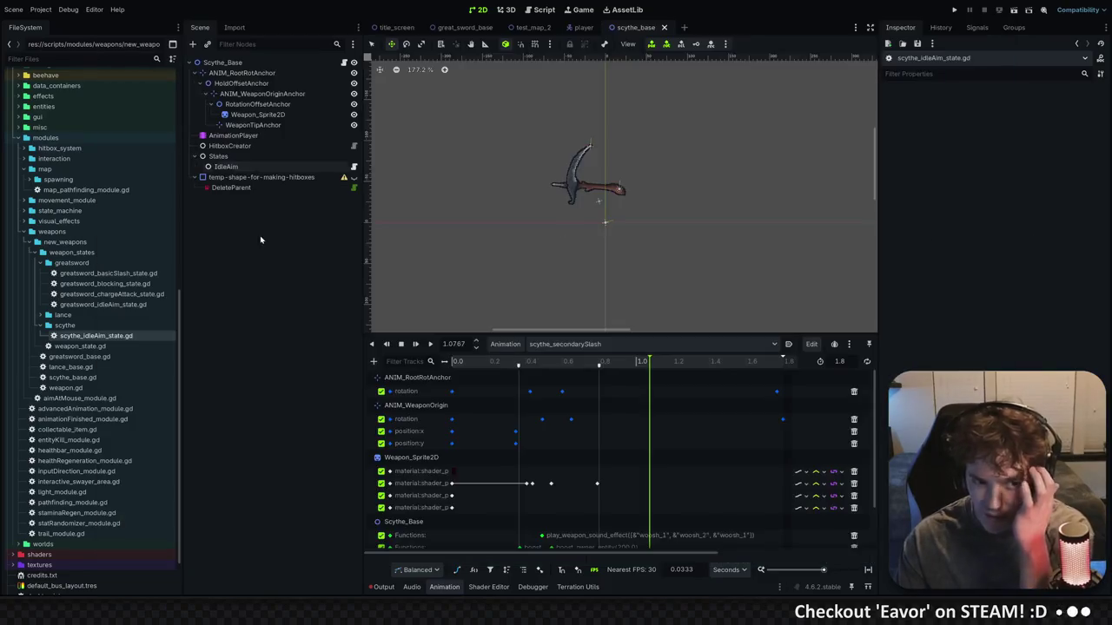
Rename scythe_basicSlash.res to scythe_harvestSwing.res in the FileSystem dock
scroll(69, 259, "up", 5)
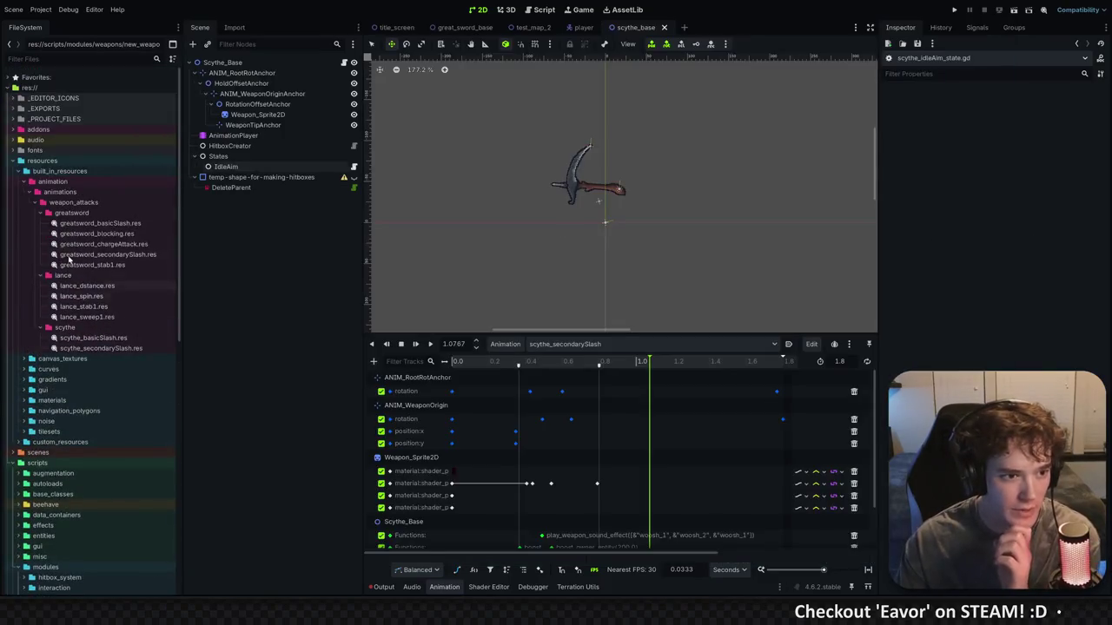
right_click(103, 339)
key("Escape")
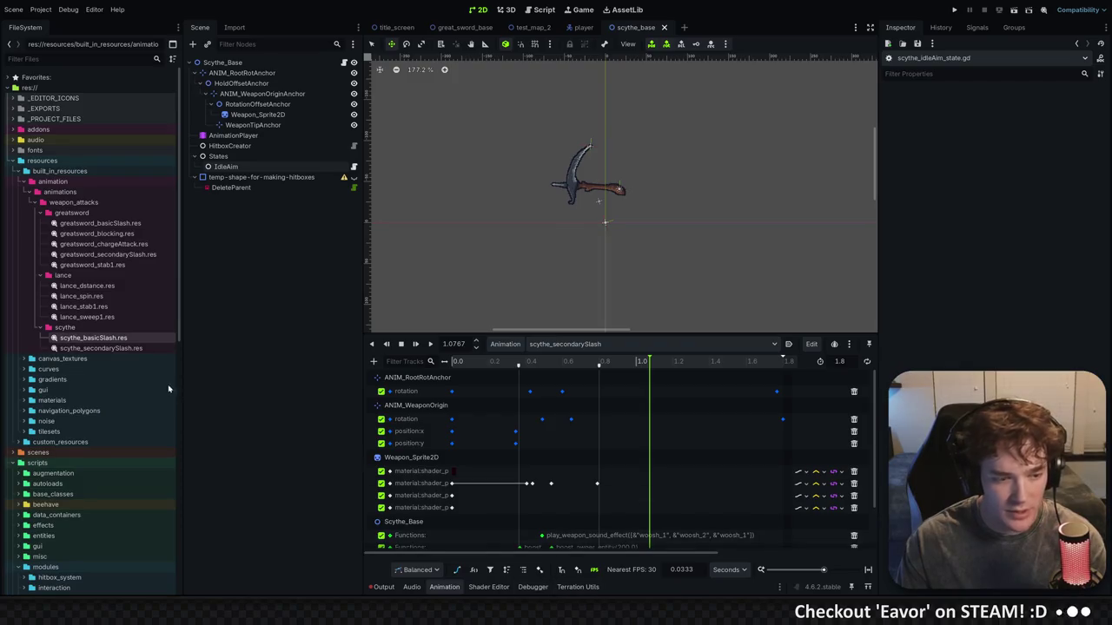
left_click(108, 345)
left_click(106, 338)
key("F2")
key("Right")
key("BackSpace")
key("BackSpace")
key("BackSpace")
key("BackSpace")
key("BackSpace")
key("BackSpace")
type("harvest")
type("Swing")
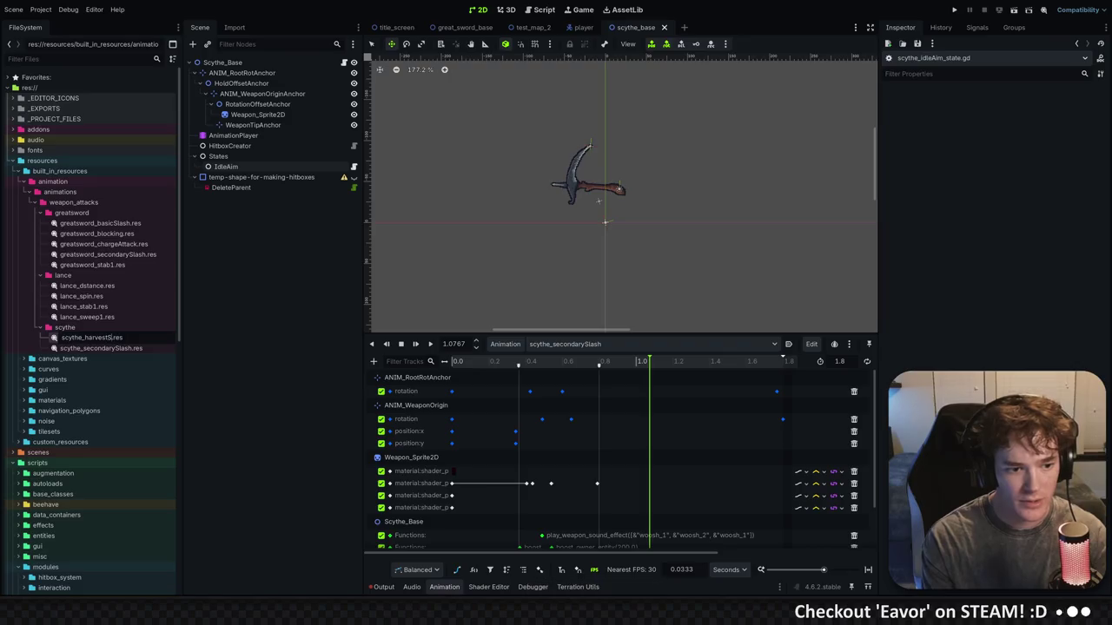
key("Return")
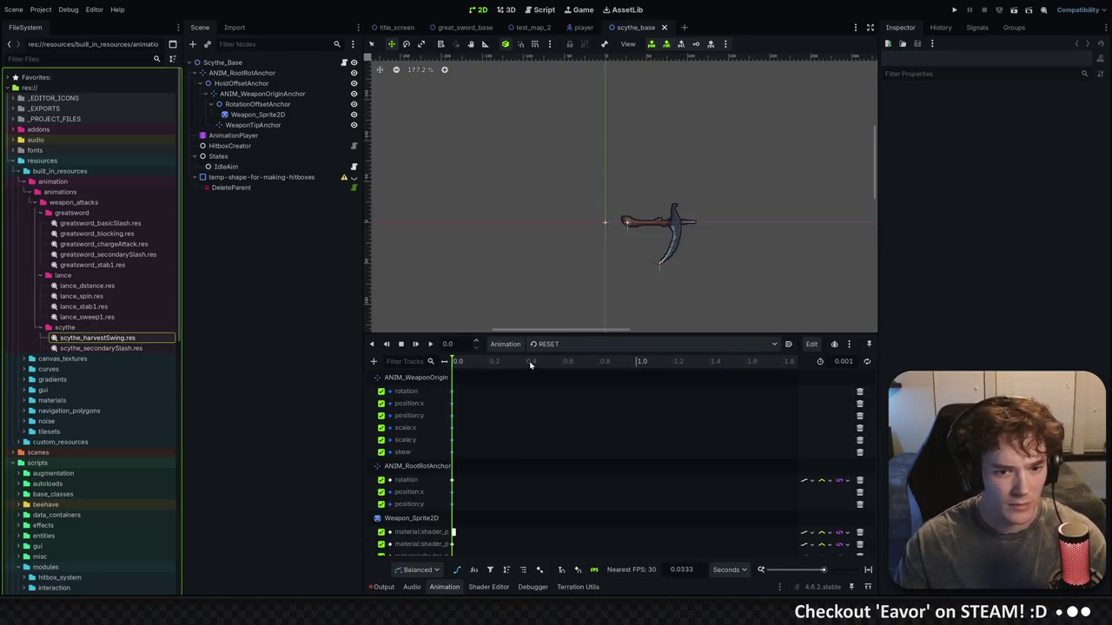
On the AnimationPlayer, switch to the scythe_basicSlash animation and scrub its timeline
left_click(241, 138)
left_click(565, 344)
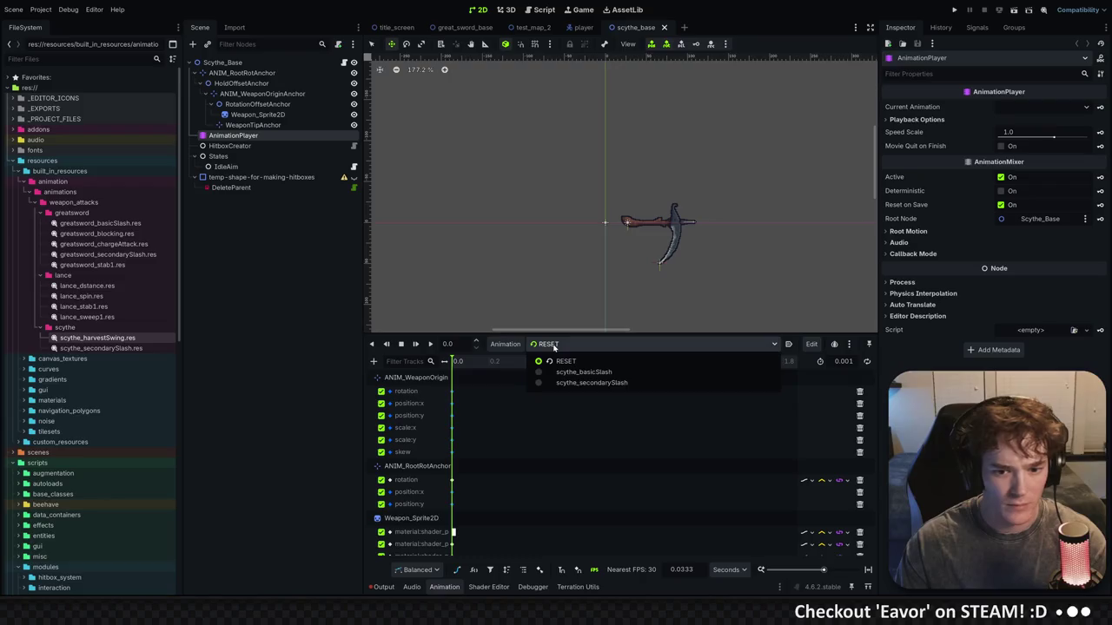
left_click(583, 373)
mouse_move(469, 361)
left_mouse_down()
mouse_move(603, 361)
mouse_move(531, 362)
left_mouse_up()
Check the scythe_basicSlash name in Manage Animations, leave it unchanged, and scrub further
left_click(504, 344)
left_click(543, 376)
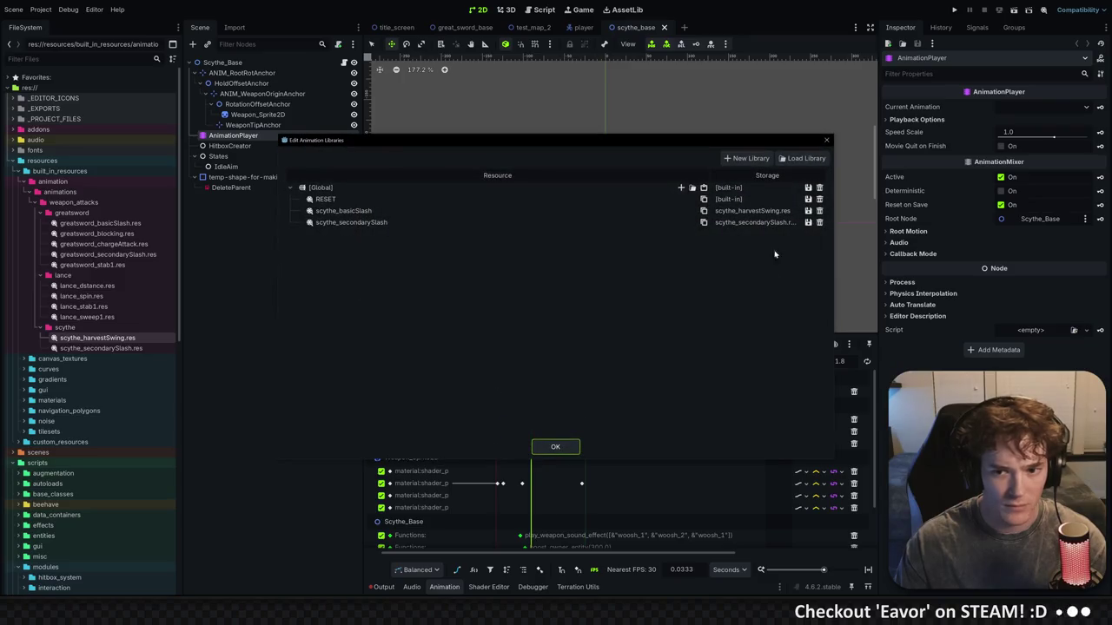
double_click(348, 211)
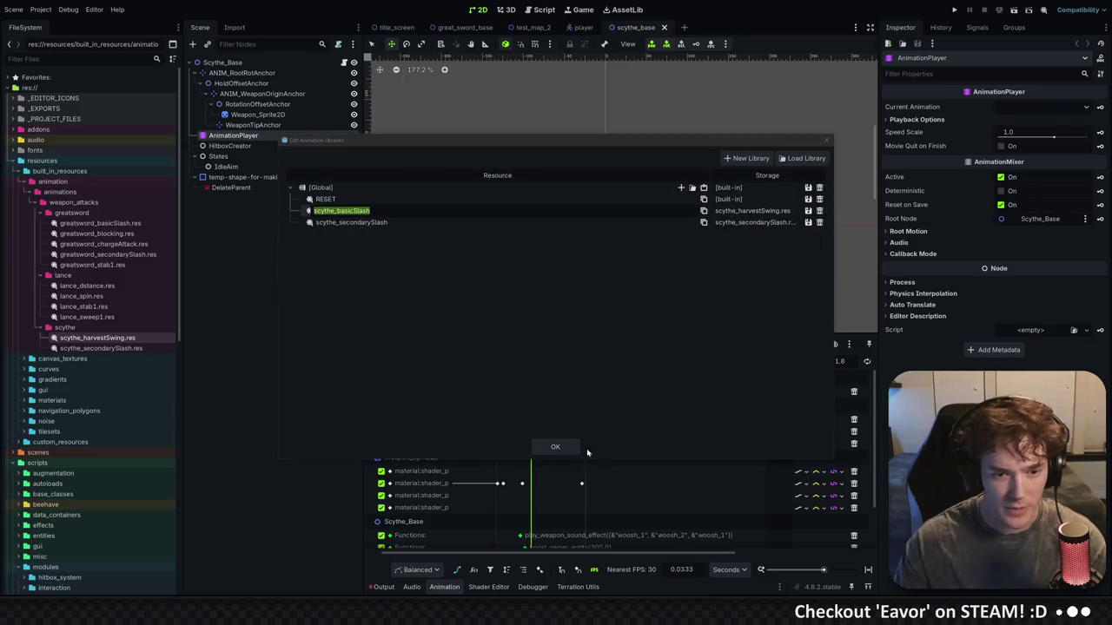
left_click(556, 447)
left_click(556, 447)
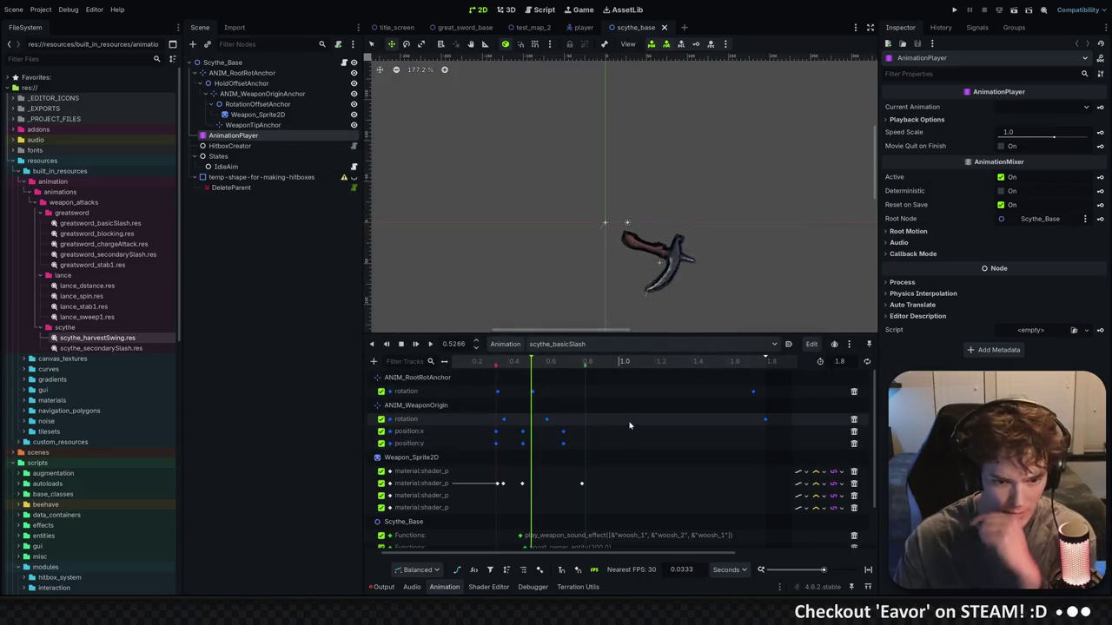
mouse_move(532, 363)
left_mouse_down()
mouse_move(617, 380)
mouse_move(594, 383)
left_mouse_up()
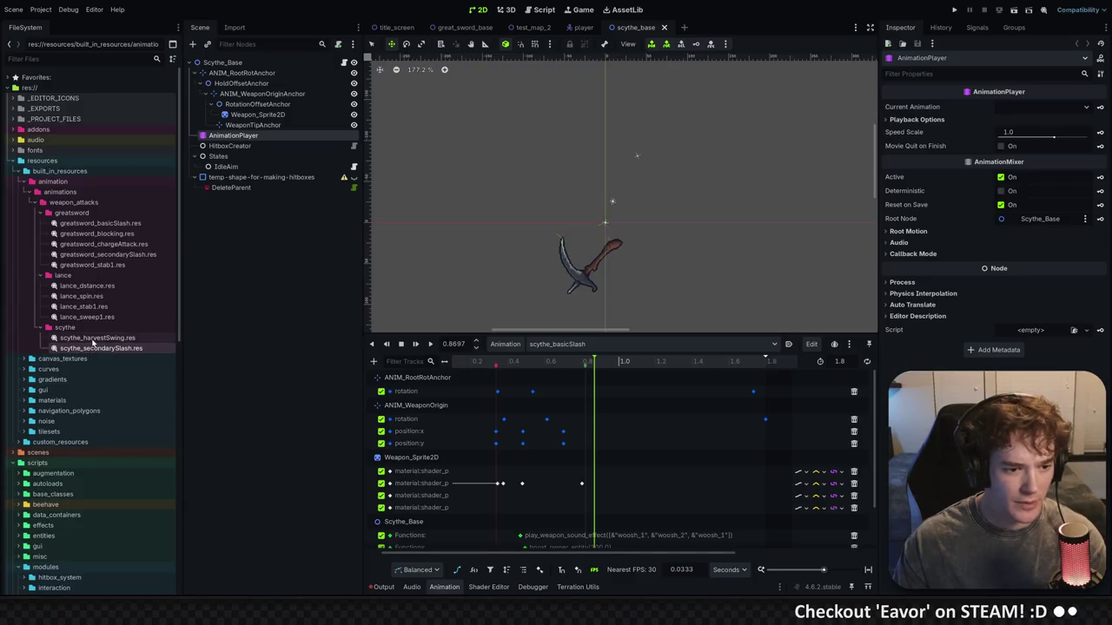
Copy scythe_harvestSwing.res's reference from Godot's FileSystem and open res_paths.gd in Windsurf
right_click(92, 341)
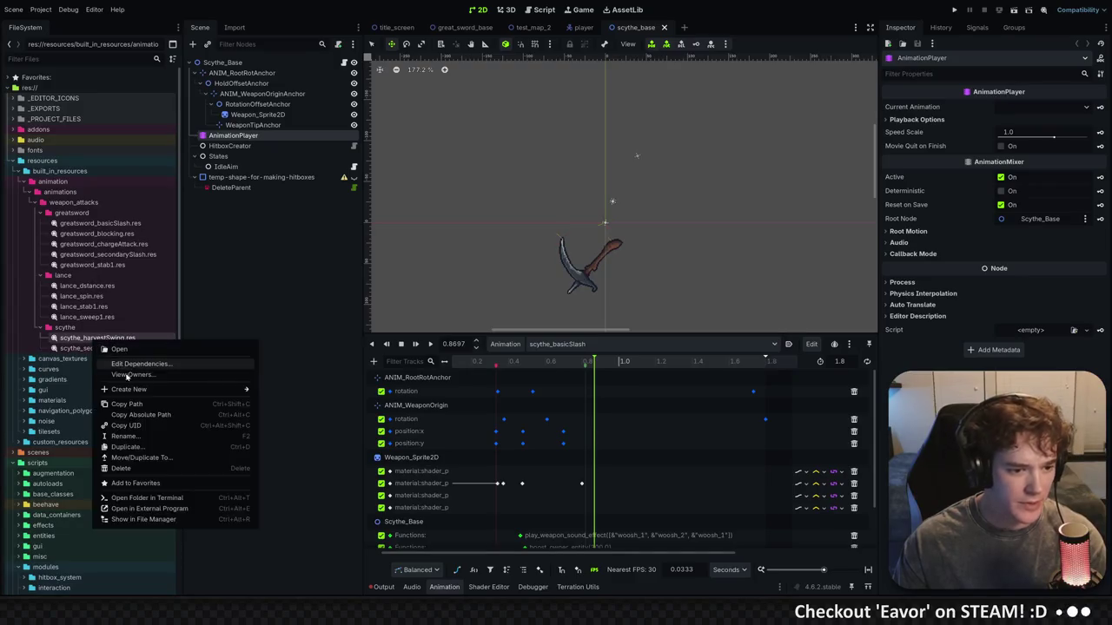
left_click(138, 415)
key("alt+Tab")
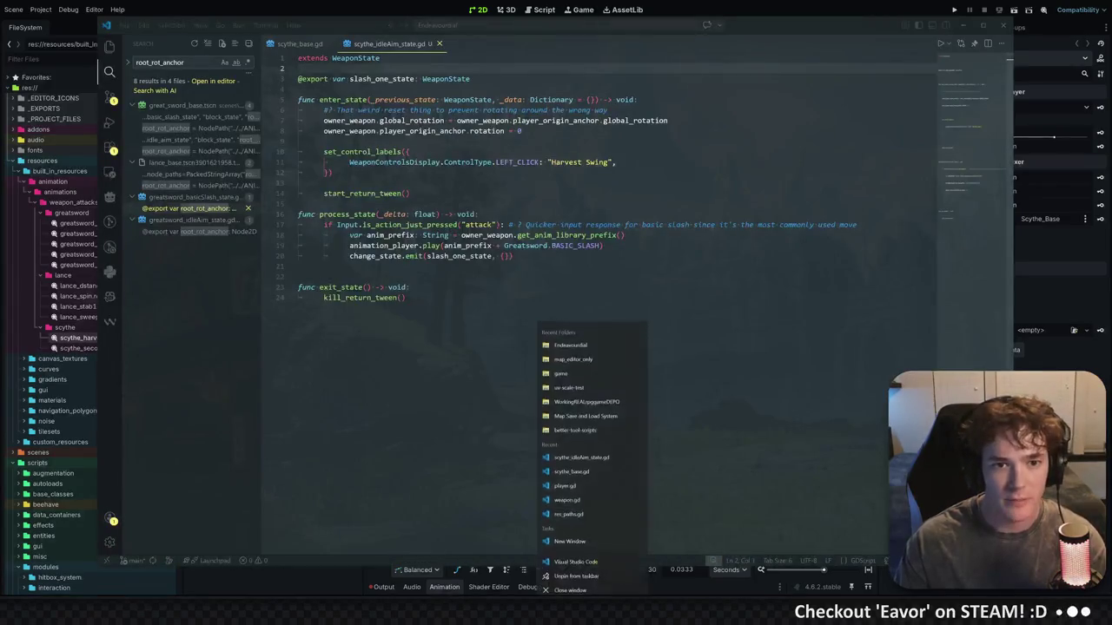
key("ctrl+p")
type("resp")
key("Return")
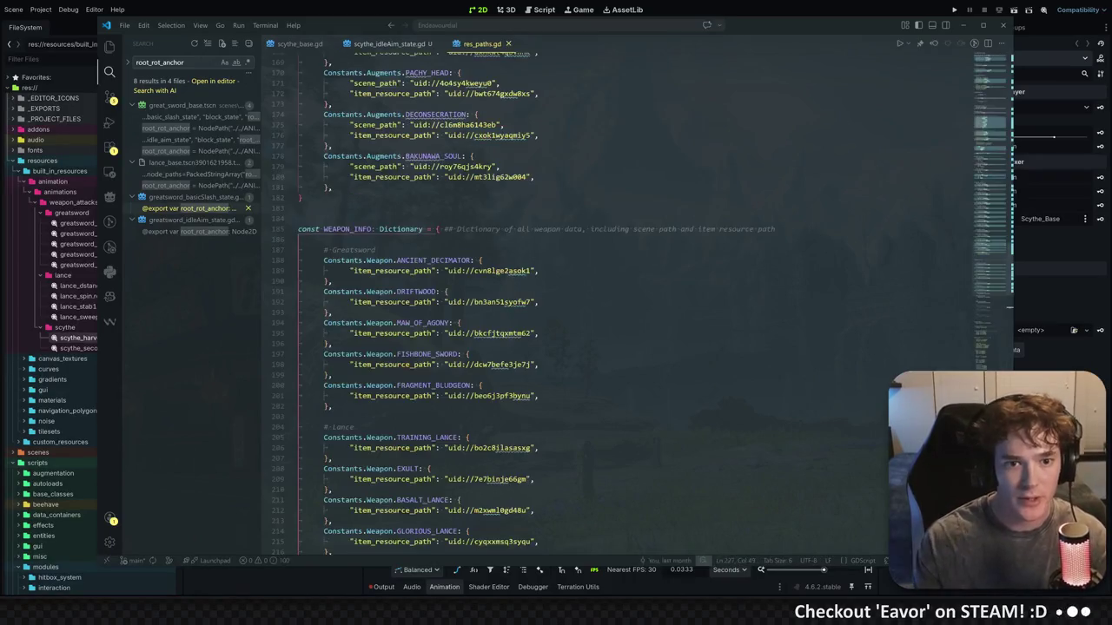
Search res_paths.gd for 'ANIMATION' to locate the WEAPON_ANIMATIONS dictionary
scroll(556, 295, "up", 6)
scroll(556, 295, "up", 8)
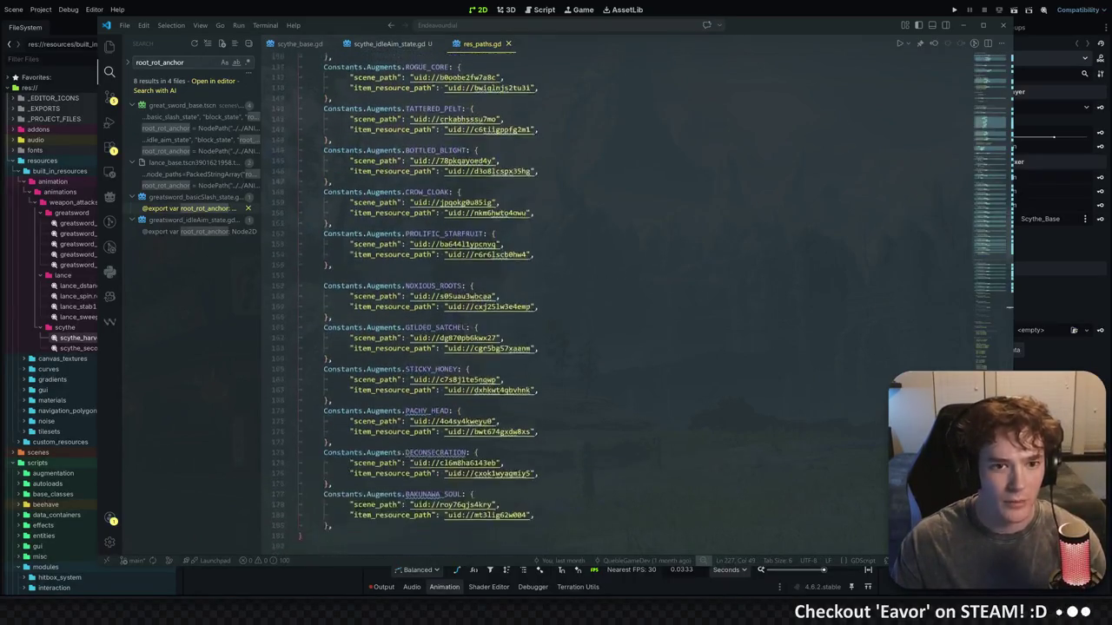
scroll(556, 295, "up", 4)
left_click(408, 260)
key("ctrl+f")
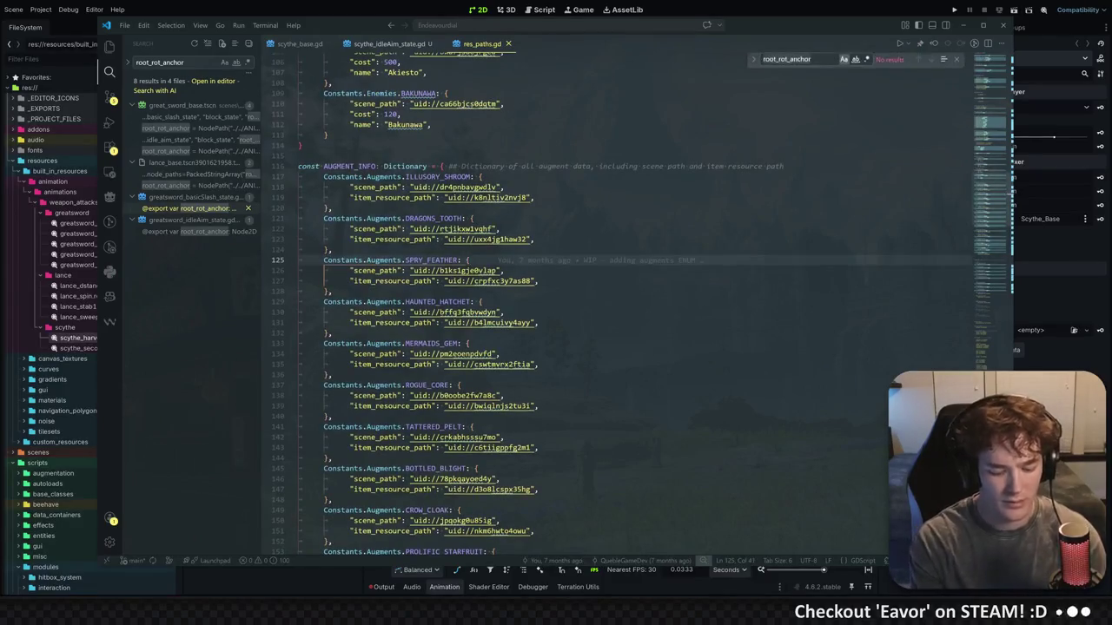
type("animat")
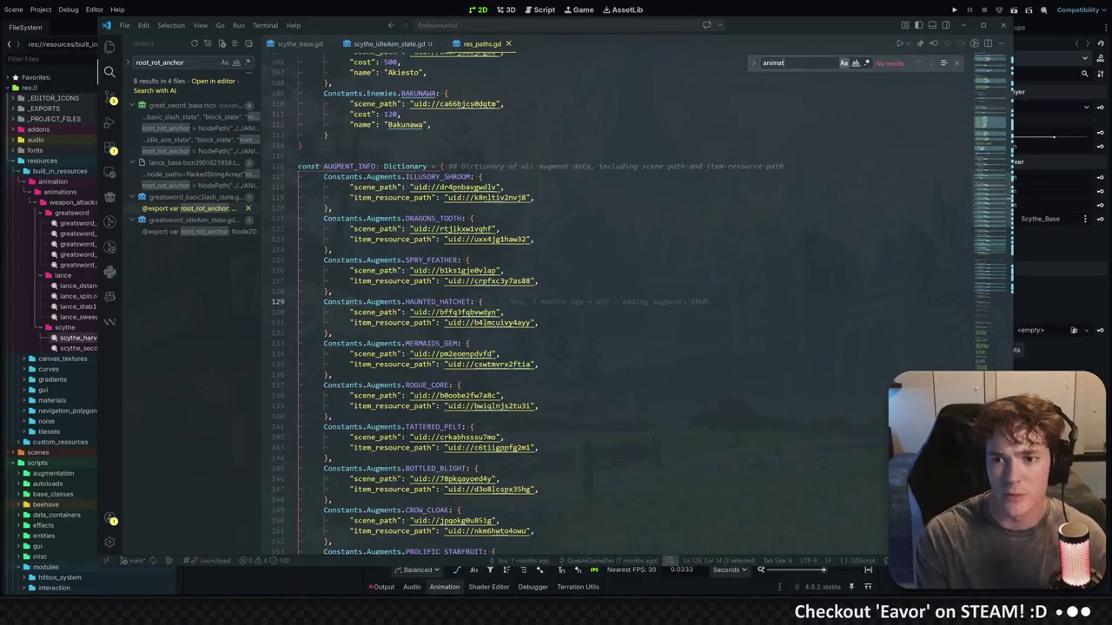
key("ctrl+a")
type("ANIMATION")
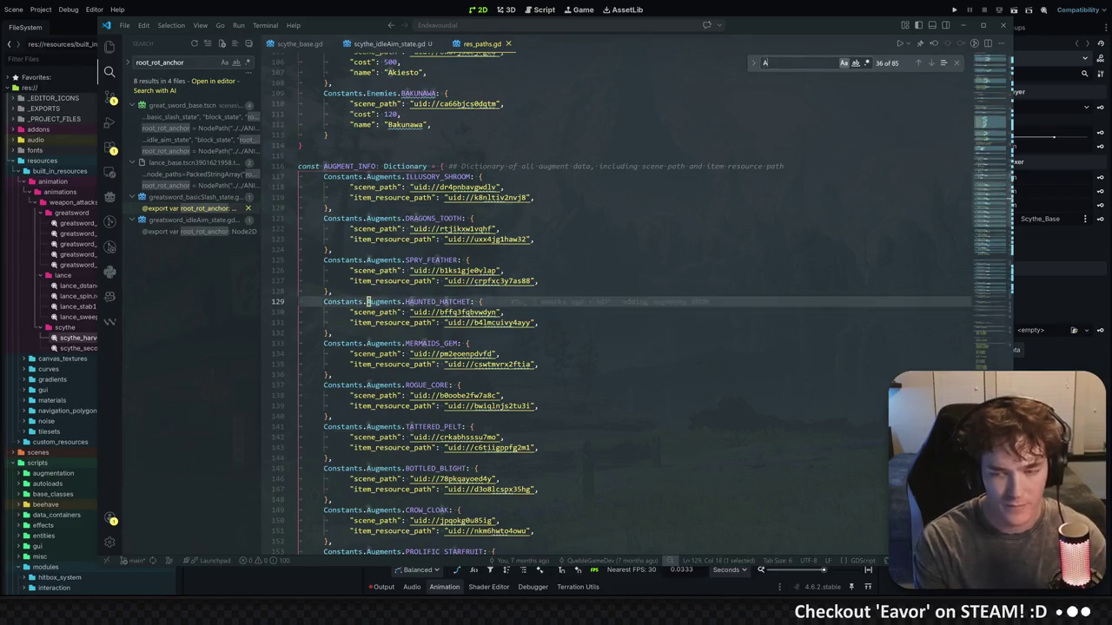
After the lance entries, add a '# Scythe' comment and a "harvest_swing" entry with its pasted UID
scroll(556, 295, "down", 2)
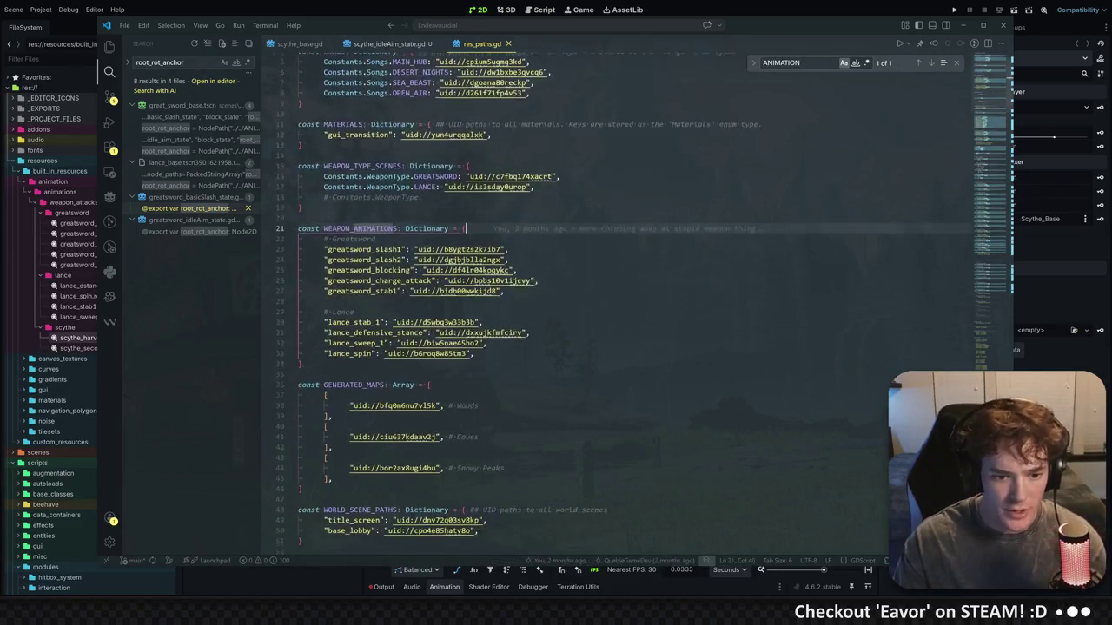
left_click(473, 351)
key("Return")
type("# Scythe")
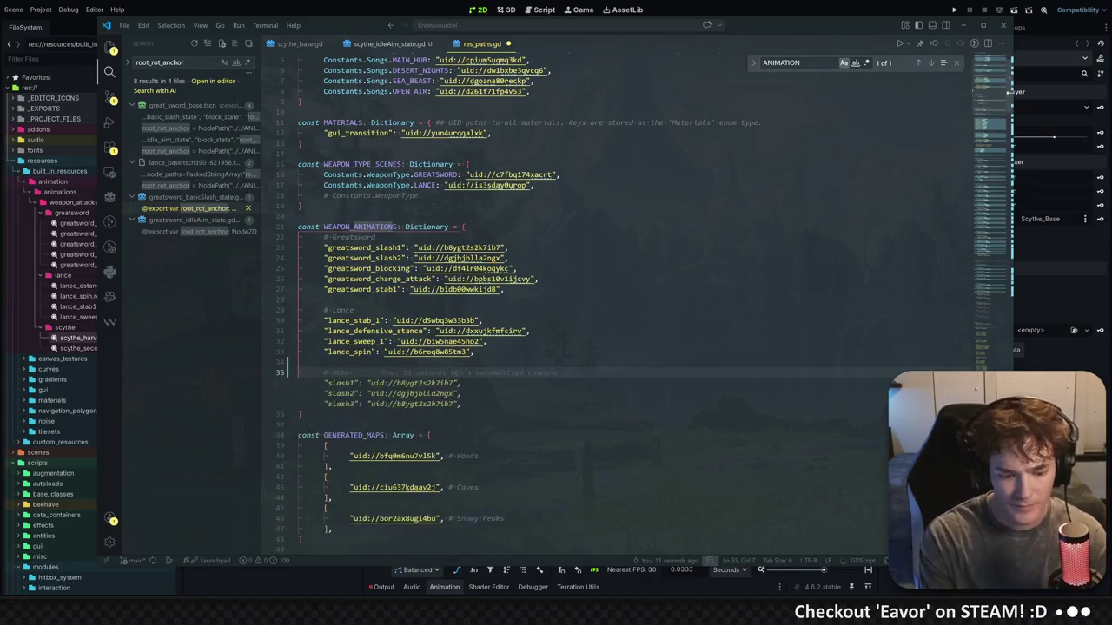
key("Return")
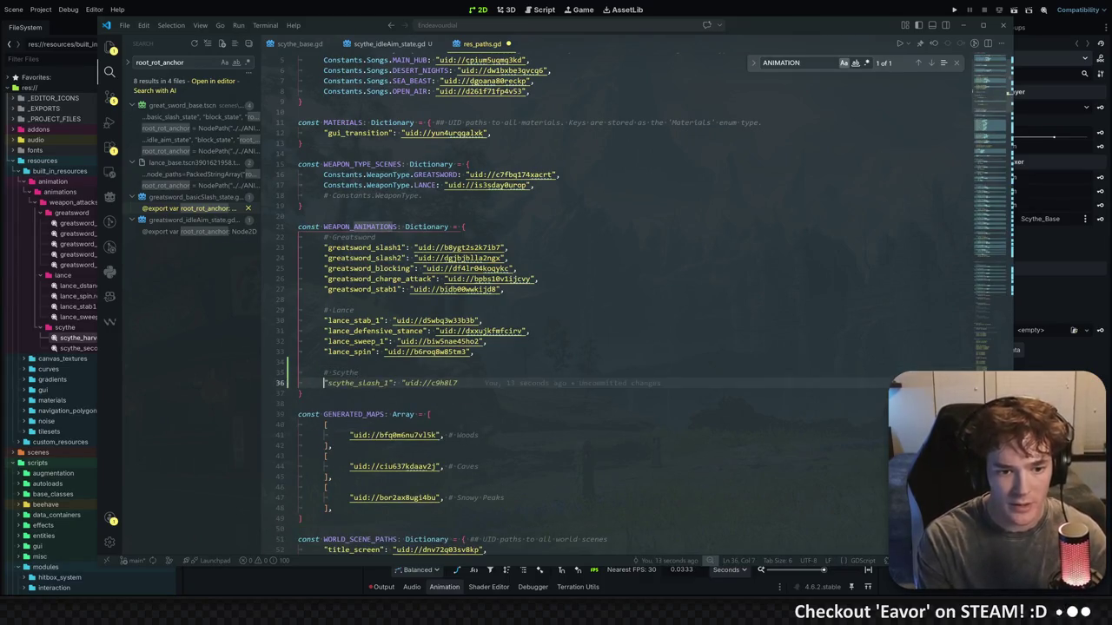
type("\"harvest_swing\":")
key("ctrl+v")
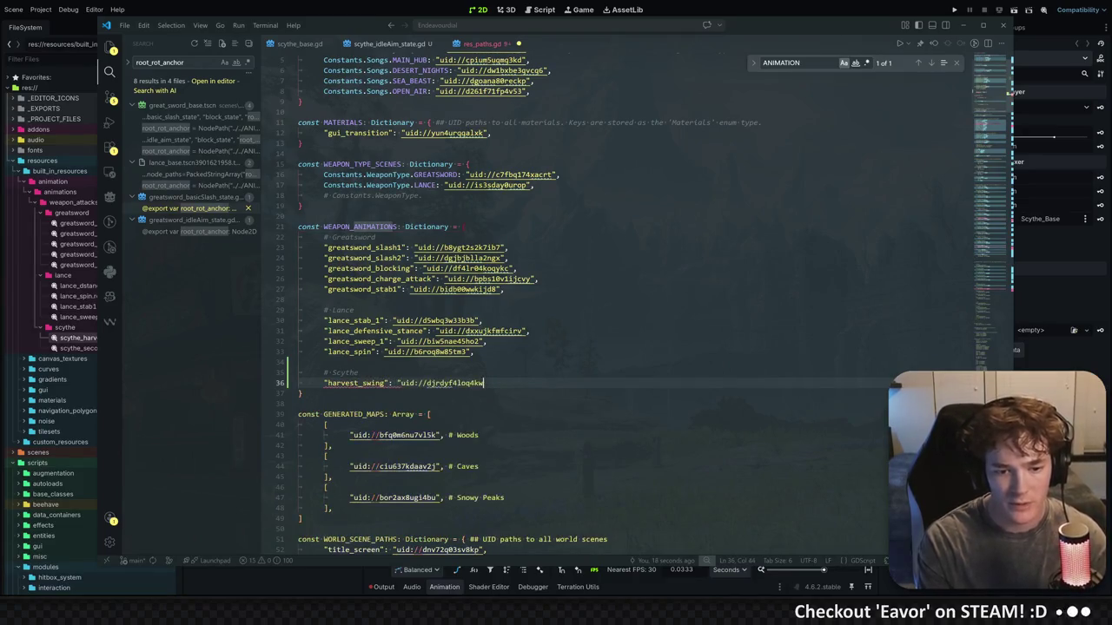
type(",")
Add a "secondary_slash" entry using the secondary slash animation's UID copied from Godot
key("Return")
type("\"second")
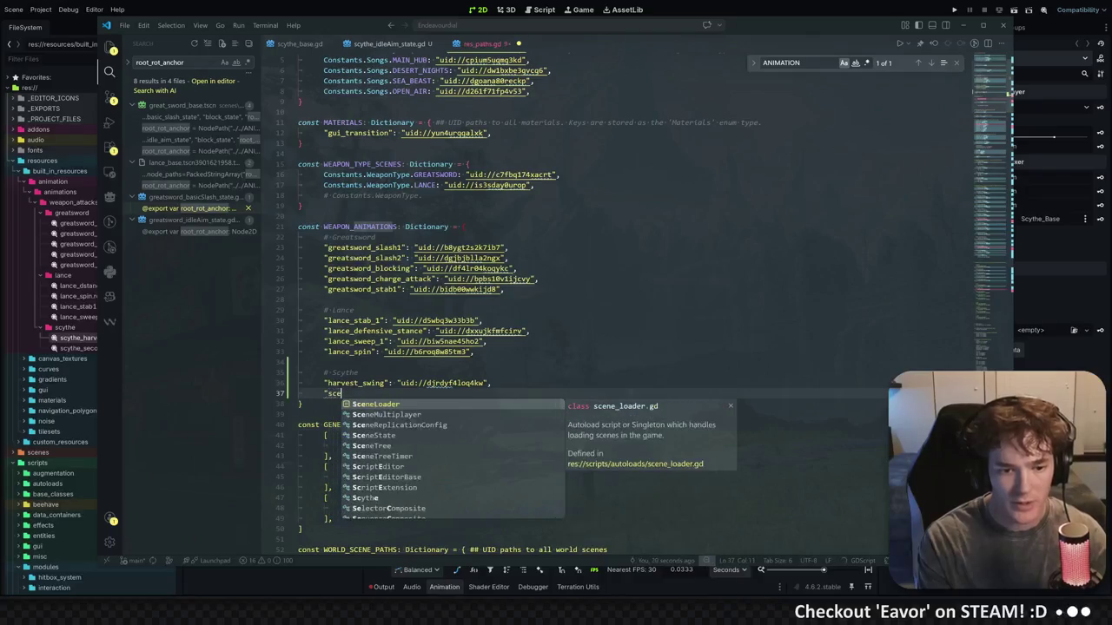
type("ary")
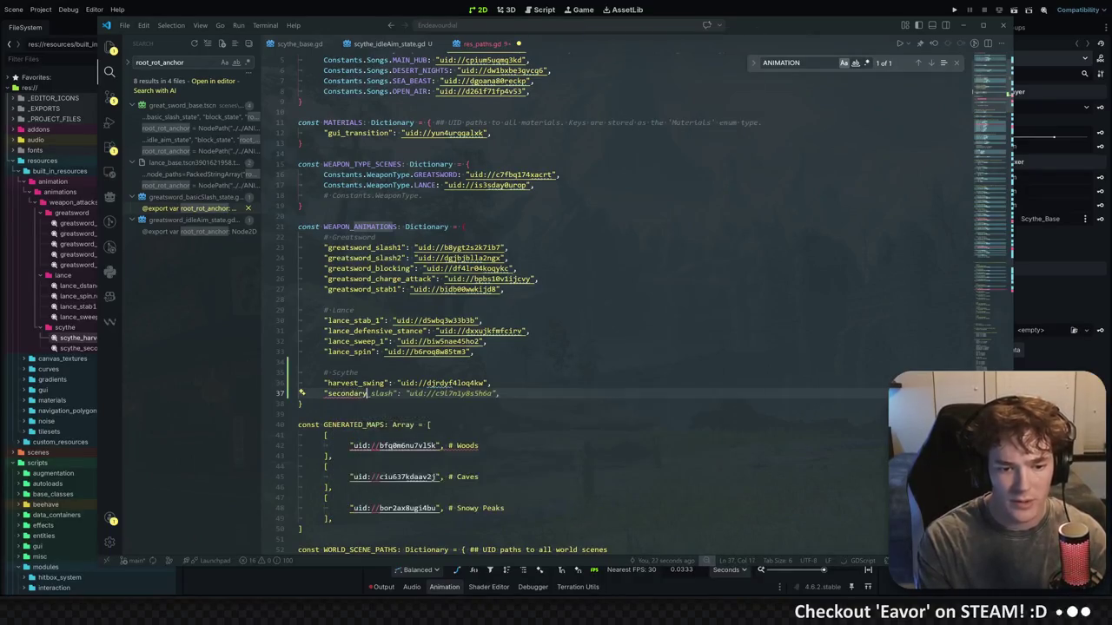
key("Tab")
left_click(95, 348)
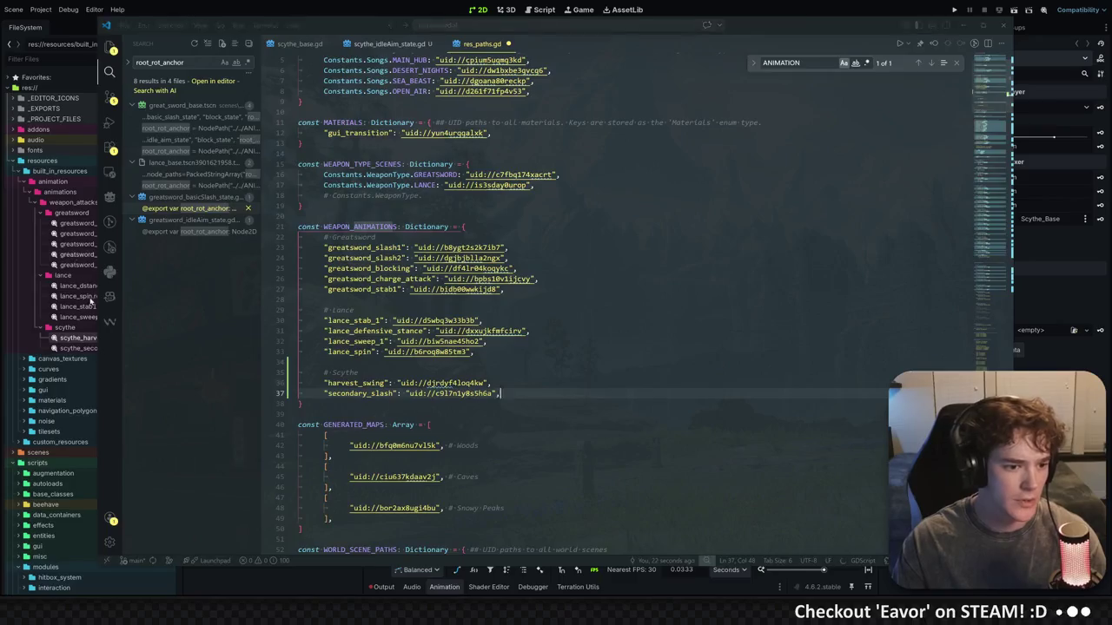
right_click(106, 349)
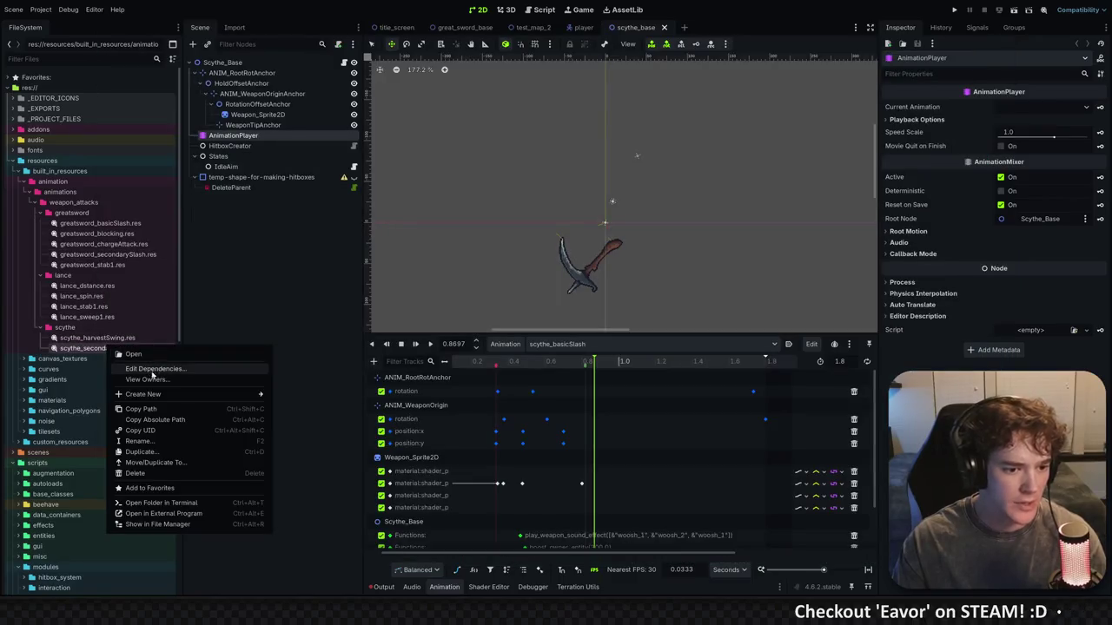
left_click(144, 430)
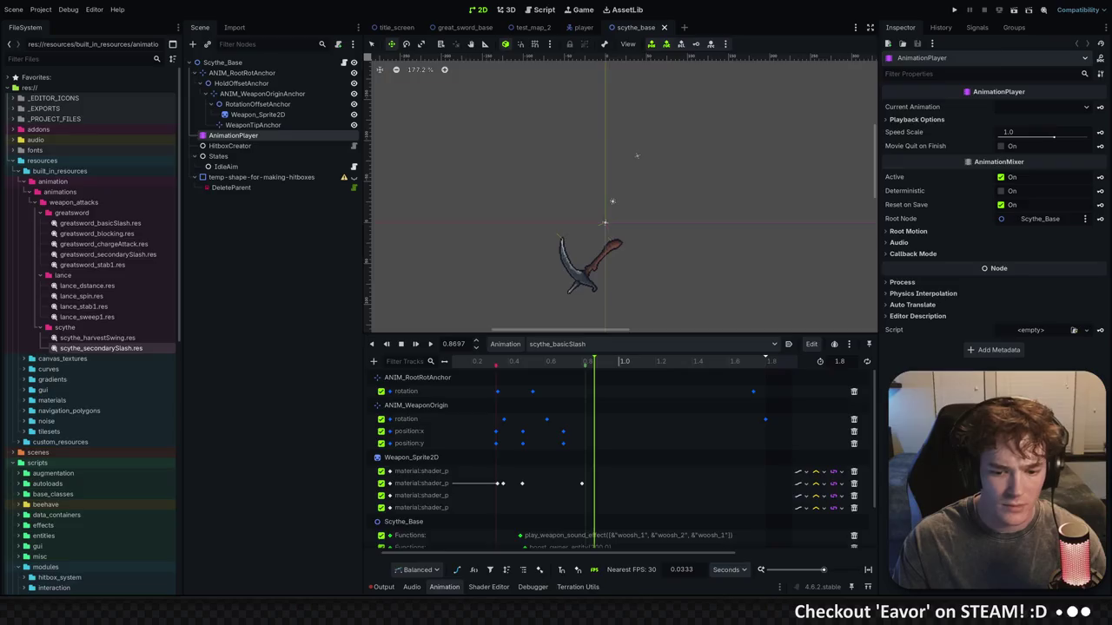
key("alt+Tab")
key("ctrl+v")
left_click_drag(500, 394, 299, 373)
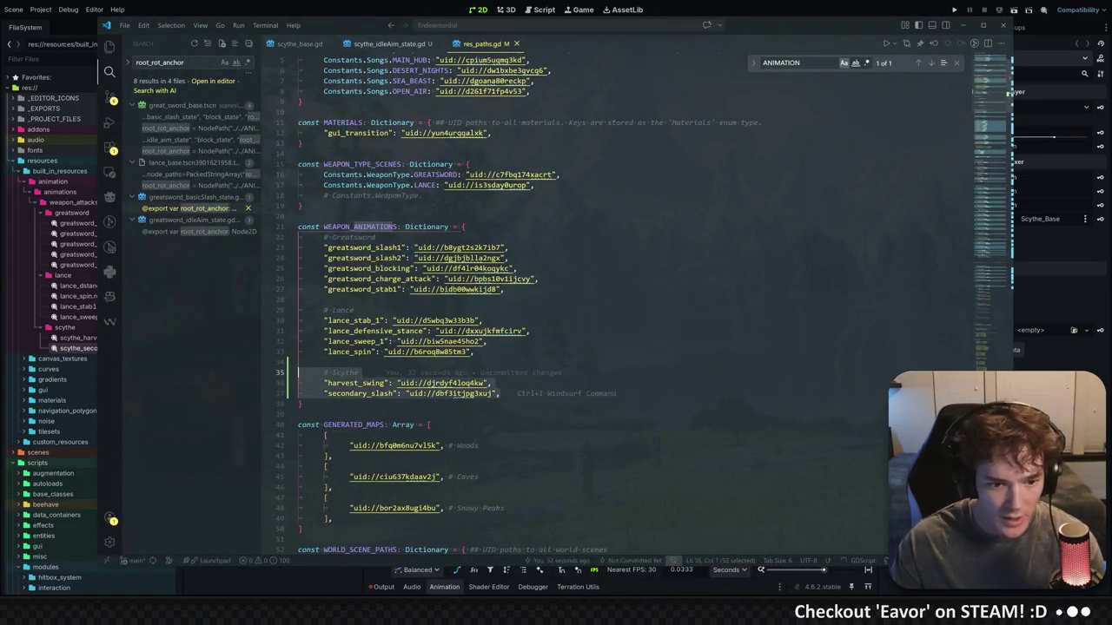
left_click(1061, 350)
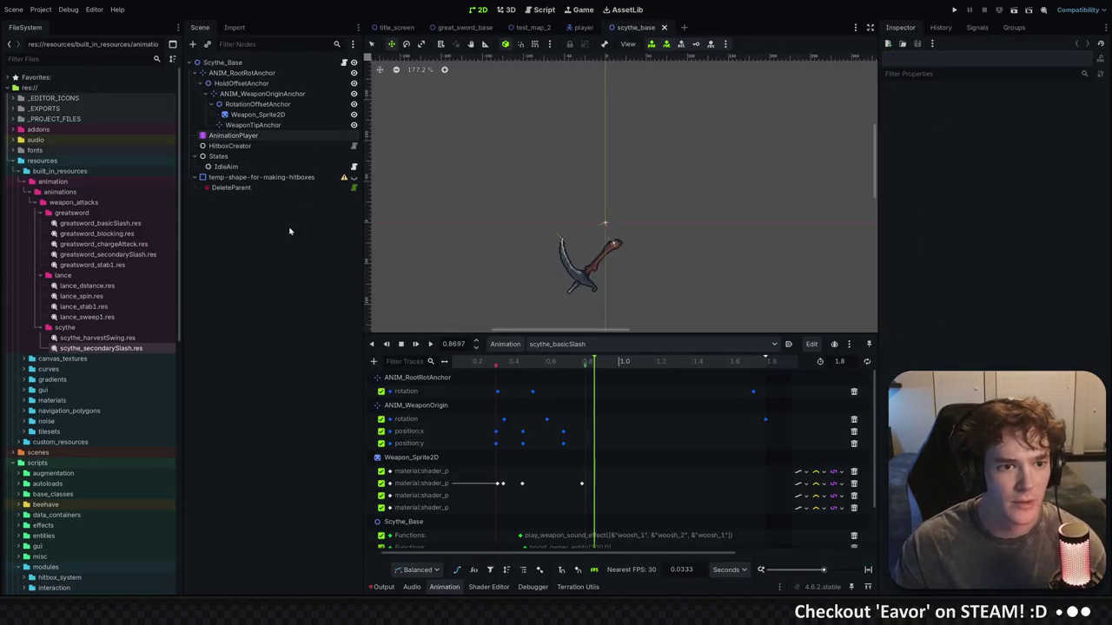
key("alt+Tab")
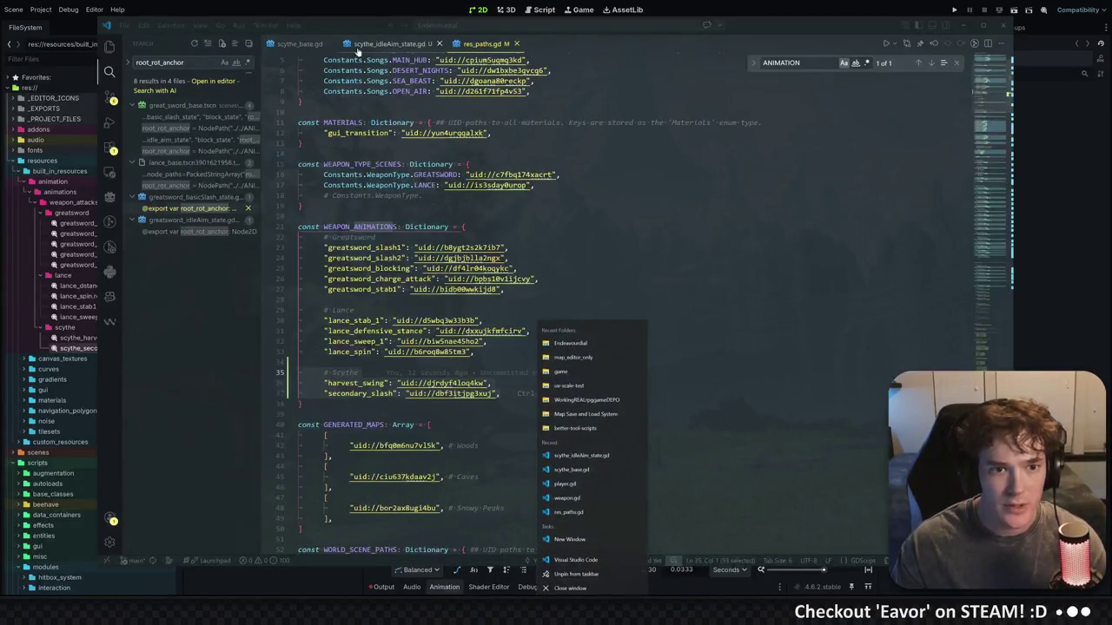
In scythe_base.gd, rename BASIC_SLASH to HARVEST_SWING and delete the unused greatsword constants
left_click(301, 46)
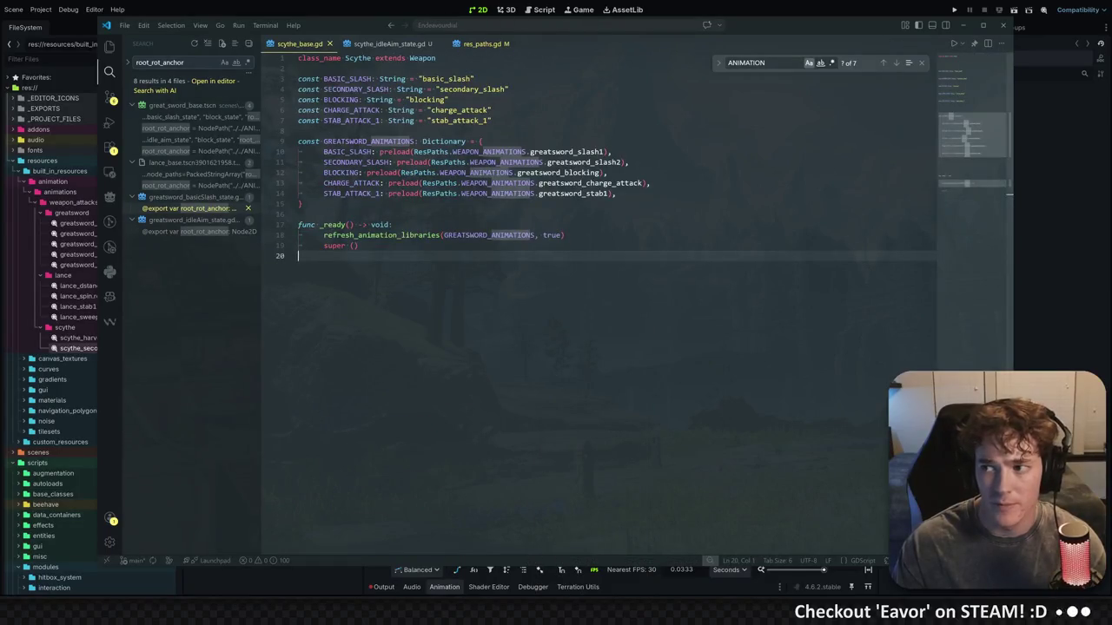
mouse_move(422, 173)
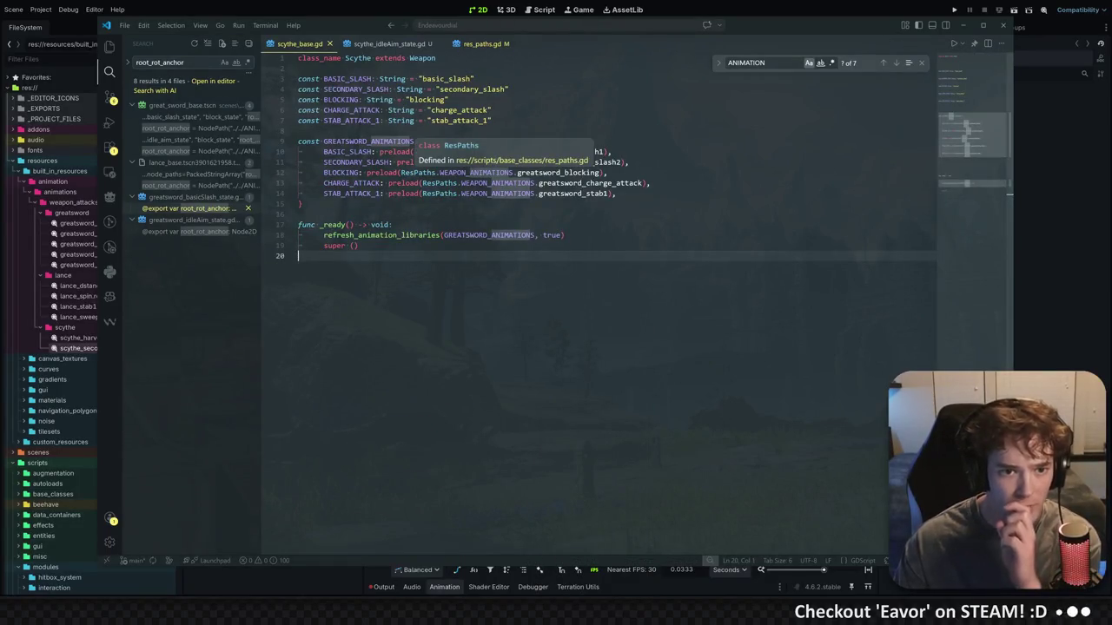
double_click(342, 78)
type("HARVEST_SWING")
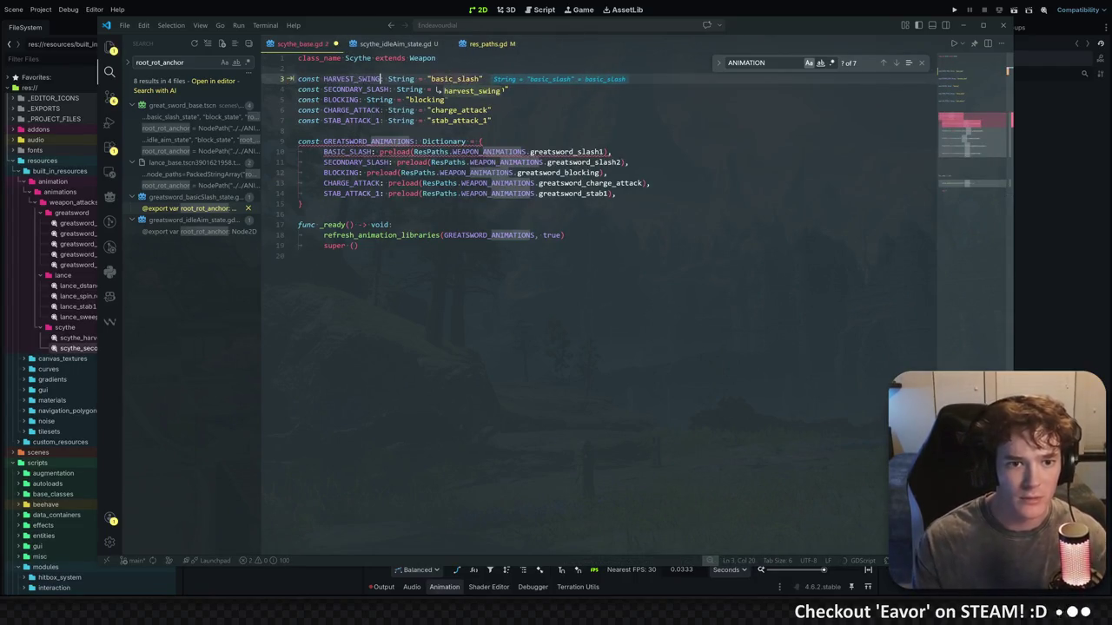
key("Tab")
key("Tab")
key("Tab")
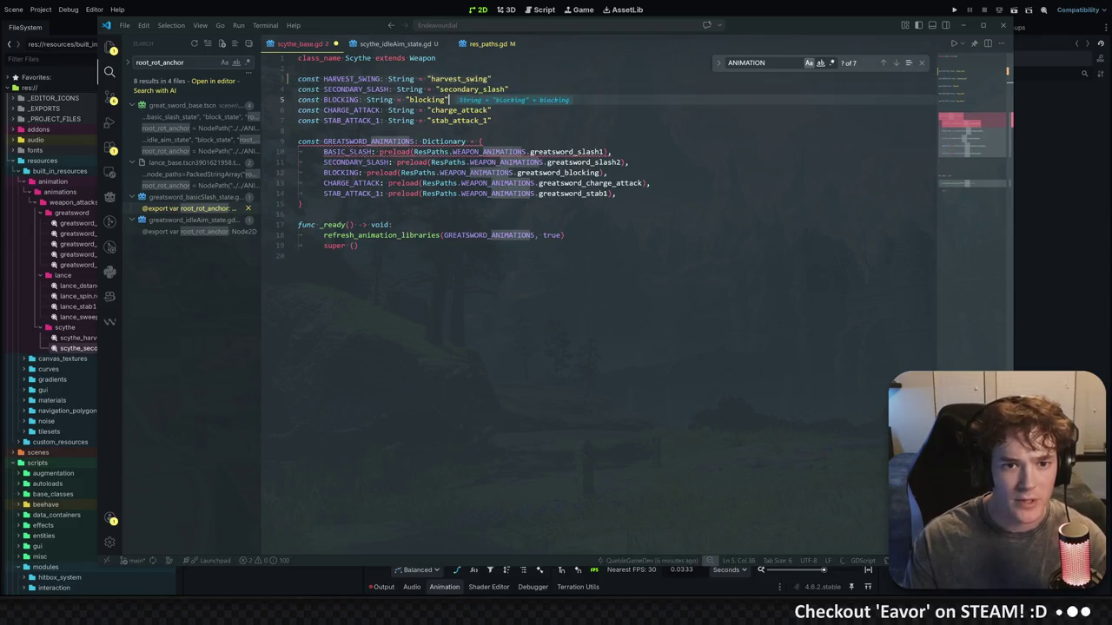
key("shift+Down")
key("shift+Down")
key("BackSpace")
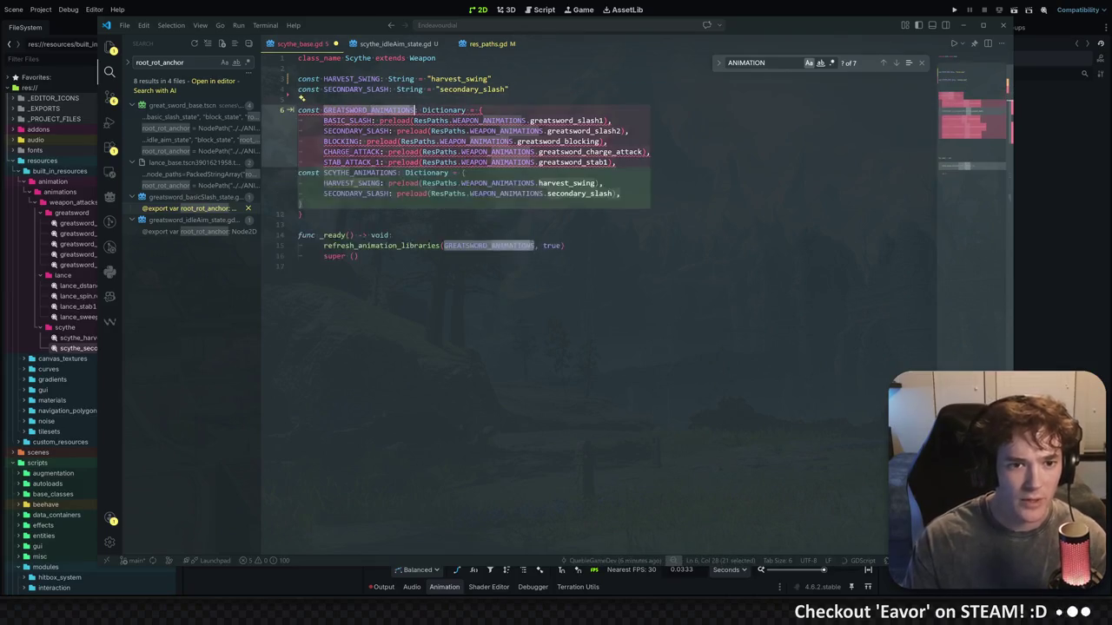
Rename the GREATSWORD_ANIMATIONS dictionary to SCYTHE_ANIMATIONS
left_click(364, 120)
key("Escape")
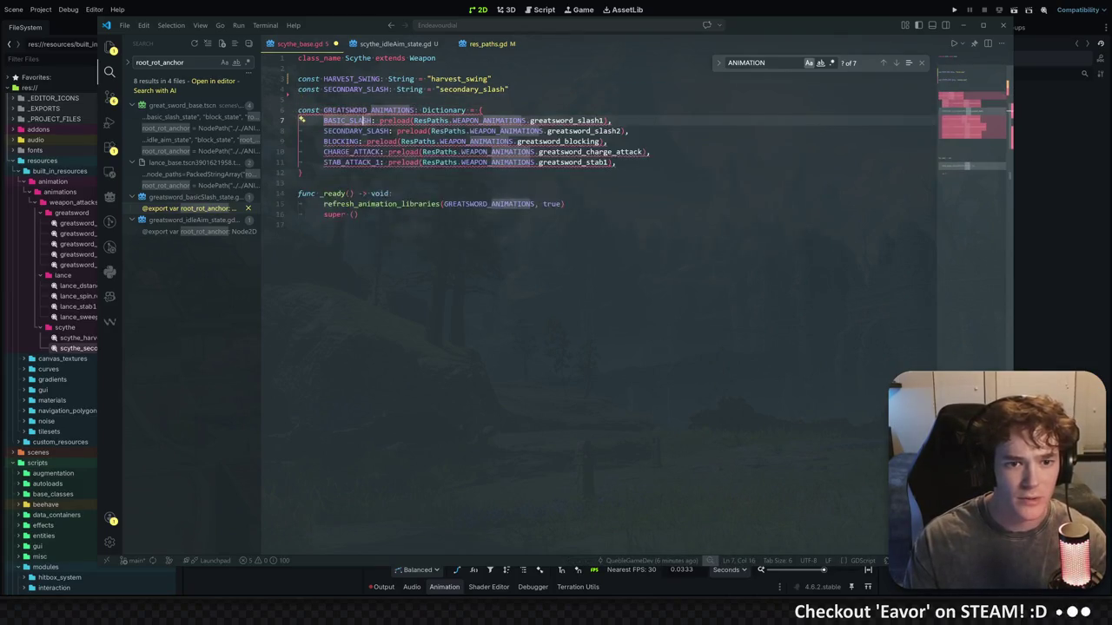
key("Up")
key("Up")
key("Down")
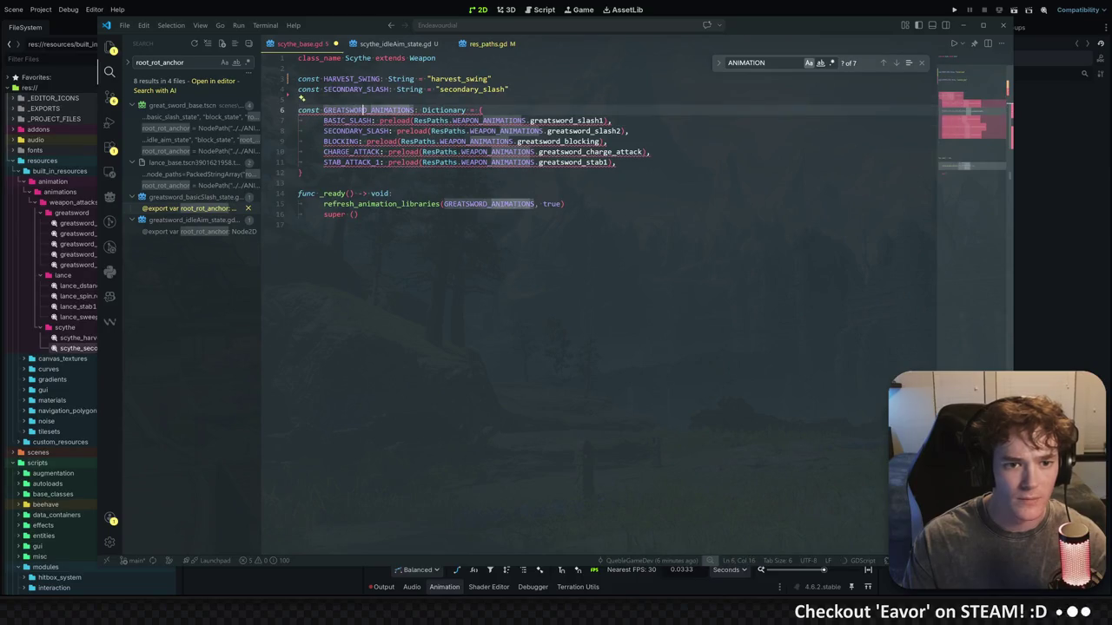
left_click(397, 131)
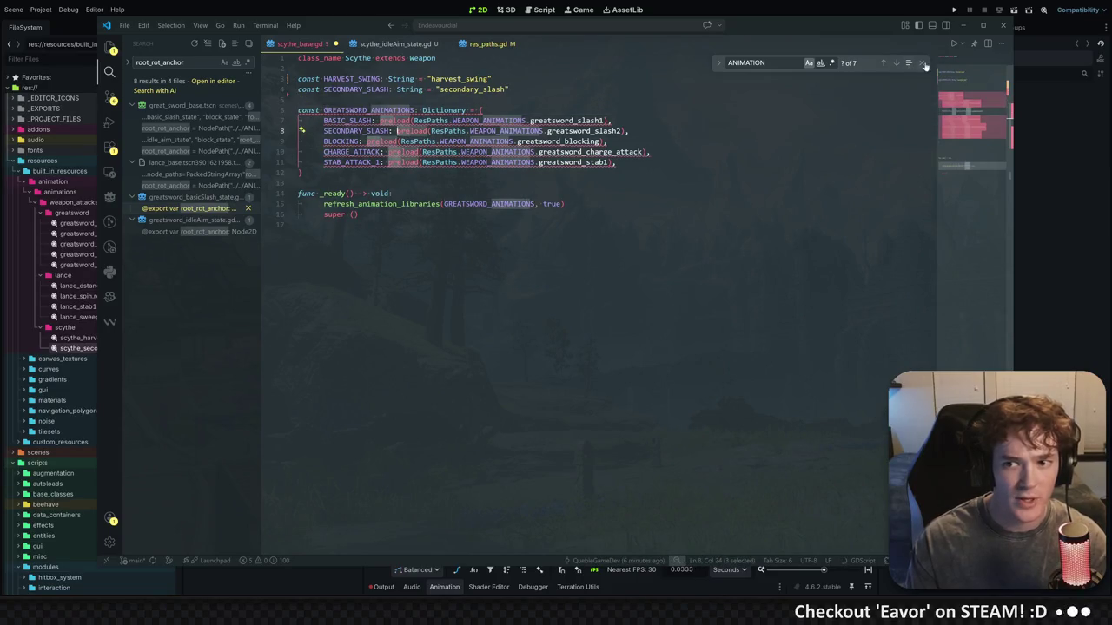
left_click(923, 65)
left_click(323, 110)
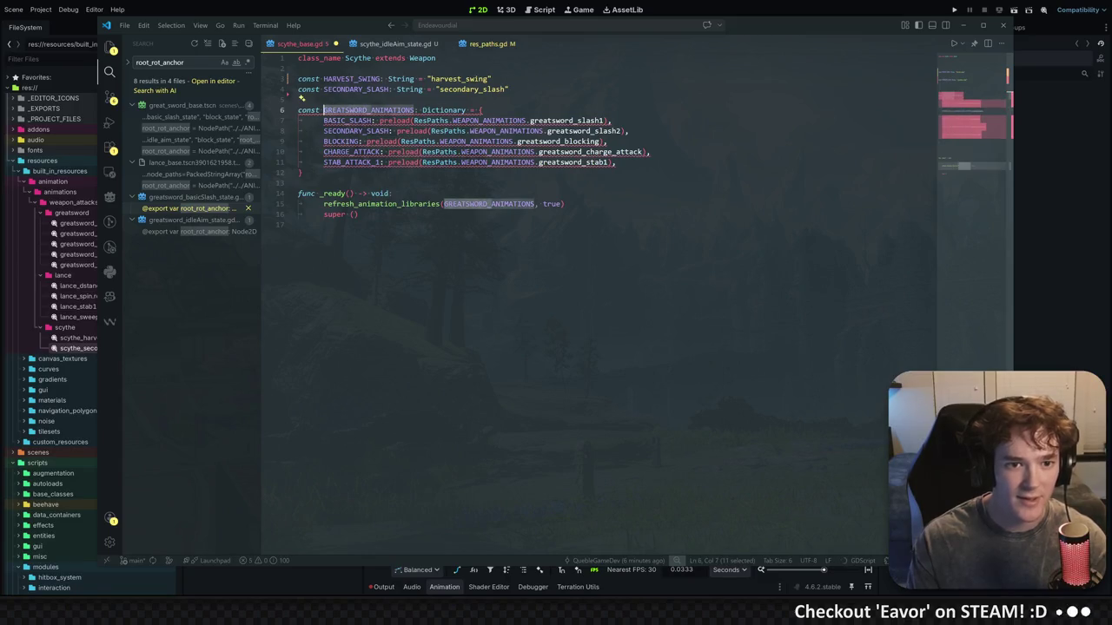
type("SCYTHE_")
key("Left")
key("Left")
key("Left")
key("Right")
key("Right")
key("Right")
key("Right")
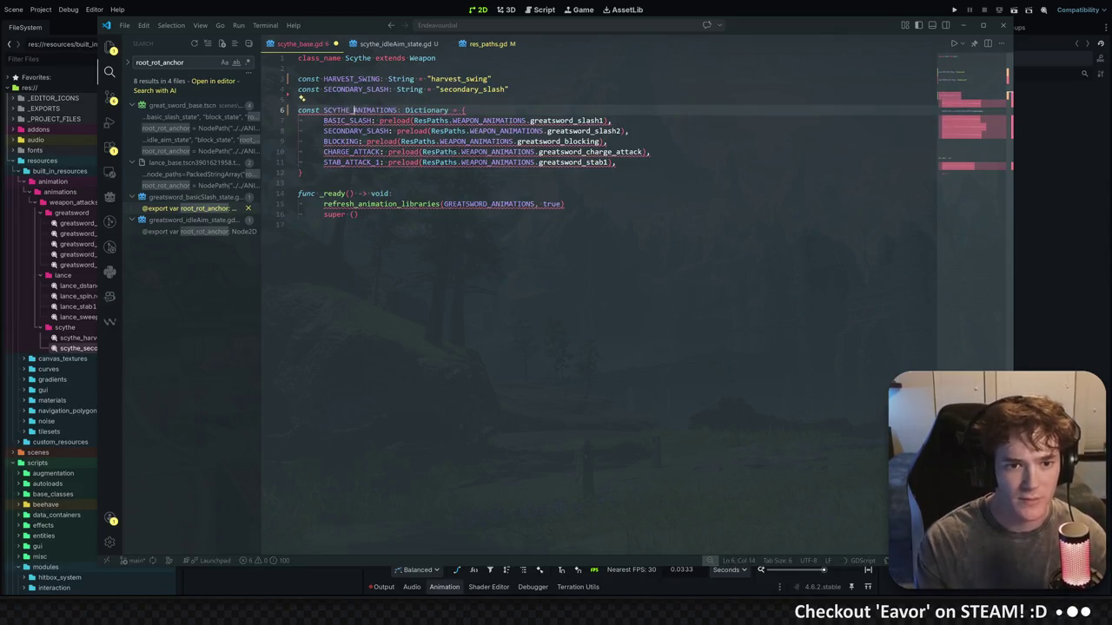
left_click(490, 163)
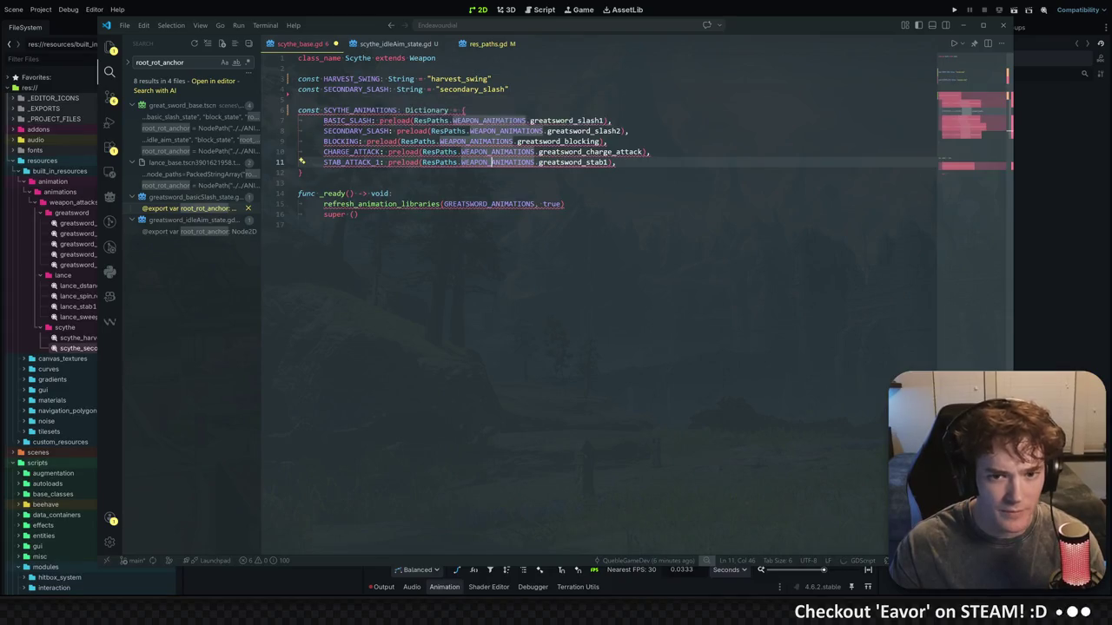
Fill in the harvest_swing and secondary_slash preloads, drop leftover greatsword entries, and save
double_click(352, 78)
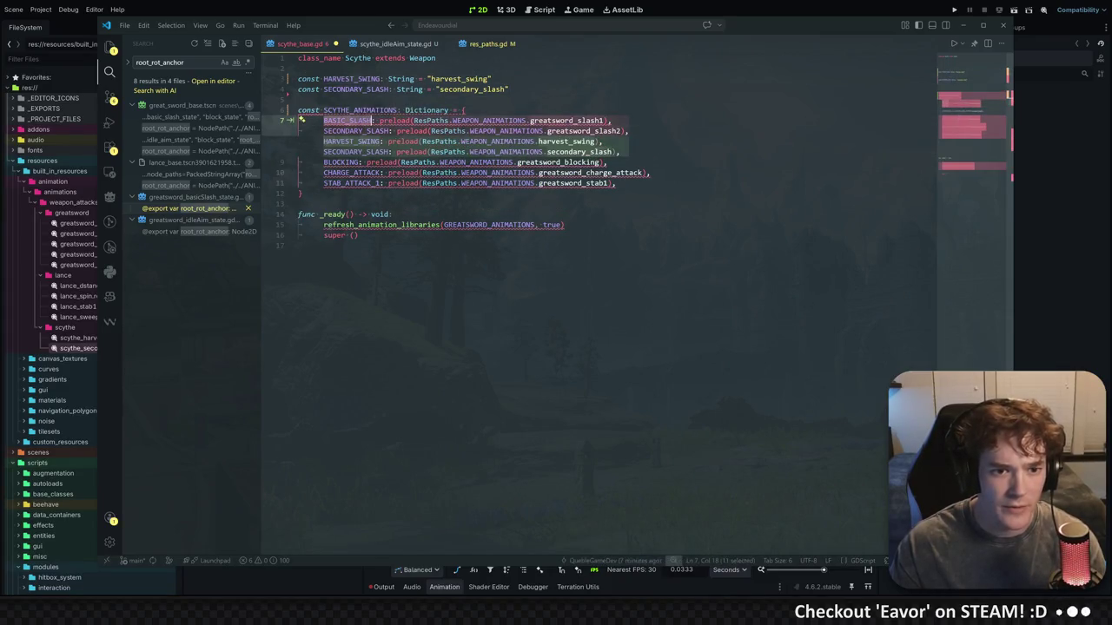
key("Tab")
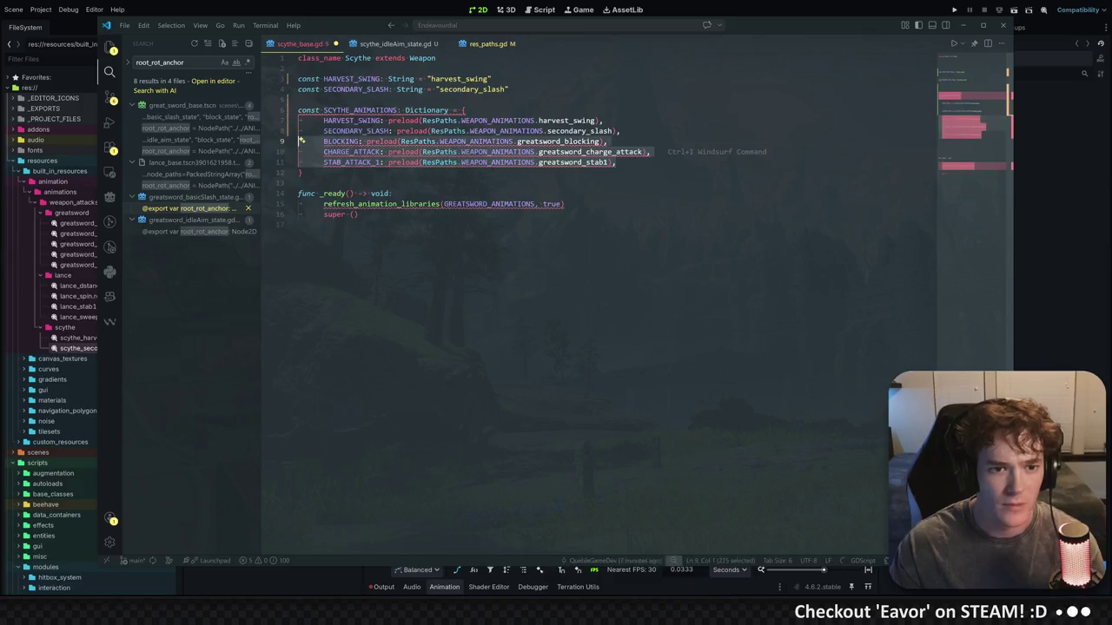
key("Tab")
key("ctrl+s")
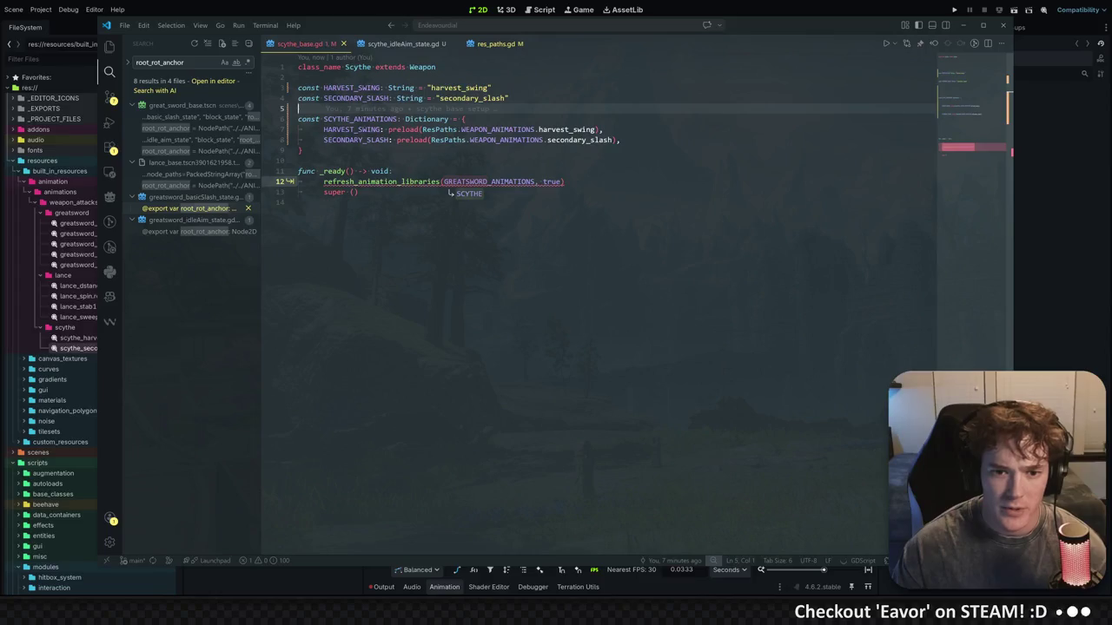
key("Tab")
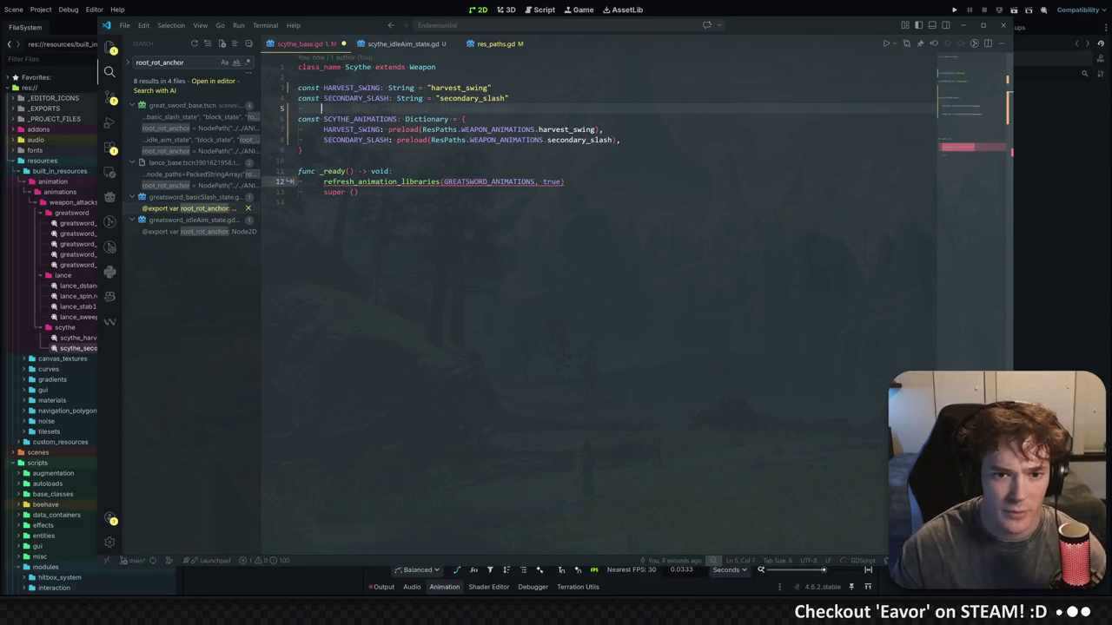
Pass SCYTHE_ANIMATIONS to the animation library refresh call
left_click(443, 159)
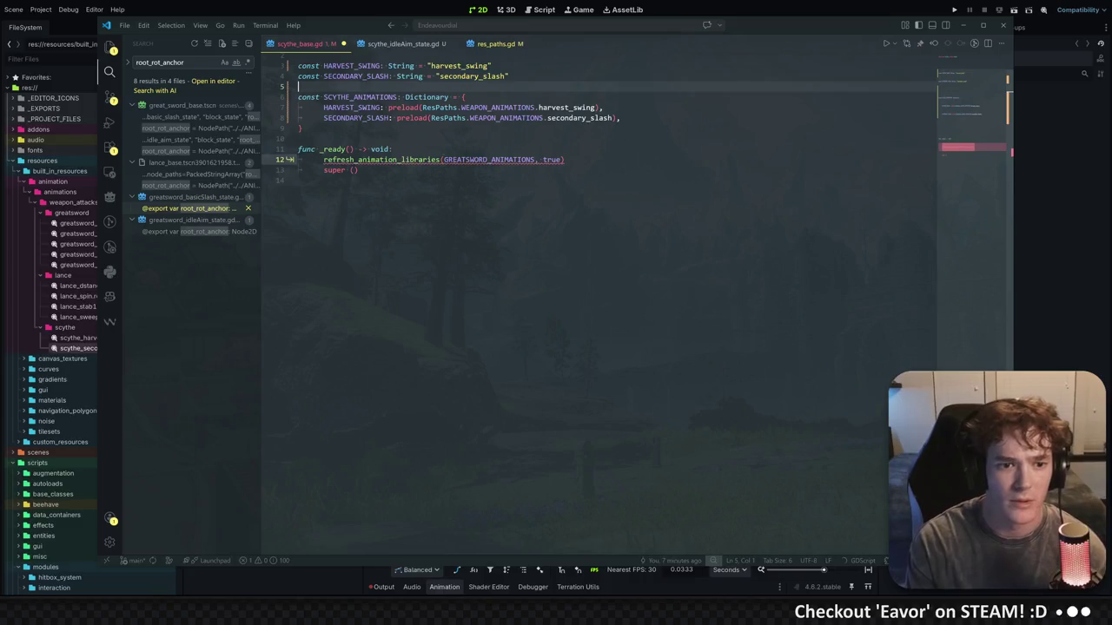
key("Tab")
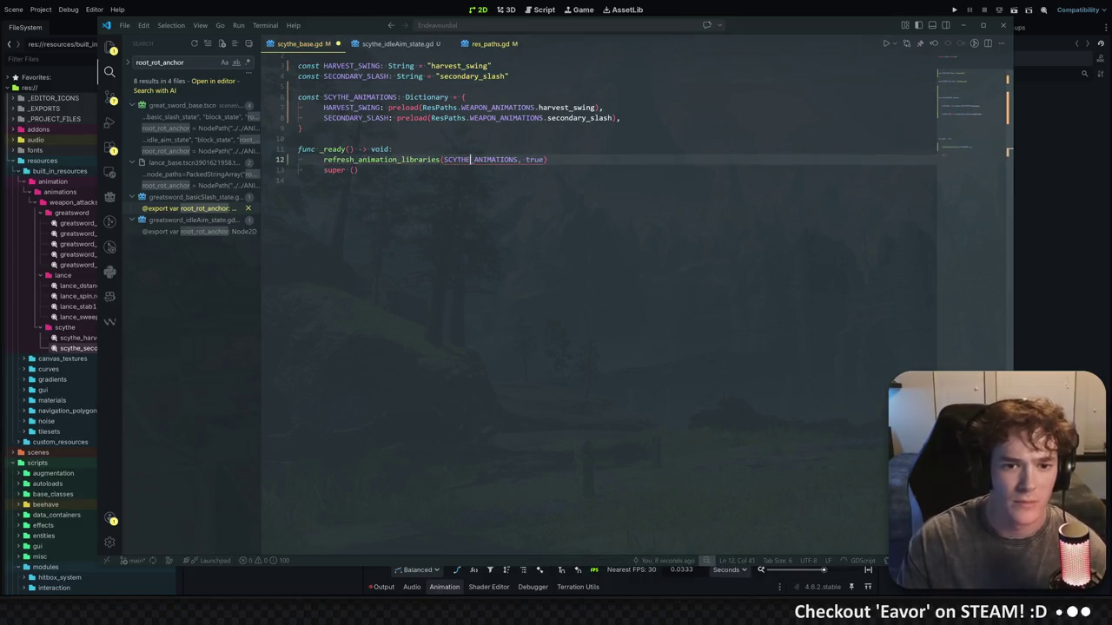
key("Up")
scroll(608, 261, "up", 1)
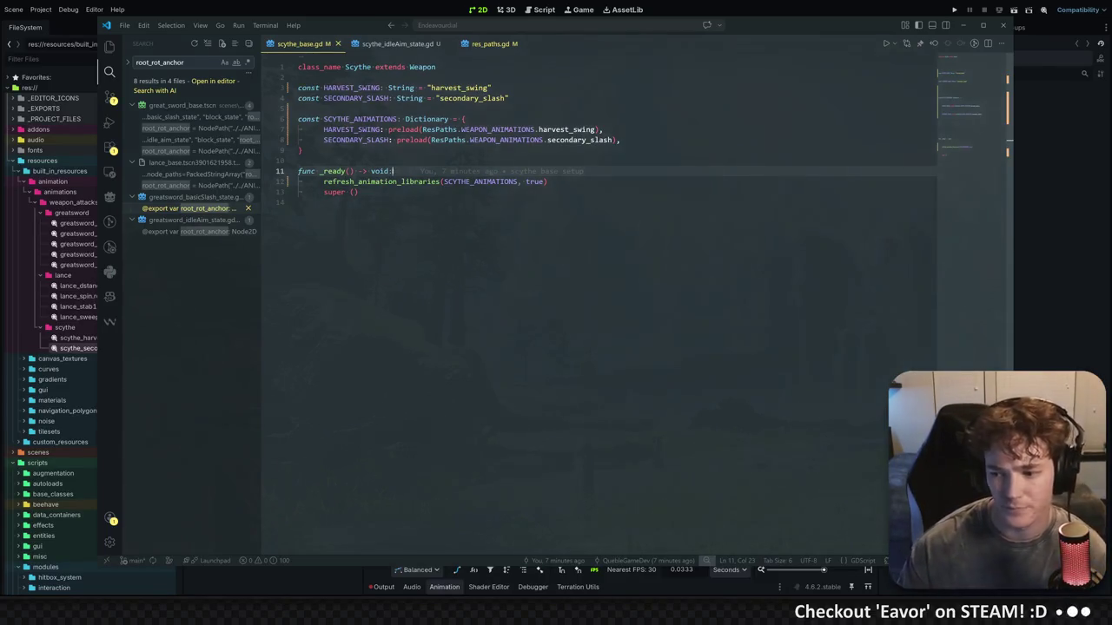
left_click(465, 119)
Review the idle-aim state script's set_control_labels line, then cycle back to scythe_base.gd
left_click(400, 44)
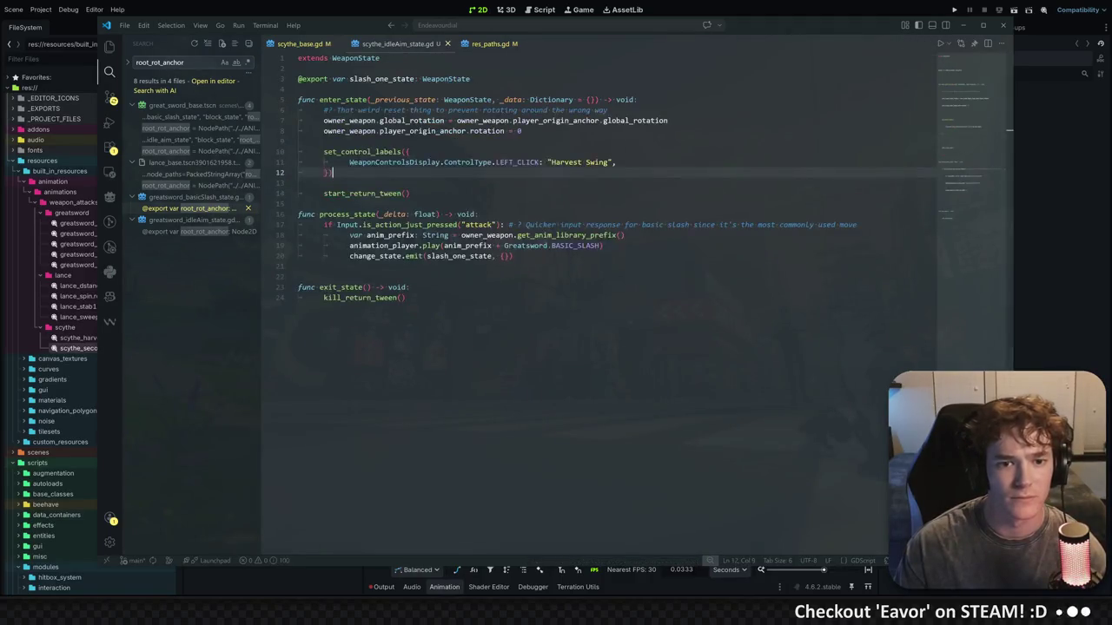
left_click(408, 151)
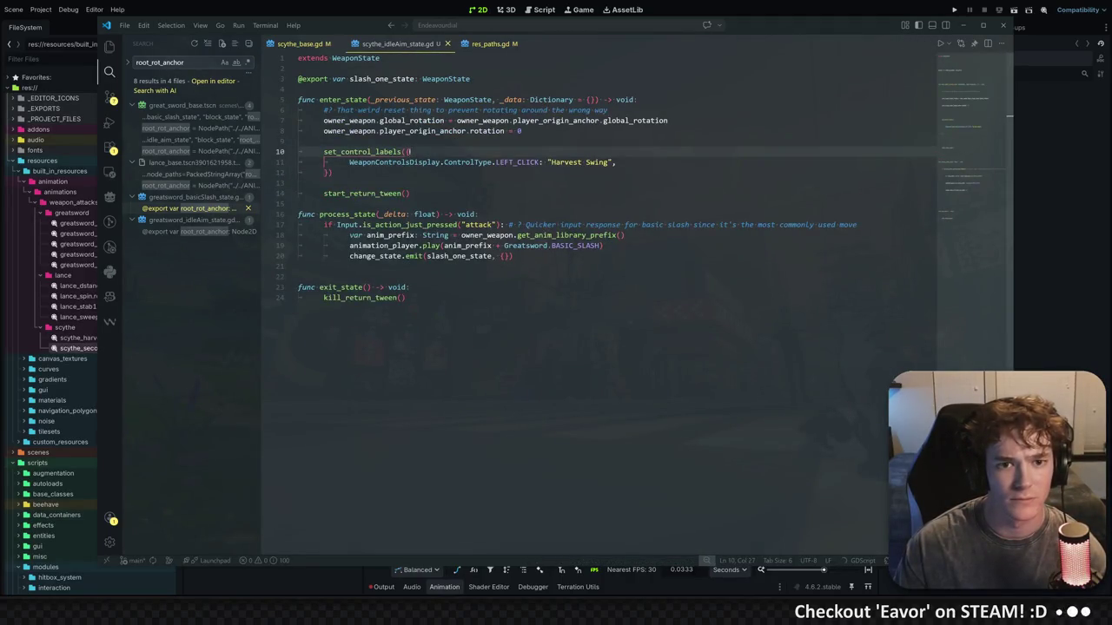
key("ctrl+Page_Down")
key("ctrl+Page_Down")
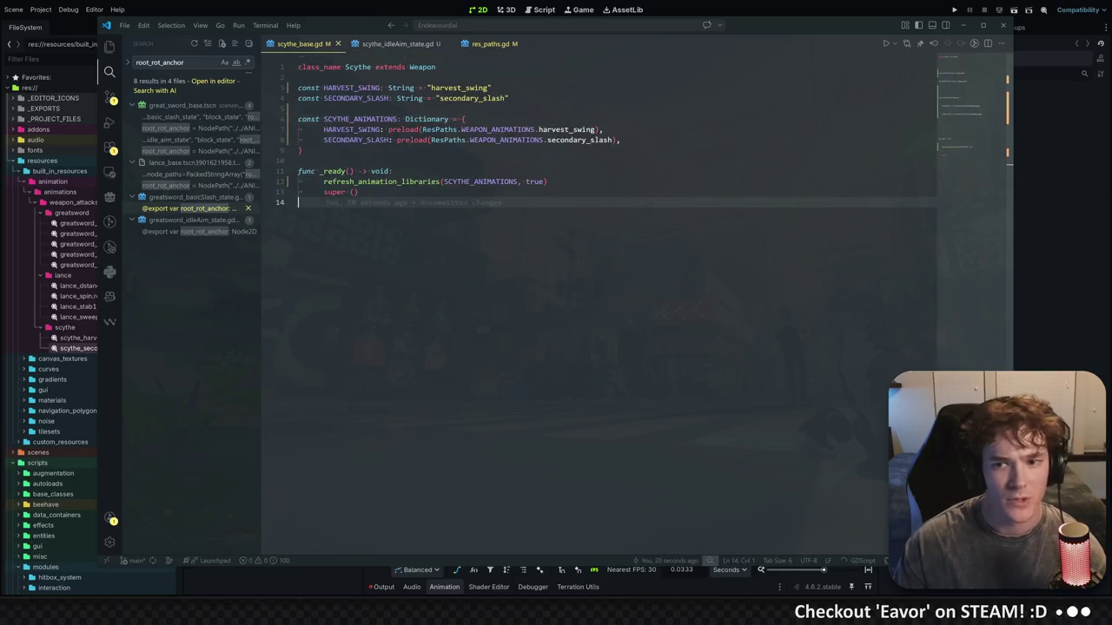
key("ctrl+Page_Down")
key("alt+Tab")
Save the scythe_base scene, close the Player scene, and move test_map_2 after scythe_base
scroll(422, 218, "down", 1)
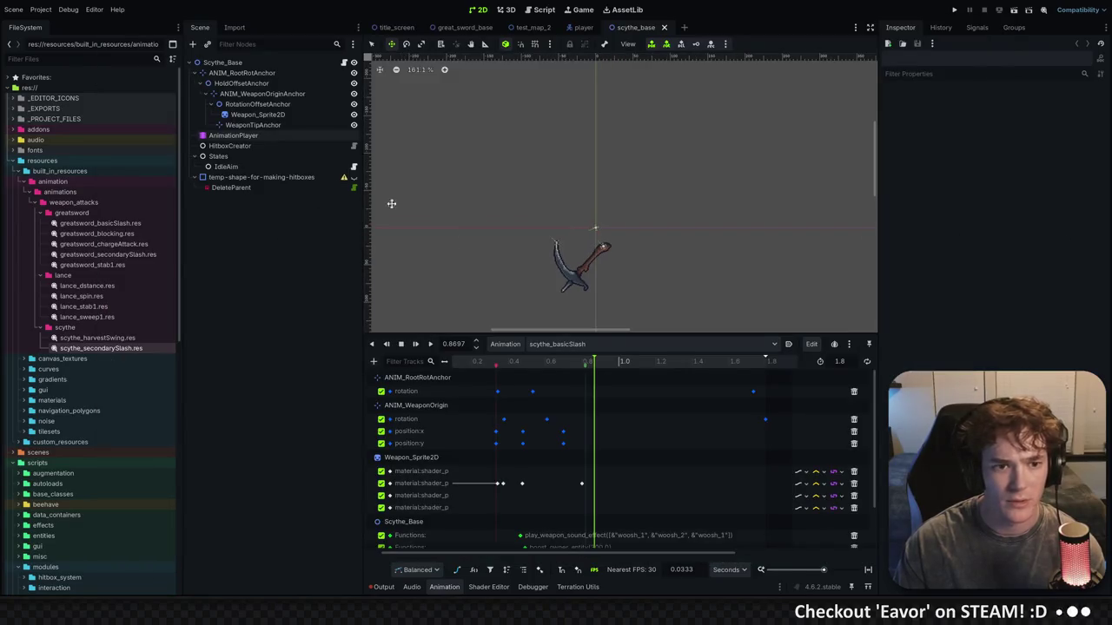
left_click(596, 230)
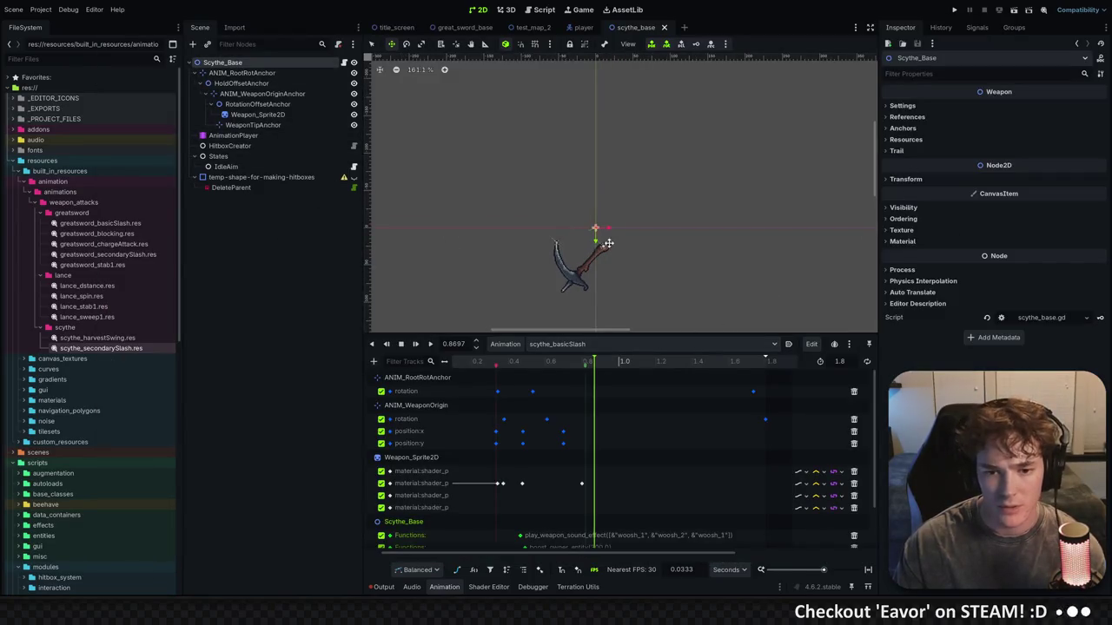
scroll(625, 214, "right", 1)
key("ctrl+s")
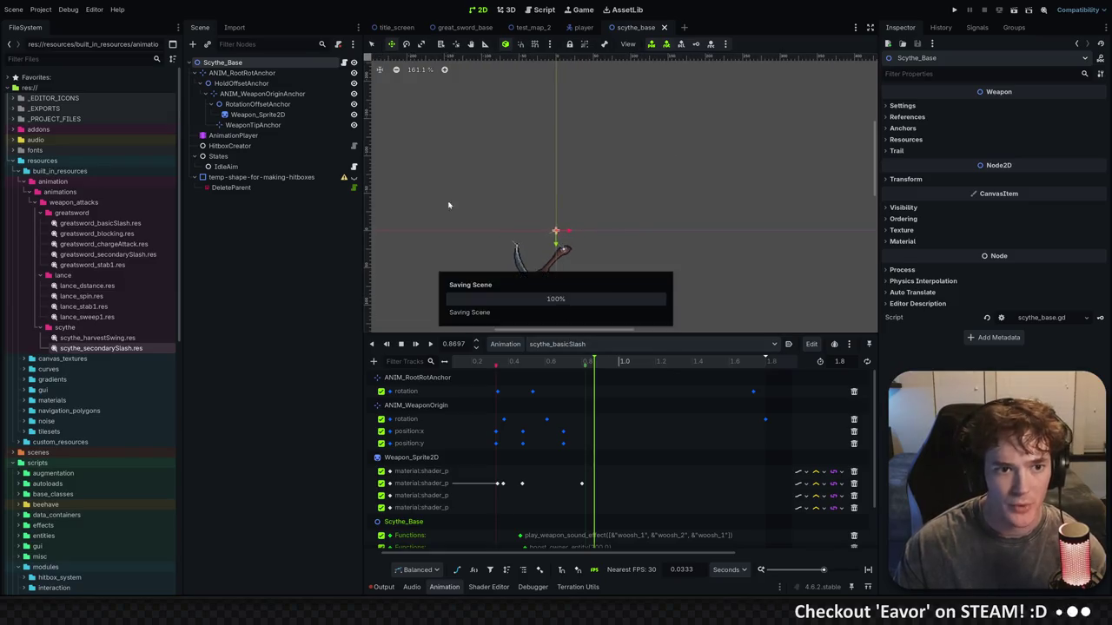
middle_click(580, 27)
left_click(536, 28)
left_click_drag(531, 27, 613, 28)
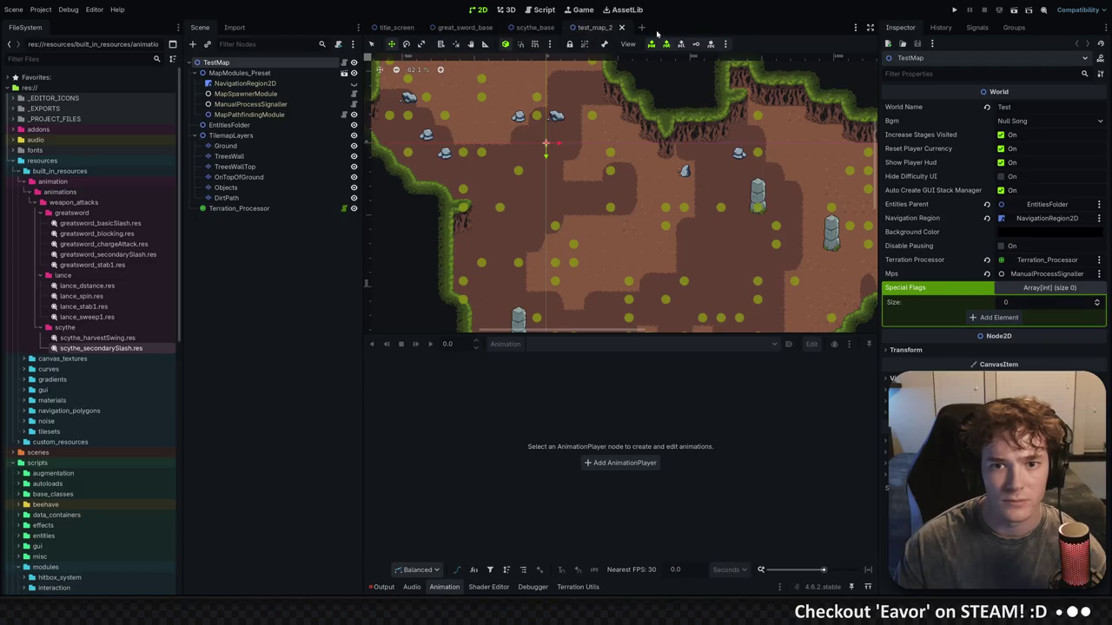
Inspect the GreatSword_Base root node's Settings and References properties
left_click(465, 26)
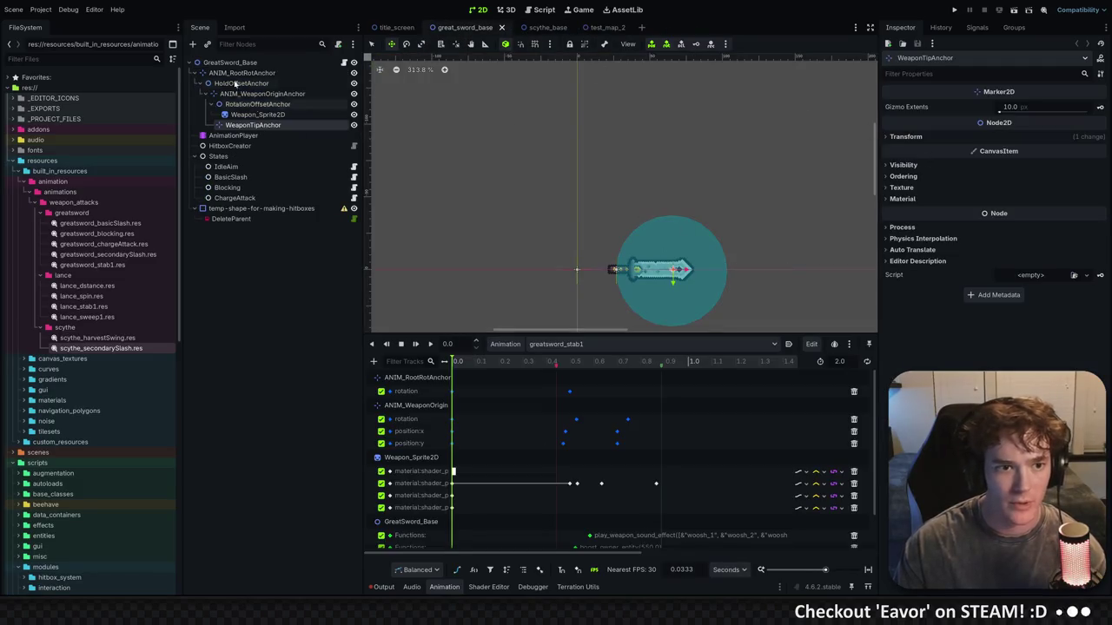
left_click(486, 85)
left_click(902, 106)
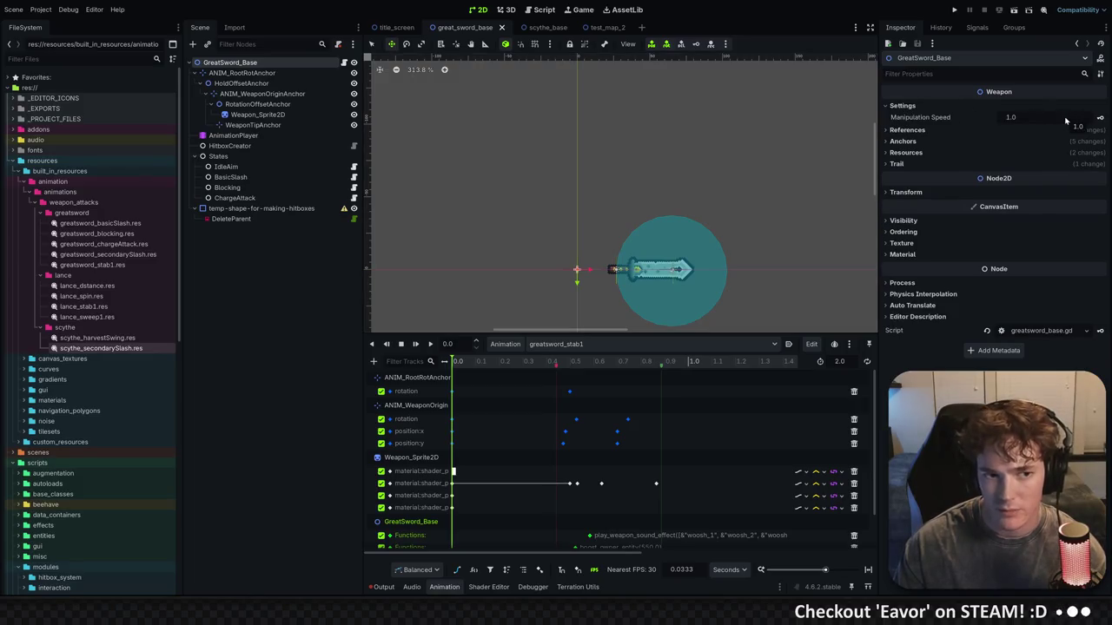
left_click(934, 131)
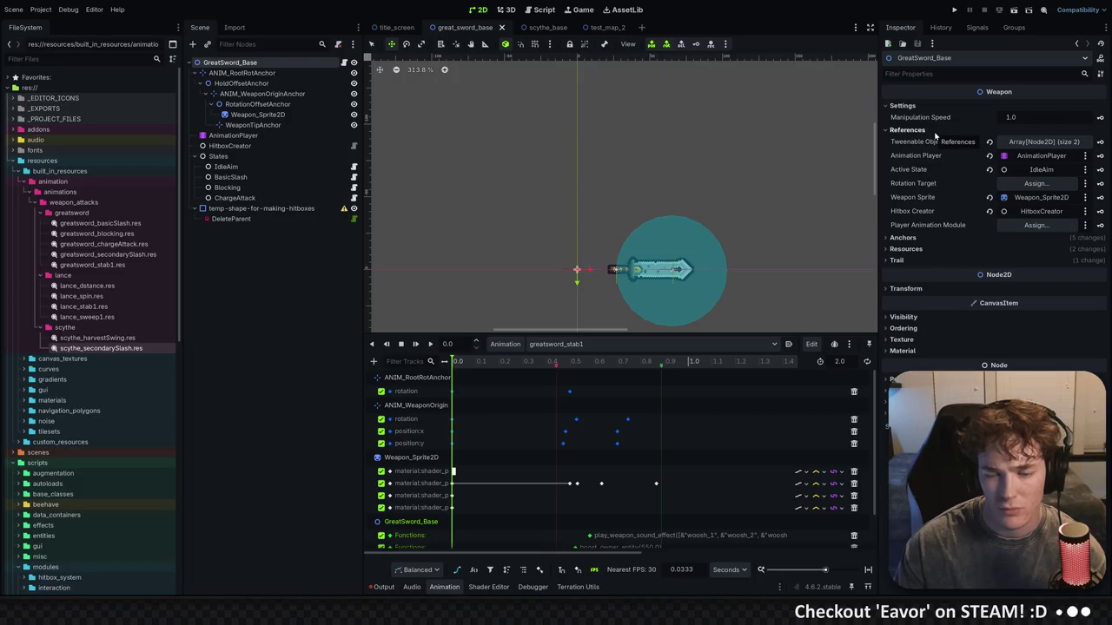
left_click(935, 132)
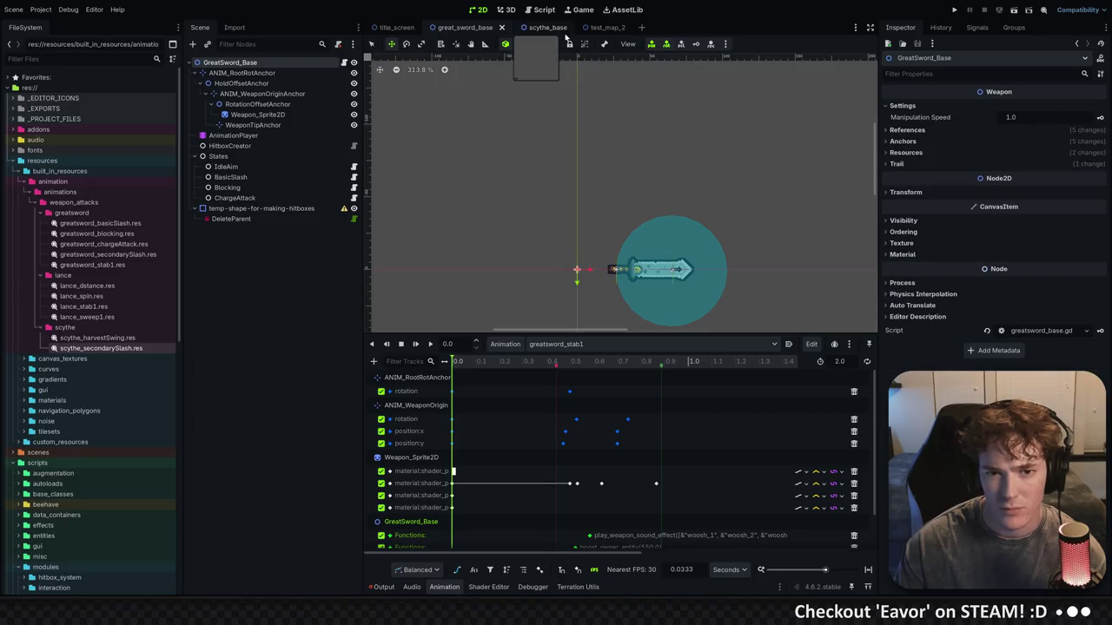
Open and close the lance_base scene, then expand scythe_base's Settings properties
key("ctrl+shift+o")
type("lance")
key("Return")
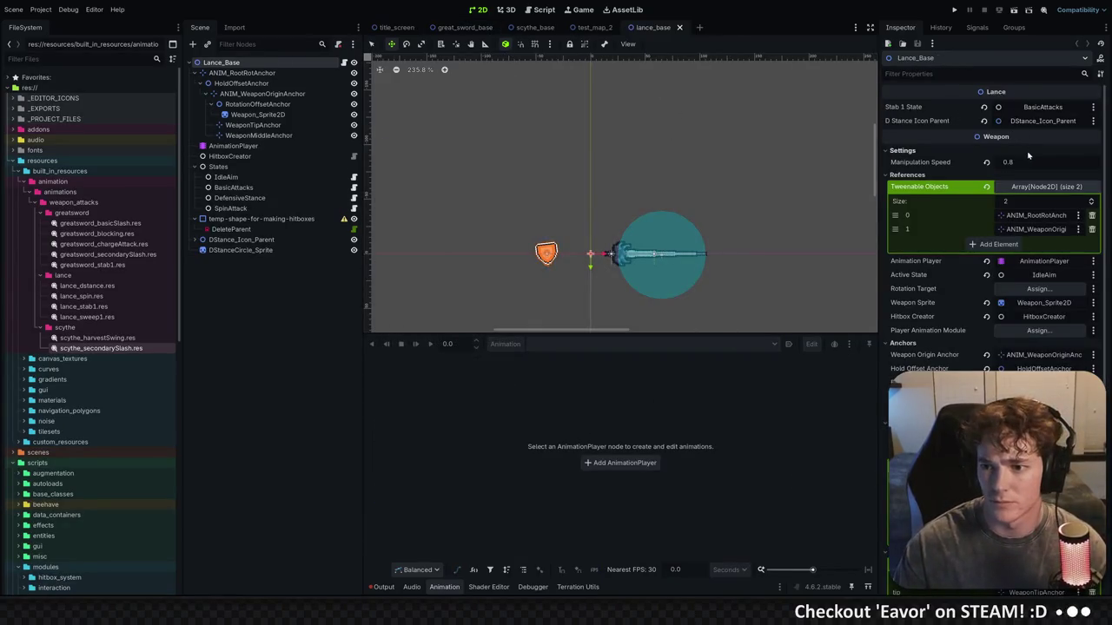
left_click(680, 27)
left_click(529, 27)
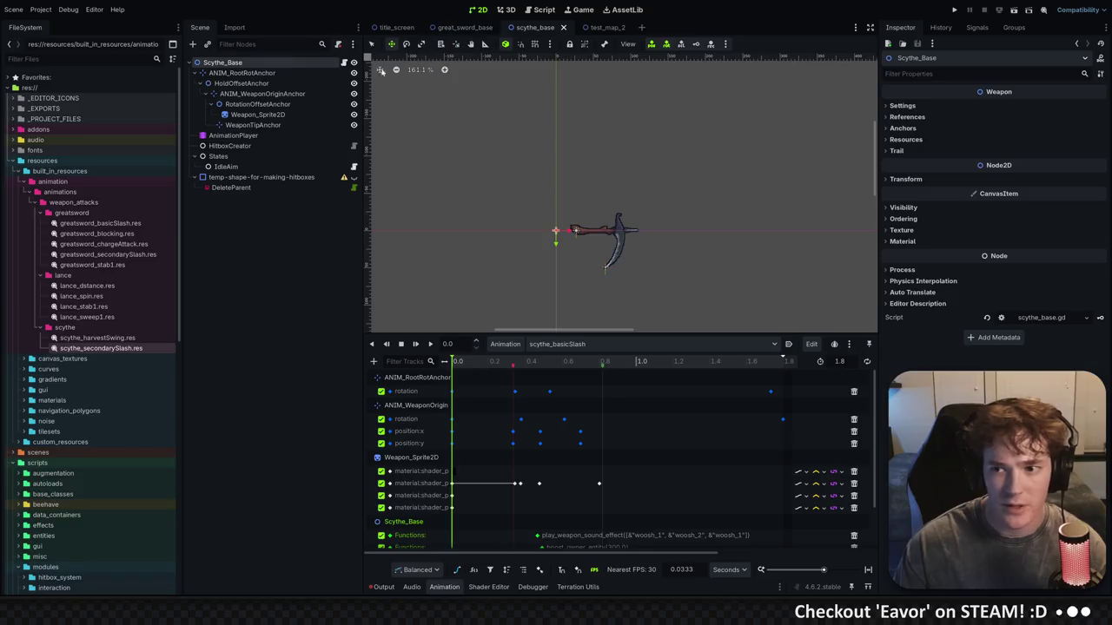
left_click(904, 105)
Set Scythe_Base's Manipulation Speed to 0.7 and check the greatsword's Tweenable Objects list
left_click(1043, 117)
type(".7")
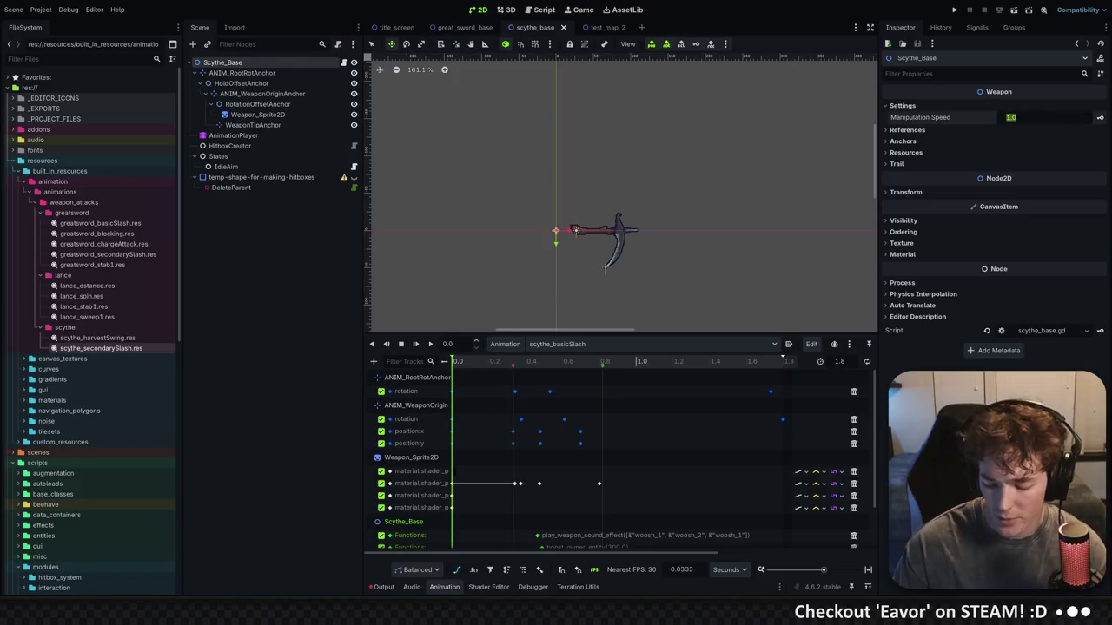
key("Return")
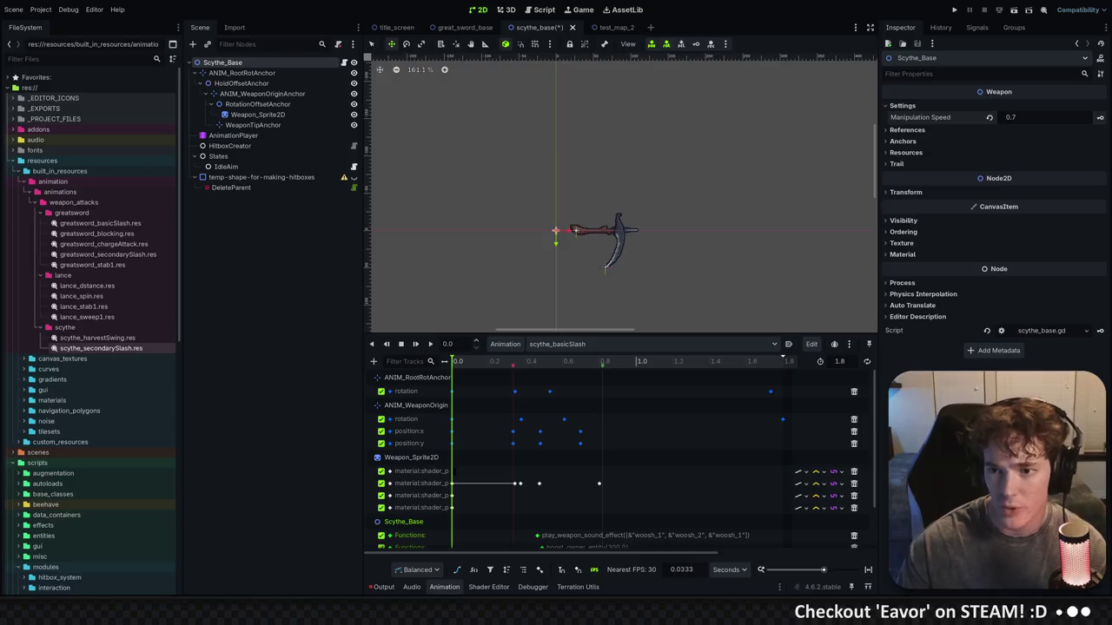
left_click(491, 28)
left_click(930, 132)
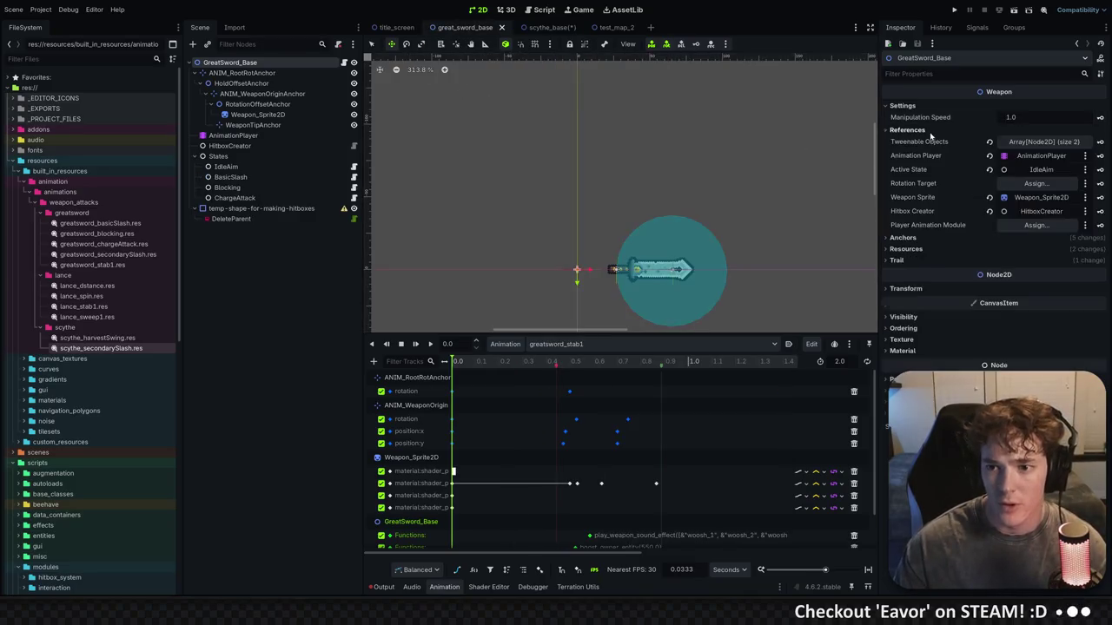
left_click(1042, 144)
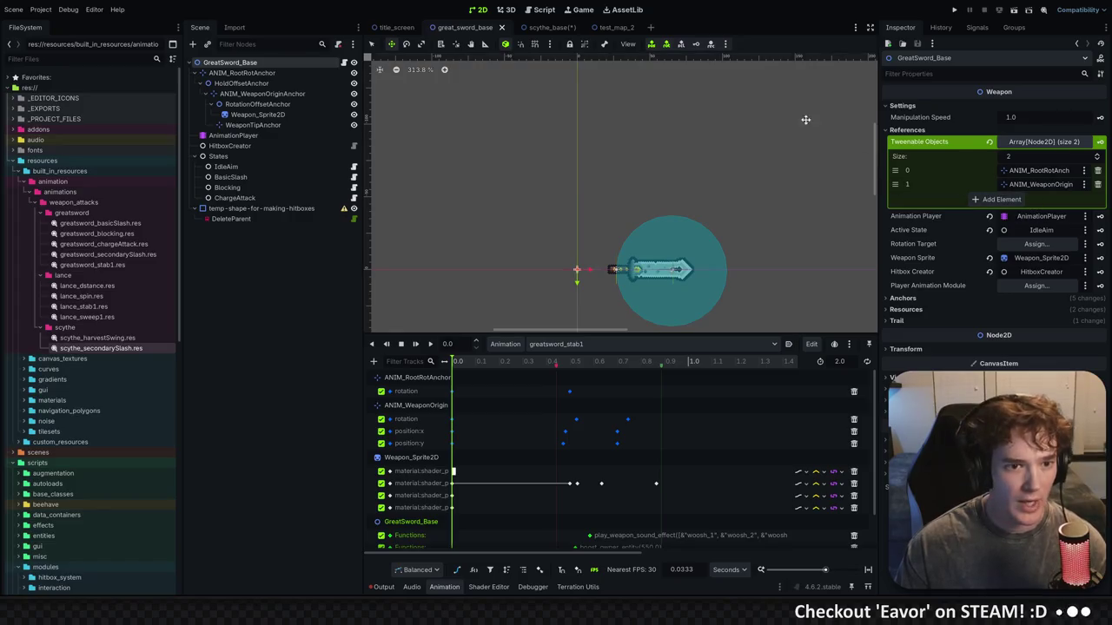
Add two Tweenable Objects to Scythe_Base: ANIM_RootRotAnchor and ANIM_WeaponOriginAnchor
left_click(549, 30)
left_click(951, 131)
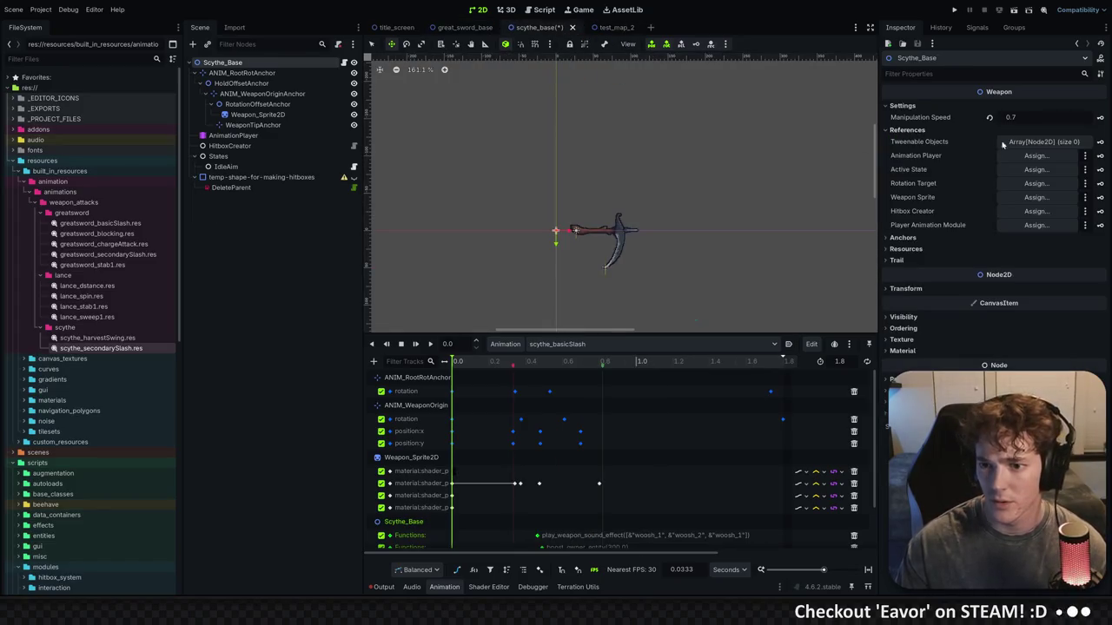
left_click(973, 142)
left_click(999, 172)
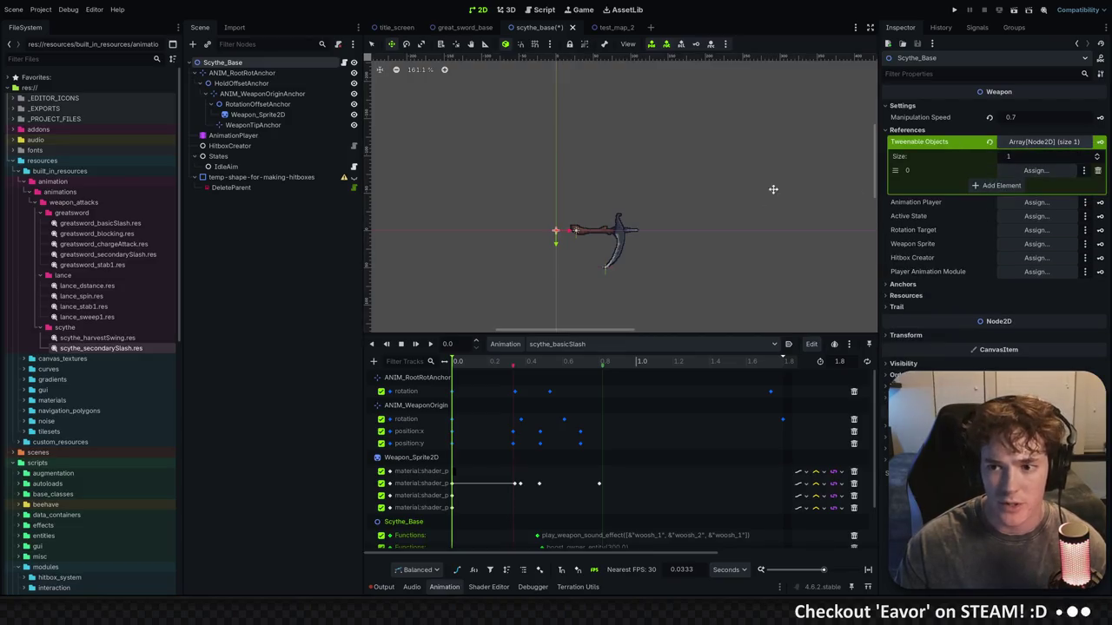
left_click(1000, 185)
left_click(1034, 171)
double_click(533, 197)
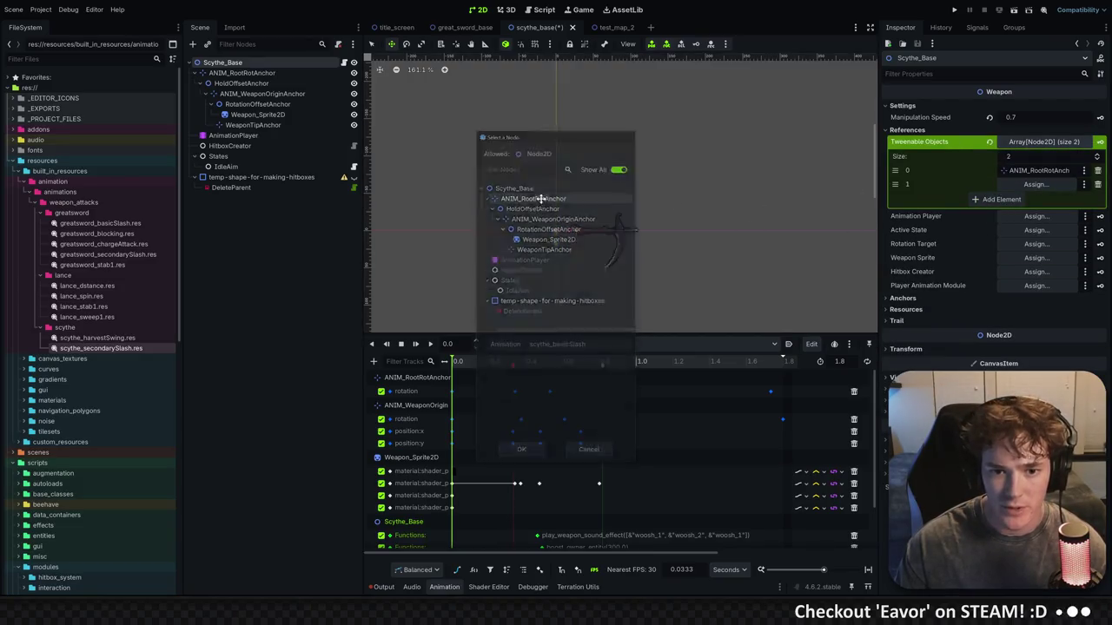
left_click(1035, 184)
double_click(564, 219)
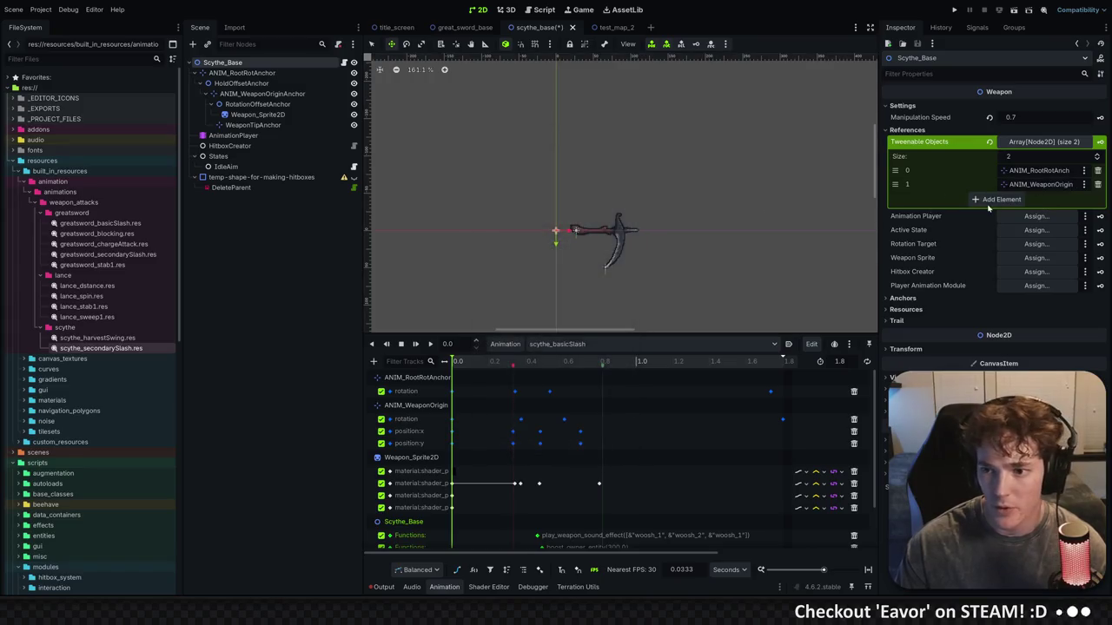
left_click(469, 28)
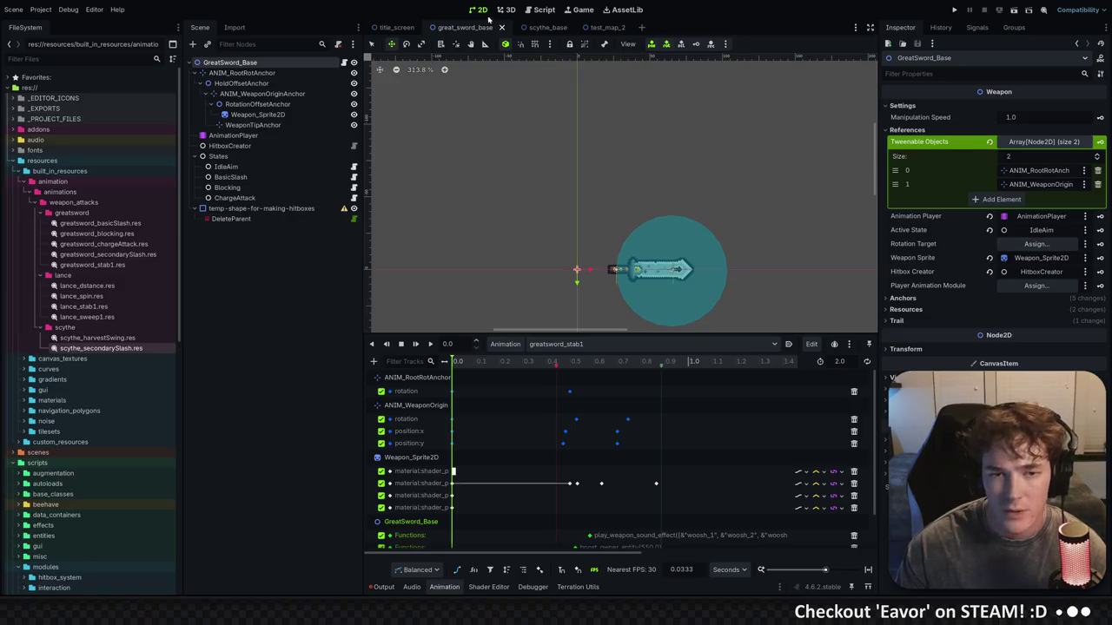
left_click(535, 28)
Assign AnimationPlayer, IdleAim, Weapon_Sprite2D and HitboxCreator to the scythe's reference slots
left_click(1034, 216)
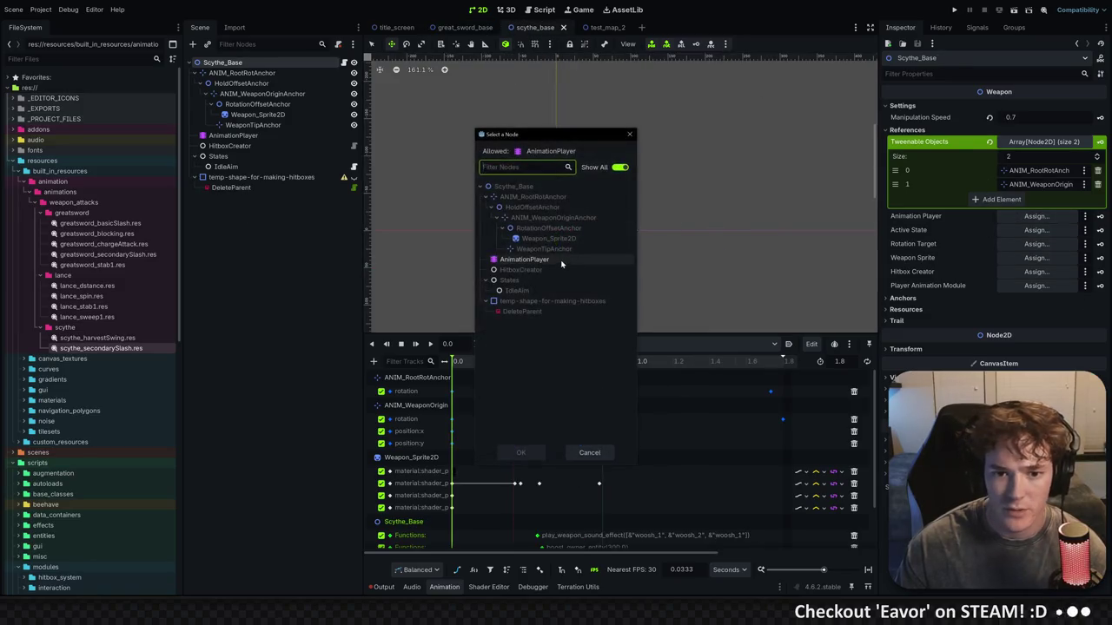
double_click(556, 259)
left_click(1036, 230)
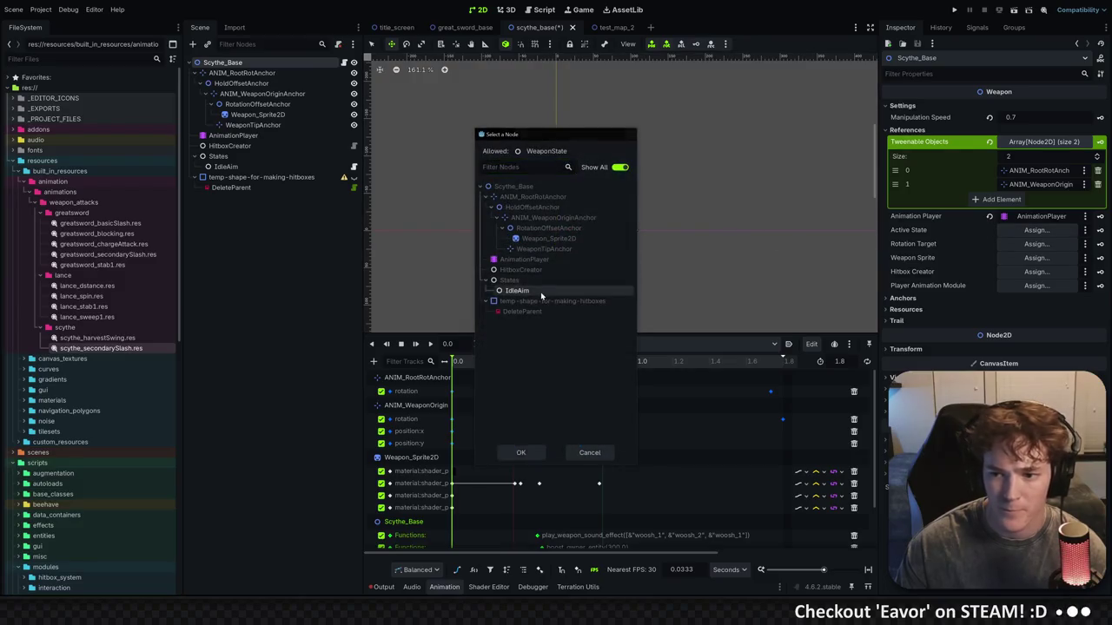
double_click(541, 292)
left_click(1028, 258)
double_click(556, 239)
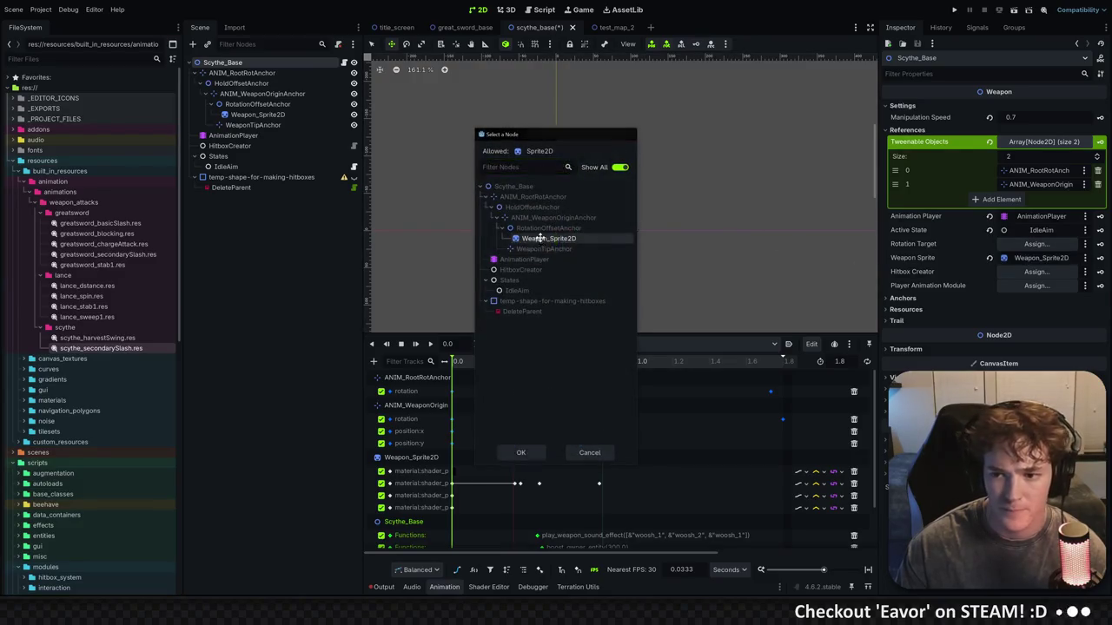
left_click(1034, 271)
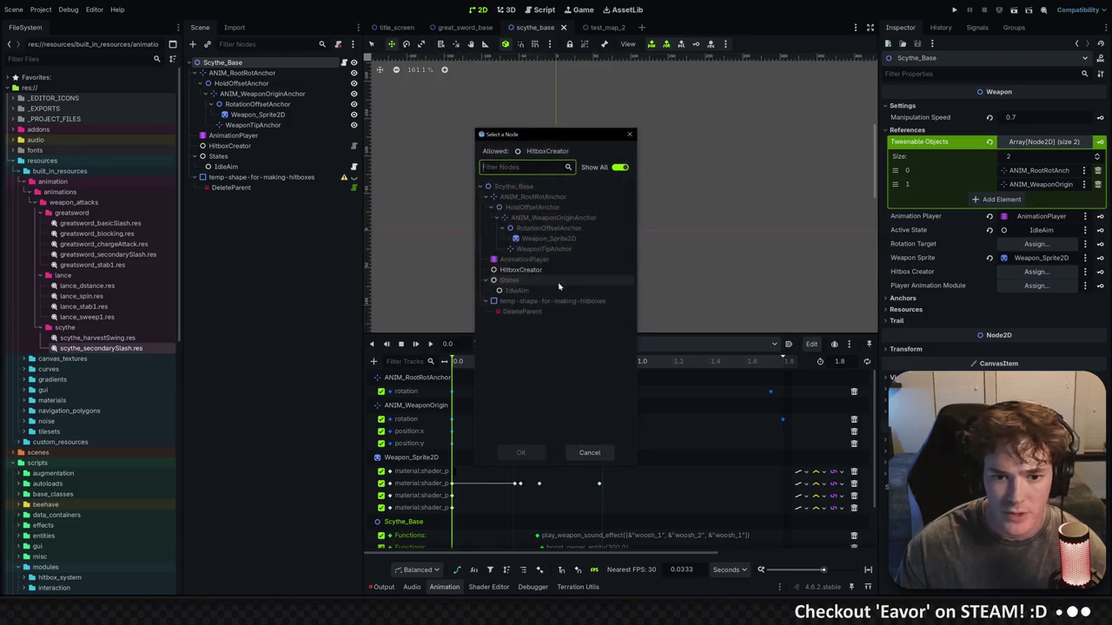
double_click(556, 269)
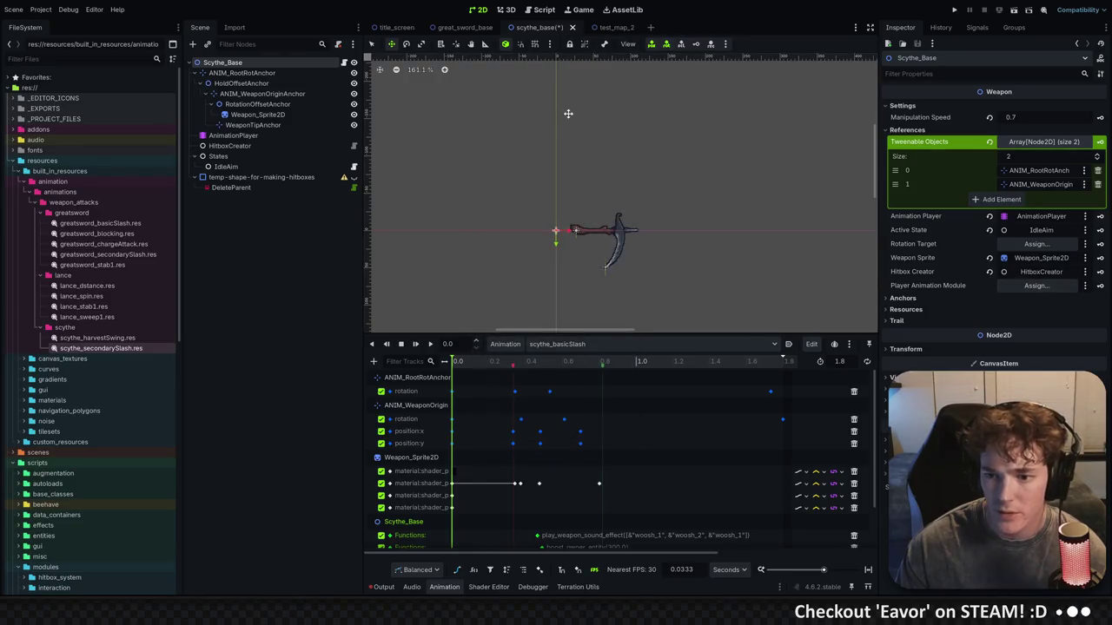
Expand the Anchors properties on both scythe_base and great_sword_base to compare them
left_click(463, 27)
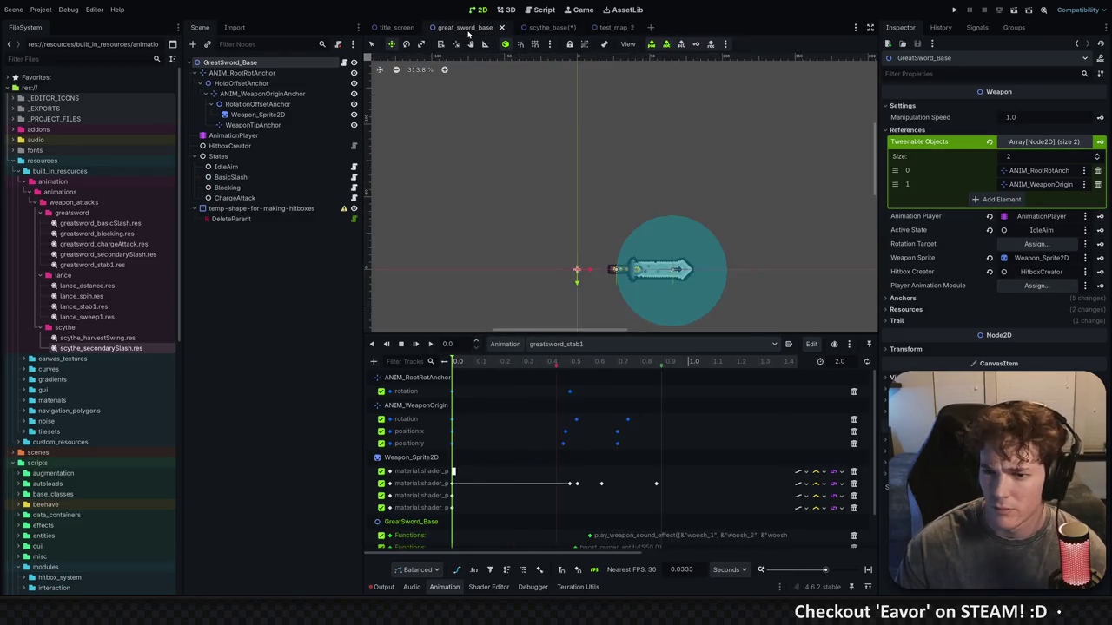
left_click(536, 31)
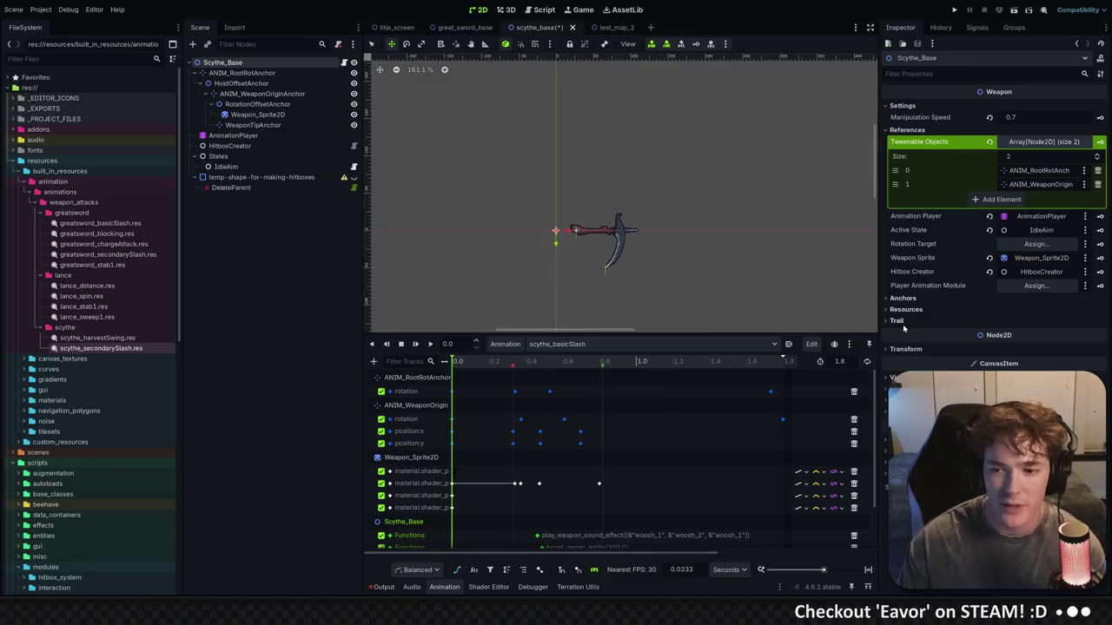
left_click(910, 299)
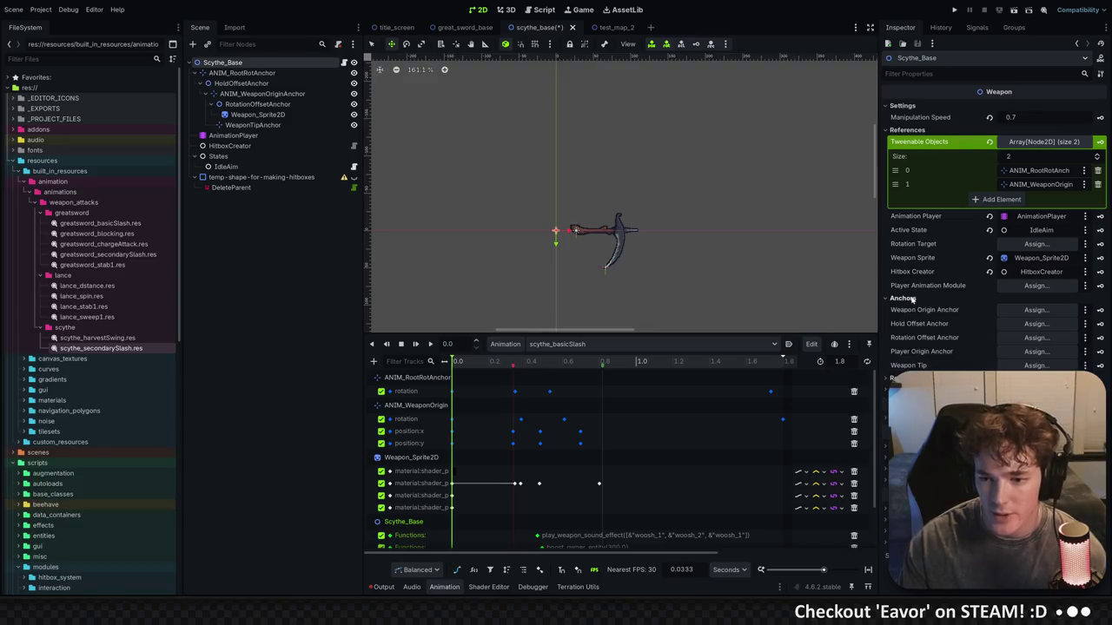
left_click(465, 27)
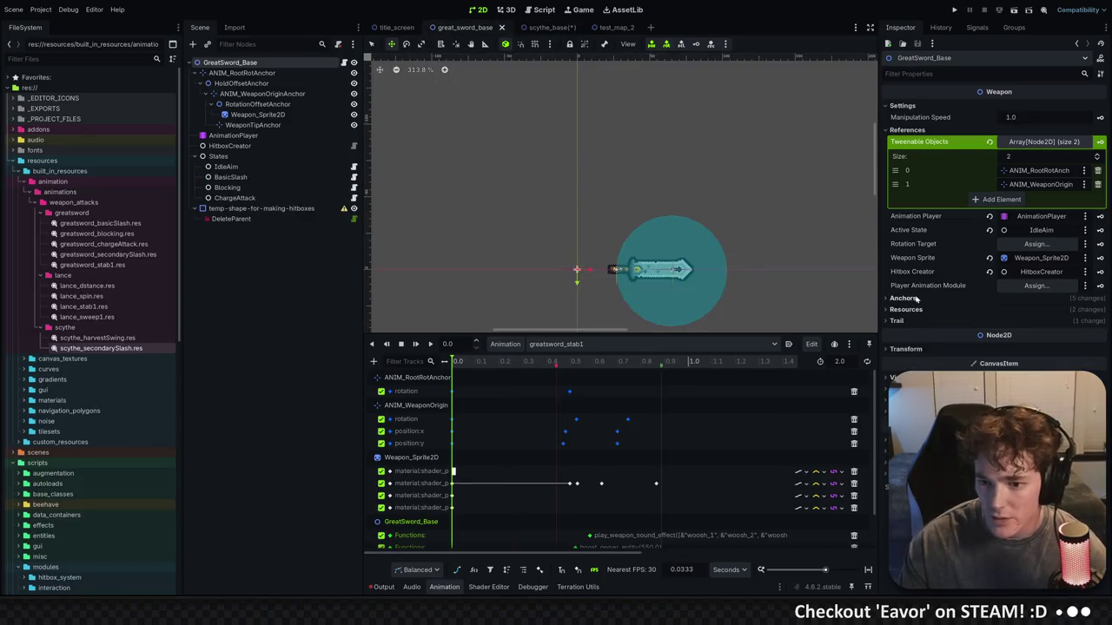
left_click(916, 298)
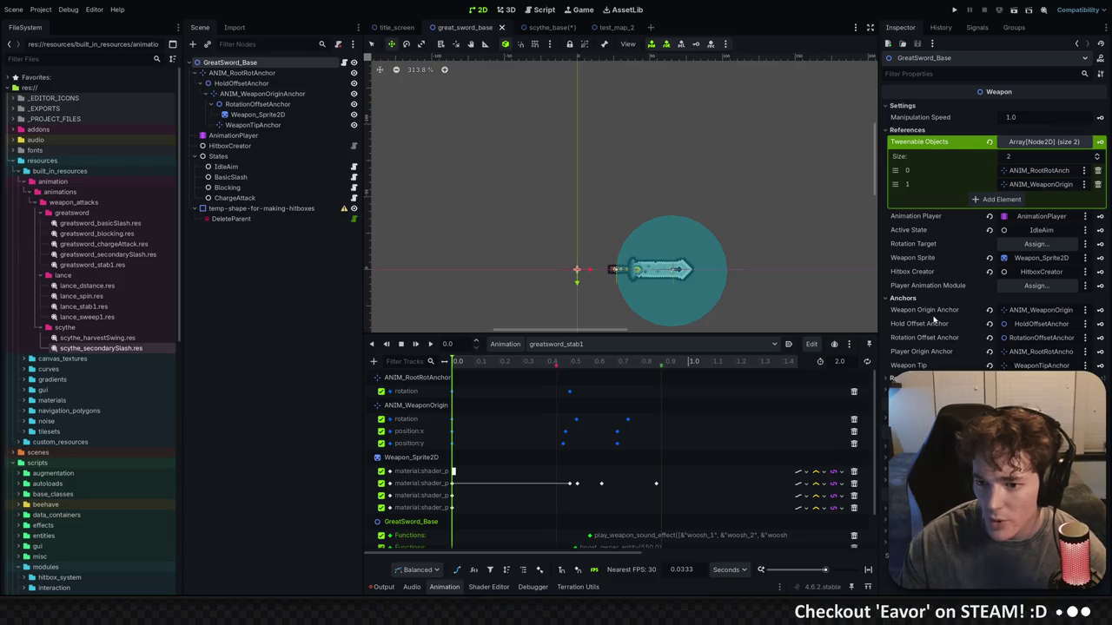
left_click(546, 28)
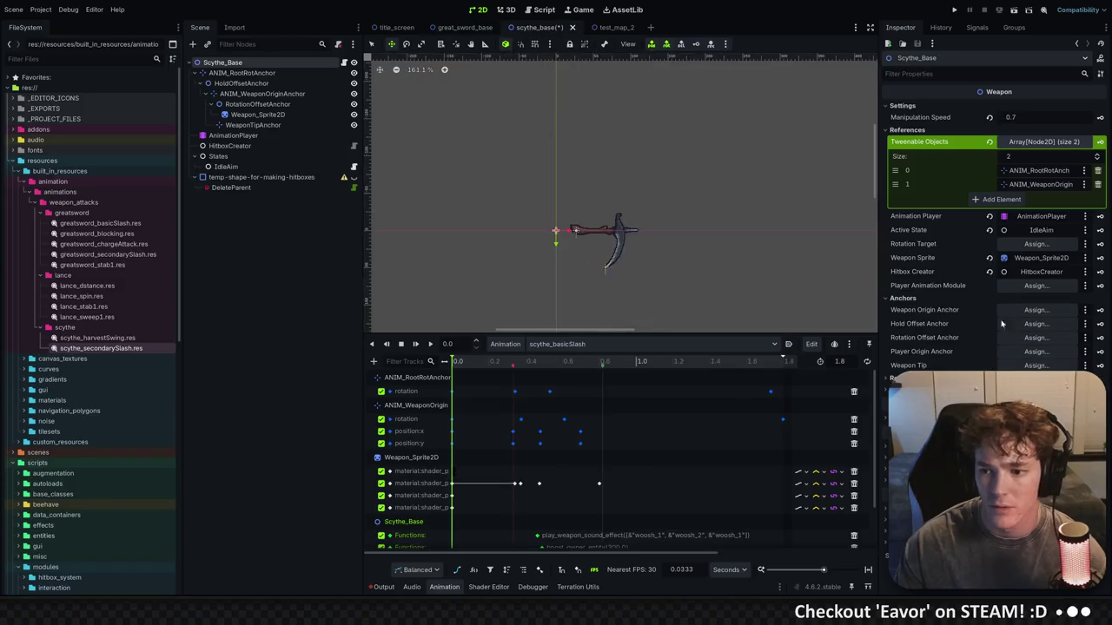
Assign ANIM_WeaponOriginAnchor, HoldOffsetAnchor and RotationOffsetAnchor to the scythe's first three anchor slots
left_click(1036, 310)
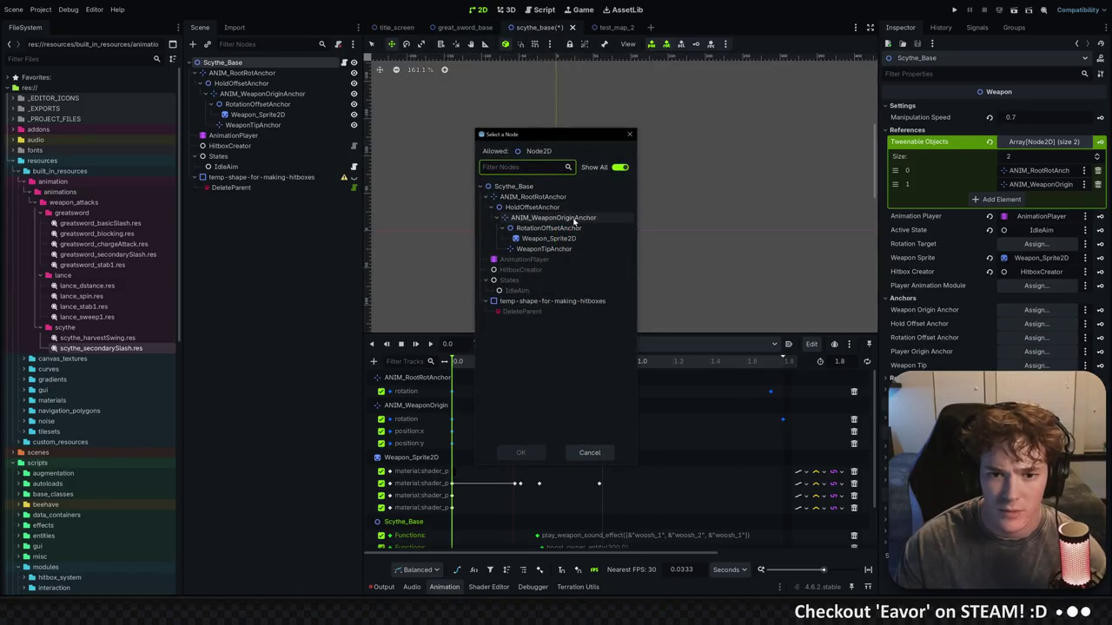
double_click(572, 217)
left_click(473, 27)
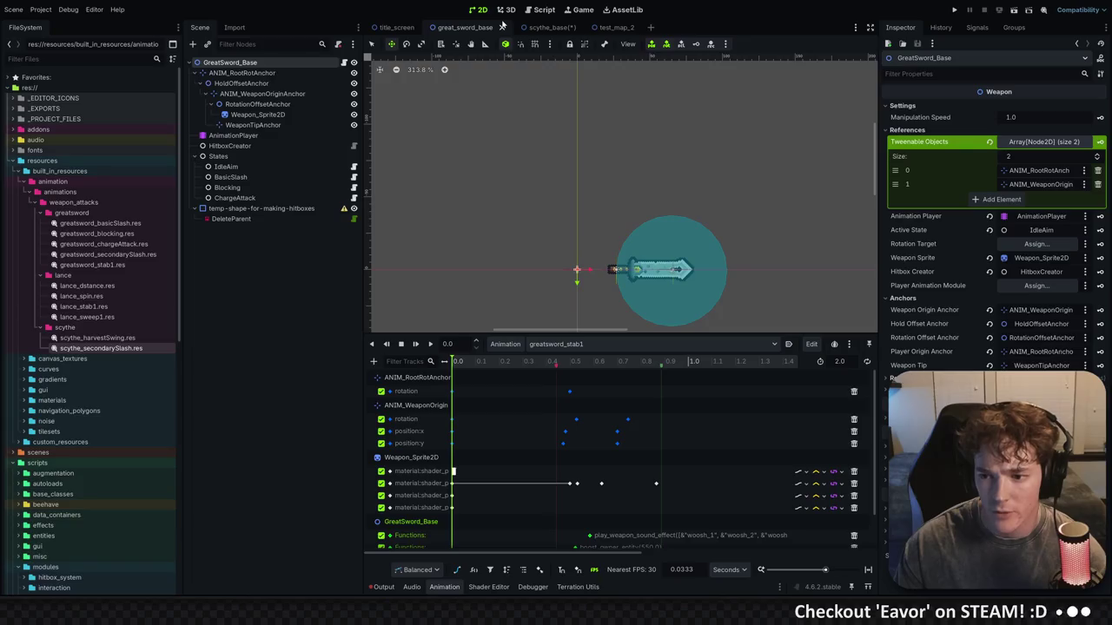
left_click(543, 27)
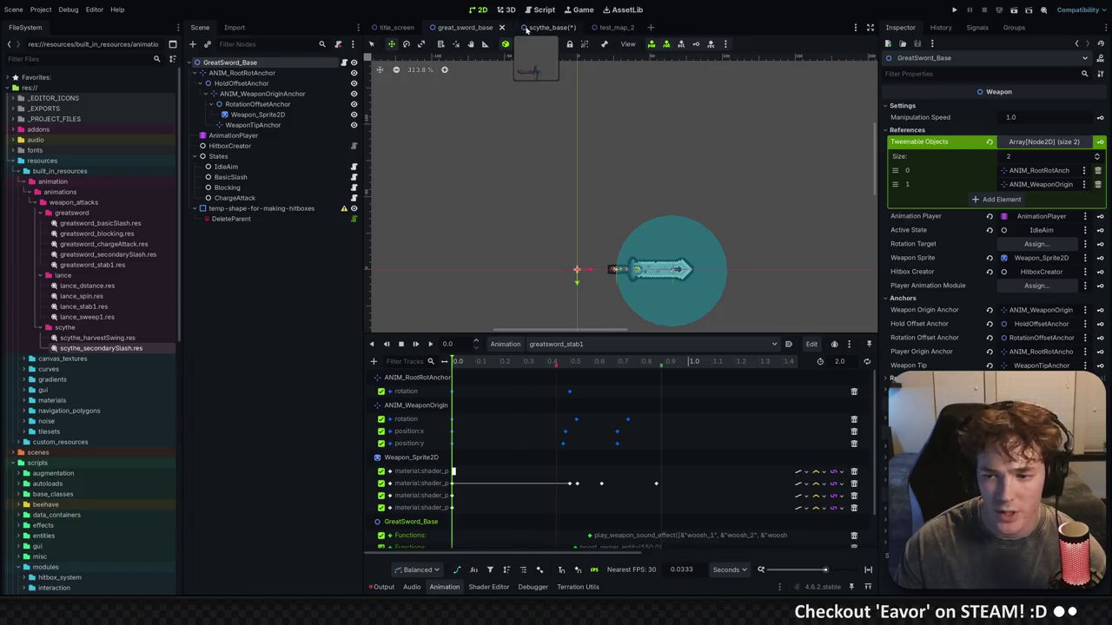
left_click(1037, 324)
double_click(561, 207)
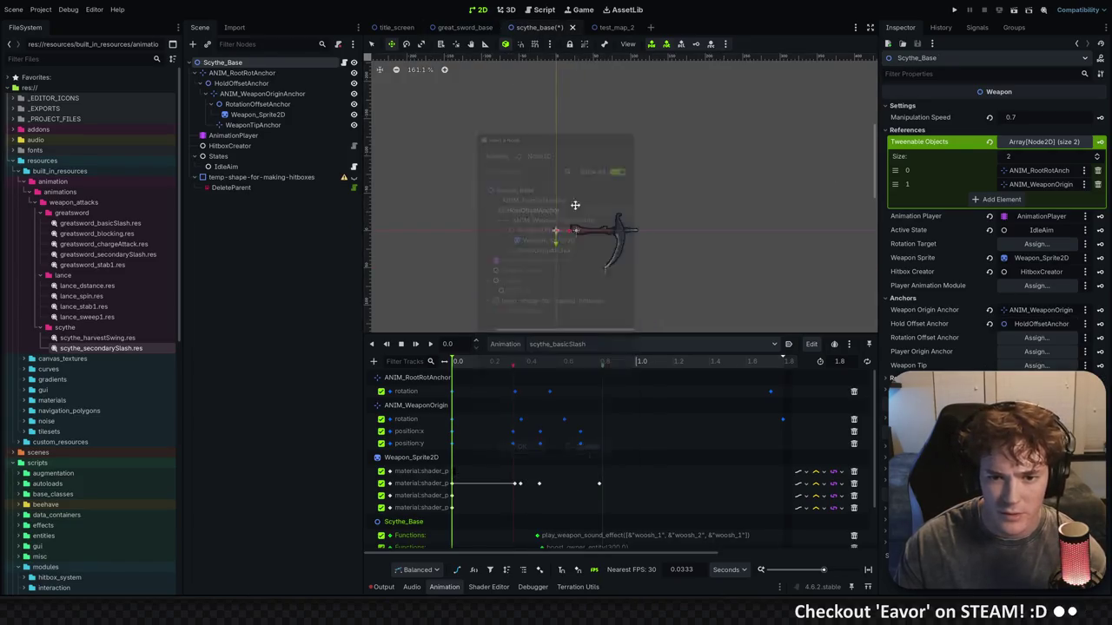
left_click(1036, 338)
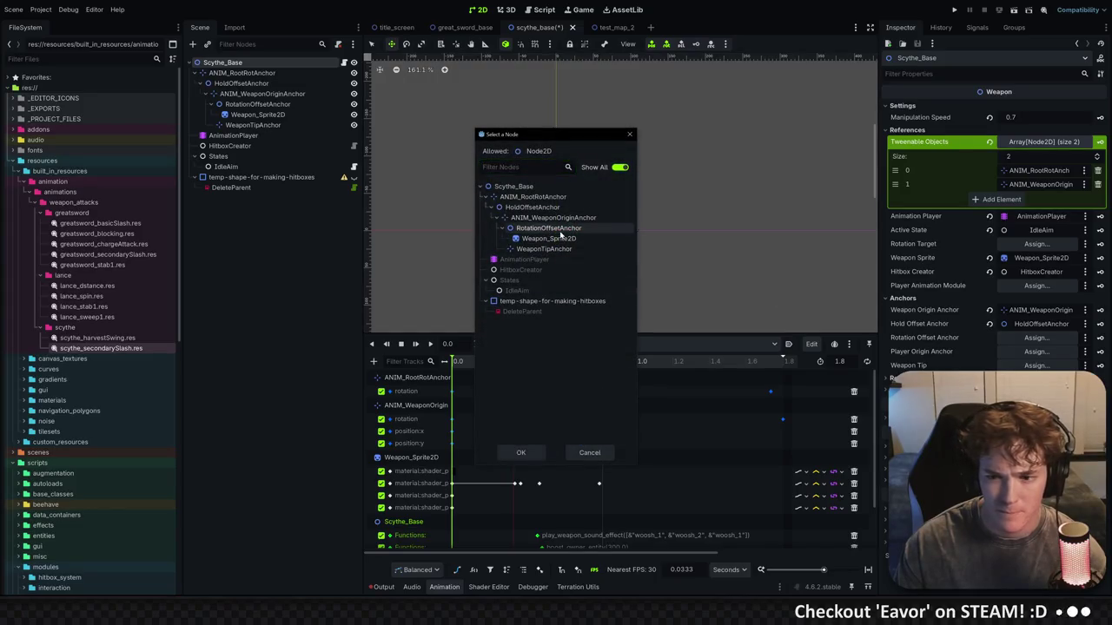
double_click(556, 229)
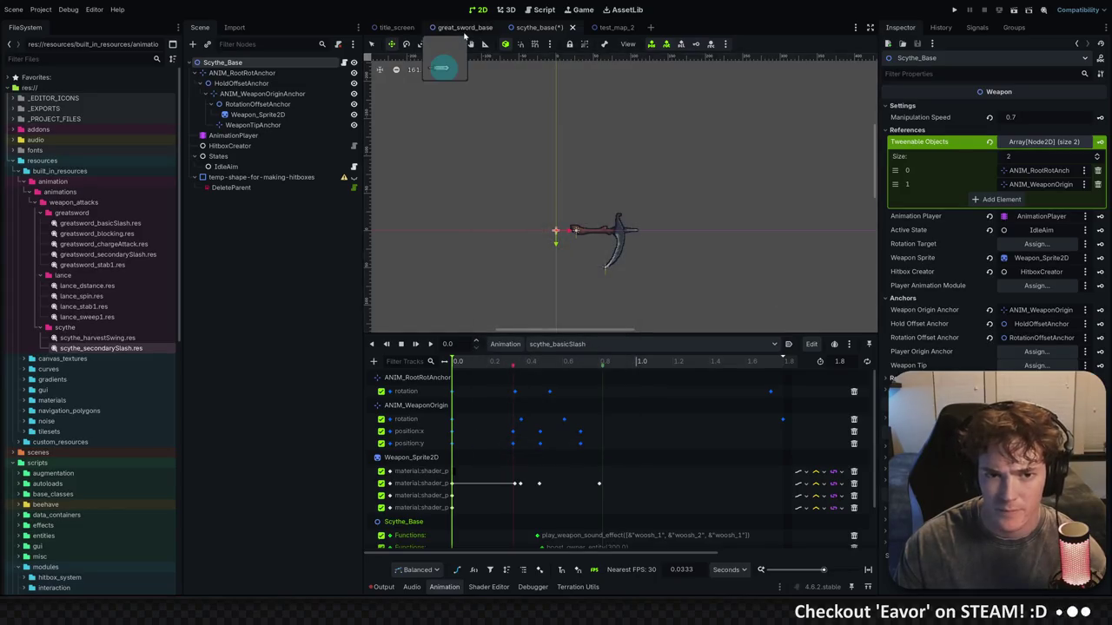
Assign ANIM_RootRotAnchor as player origin and WeaponTipAnchor as weapon tip anchor
left_click(465, 27)
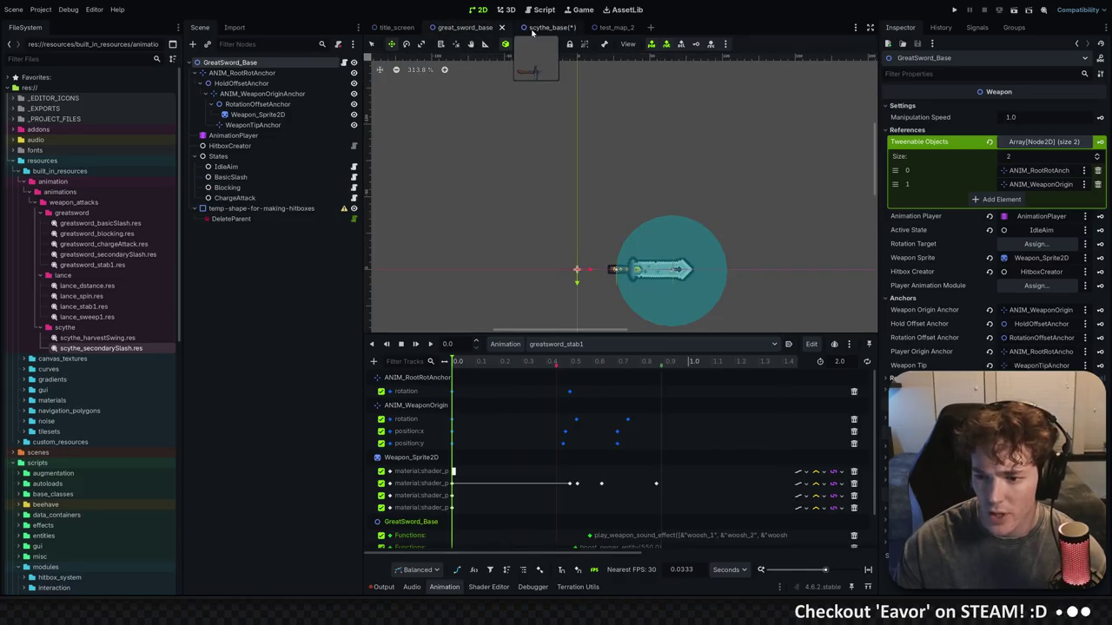
left_click(533, 30)
left_click(1036, 352)
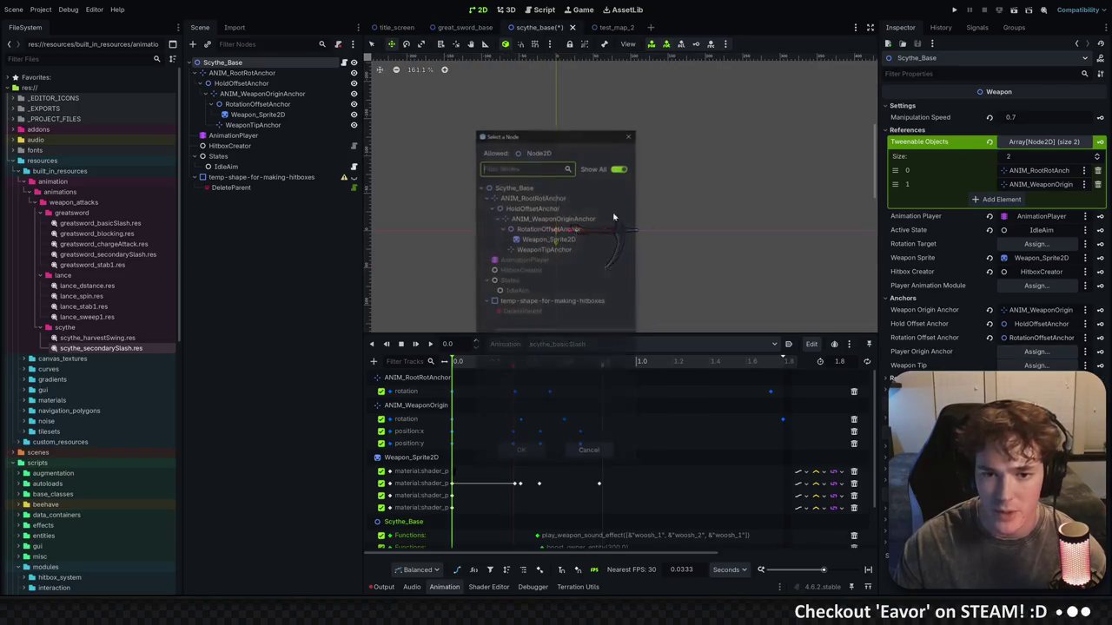
double_click(563, 197)
left_click(1035, 366)
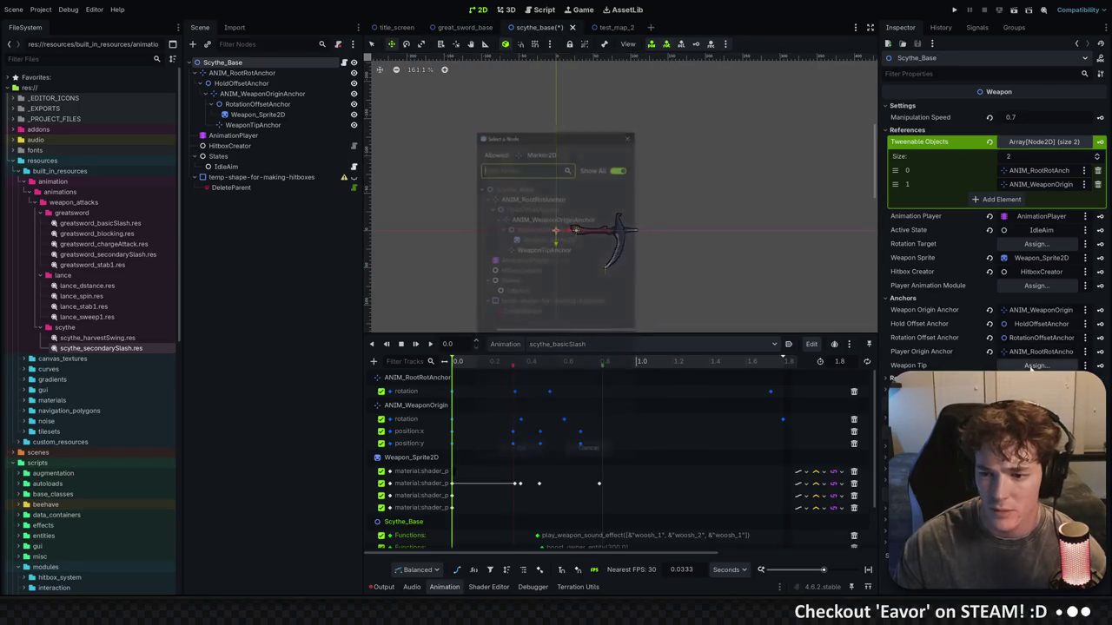
double_click(559, 251)
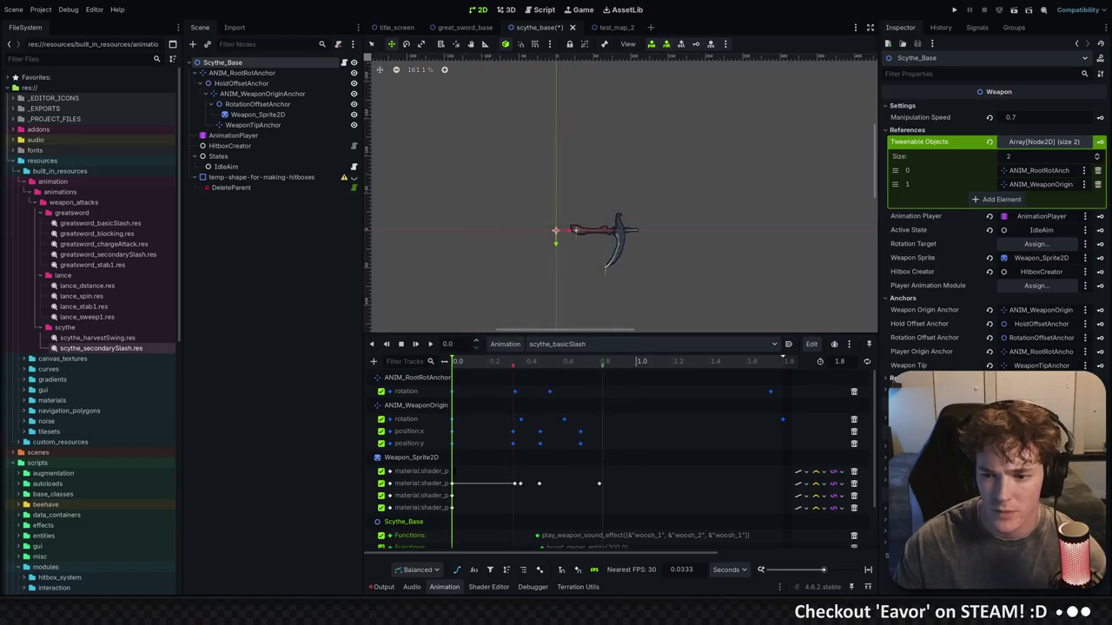
left_click(443, 29)
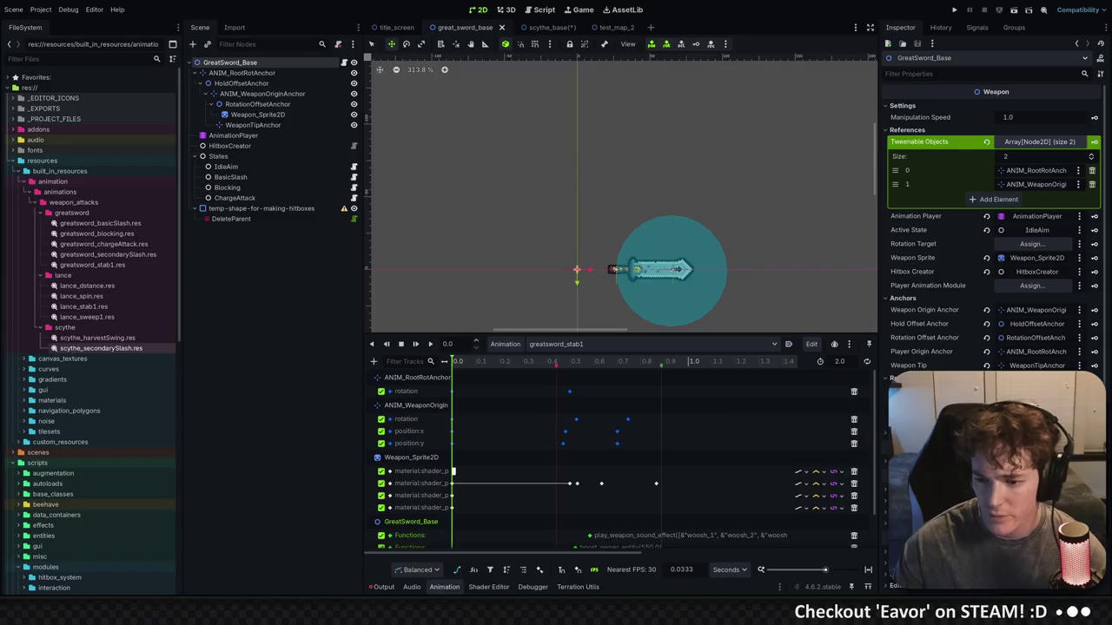
Compare the scythe_base and great_sword_base properties side by side
left_click(546, 27)
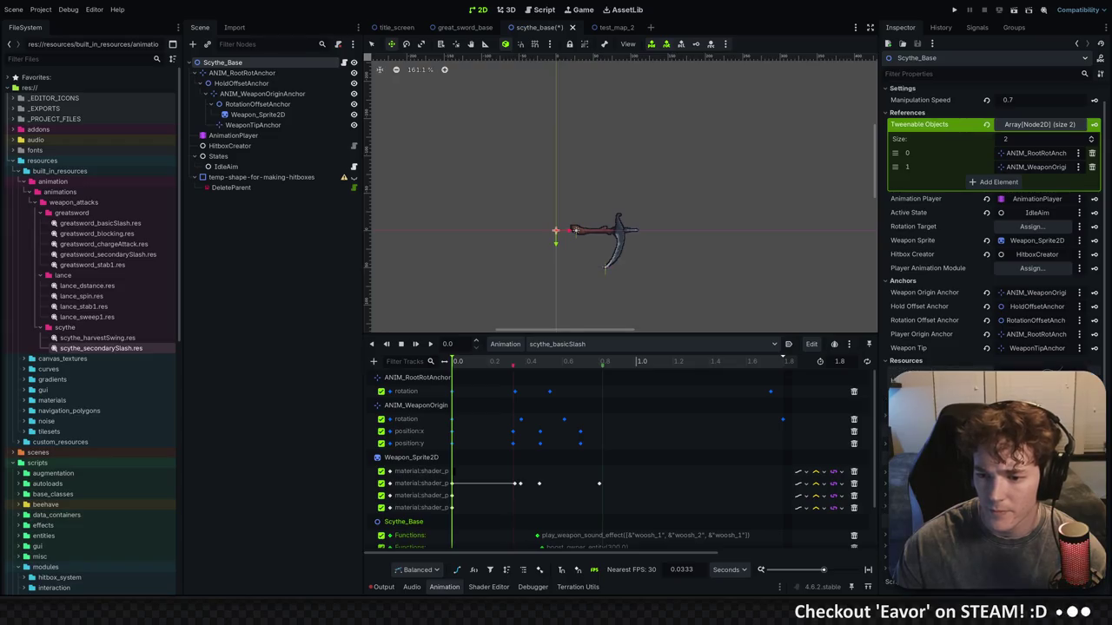
left_click(465, 27)
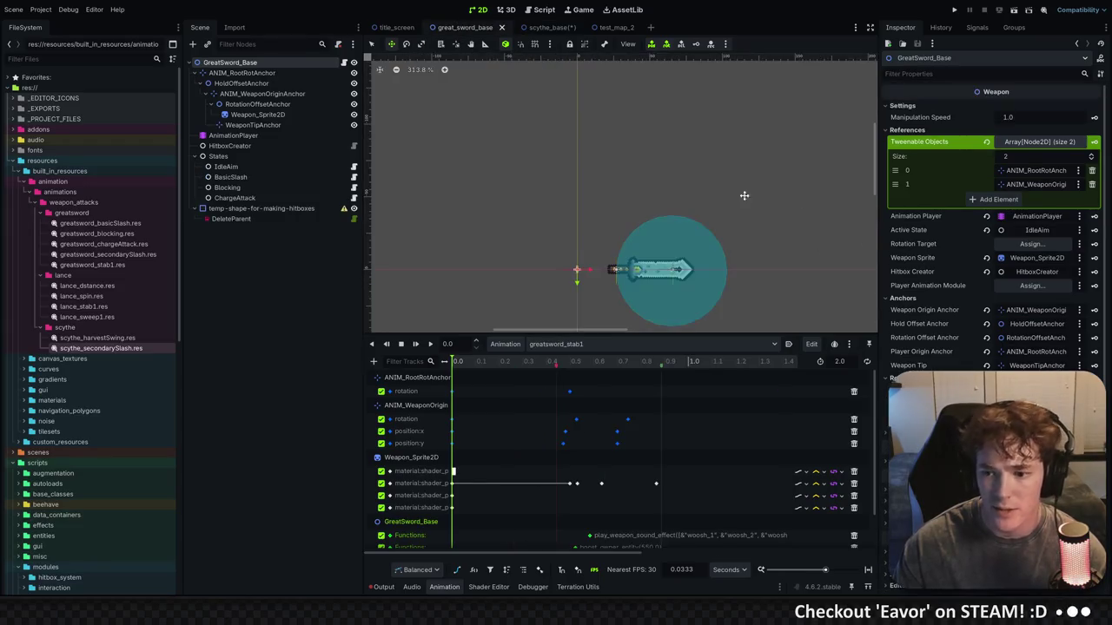
scroll(1003, 328, "down", 3)
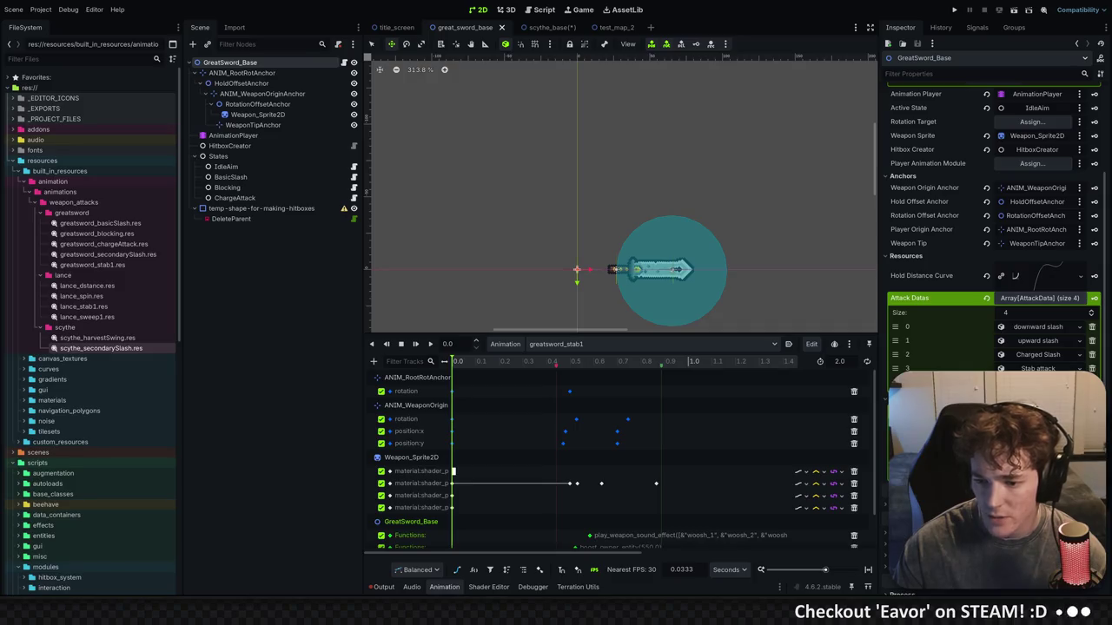
left_click(534, 27)
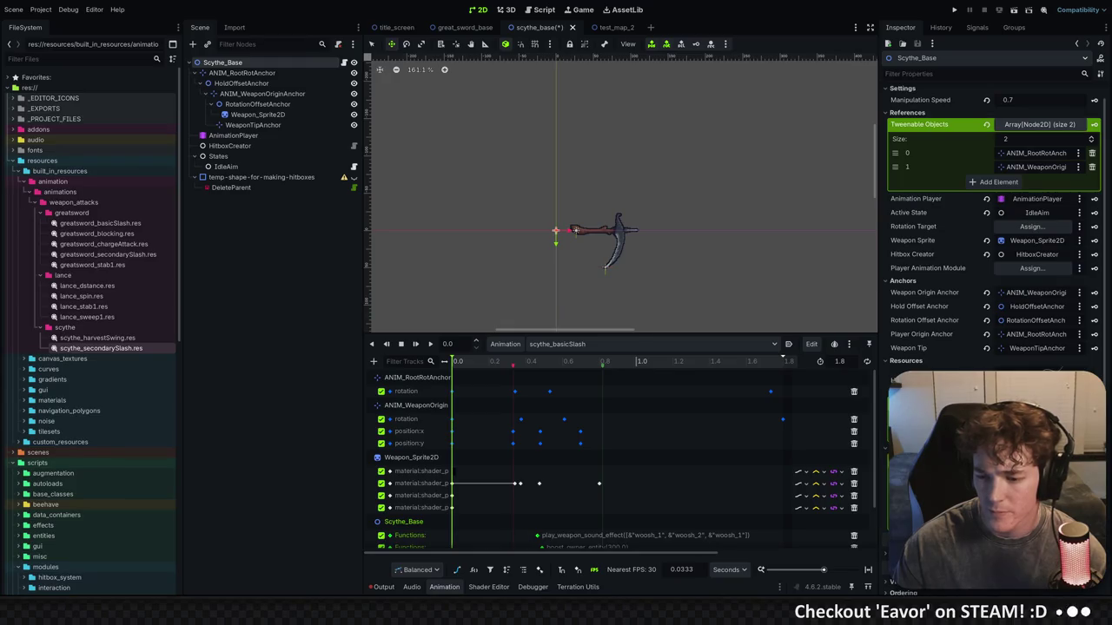
Save the scythe_base scene and deselect the node in the Scene tree
key("Escape")
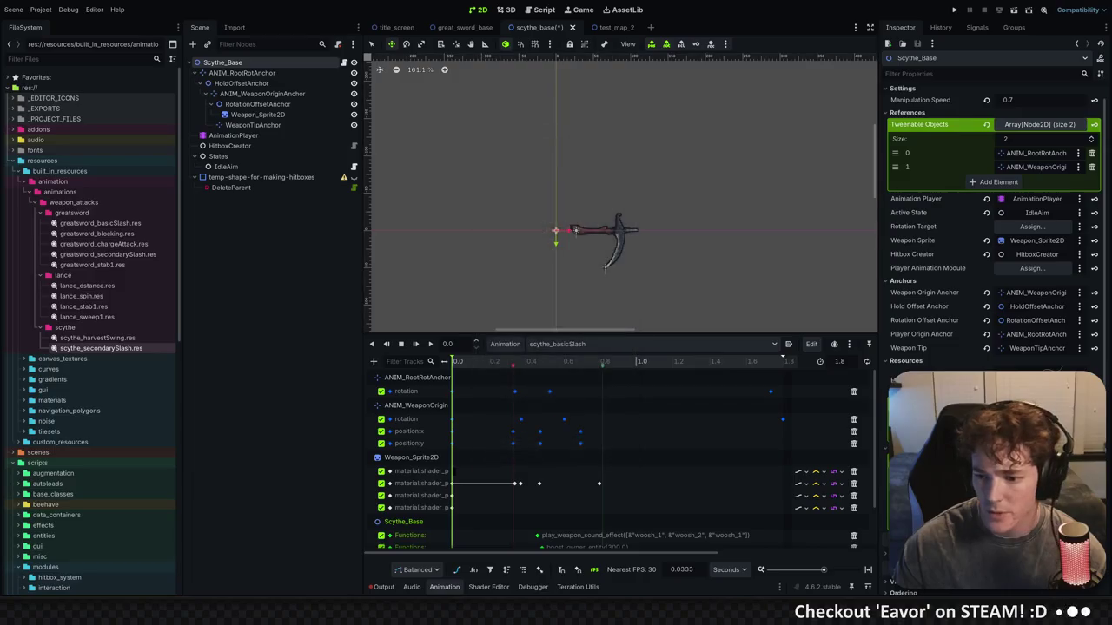
key("ctrl+s")
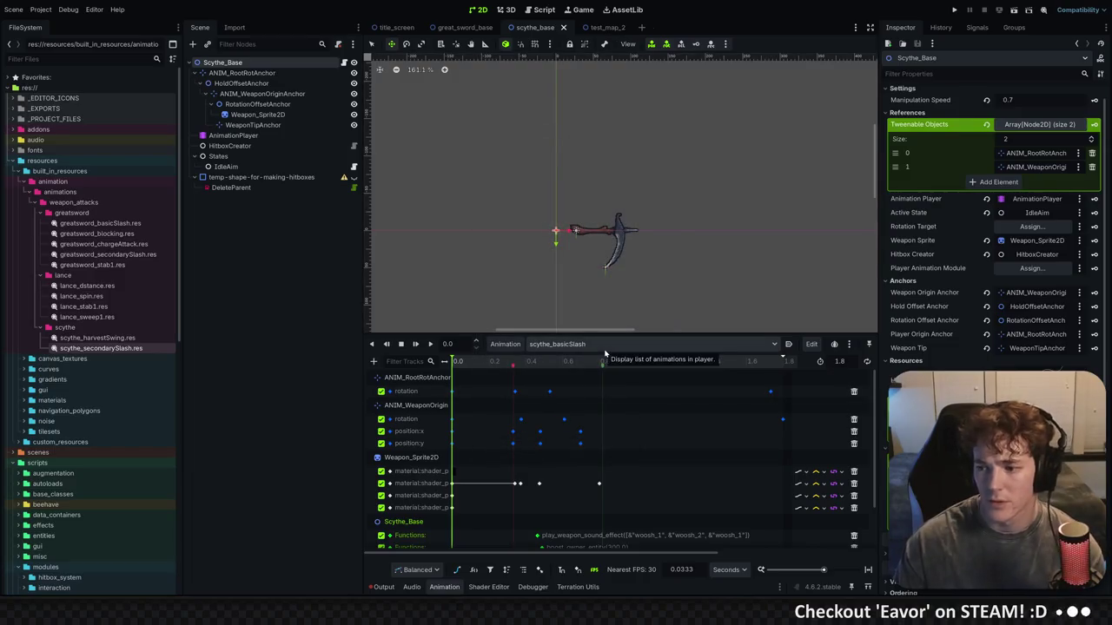
scroll(956, 303, "up", 5)
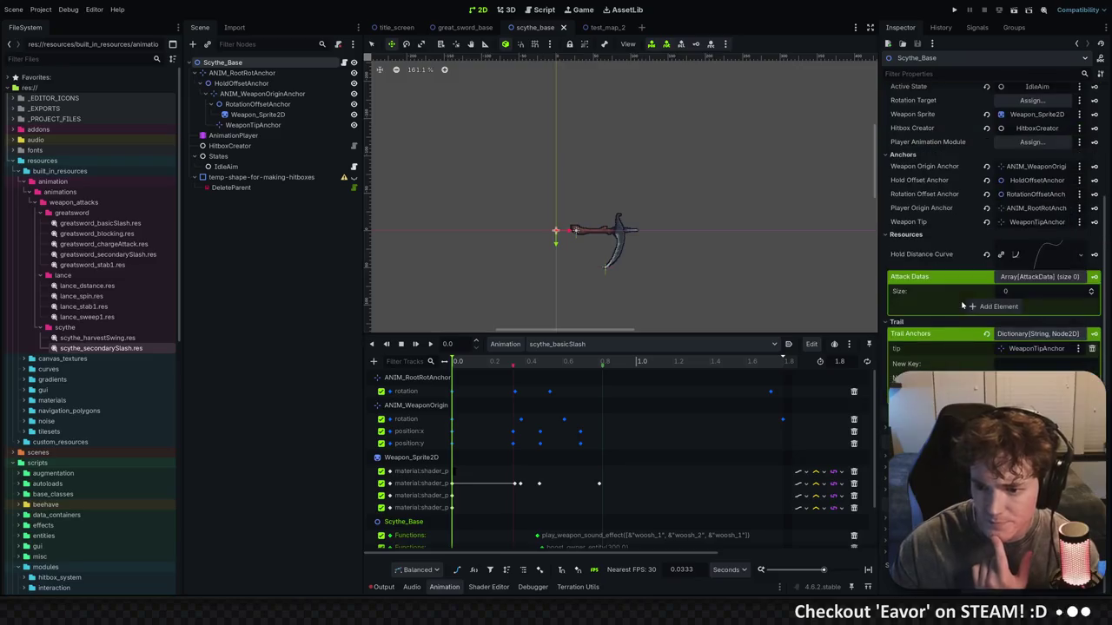
scroll(977, 304, "down", 4)
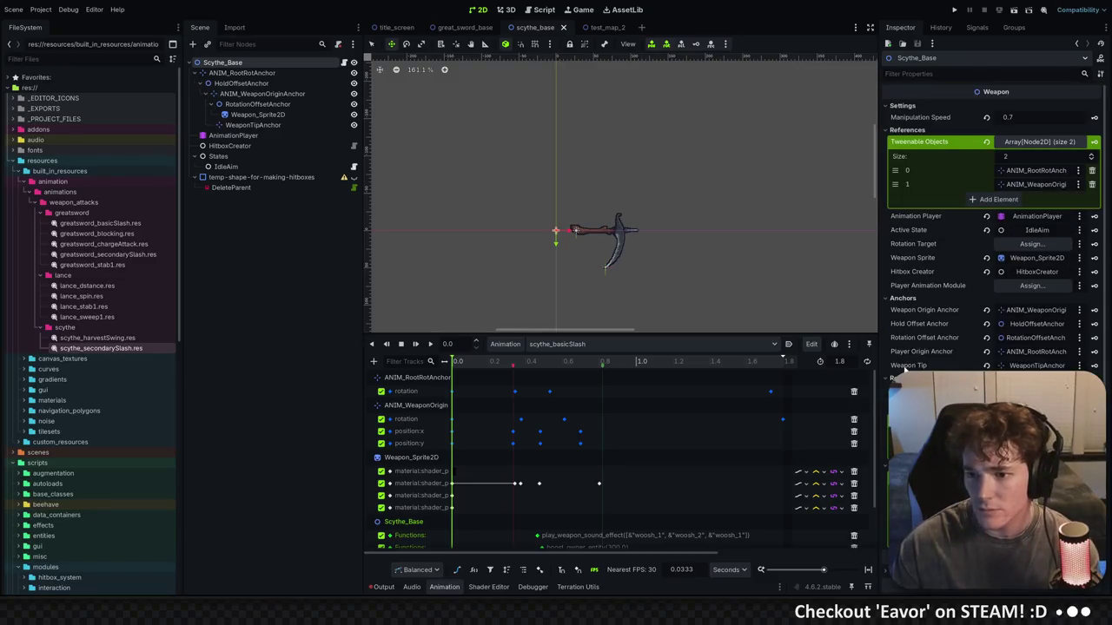
left_click(326, 255)
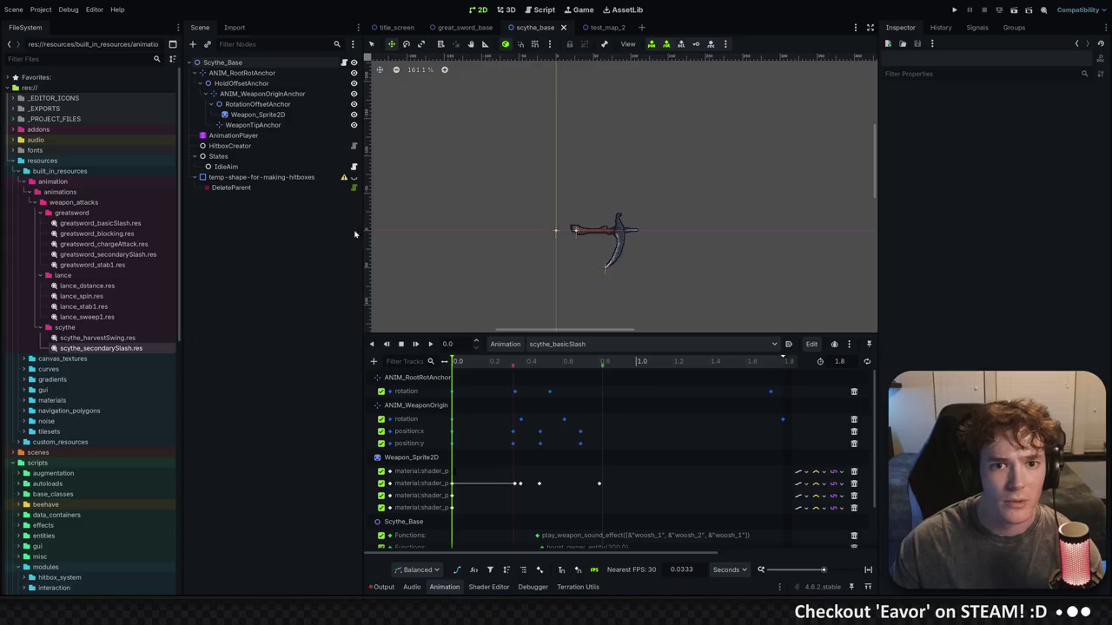
In player.gd, change the line-24 debug spawn weapon from DRIFTWOOD to WOODEN_HARVESTER
key("shift+alt+o")
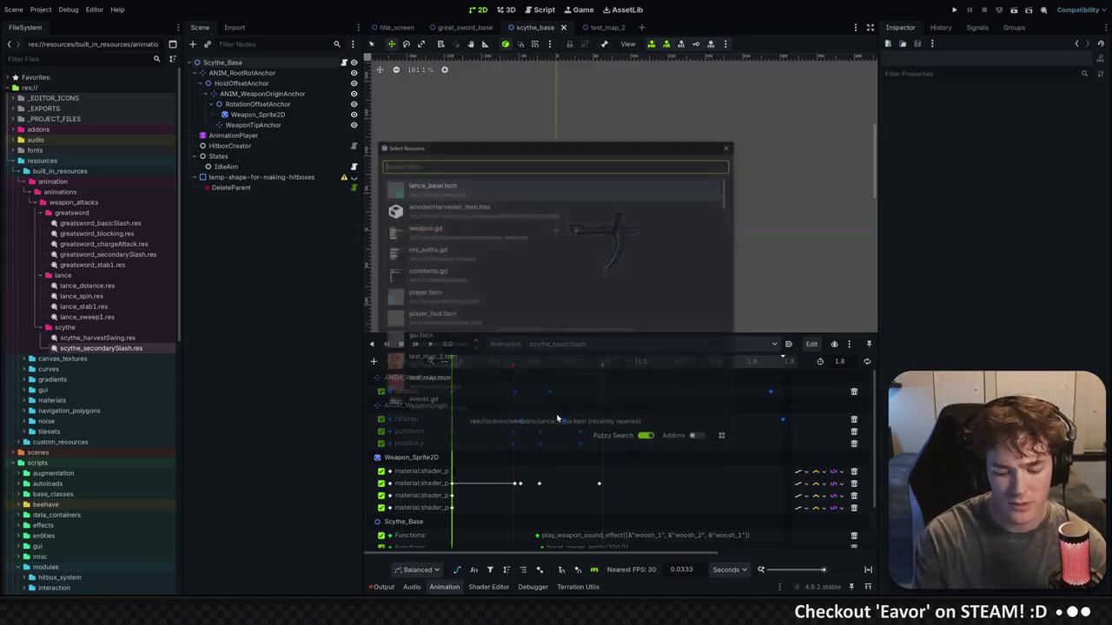
type("player")
key("Return")
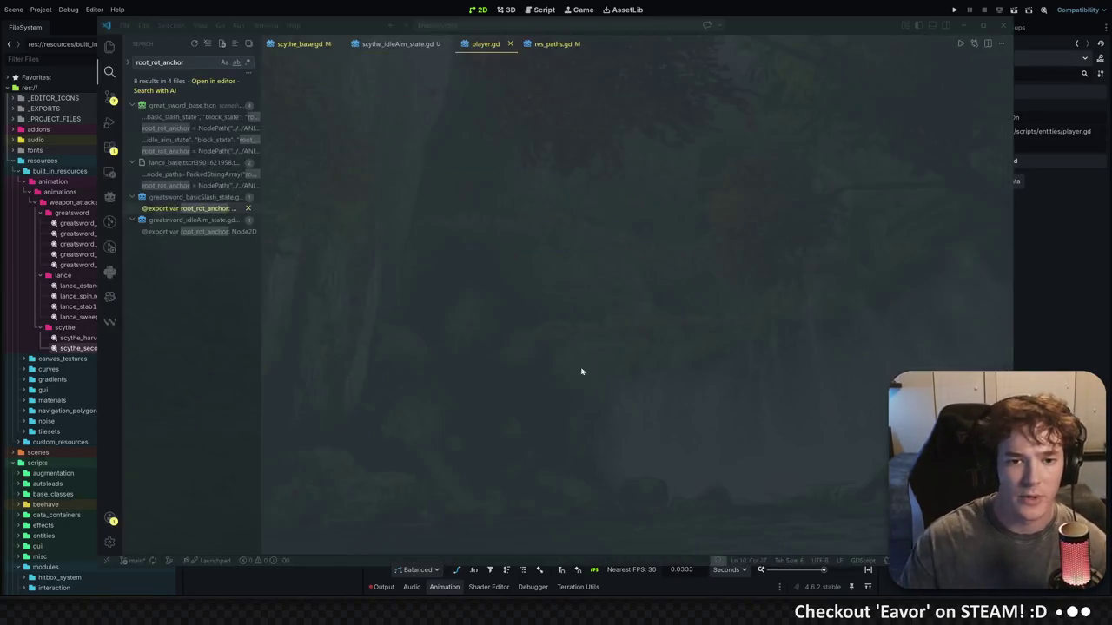
left_click(519, 254)
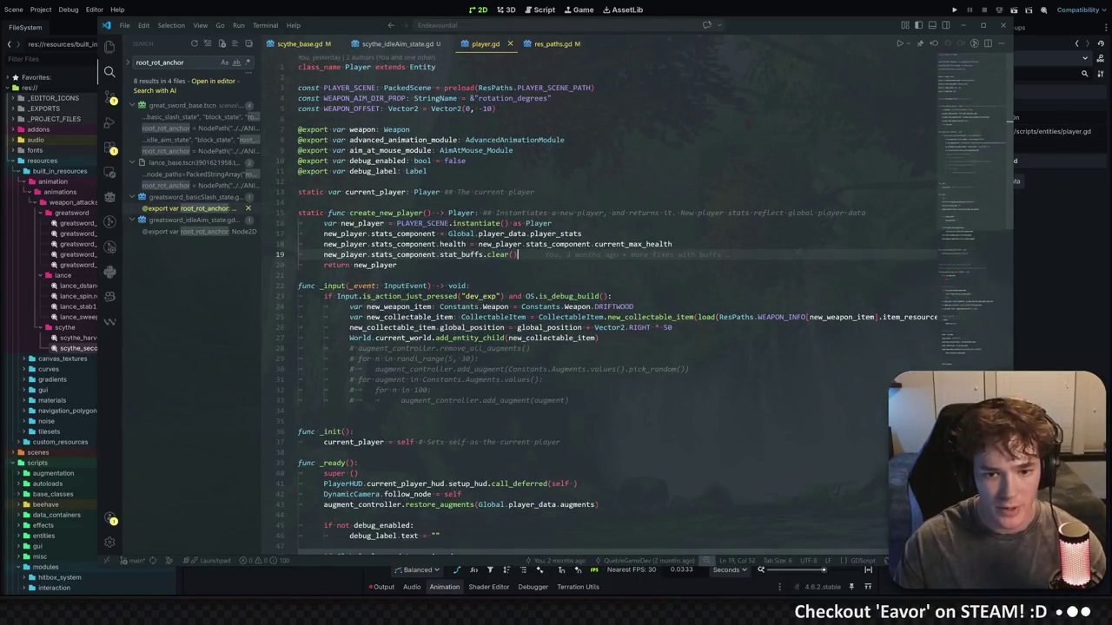
double_click(614, 306)
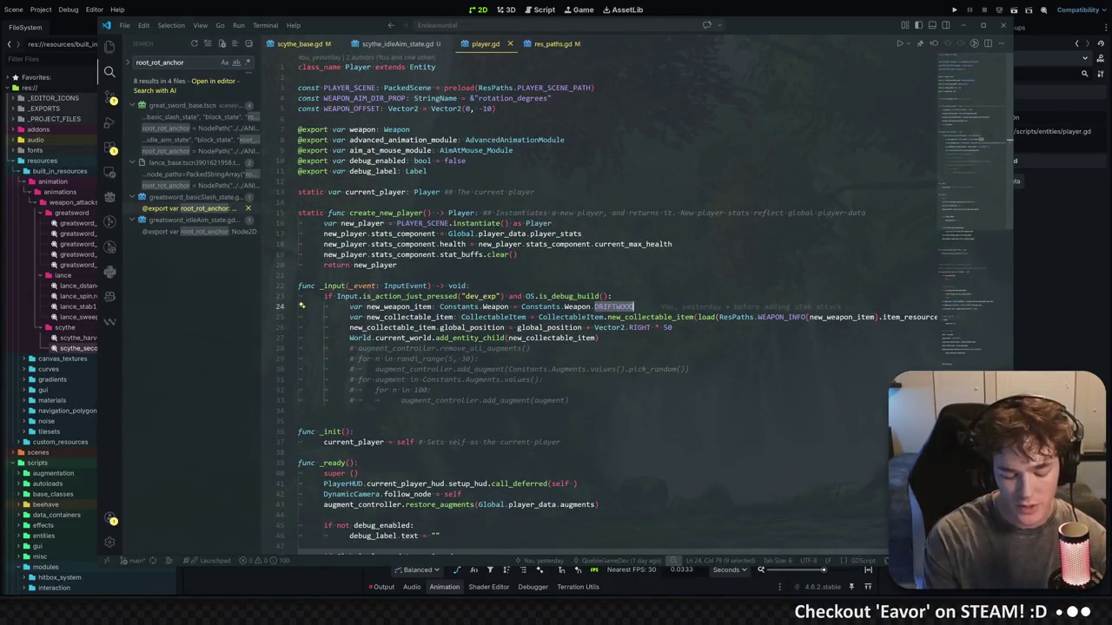
type("WOOD")
key("Return")
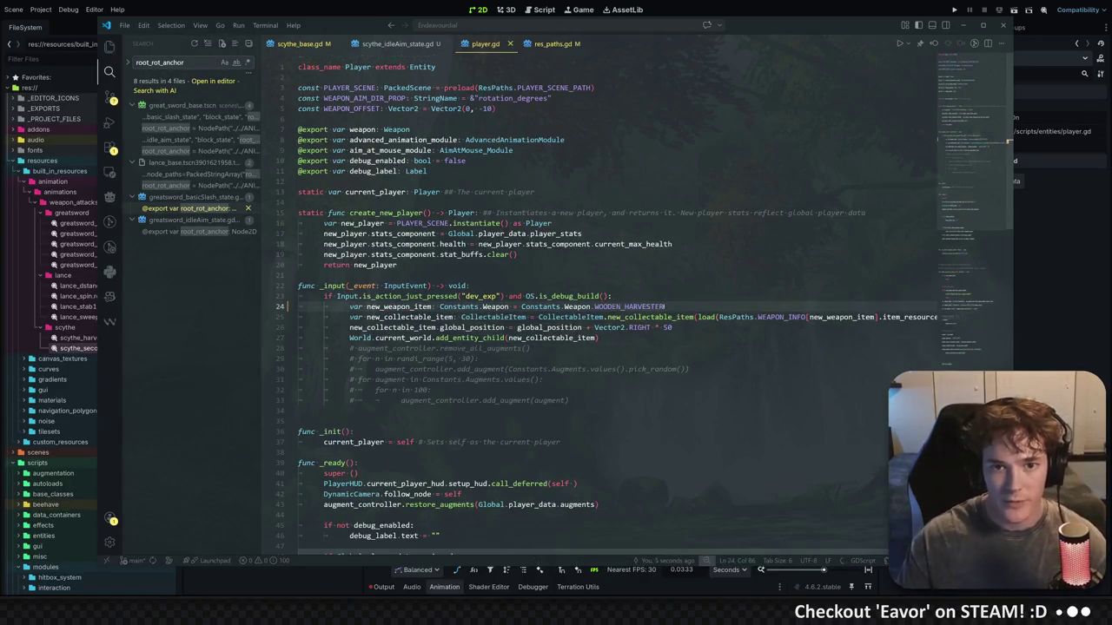
left_click(1016, 218)
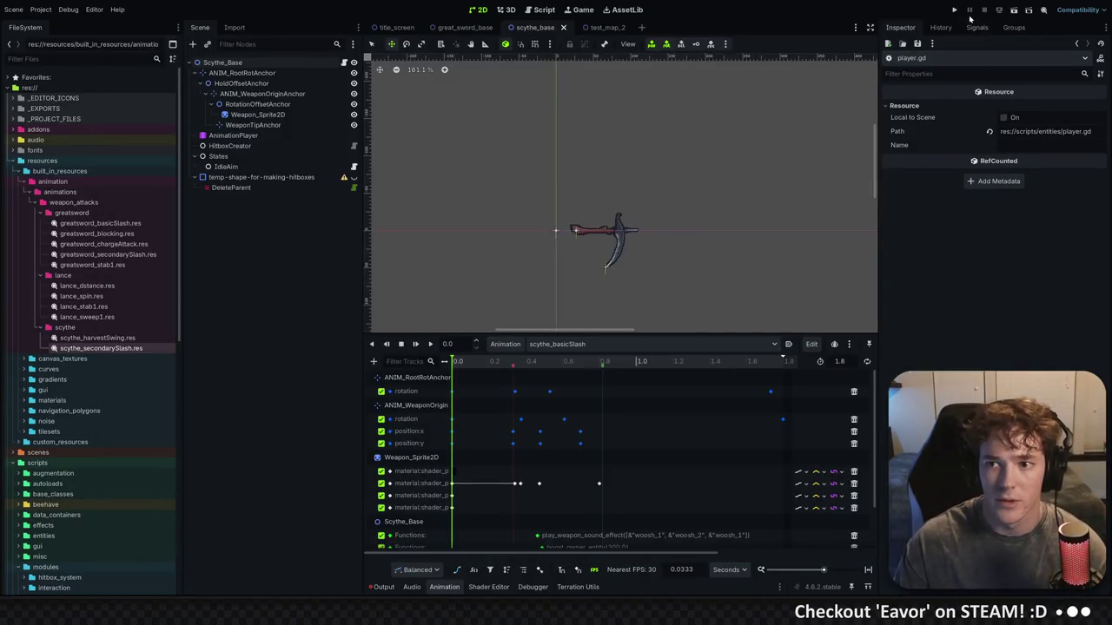
Change the game view's embedding option, run the game and start a new game
left_click(657, 47)
left_click(695, 65)
left_click(954, 9)
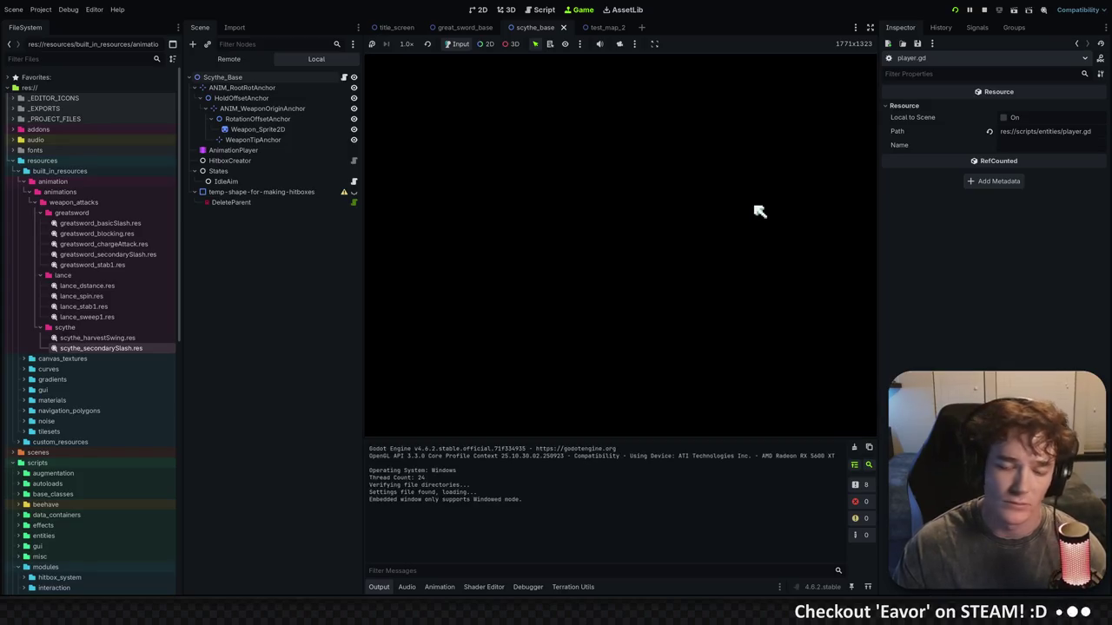
left_click(651, 243)
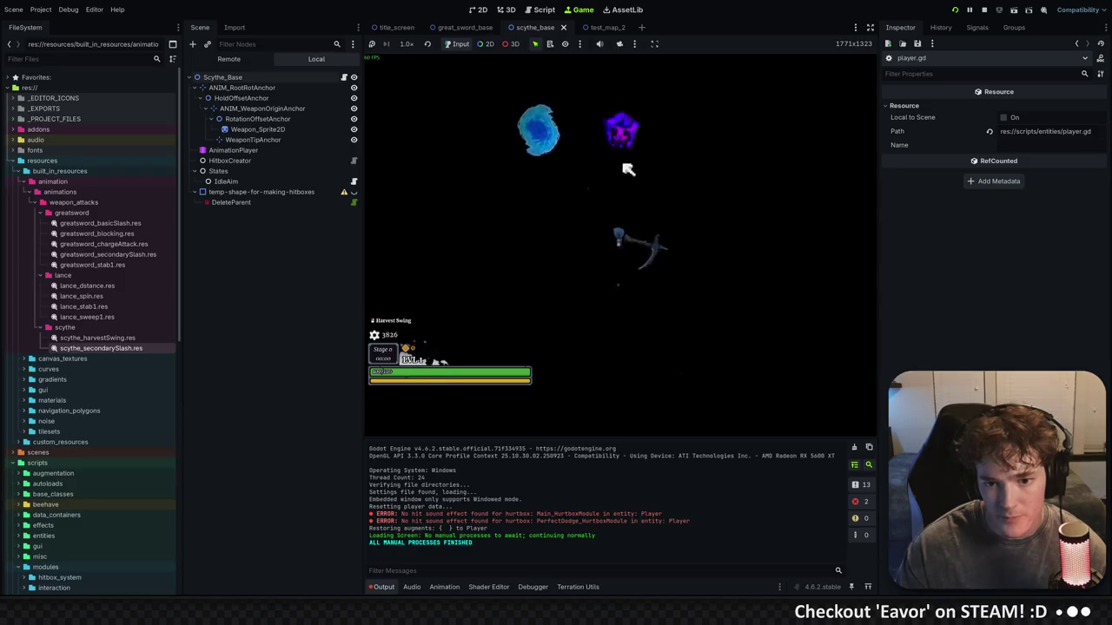
Stop the game, turn off embedding, and rerun it in its own window with a new run
key("F8")
left_click(654, 45)
left_click(695, 59)
left_click(959, 9)
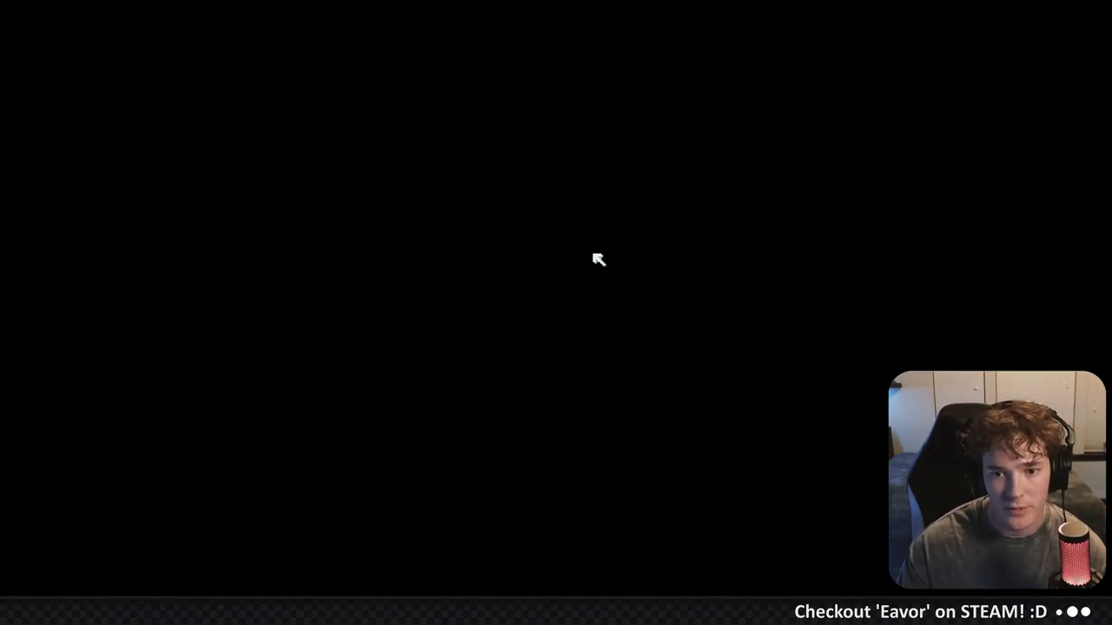
left_click(528, 305)
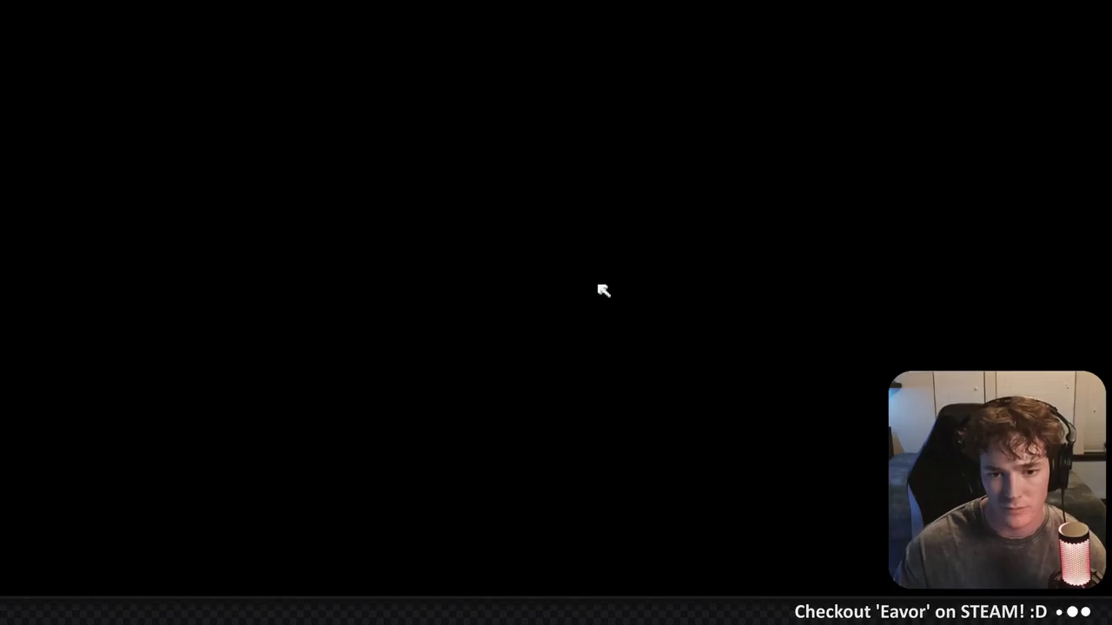
Pick up the Wooden Harvester, walk around testing the scythe swing, then pause the game
key("e")
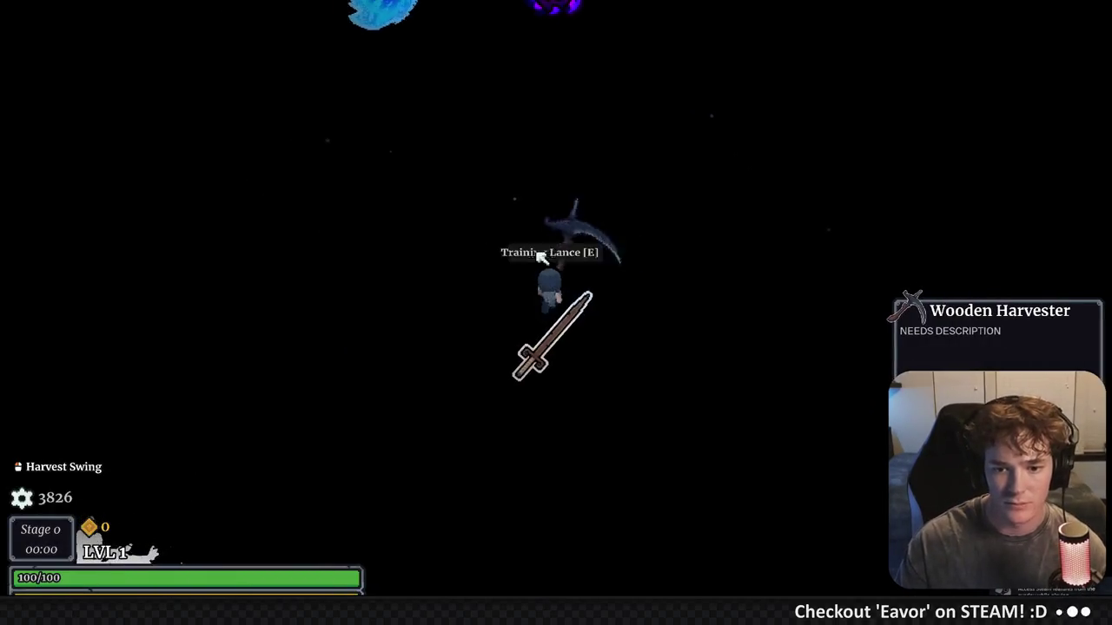
key("w")
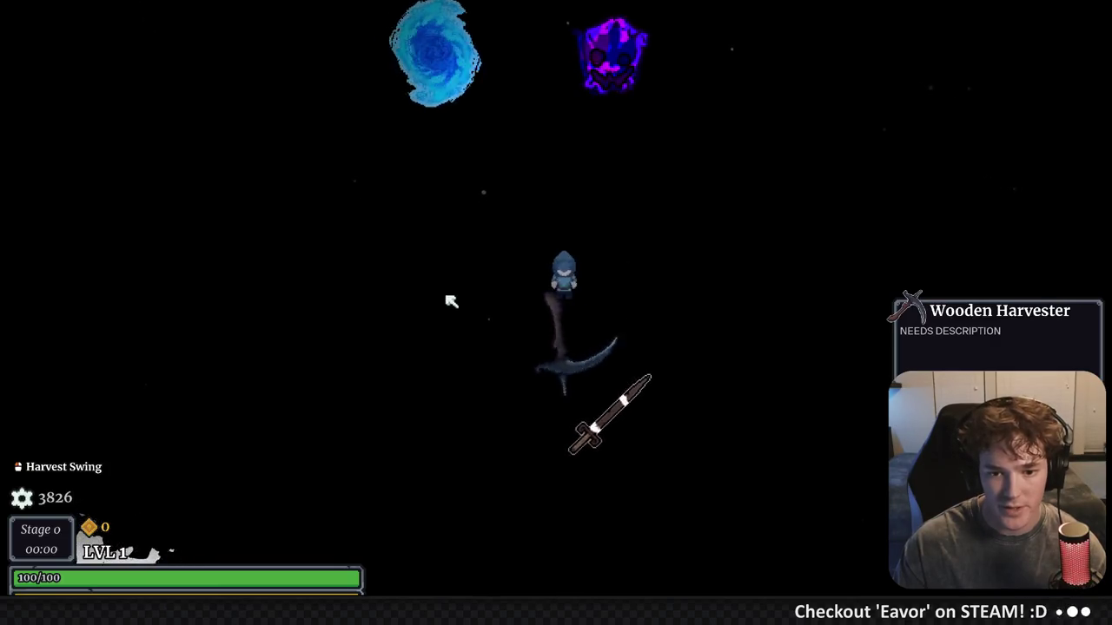
key("w")
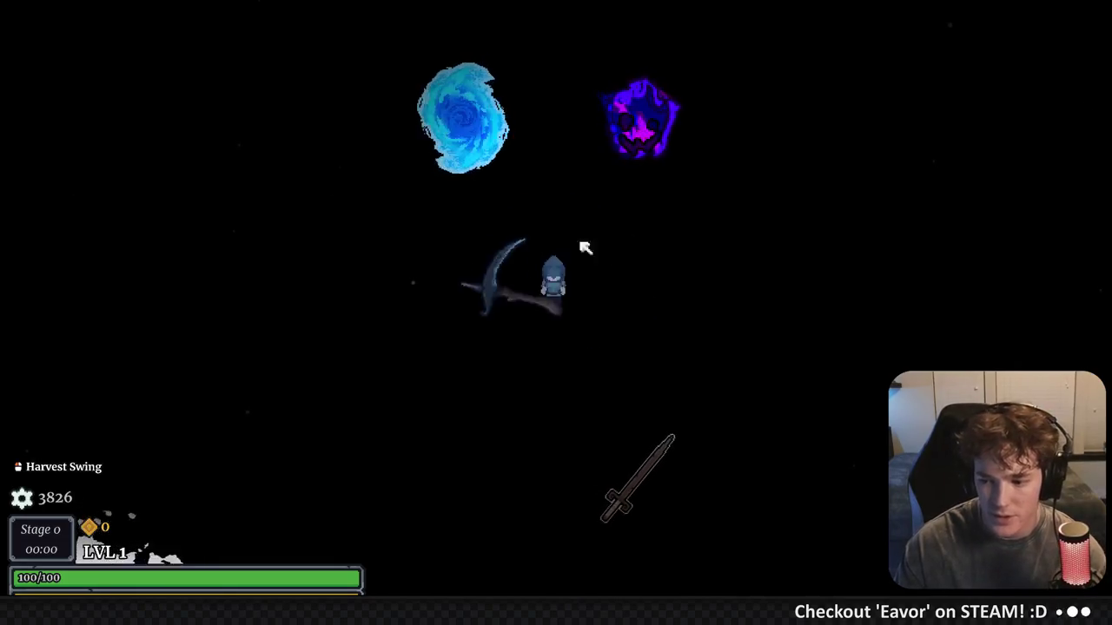
key("a")
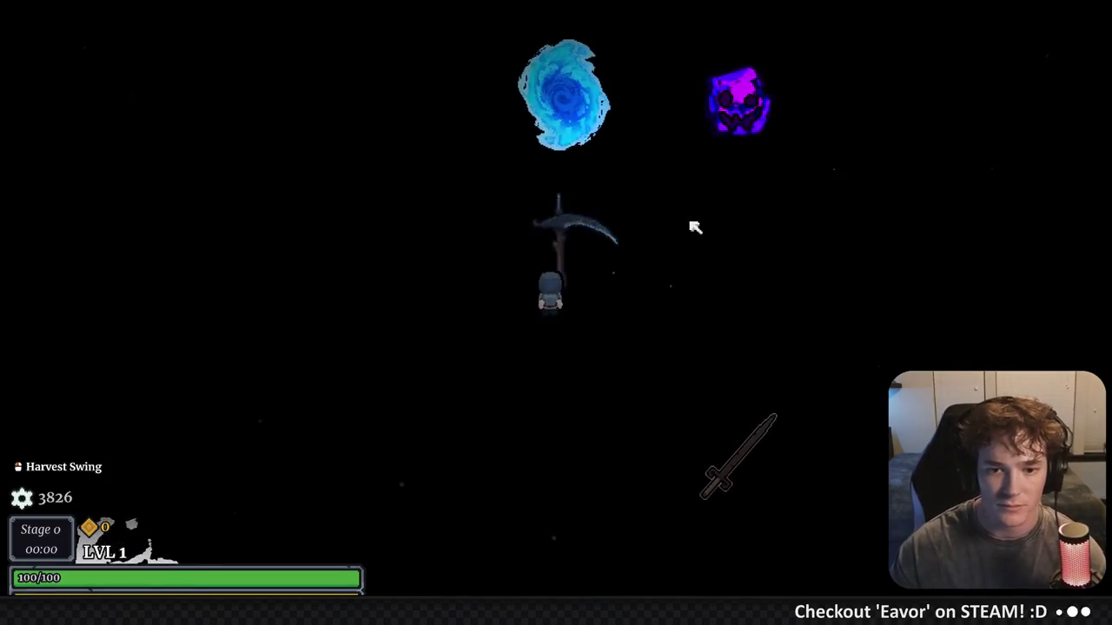
key("w")
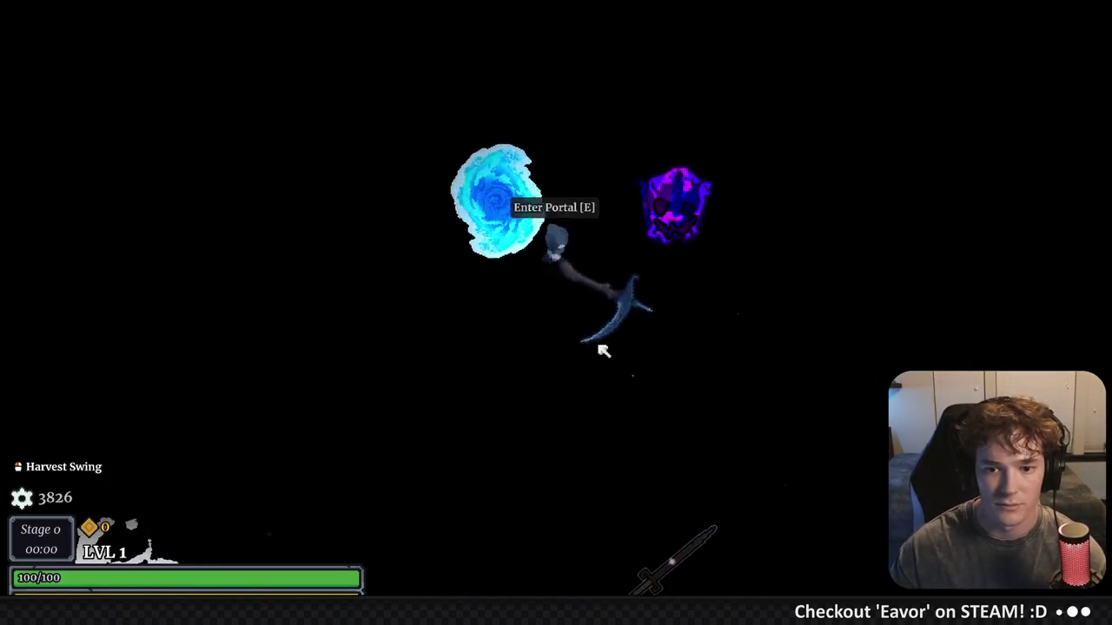
key("a")
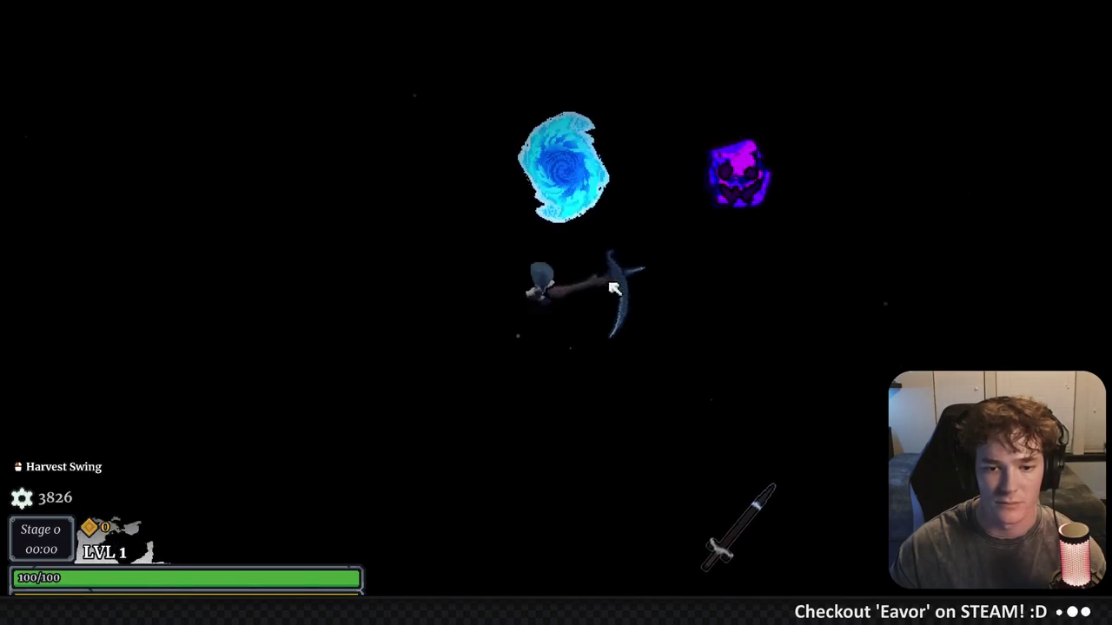
key("Escape")
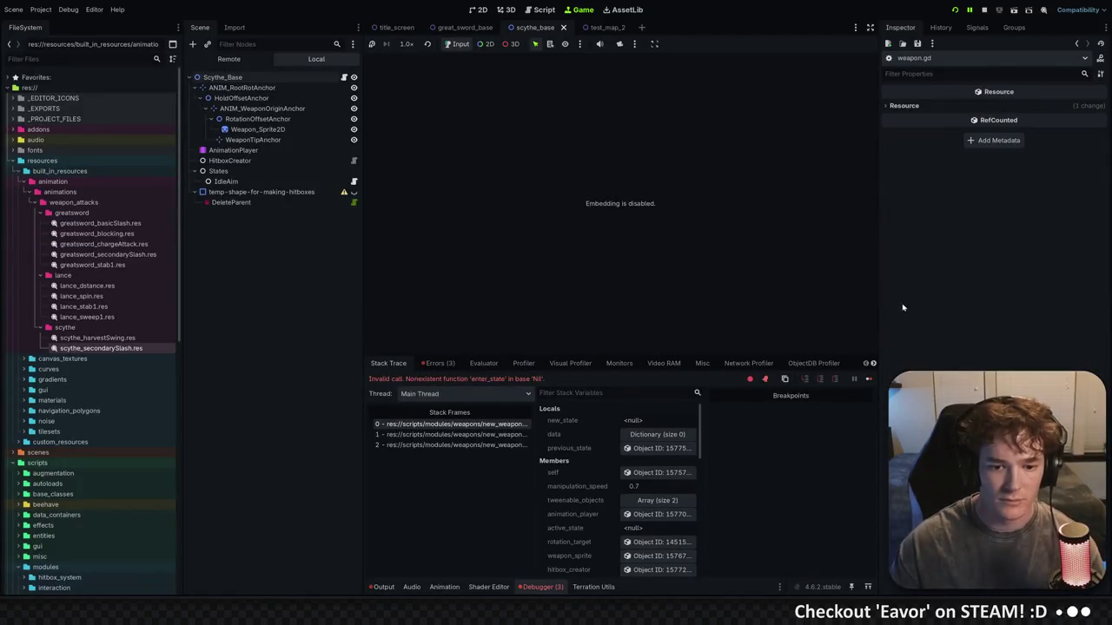
Review the three debugger errors, stop the game, and save the scene in the 2D view
left_click(437, 363)
left_click(984, 7)
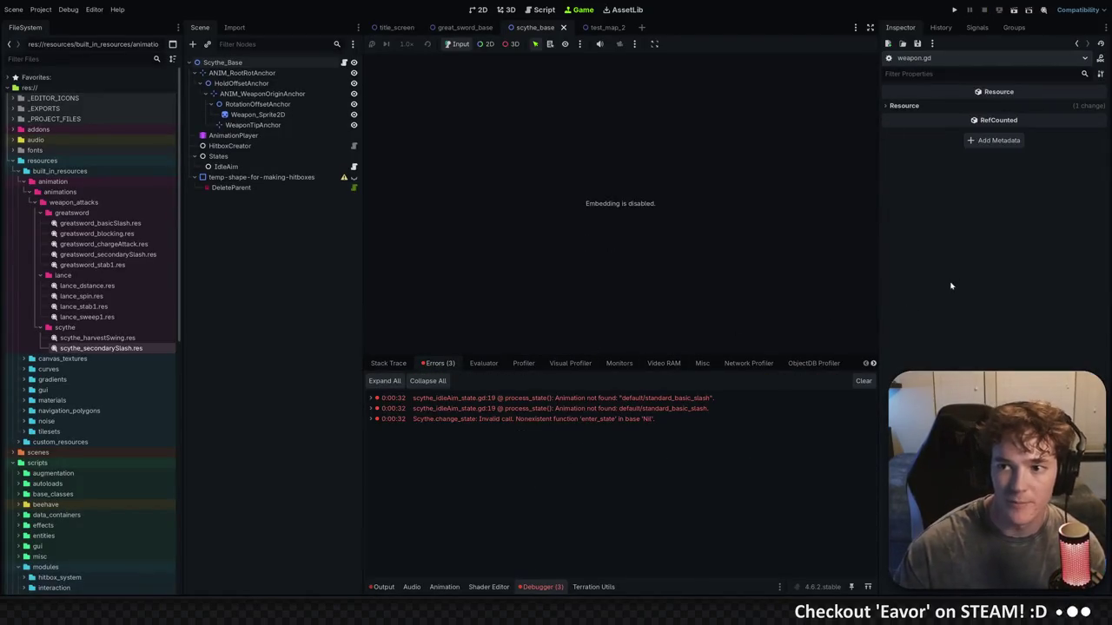
left_click(479, 9)
key("ctrl+s")
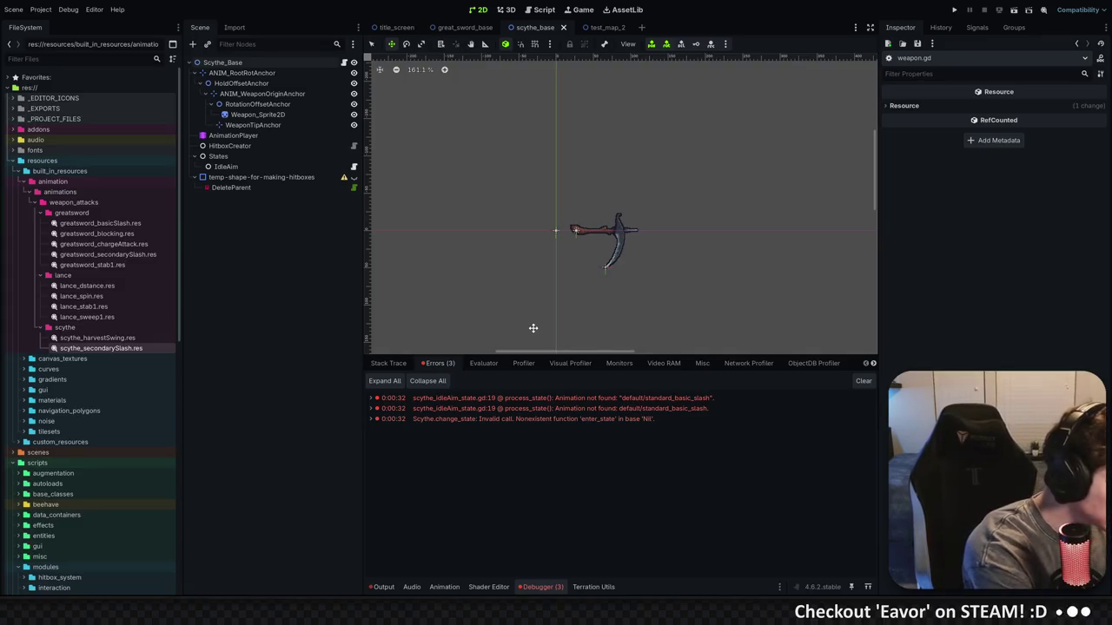
Open the IdleAim state's script externally and select the slash_one_state variable name
left_click(226, 165)
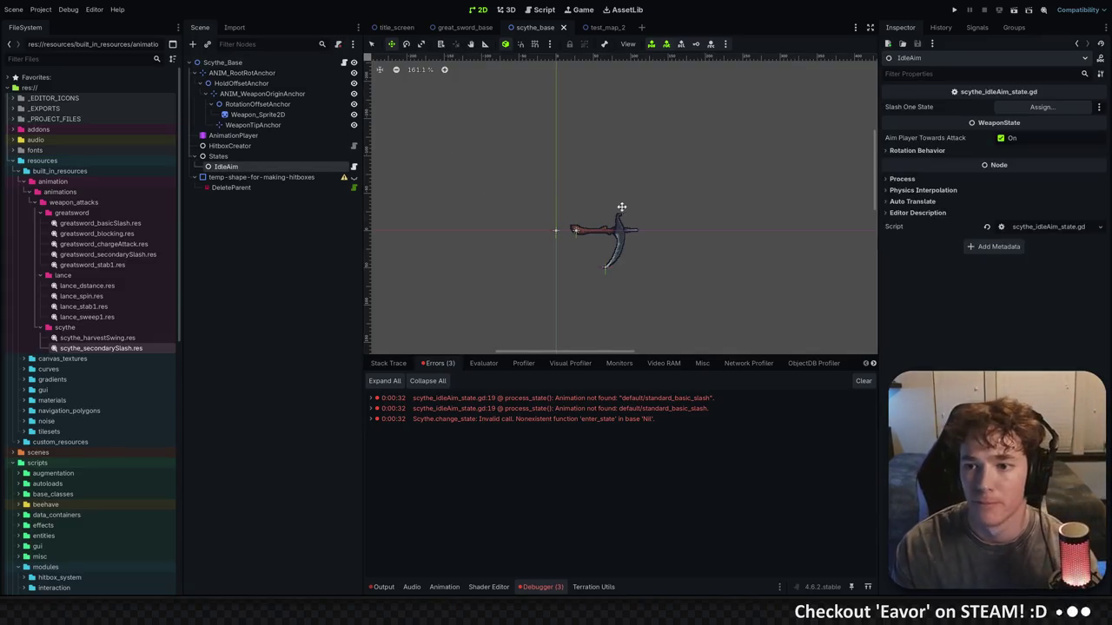
left_click(354, 165)
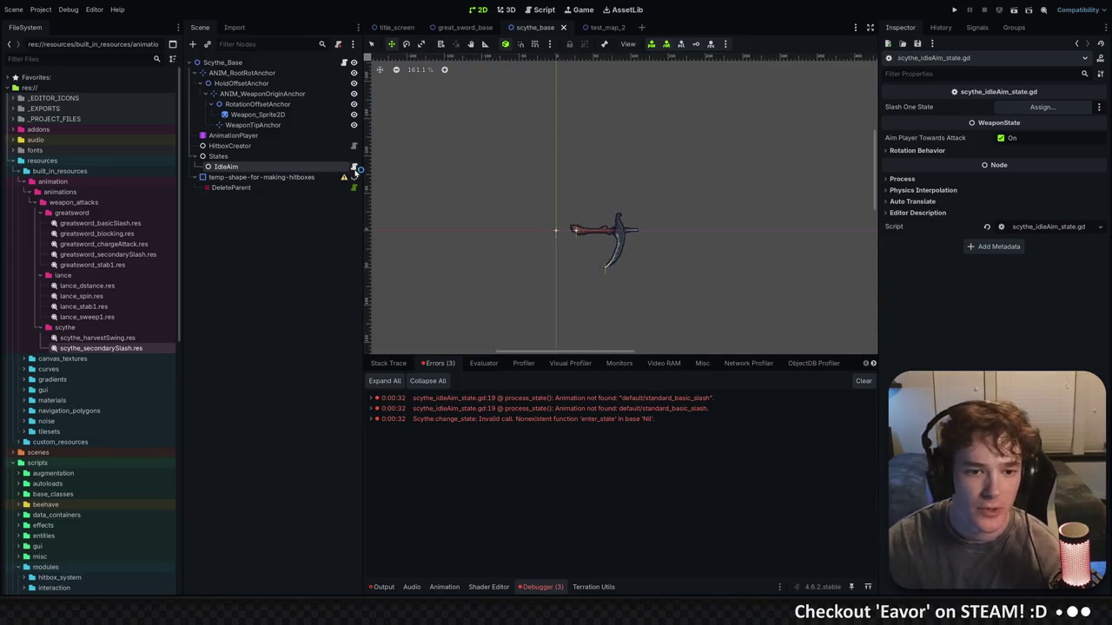
double_click(382, 79)
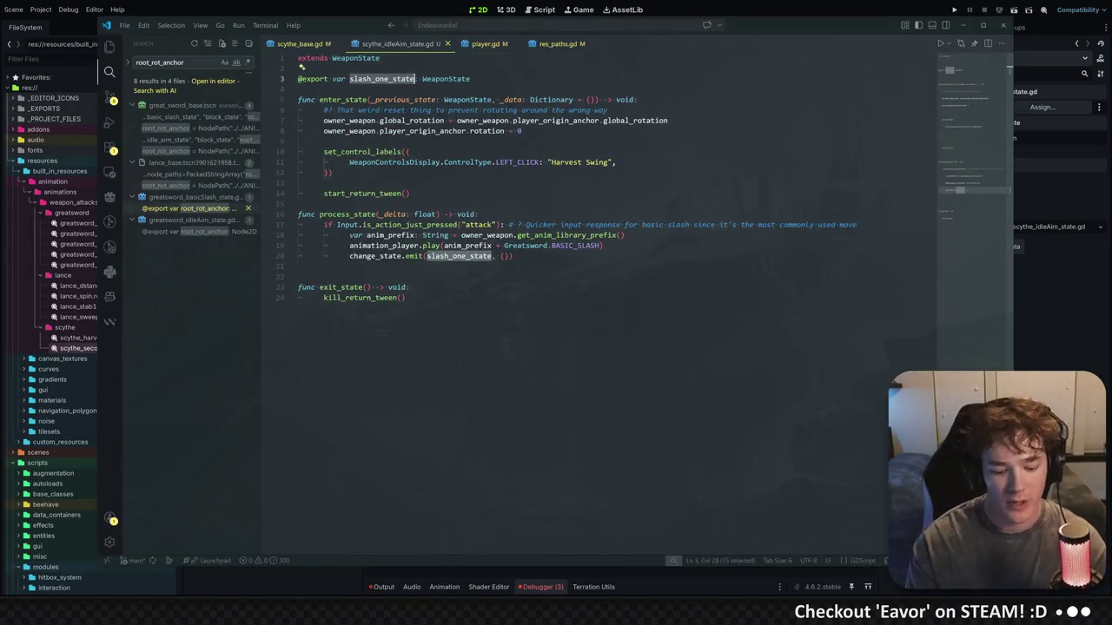
Rename slash_one_state to harvest_swing_state on lines 3 and 20 and save the script
type("harvest_swing_state")
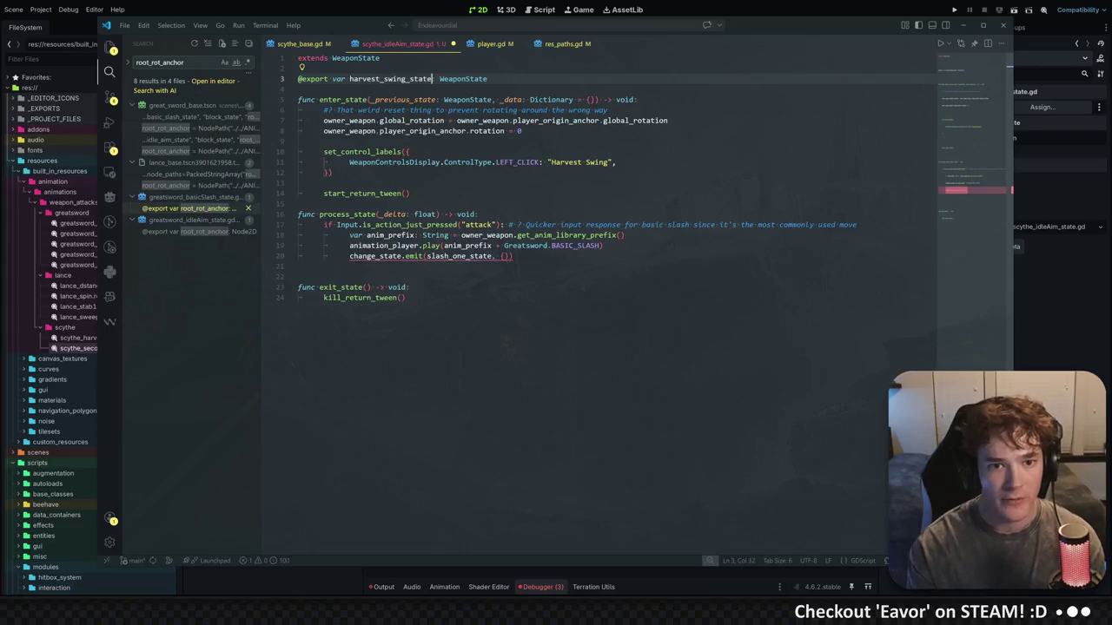
key("ctrl+d")
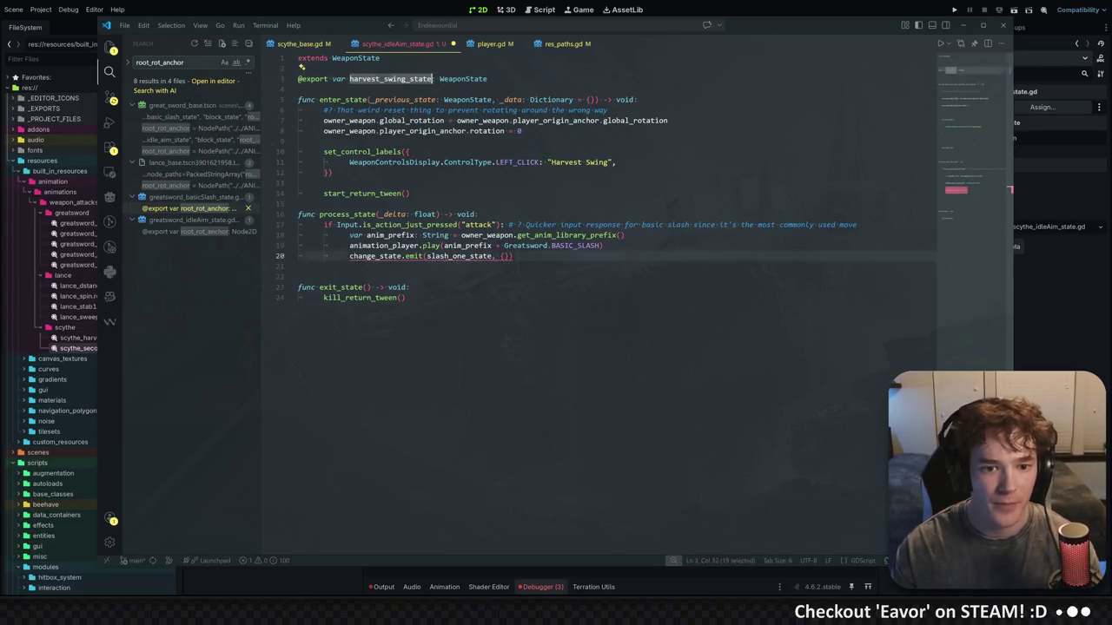
double_click(459, 256)
type("harvest_swing_state")
left_click(298, 204)
key("ctrl+s")
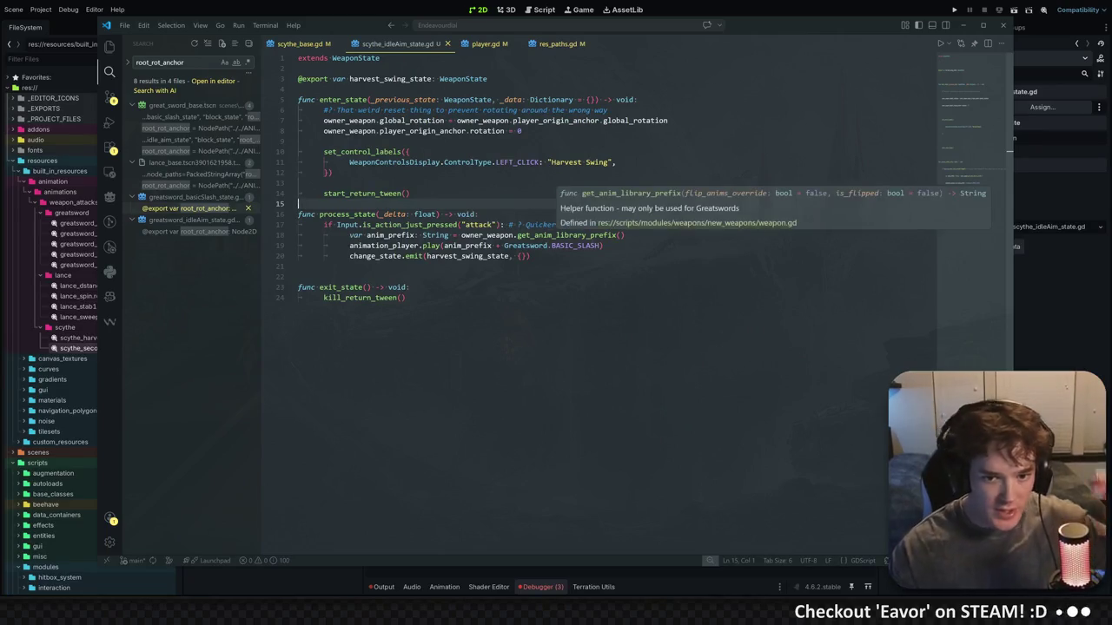
Change the line-19 animation call from Greatsword.BASIC_SLASH to Scythe.HARVEST_SWING
left_click(381, 246)
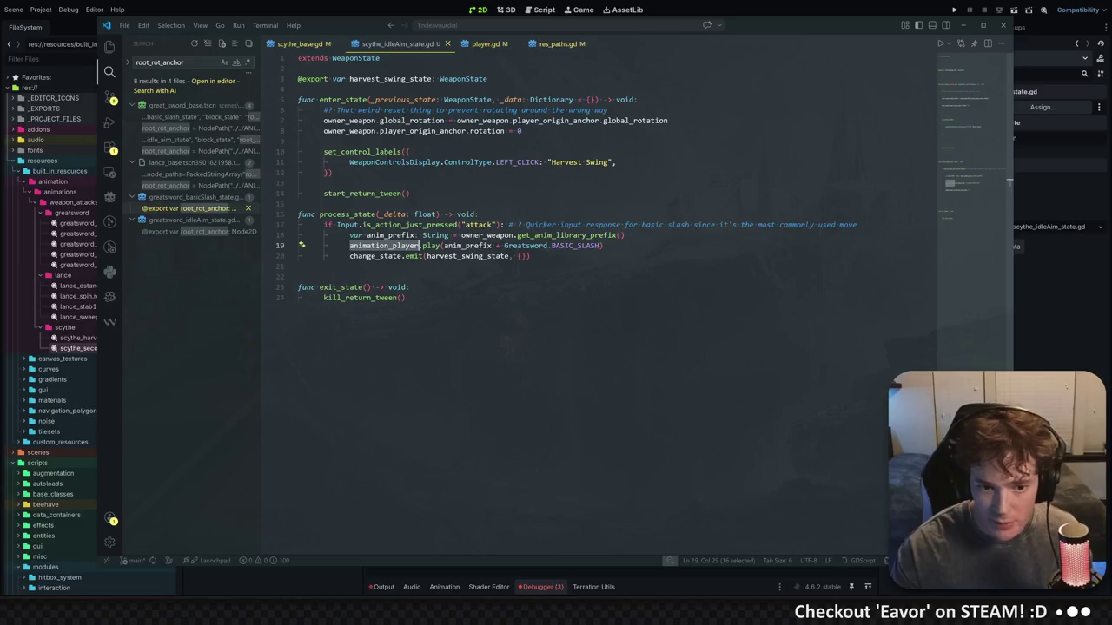
left_click(460, 246)
left_click(505, 246)
double_click(525, 245)
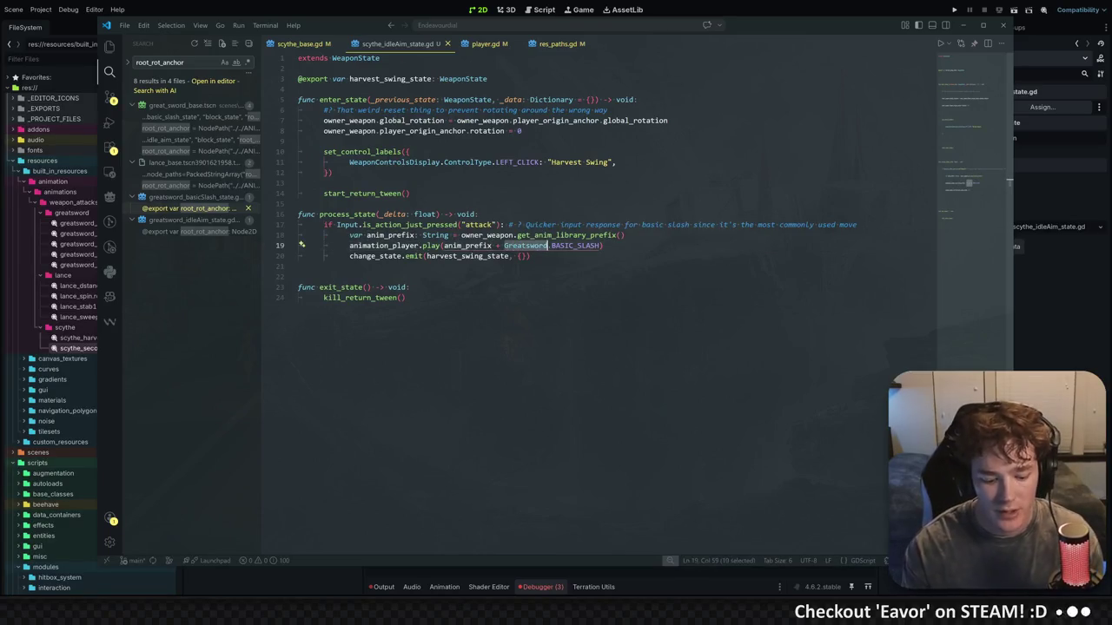
type("Scy")
key("Return")
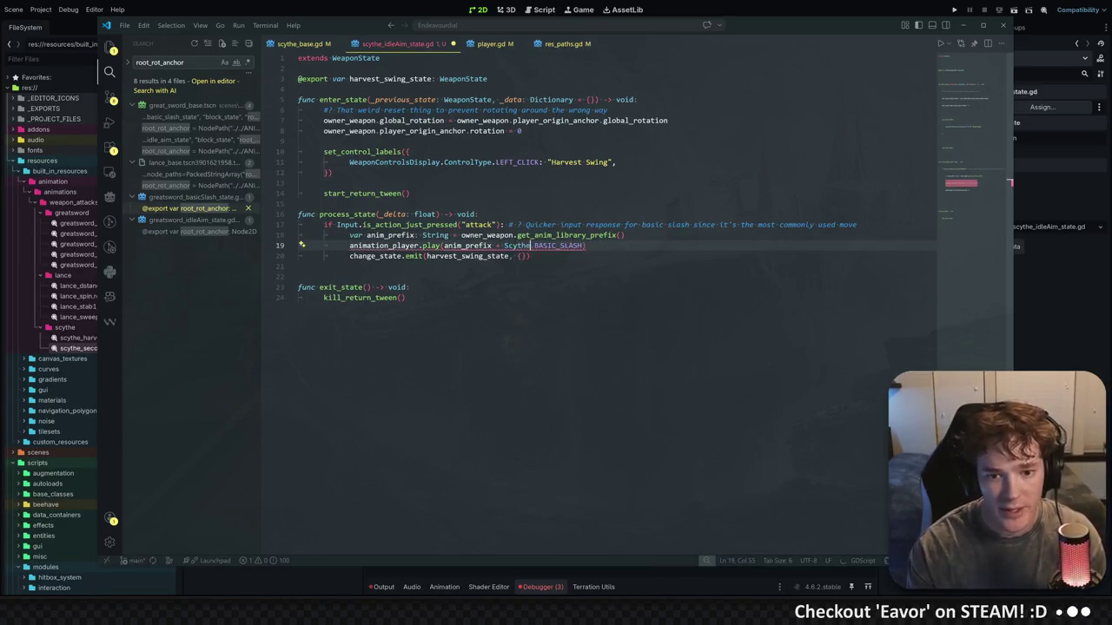
double_click(559, 245)
type("HAR")
key("Return")
left_click(478, 214)
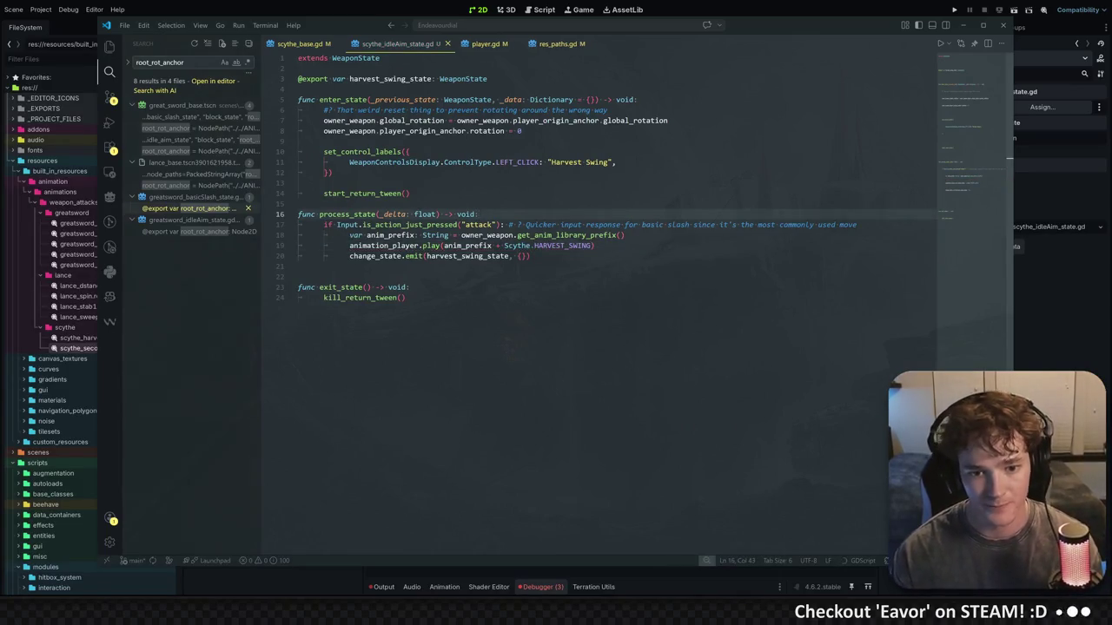
left_click_drag(479, 214, 530, 256)
left_click(298, 182)
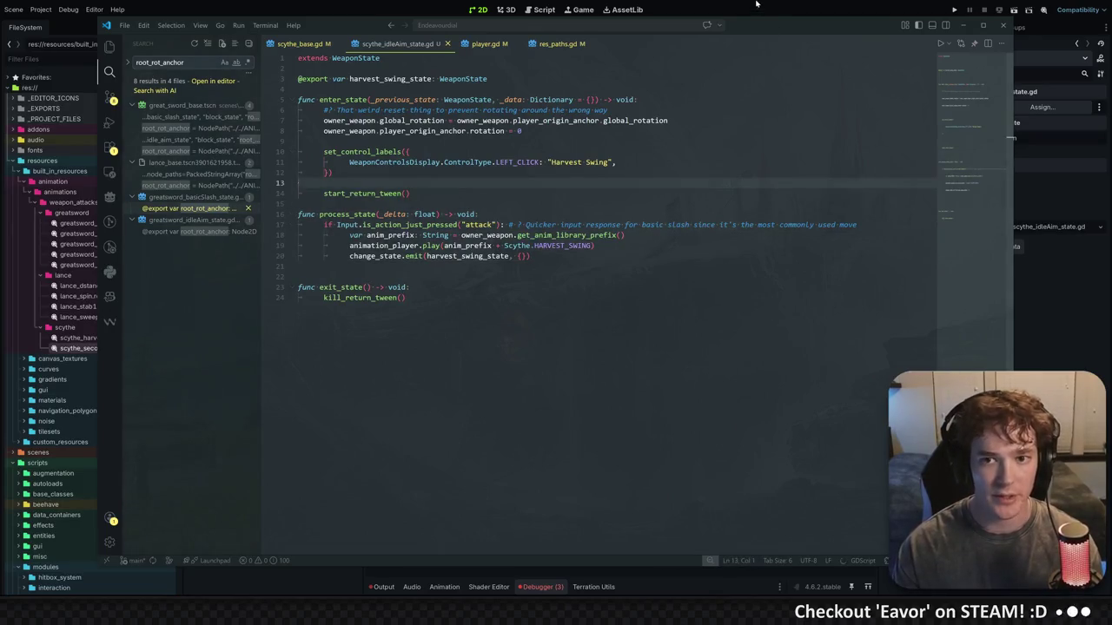
Back in the scythe_base scene, select the States node and begin adding a child node
left_click(478, 9)
left_click(218, 156)
left_click(193, 44)
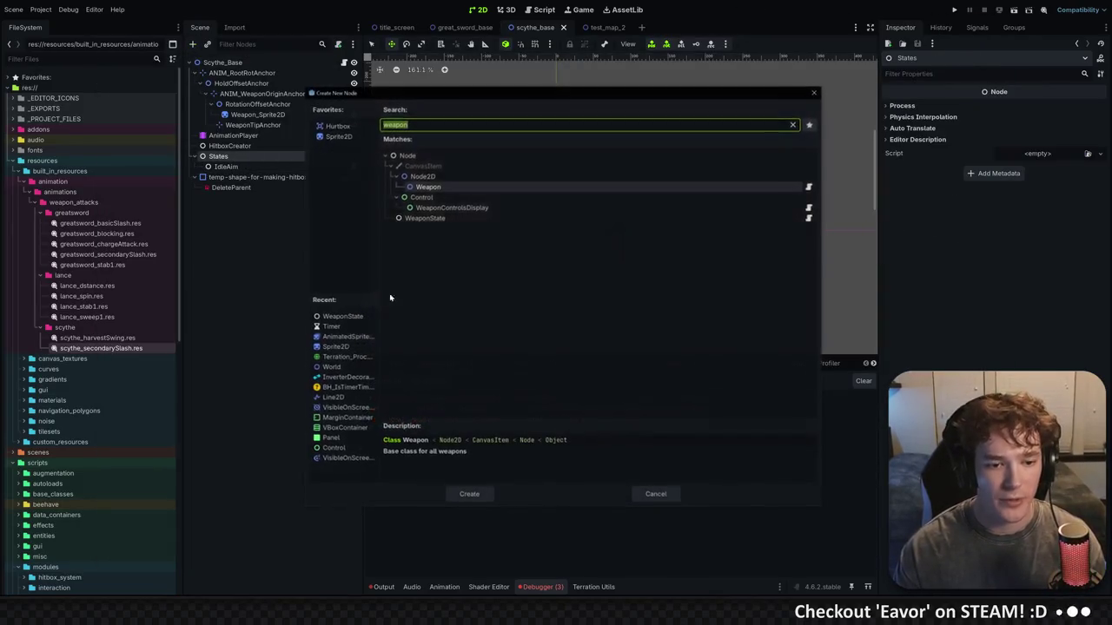
Add a WeaponState node named HarvestSwing under States and save the scene
double_click(351, 318)
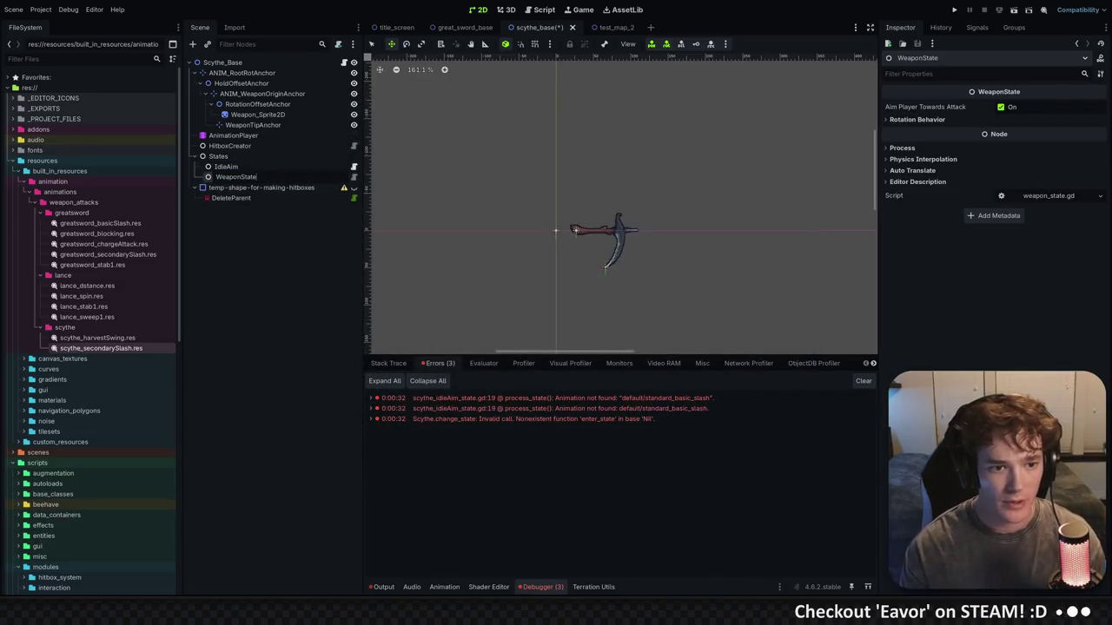
type("HarvestSwing")
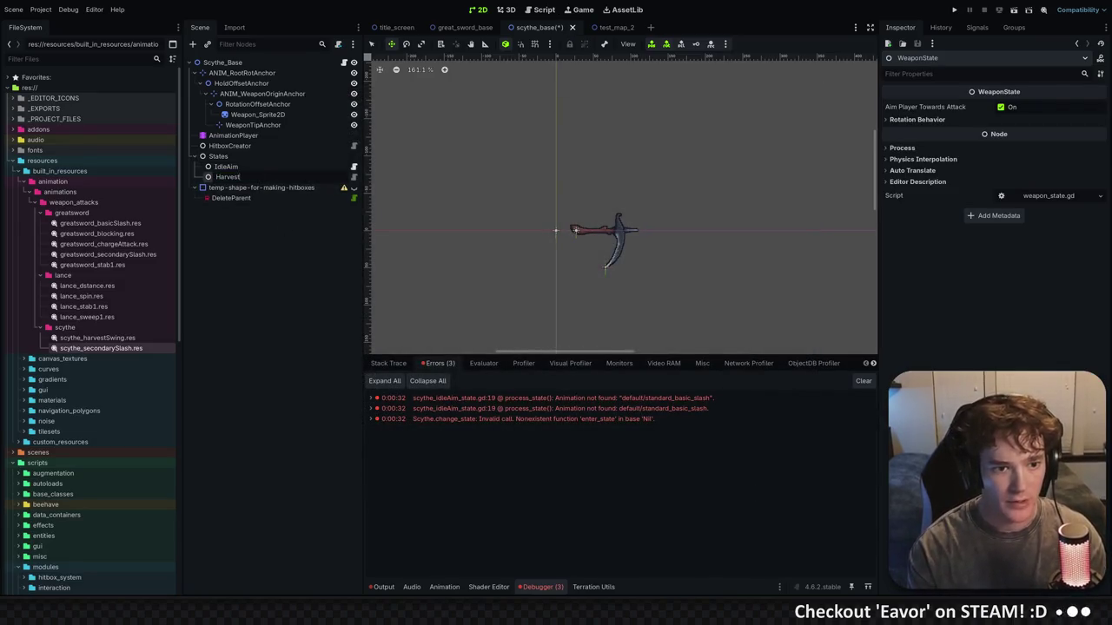
key("Return")
key("ctrl+s")
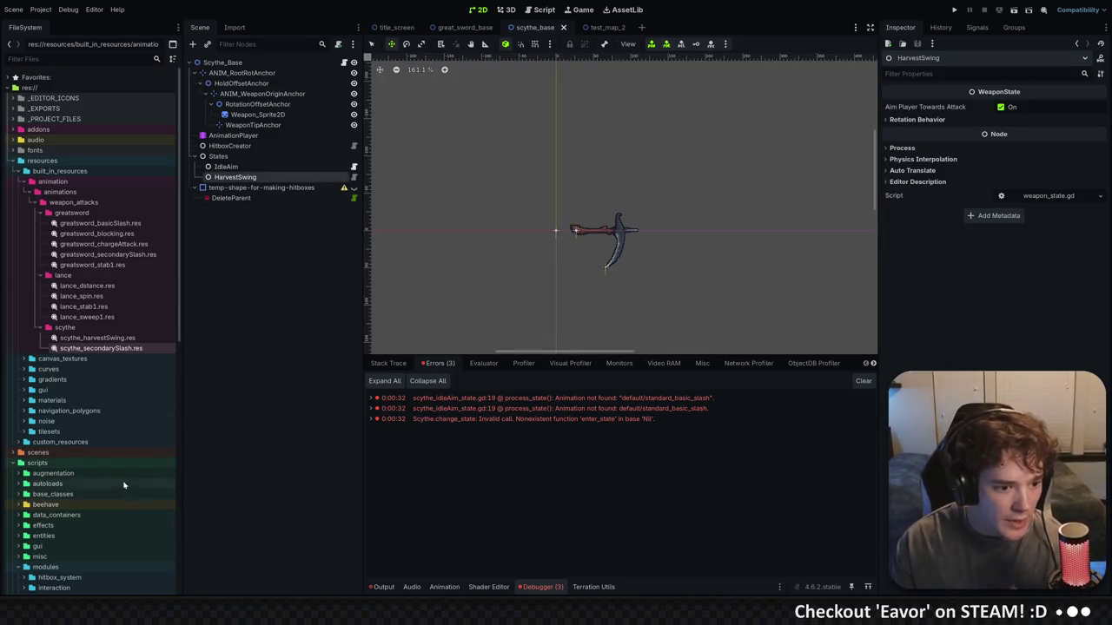
Duplicate greatsword_basicSlash_state.gd as scythe_harvestSwing_state.gd
scroll(113, 426, "down", 8)
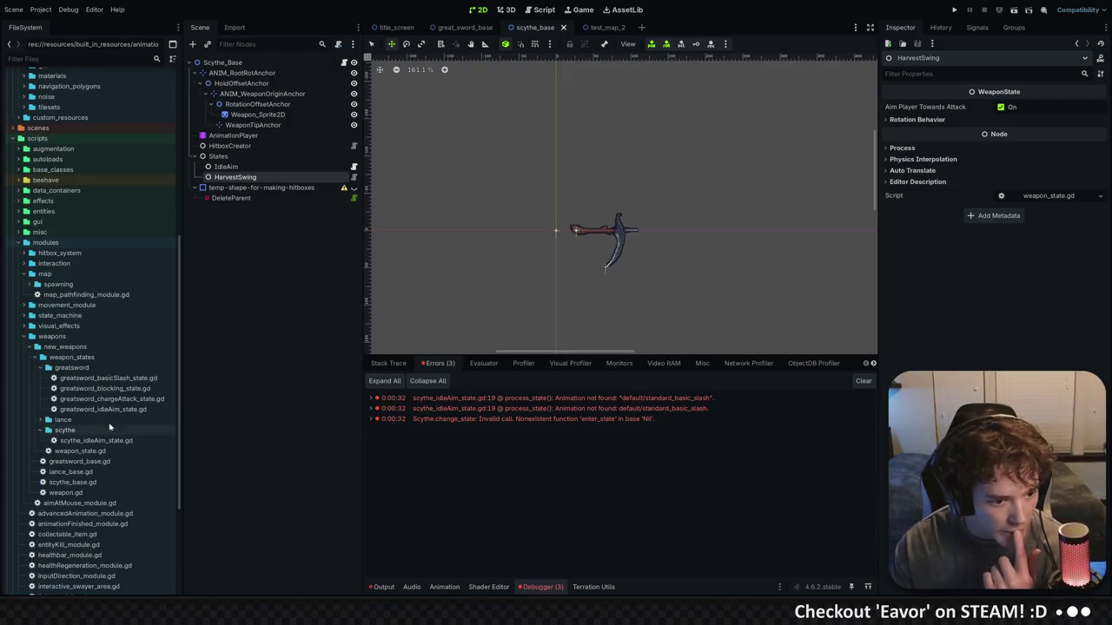
right_click(122, 380)
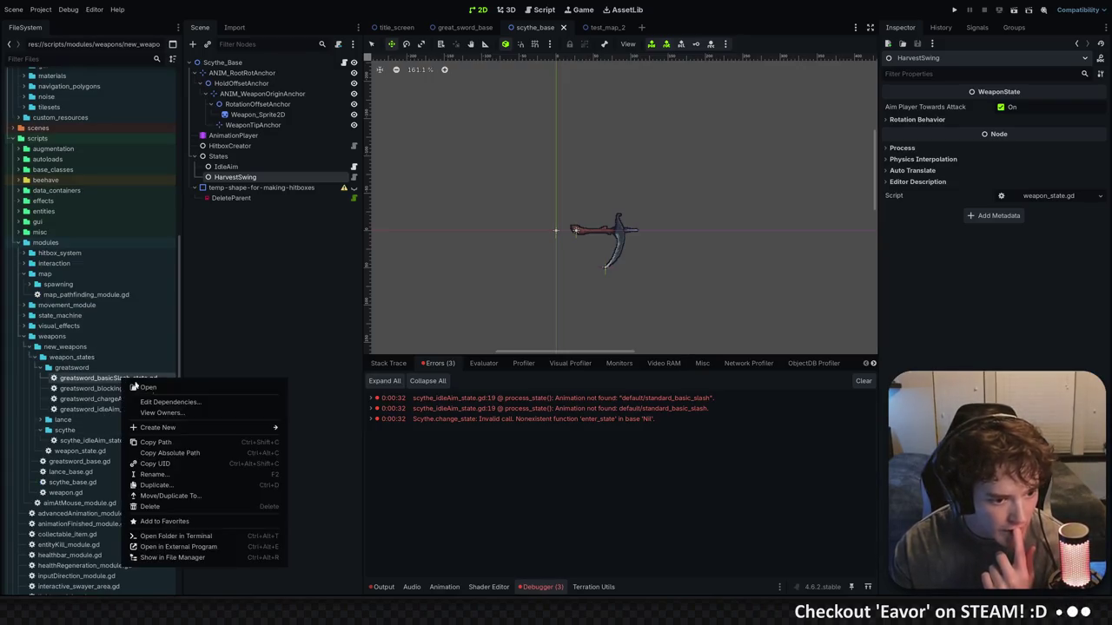
left_click(173, 495)
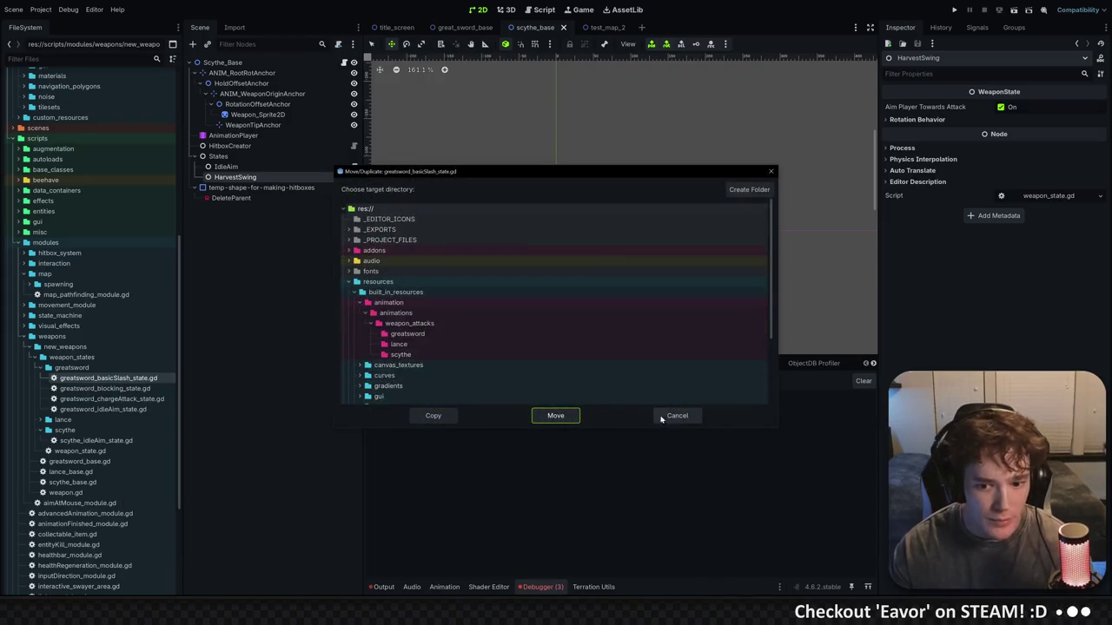
left_click(674, 416)
right_click(134, 384)
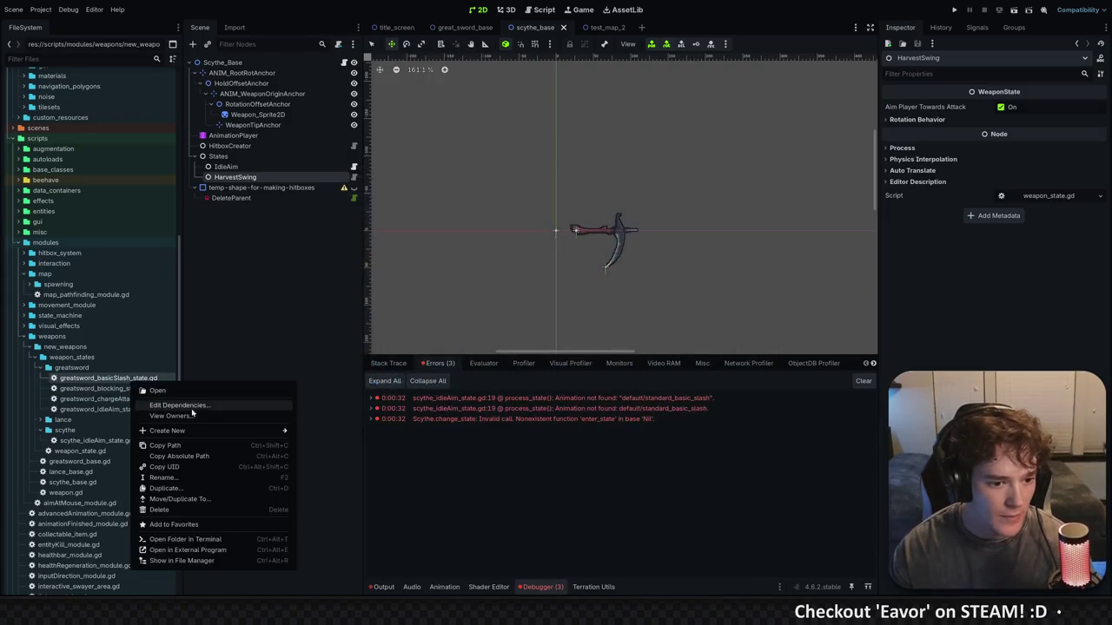
left_click(174, 488)
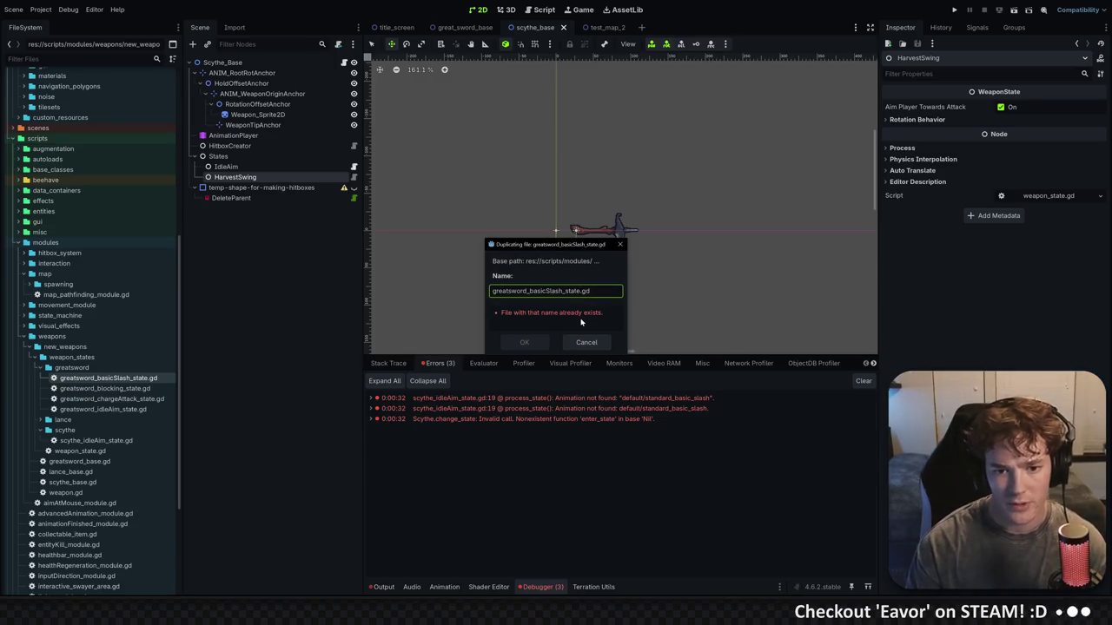
key("ctrl+a")
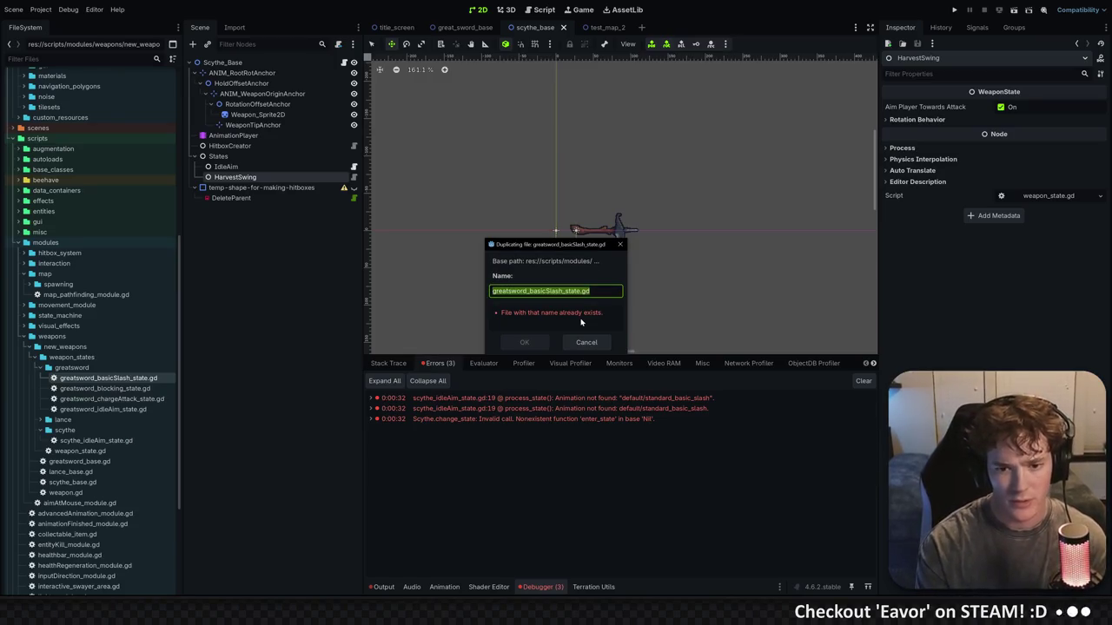
key("Left")
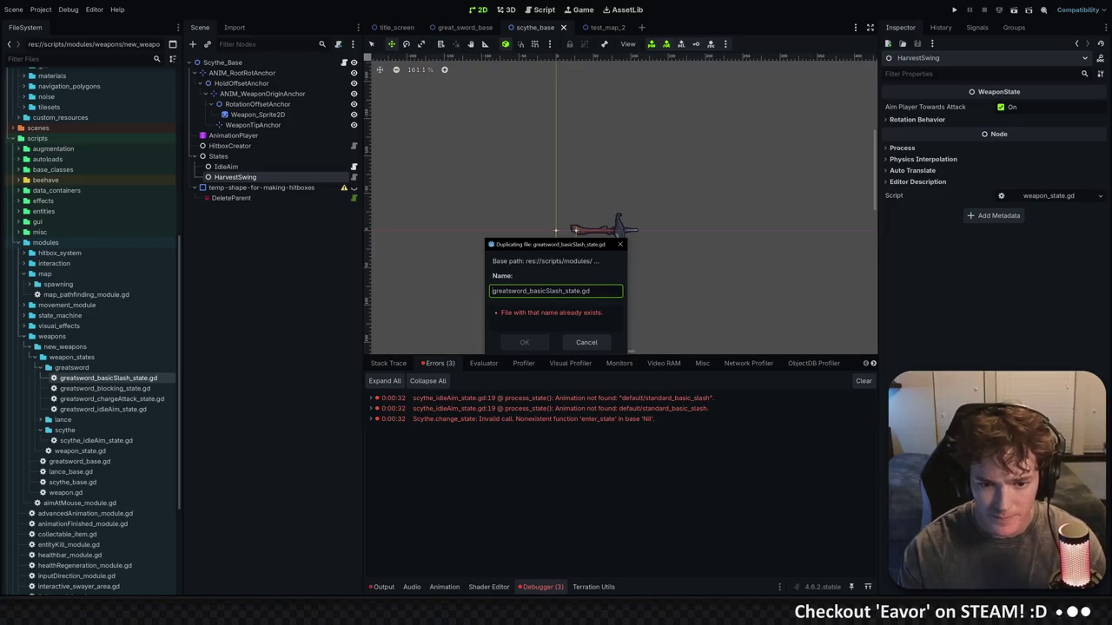
left_click_drag(563, 291, 487, 291)
type("scythe_h")
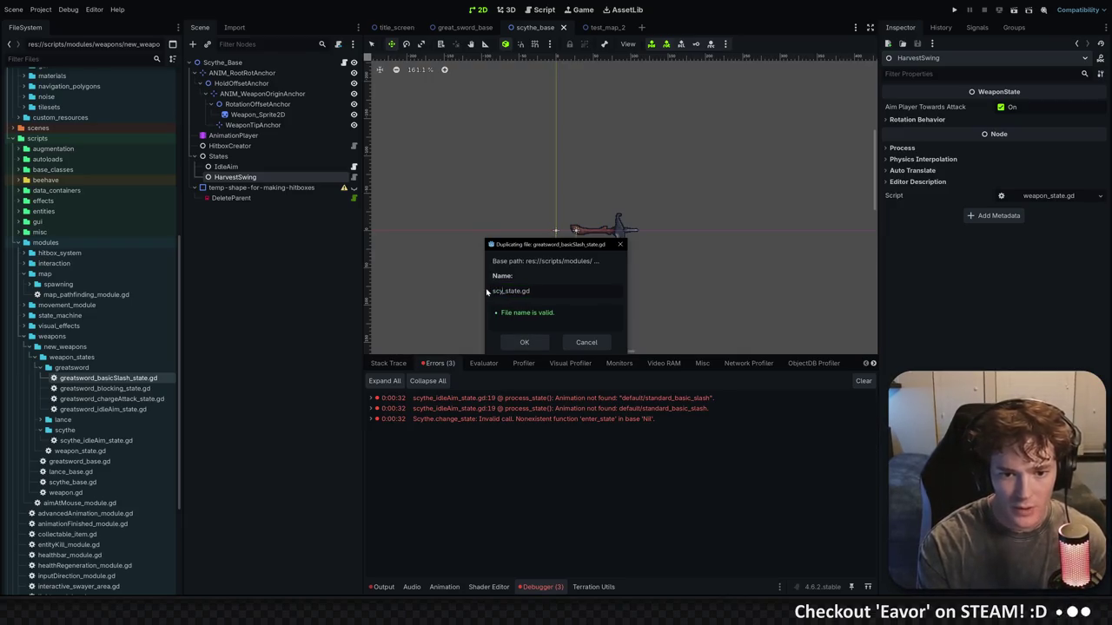
type("arvestSwing")
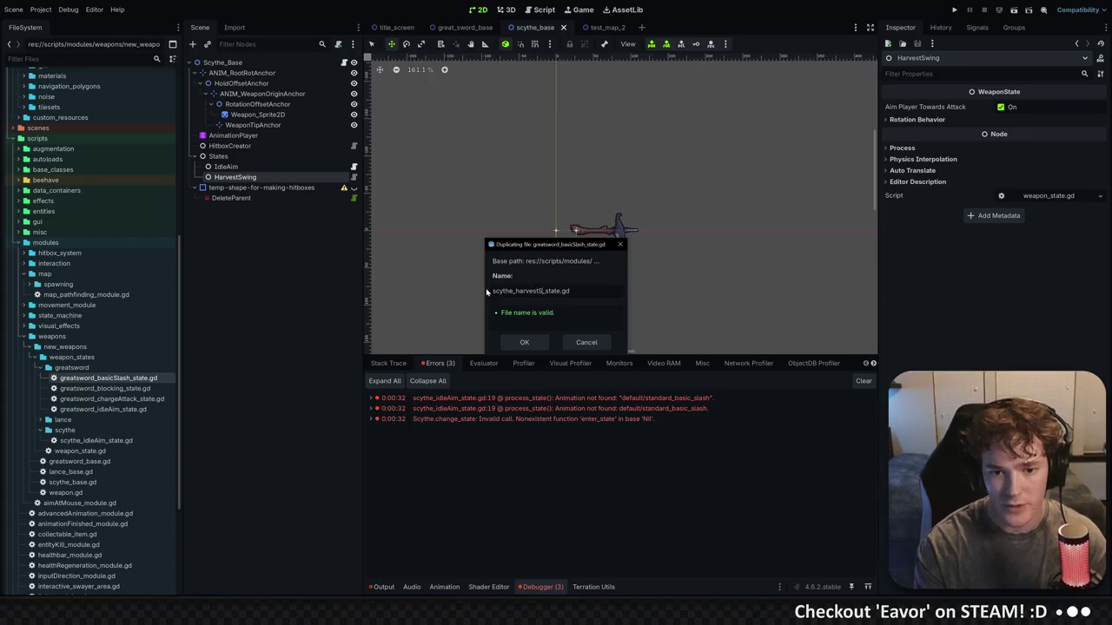
key("Return")
Move scythe_harvestSwing_state.gd into the scythe folder and save the scythe scene
mouse_move(104, 419)
left_mouse_down()
mouse_move(112, 443)
mouse_move(298, 218)
mouse_move(347, 179)
left_mouse_up()
left_click(487, 311)
key("ctrl+s")
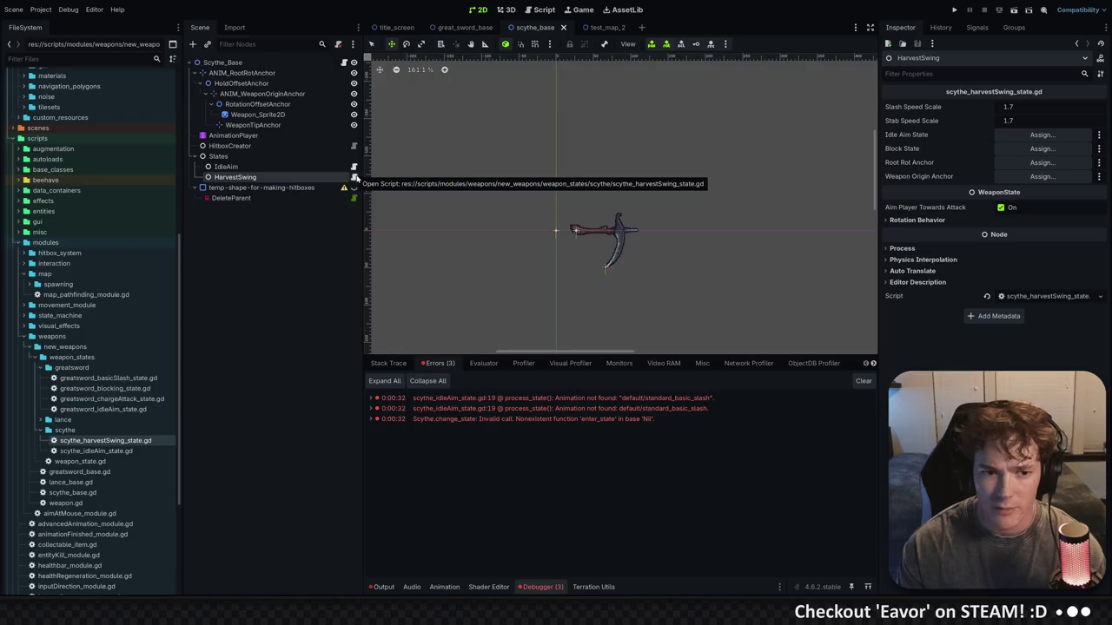
left_click(226, 166)
Assign the HarvestSwing node as IdleAim's Harvest Swing State and save the scene
left_click(1042, 106)
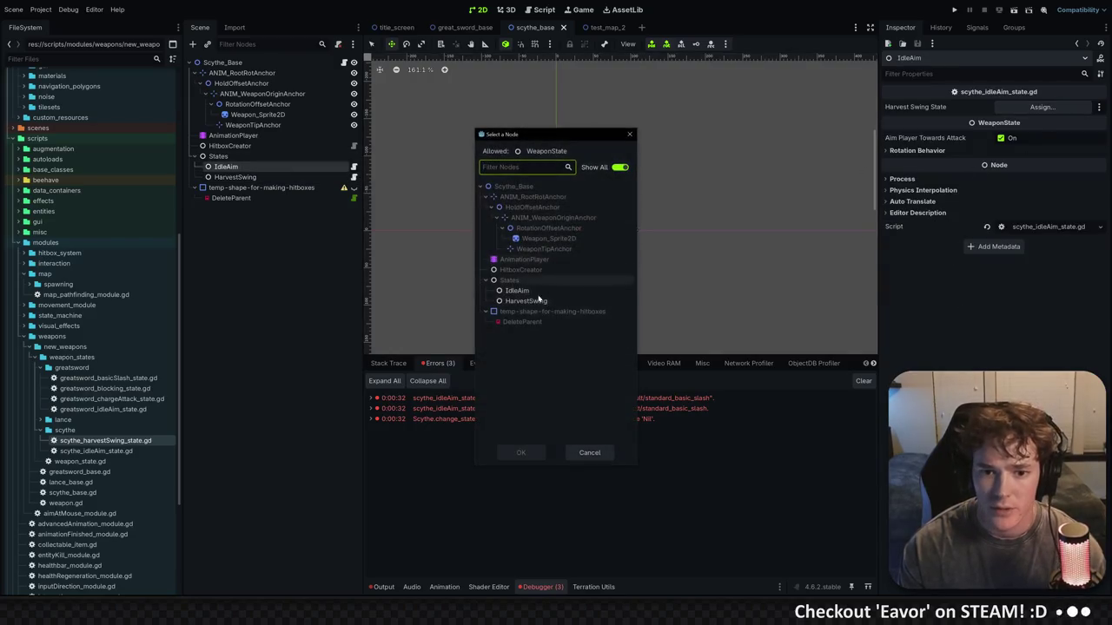
double_click(526, 301)
left_click(917, 151)
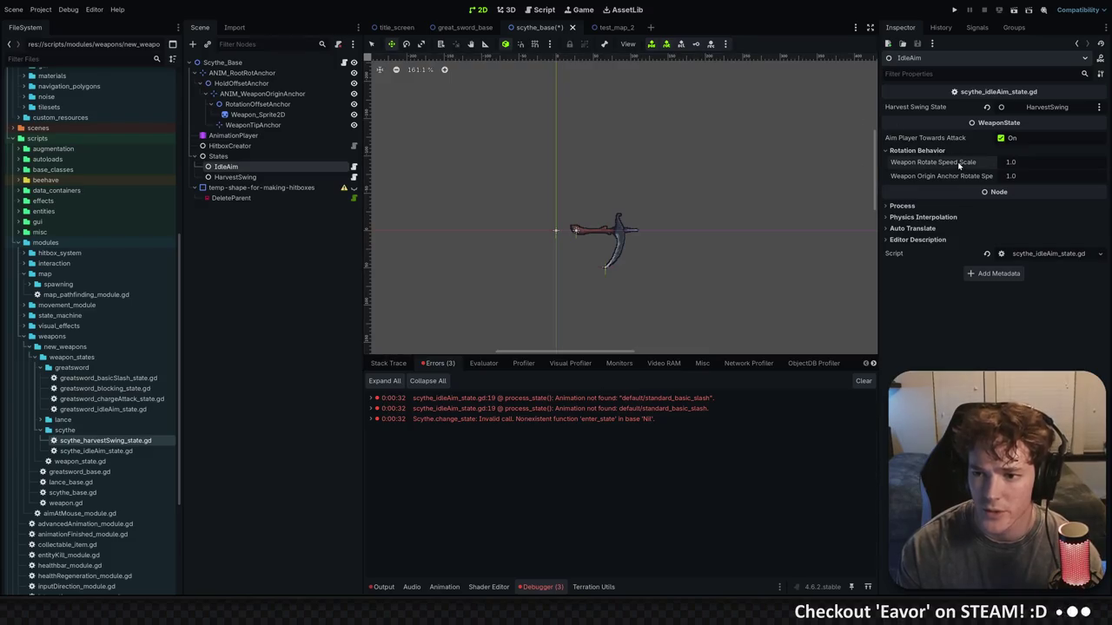
key("ctrl+s")
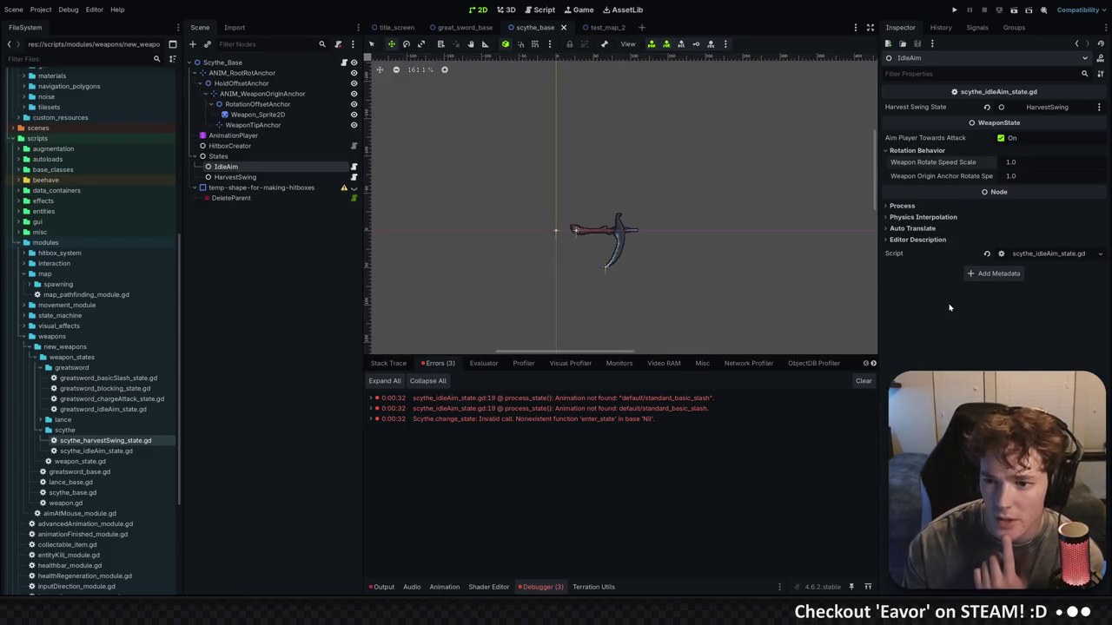
Compare HarvestSwing's Rotation Behavior settings with the great sword's BasicSlash state
left_click(280, 180)
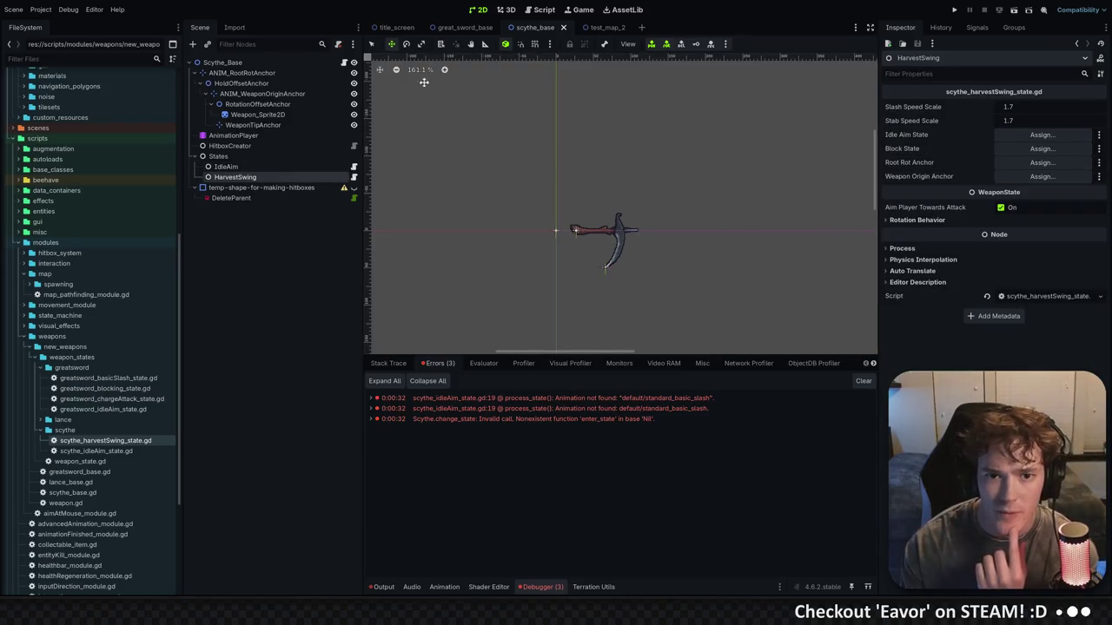
left_click(463, 27)
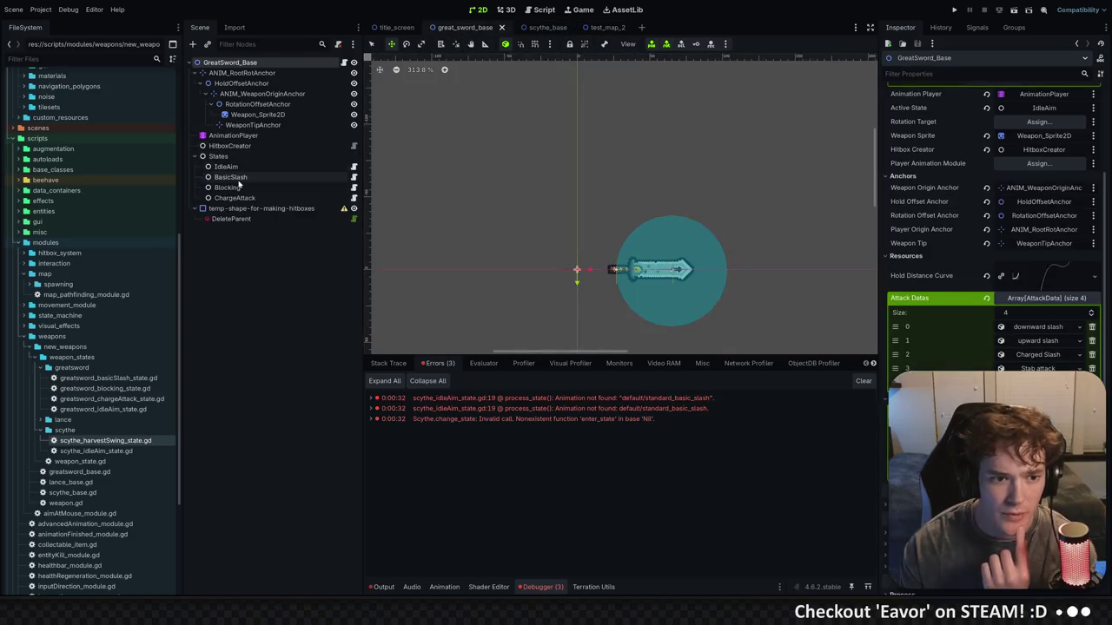
left_click(231, 177)
left_click(921, 220)
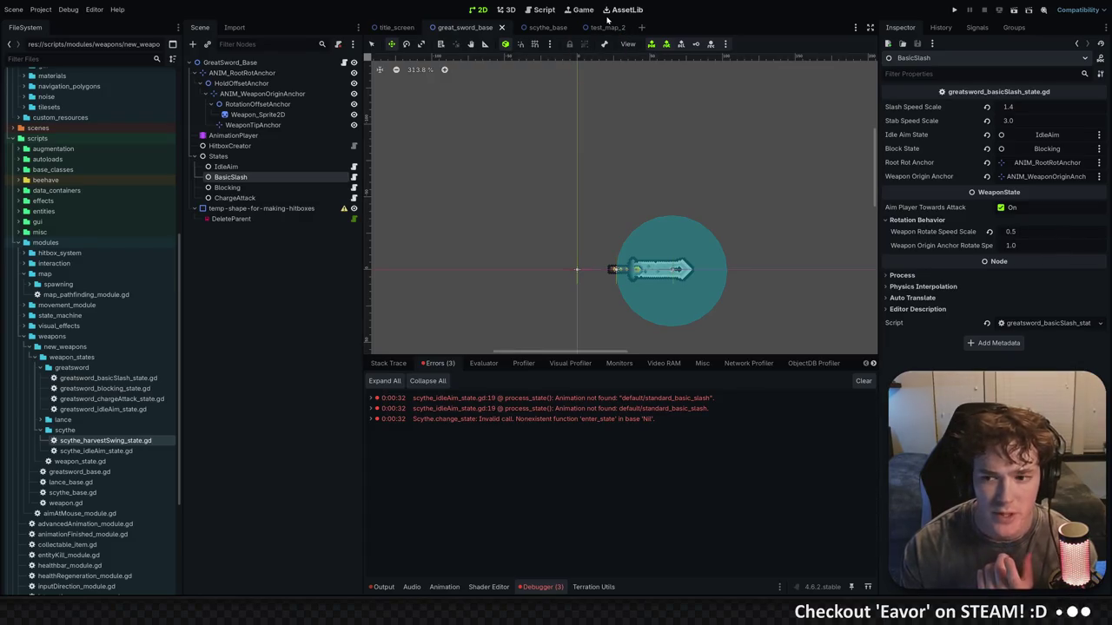
left_click(531, 28)
left_click(226, 166)
left_click(234, 178)
left_click(961, 219)
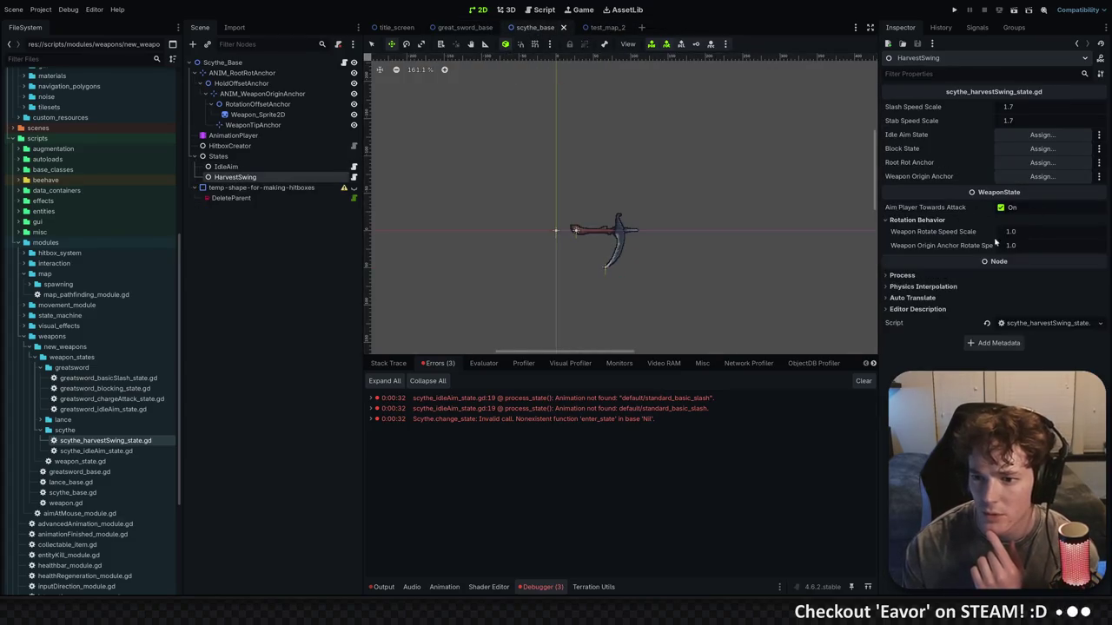
Set HarvestSwing's Weapon Rotate Speed Scale to 0.3, save, and open the IdleAim script externally
key("Return")
key("ctrl+s")
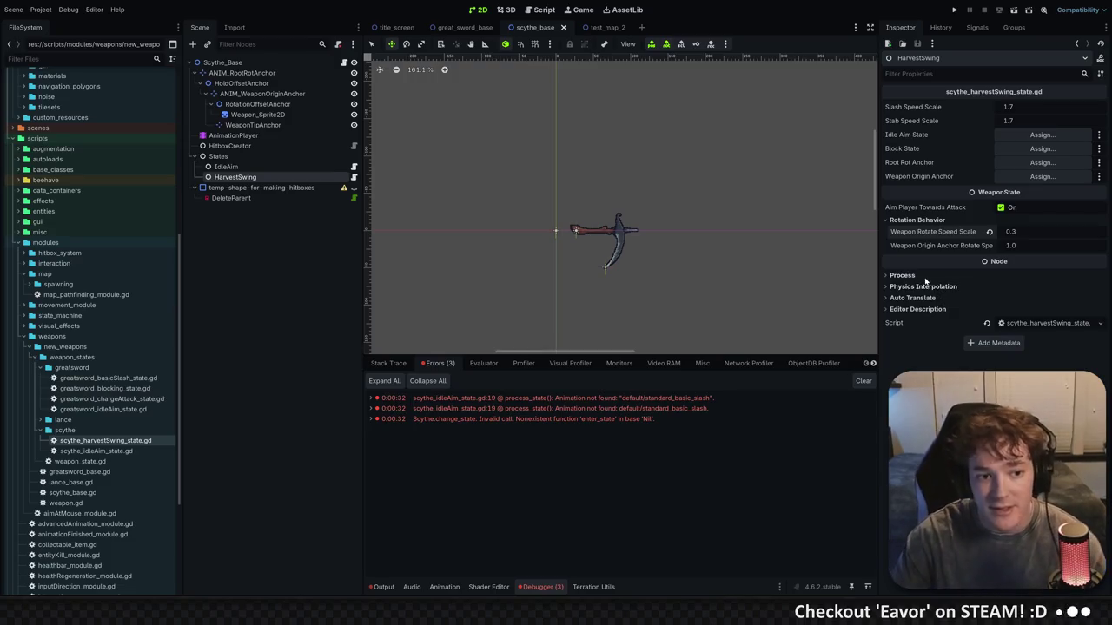
left_click(271, 167)
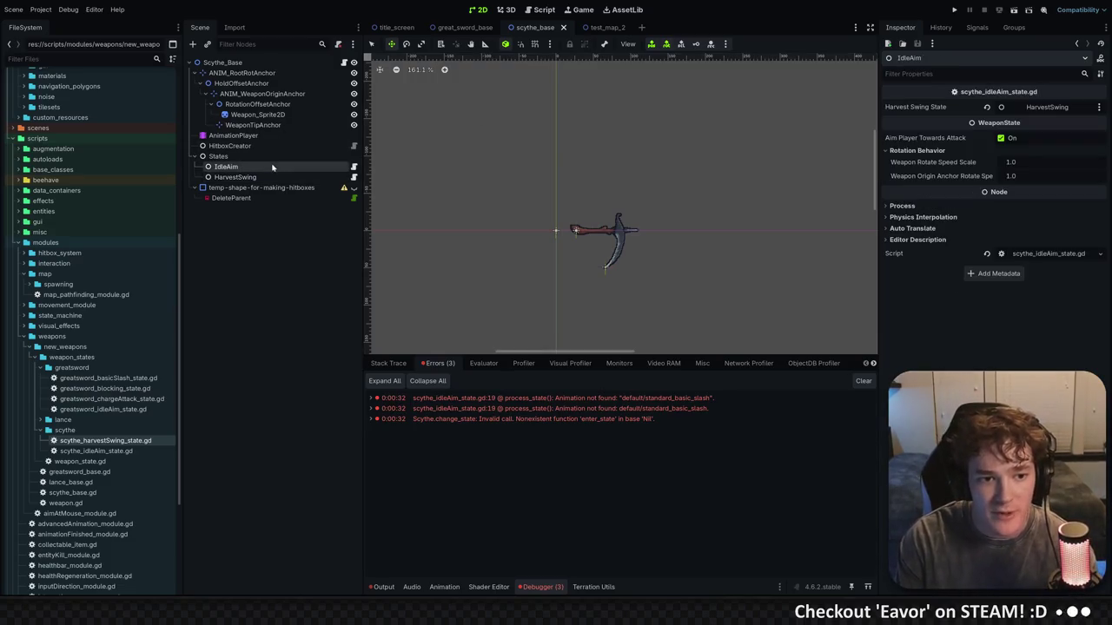
left_click(295, 177)
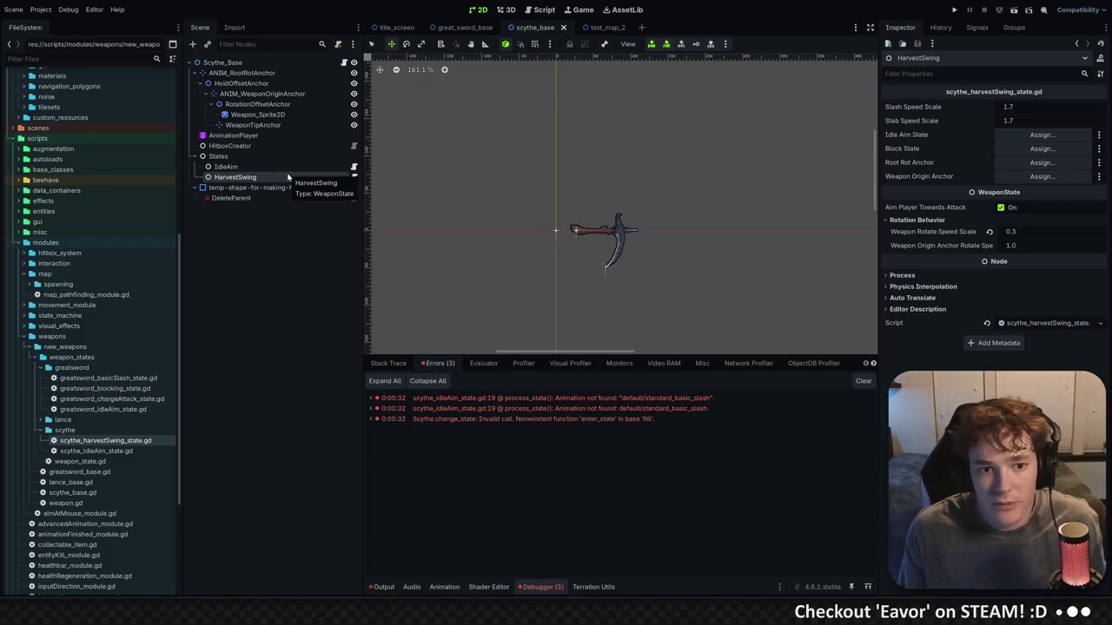
left_click(355, 167)
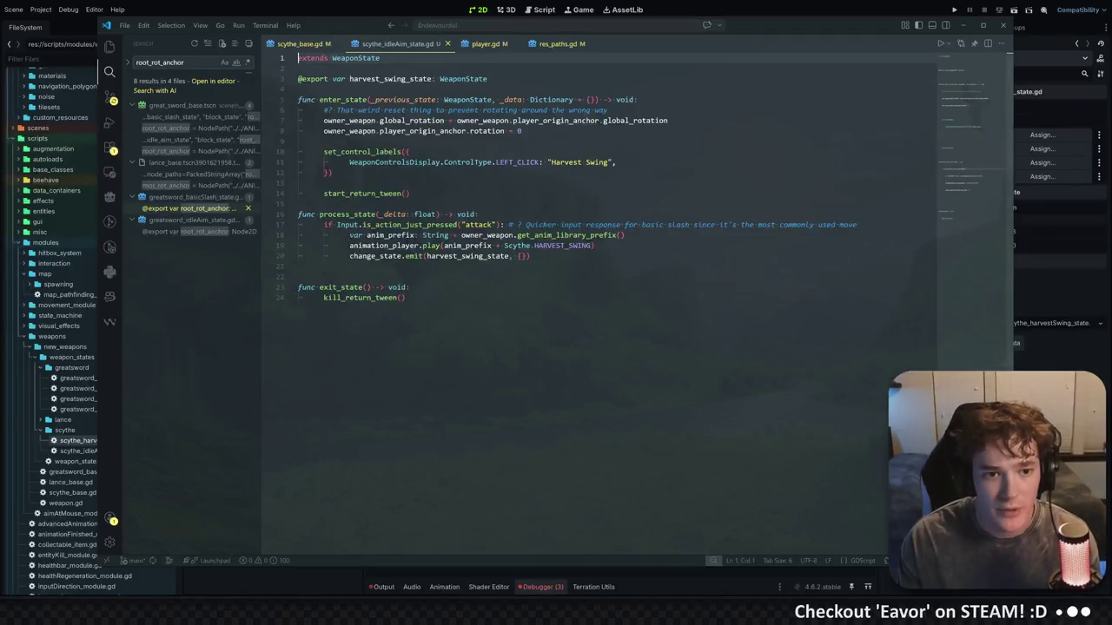
Review the functions in scythe_idleAim_state.gd, then return to Godot
left_click_drag(409, 298, 297, 99)
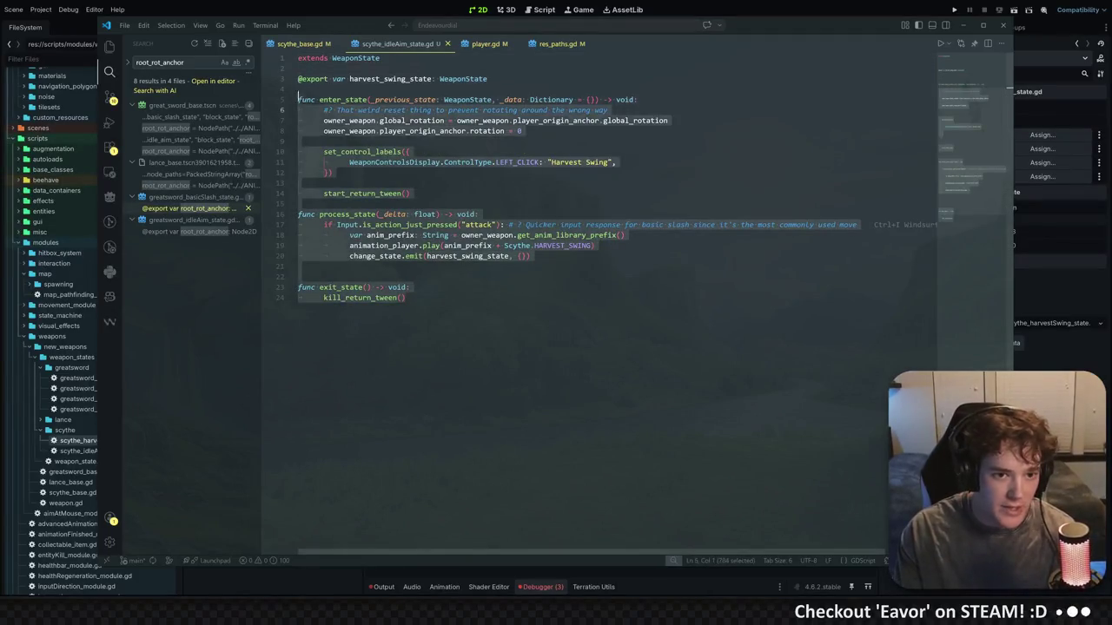
left_click(350, 99)
left_click(347, 215)
double_click(357, 288)
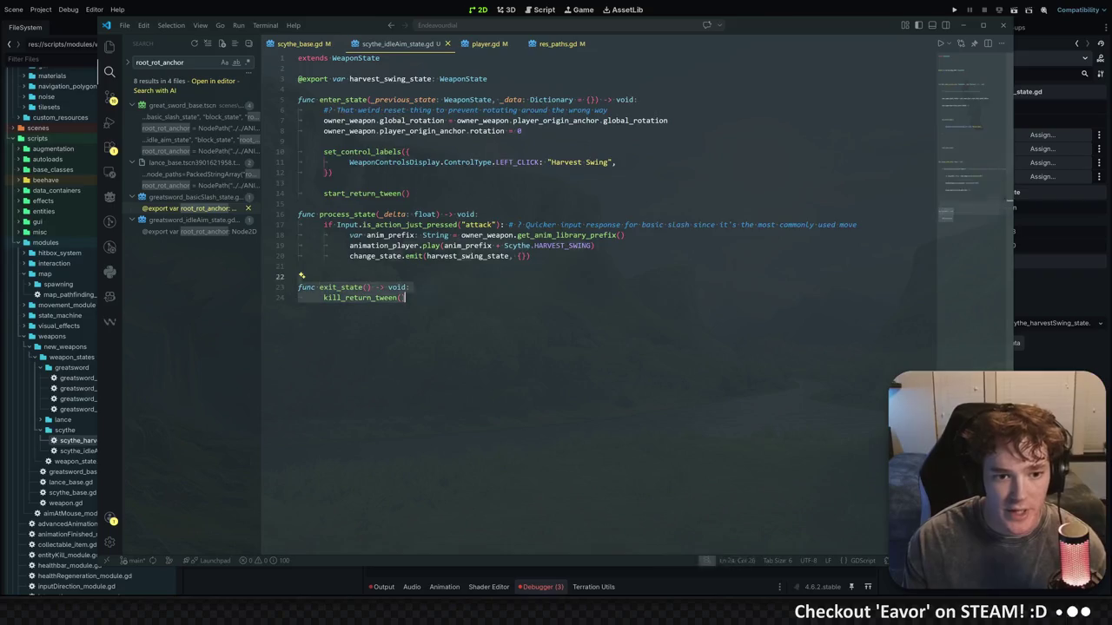
left_click(479, 214)
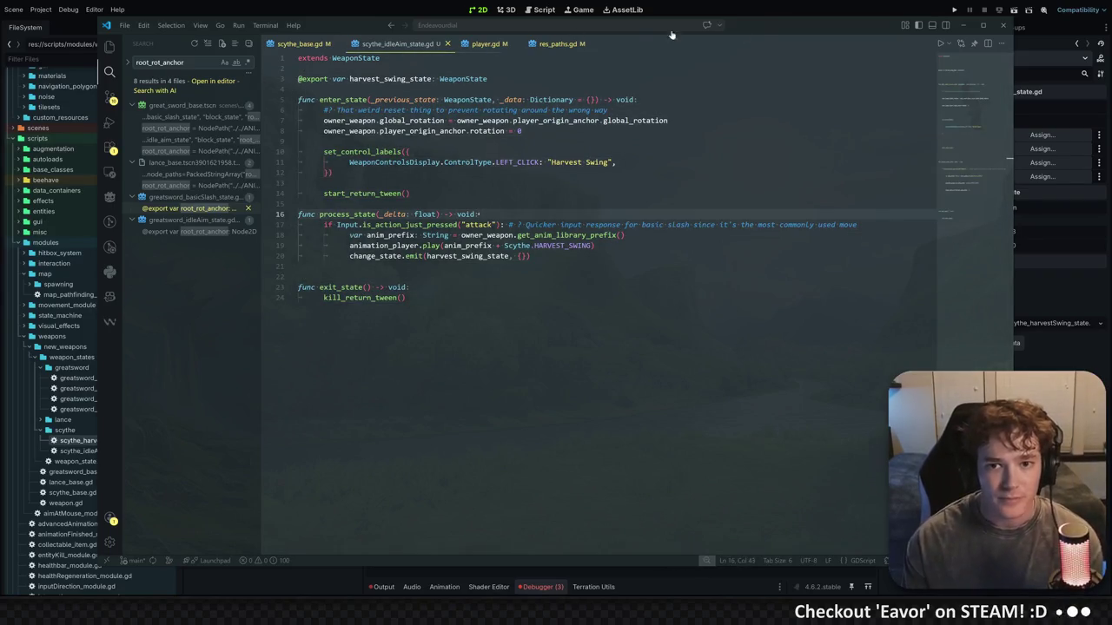
left_click(747, 12)
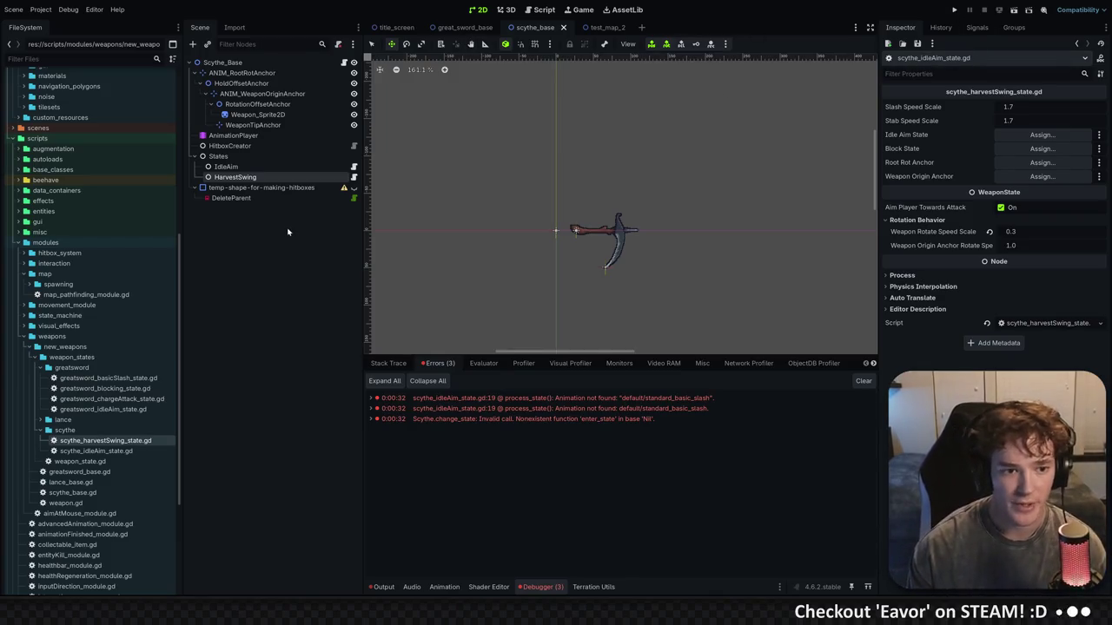
Select the HarvestSwing node and open scythe_harvestSwing_state.gd in the code editor
left_click(289, 168)
left_click(289, 176)
left_click(290, 166)
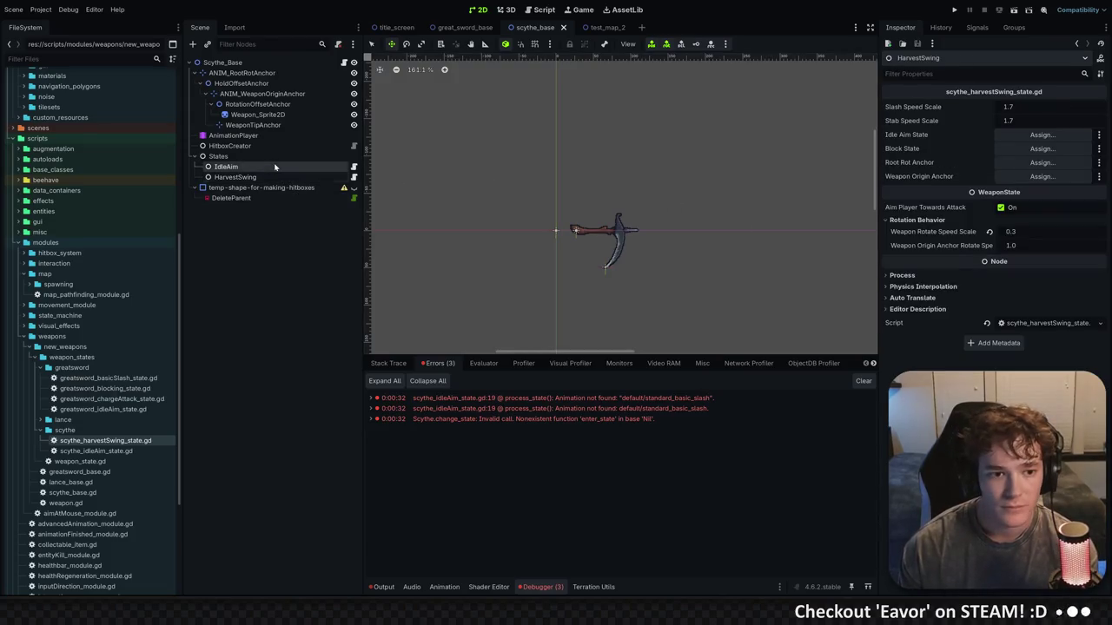
left_click(290, 178)
left_click(355, 178)
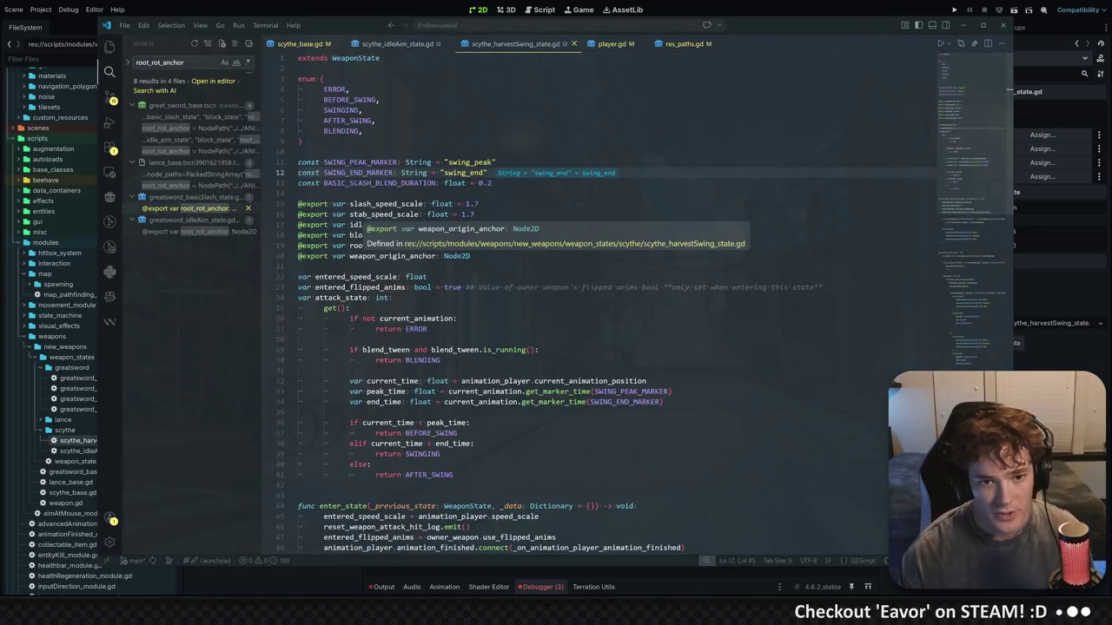
Delete the stab_speed_scale and block_state exports and rename slash_speed_scale to harvest_swing_speed_scale
left_click(363, 130)
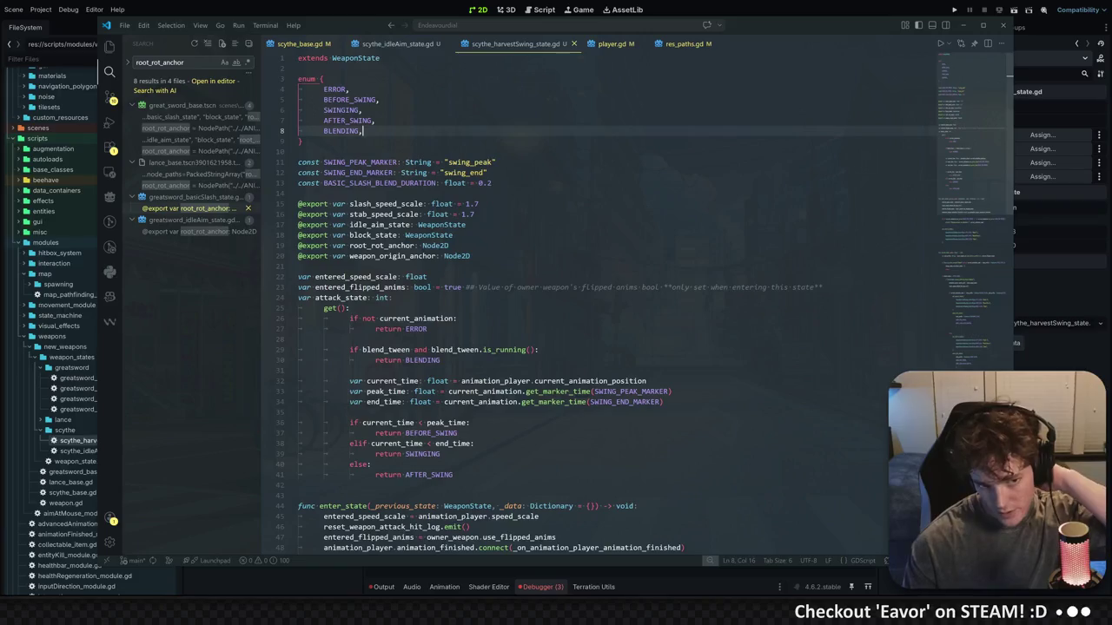
mouse_move(441, 204)
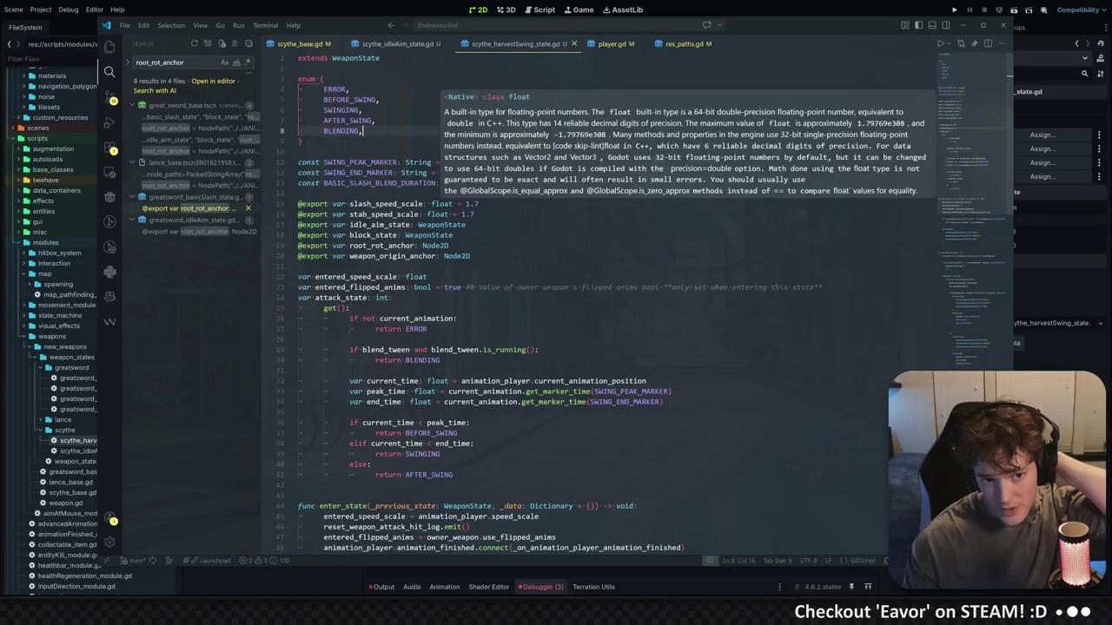
left_click(376, 120)
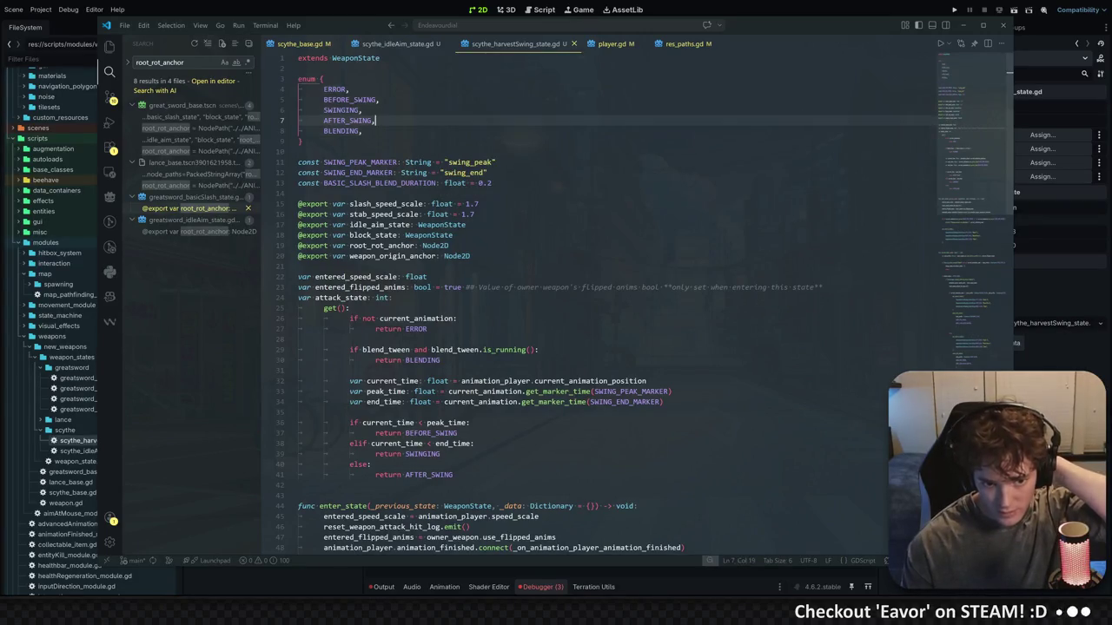
key("Down")
key("Down")
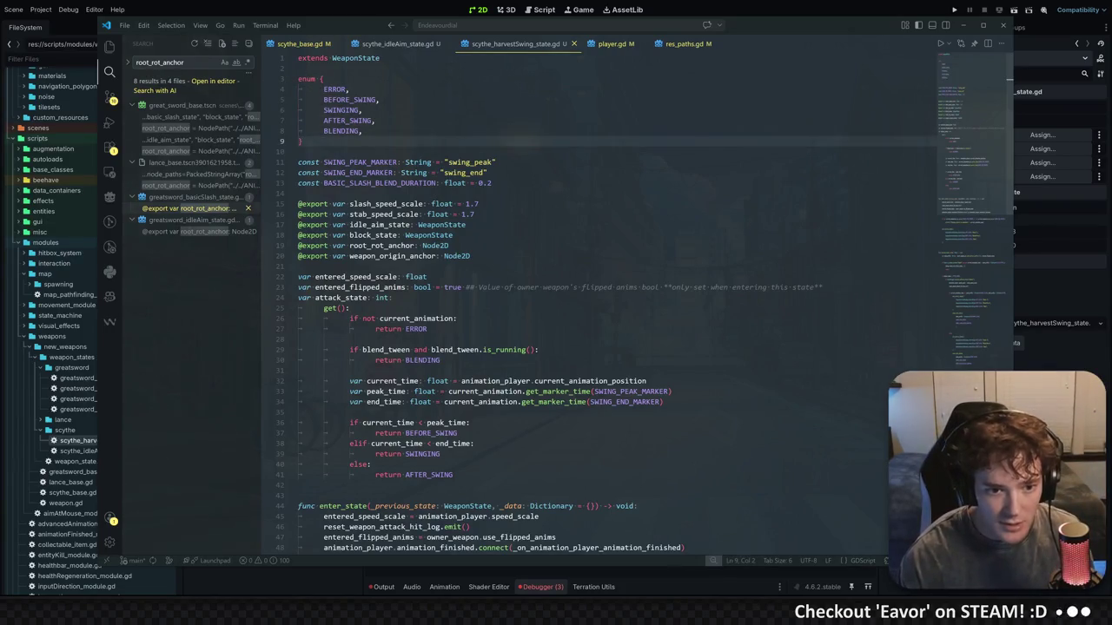
left_click(395, 214)
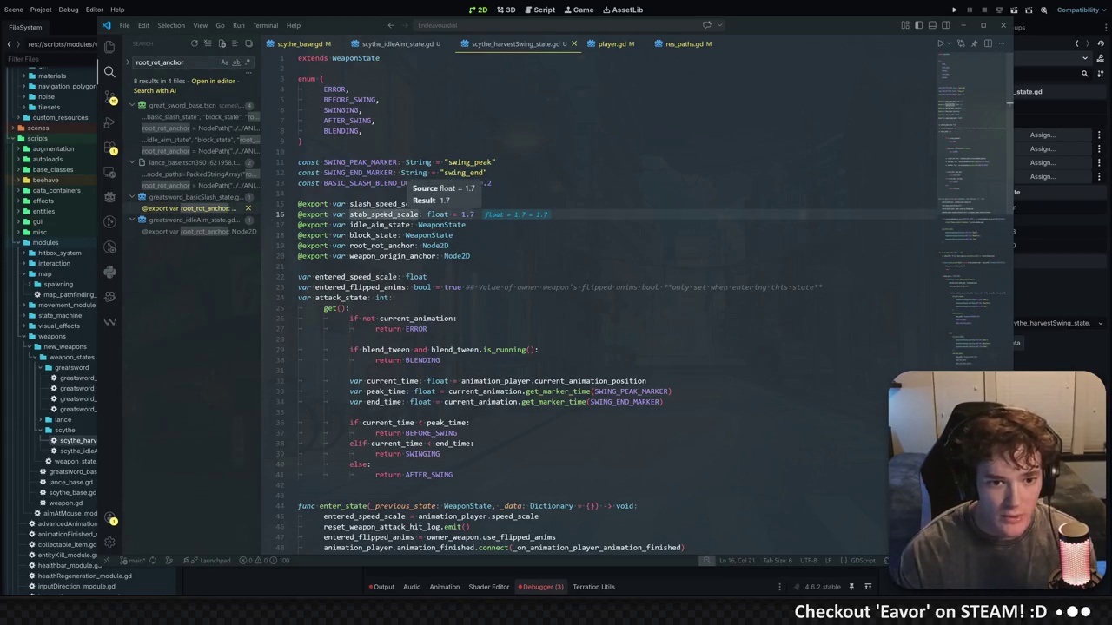
key("ctrl+shift+k")
left_click_drag(423, 203, 350, 203)
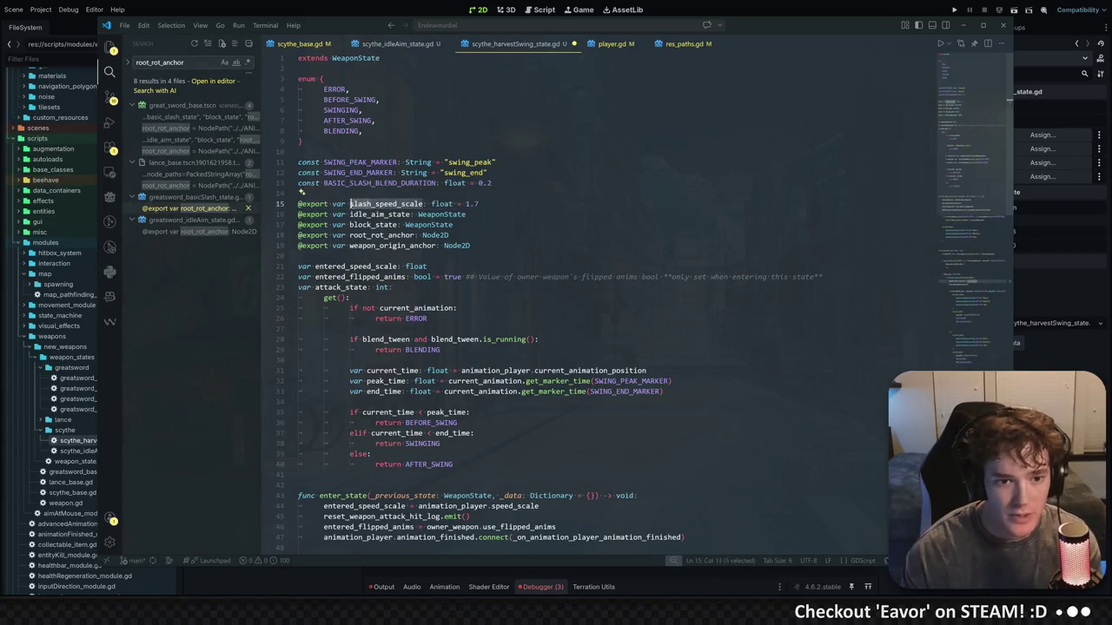
type("harvest_swing_")
double_click(506, 203)
key("Down")
key("Down")
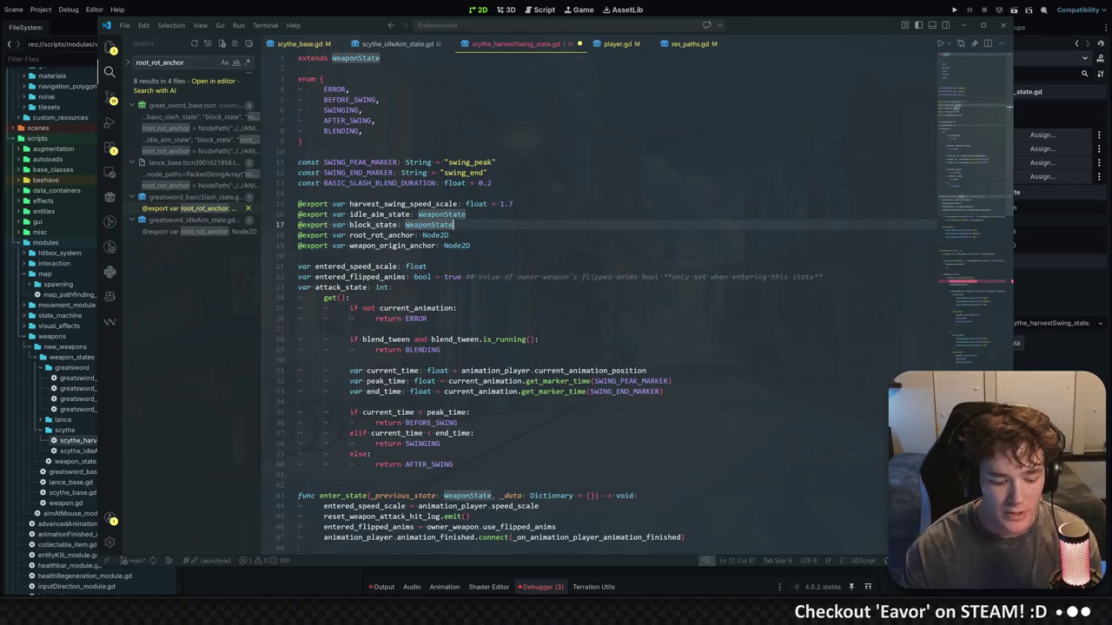
key("ctrl+shift+k")
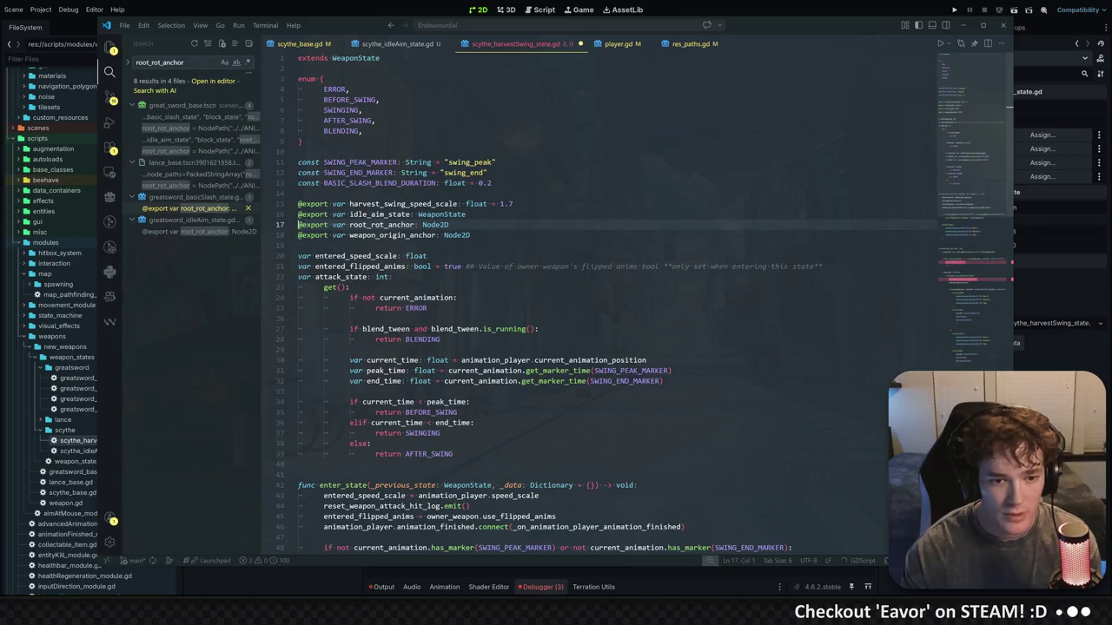
Check usages, then delete the root_rot_anchor and weapon_origin_anchor export lines
double_click(382, 224)
key("ctrl+f")
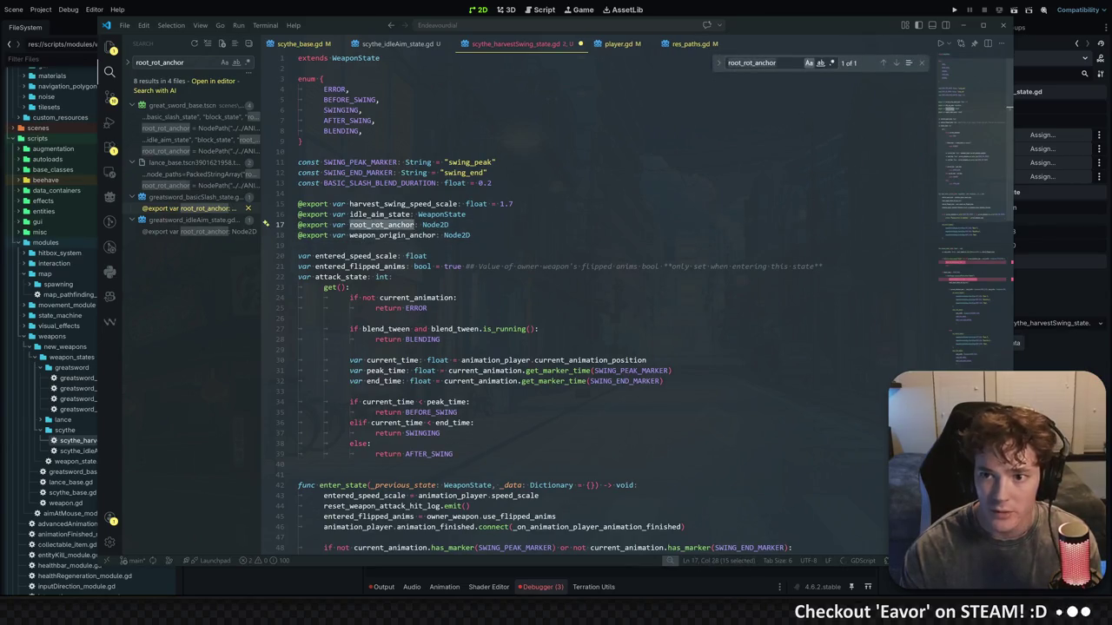
key("Escape")
key("ctrl+shift+k")
double_click(393, 224)
key("ctrl+f")
key("Escape")
key("End")
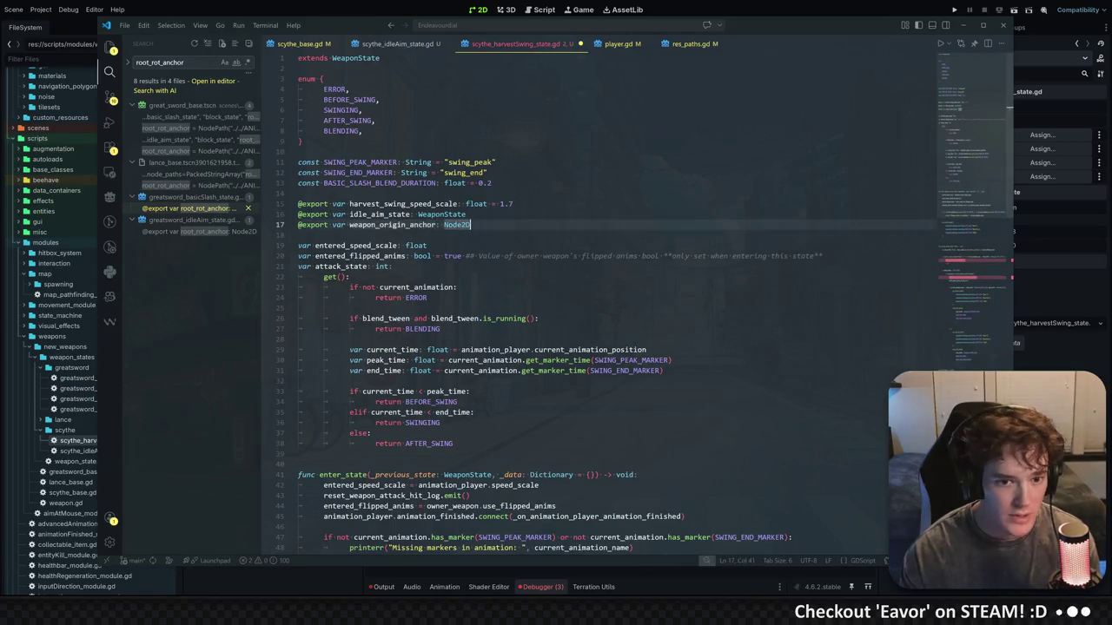
key("ctrl+shift+k")
key("Up")
key("Up")
key("Up")
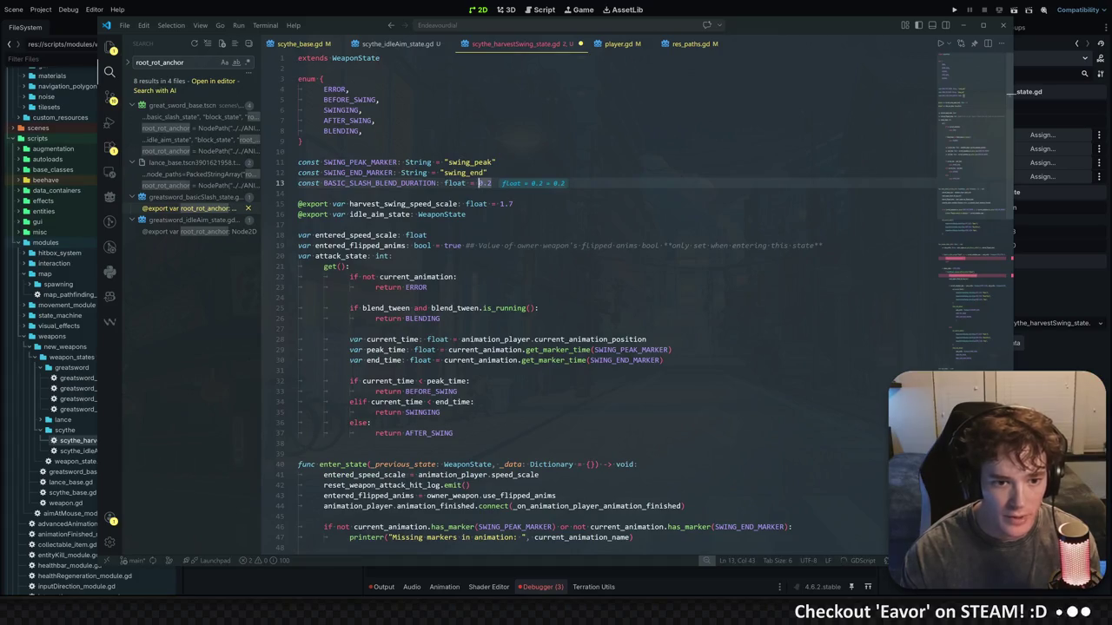
Check entered_speed_scale and entered_flipped_anims usages, then reopen scythe_harvestSwing_state.gd from Godot's FileSystem
double_click(356, 234)
left_click(415, 244)
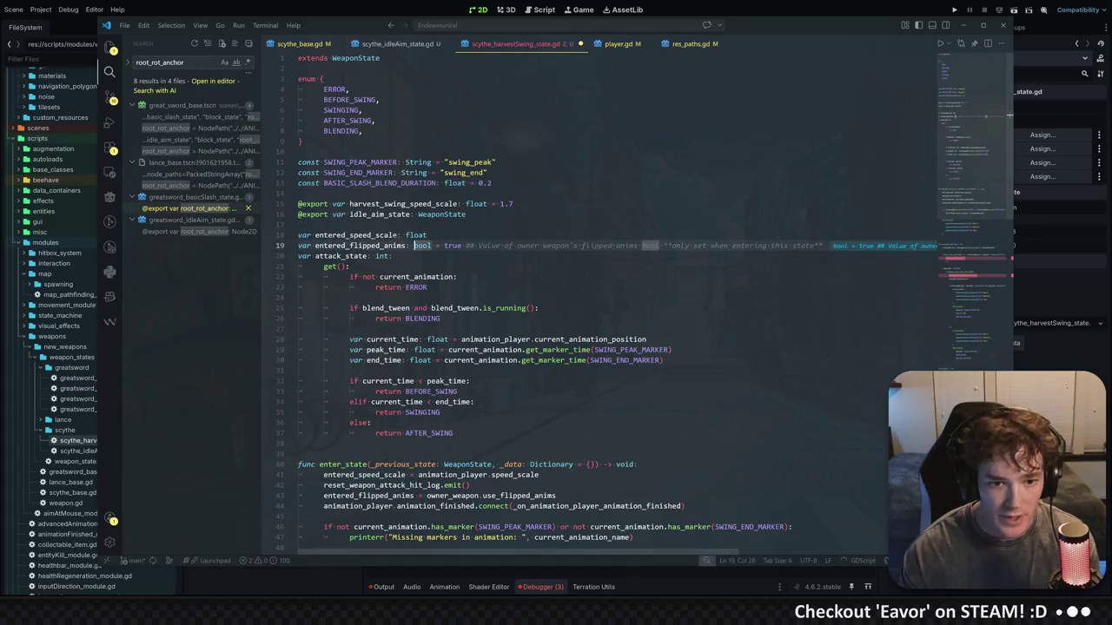
double_click(360, 245)
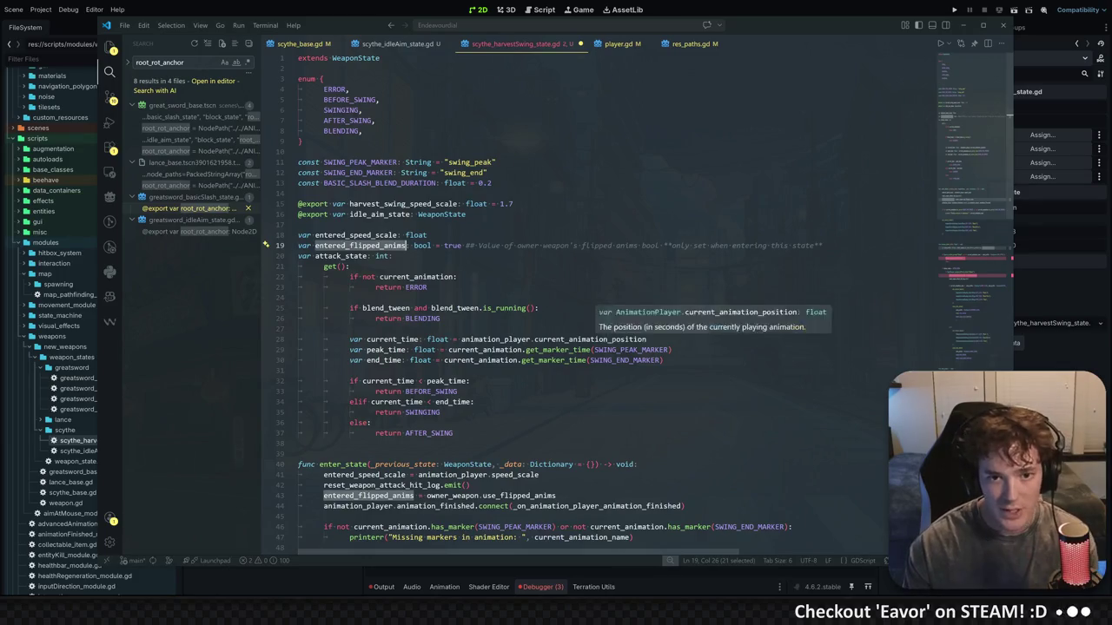
key("alt+Tab")
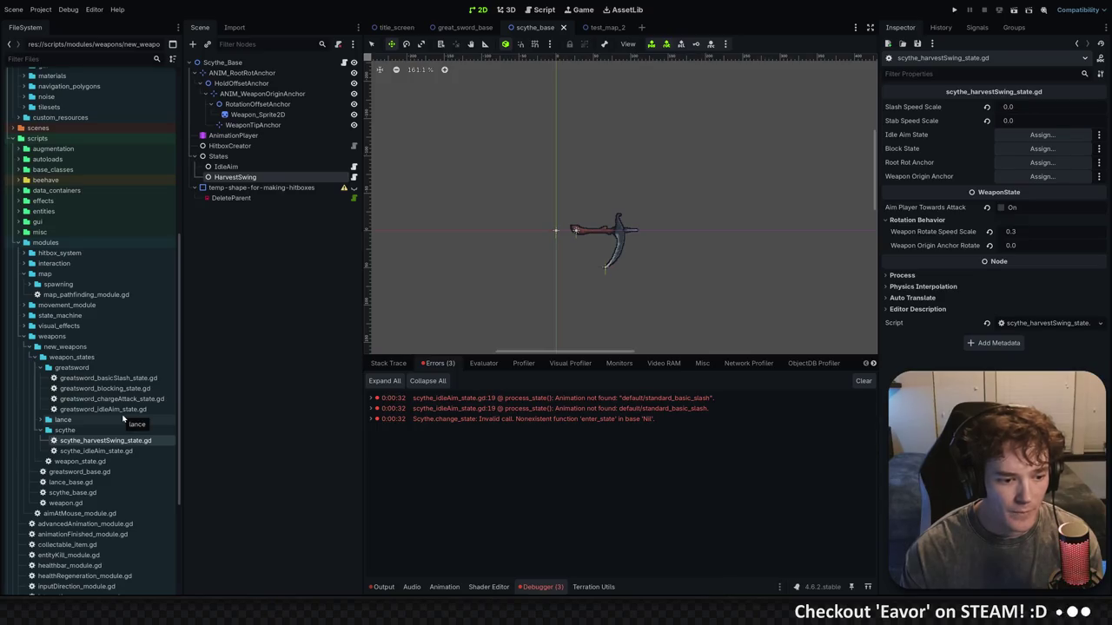
double_click(105, 440)
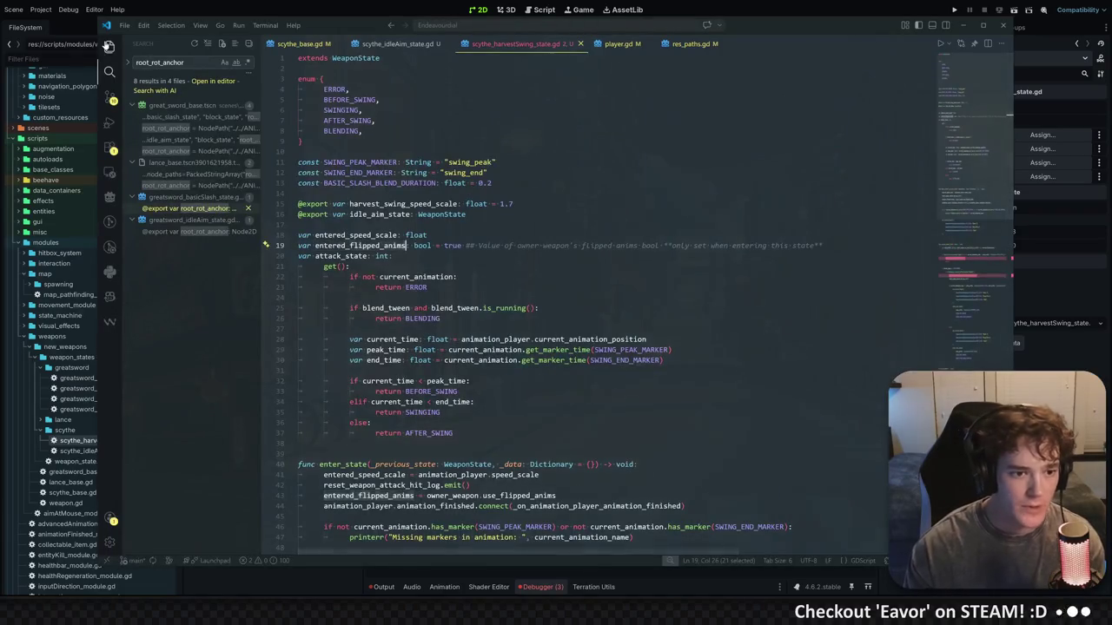
Compare with lance_stab1_state.gd by checking its entered_flipped_anims, then close that script
key("ctrl+shift+e")
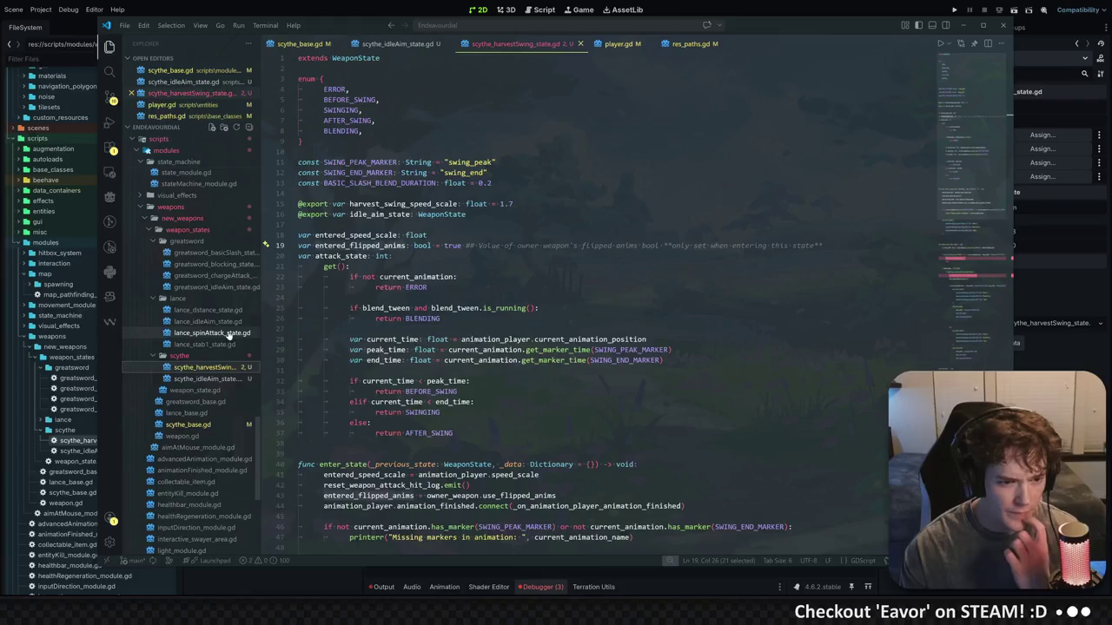
left_click(204, 345)
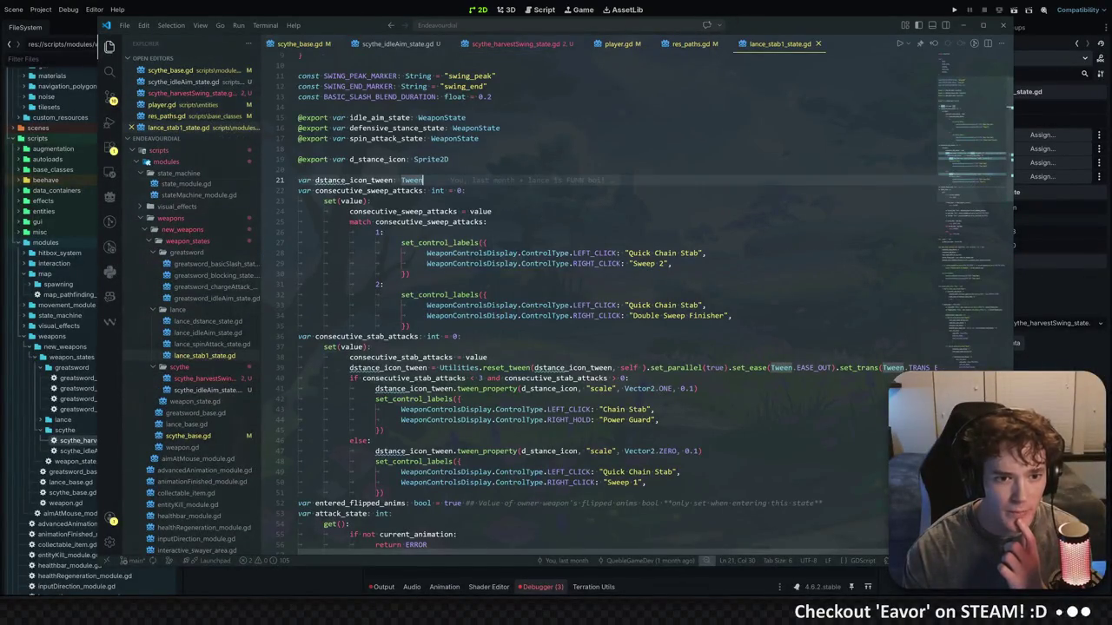
scroll(521, 348, "down", 2)
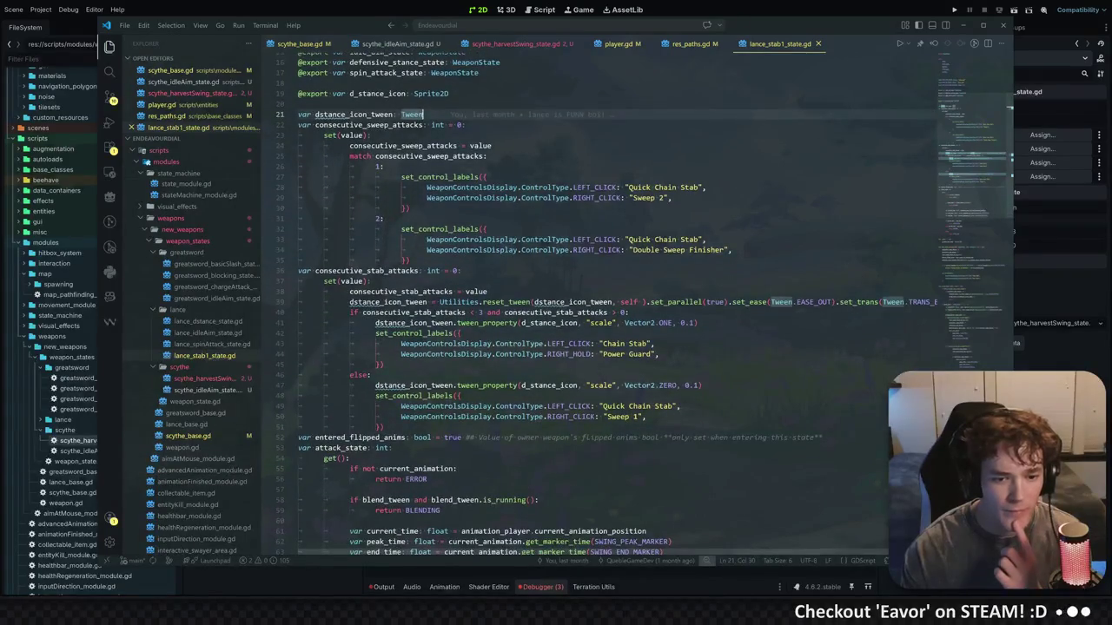
double_click(360, 437)
left_click(817, 43)
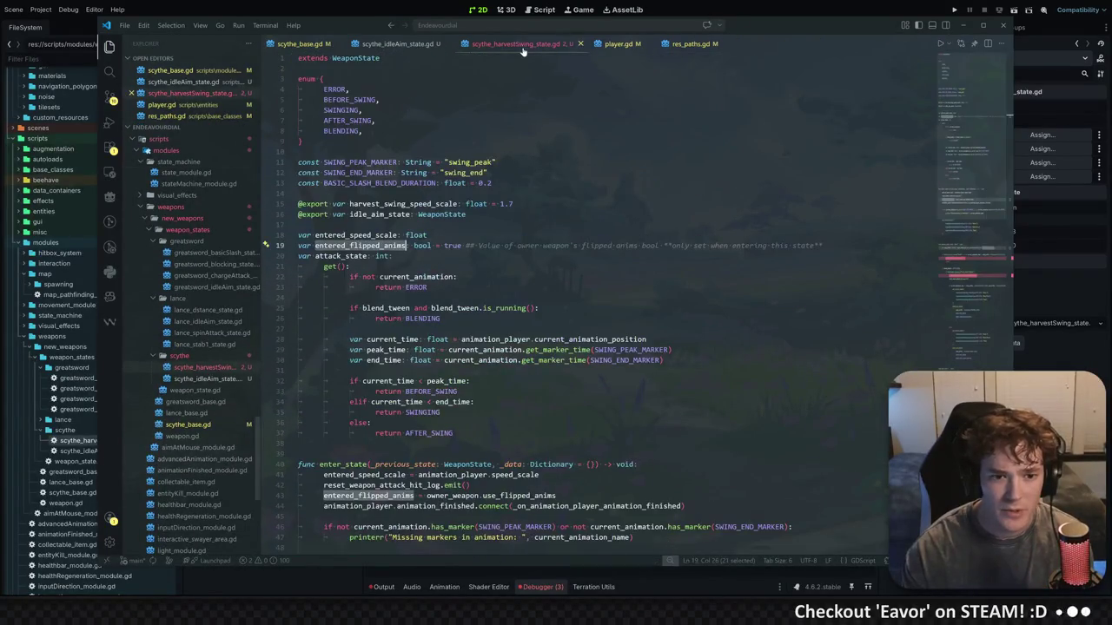
Review the attack_state declaration, its ERROR return check and the blend_tween uses
left_click(458, 276)
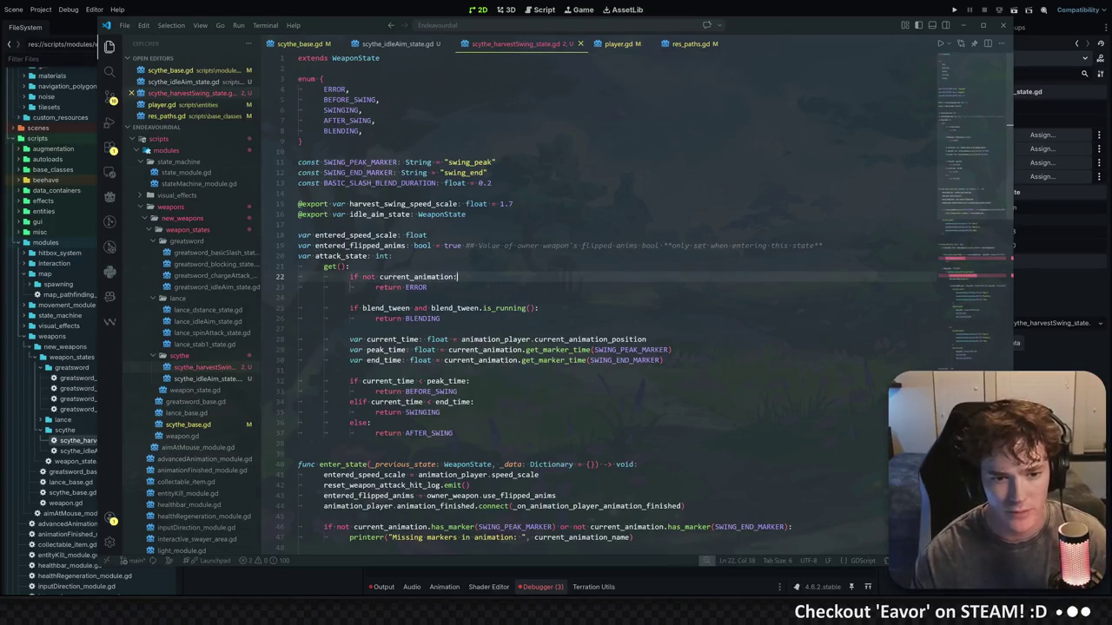
left_click(394, 255)
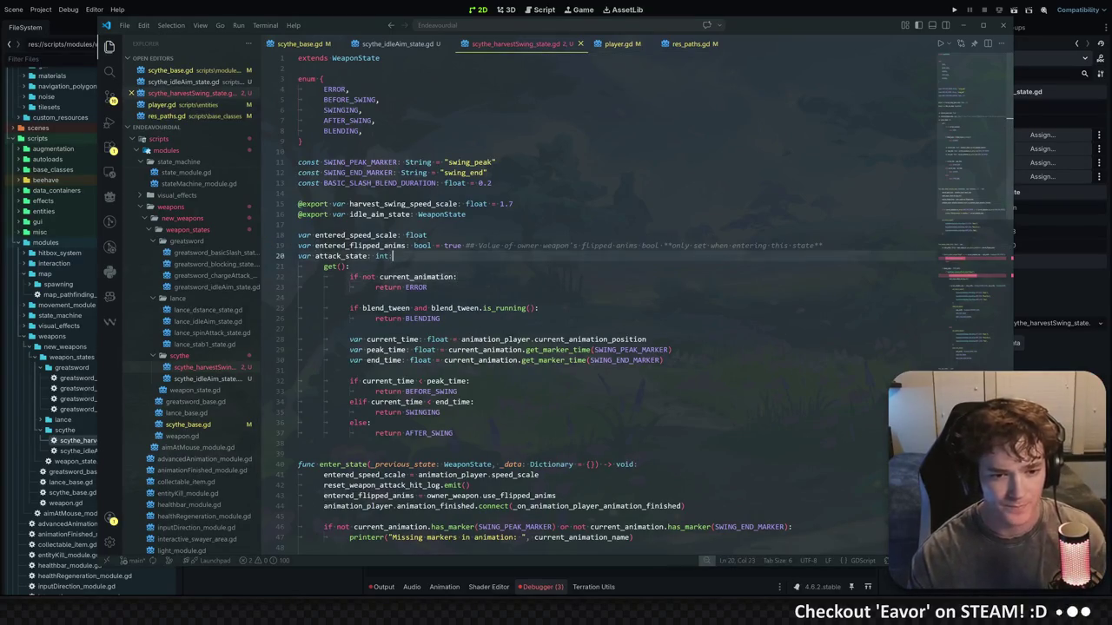
type(":")
left_click(357, 256)
left_click_drag(428, 288, 300, 276)
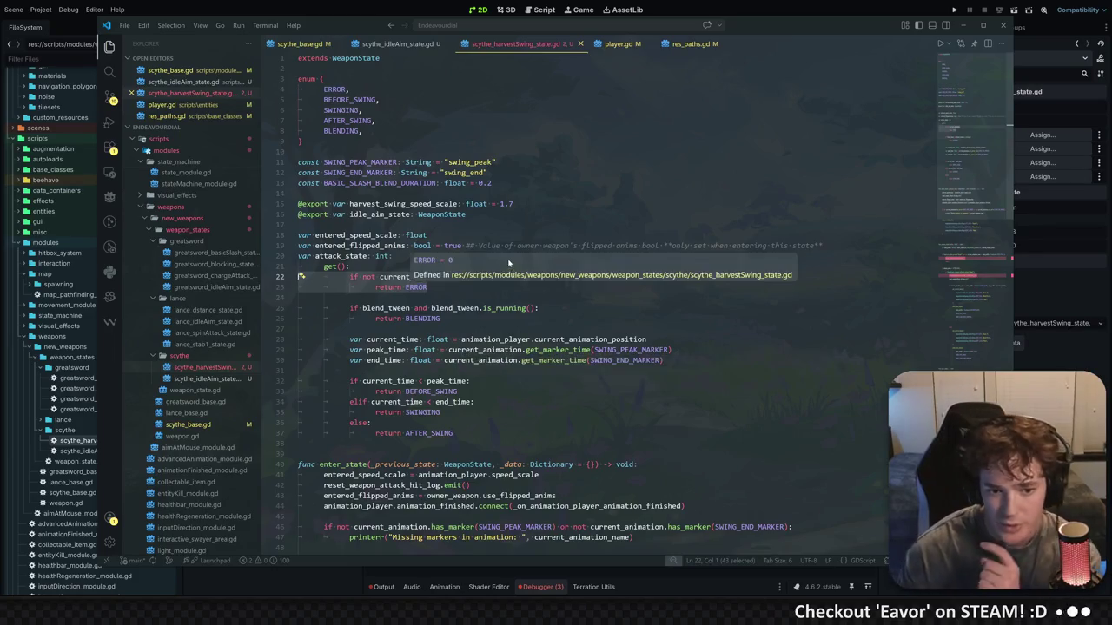
left_click(398, 309)
double_click(398, 308)
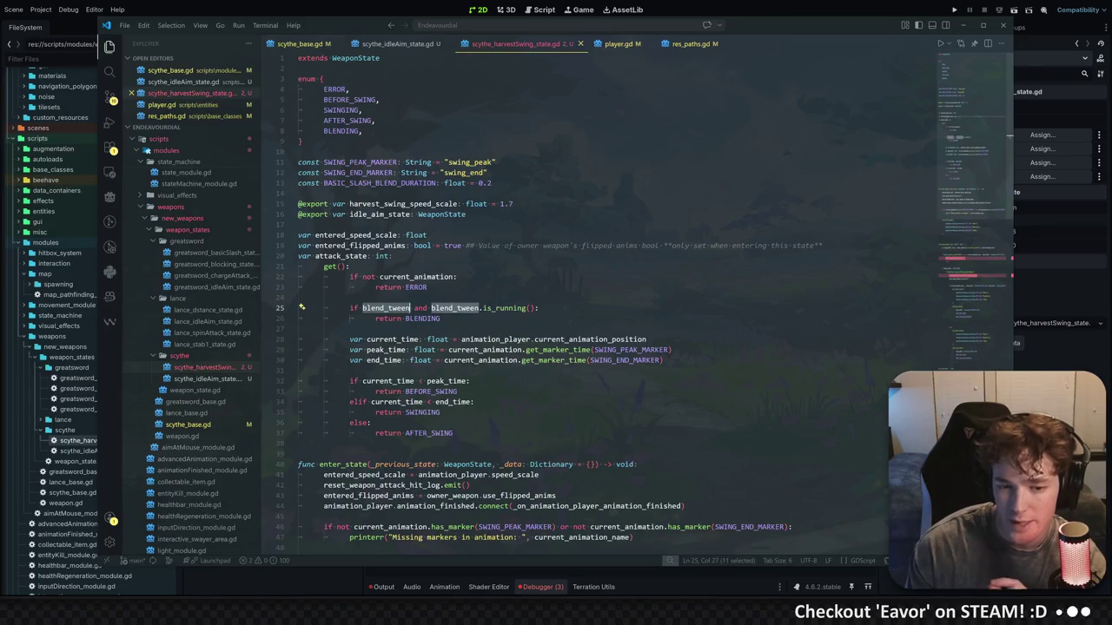
left_click(299, 328)
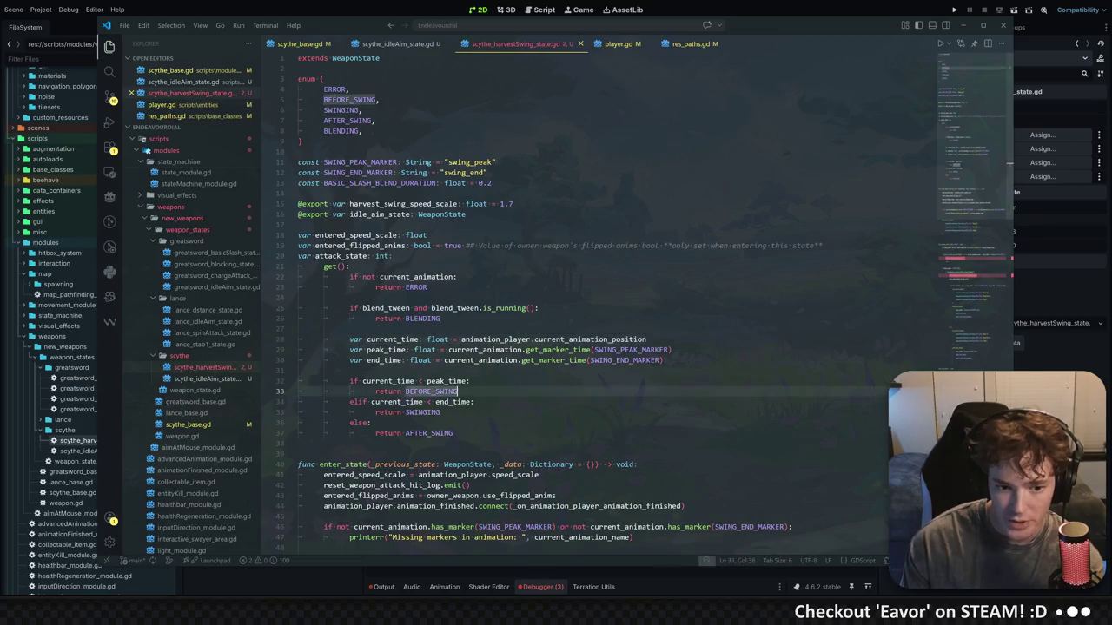
Inspect the swing-phase branches on lines 32–36, including current_time, peak_time and BEFORE_SWING
scroll(556, 348, "down", 1)
left_click(397, 359)
double_click(447, 358)
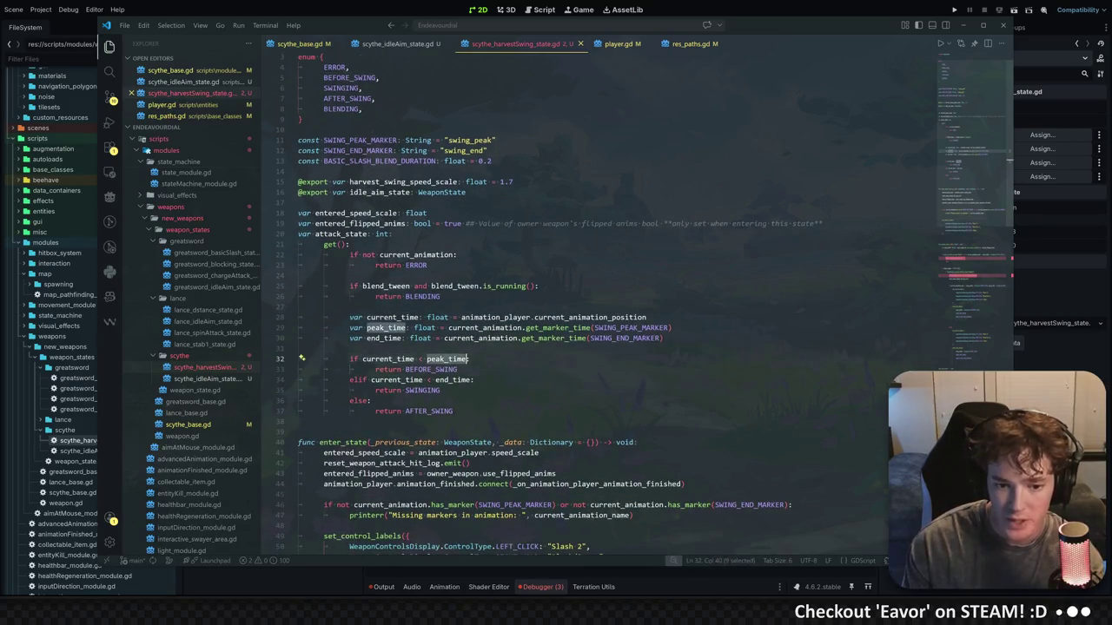
key("Down")
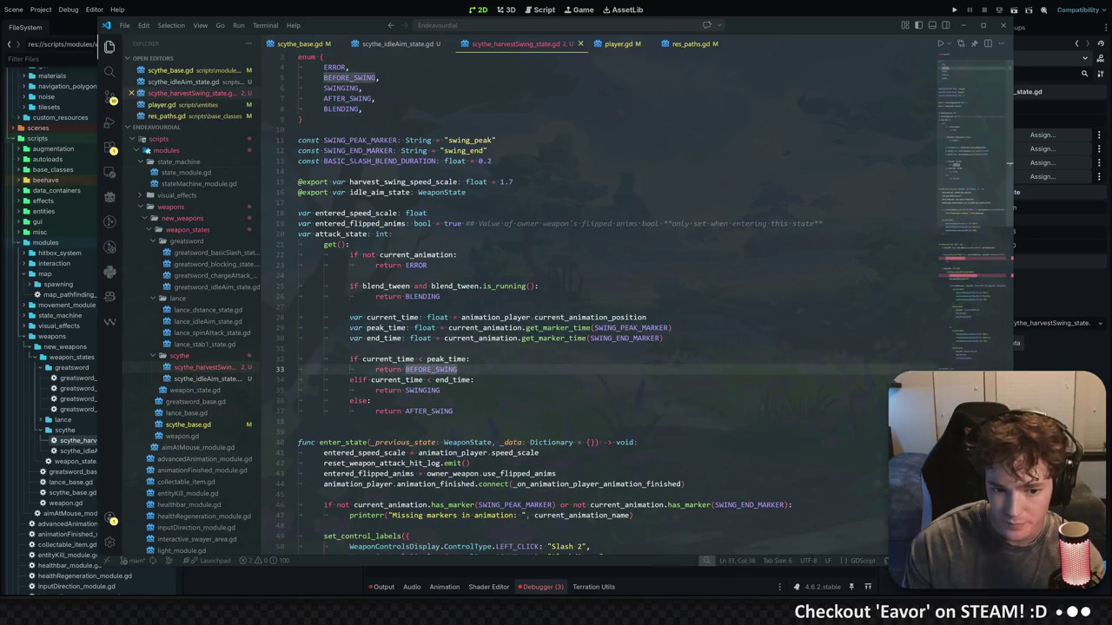
mouse_move(452, 380)
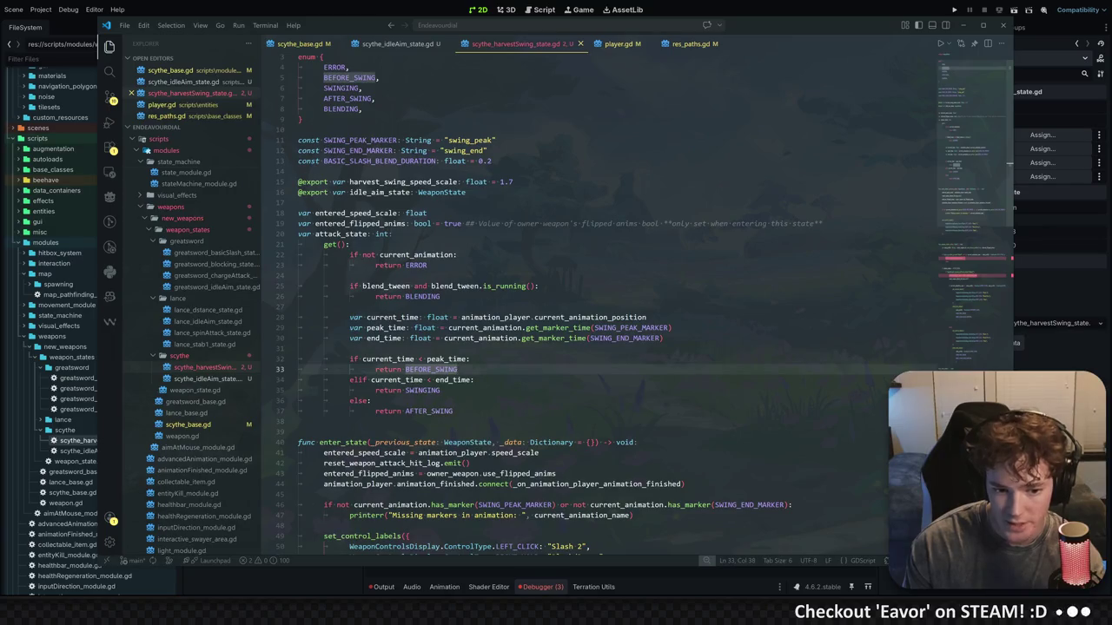
left_click_drag(453, 411, 298, 348)
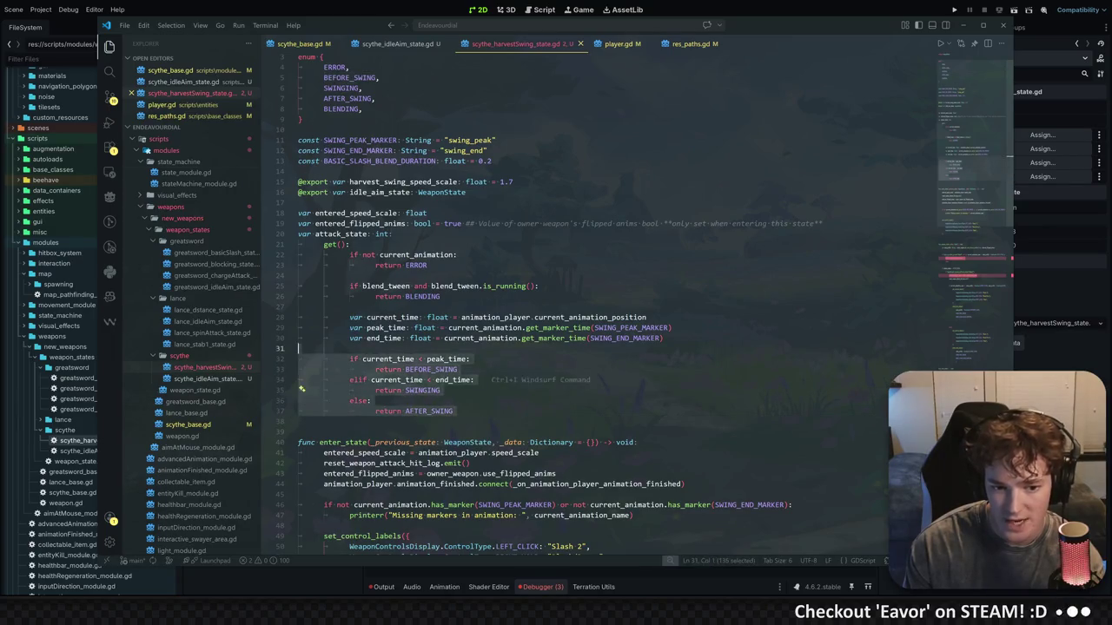
left_click(460, 254)
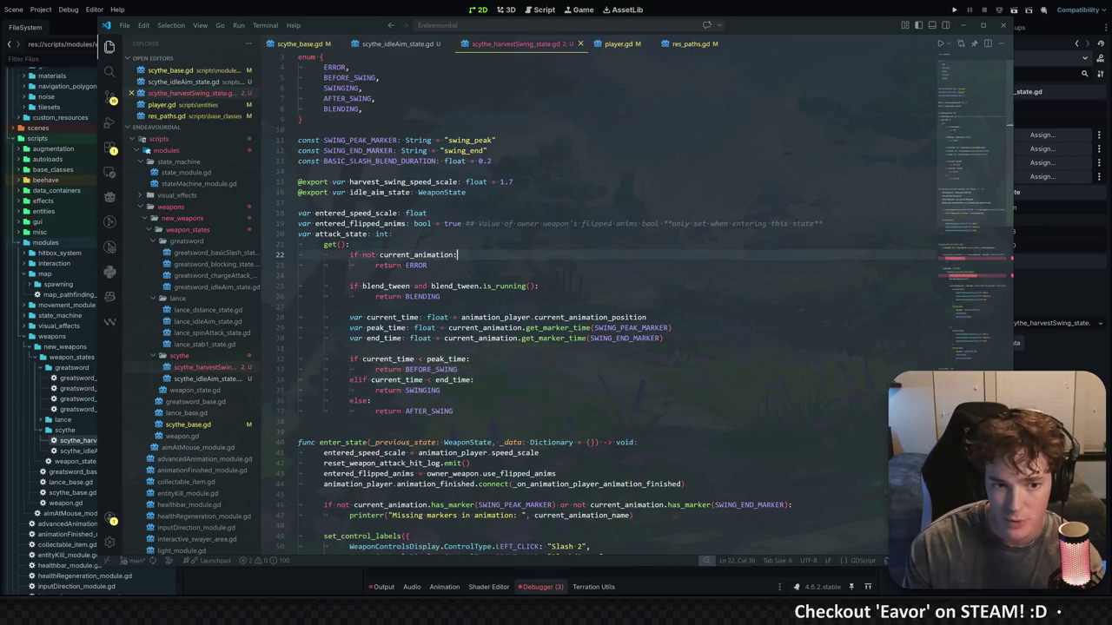
Collapse the attack_state getter and select BASIC_SLASH_BLEND_DURATION to see its uses
left_click(292, 235)
left_click(297, 244)
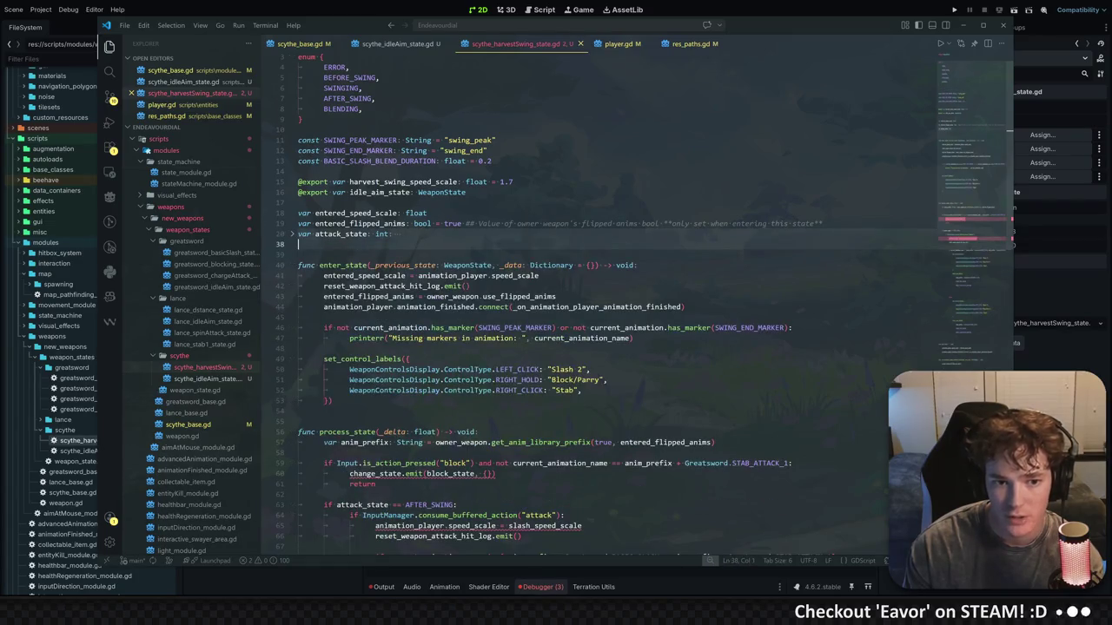
mouse_move(424, 223)
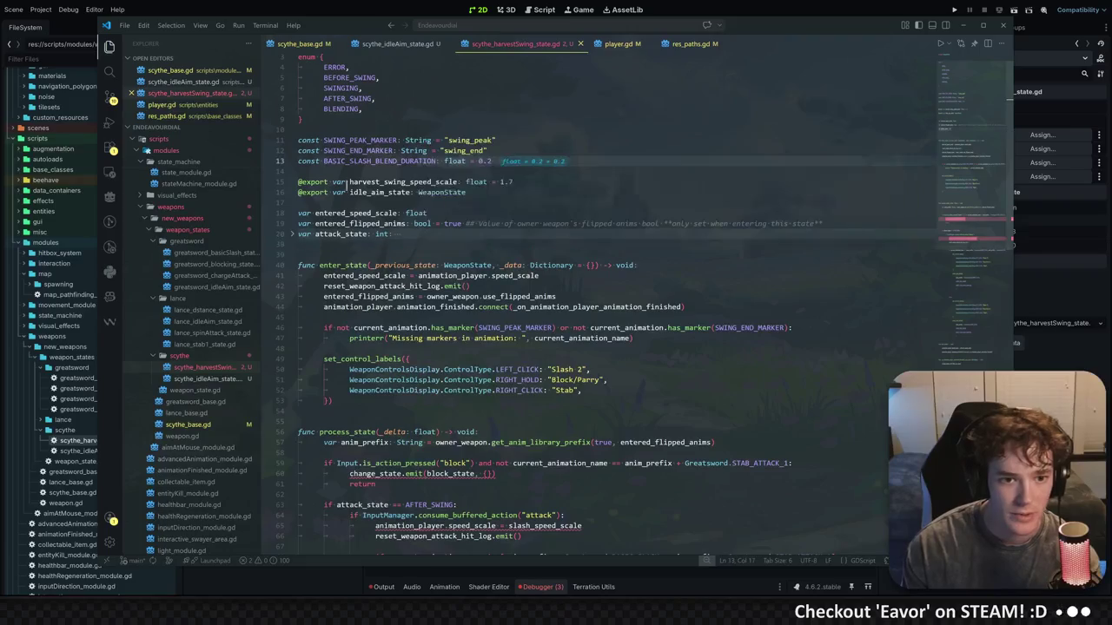
left_click(366, 161)
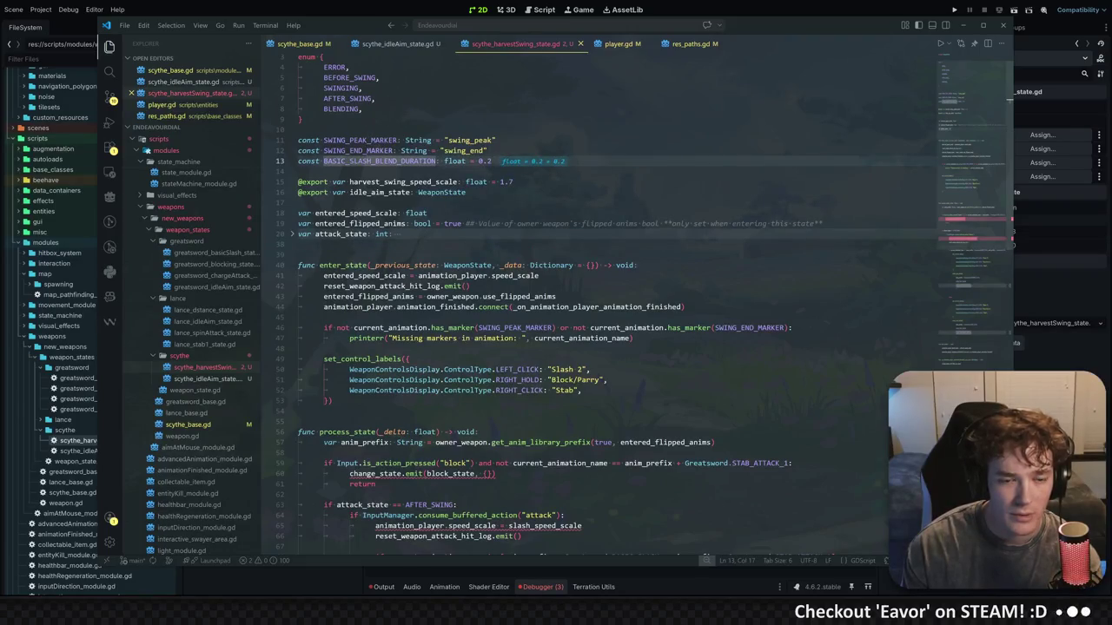
double_click(378, 161)
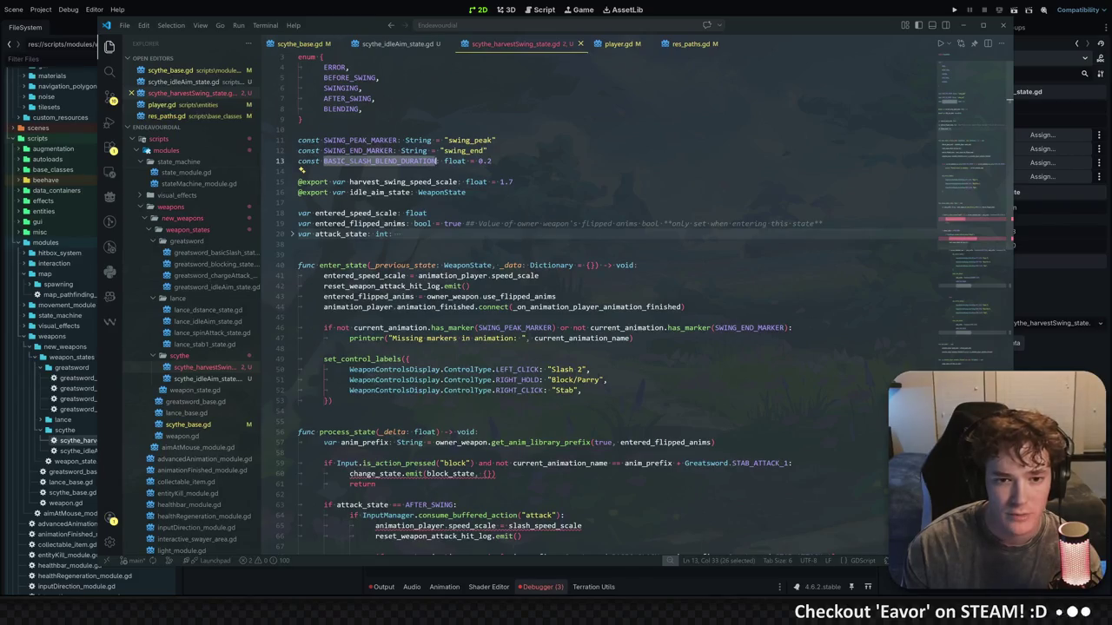
Change BASIC_SLASH_BLEND_DURATION from 0.2 to 0.3, save, and look for its uses
key("End")
key("BackSpace")
type("3")
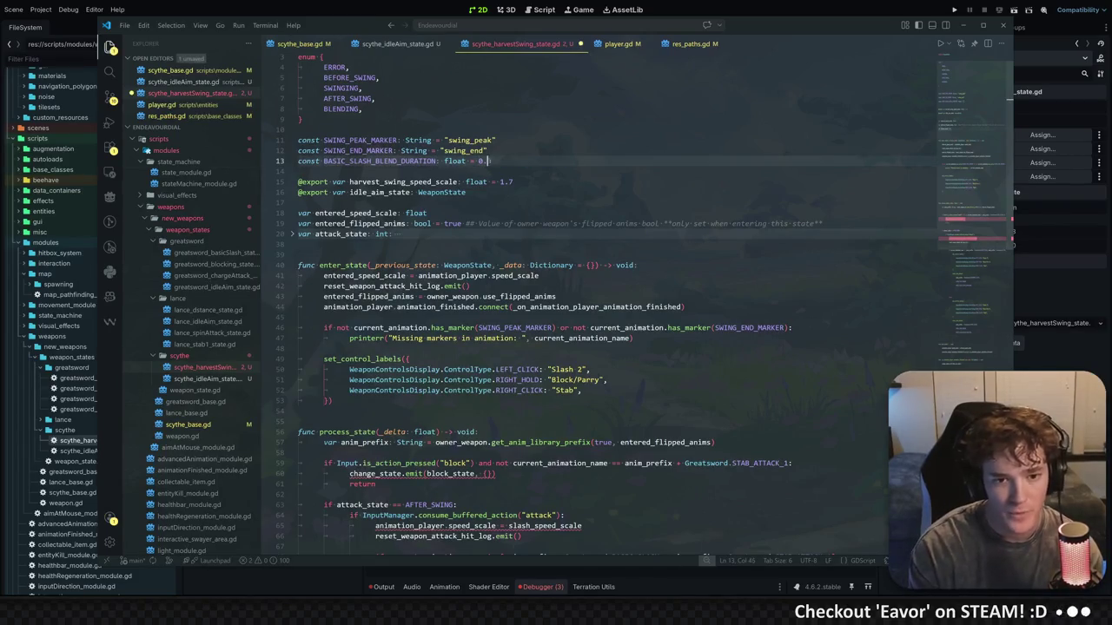
key("ctrl+s")
double_click(380, 160)
scroll(599, 304, "down", 10)
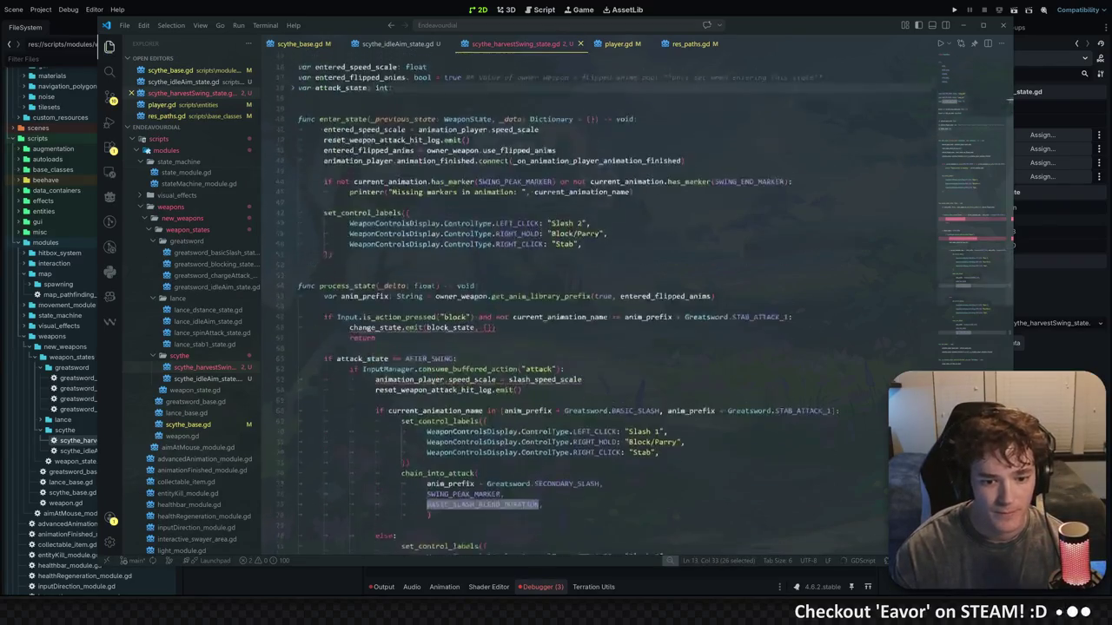